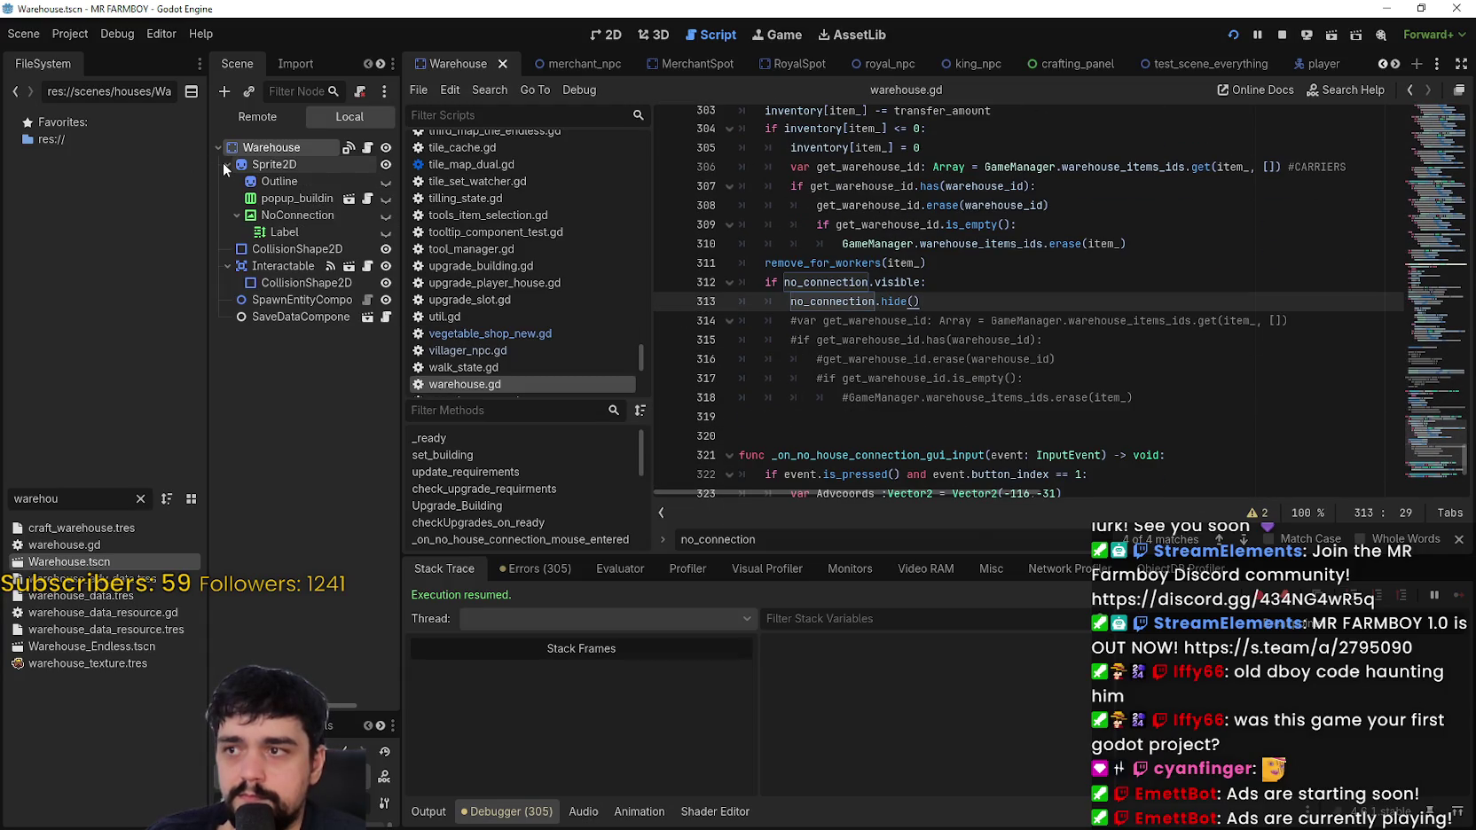
# Step: Replace the FileSystem filter with 'House' and open House.tscn
pyautogui.click(110, 502)
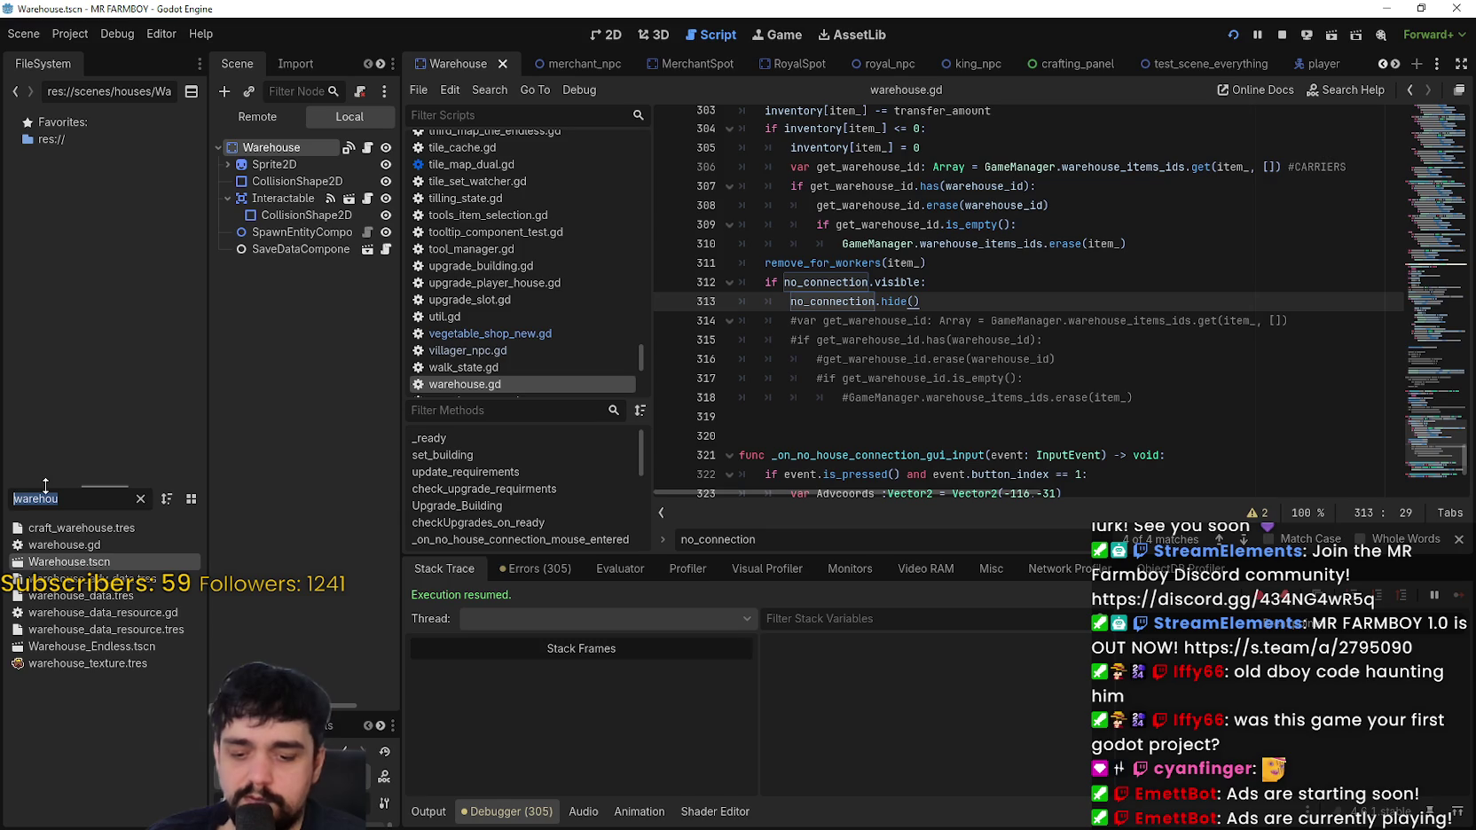
pyautogui.write('House')
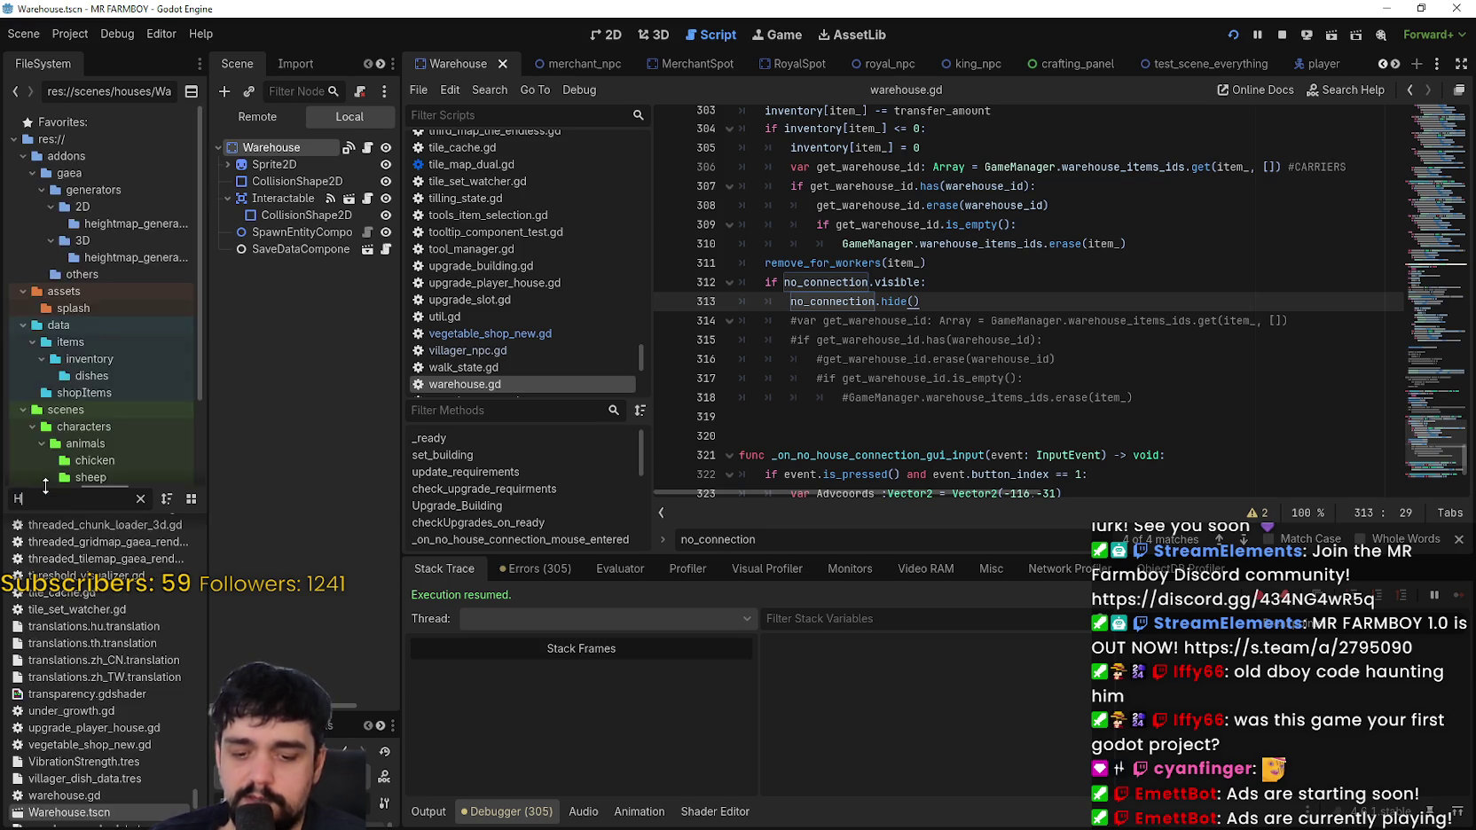
pyautogui.scroll(5, 136, 692)
pyautogui.doubleClick(95, 592)
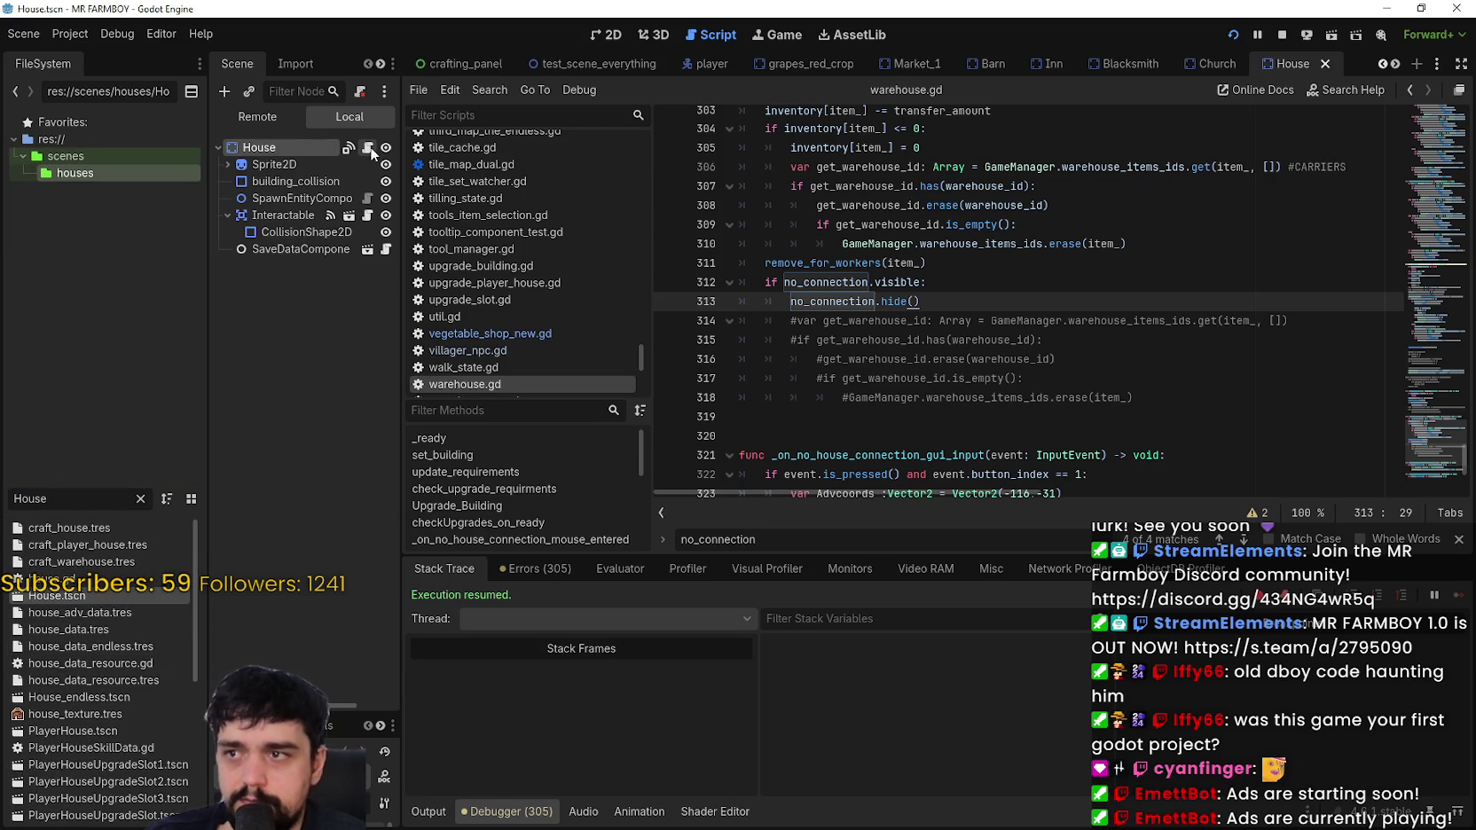
# Step: Open the House node's house.gd script and scroll through its code
pyautogui.click(369, 149)
pyautogui.scroll(-9, 1140, 327)
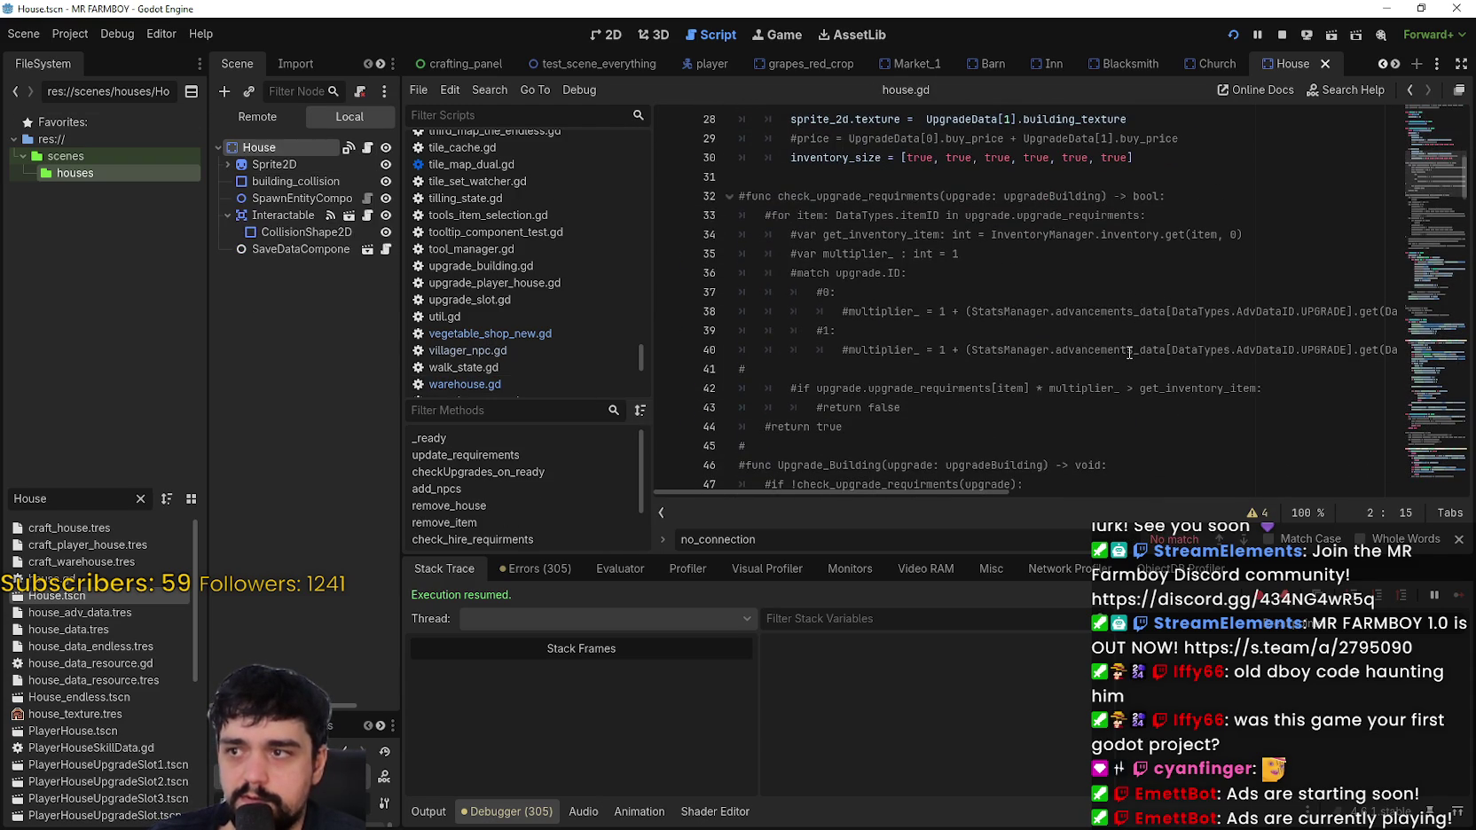
pyautogui.scroll(-4, 1128, 352)
pyautogui.scroll(-10, 1425, 186)
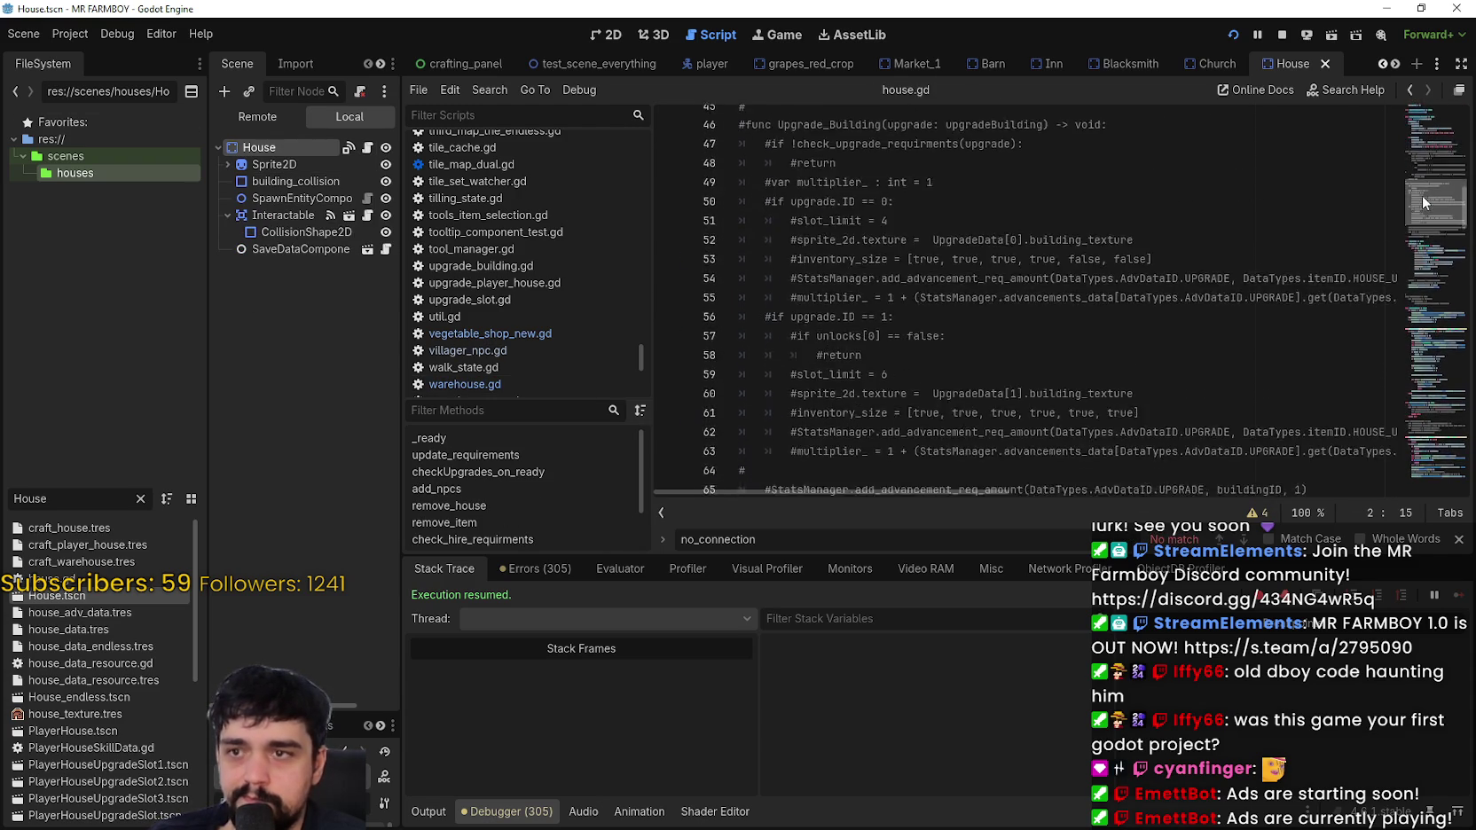
pyautogui.moveTo(1421, 266)
pyautogui.mouseDown()
pyautogui.moveTo(1429, 471)
pyautogui.moveTo(1422, 405)
pyautogui.mouseUp()
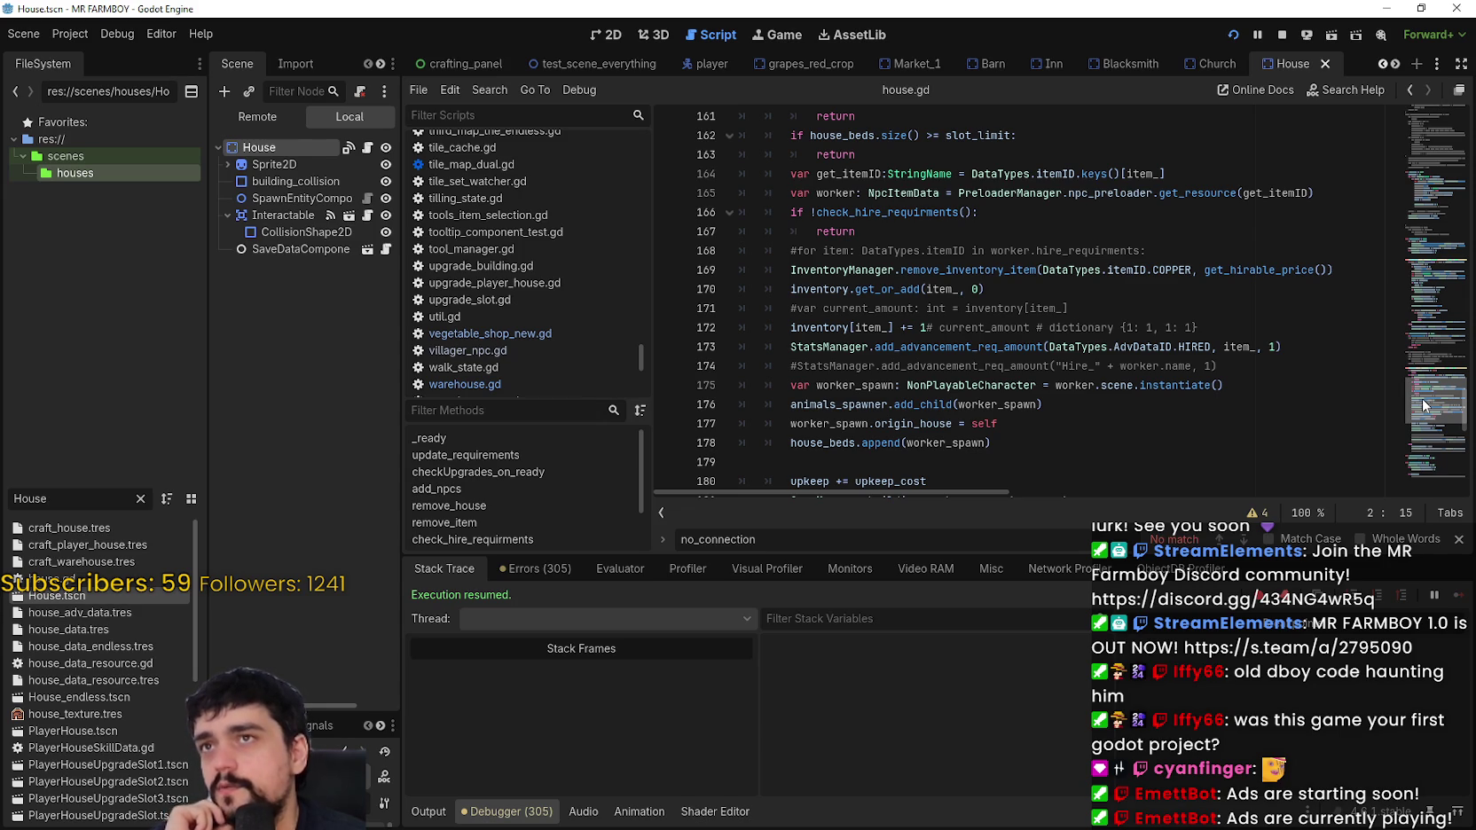
pyautogui.moveTo(1422, 406); pyautogui.dragTo(1398, 284)
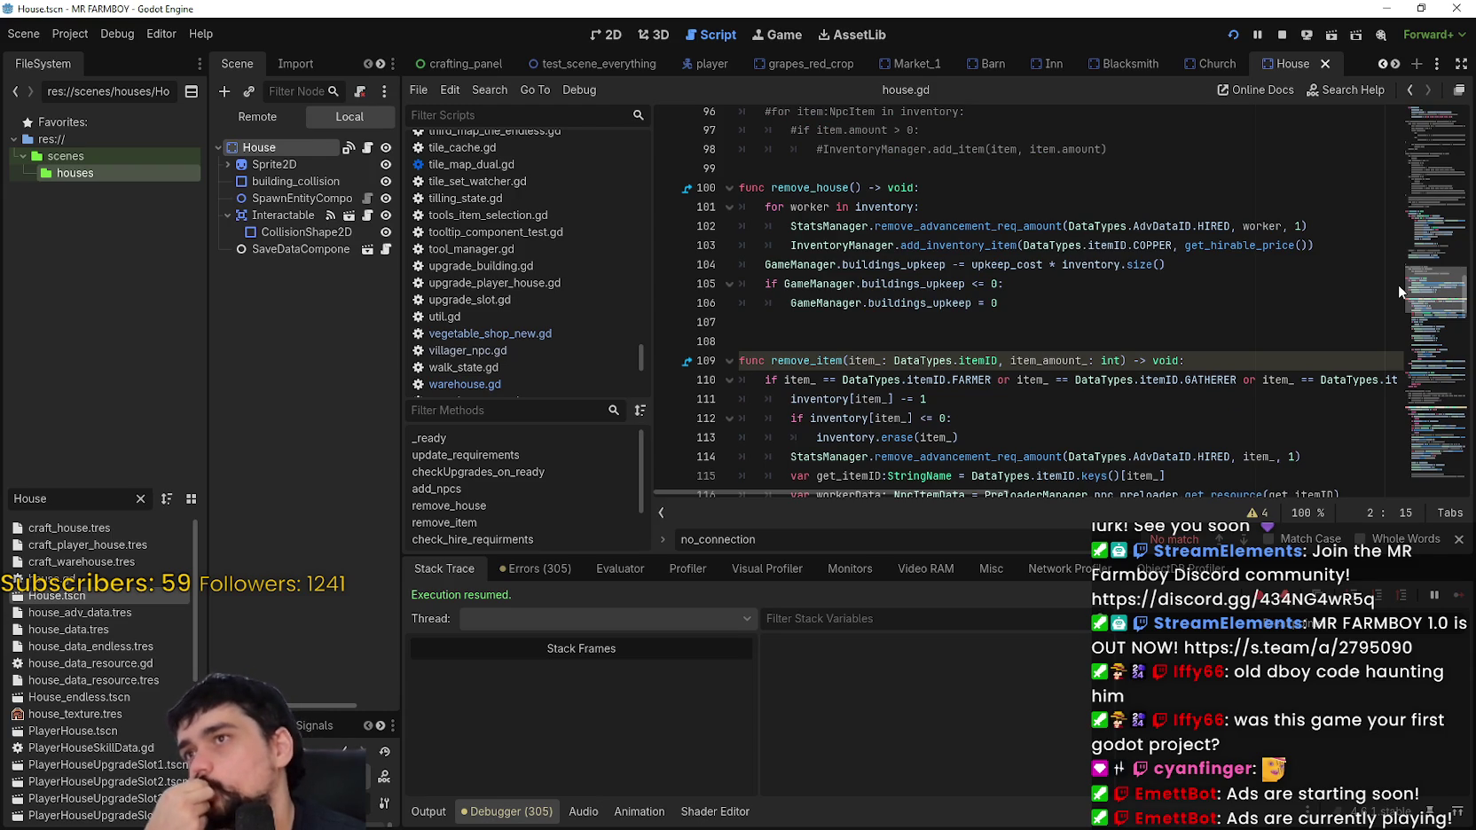
# Step: Review the house.gd code around lines 94–99
pyautogui.click(1027, 169)
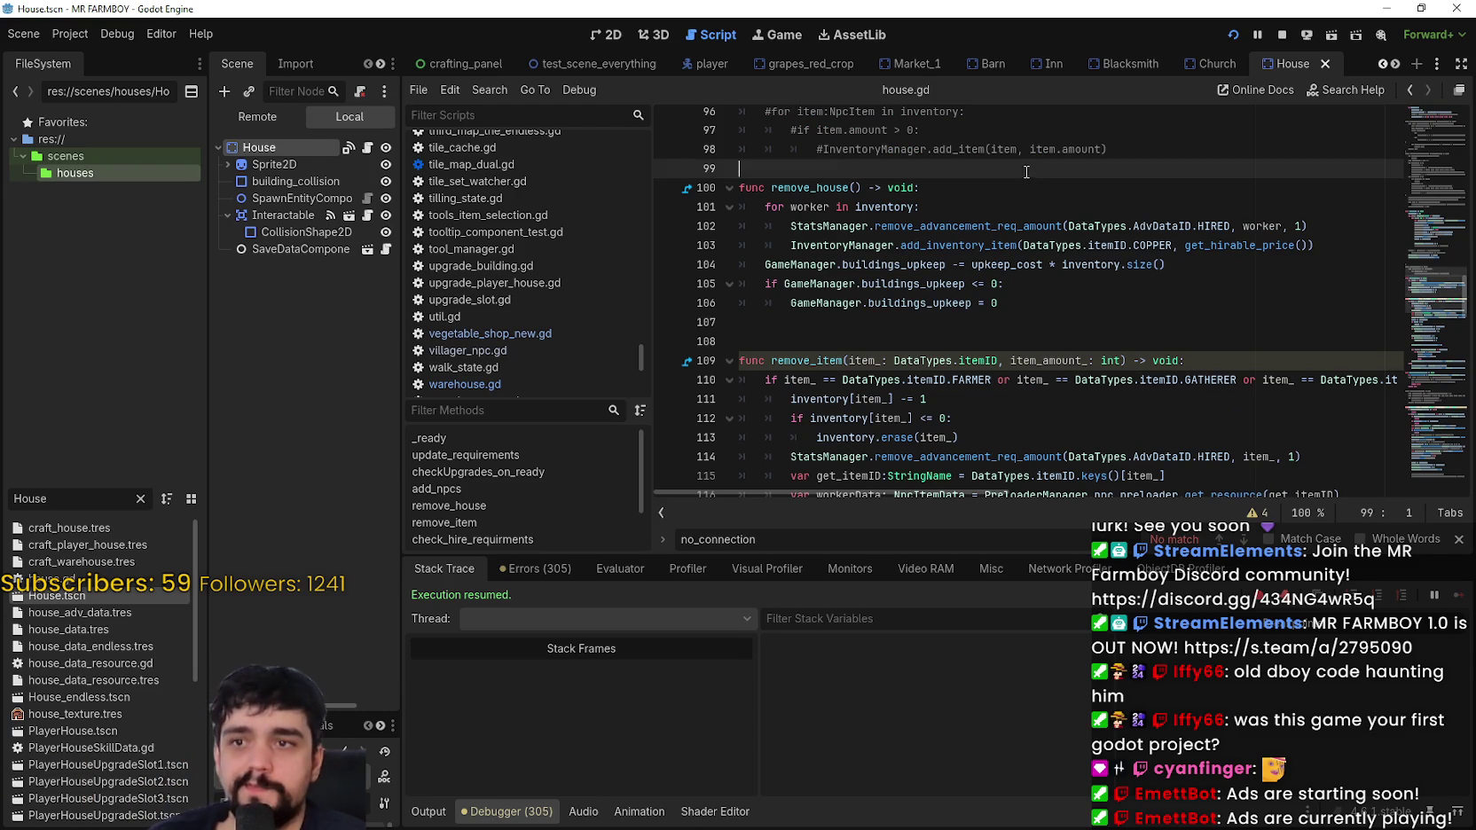
pyautogui.scroll(2, 1056, 305)
pyautogui.scroll(2, 1056, 305)
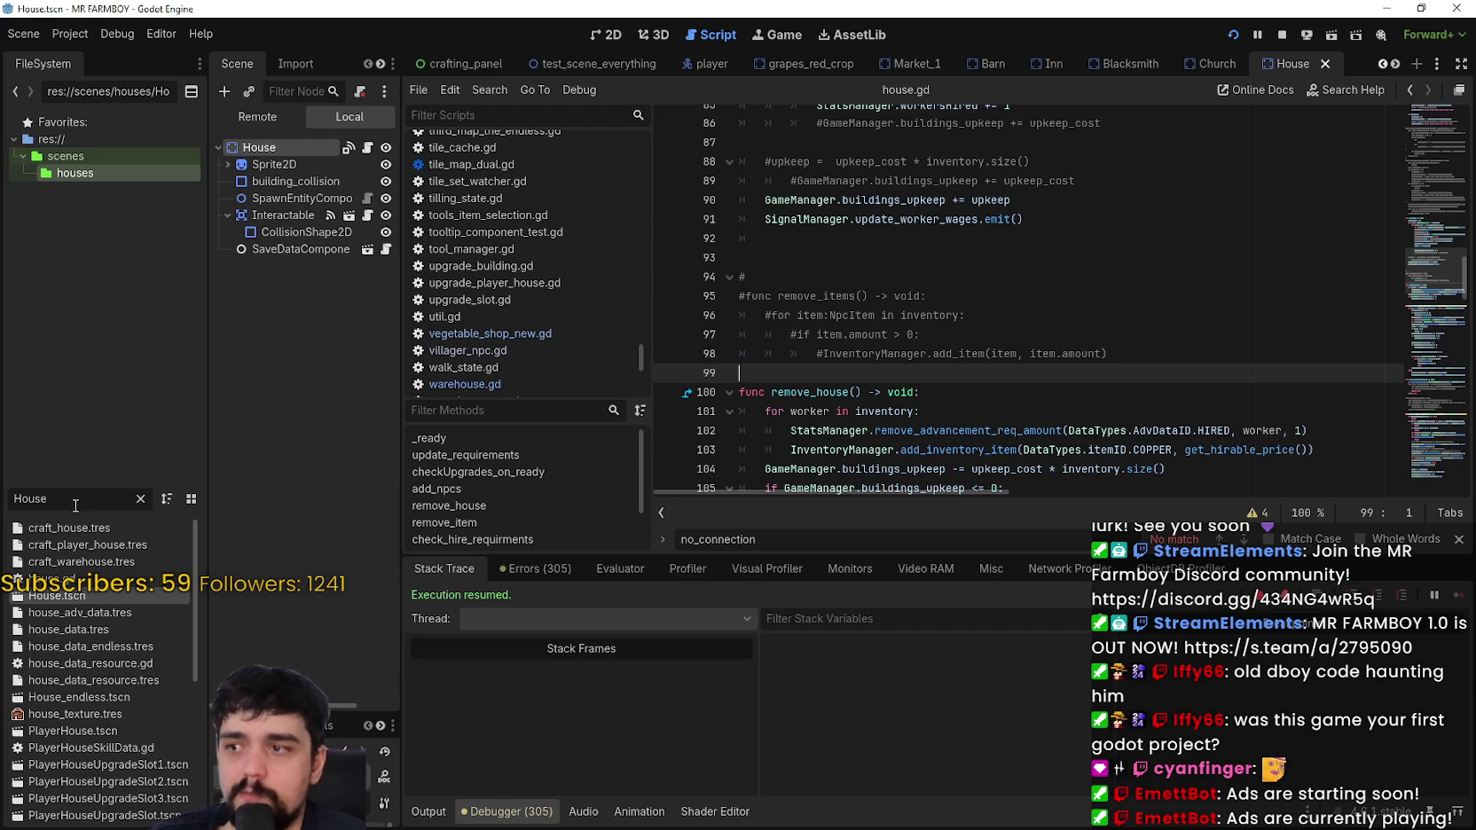
pyautogui.scroll(1, 888, 335)
pyautogui.click(851, 333)
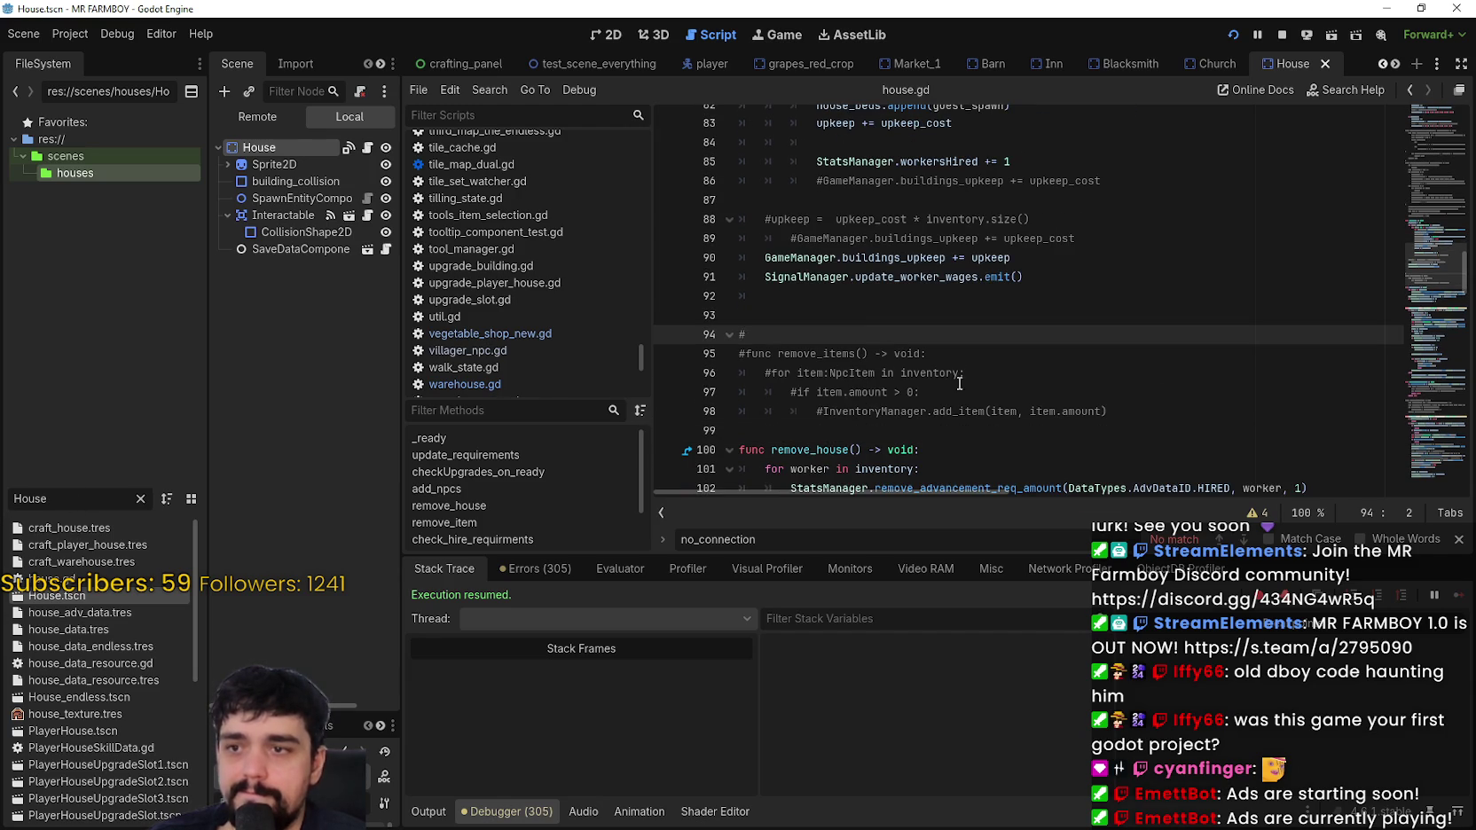
pyautogui.moveTo(1441, 288)
pyautogui.mouseDown()
pyautogui.moveTo(1421, 362)
pyautogui.moveTo(1418, 348)
pyautogui.moveTo(1416, 479)
pyautogui.mouseUp()
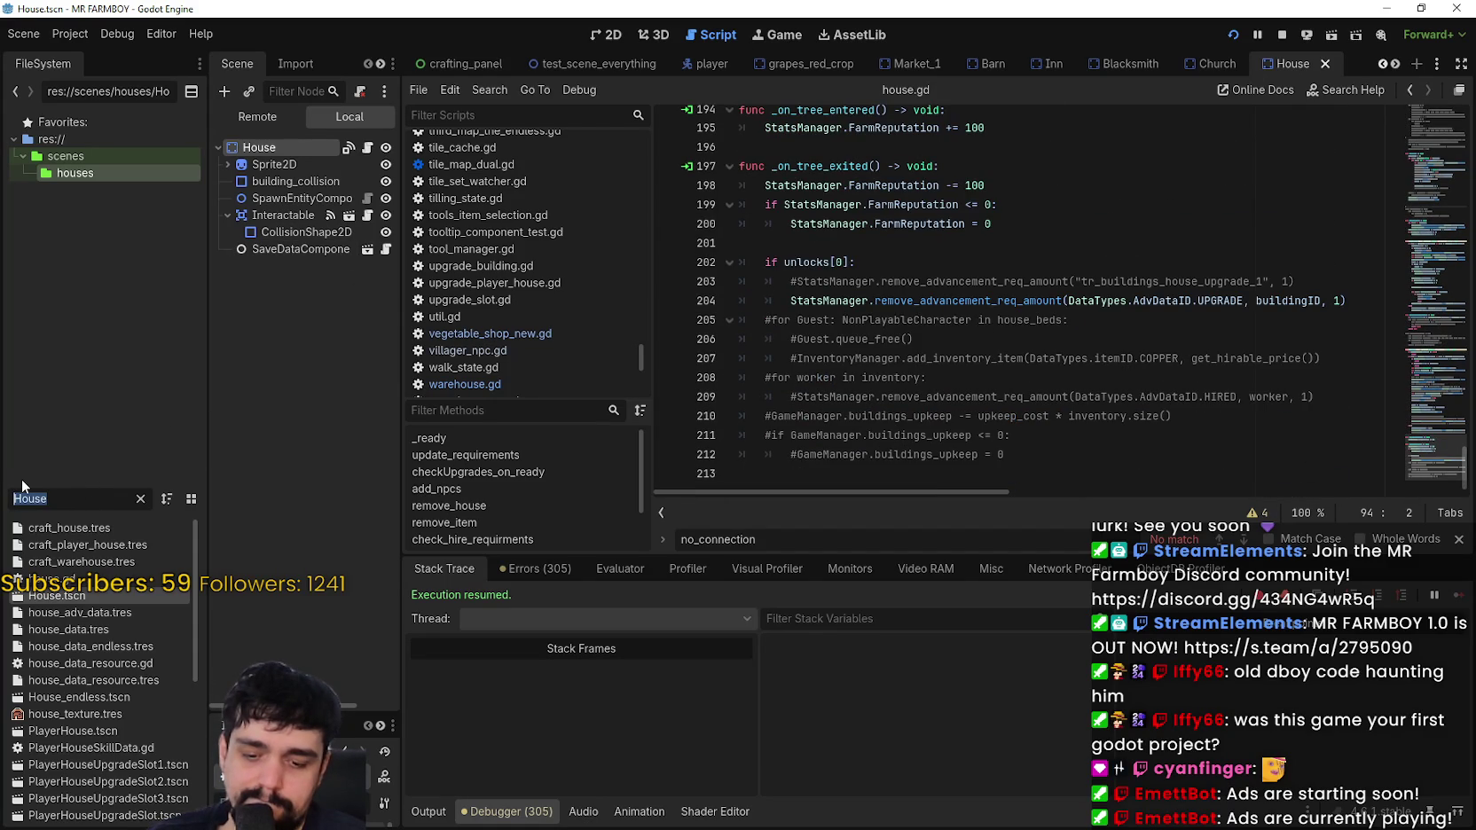
# Step: Filter the files for 'coop', open chickenCoop.tscn and its script
pyautogui.write('coop')
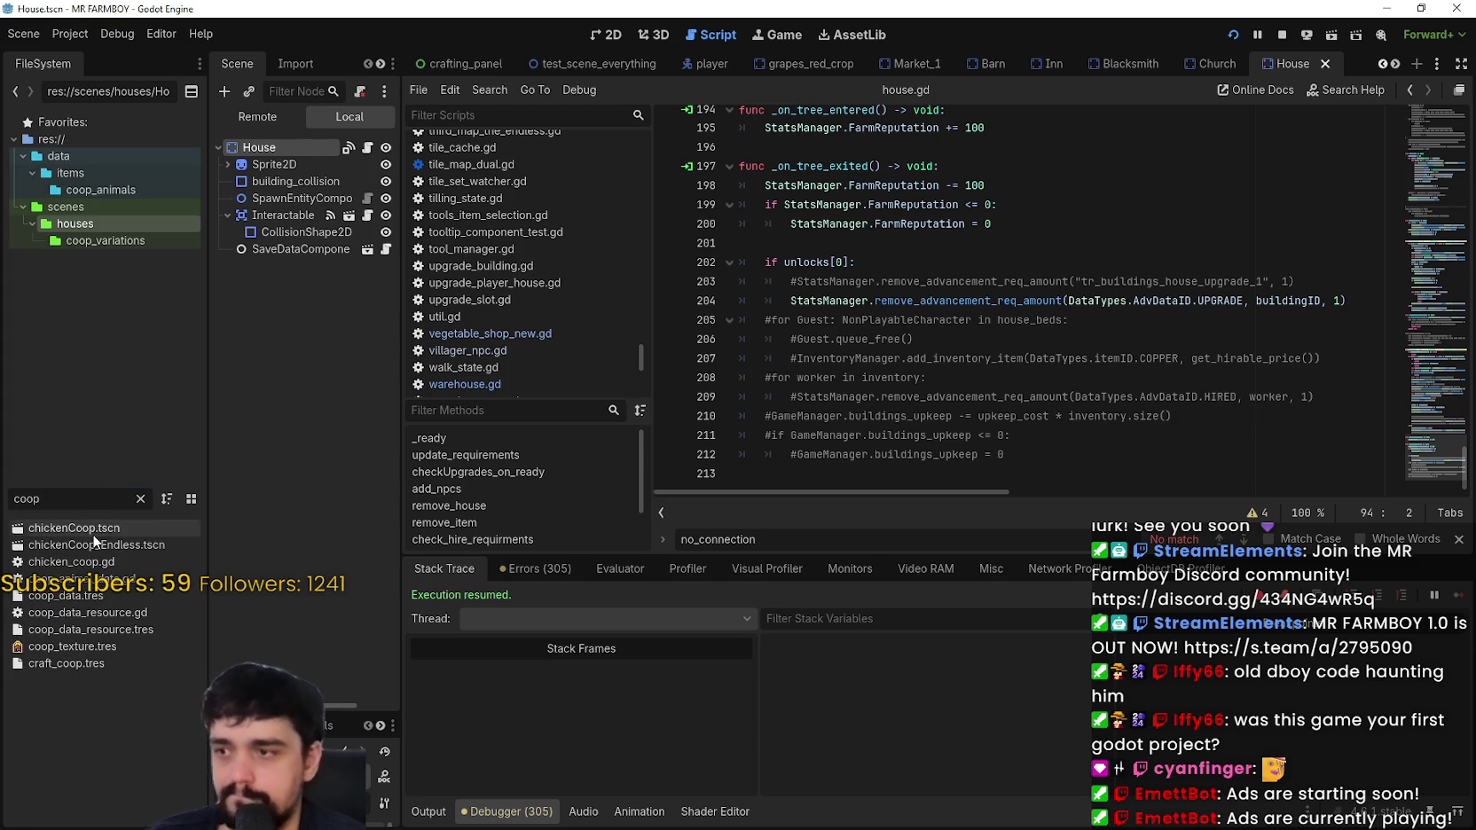
pyautogui.doubleClick(85, 527)
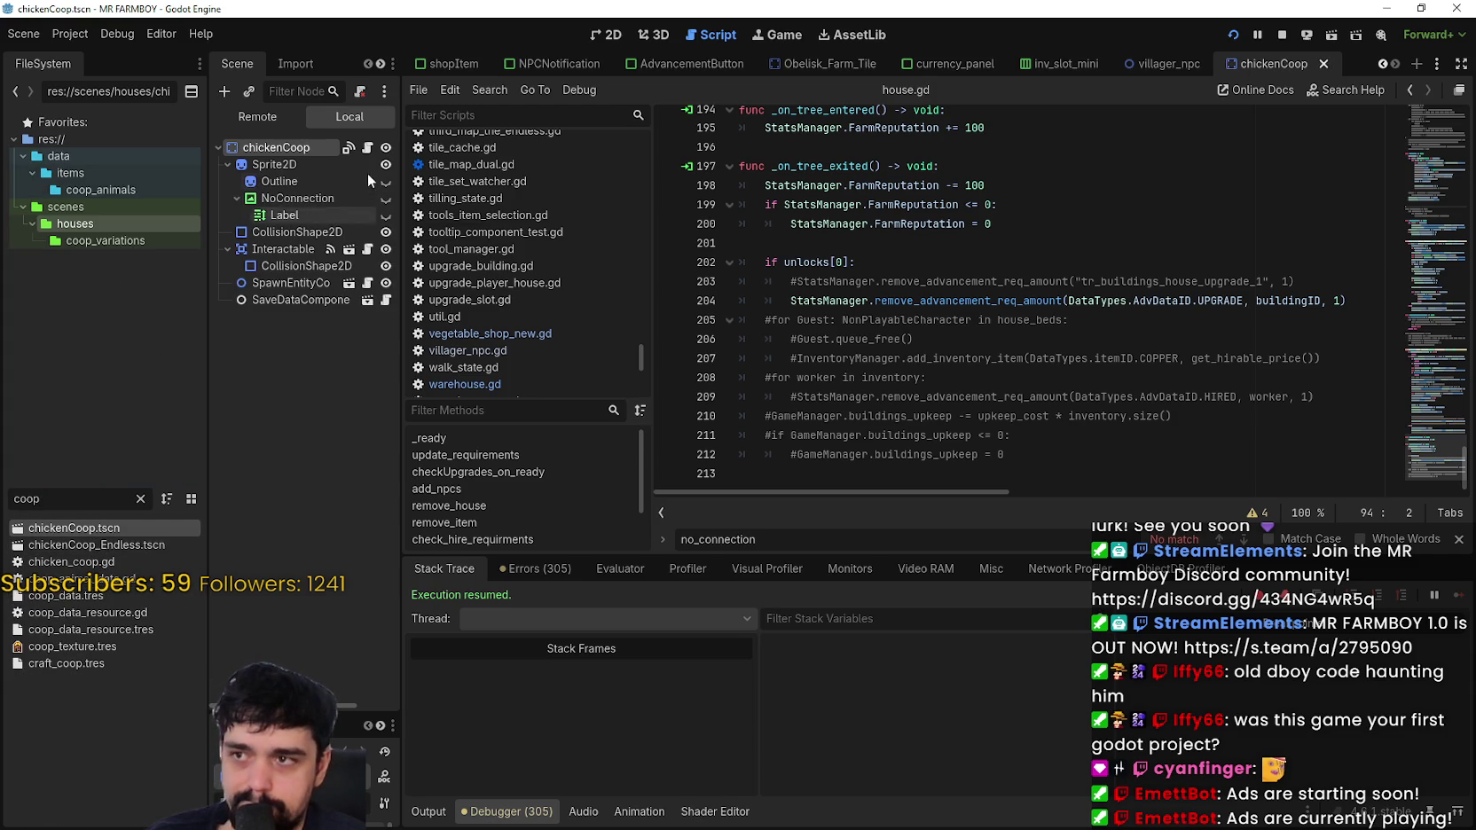
pyautogui.click(367, 150)
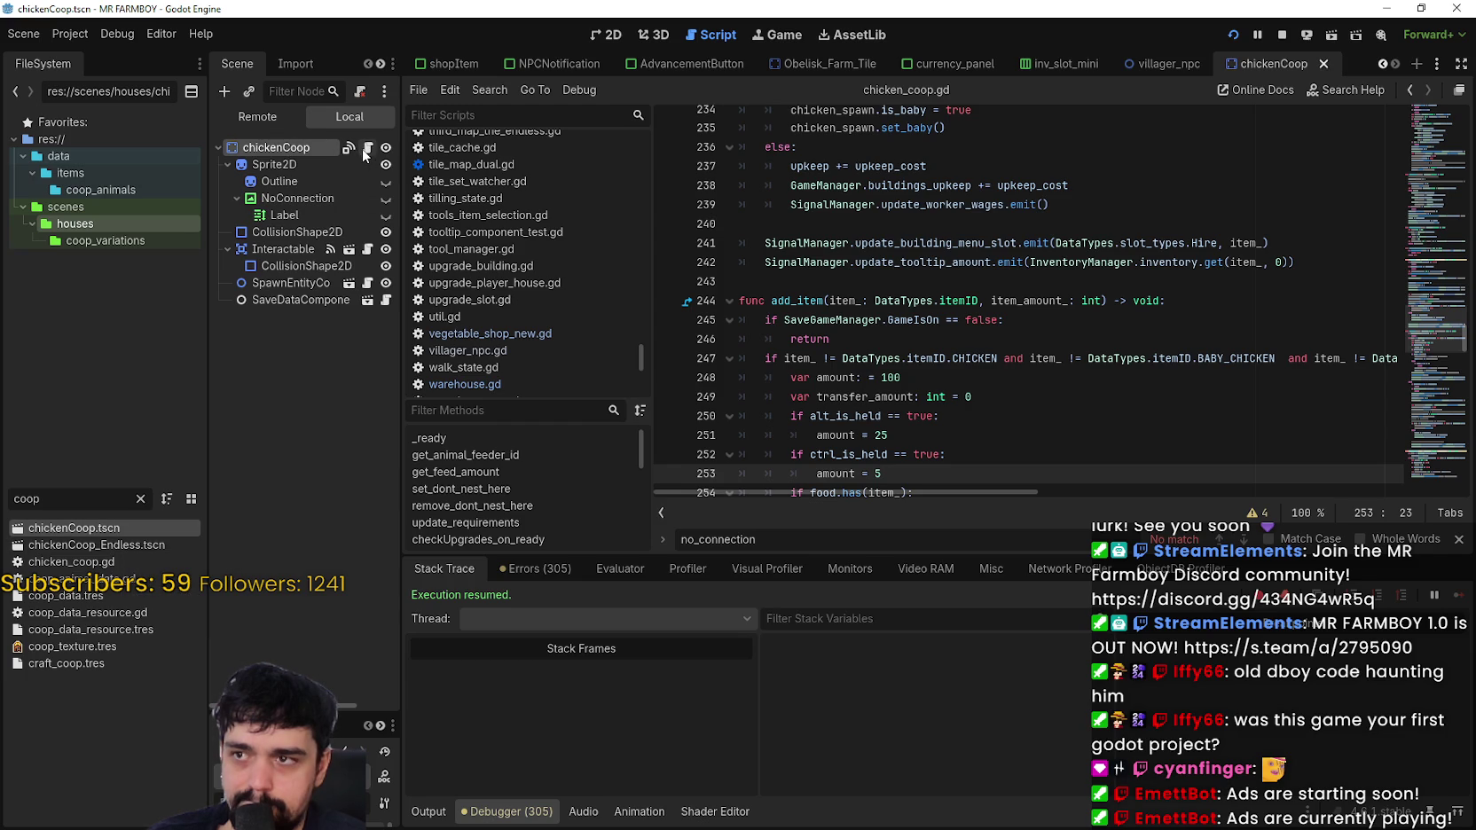
# Step: Check chickenCoop_Endless.tscn, then return to chickenCoop and show chicken_coop.gd
pyautogui.doubleClick(83, 544)
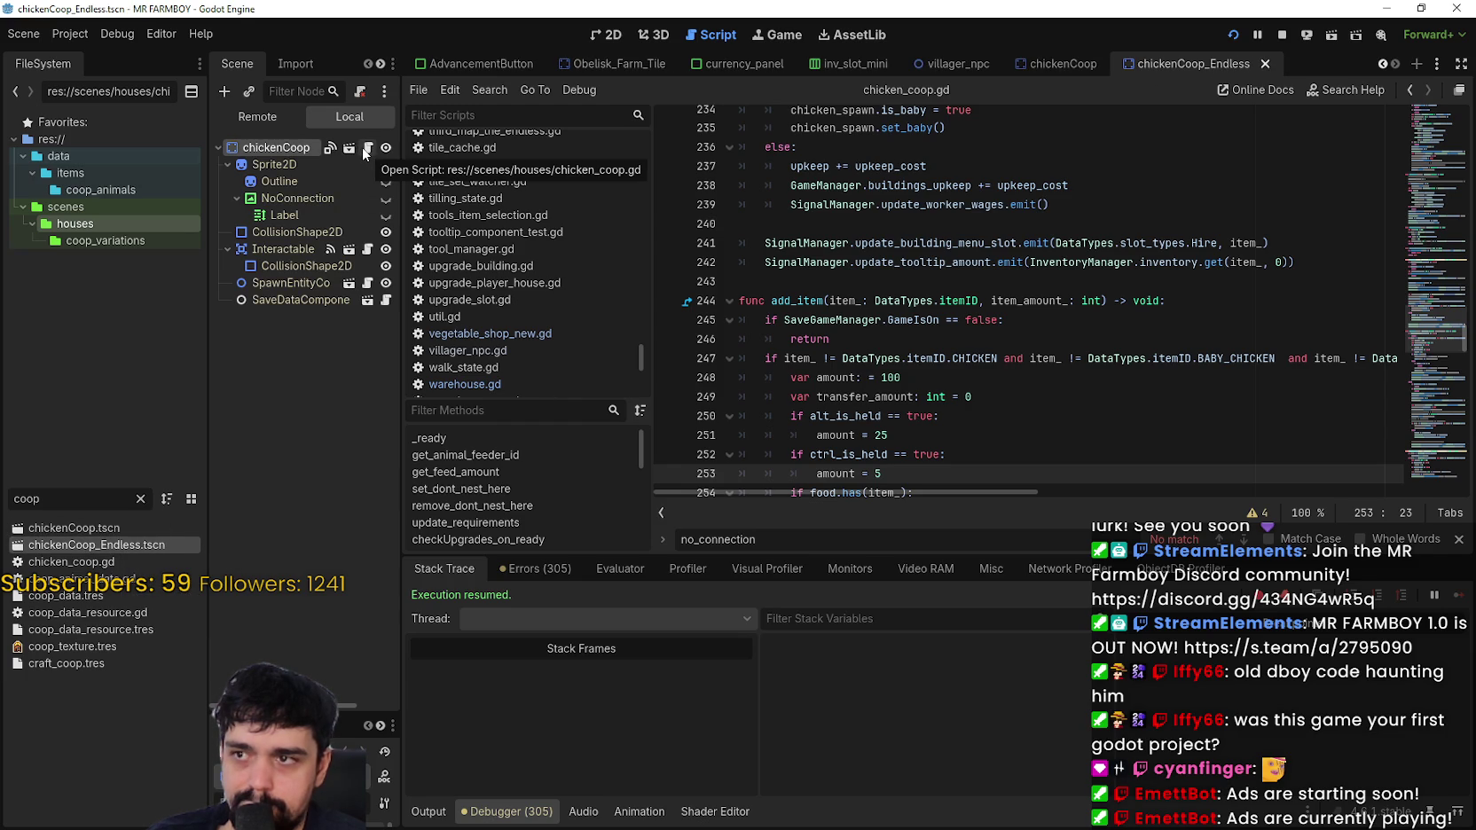
pyautogui.doubleClick(73, 527)
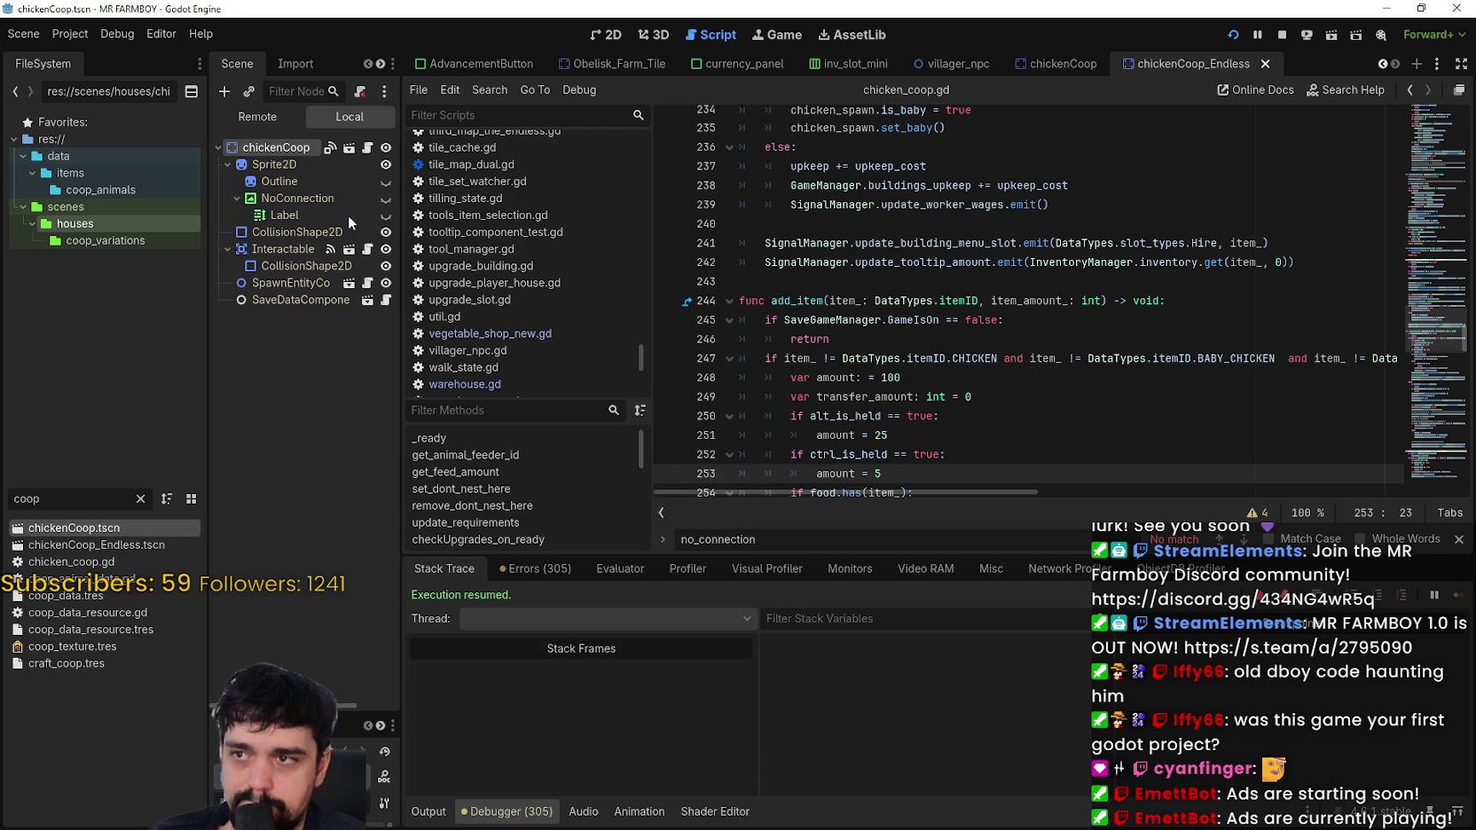
pyautogui.click(372, 153)
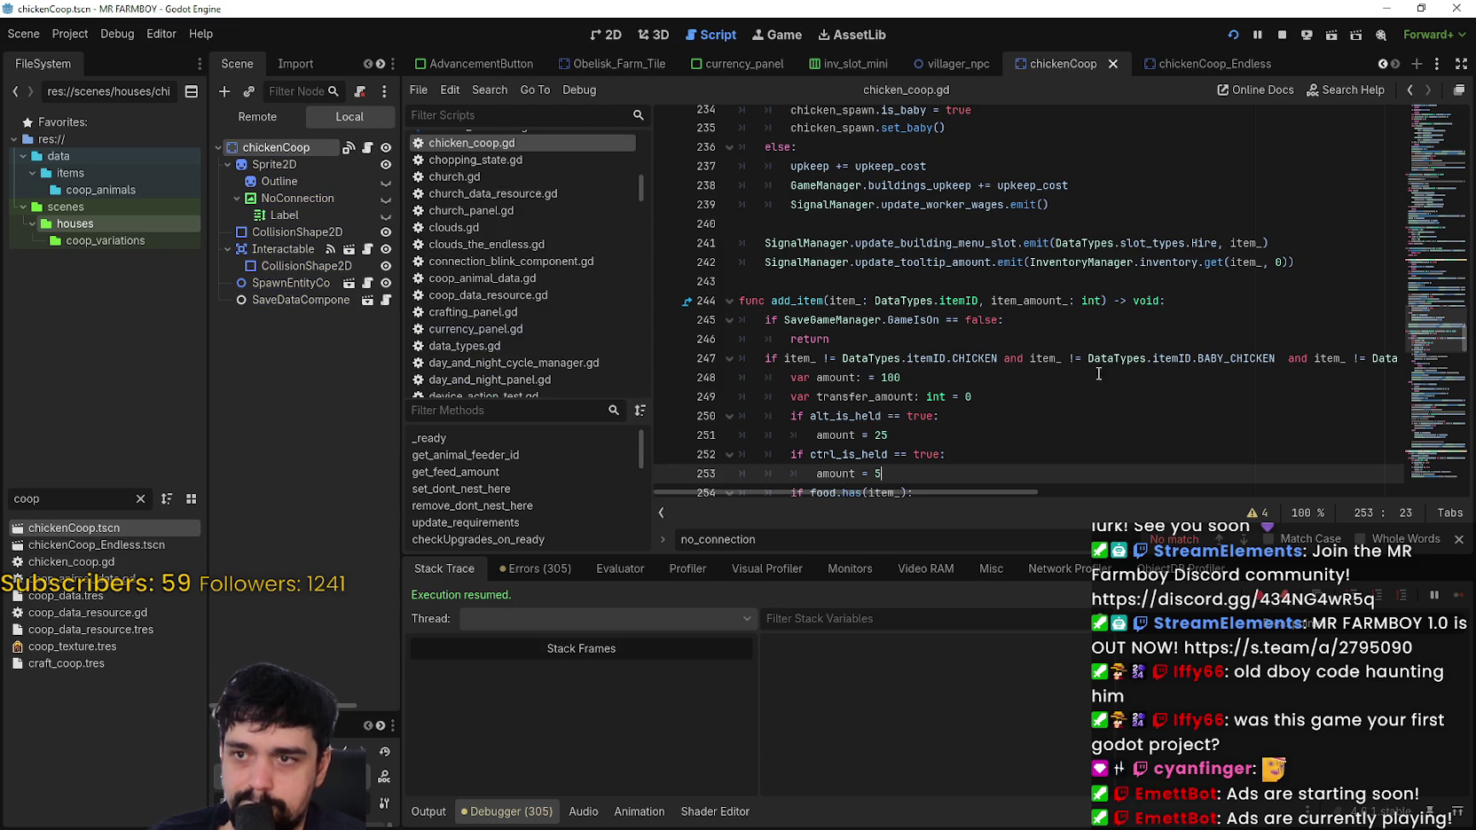
pyautogui.scroll(-8, 1441, 328)
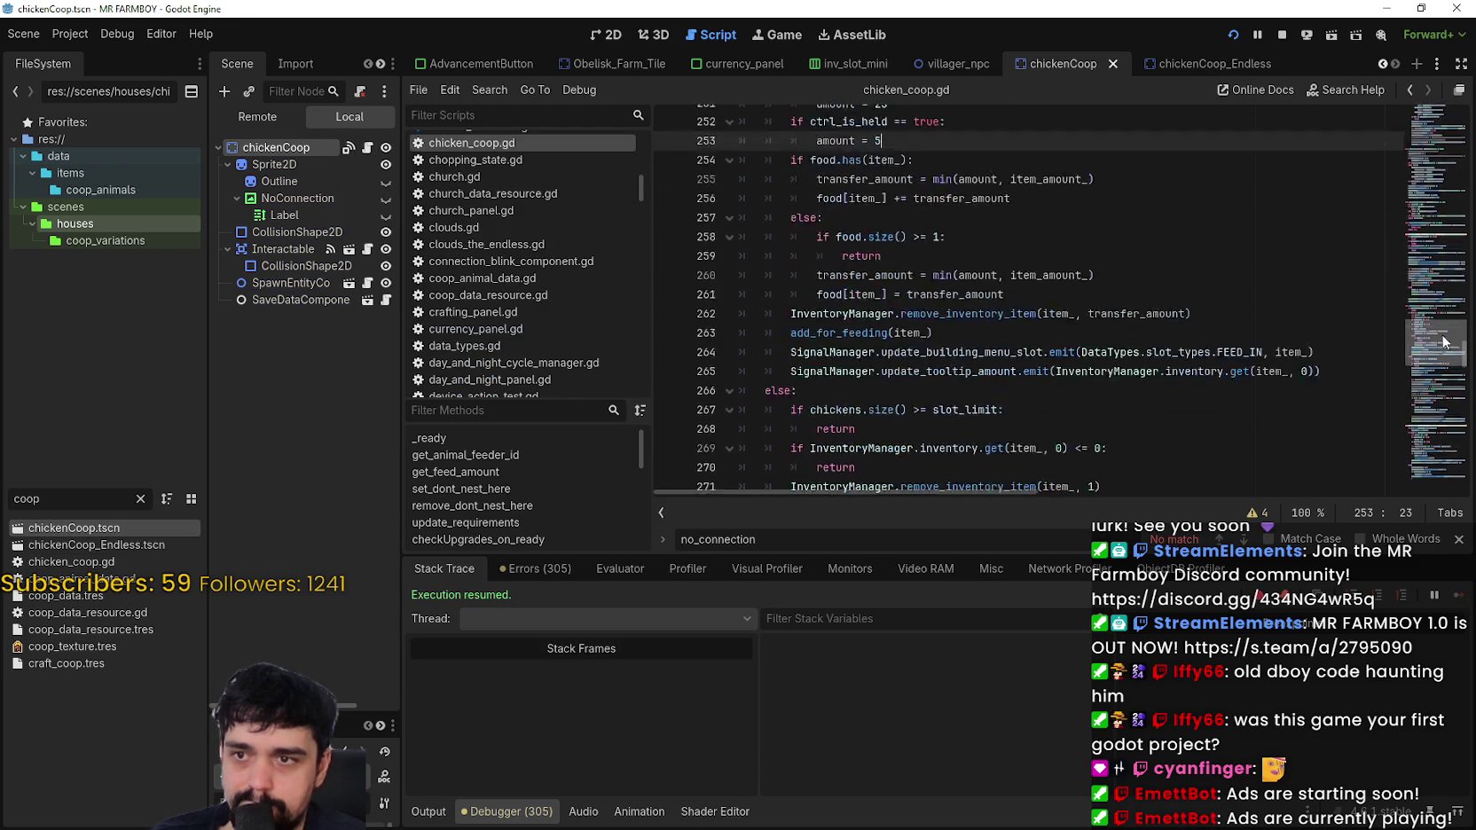
pyautogui.scroll(-12, 1437, 363)
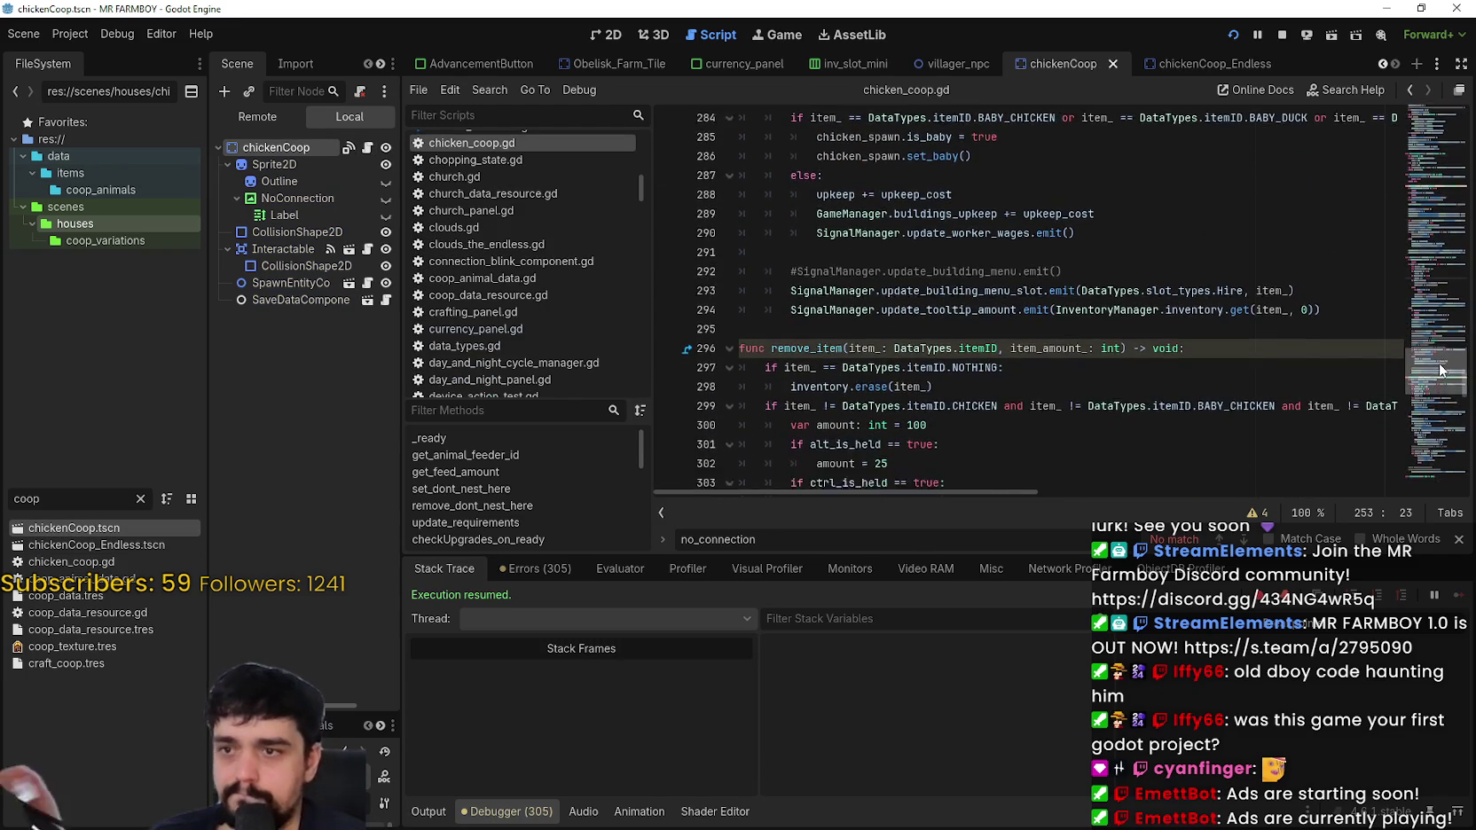
pyautogui.scroll(-6, 1426, 403)
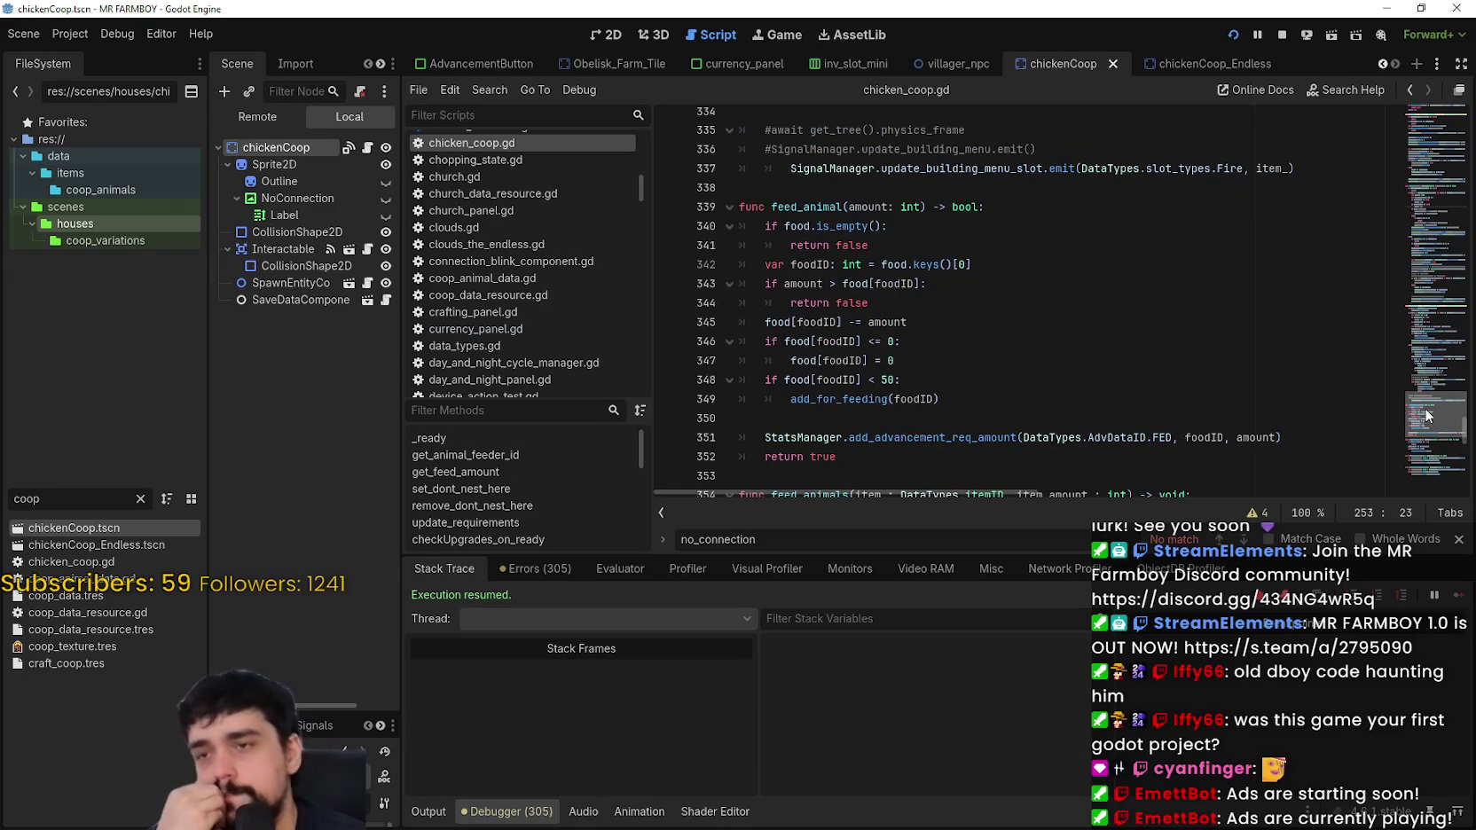
pyautogui.scroll(18, 1424, 408)
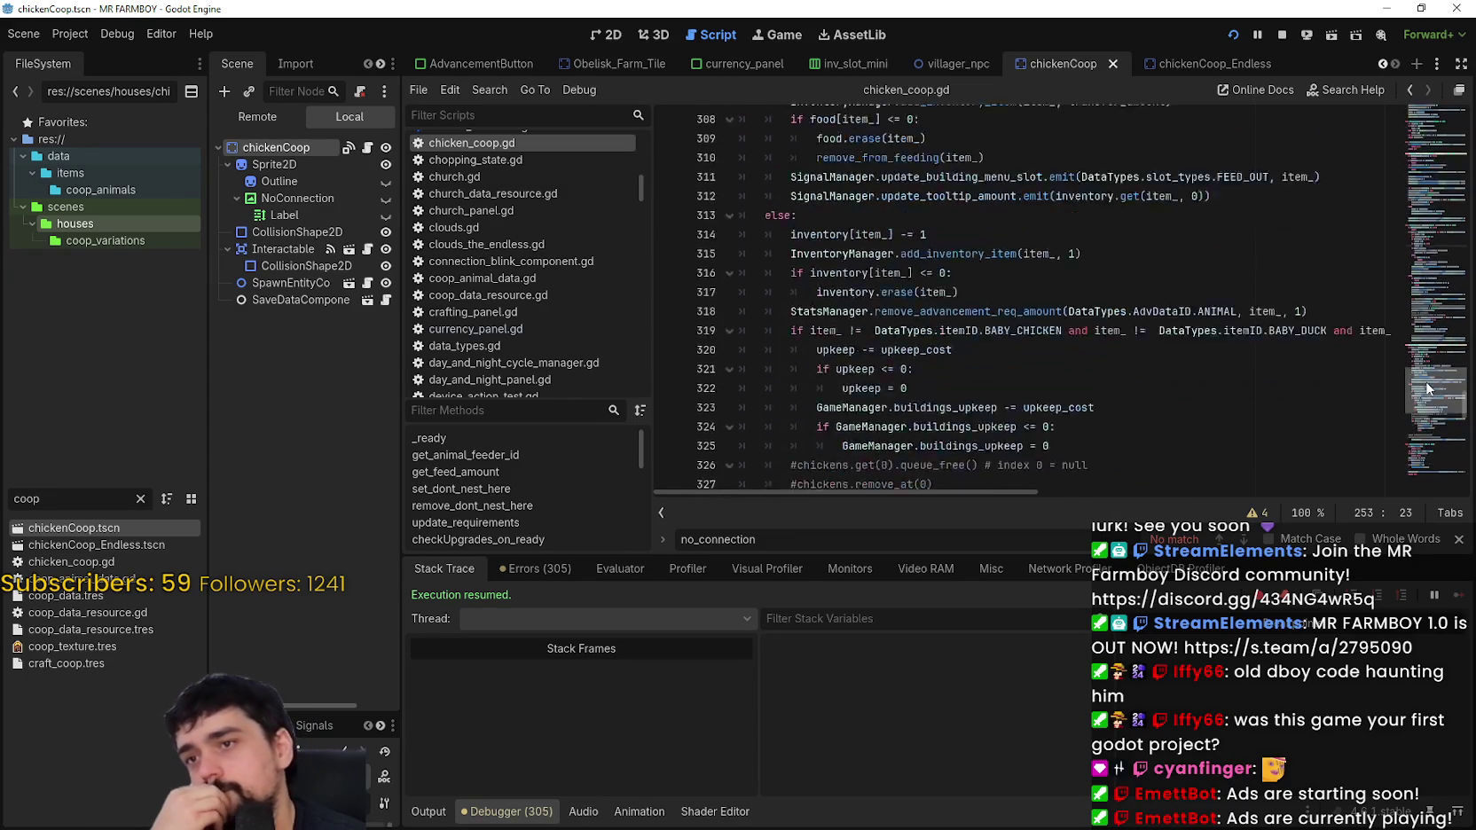
pyautogui.moveTo(1424, 364)
pyautogui.mouseDown()
pyautogui.moveTo(1424, 227)
pyautogui.moveTo(1413, 436)
pyautogui.mouseUp()
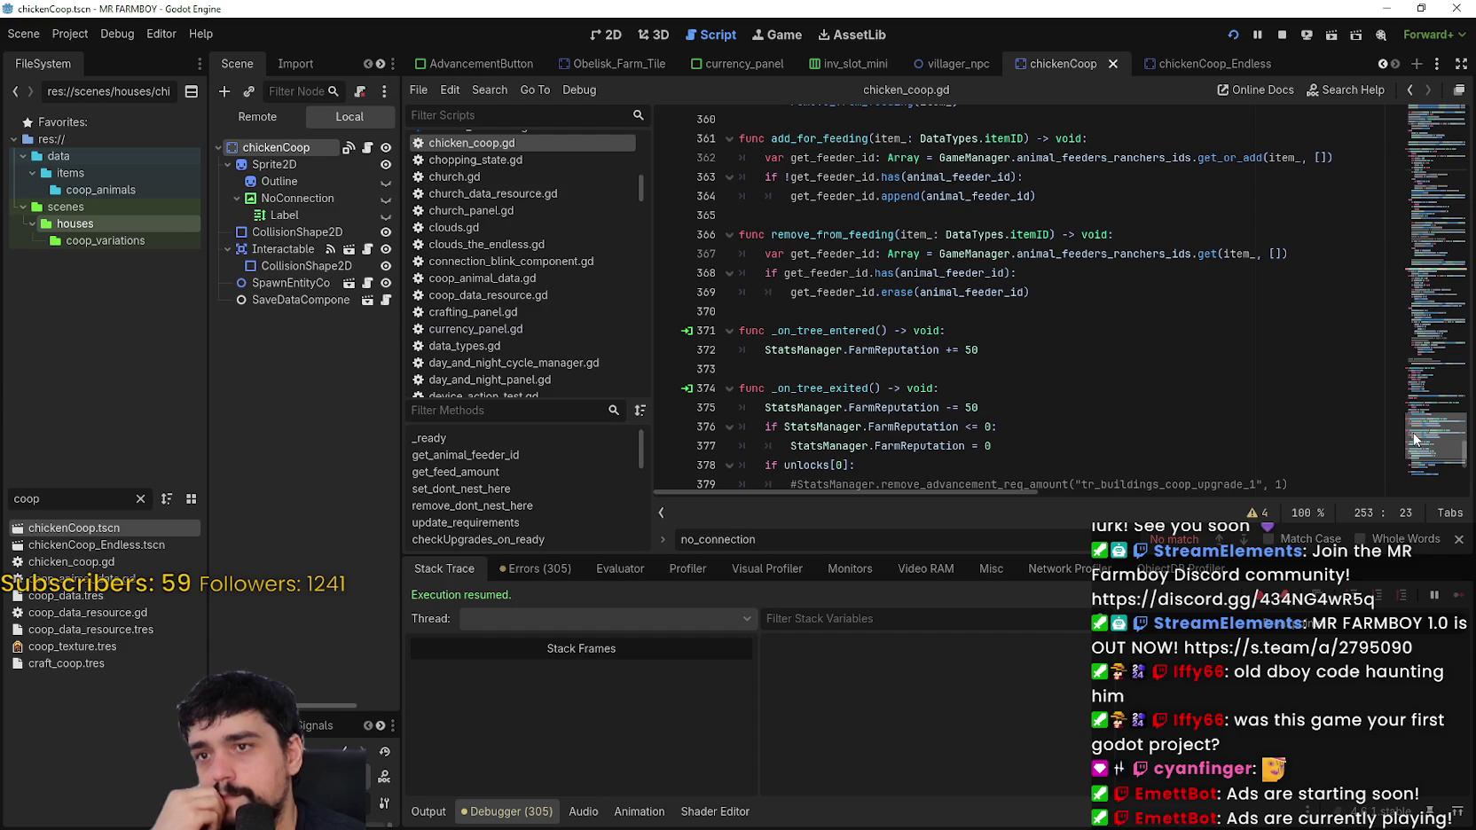
pyautogui.moveTo(1414, 436)
pyautogui.mouseDown()
pyautogui.moveTo(1413, 453)
pyautogui.moveTo(1410, 414)
pyautogui.mouseUp()
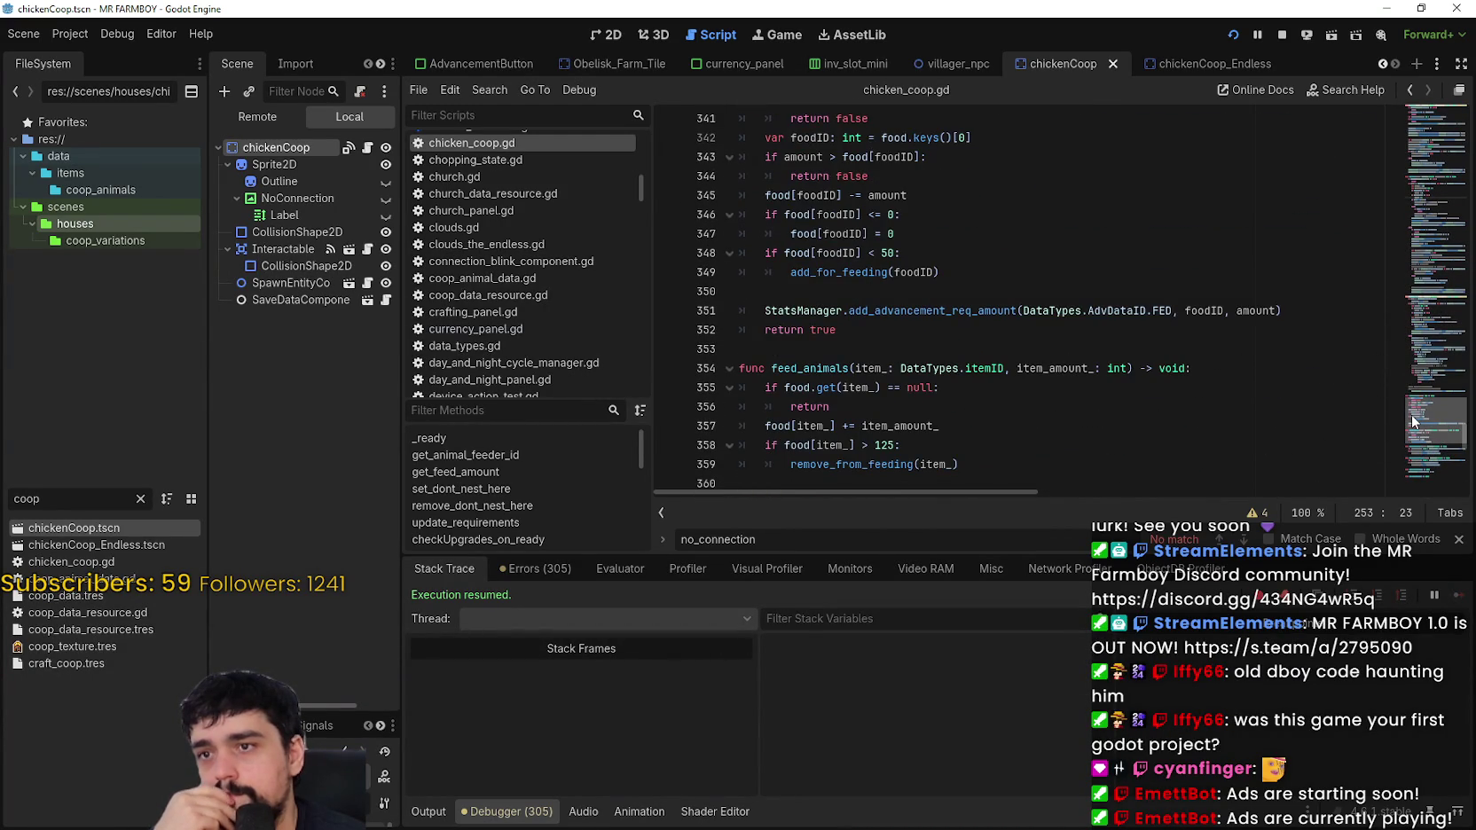
pyautogui.moveTo(1411, 414); pyautogui.dragTo(1409, 410)
pyautogui.doubleClick(806, 175)
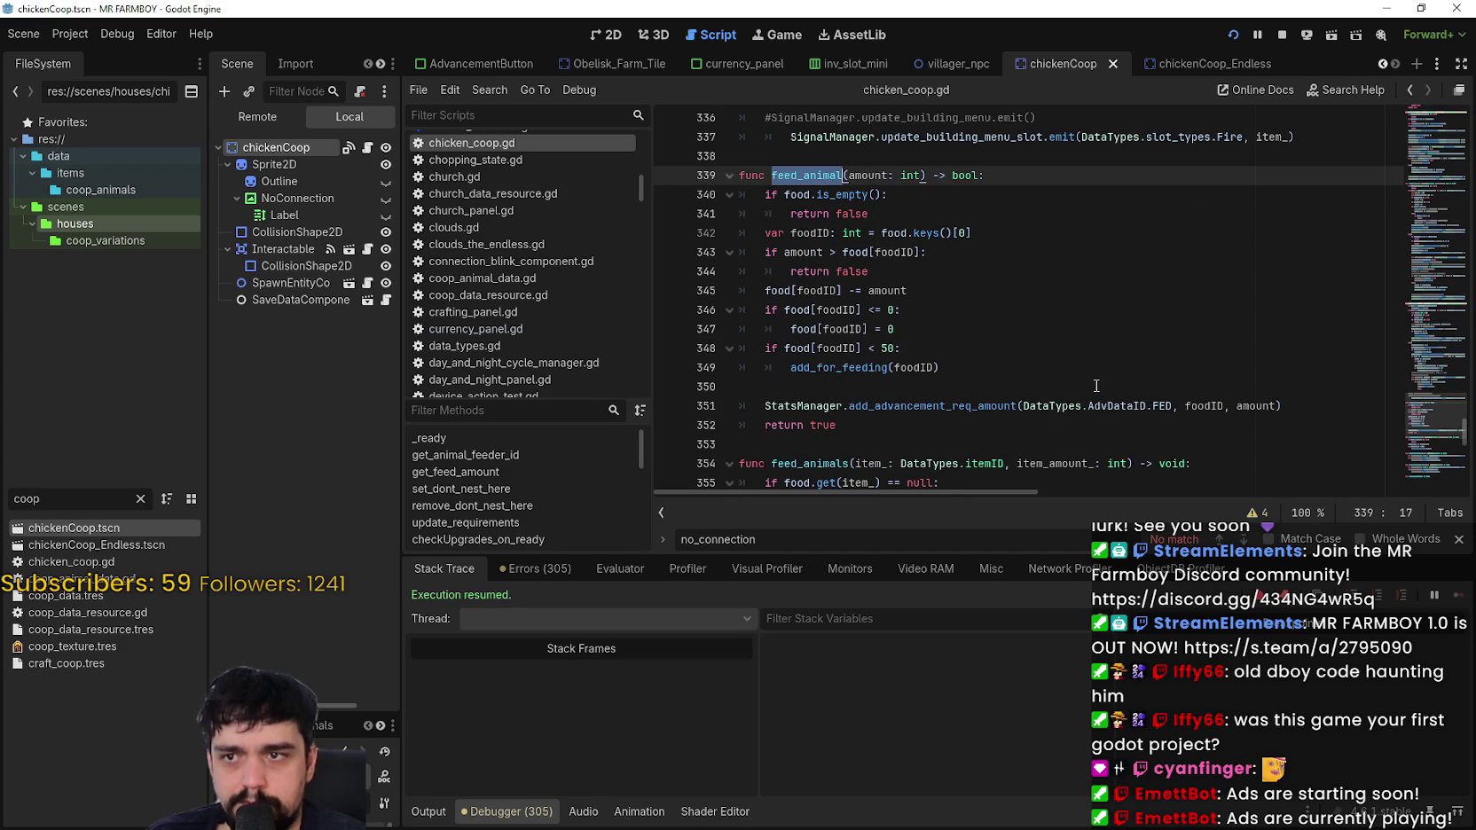
pyautogui.moveTo(1416, 424)
pyautogui.mouseDown()
pyautogui.moveTo(1416, 242)
pyautogui.moveTo(1409, 427)
pyautogui.moveTo(1395, 424)
pyautogui.mouseUp()
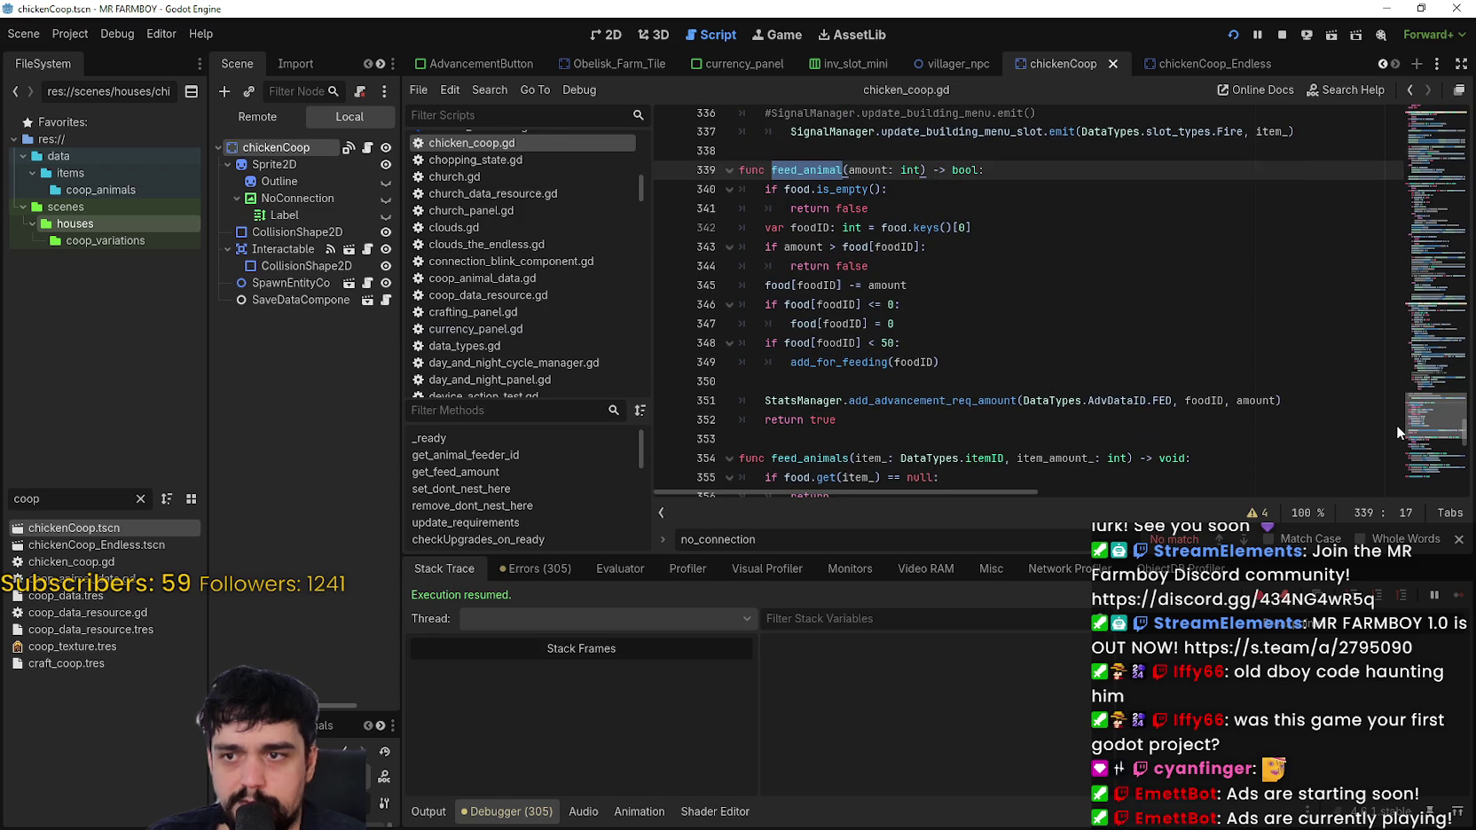
pyautogui.click(1111, 400)
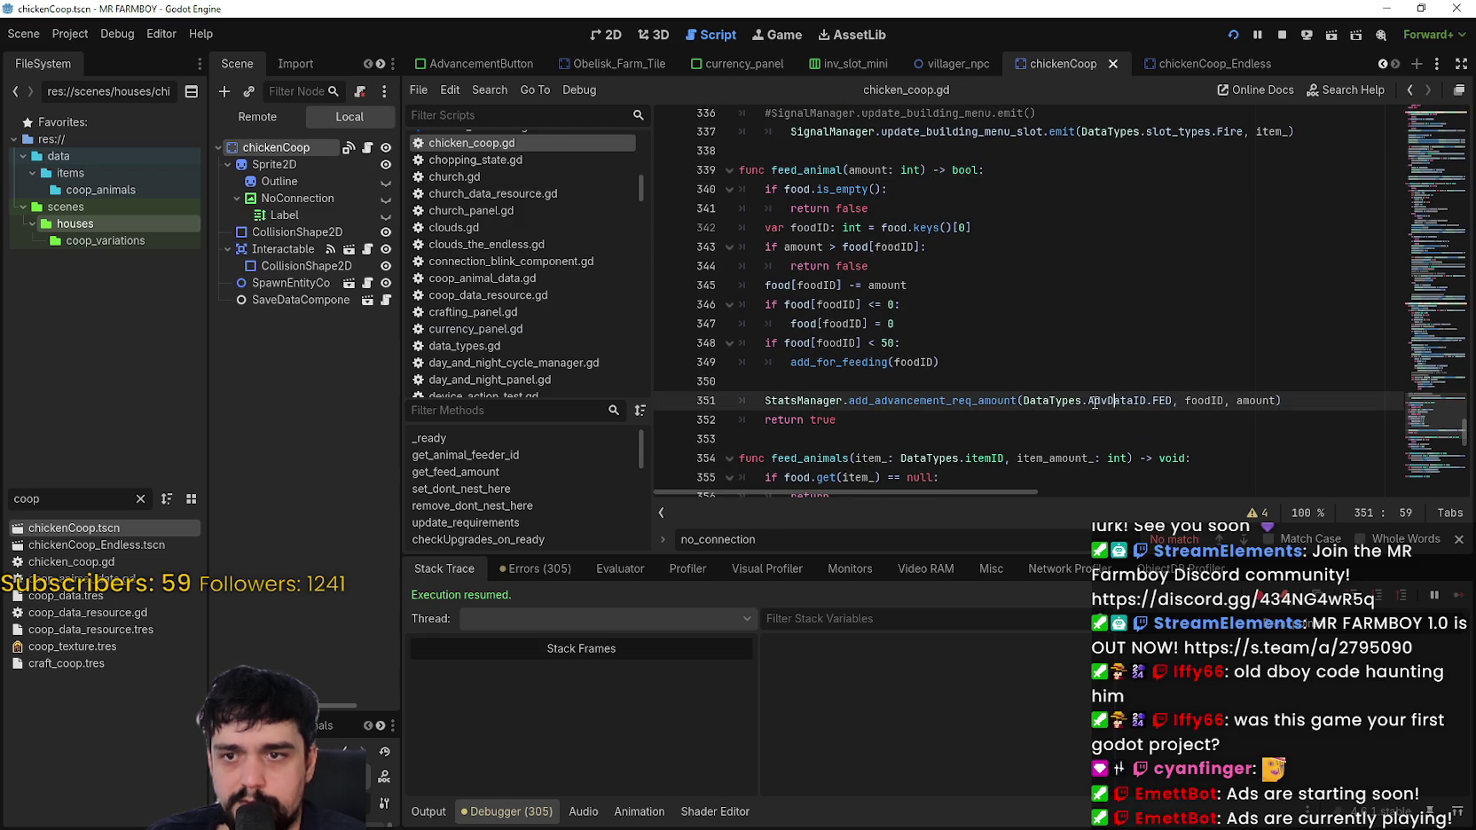
# Step: Inspect the feed_animal call on line 351 and the surrounding chicken_coop.gd code
pyautogui.moveTo(1067, 401); pyautogui.dragTo(1215, 393)
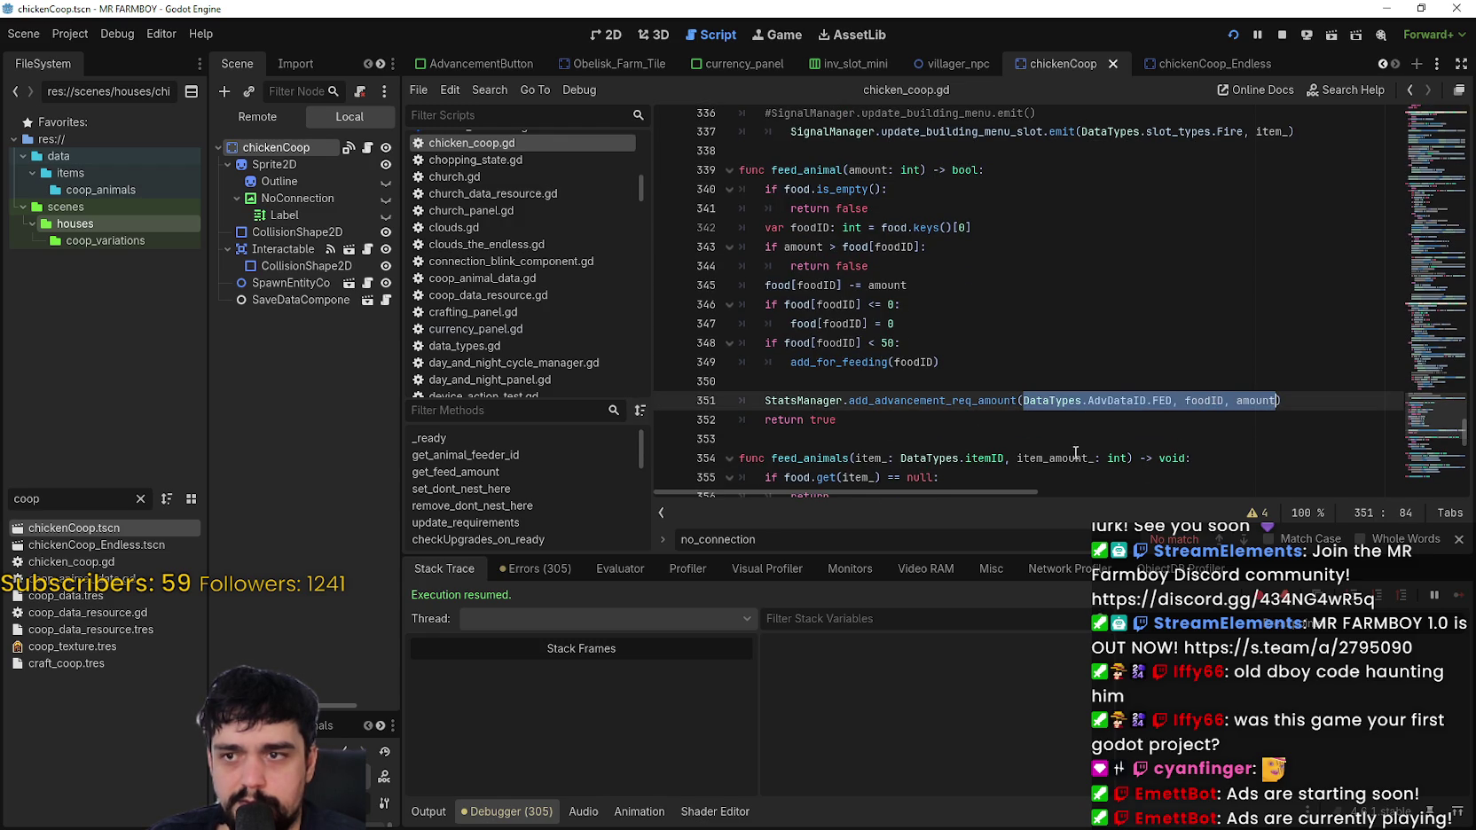
pyautogui.click(812, 170)
pyautogui.doubleClick(812, 170)
pyautogui.scroll(9, 1419, 405)
pyautogui.moveTo(1419, 405)
pyautogui.mouseDown()
pyautogui.moveTo(1413, 249)
pyautogui.moveTo(1380, 167)
pyautogui.moveTo(1386, 139)
pyautogui.moveTo(1389, 357)
pyautogui.moveTo(1389, 341)
pyautogui.mouseUp()
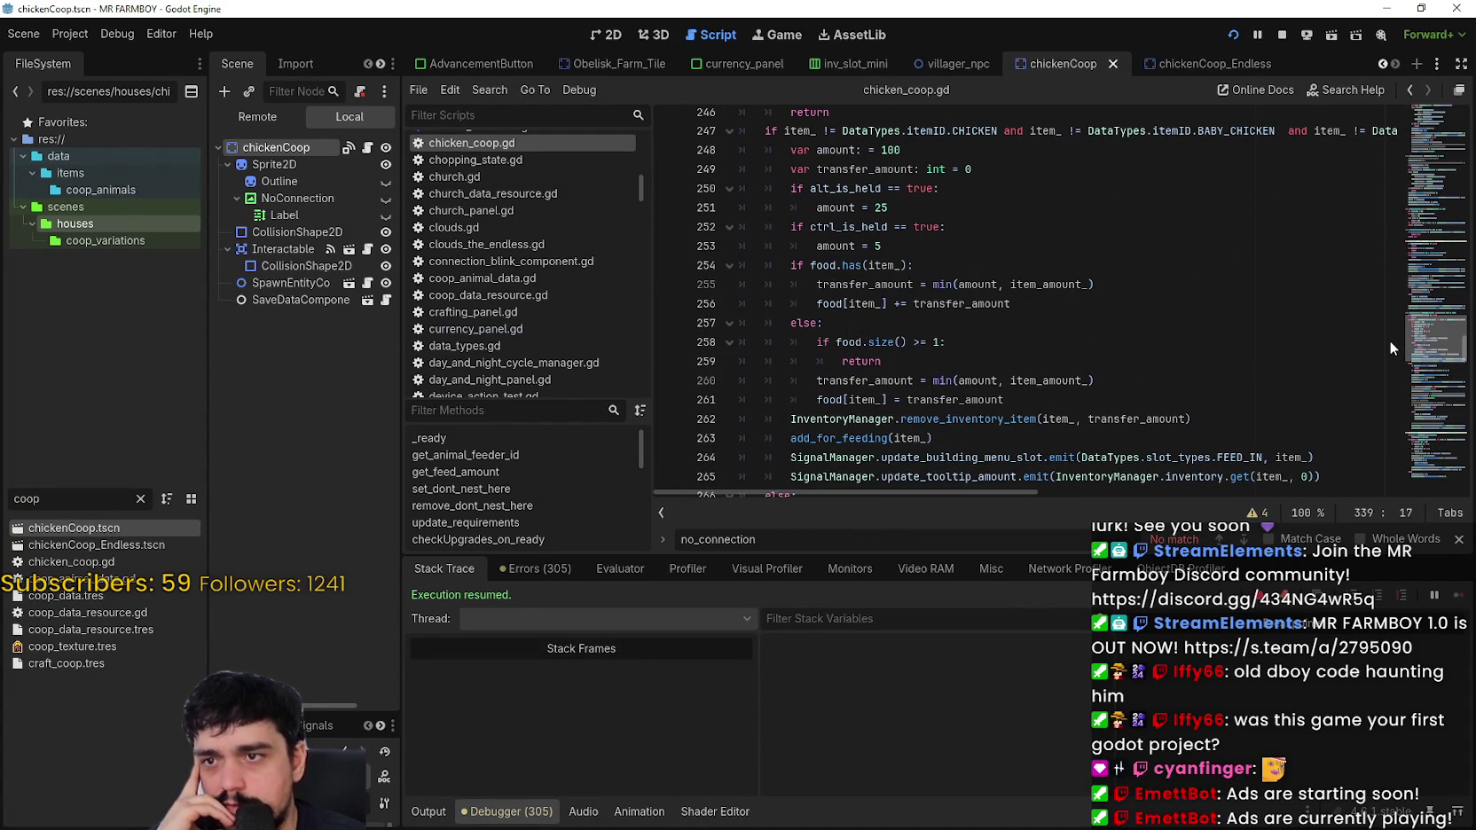
pyautogui.moveTo(1389, 341); pyautogui.dragTo(1375, 433)
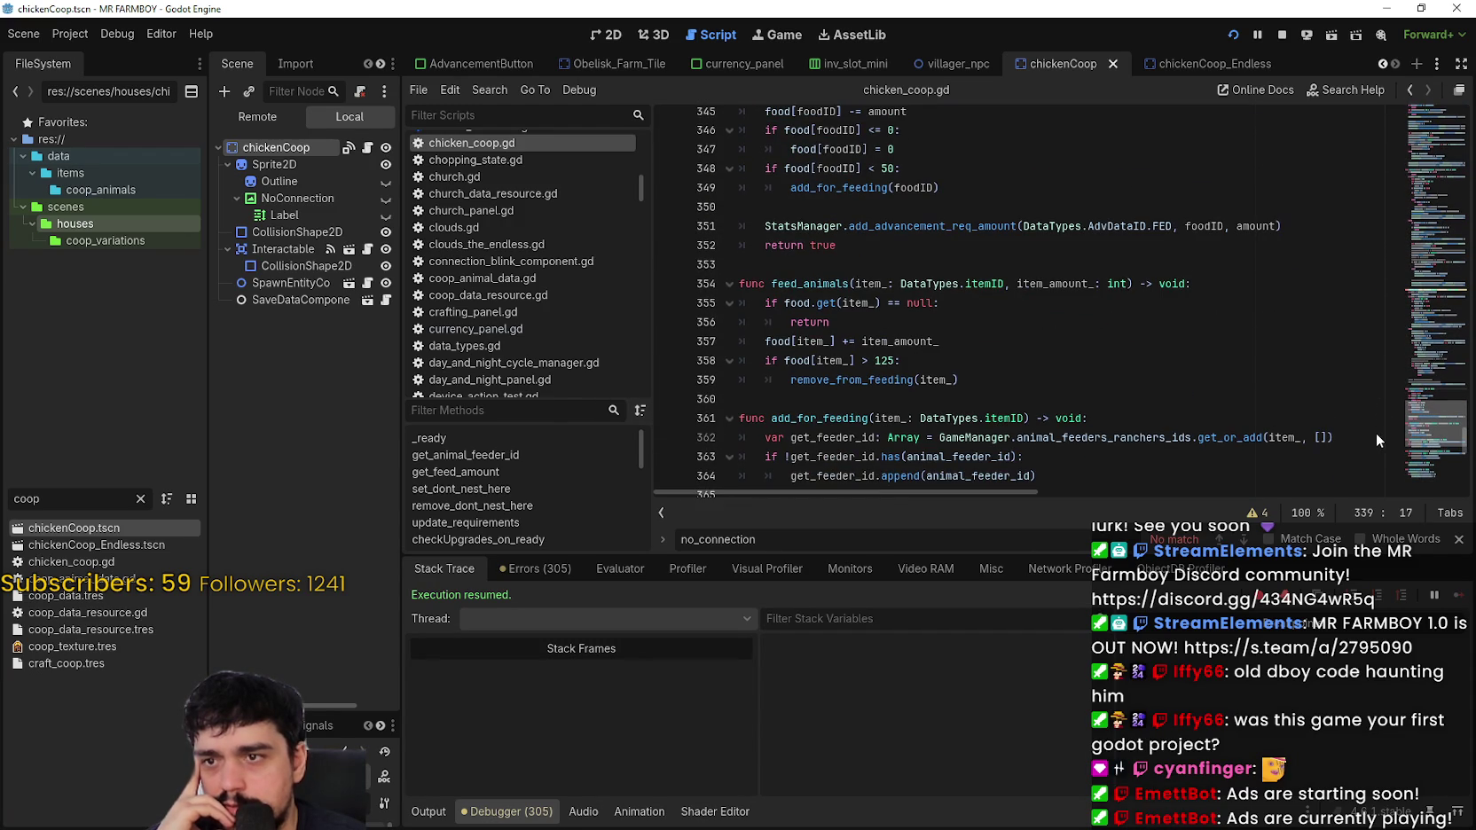
# Step: Select the feed_animals function name and load it into the script search
pyautogui.doubleClick(791, 283)
pyautogui.moveTo(765, 341); pyautogui.dragTo(982, 348)
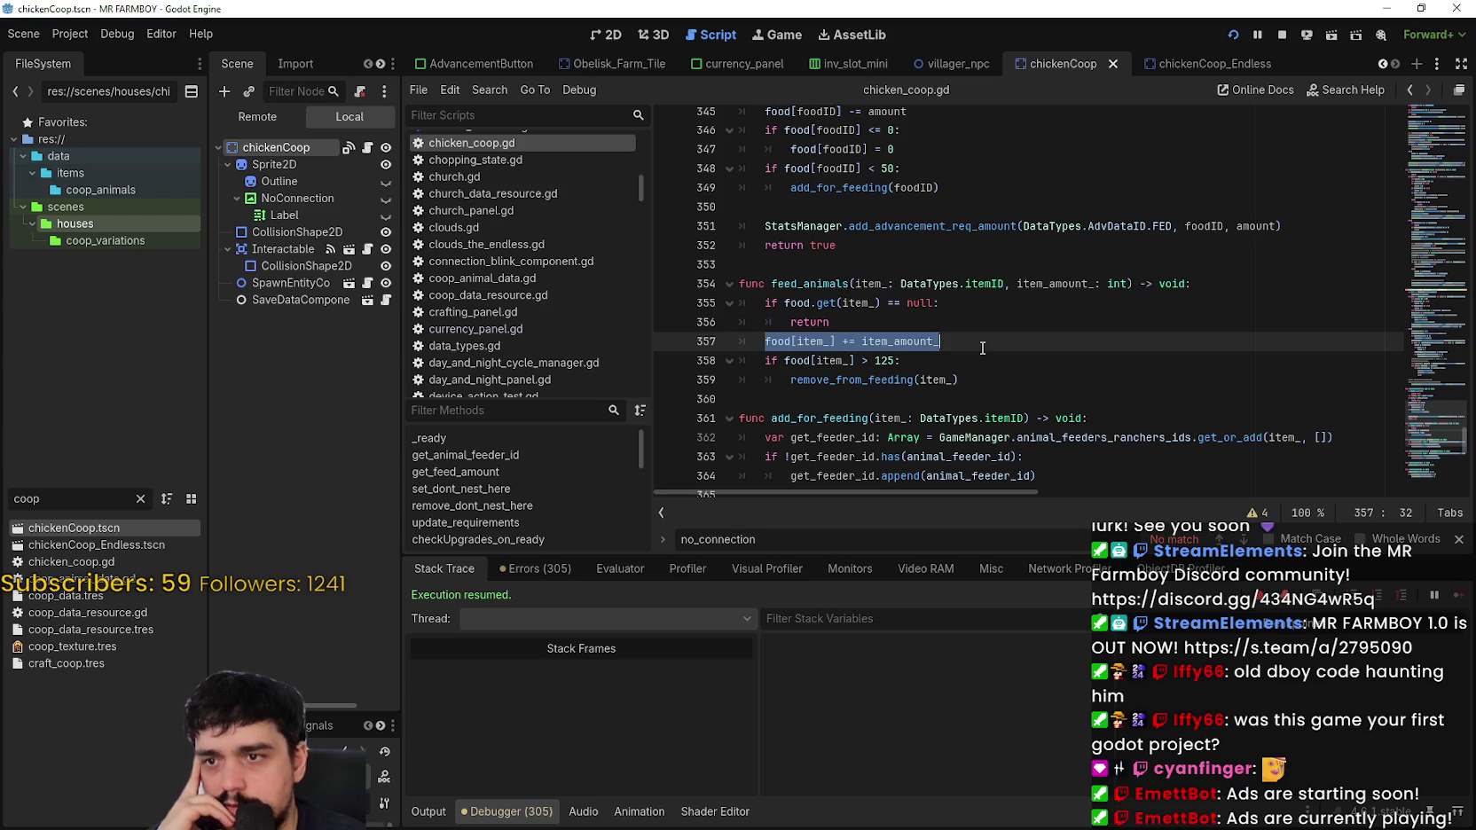
pyautogui.click(992, 386)
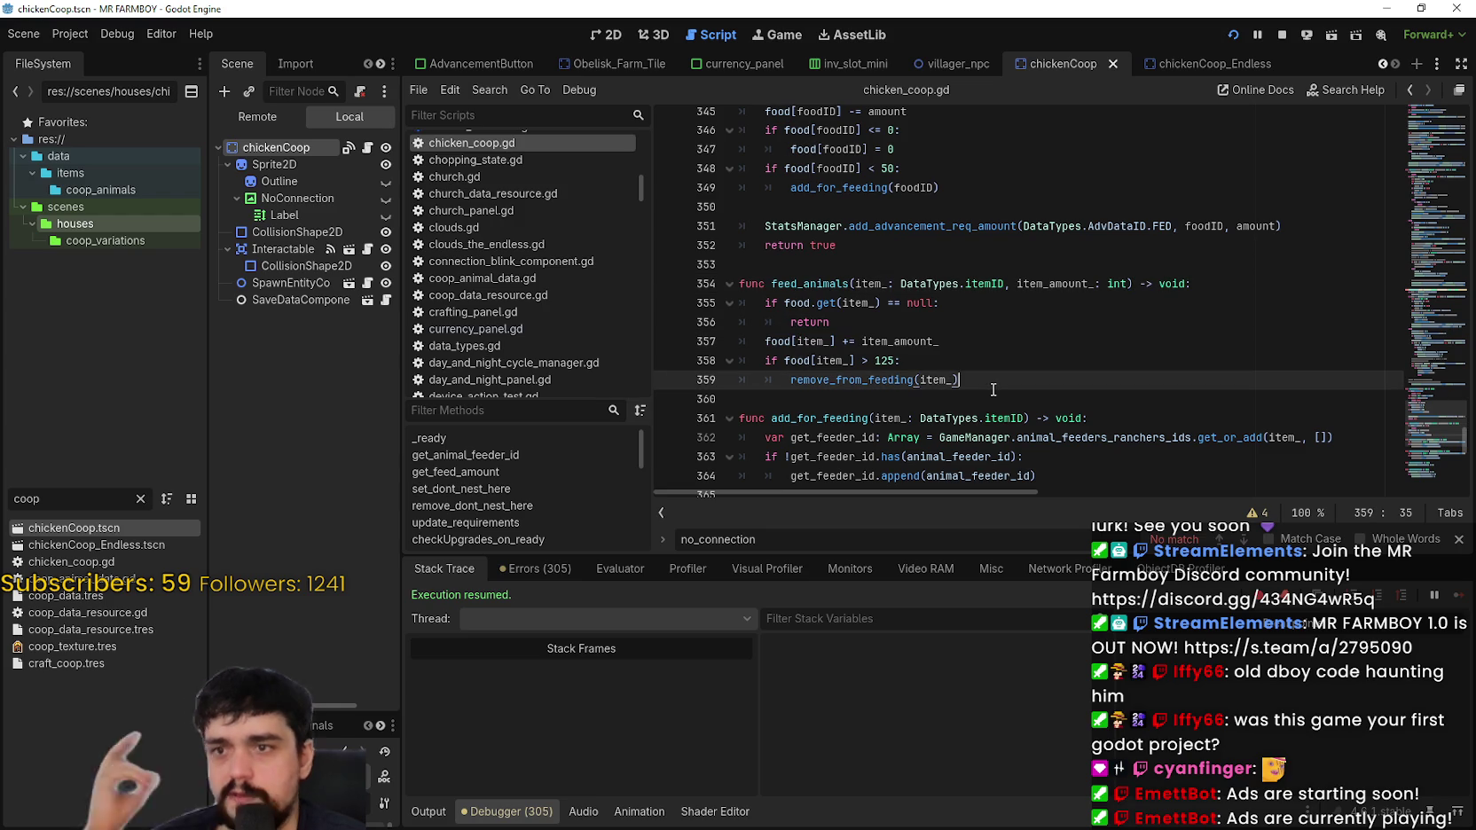
pyautogui.doubleClick(829, 283)
pyautogui.hotkey('ctrl', 'f')
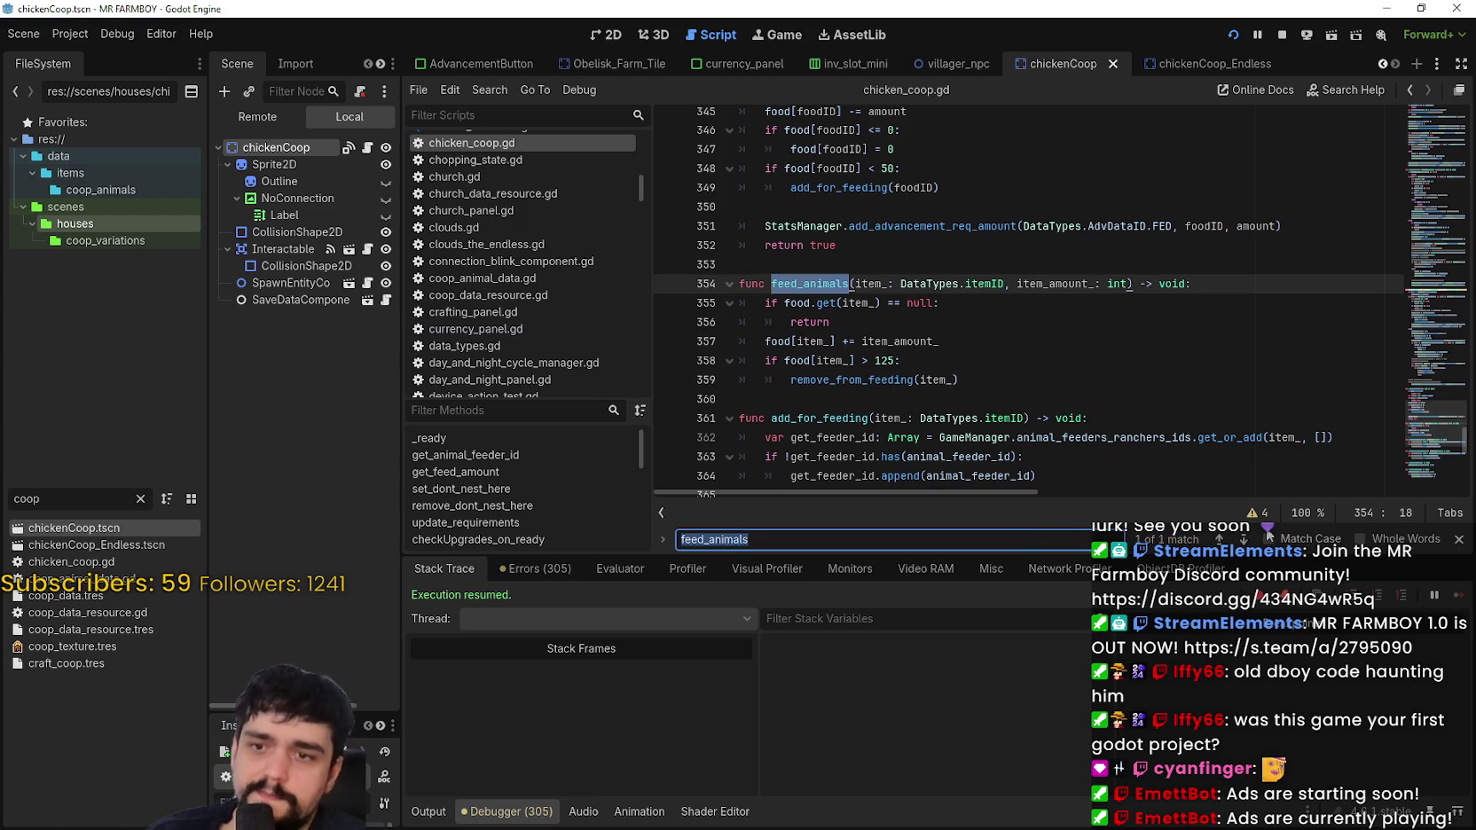
pyautogui.click(1082, 360)
pyautogui.hotkey('ctrl', 'a')
# Step: Filter the files for 'rancher' and select the rancher_data resource
pyautogui.write('rancher')
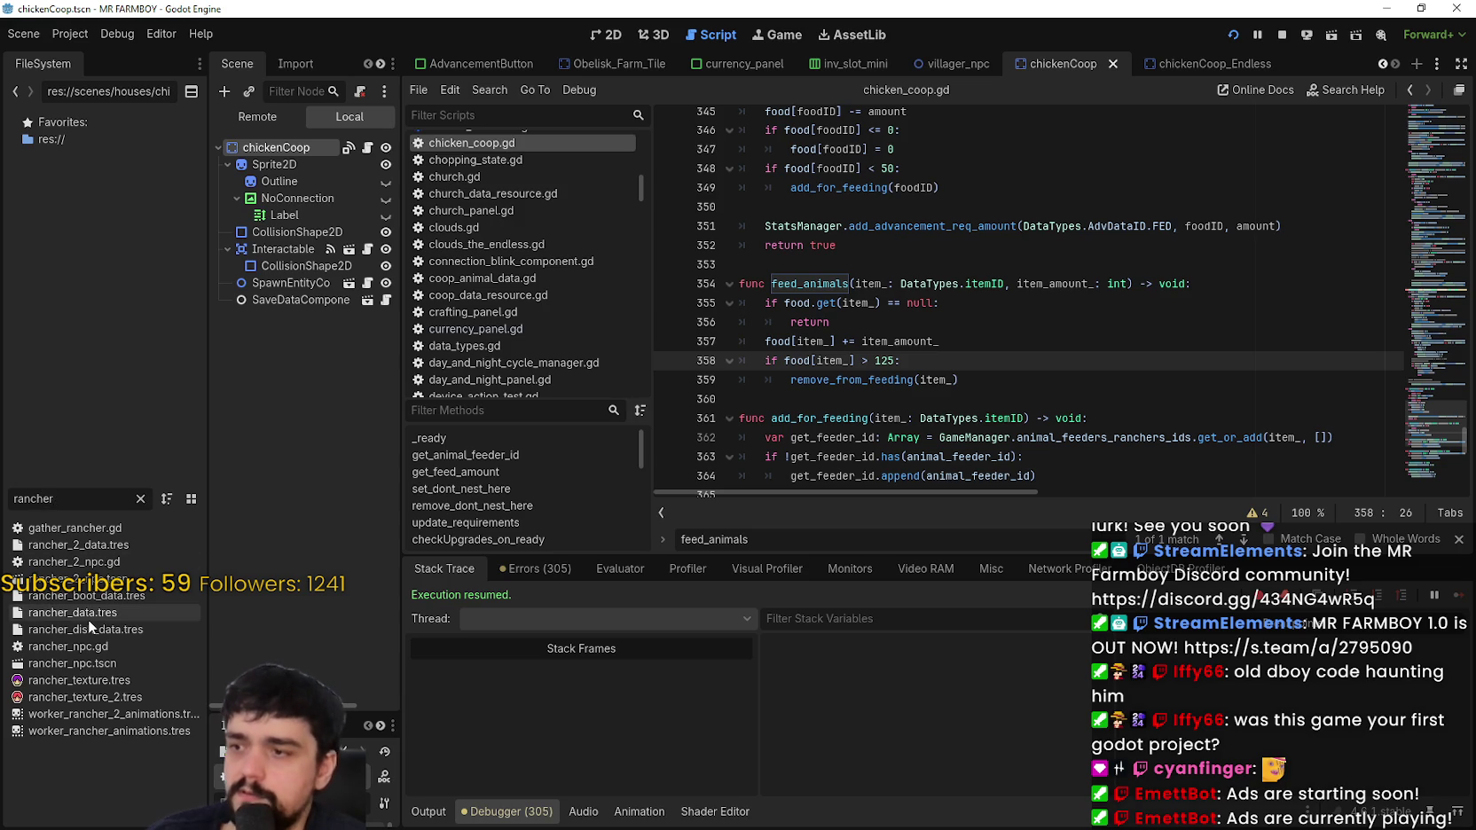
pyautogui.click(88, 619)
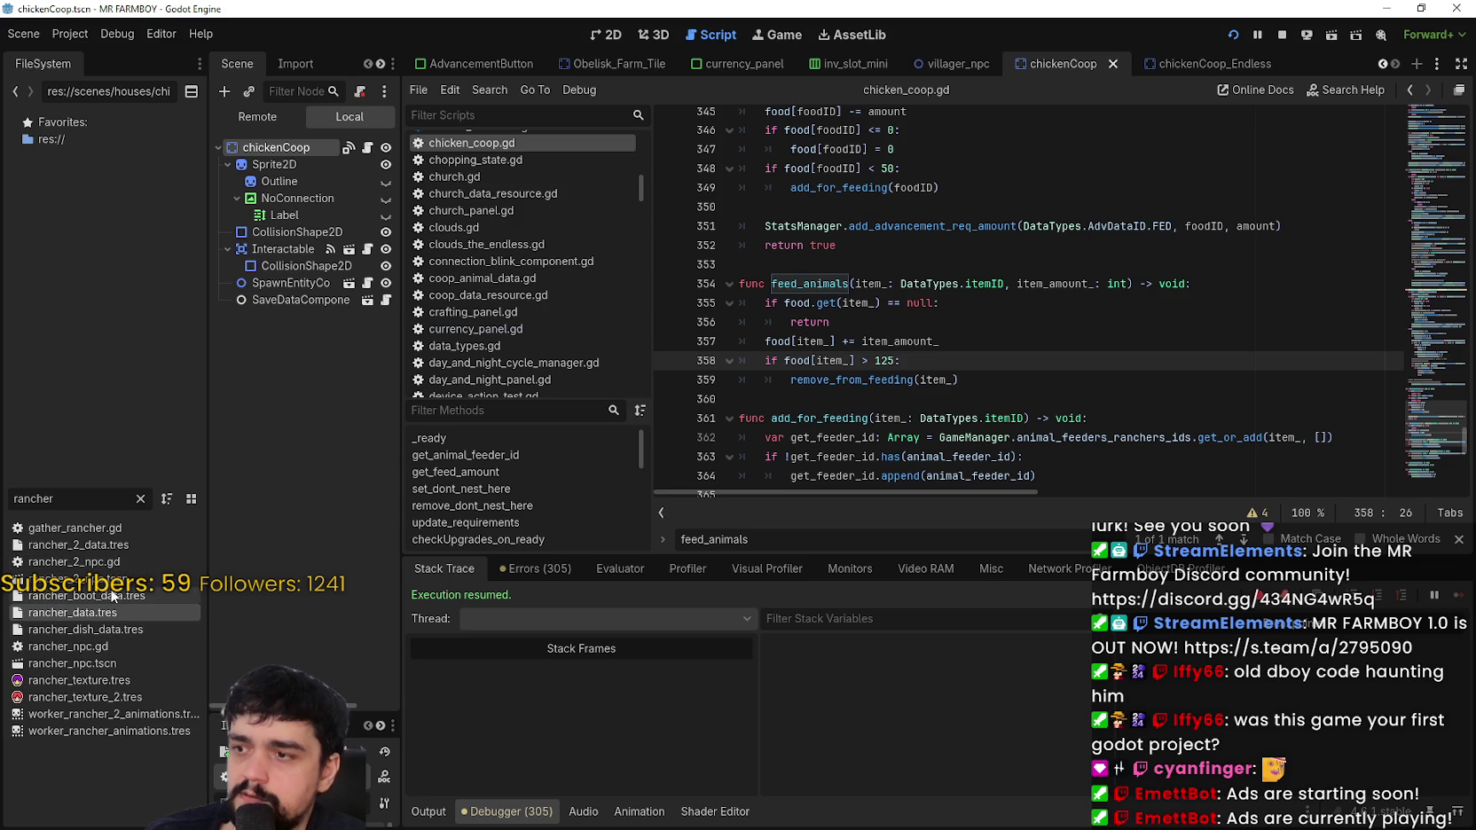
pyautogui.doubleClick(807, 284)
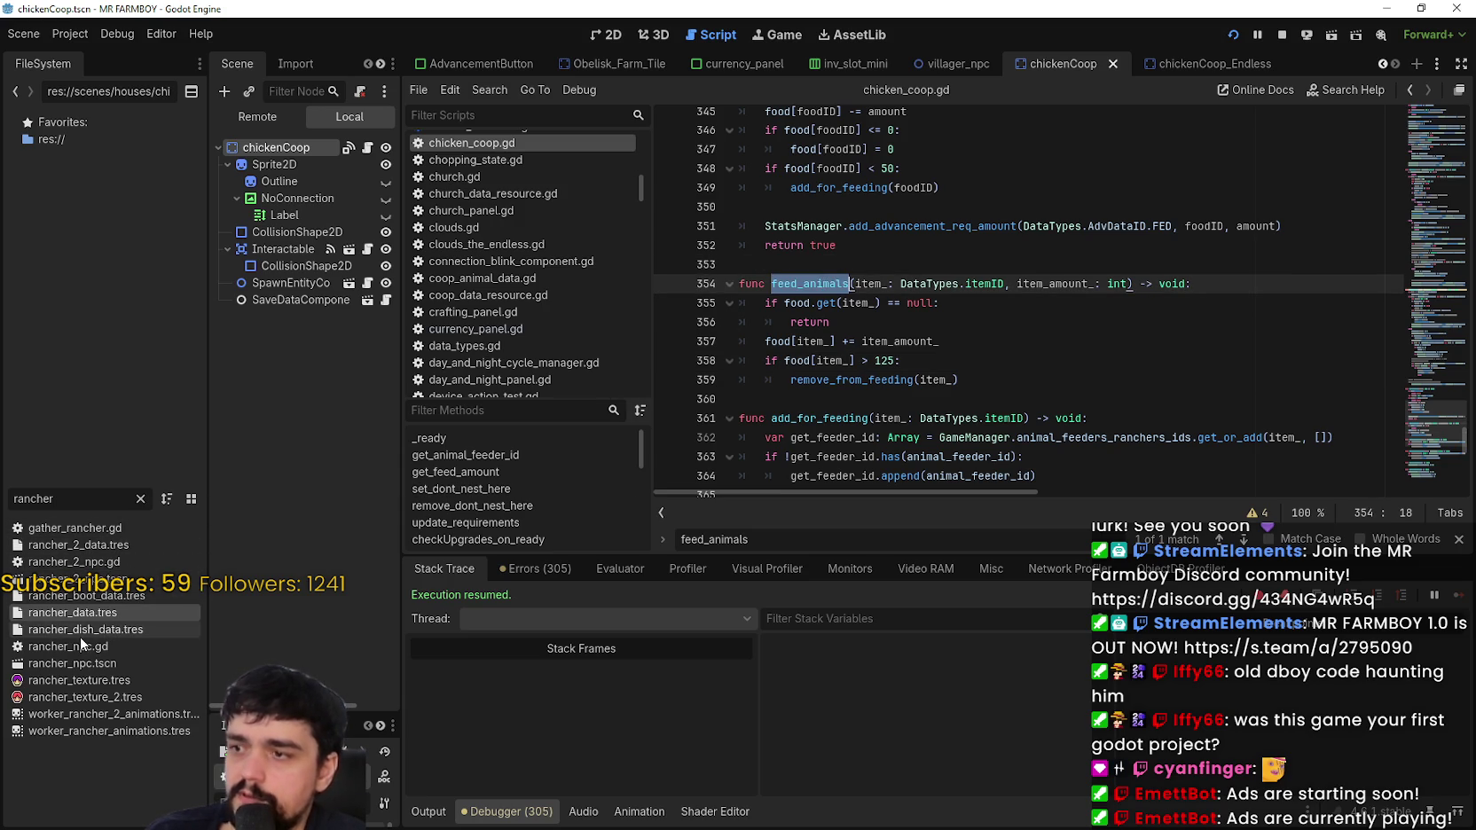
# Step: Open rancher_npc and locate its feed_animals call on line 190 of rancher_npc.gd
pyautogui.doubleClick(117, 659)
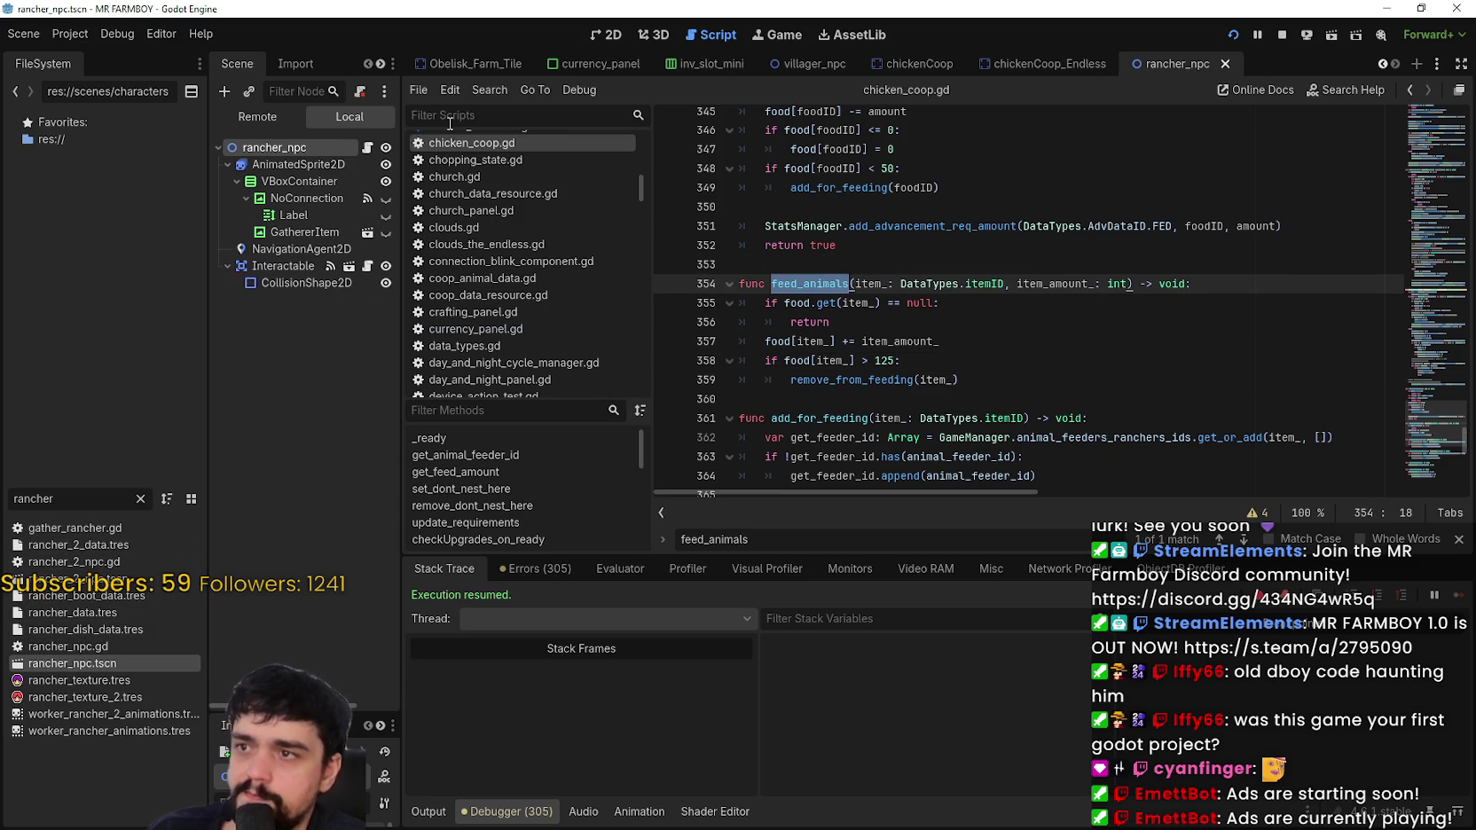
pyautogui.hotkey('ctrl', 'f')
pyautogui.press('Return')
pyautogui.scroll(2, 932, 396)
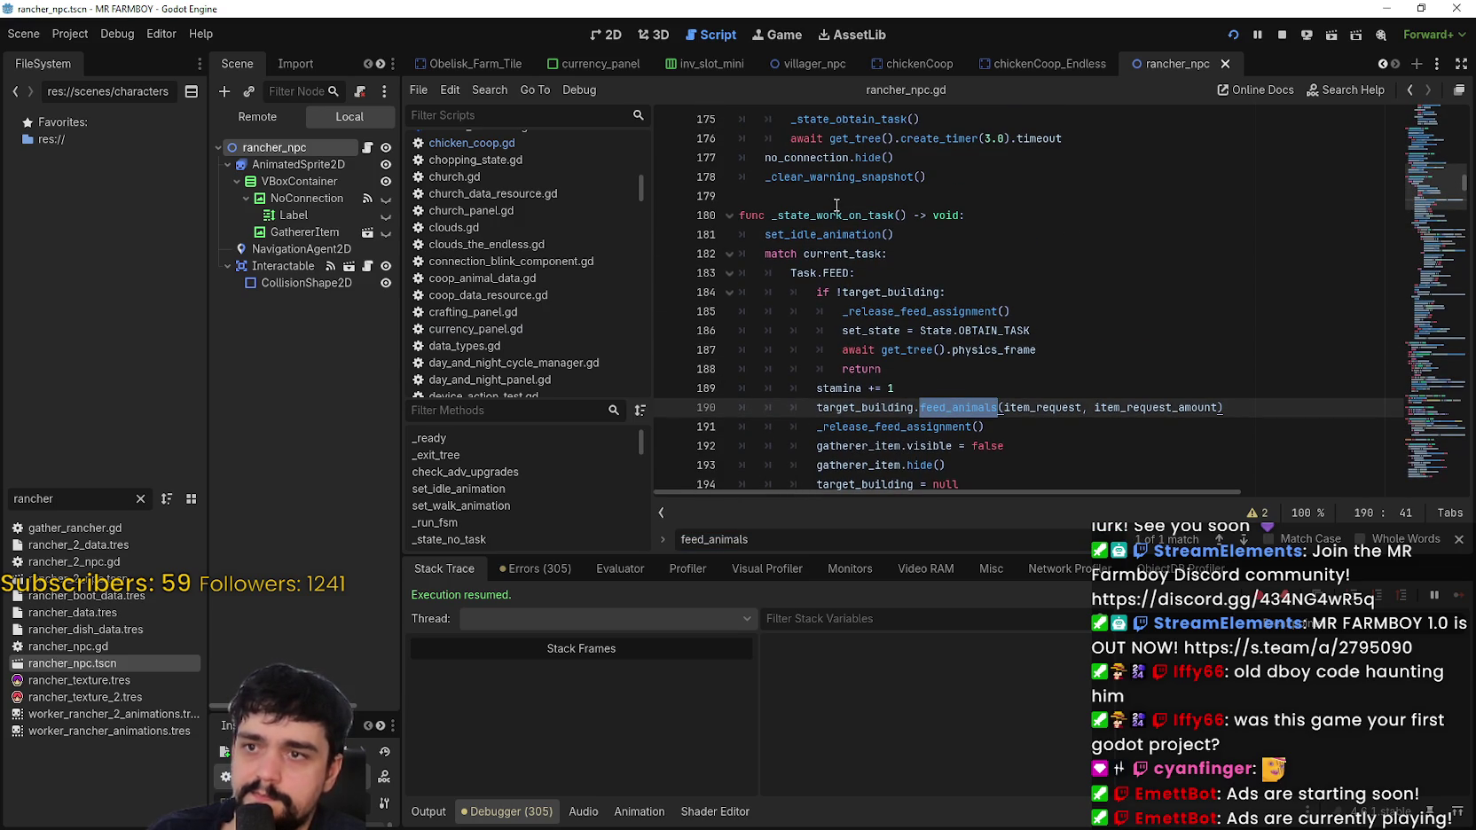
pyautogui.click(934, 405)
pyautogui.click(964, 646)
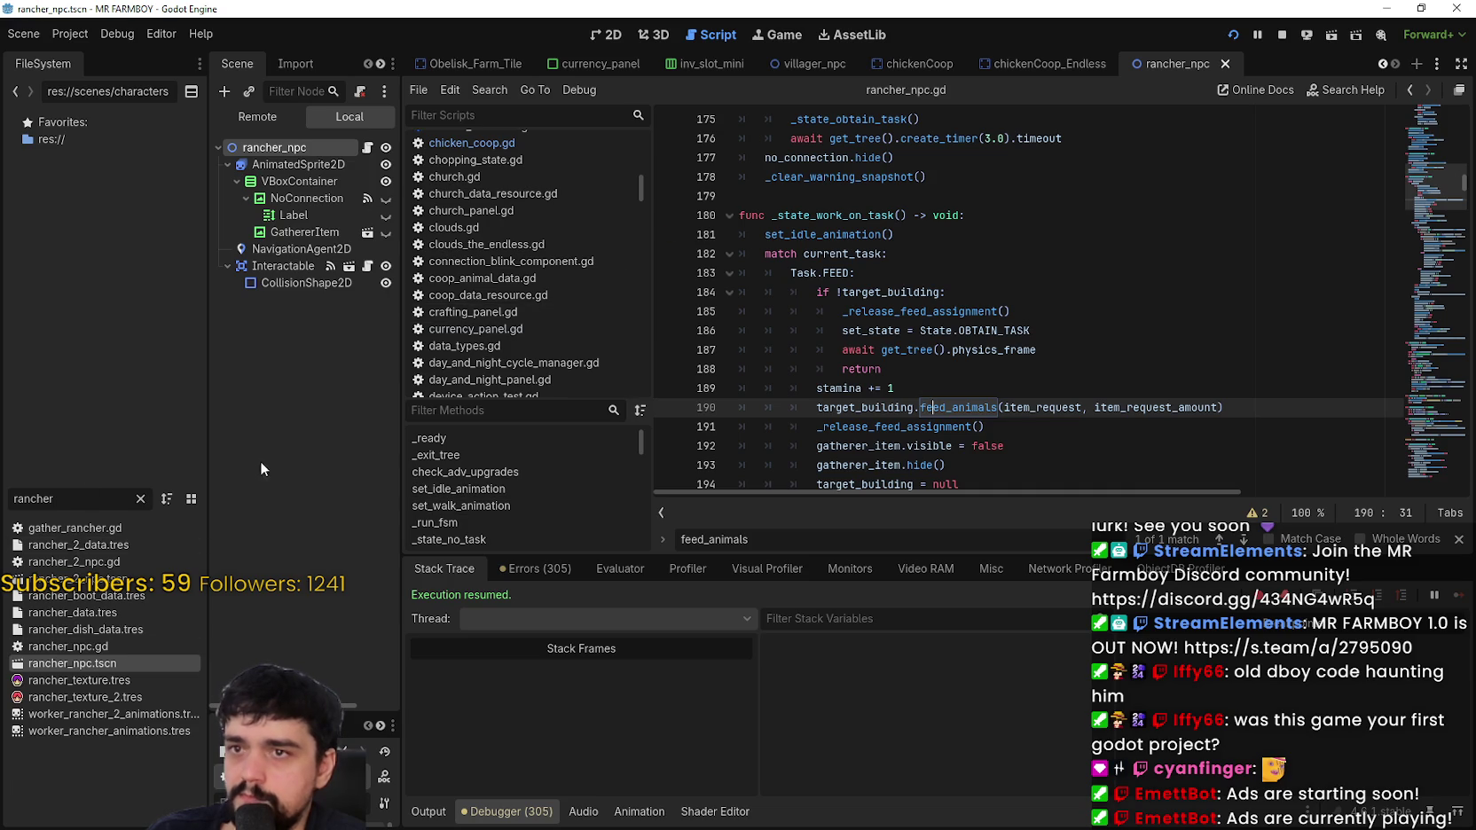
pyautogui.click(917, 66)
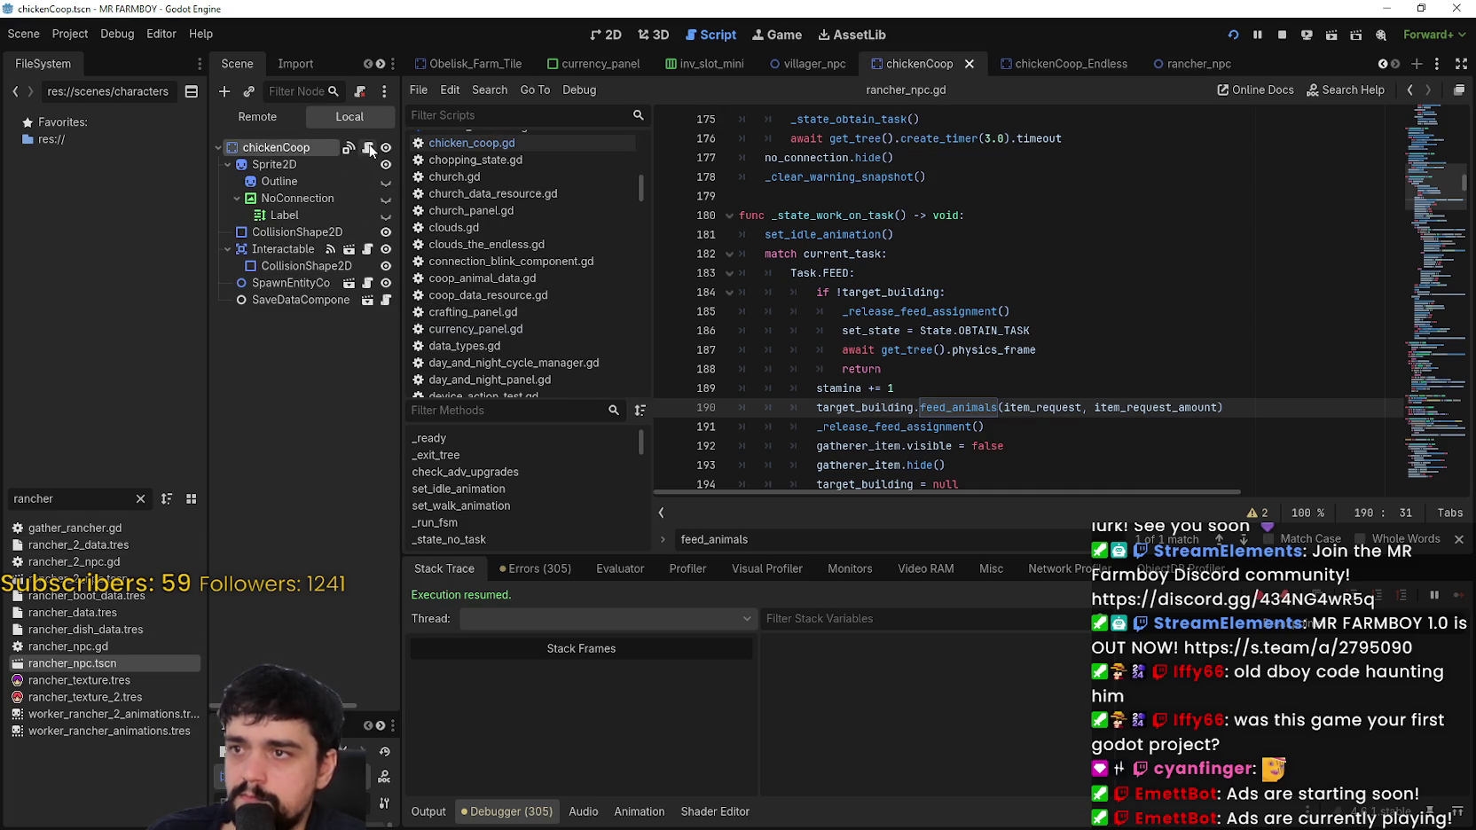
# Step: Append 'if no_connection.visible: no_connection.hide()' to the end of feed_animals
pyautogui.click(987, 398)
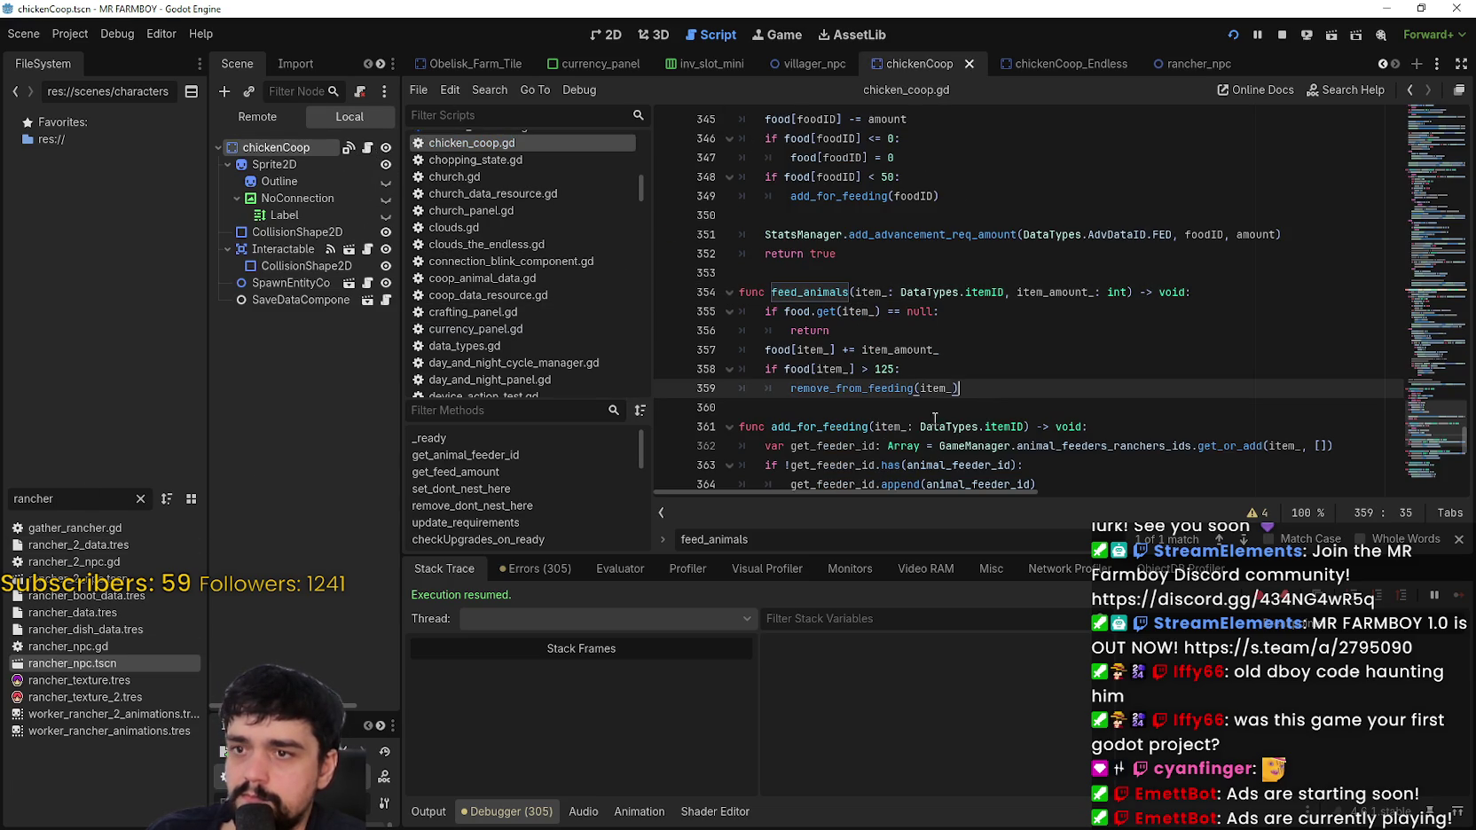
pyautogui.click(935, 417)
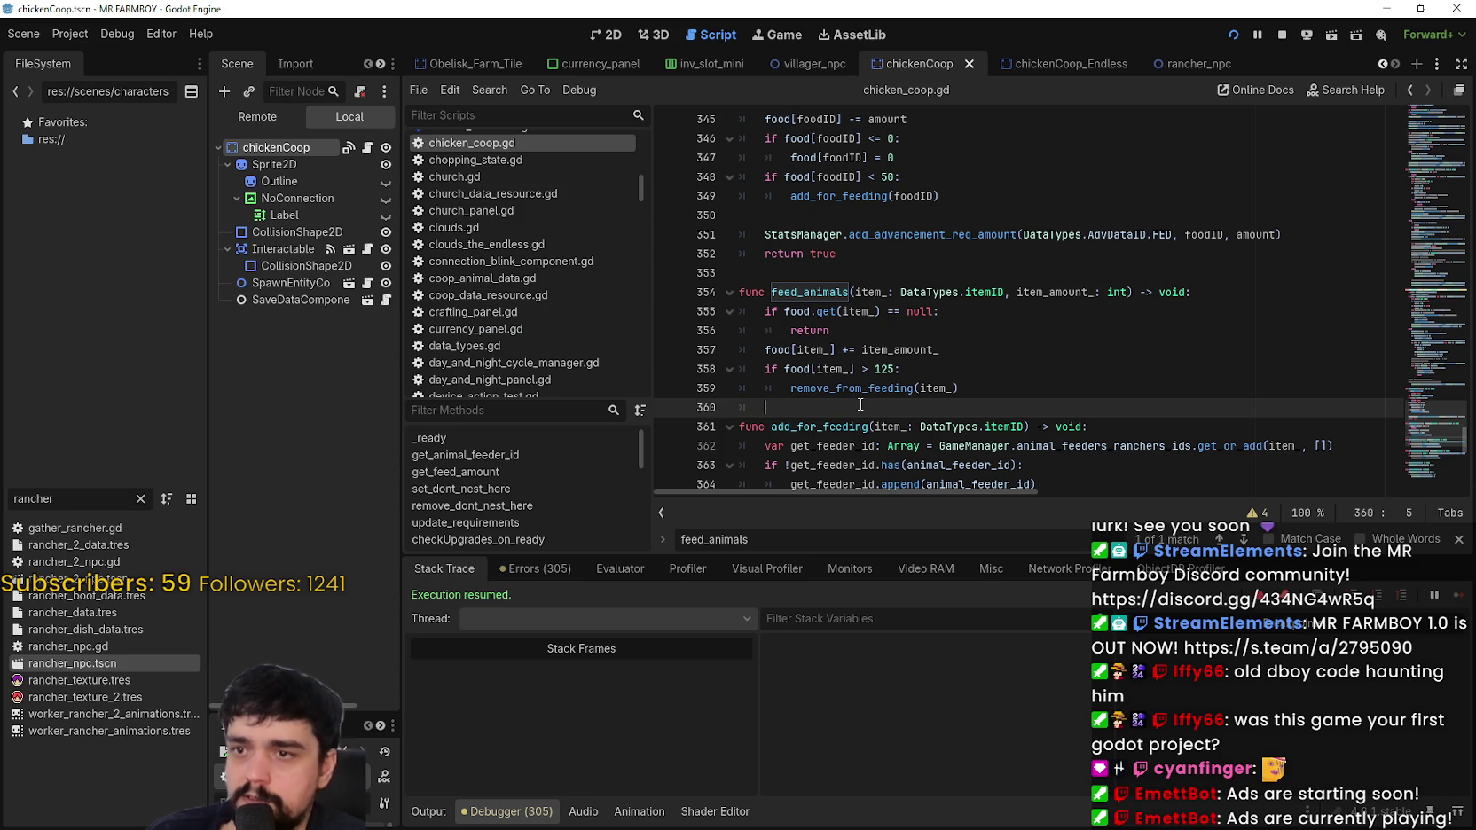
pyautogui.write('if no')
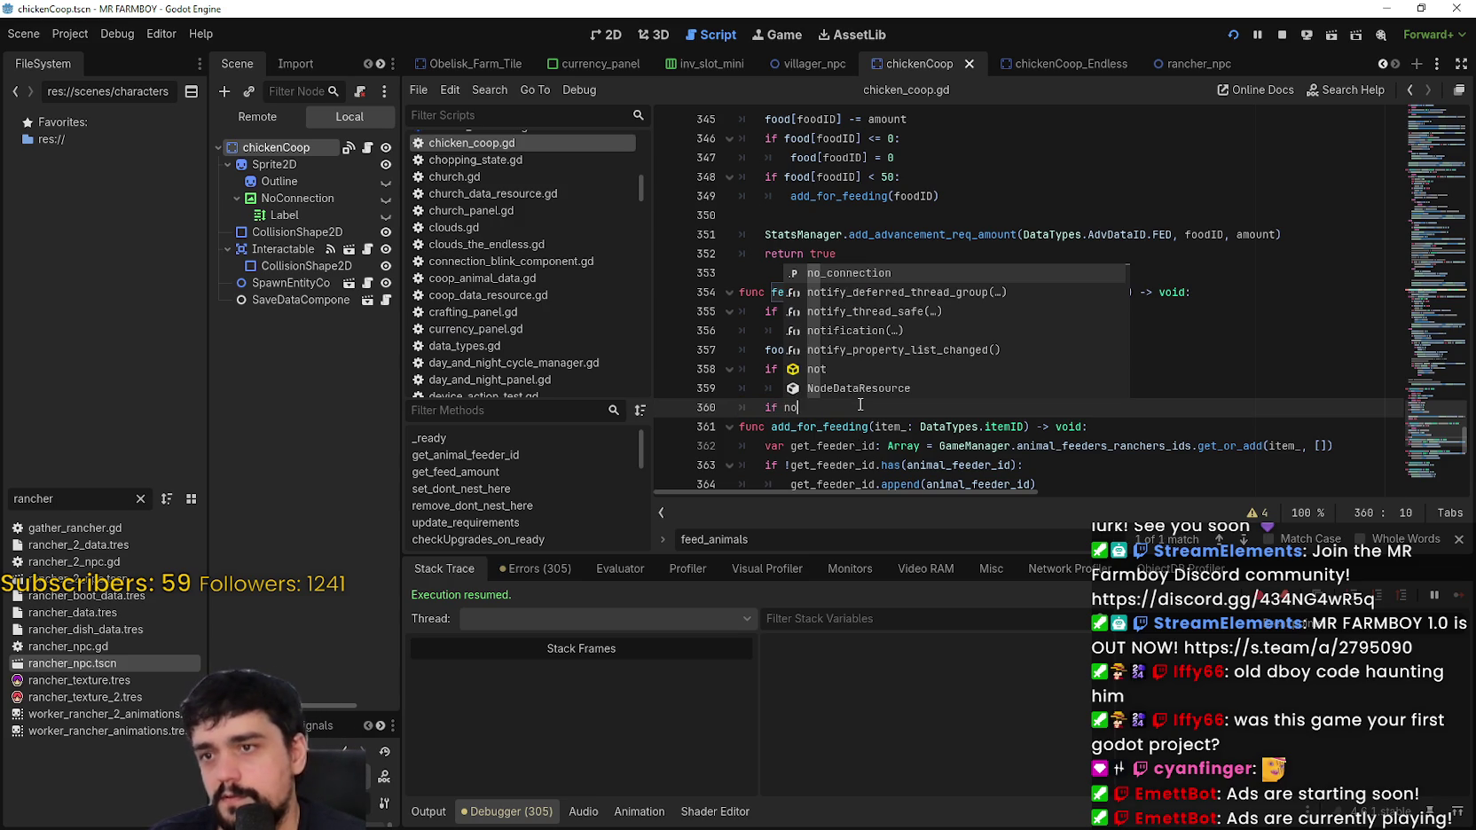
pyautogui.press('Return')
pyautogui.write('.visible')
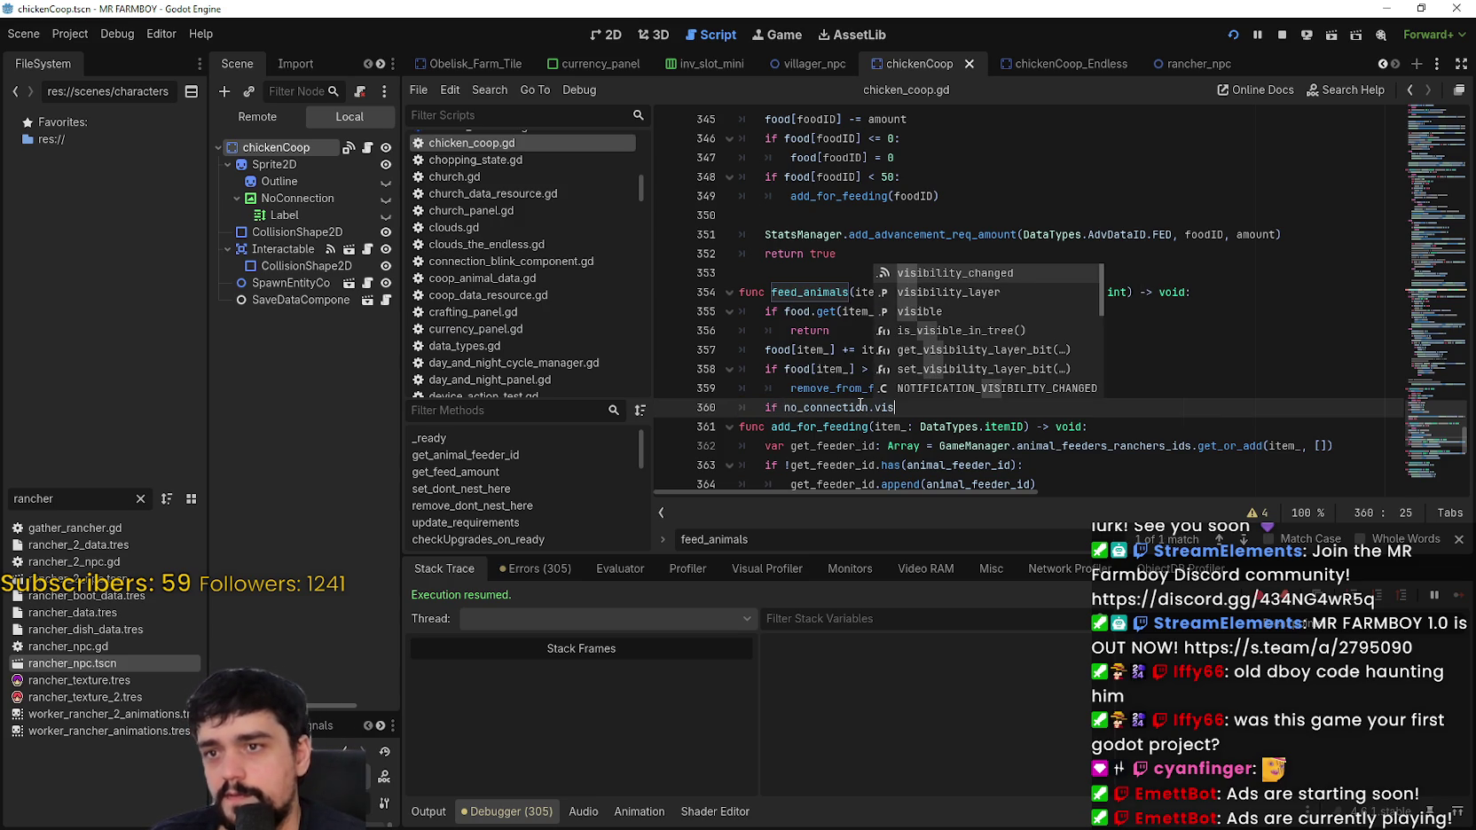
pyautogui.write(':')
pyautogui.press('Return')
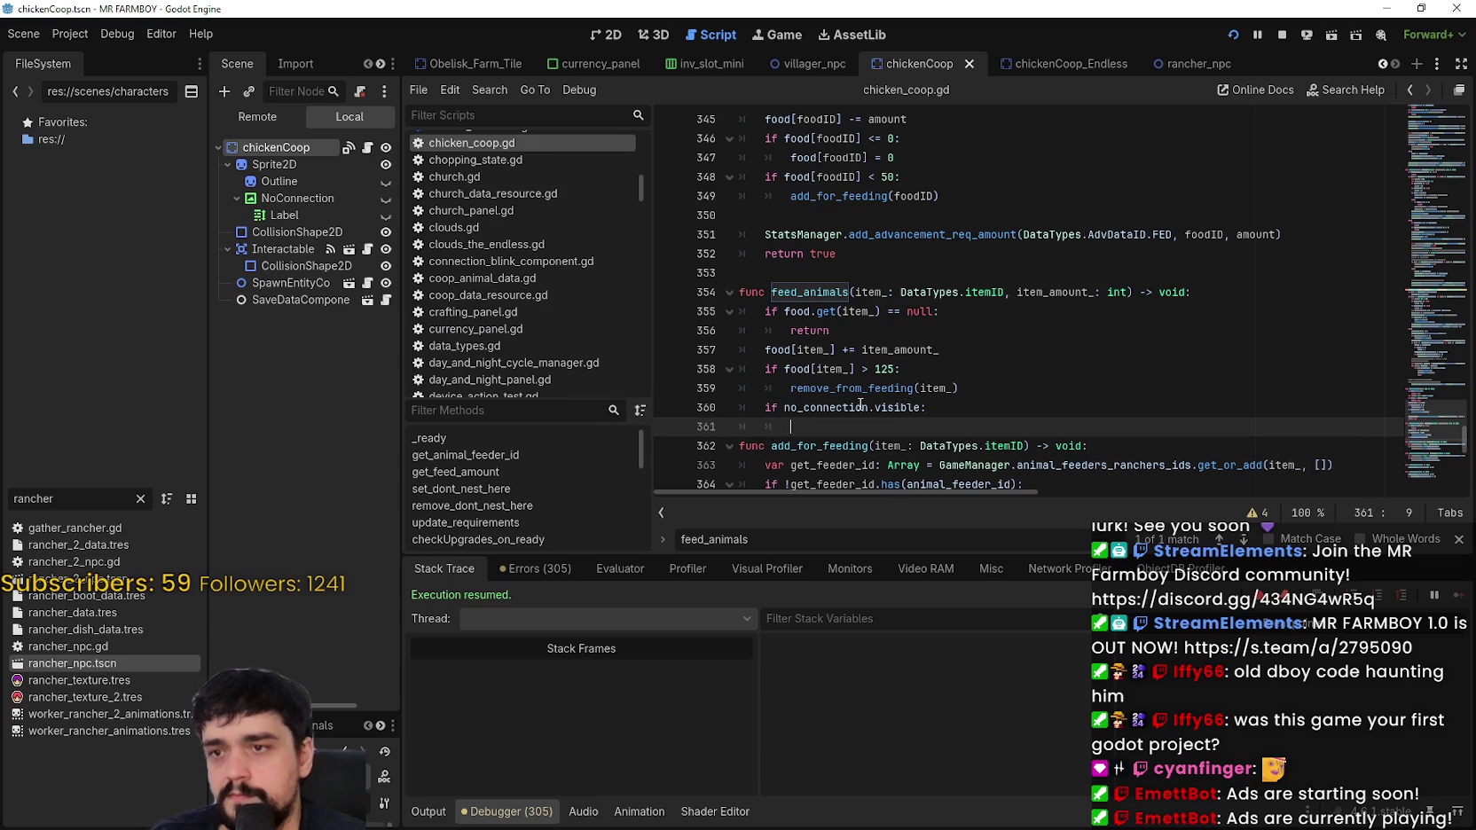
pyautogui.write('no')
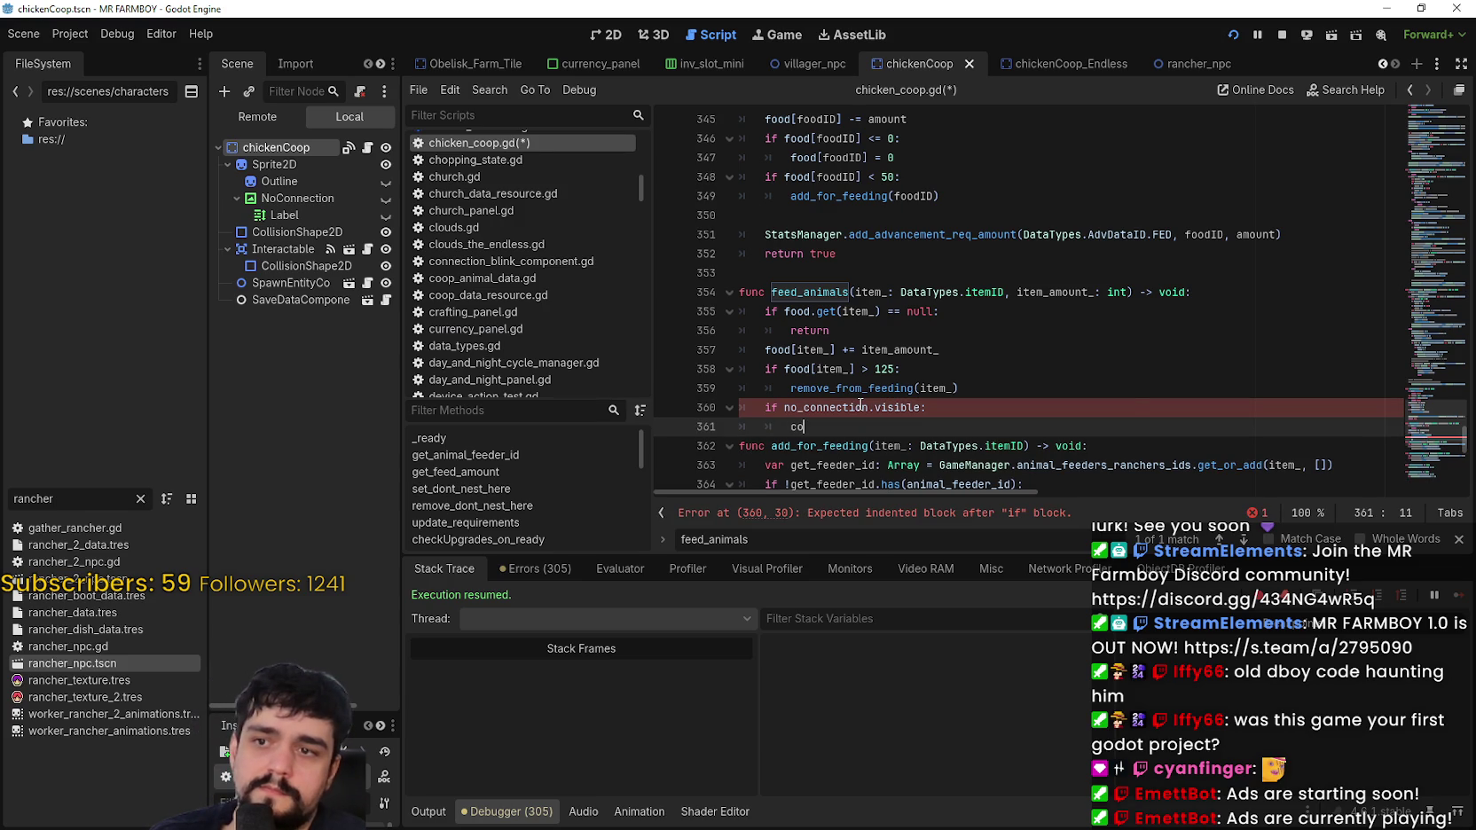
pyautogui.press('Return')
pyautogui.write('hide(')
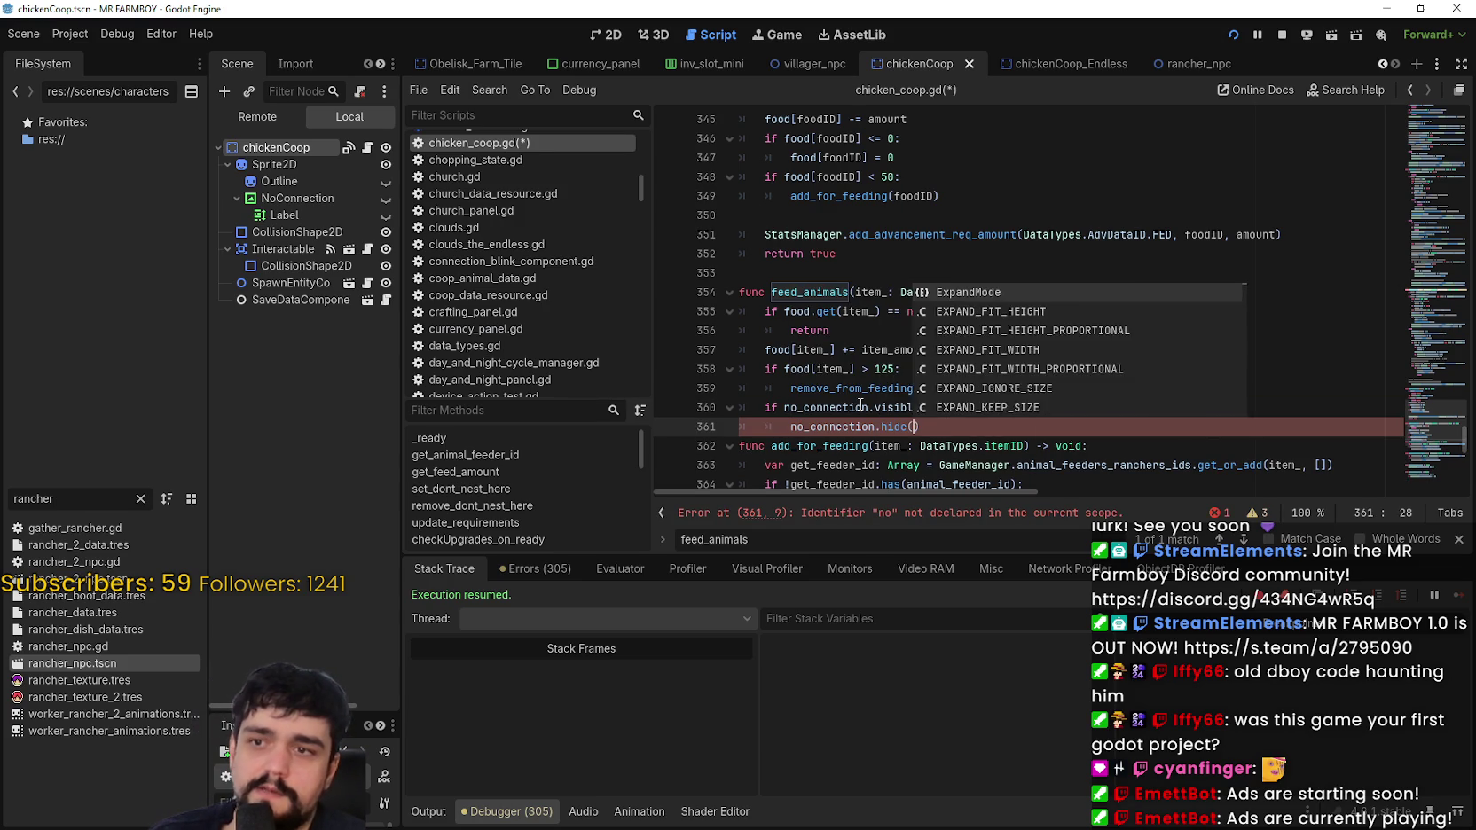
pyautogui.press('Return')
pyautogui.press('Return')
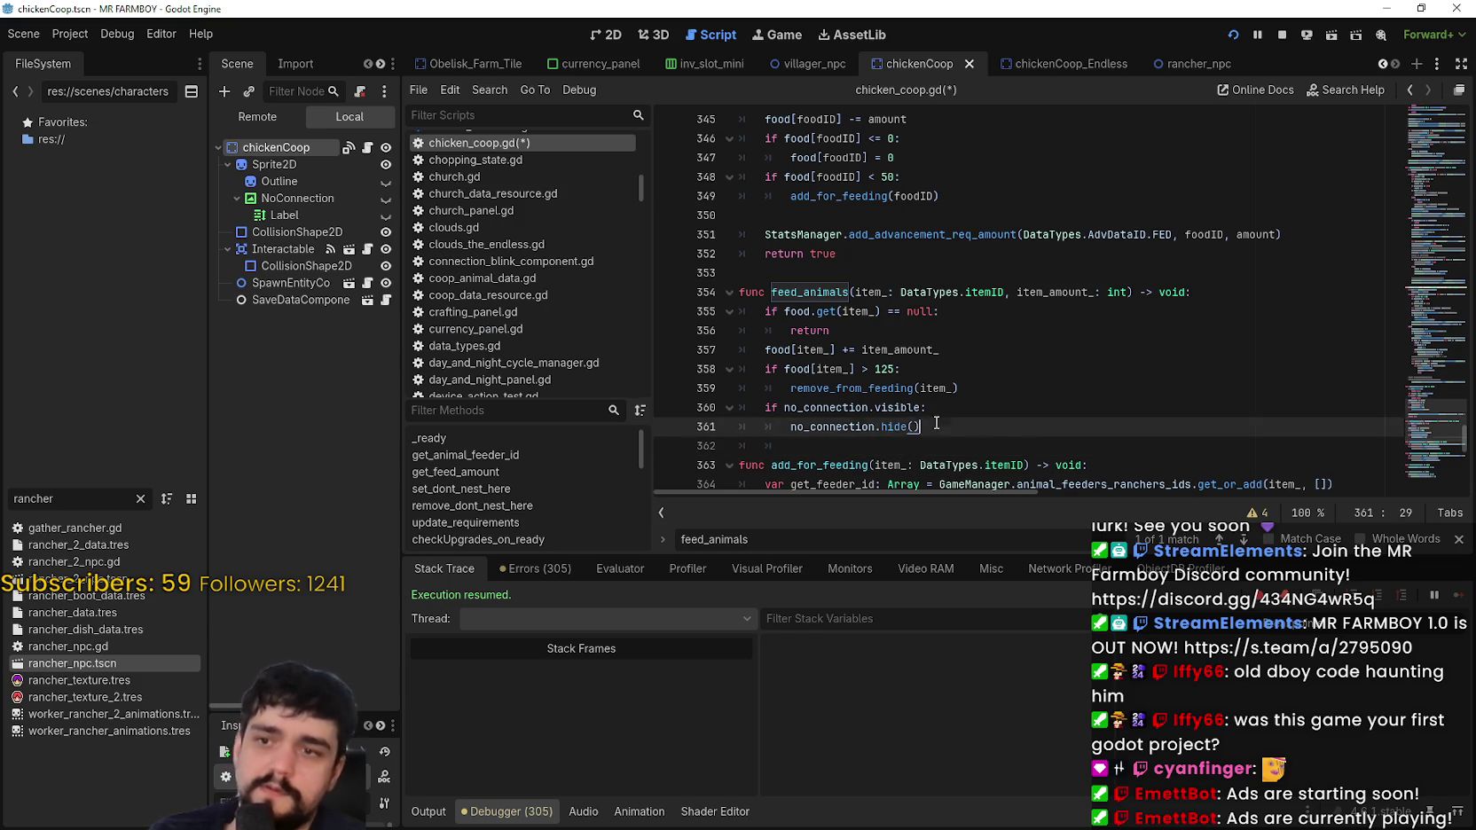
# Step: Save chicken_coop.gd and select the new two-line check for copying
pyautogui.moveTo(922, 427); pyautogui.dragTo(741, 407)
pyautogui.click(966, 448)
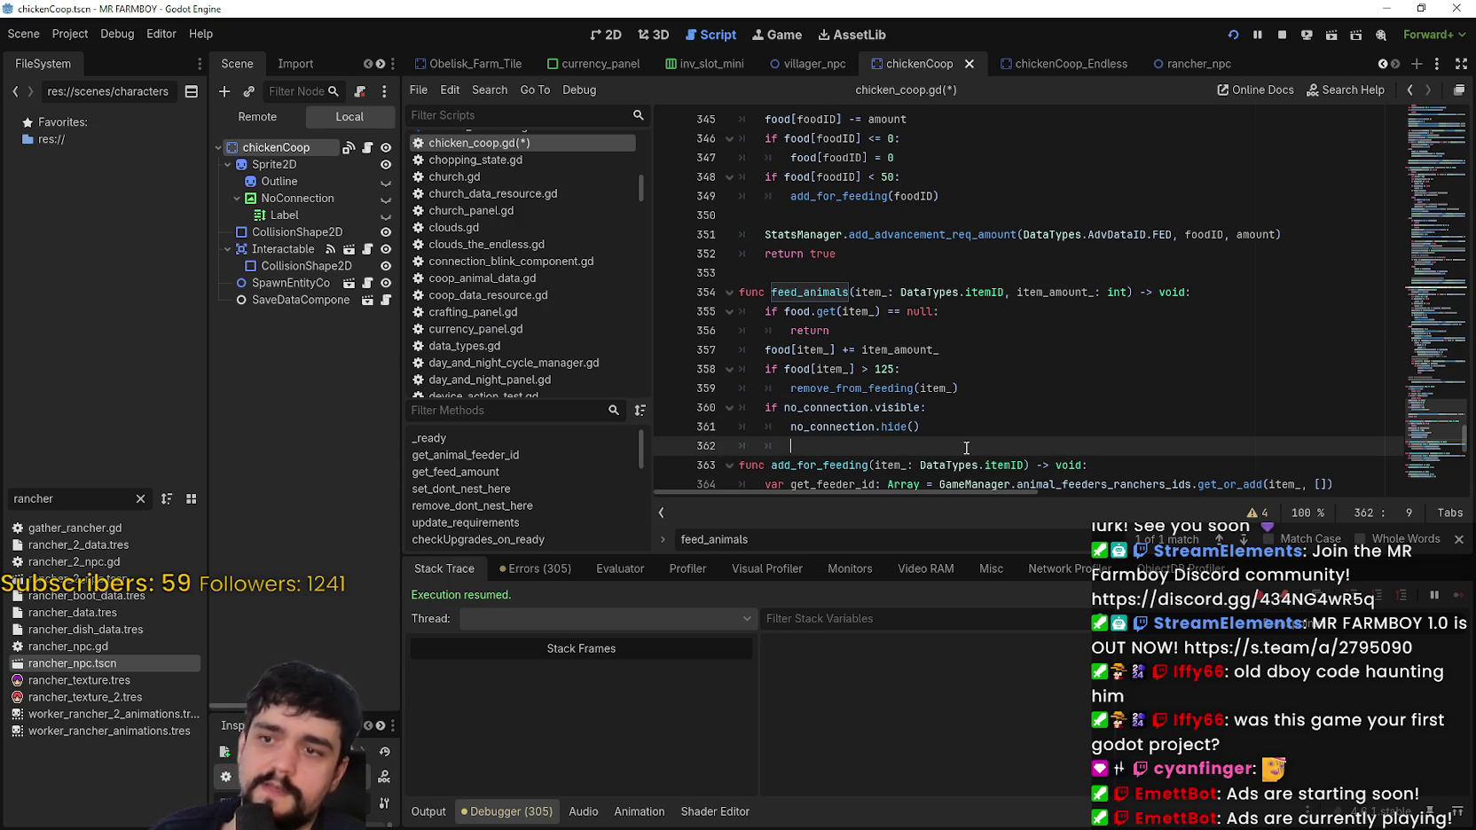
pyautogui.hotkey('ctrl', 'v')
pyautogui.hotkey('ctrl', 'z')
pyautogui.press('Return')
pyautogui.hotkey('ctrl', 'z')
pyautogui.hotkey('ctrl', 's')
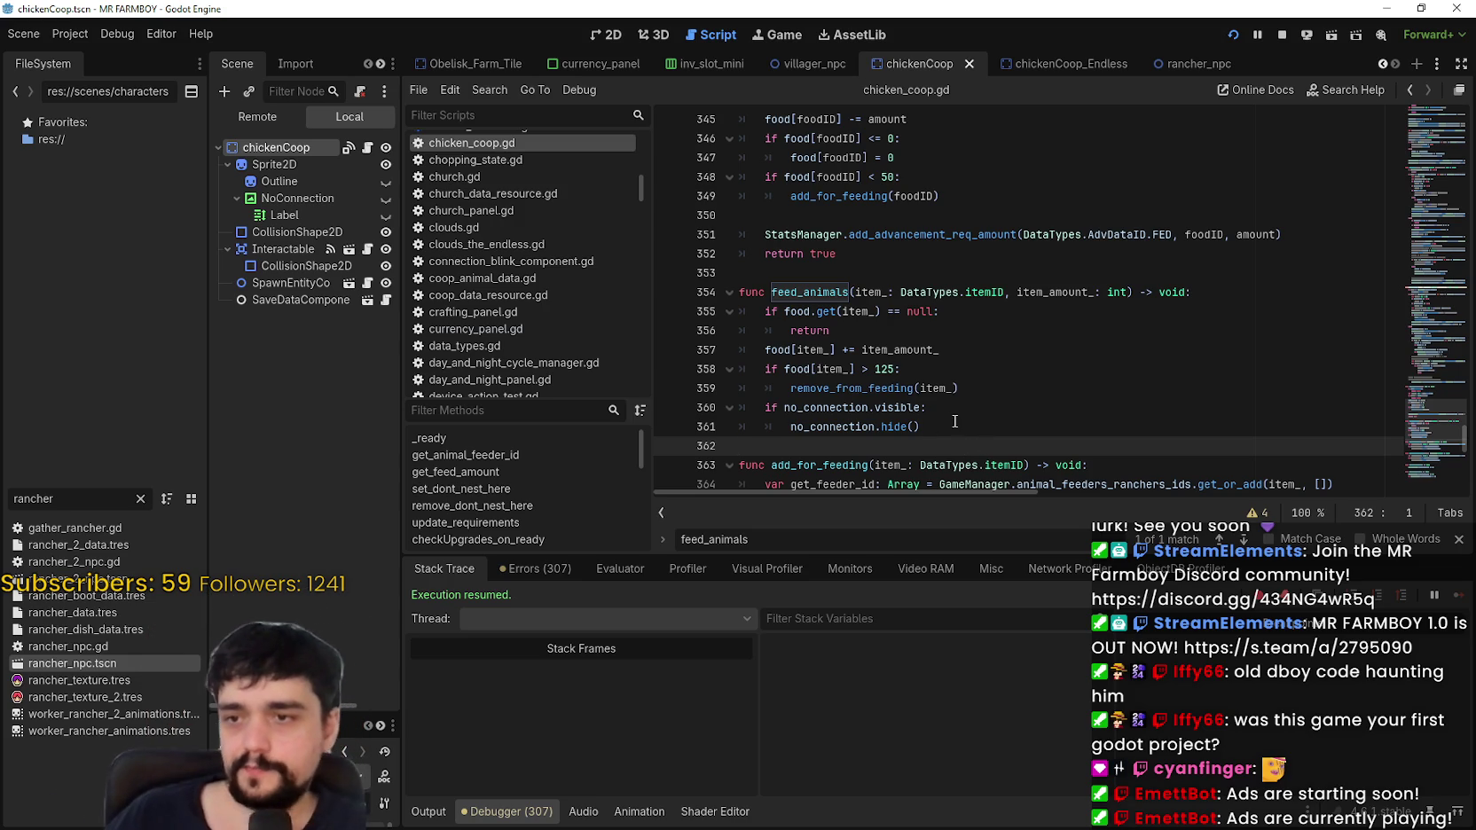
pyautogui.click(948, 430)
pyautogui.moveTo(948, 446)
pyautogui.mouseDown()
pyautogui.moveTo(798, 443)
pyautogui.moveTo(686, 410)
pyautogui.mouseUp()
pyautogui.hotkey('ctrl', 'c')
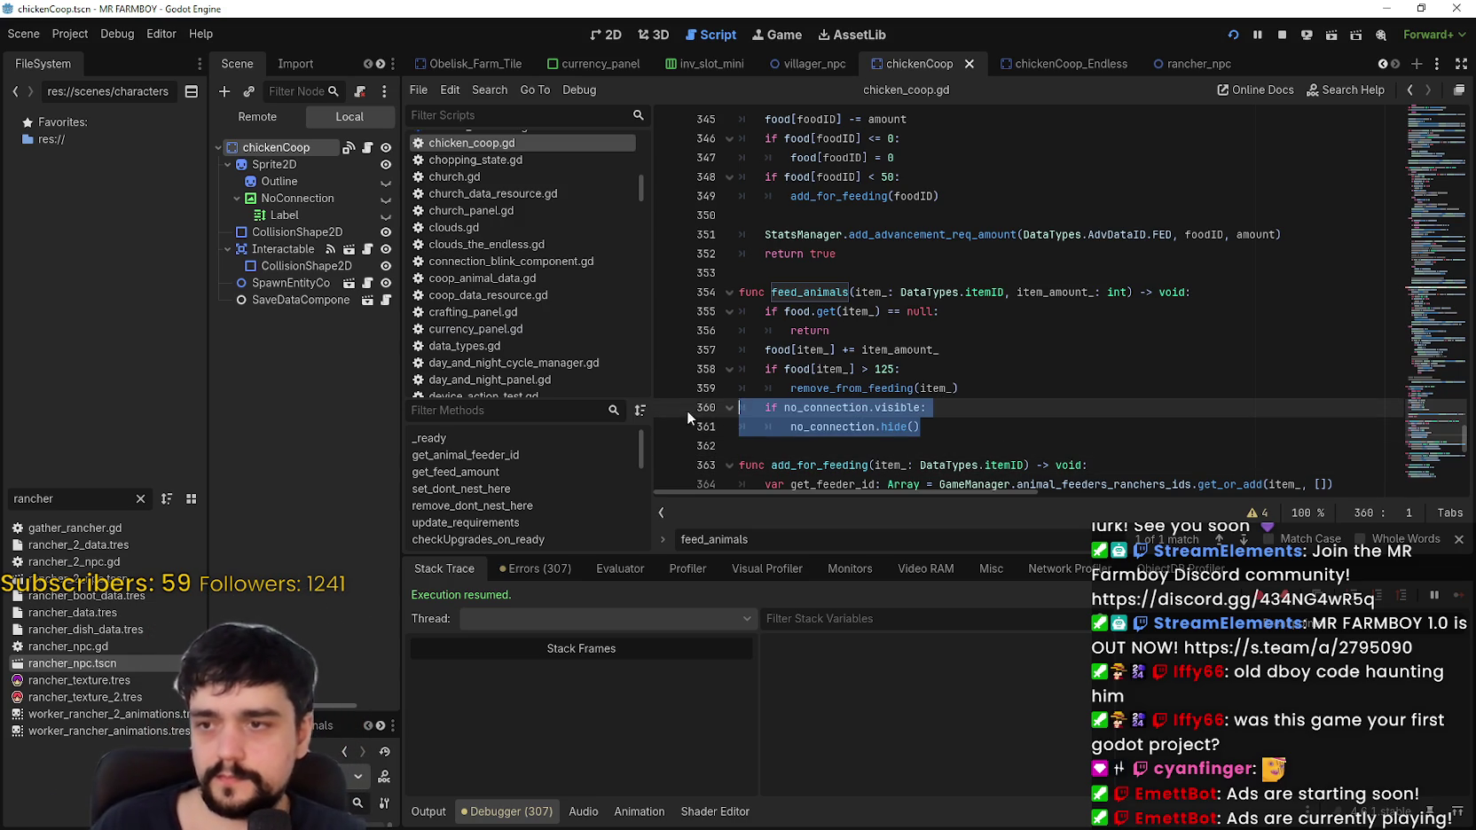
# Step: Filter the files for 'barn' and open Barn.tscn
pyautogui.click(948, 456)
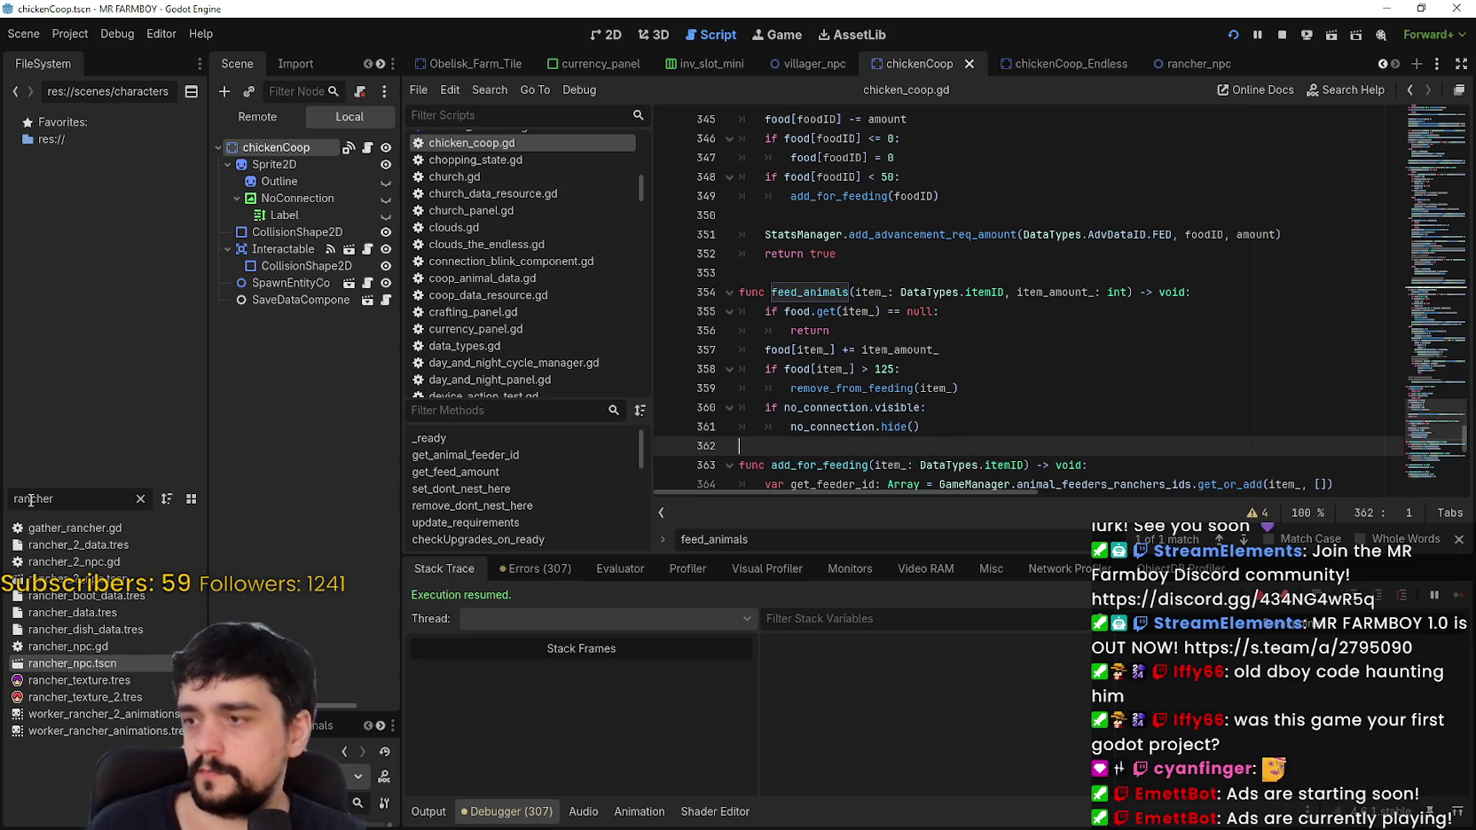
pyautogui.moveTo(69, 499); pyautogui.dragTo(4, 495)
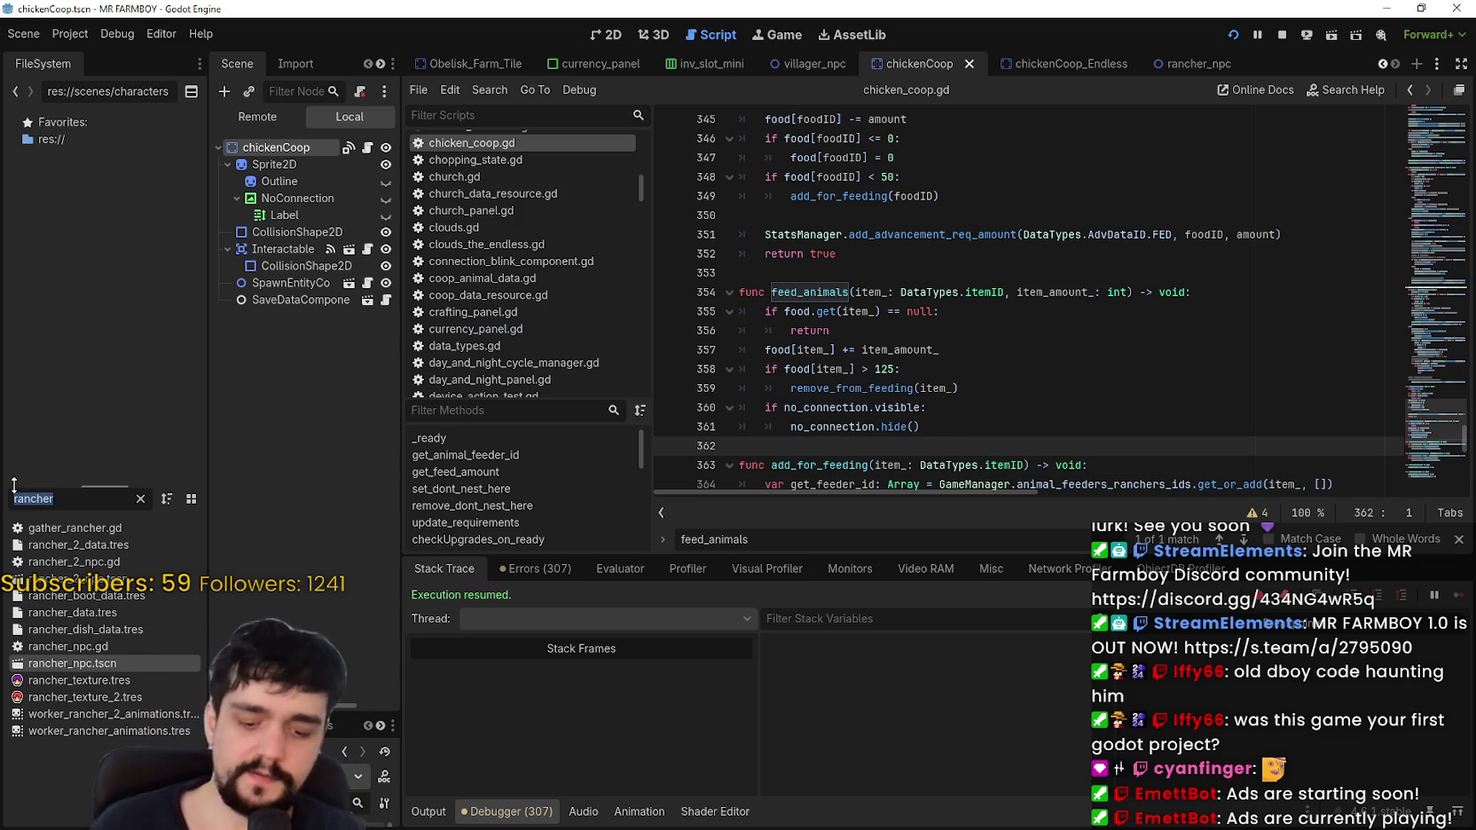
pyautogui.write('barn')
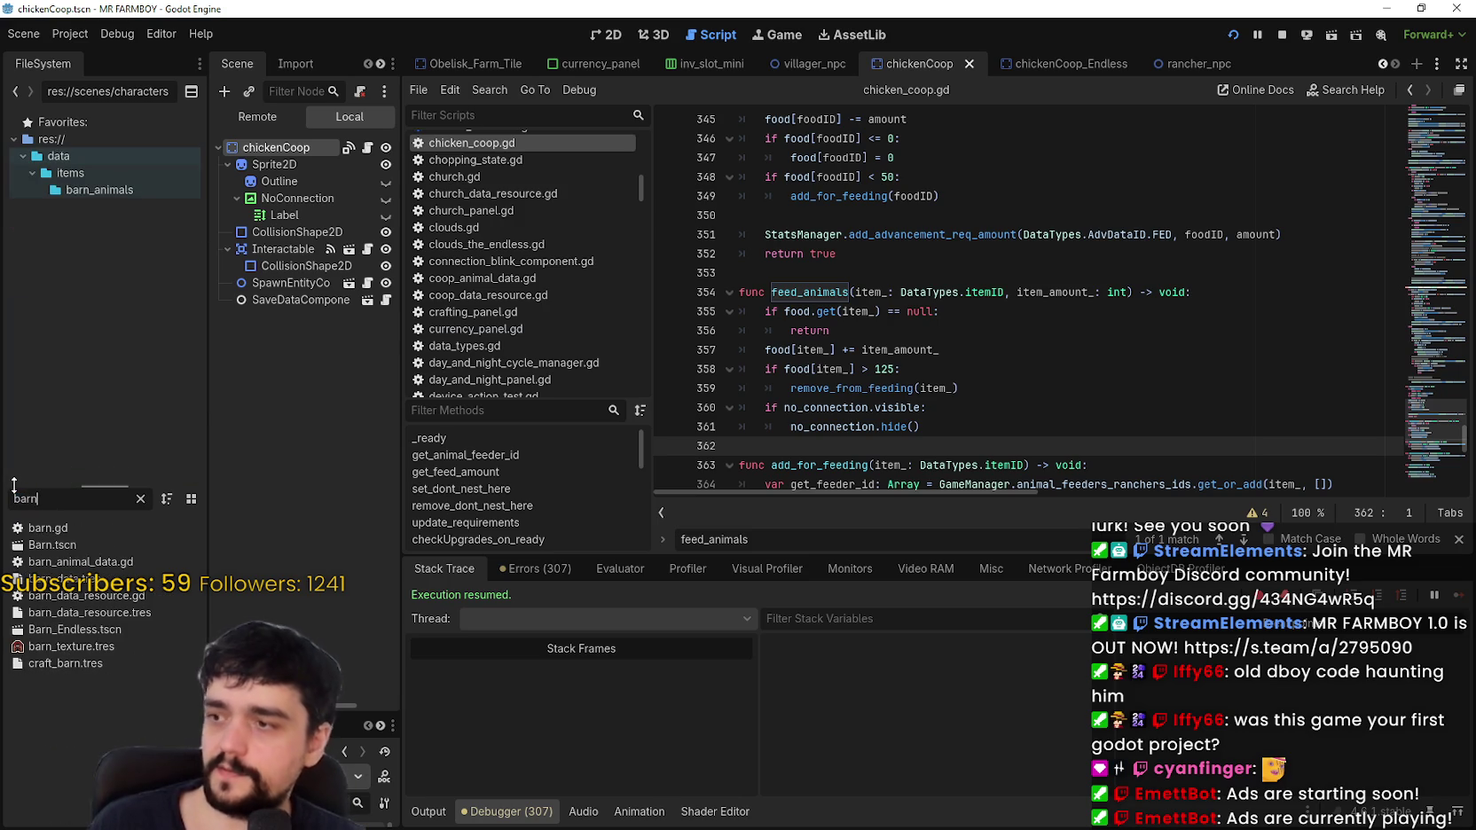
pyautogui.doubleClick(135, 541)
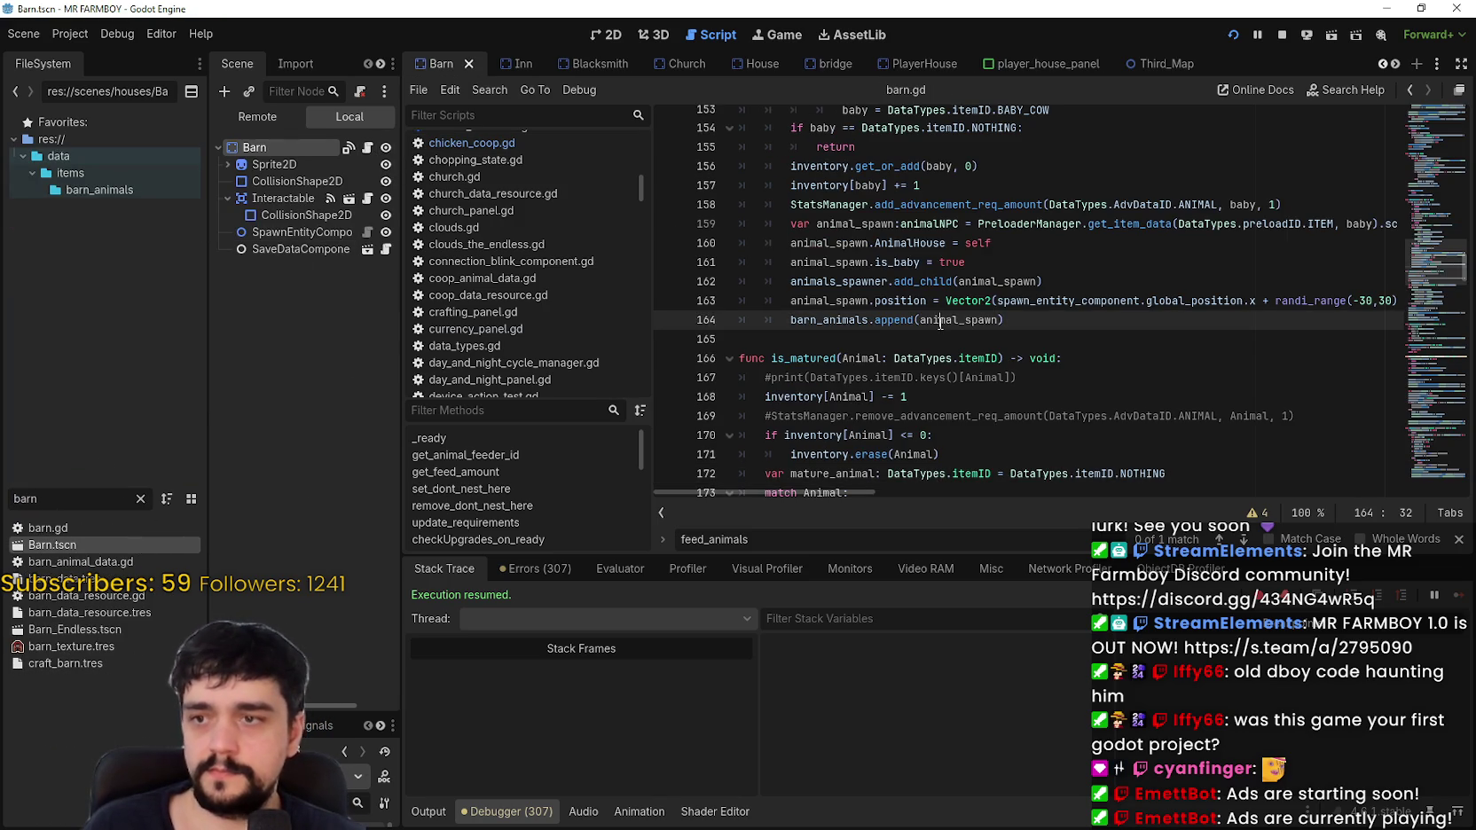
# Step: Paste the no_connection hide check after feed_animals in barn.gd and save
pyautogui.hotkey('ctrl', 'f')
pyautogui.press('Return')
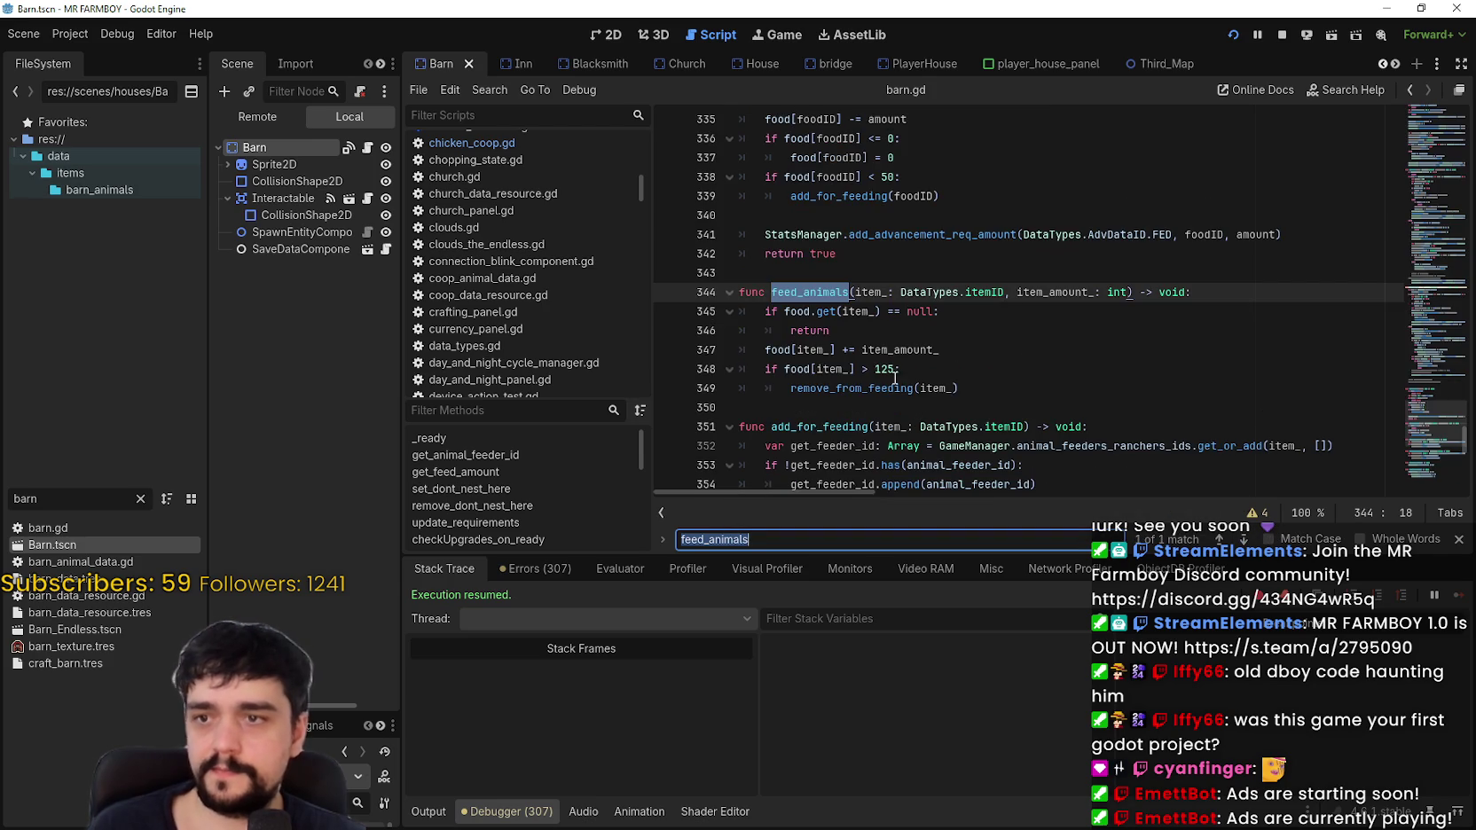
pyautogui.click(861, 408)
pyautogui.hotkey('ctrl', 'v')
pyautogui.press('Return')
pyautogui.press('BackSpace')
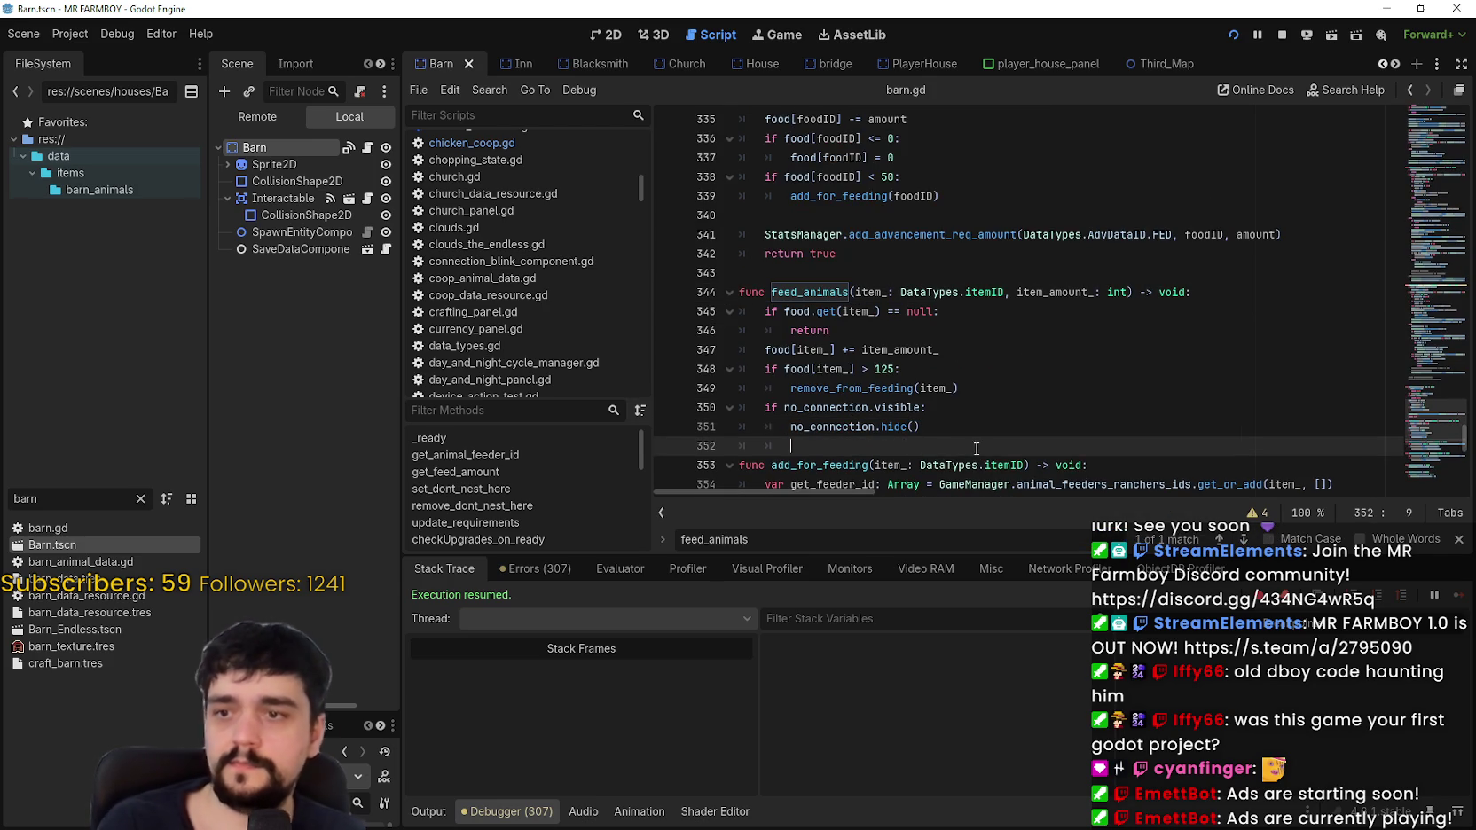
pyautogui.press('BackSpace')
pyautogui.hotkey('ctrl', 's')
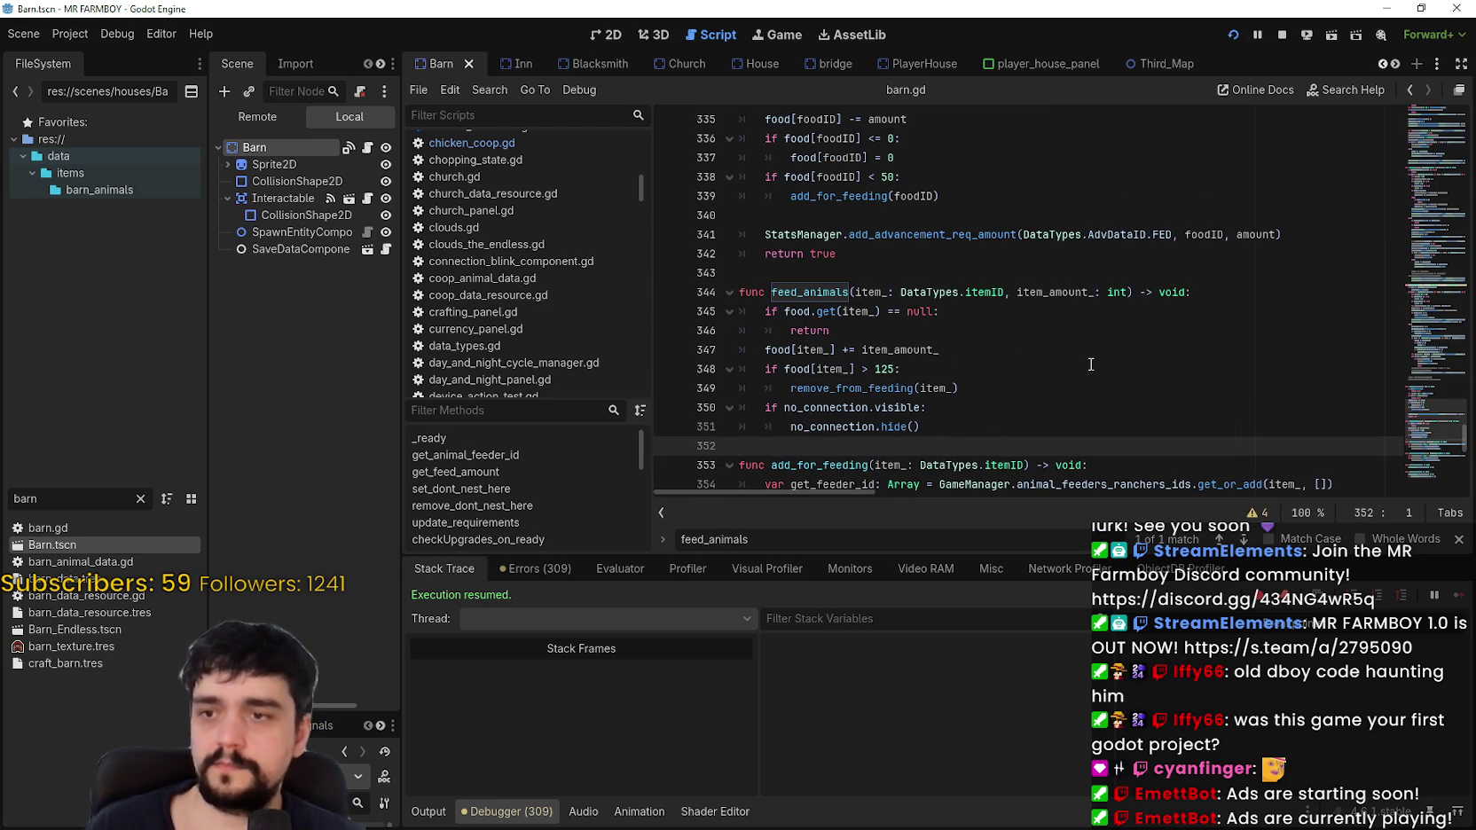
pyautogui.click(1013, 408)
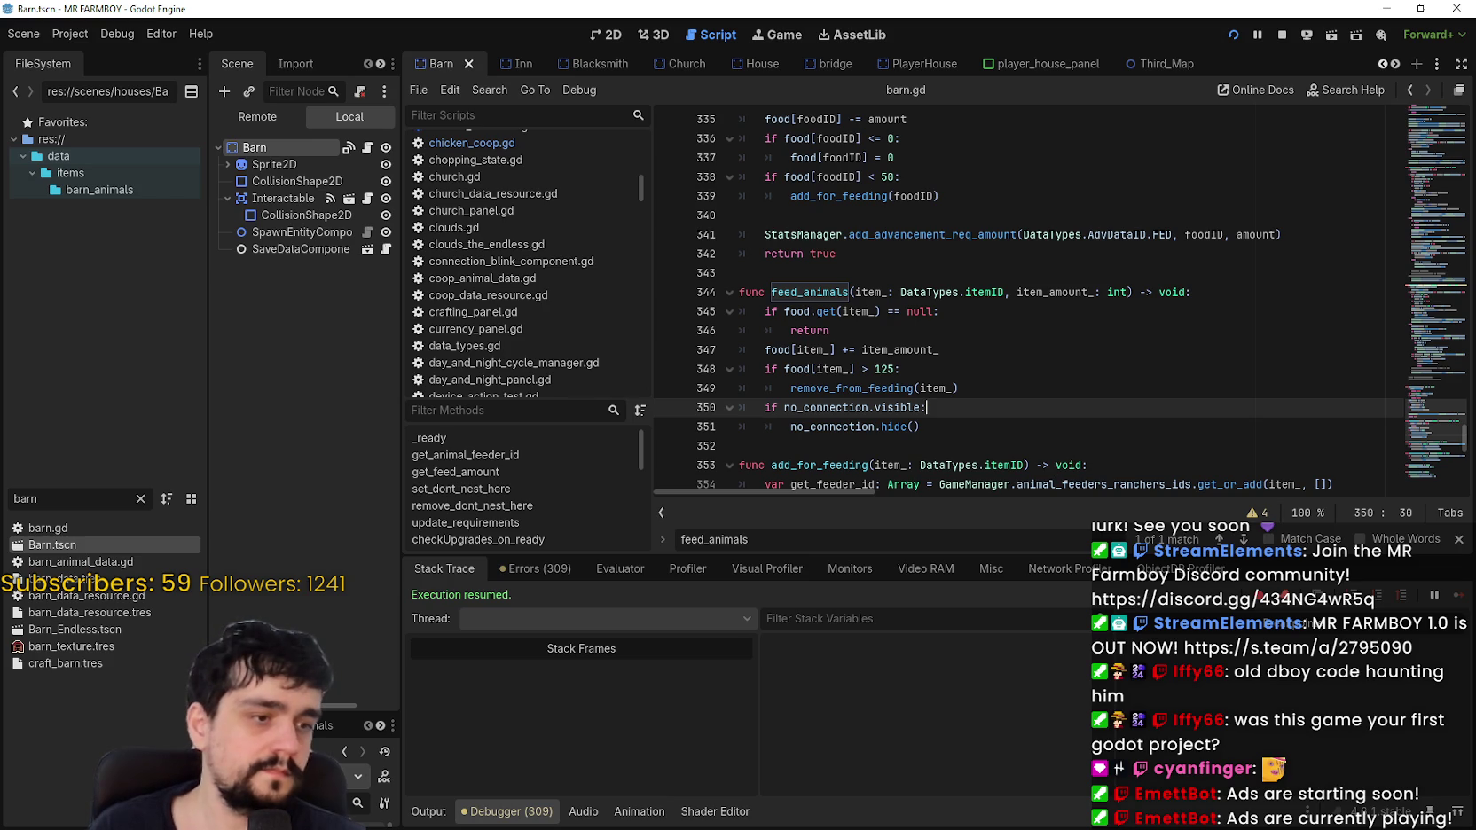
pyautogui.hotkey('alt', 'Tab')
# Step: Write a note that the Markets/Warehouses/Coops/Barns Warning Visual Message wouldn't clear properly
pyautogui.click(503, 341)
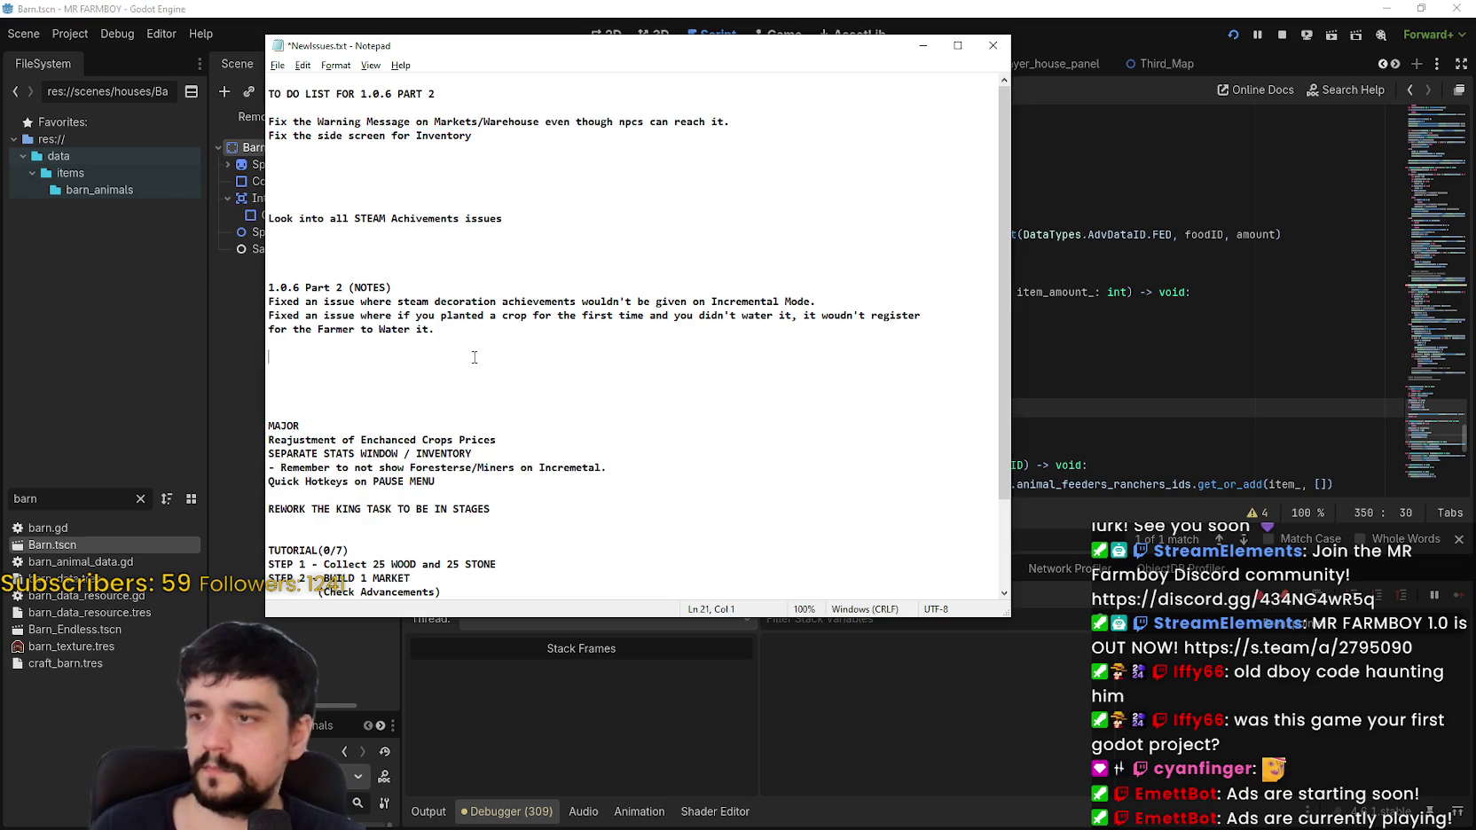
pyautogui.write('Fixed ')
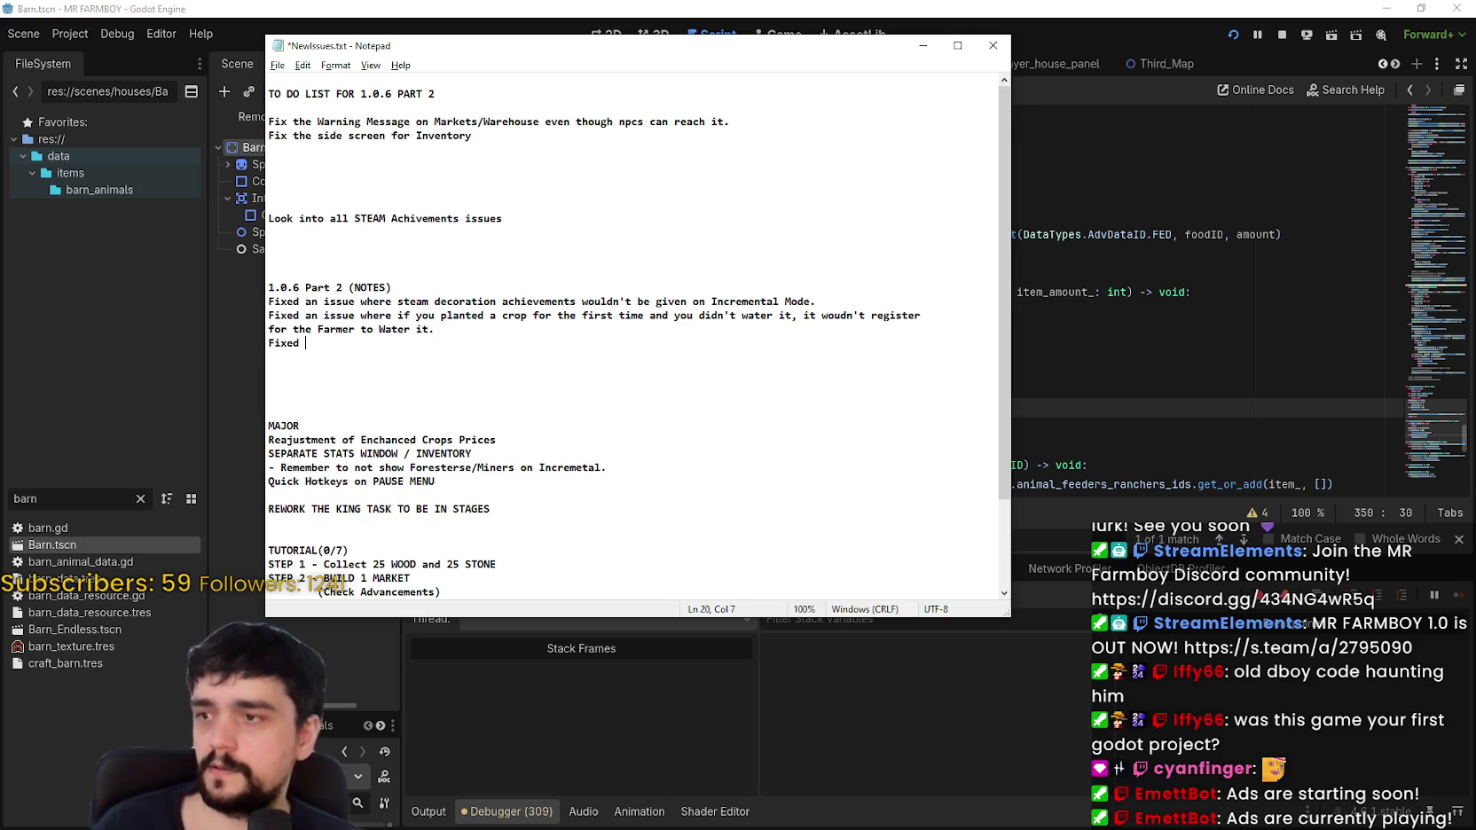
pyautogui.write('an issue with the ')
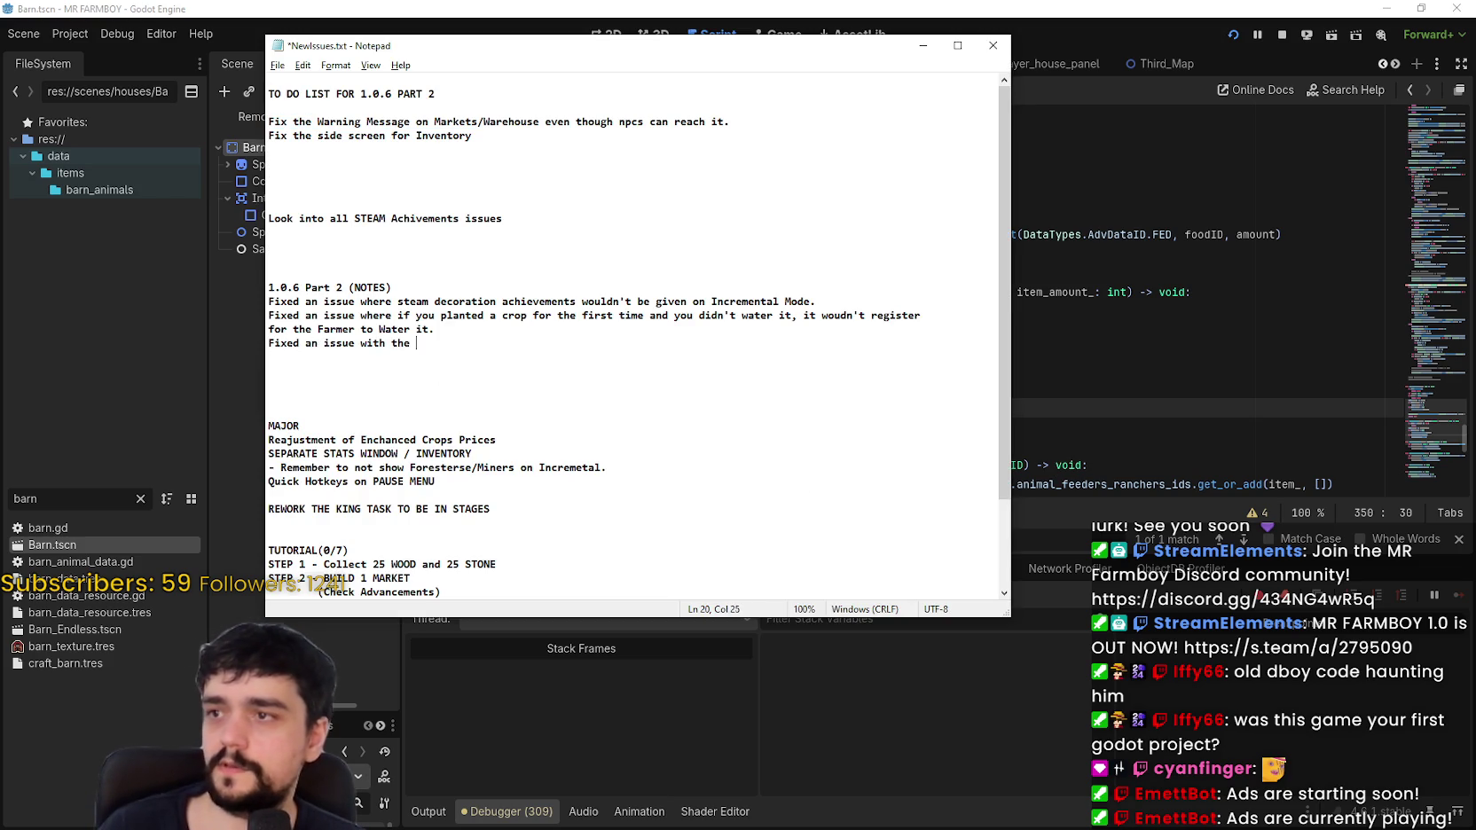
pyautogui.write('Warning Messags')
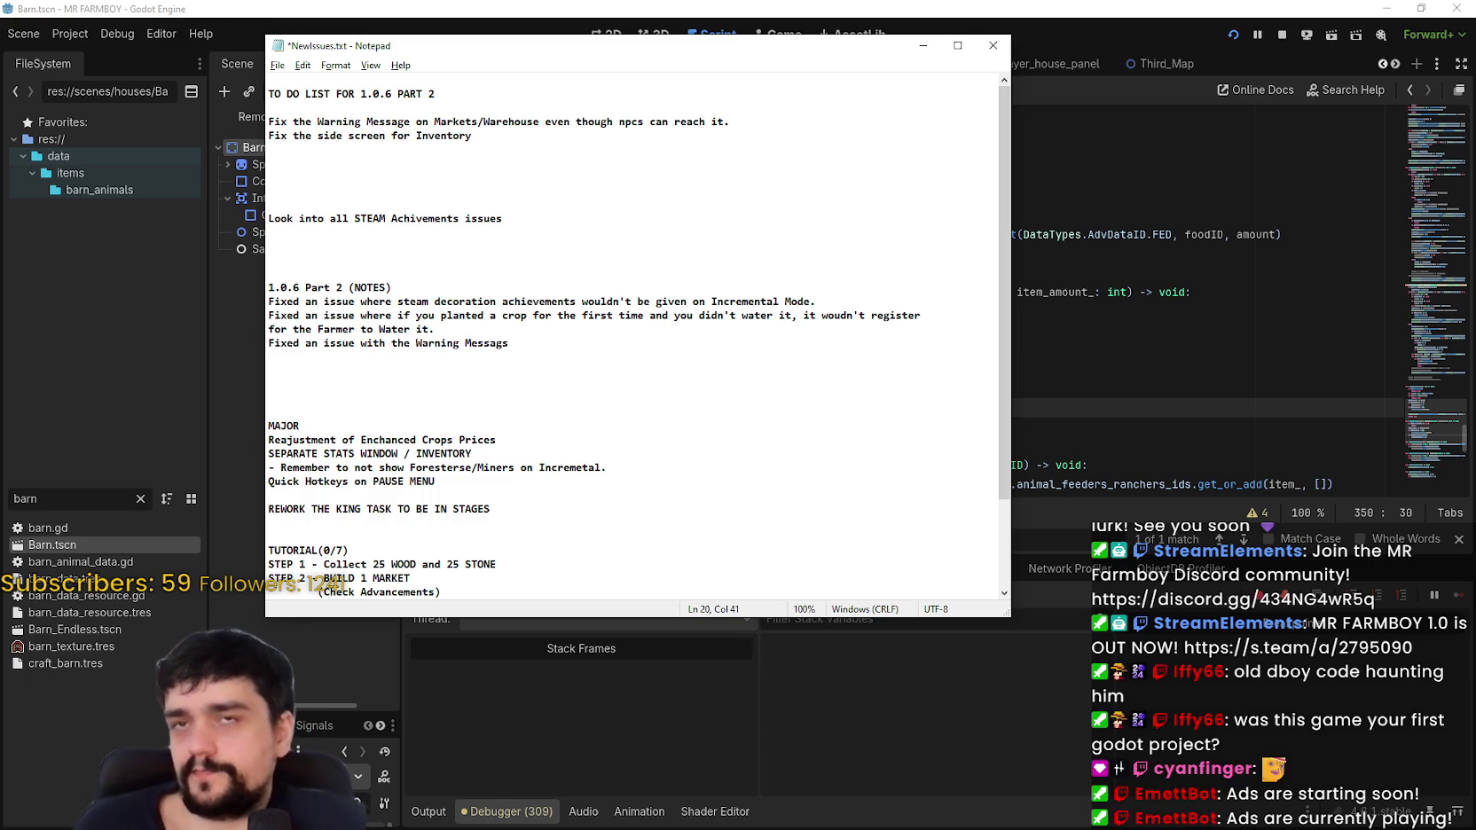
pyautogui.press('BackSpace')
pyautogui.press('BackSpace')
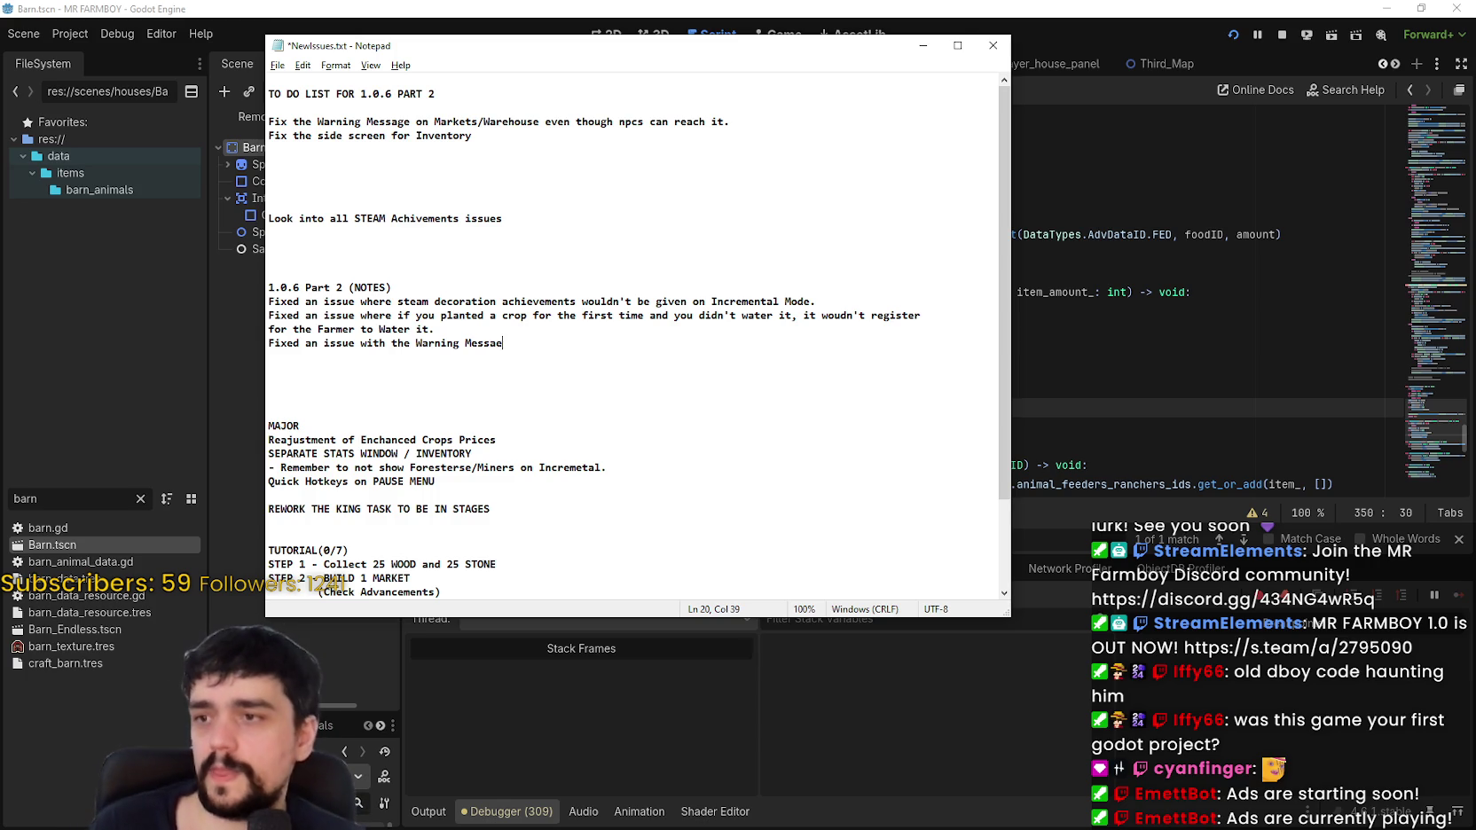
pyautogui.write('es for Markets/Warehouses/Coo')
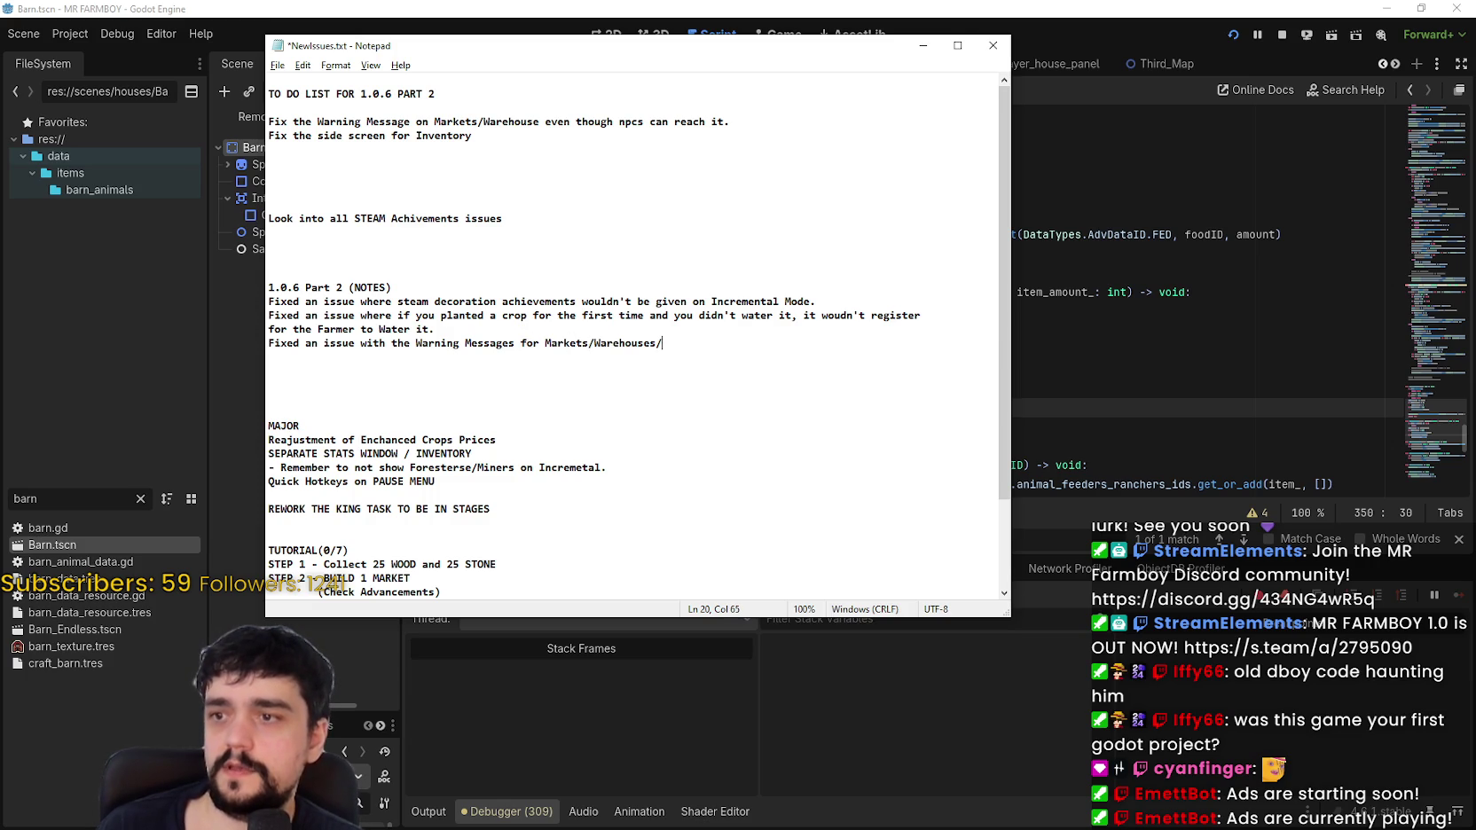
pyautogui.write('ps/Barns w')
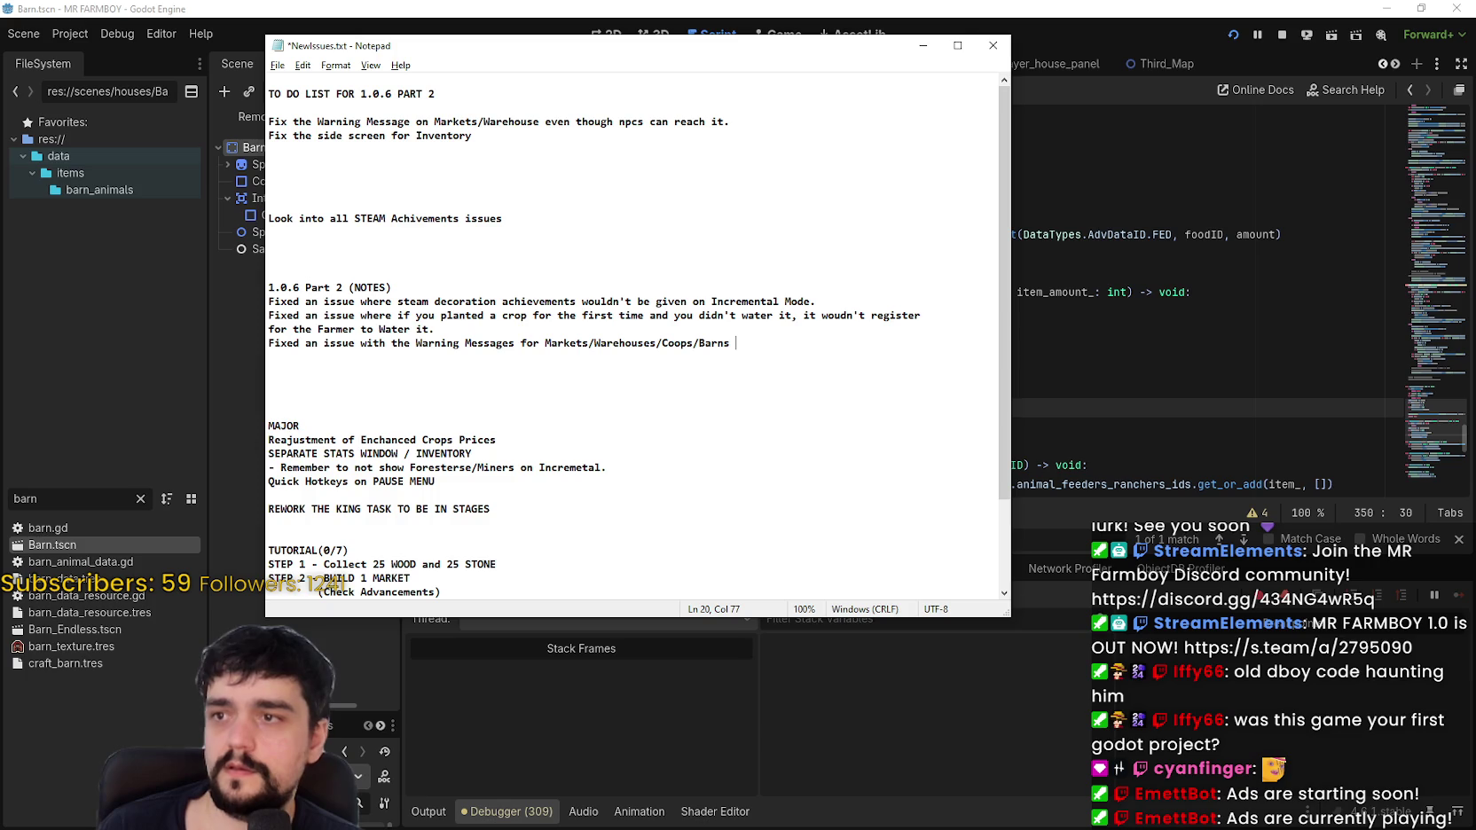
pyautogui.write('here the')
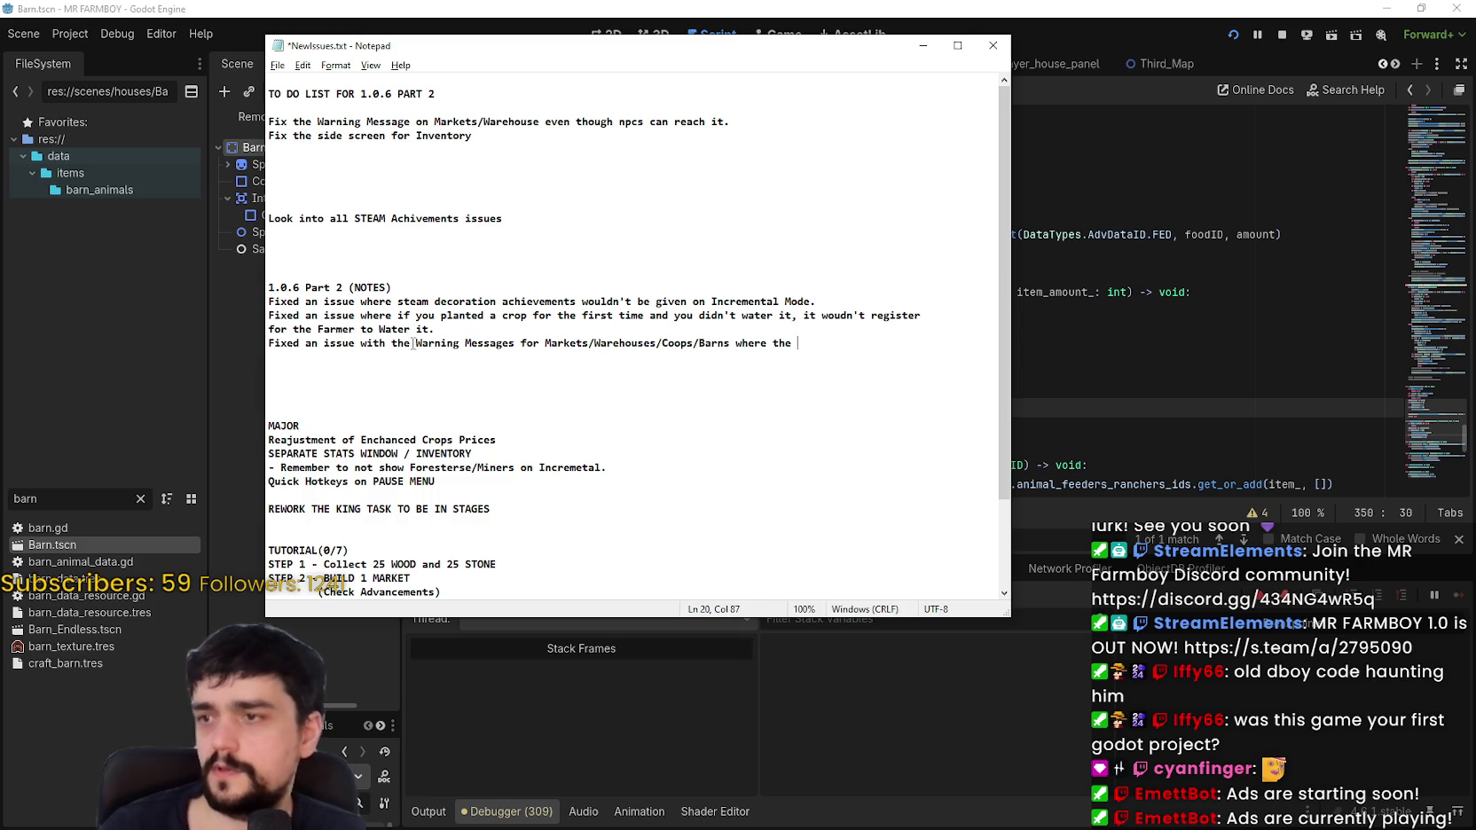
pyautogui.moveTo(494, 340); pyautogui.dragTo(446, 335)
pyautogui.moveTo(546, 343); pyautogui.dragTo(387, 343)
pyautogui.press('BackSpace')
pyautogui.write('the')
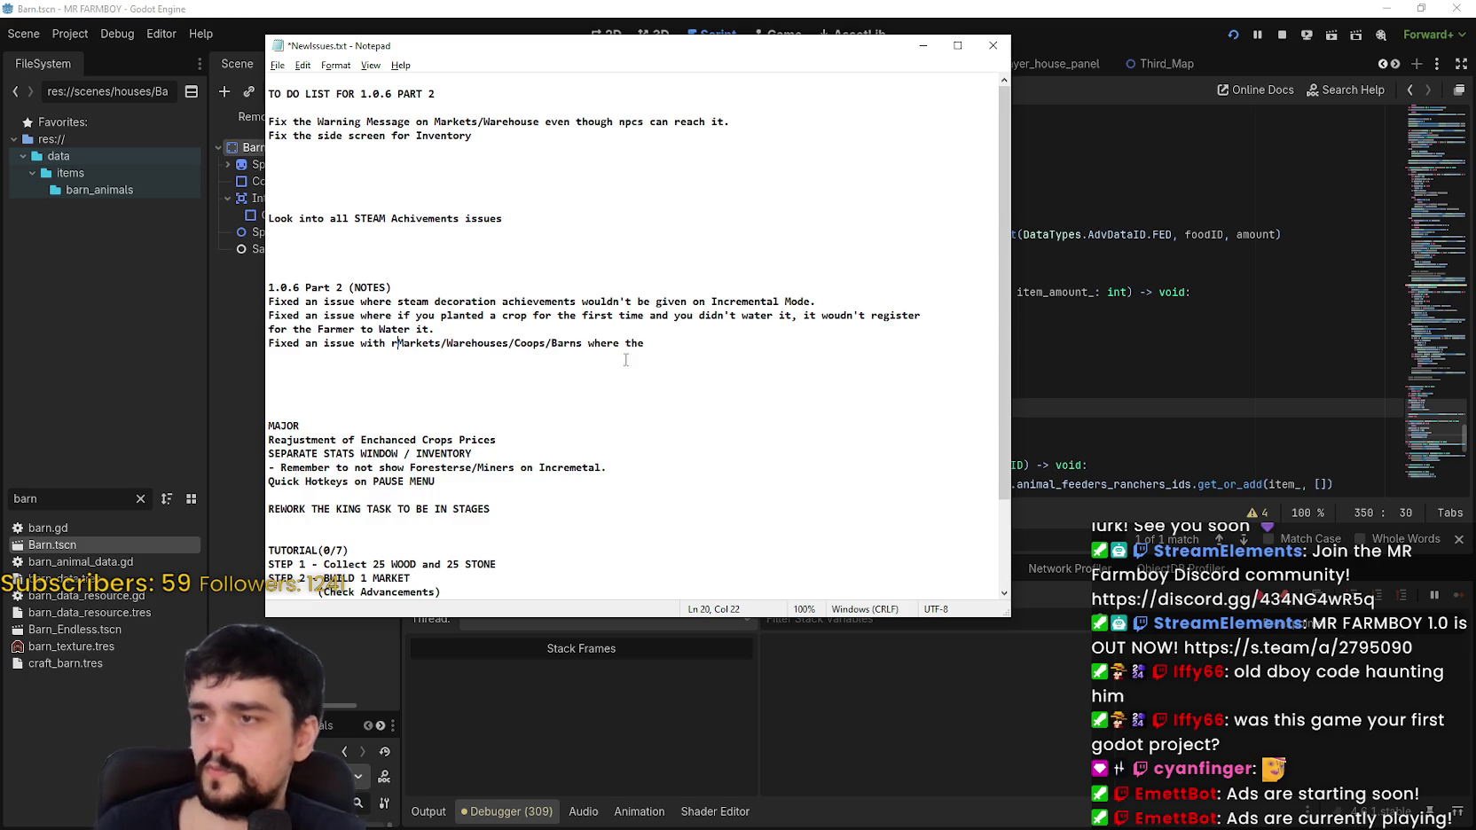
pyautogui.click(701, 343)
pyautogui.write('Warning Me')
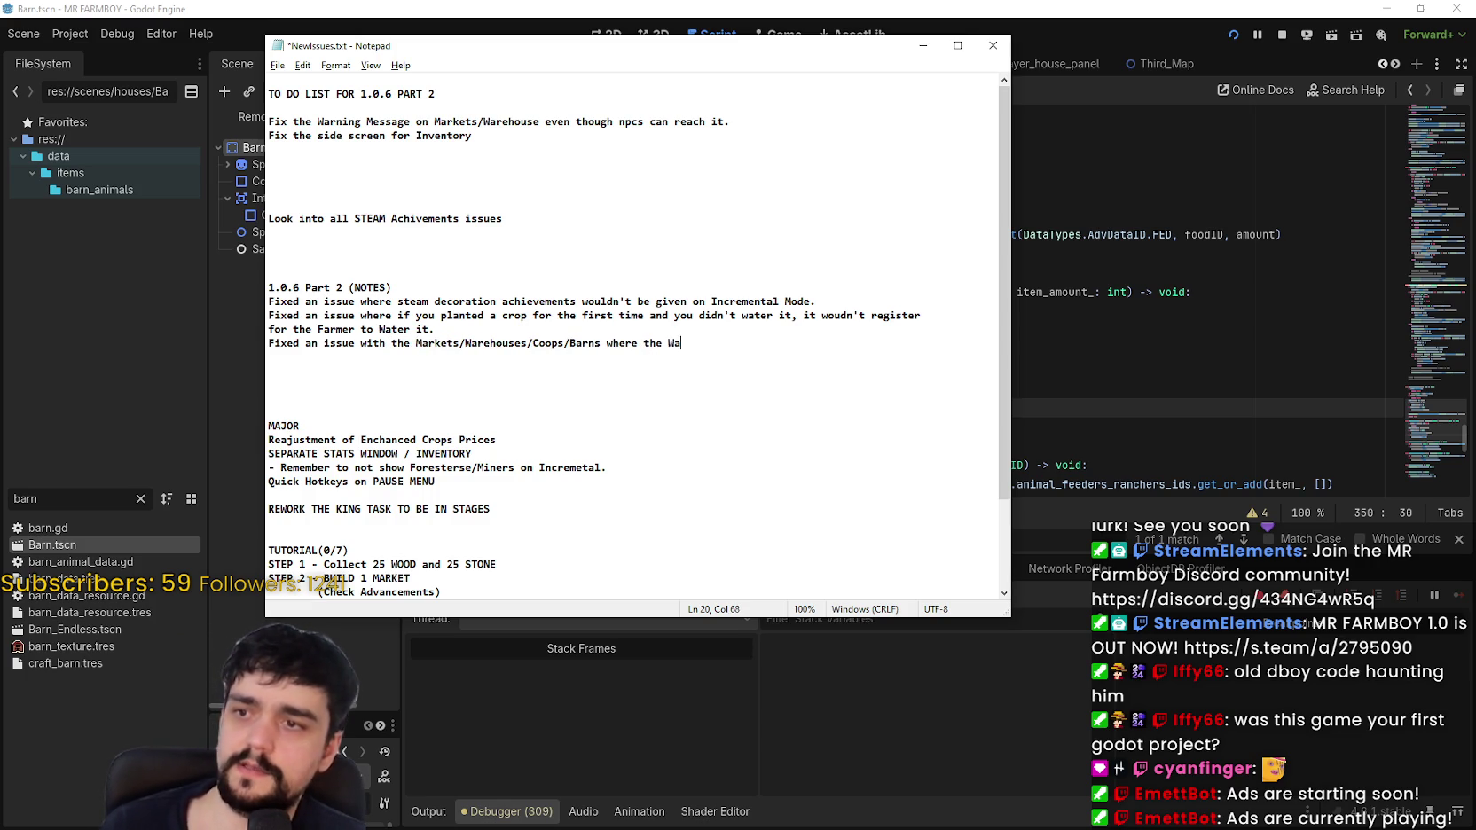
pyautogui.write("ssage woudn't clear properly")
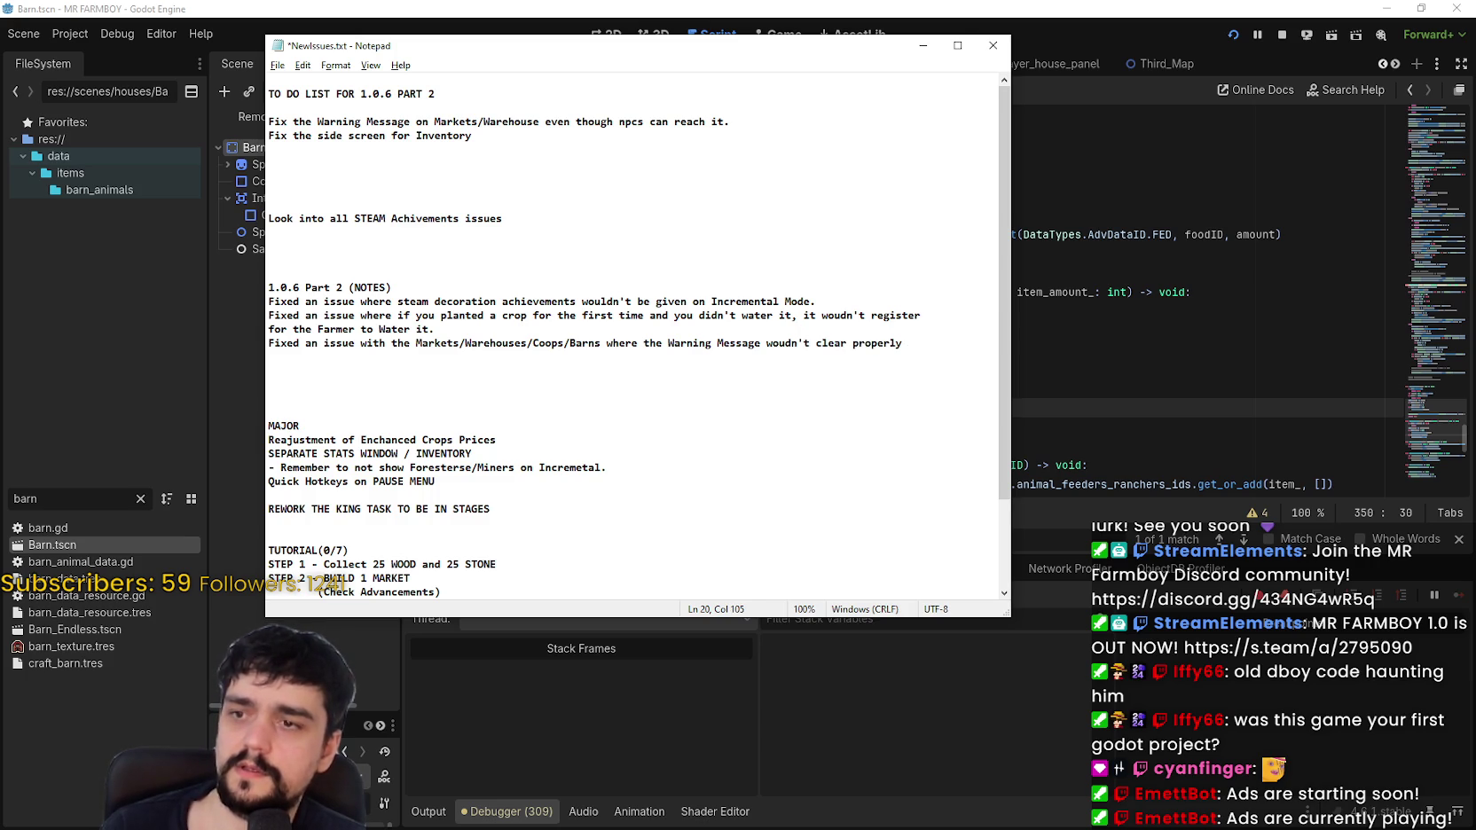
pyautogui.press('BackSpace')
pyautogui.press('BackSpace')
pyautogui.press('BackSpace')
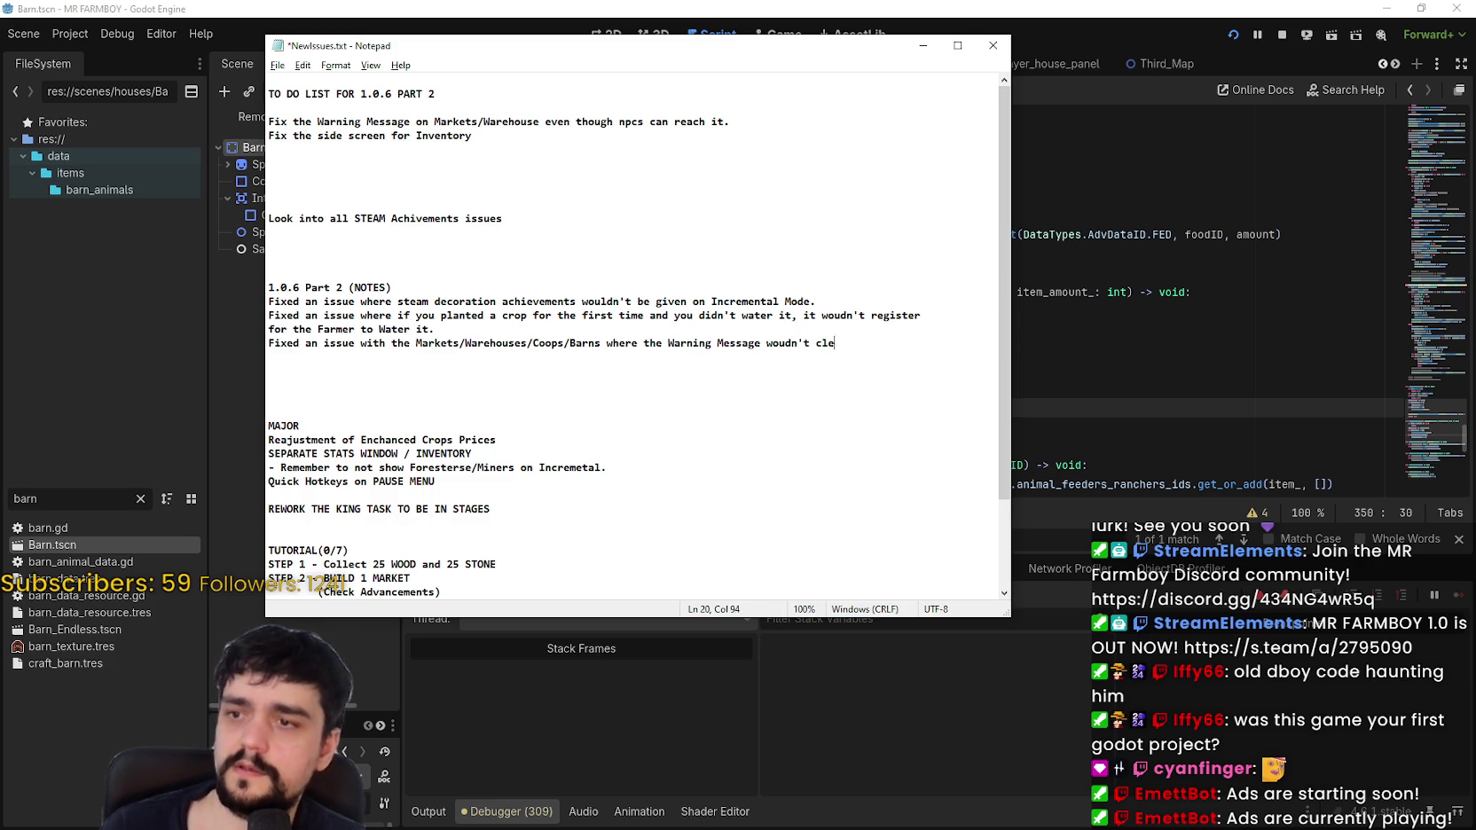
pyautogui.write('Visual Me')
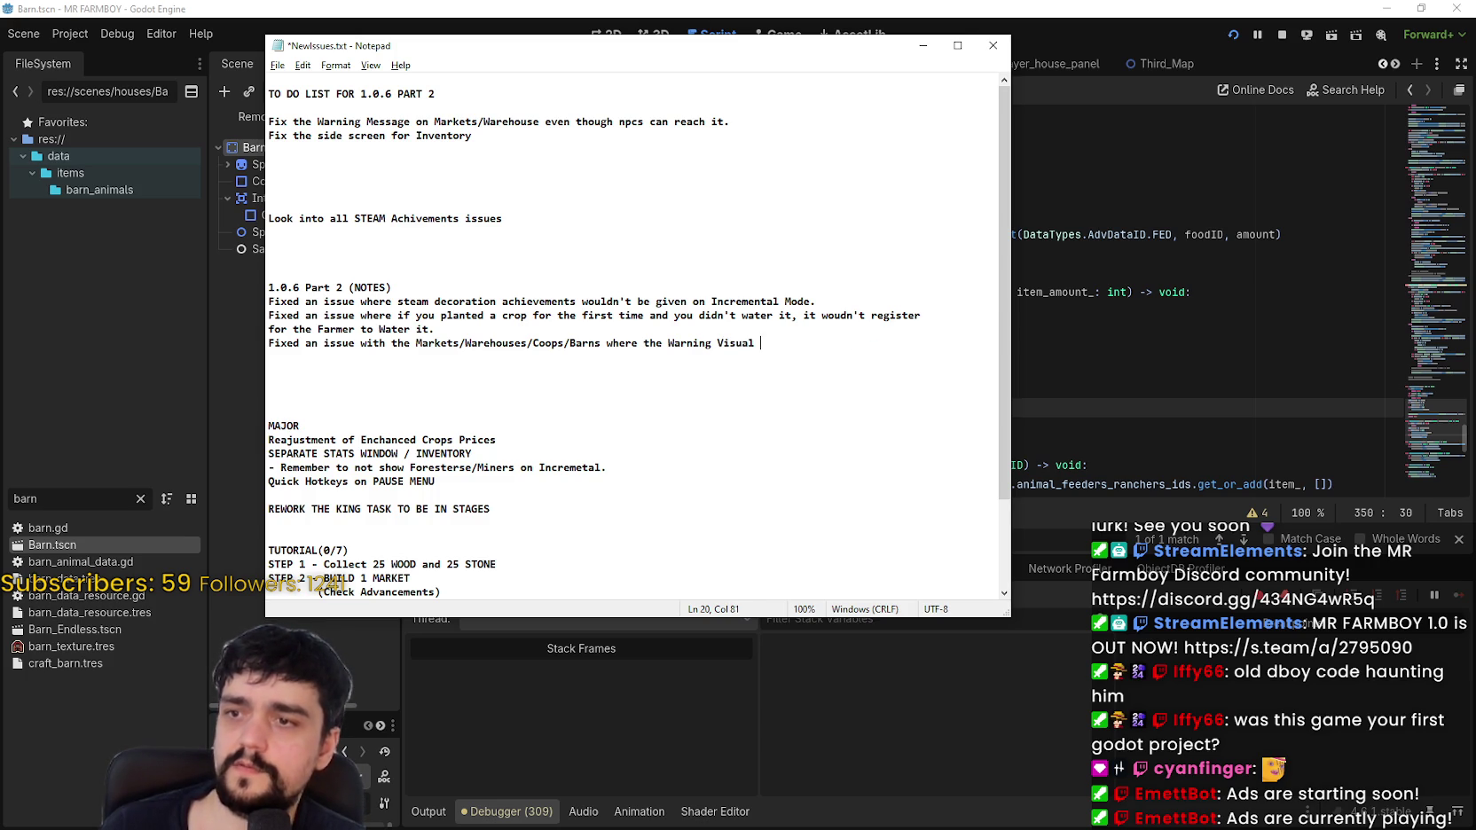
pyautogui.write("ssage woudn't clear properly if")
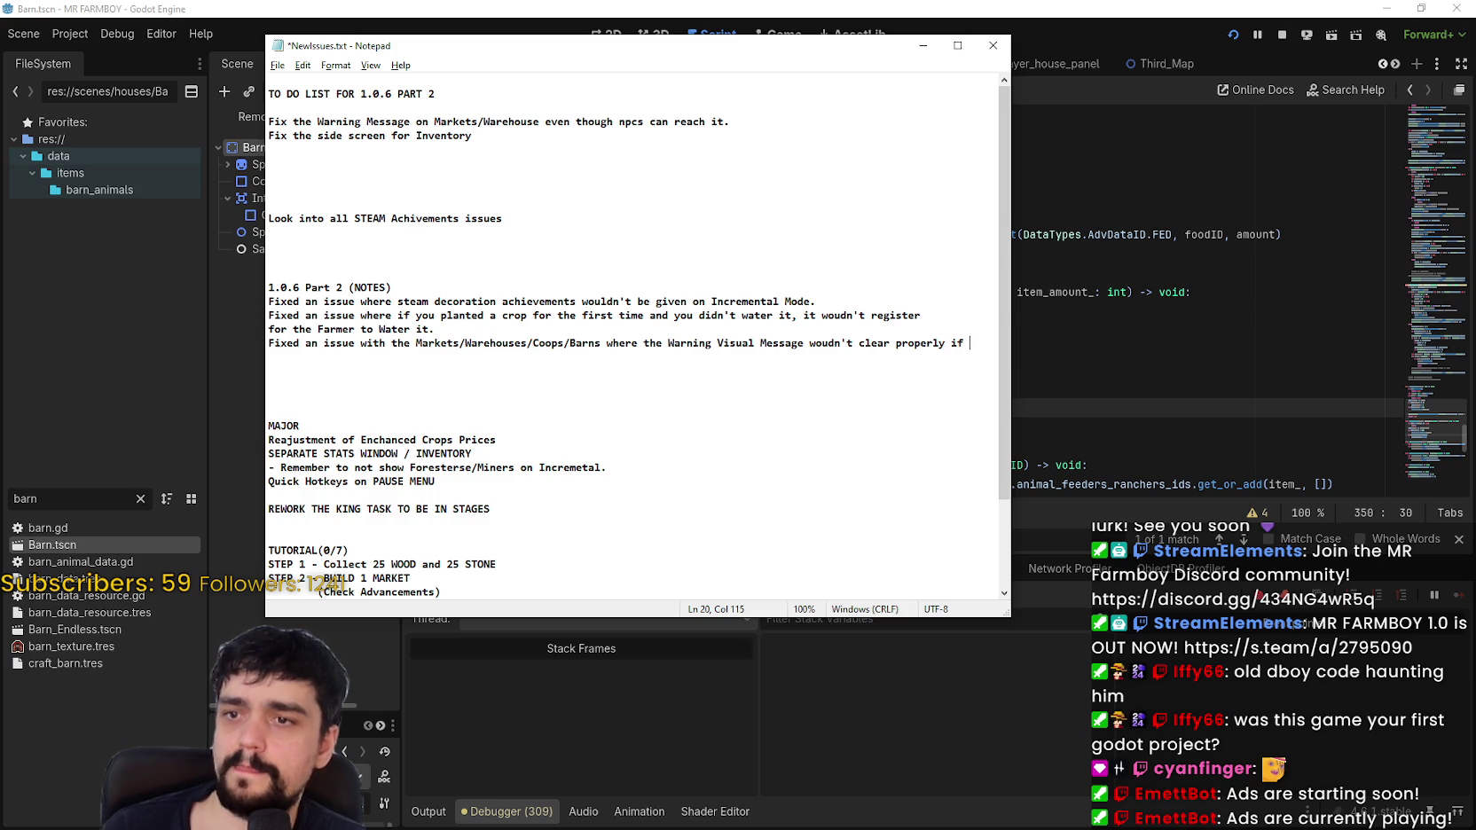
# Step: End the note with 'the buildings were reachable', save NewIssues.txt, and select the line
pyautogui.write('they were')
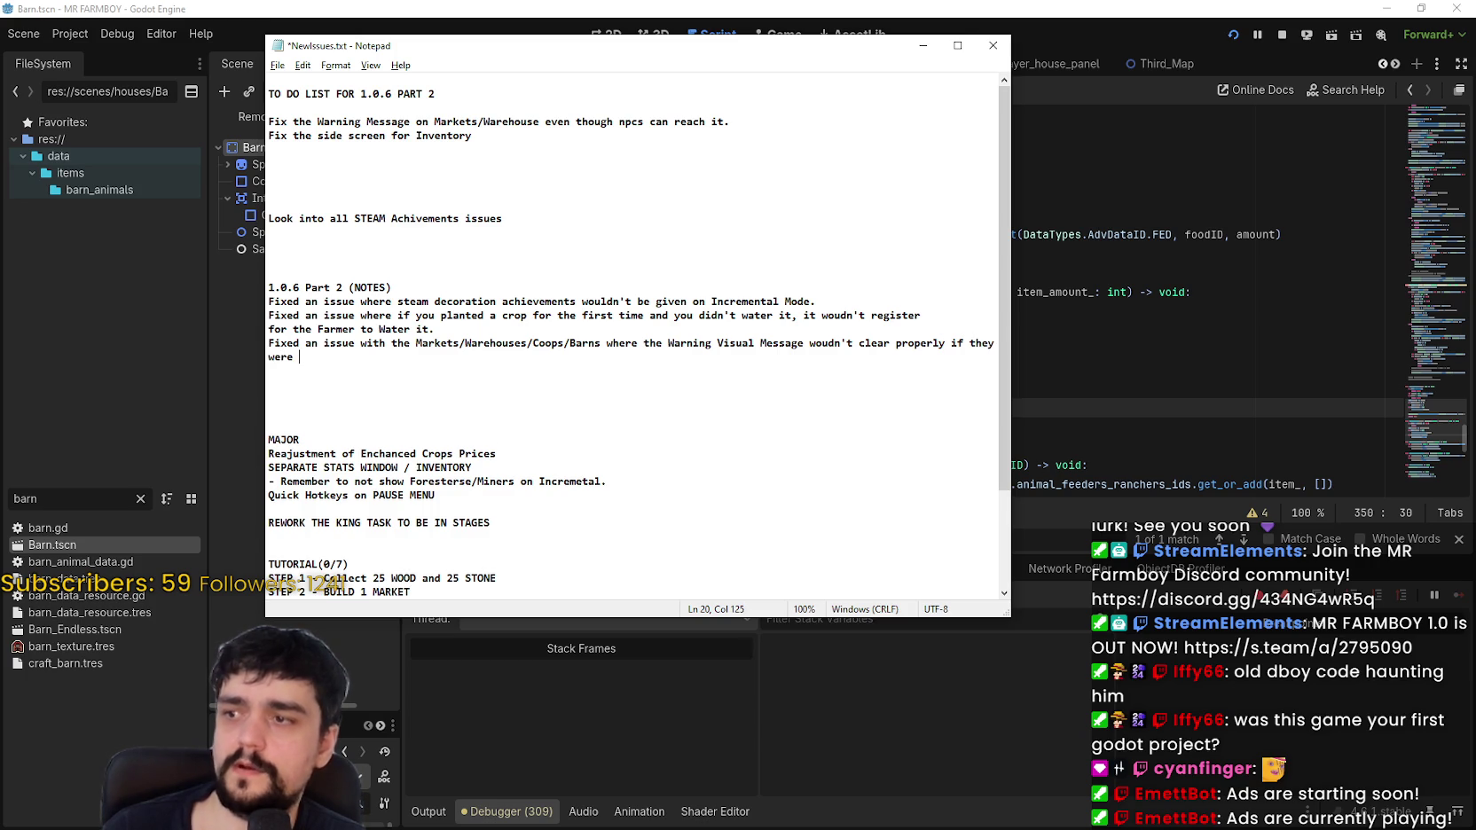
pyautogui.press('BackSpace')
pyautogui.press('BackSpace')
pyautogui.press('BackSpace')
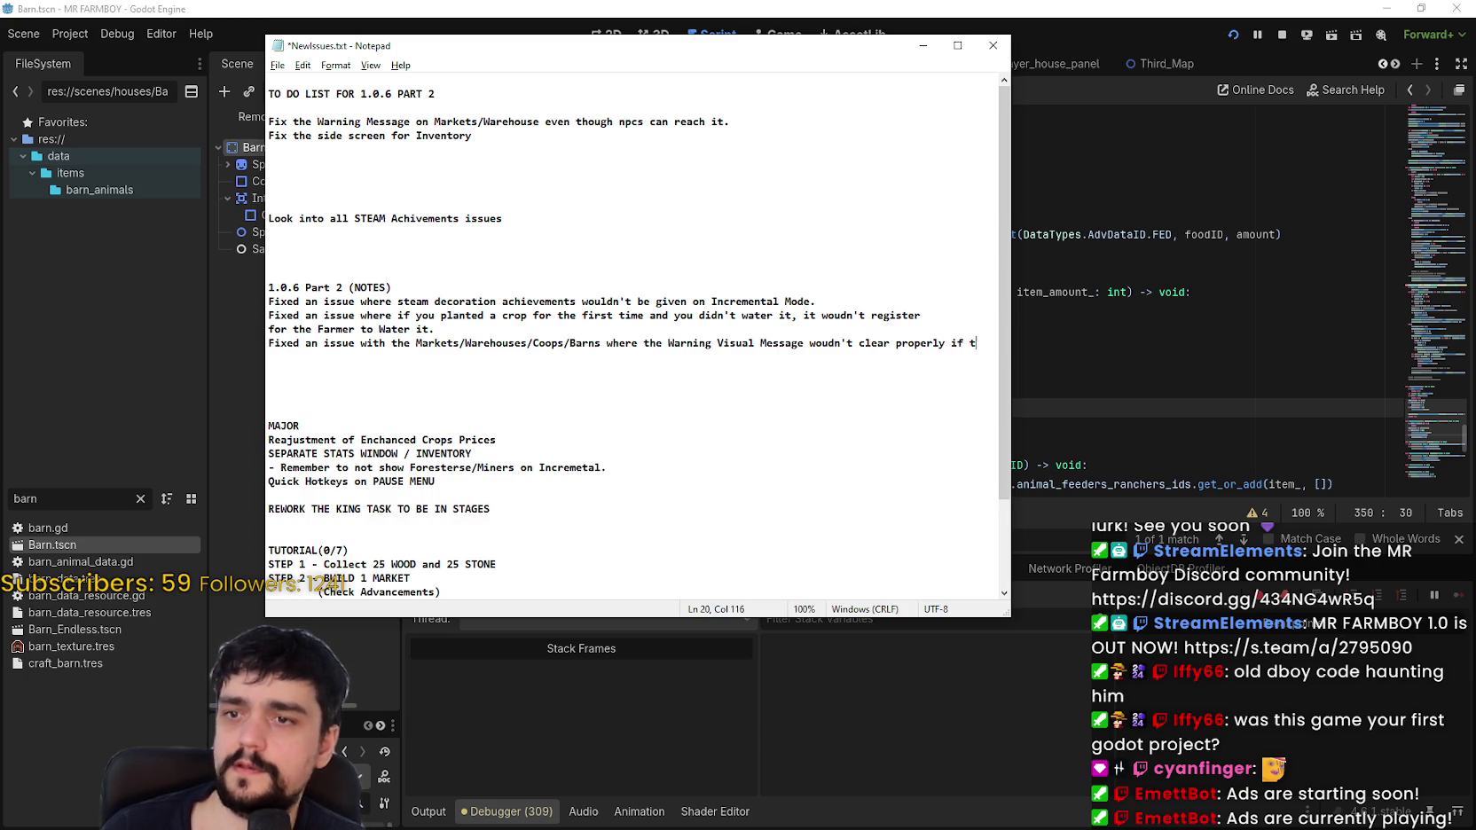
pyautogui.write('he buildings were ')
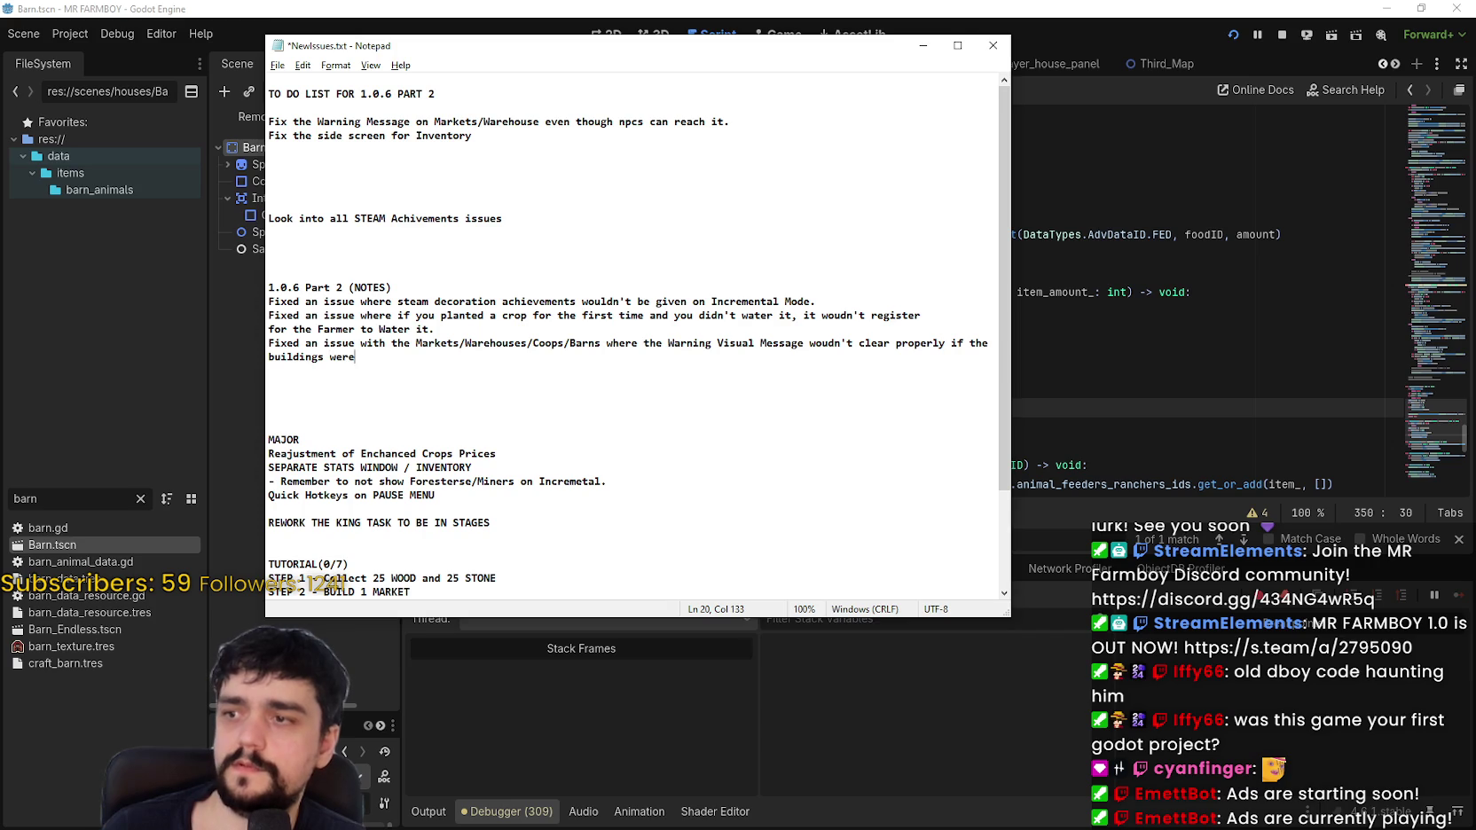
pyautogui.write('reachable.')
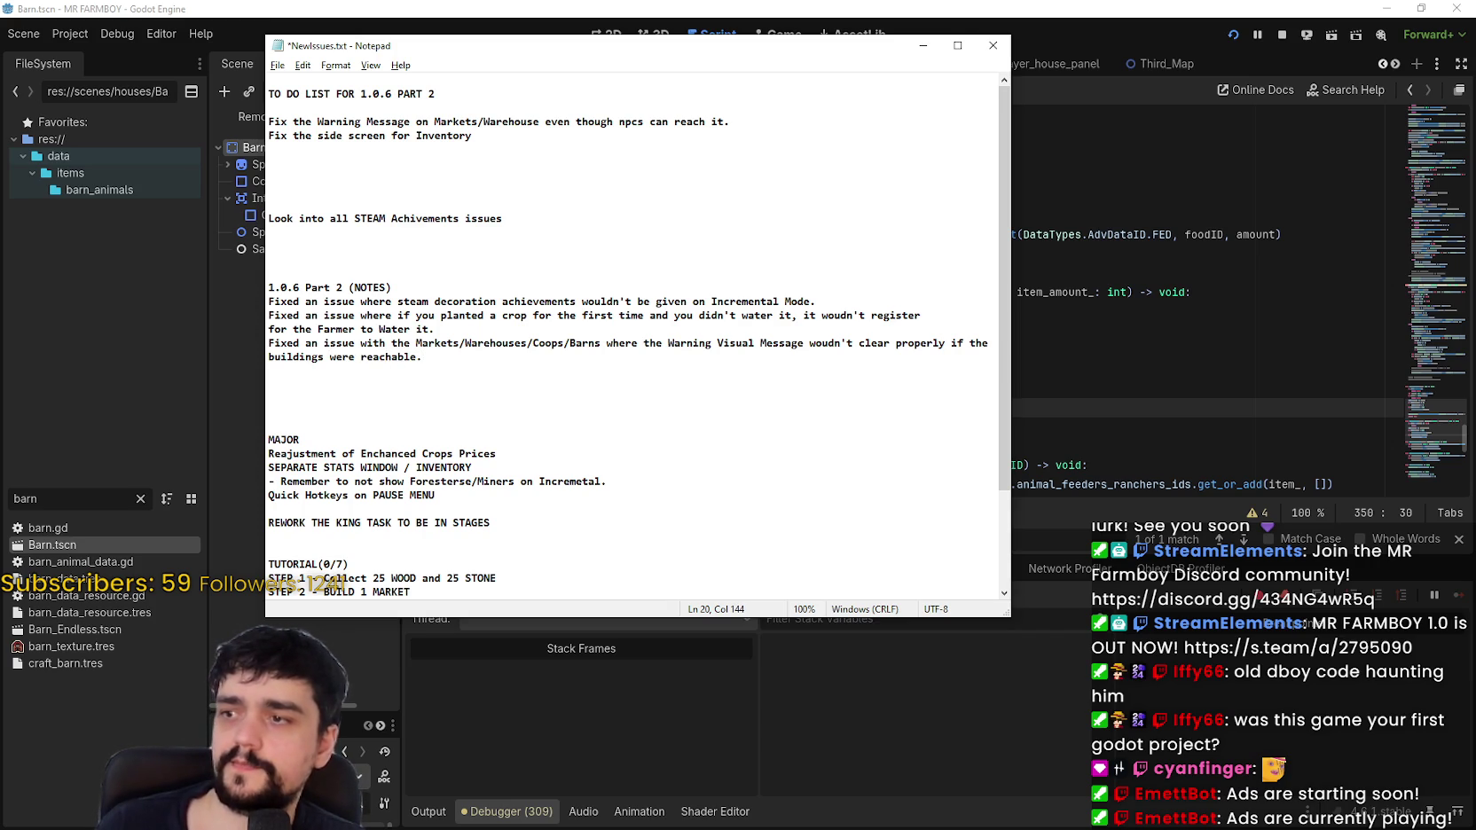
pyautogui.hotkey('ctrl', 's')
pyautogui.moveTo(477, 356); pyautogui.dragTo(250, 339)
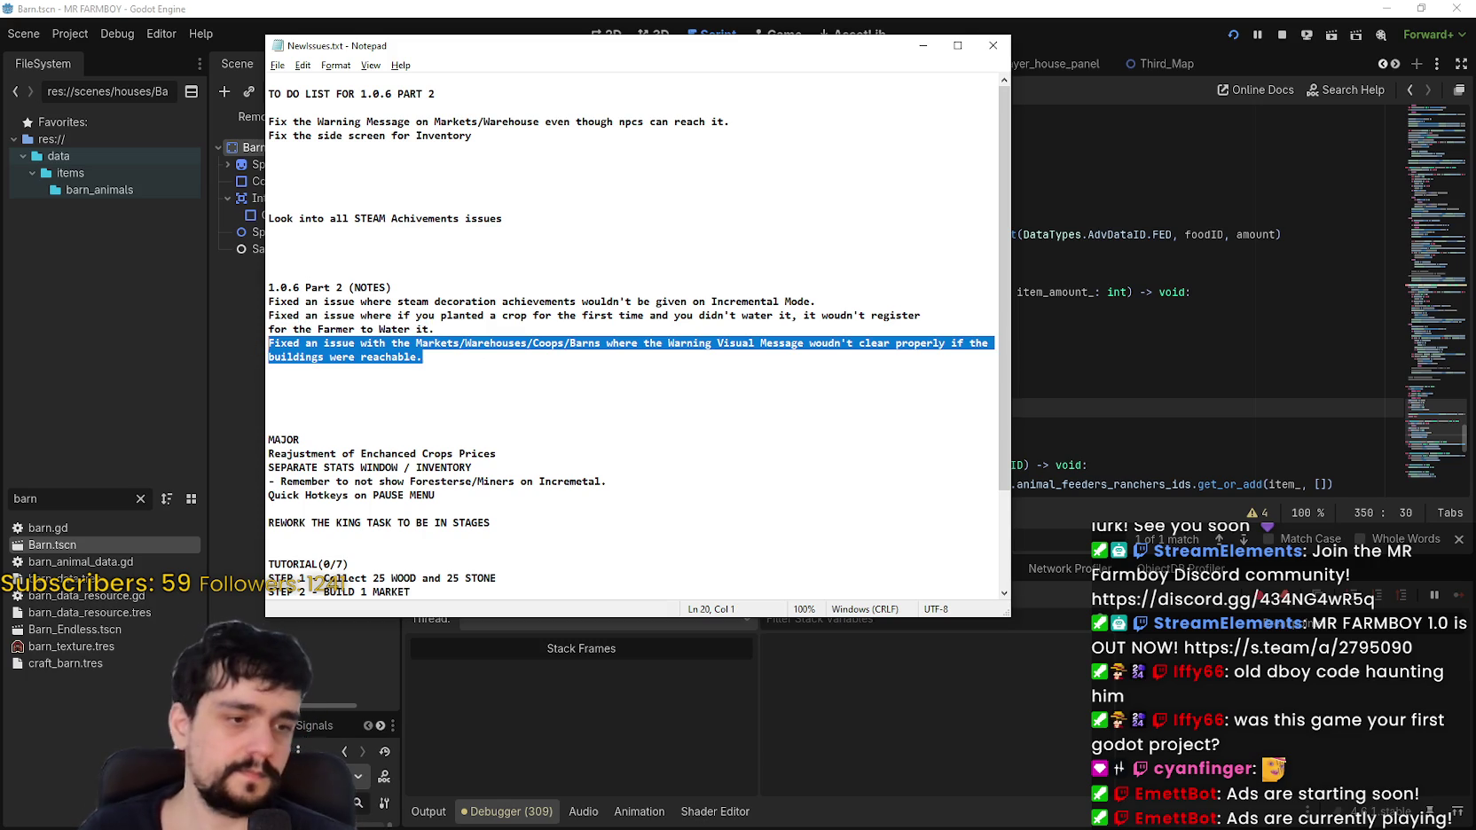
pyautogui.hotkey('alt', 'Tab')
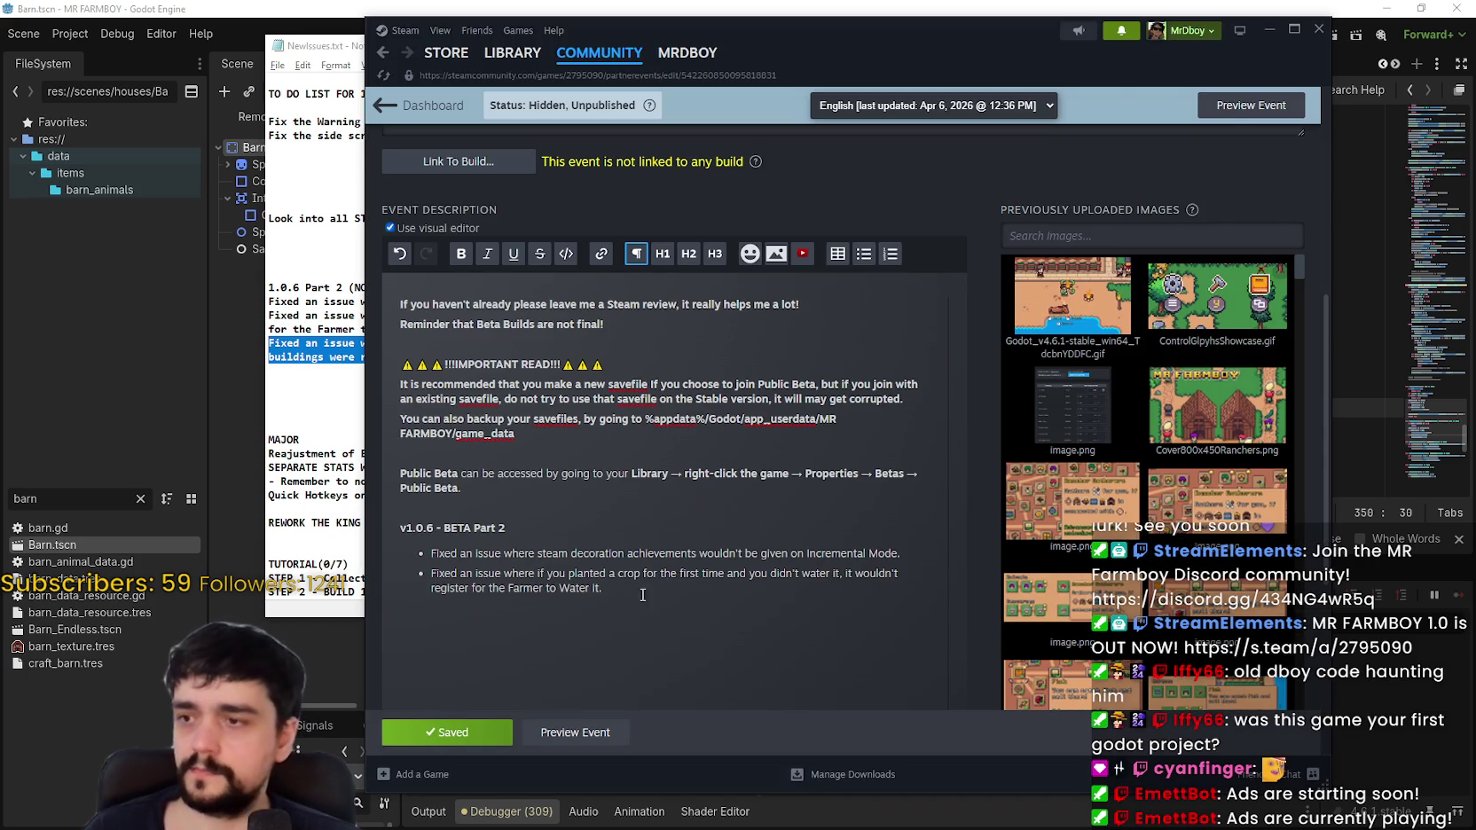
pyautogui.click(669, 593)
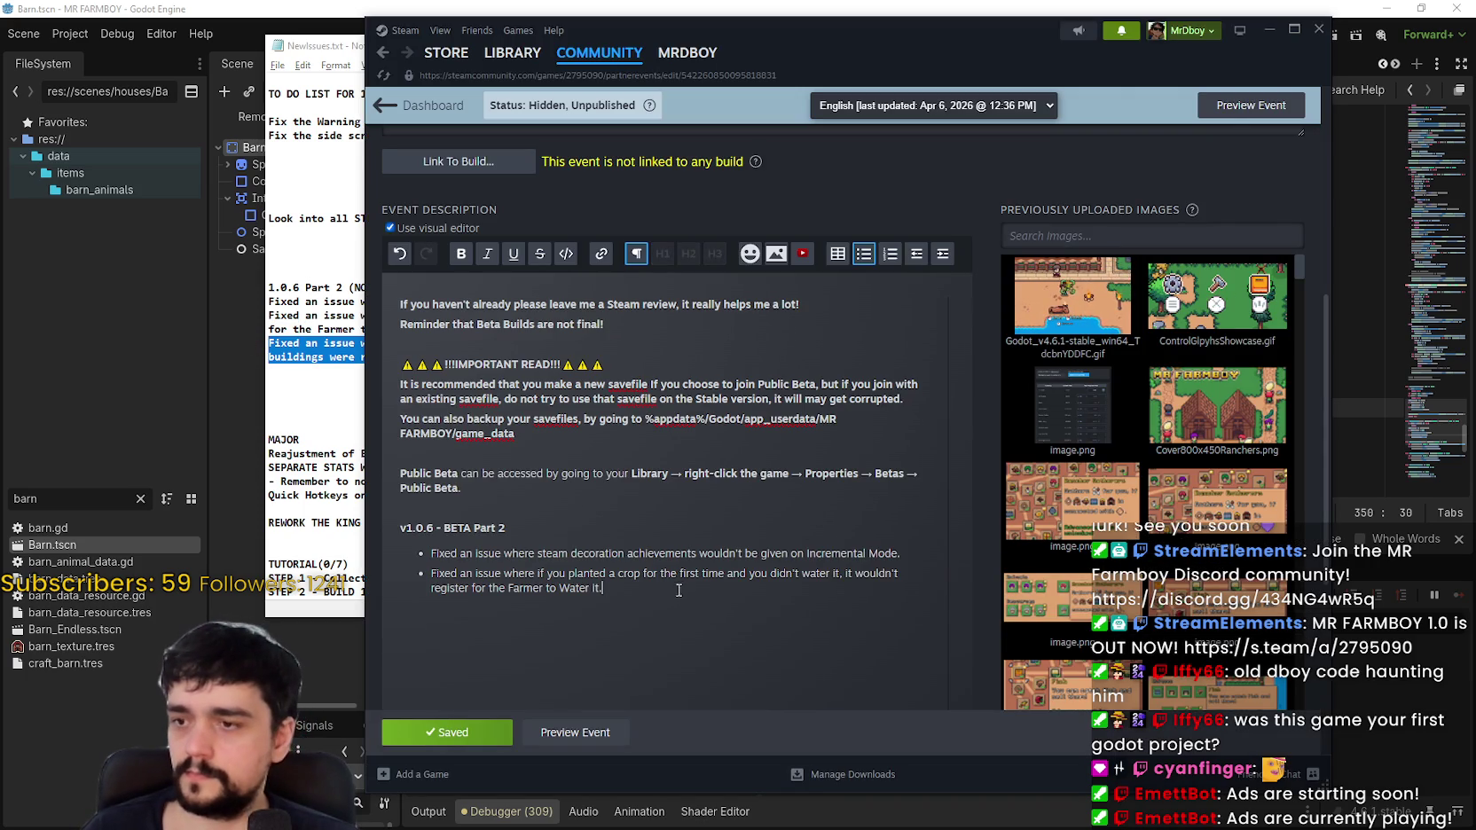
# Step: Paste the warning-message fix as a new bullet in the event description and save
pyautogui.press('Return')
pyautogui.write("Fixed an issue with the Markets/Warehouses/Coops/Barns where the Warning Visual Message wouldn't clear properly if the buildings were reachable.")
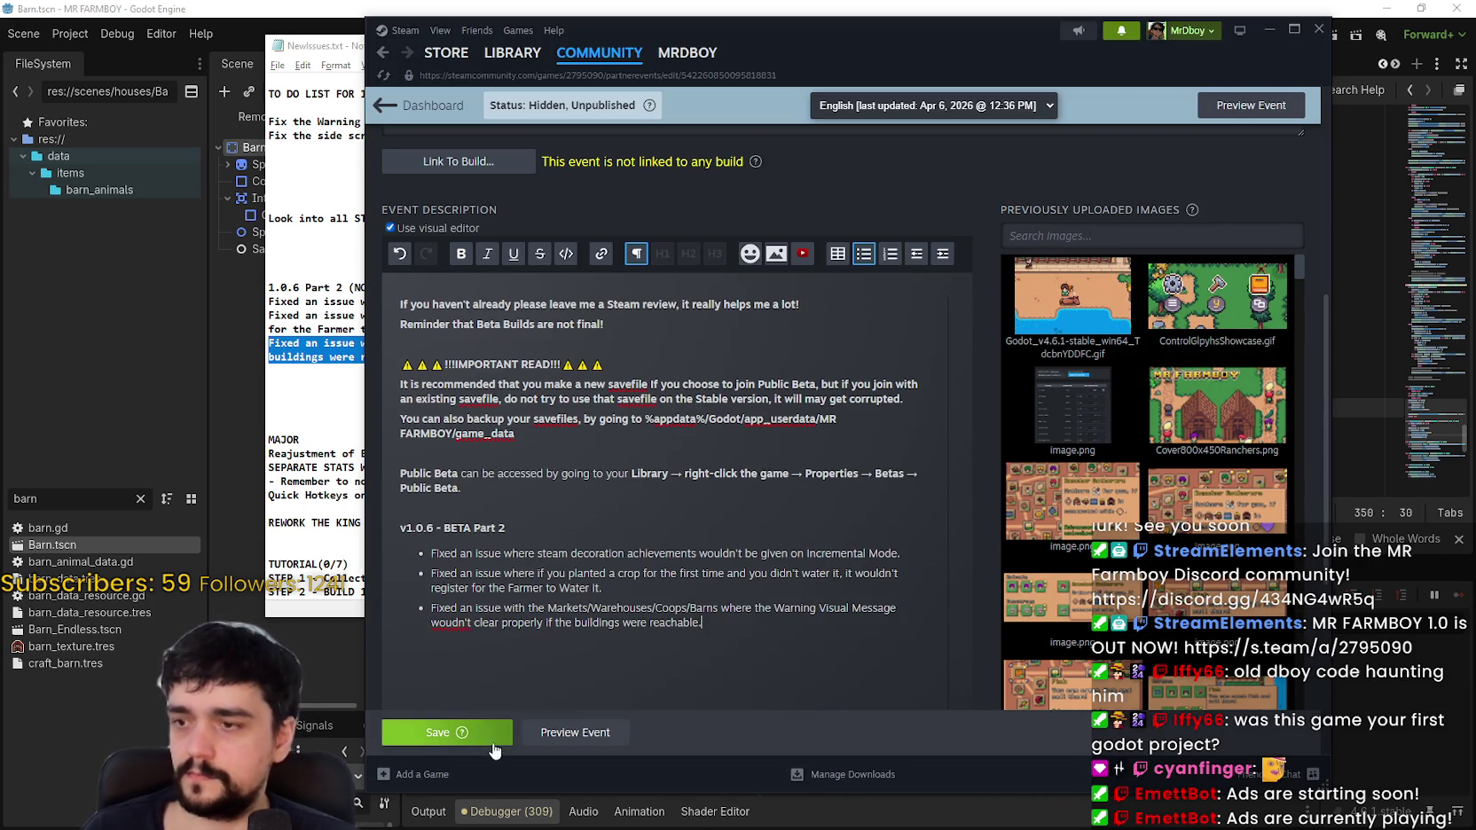
pyautogui.click(495, 743)
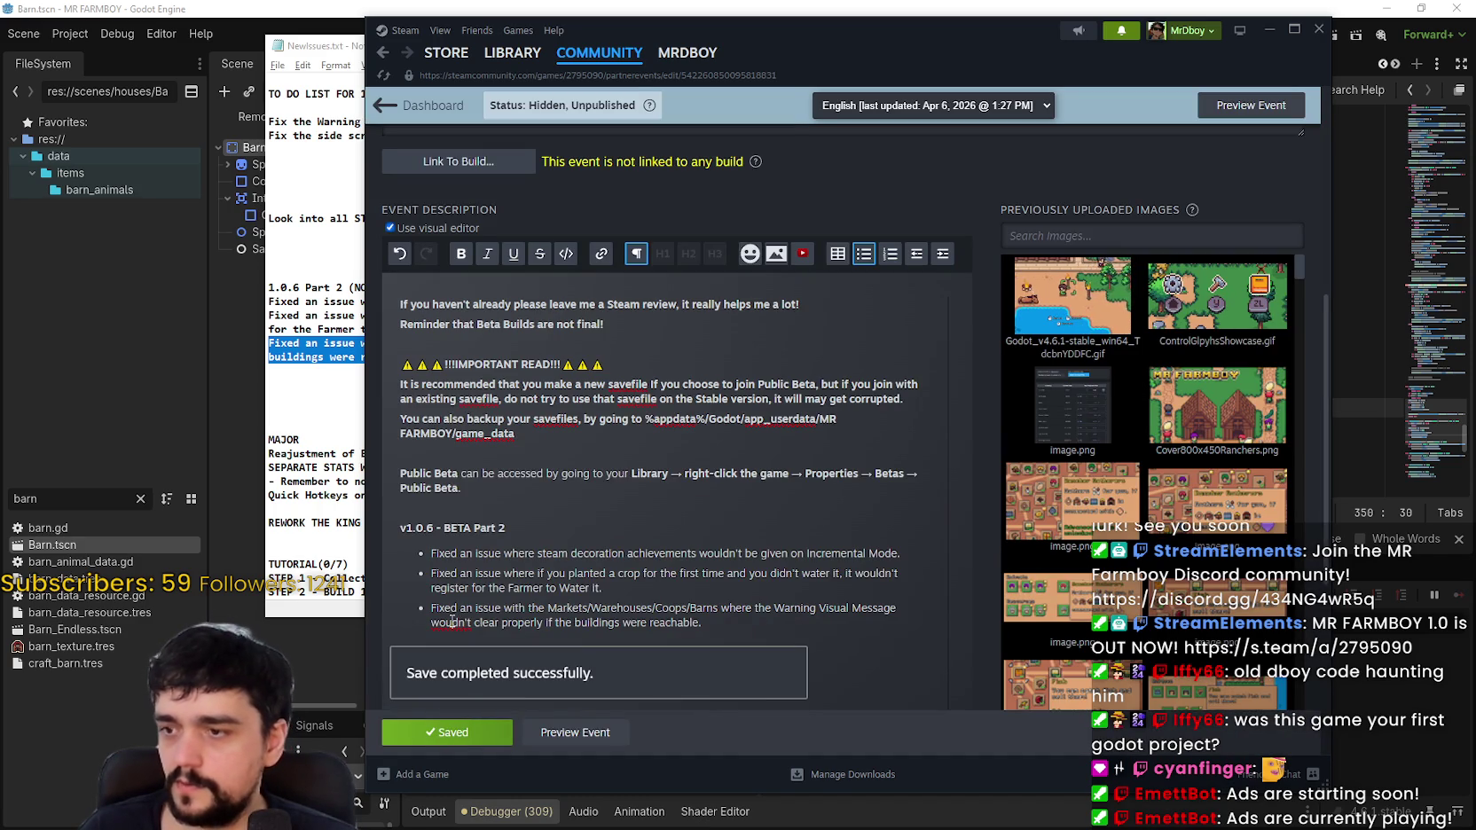
pyautogui.click(814, 624)
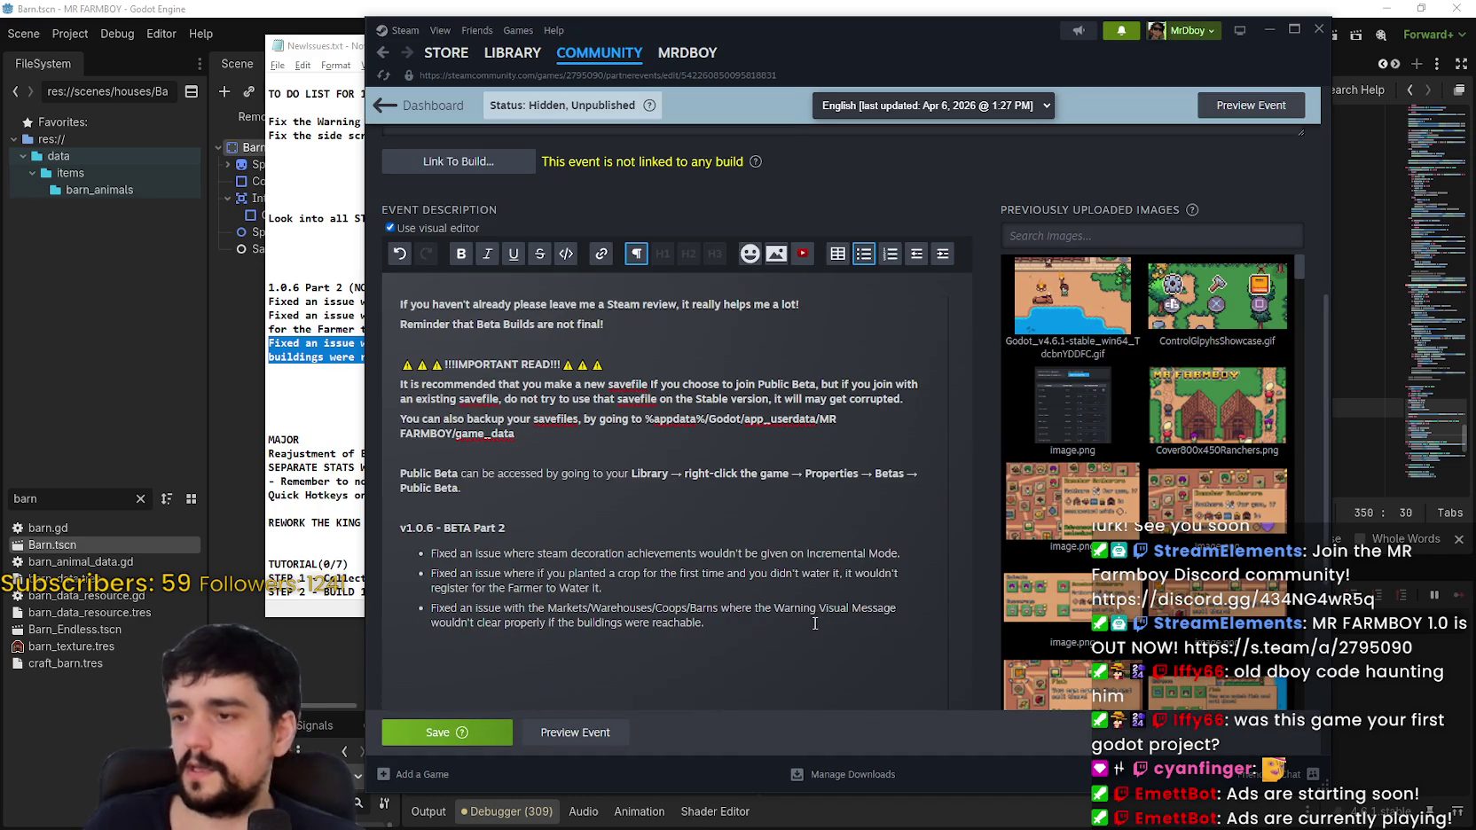
pyautogui.click(448, 733)
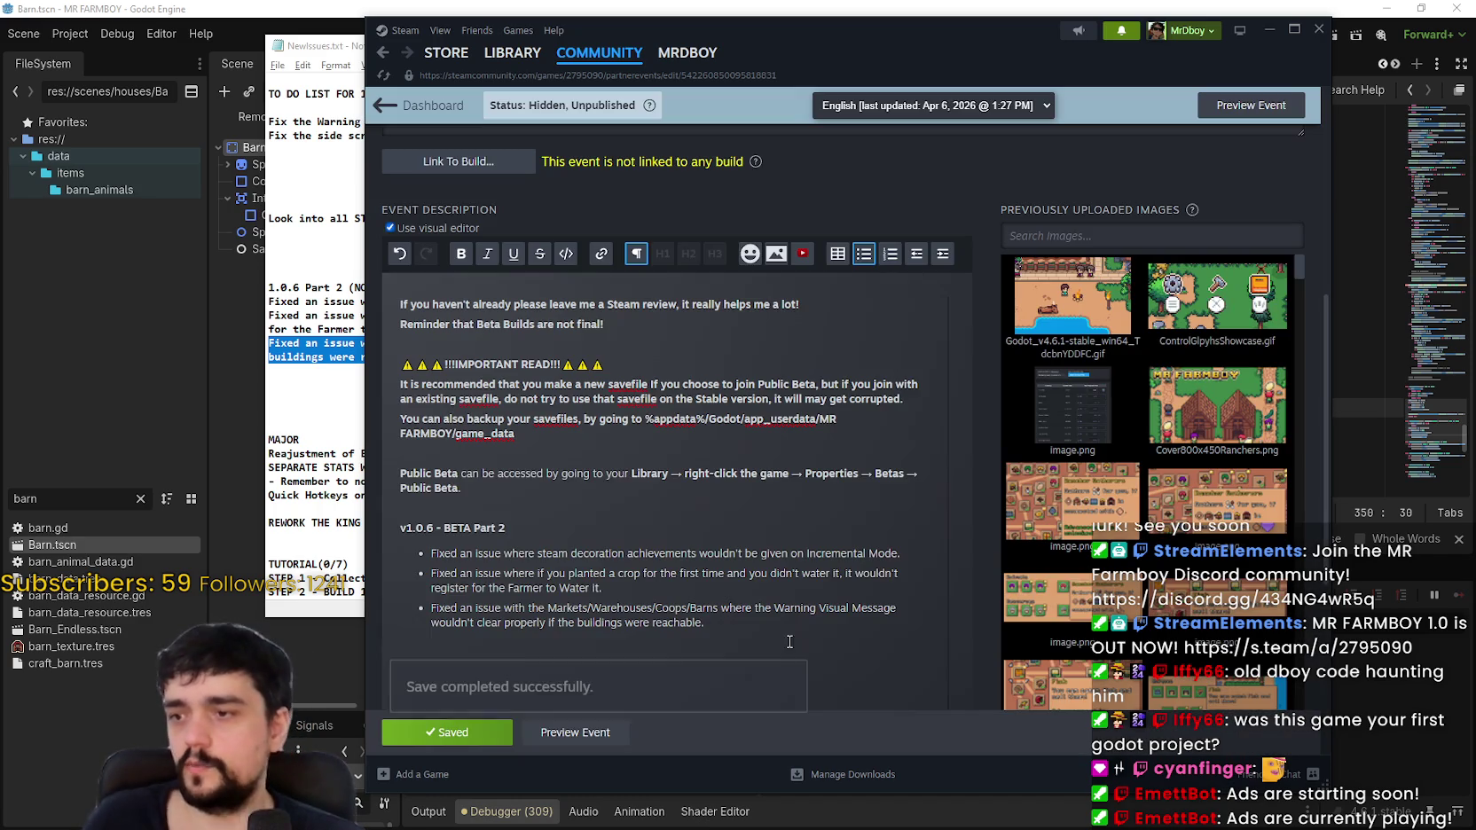
# Step: Open the Silver and Gold Coins comment from the notifications
pyautogui.scroll(-2, 726, 608)
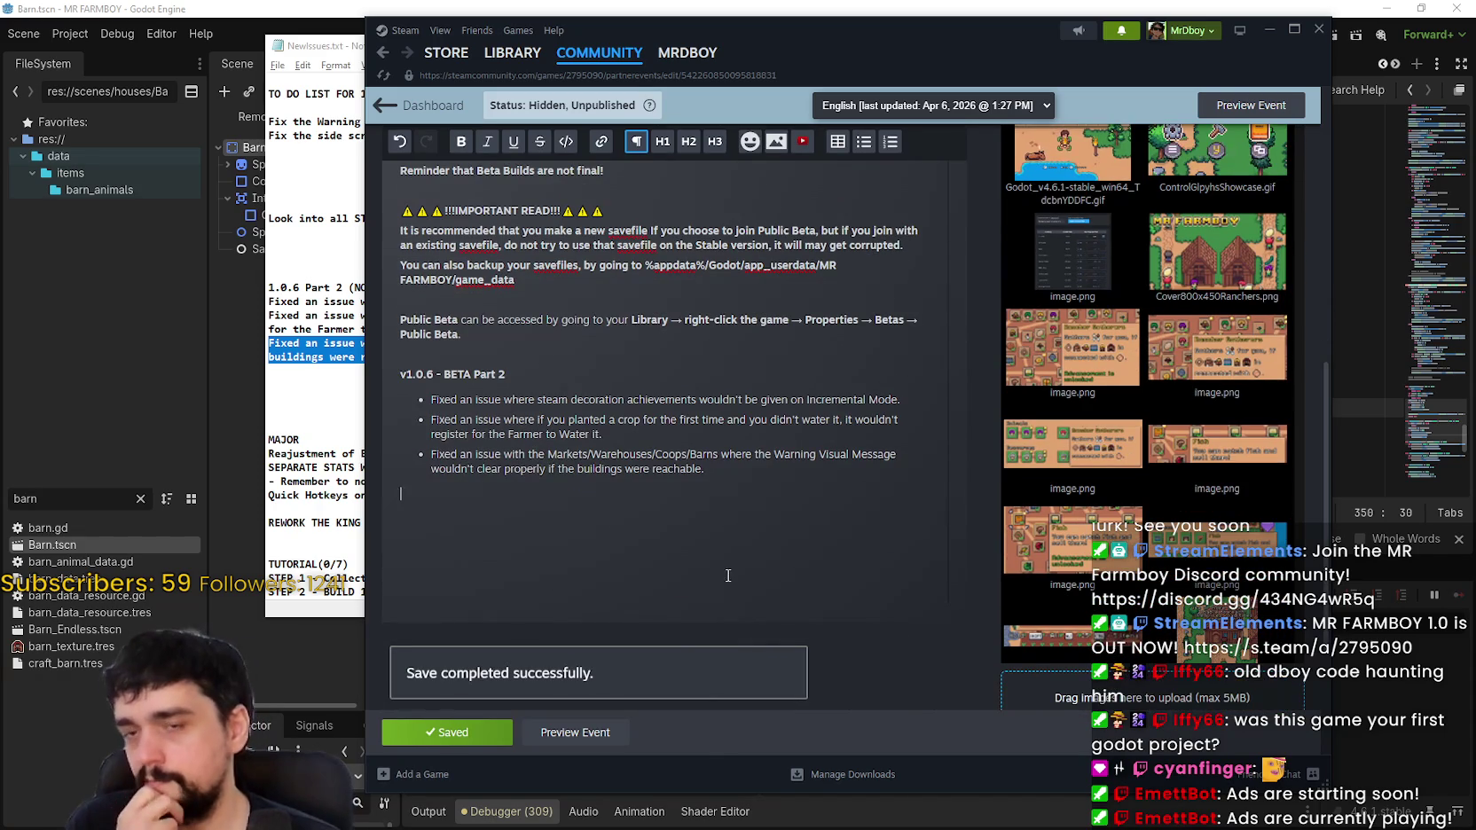
pyautogui.click(1117, 34)
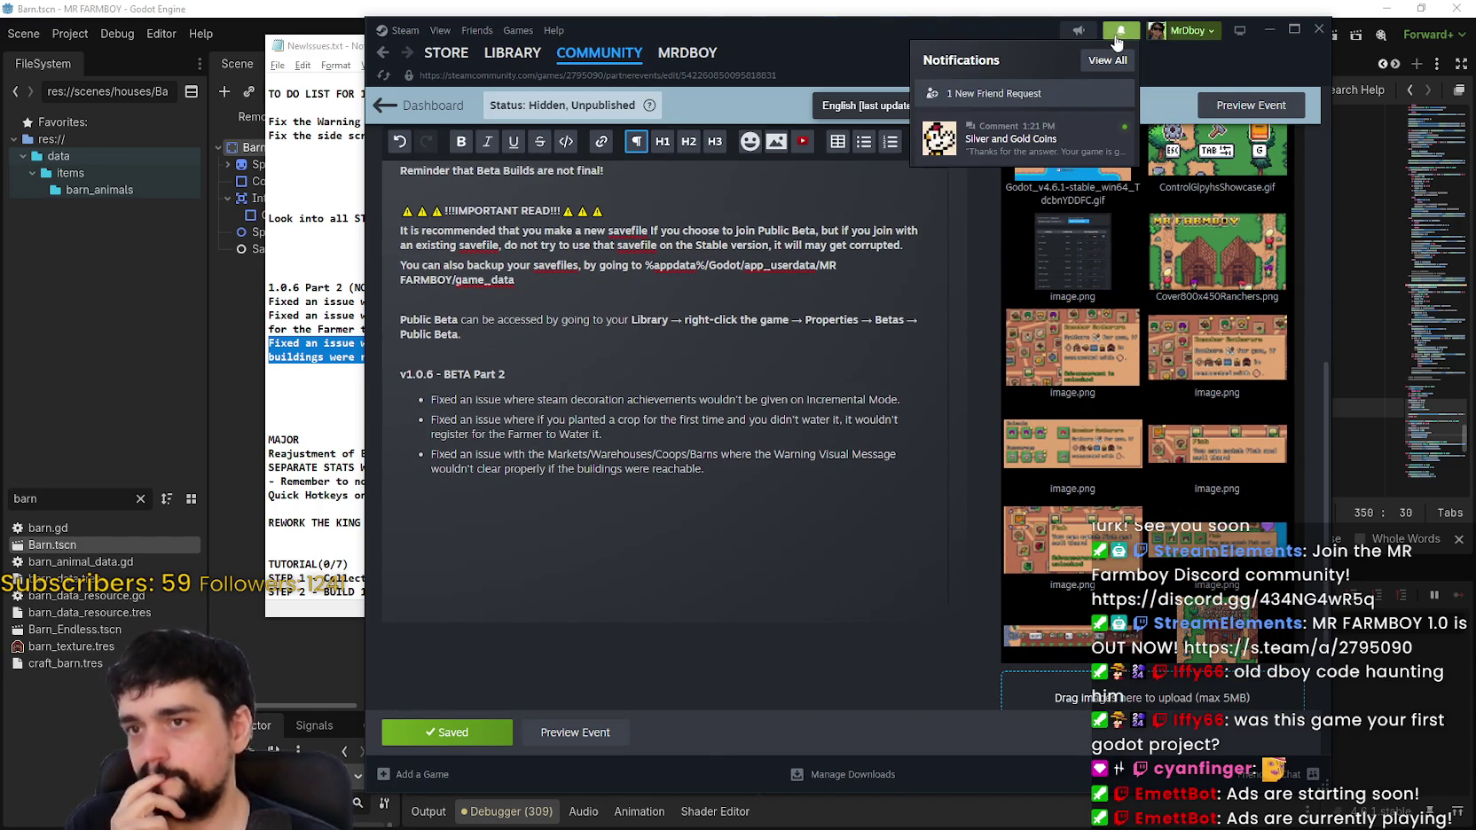
pyautogui.click(1046, 139)
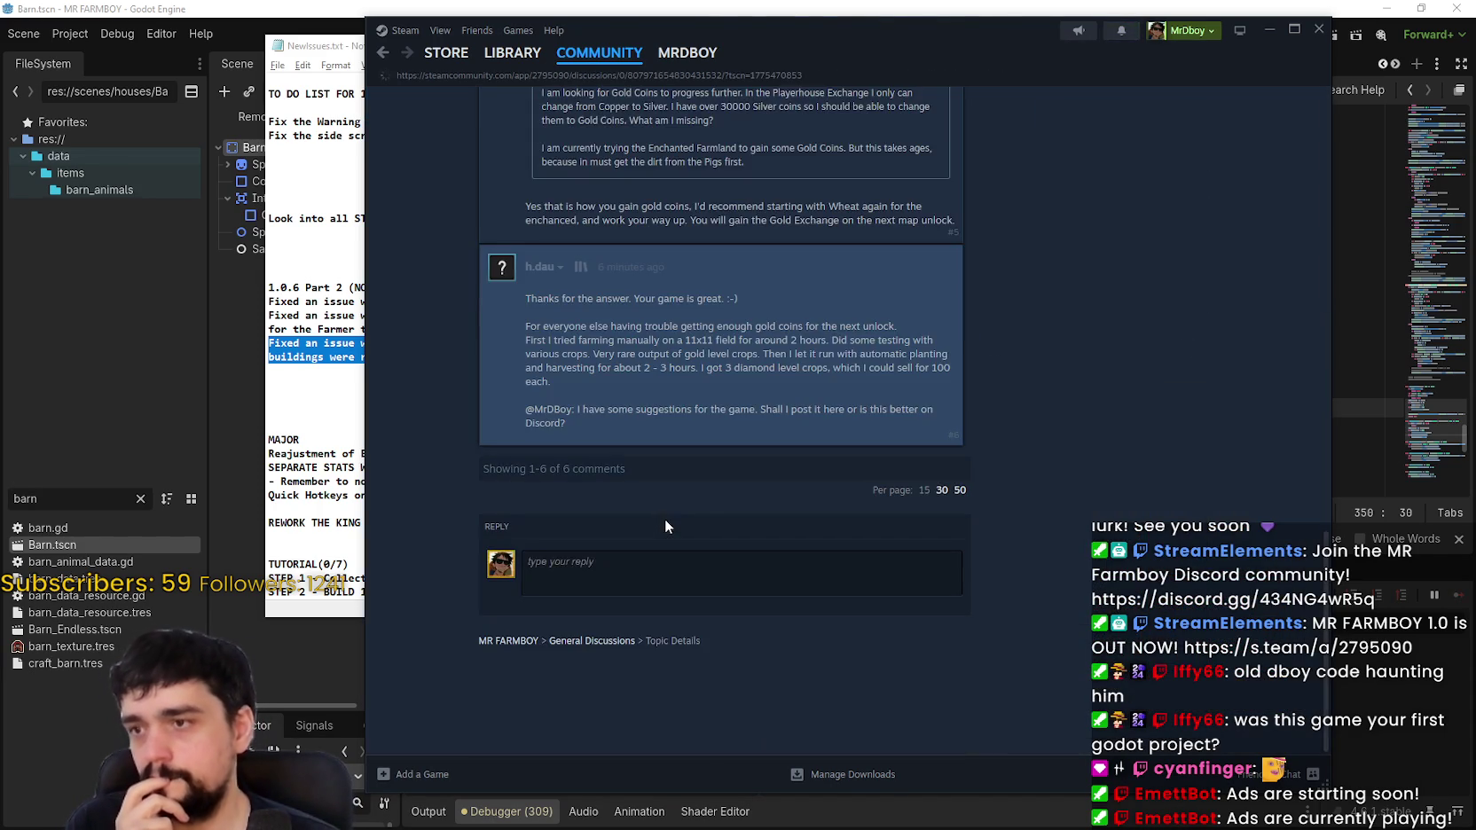
# Step: Read the gold coins thread and begin a reply mentioning the Discord feedback forum
pyautogui.scroll(1, 911, 465)
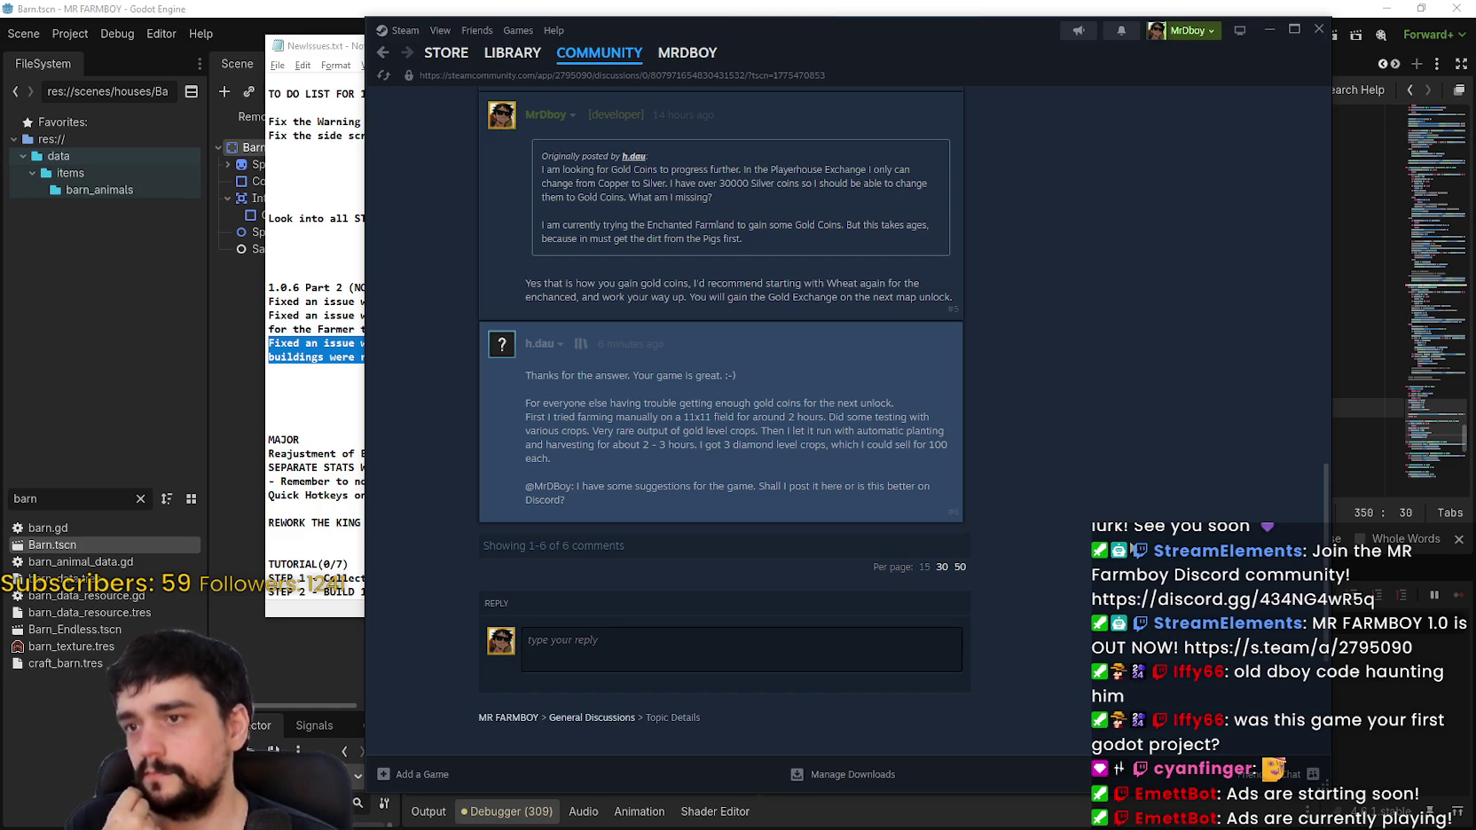
pyautogui.scroll(1, 1130, 547)
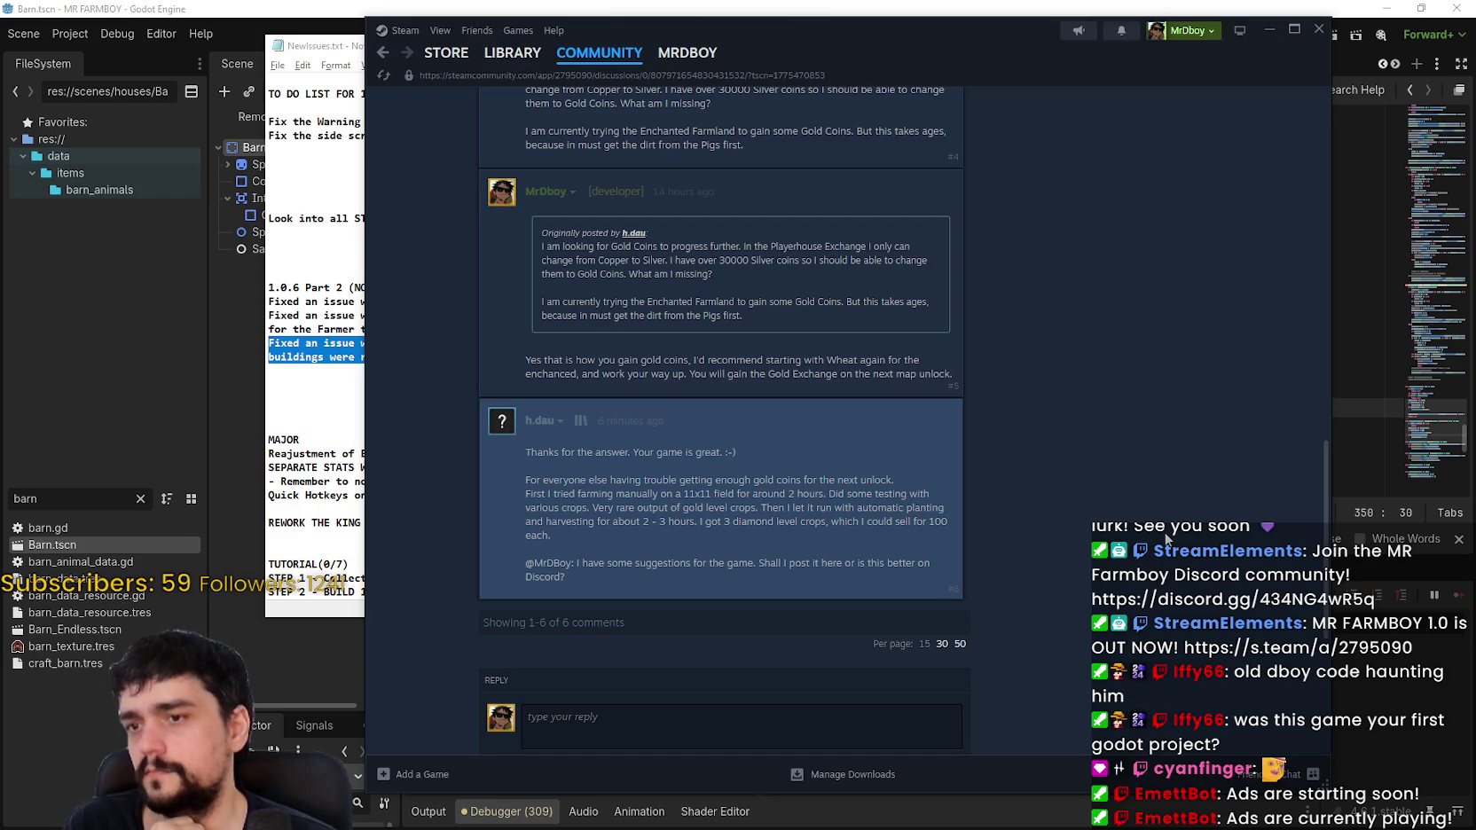
pyautogui.scroll(-1, 705, 645)
pyautogui.click(705, 646)
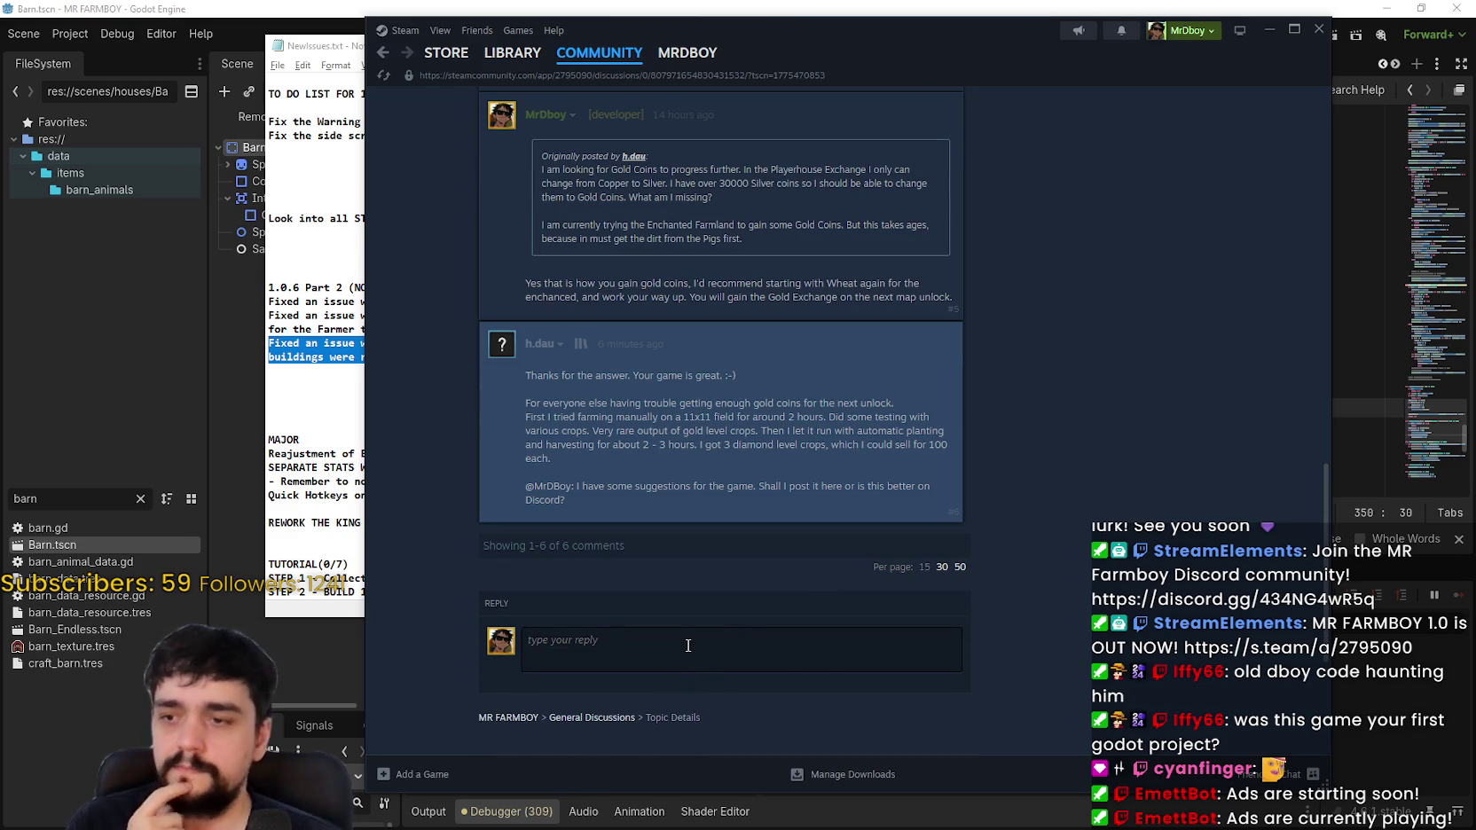
pyautogui.write("There'")
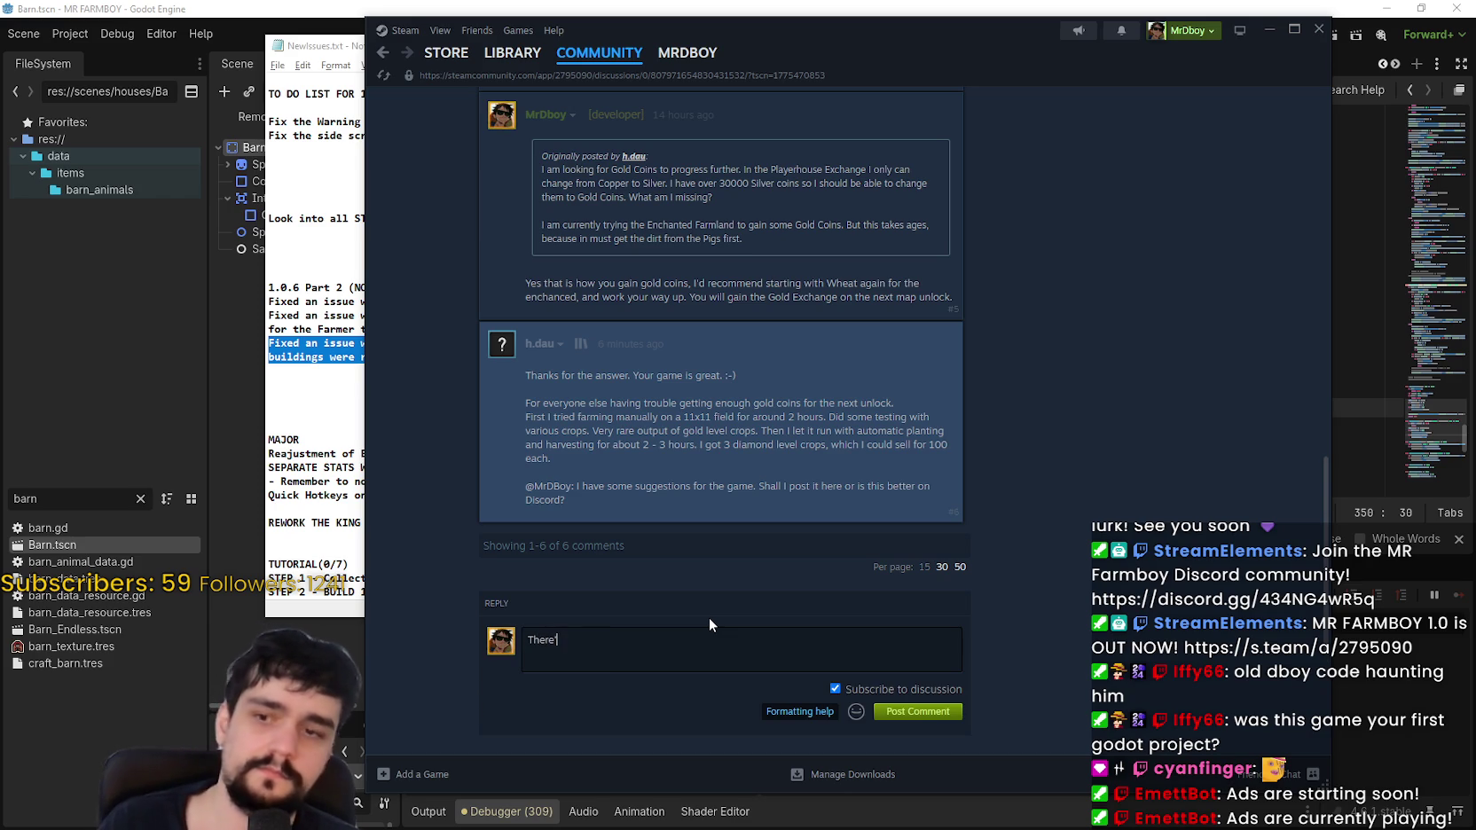
pyautogui.write('s a feedback for')
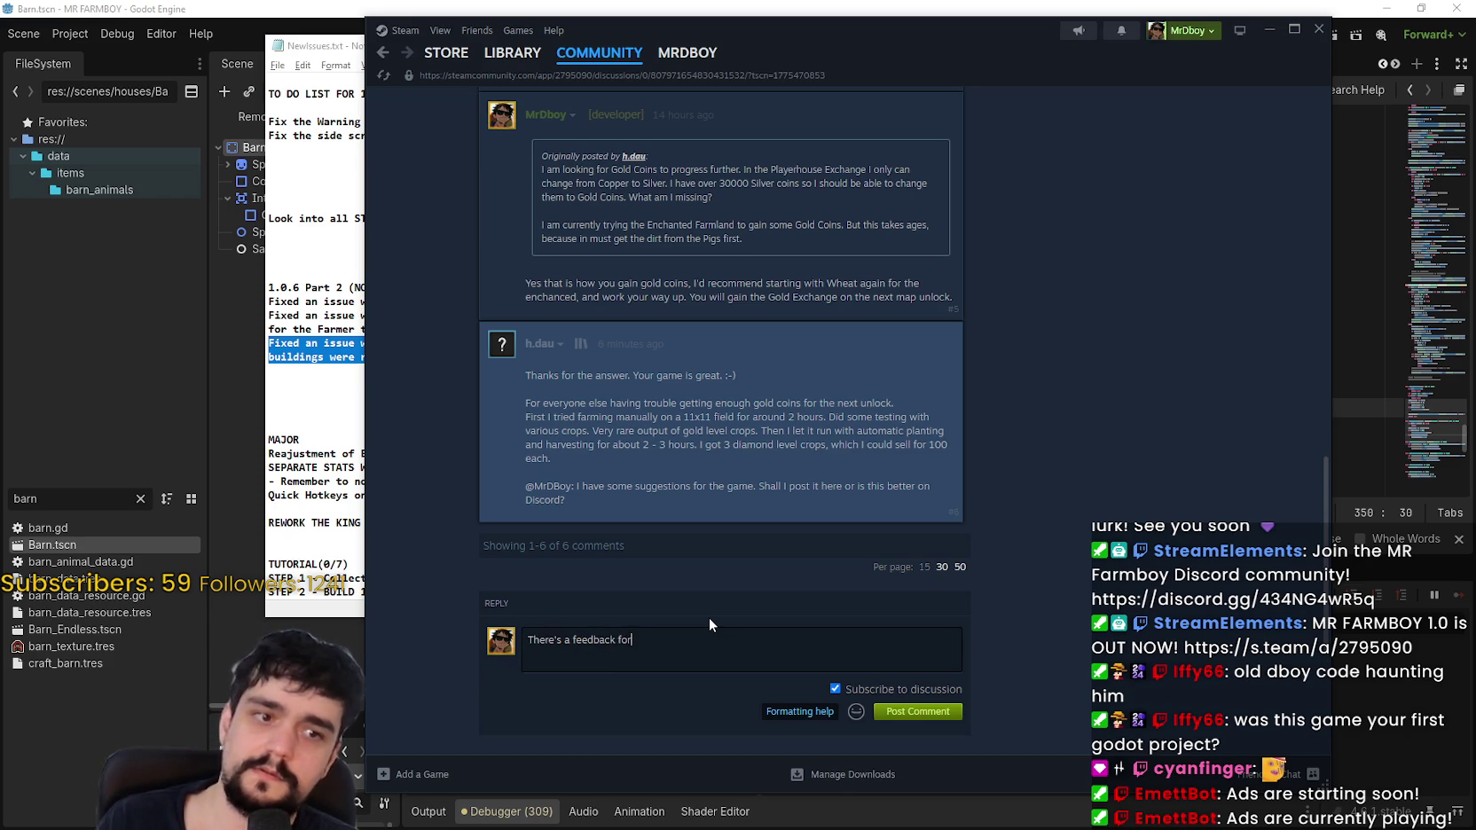
pyautogui.write('um on discor')
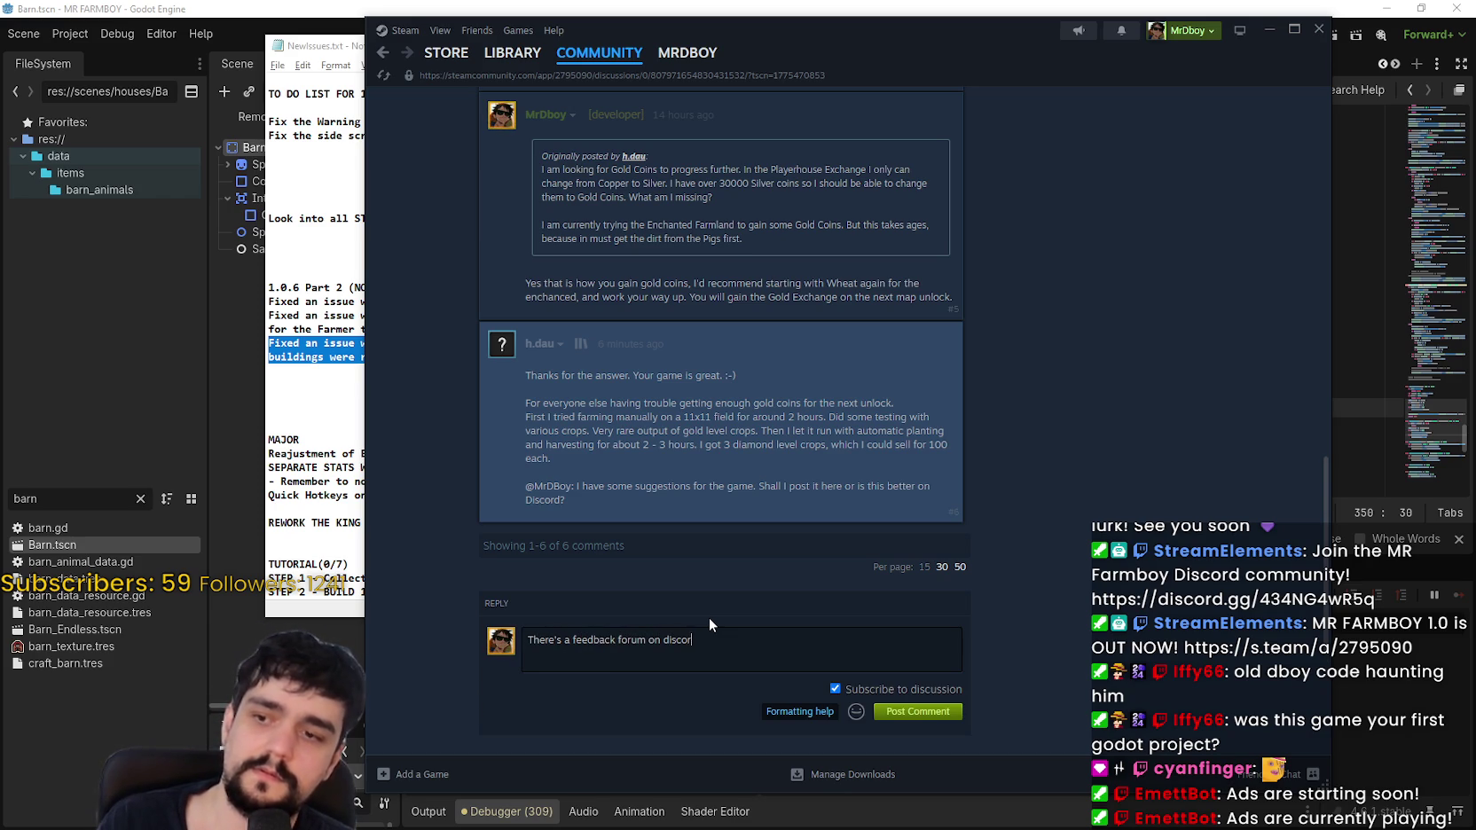
pyautogui.write('d that would be awee')
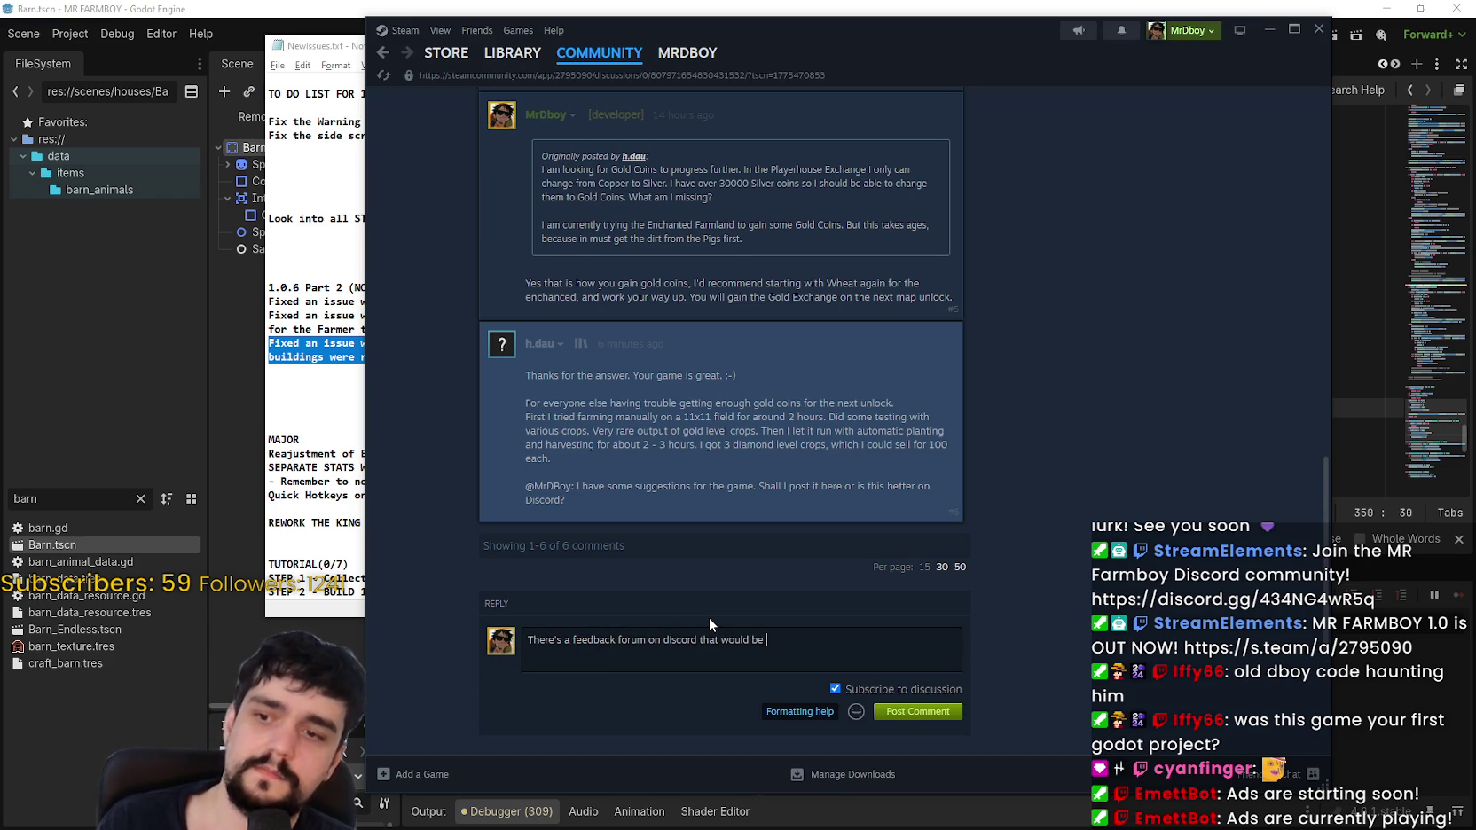
# Step: Fix the typo and post the reply "There's a feedback forum on discord that would be awesome!"
pyautogui.press('BackSpace')
pyautogui.write('some!')
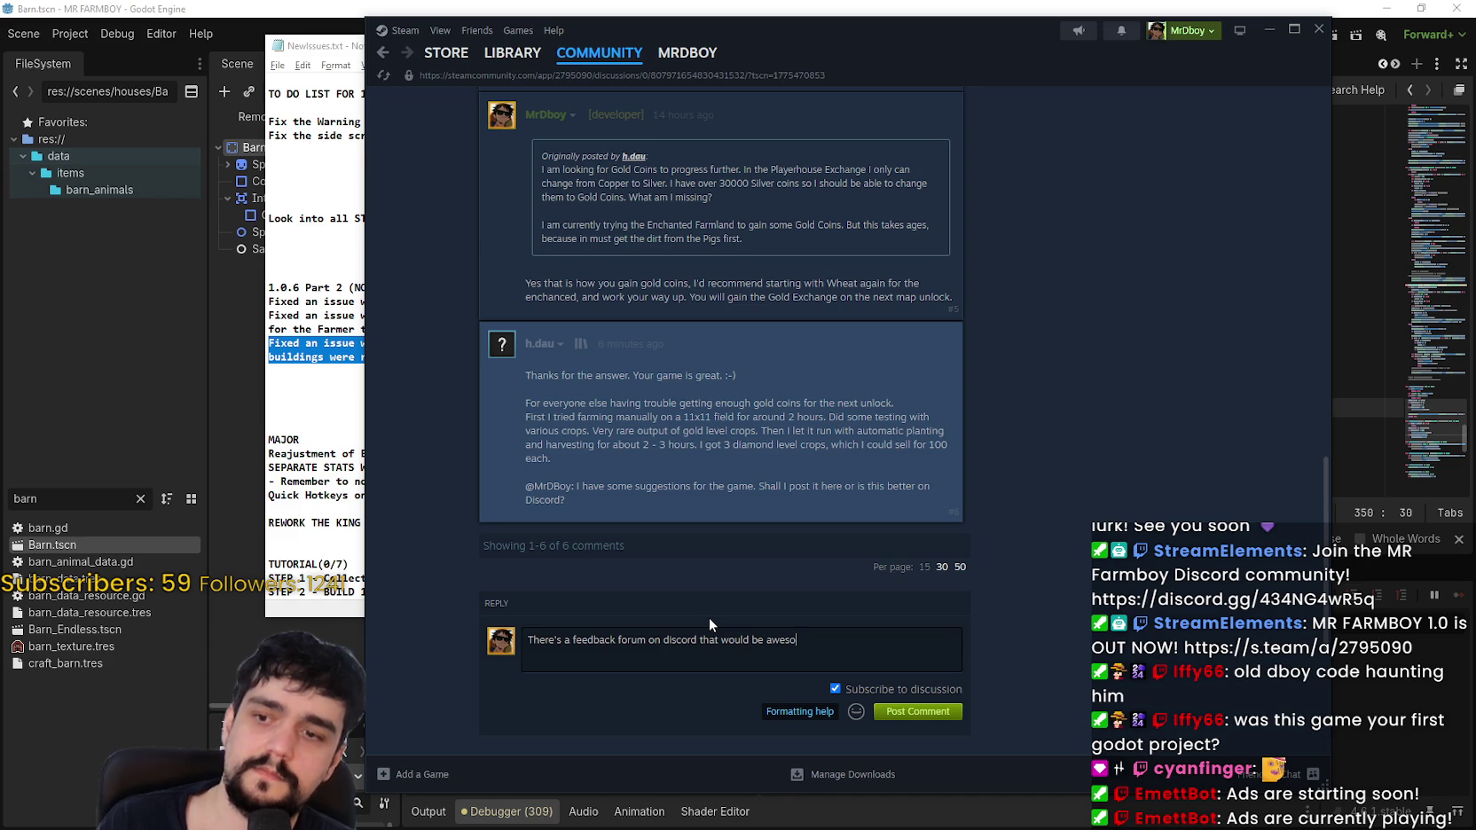
pyautogui.click(944, 712)
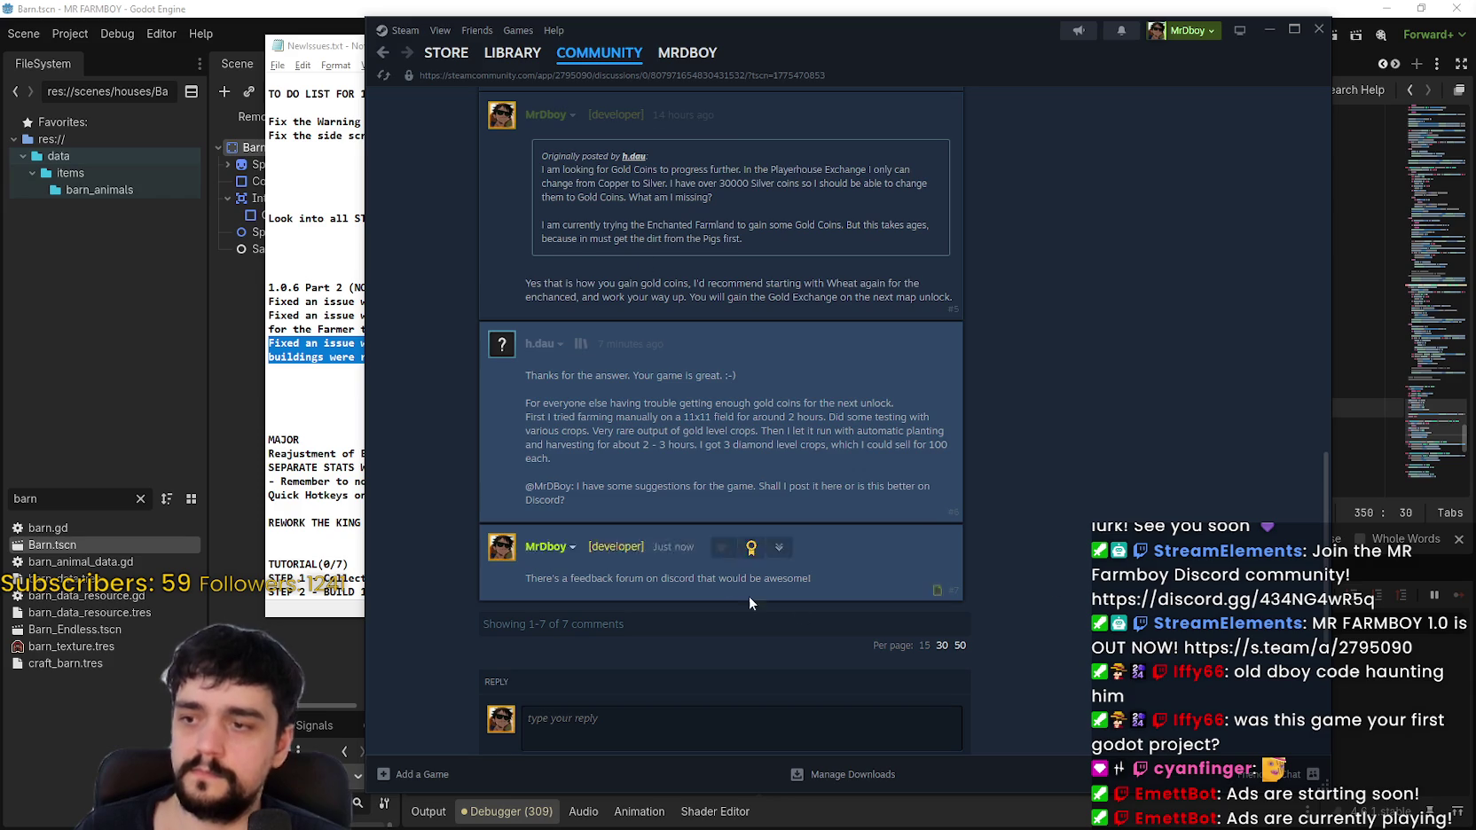
pyautogui.moveTo(522, 346)
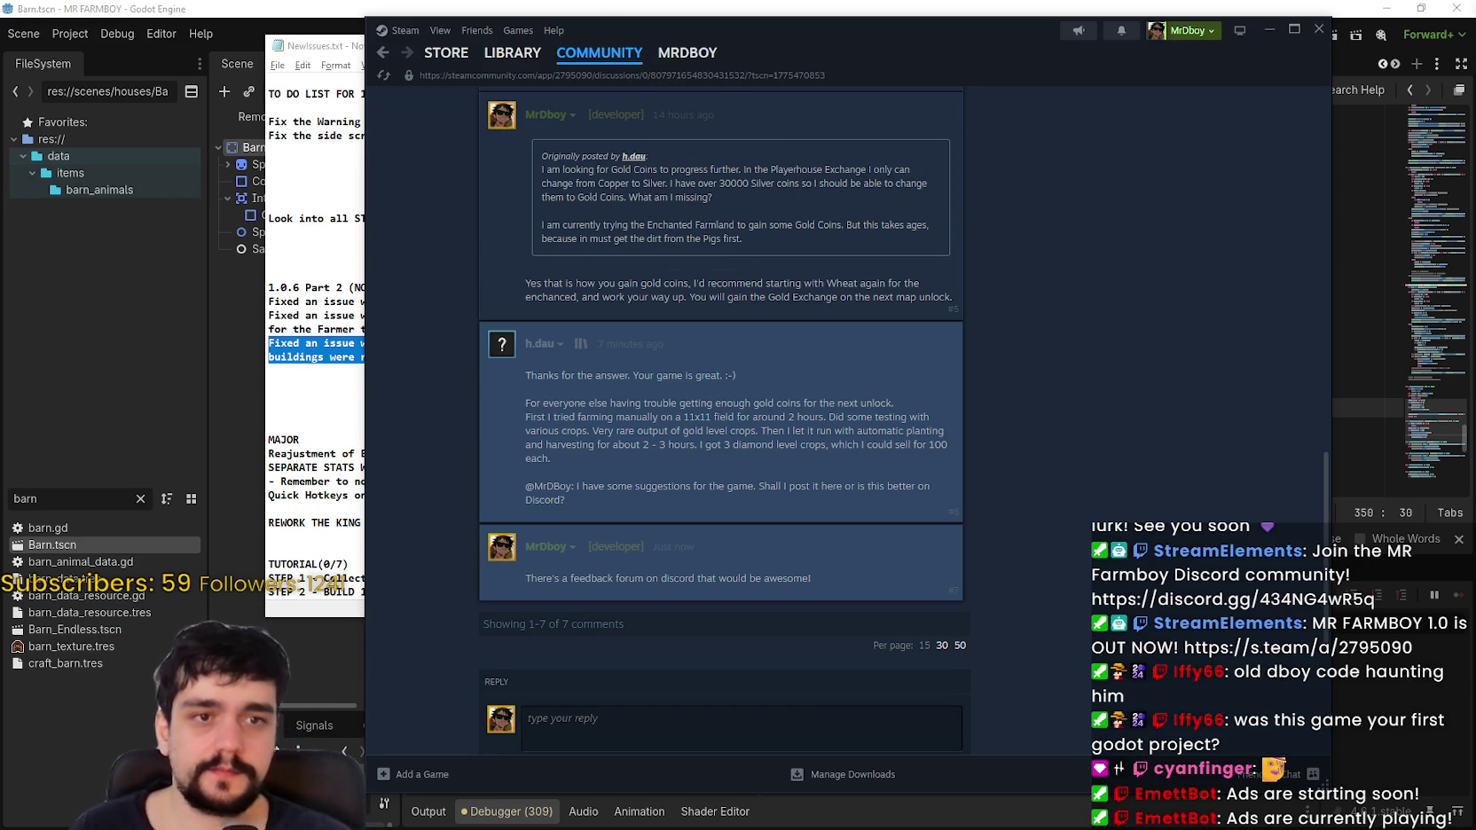
# Step: Revisit the gold coins thread to select the earlier dev reply, then return to the event editor and Notepad
pyautogui.click(384, 54)
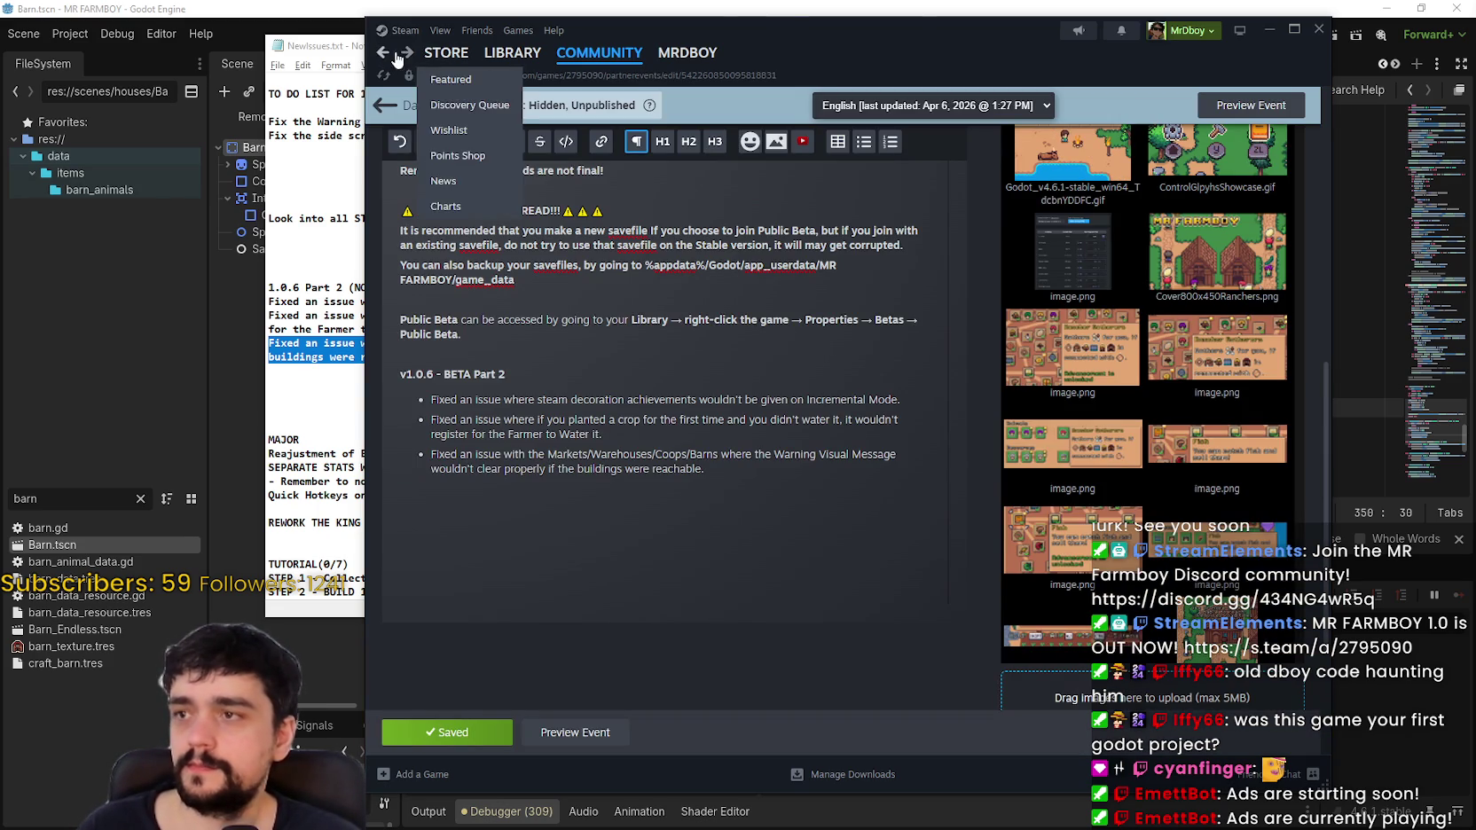
pyautogui.click(405, 58)
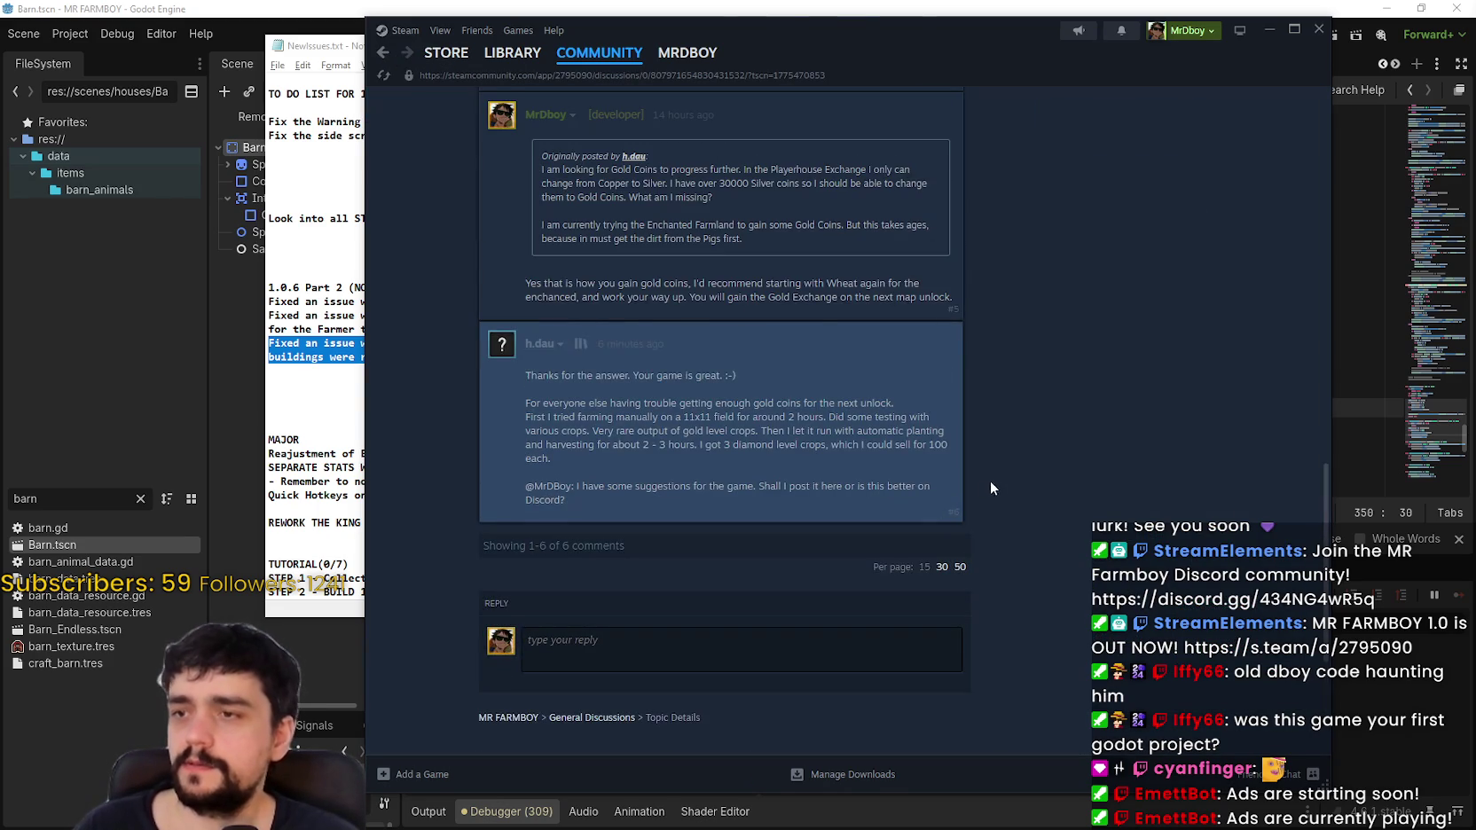
pyautogui.scroll(1, 711, 367)
pyautogui.moveTo(488, 437); pyautogui.dragTo(1086, 469)
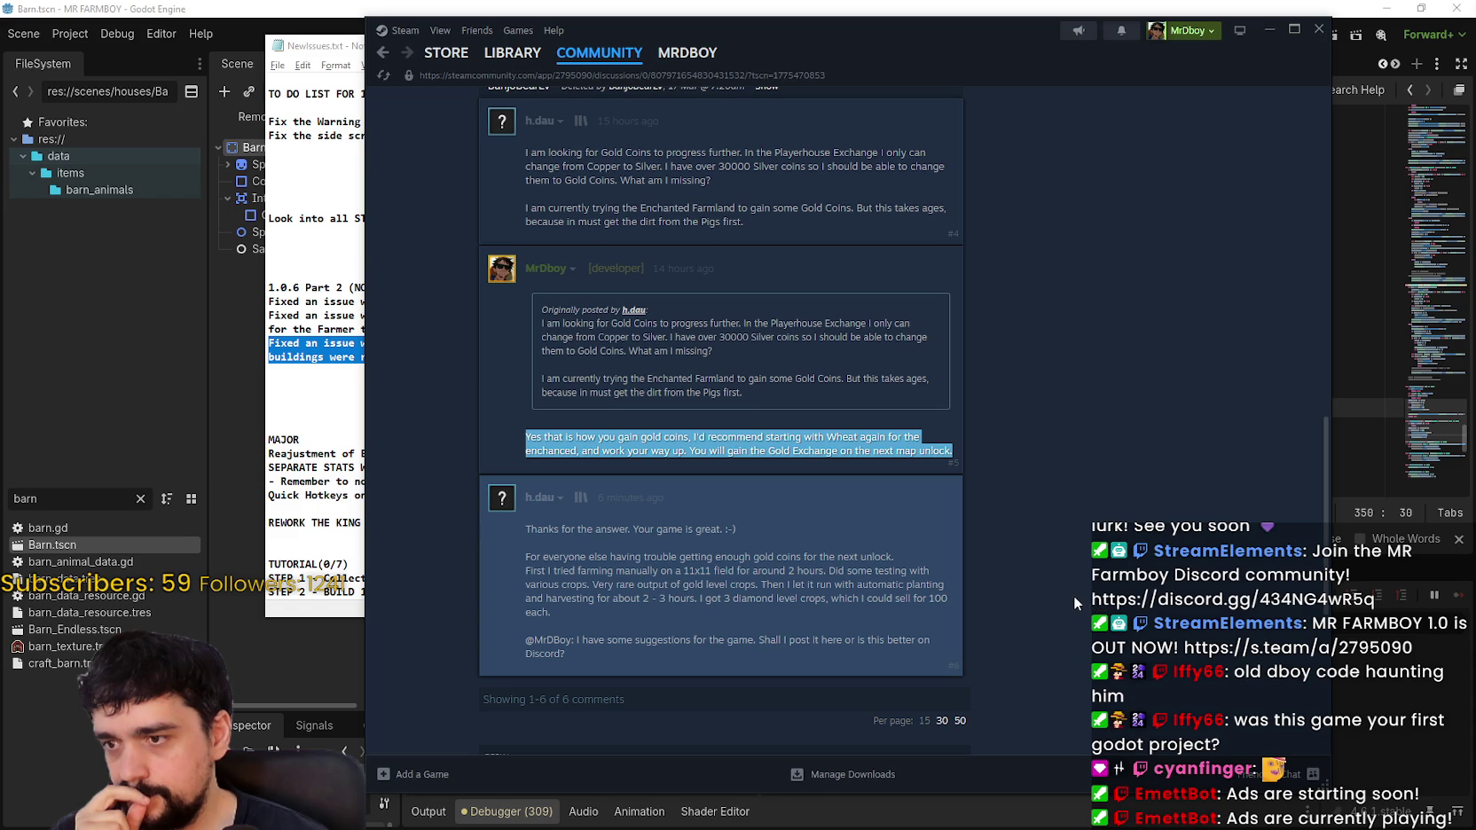
pyautogui.click(381, 55)
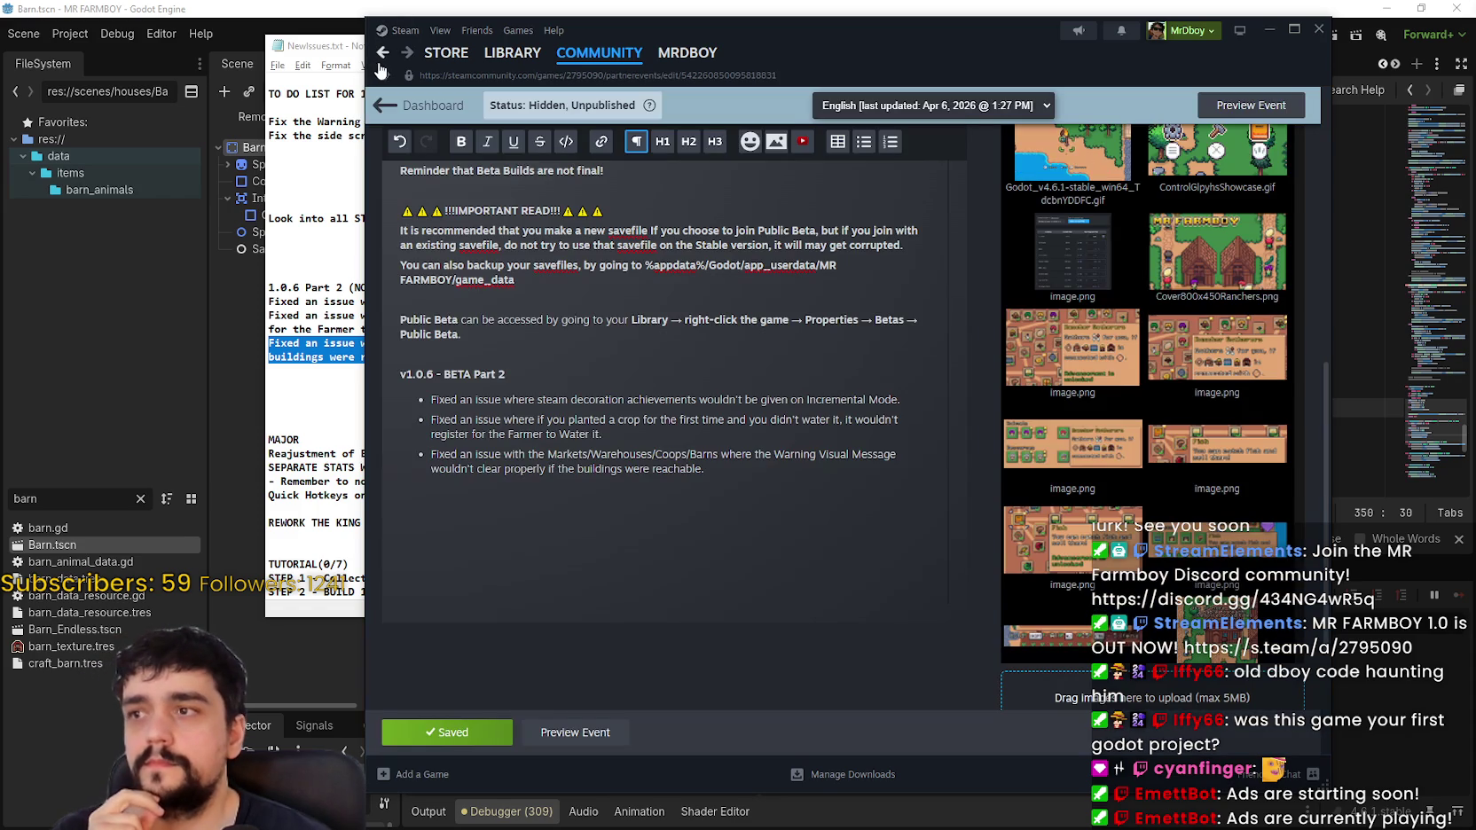
pyautogui.click(284, 319)
pyautogui.click(558, 354)
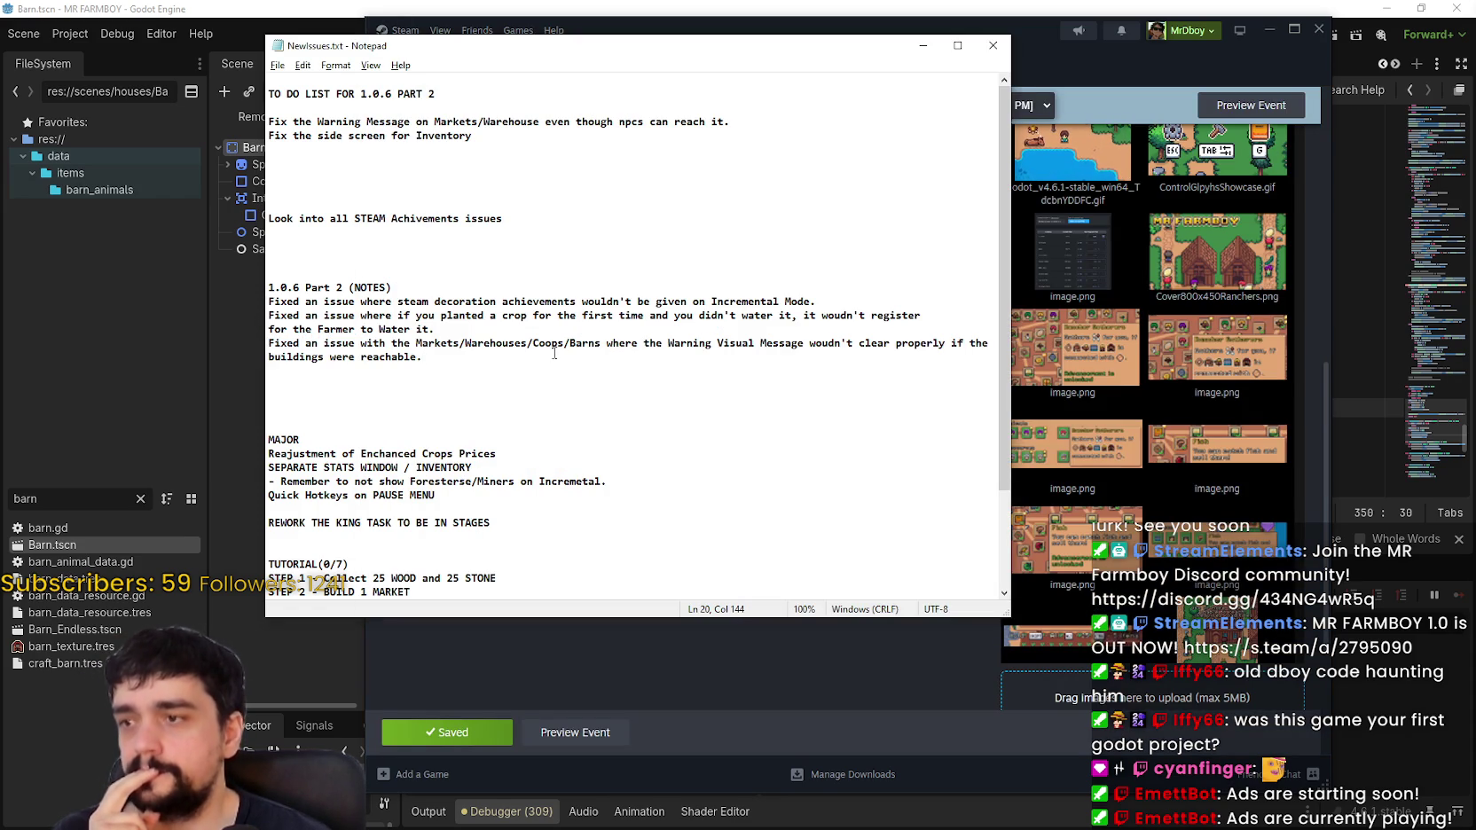
# Step: Delete the Markets/Warehouse warning-message item from the 1.0.6 Part 2 to-do list, then return to Godot
pyautogui.moveTo(553, 353); pyautogui.dragTo(228, 308)
pyautogui.click(449, 211)
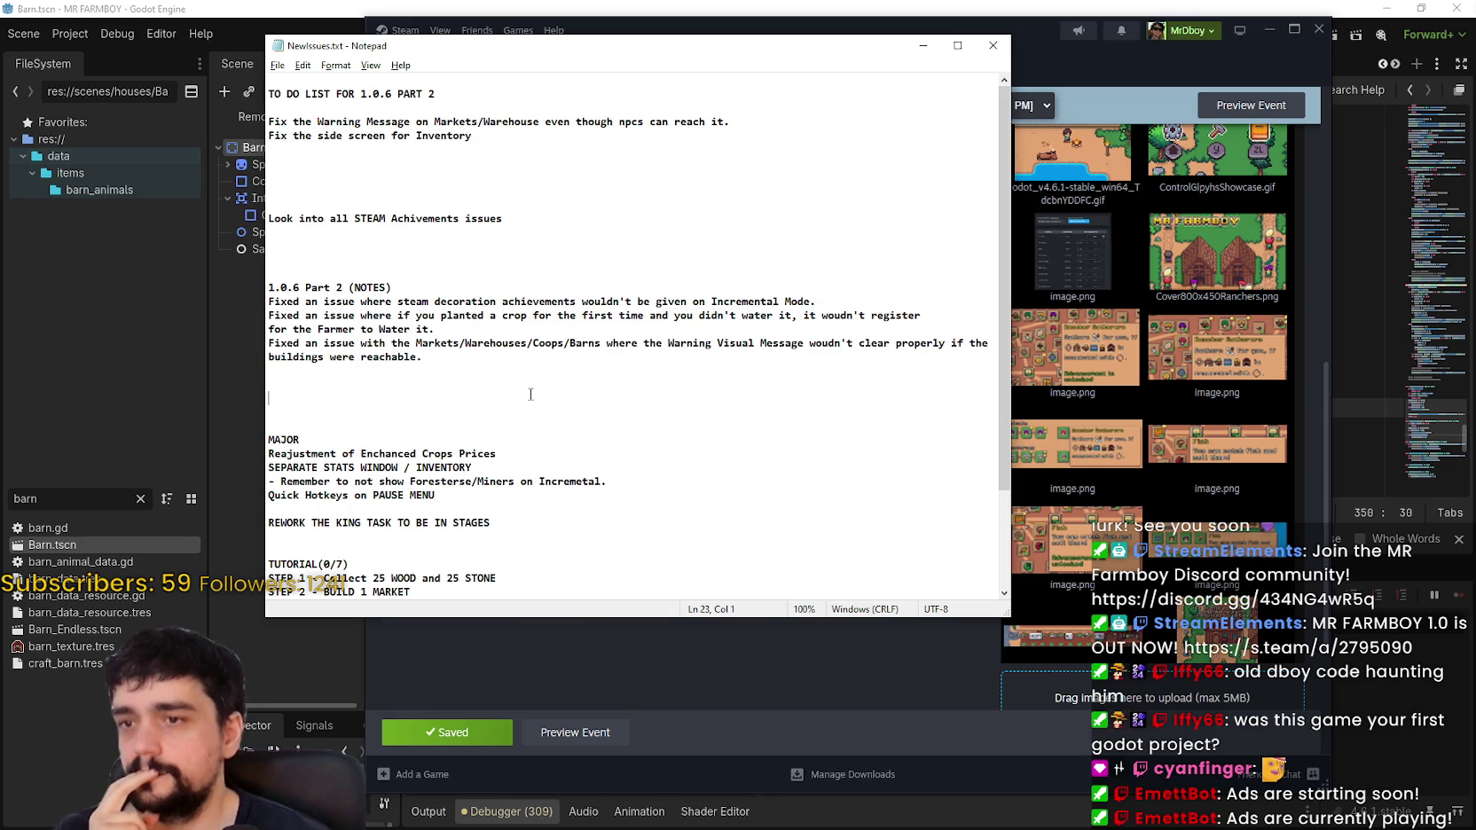
pyautogui.click(512, 131)
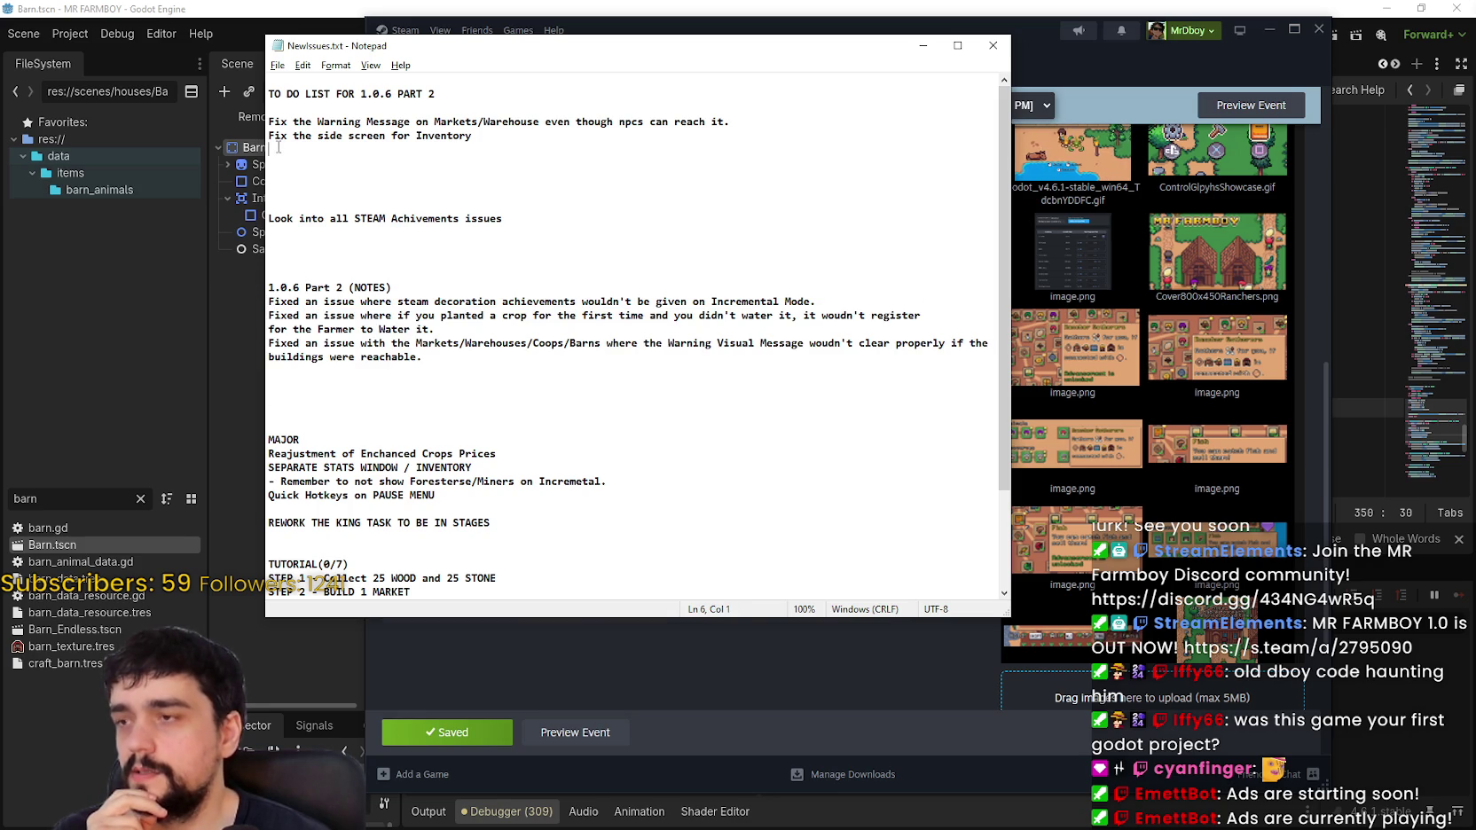
pyautogui.tripleClick(511, 131)
pyautogui.click(775, 128)
pyautogui.moveTo(775, 128); pyautogui.dragTo(239, 113)
pyautogui.press('Delete')
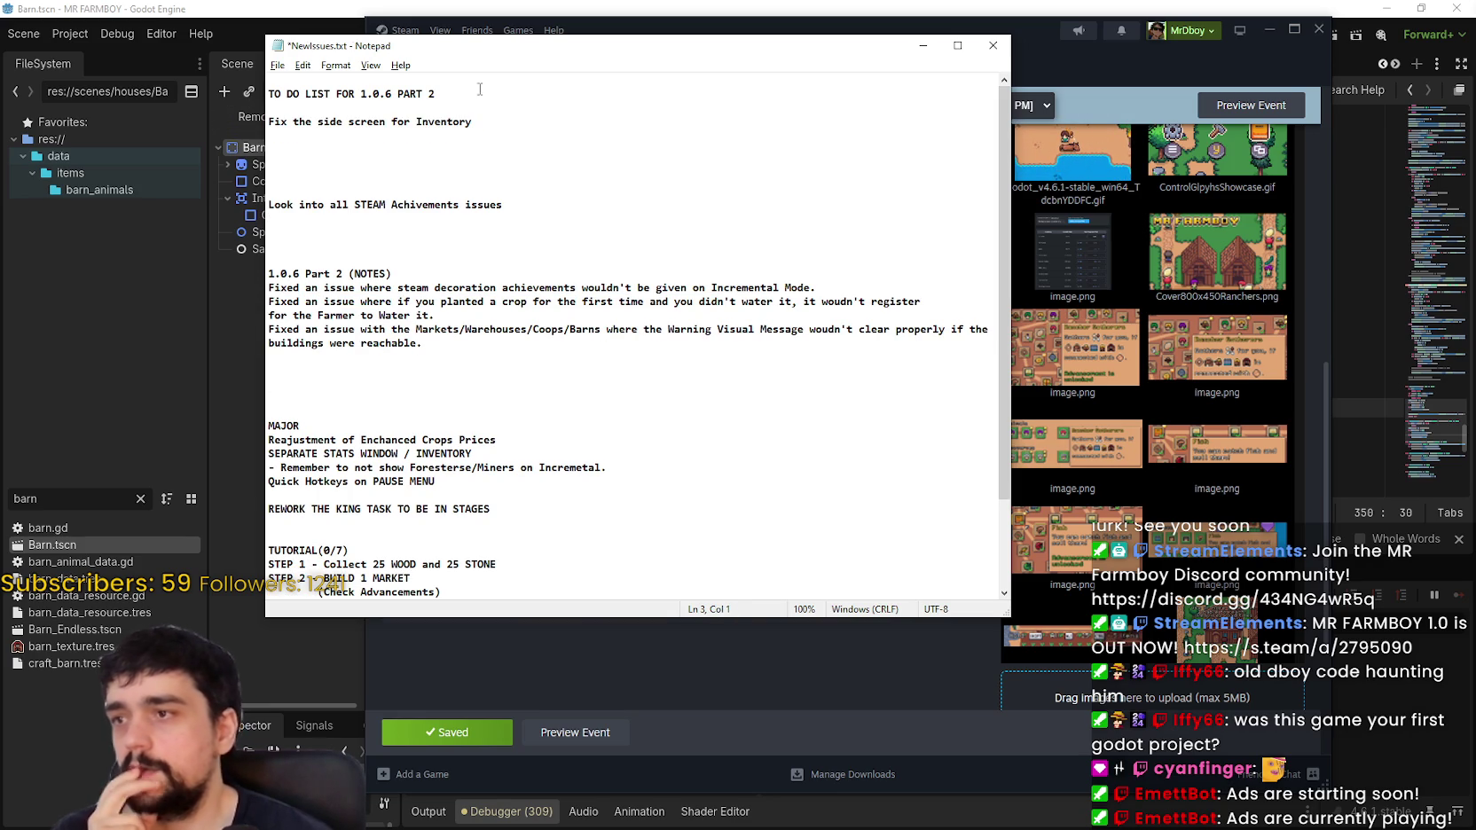
pyautogui.click(551, 153)
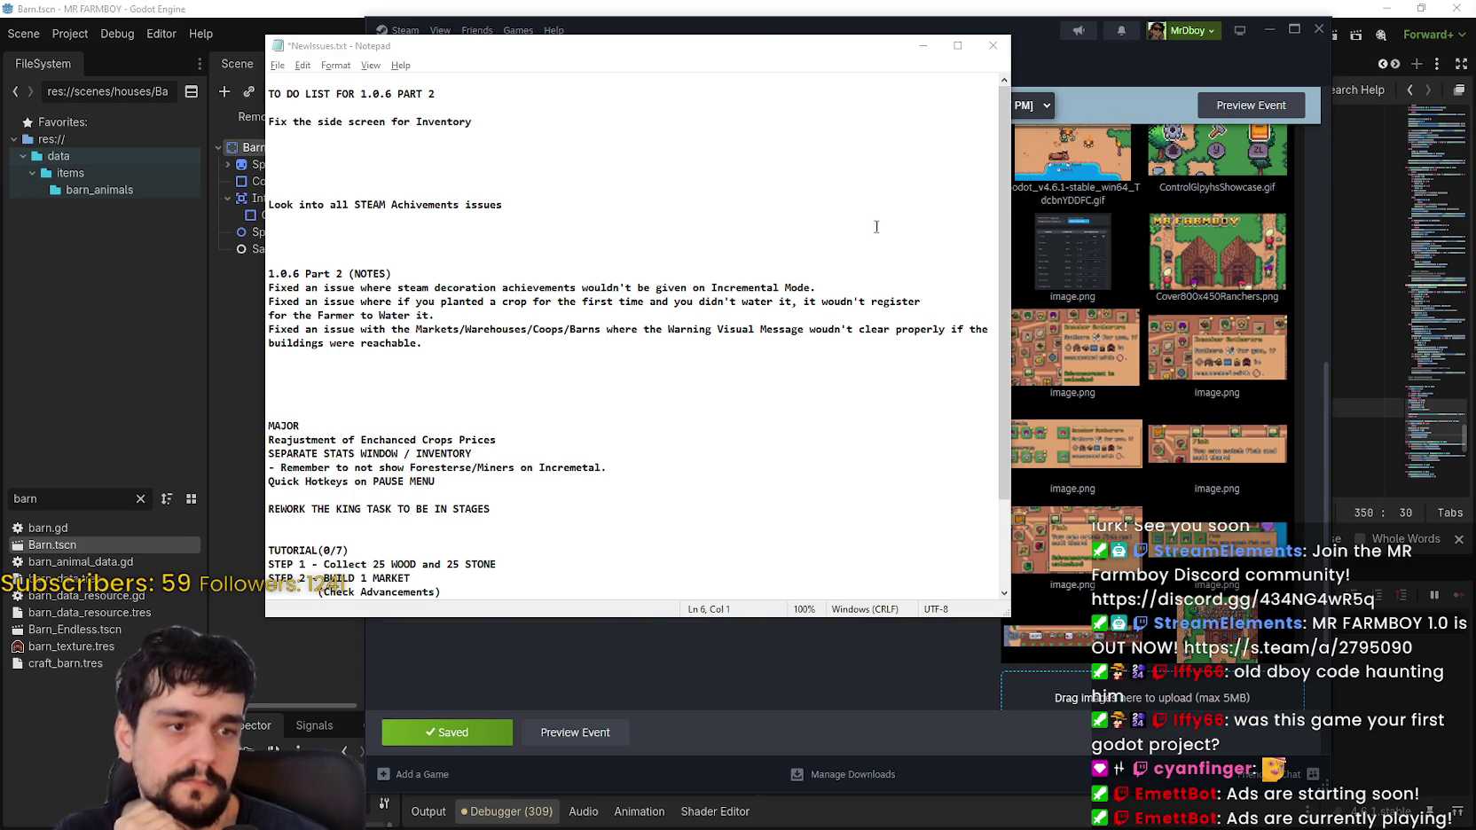
pyautogui.hotkey('alt', 'Tab')
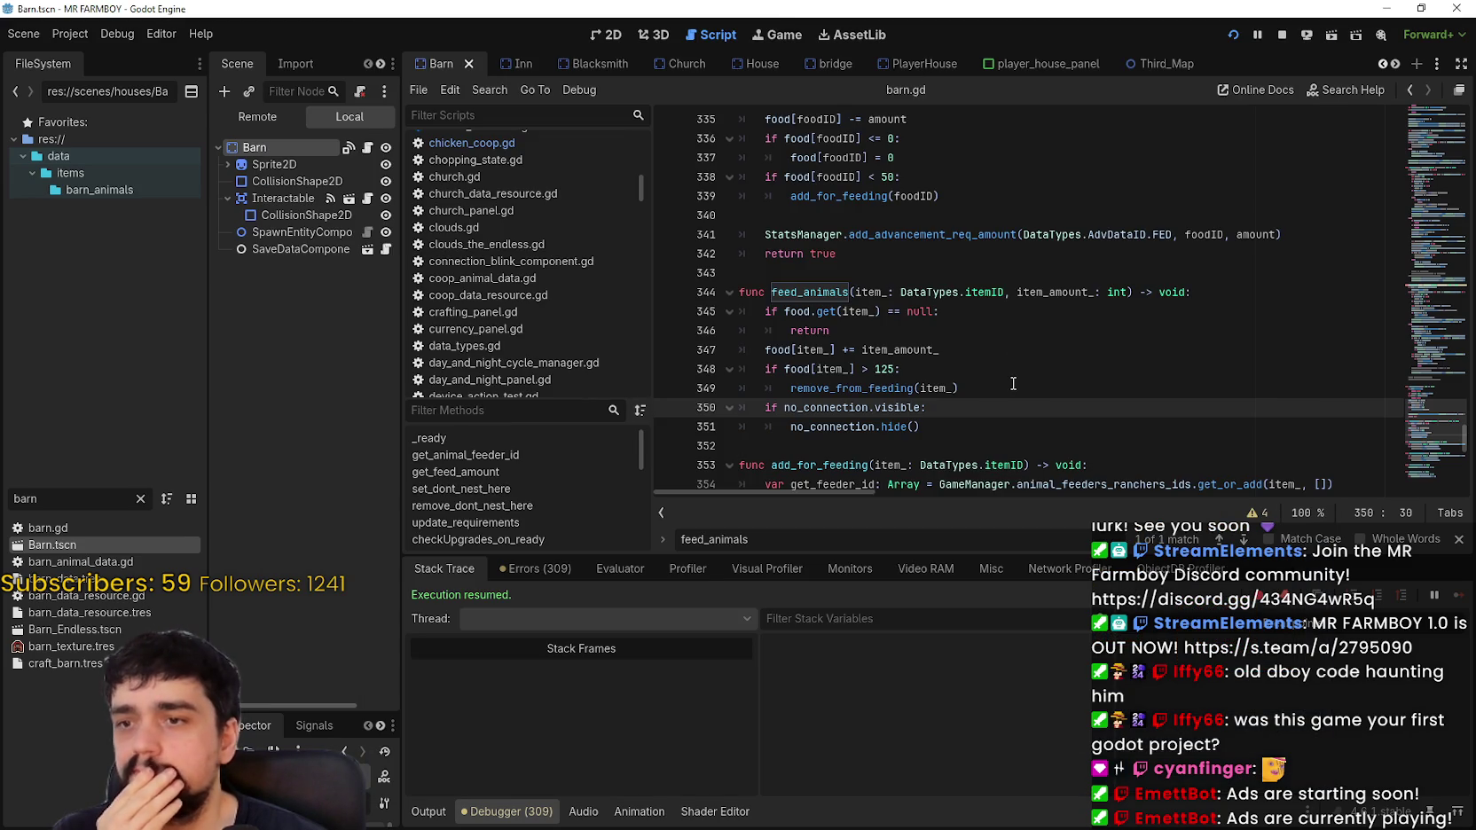
# Step: Browse barn.gd around line 349 in the script editor
pyautogui.click(1012, 383)
pyautogui.scroll(1, 974, 414)
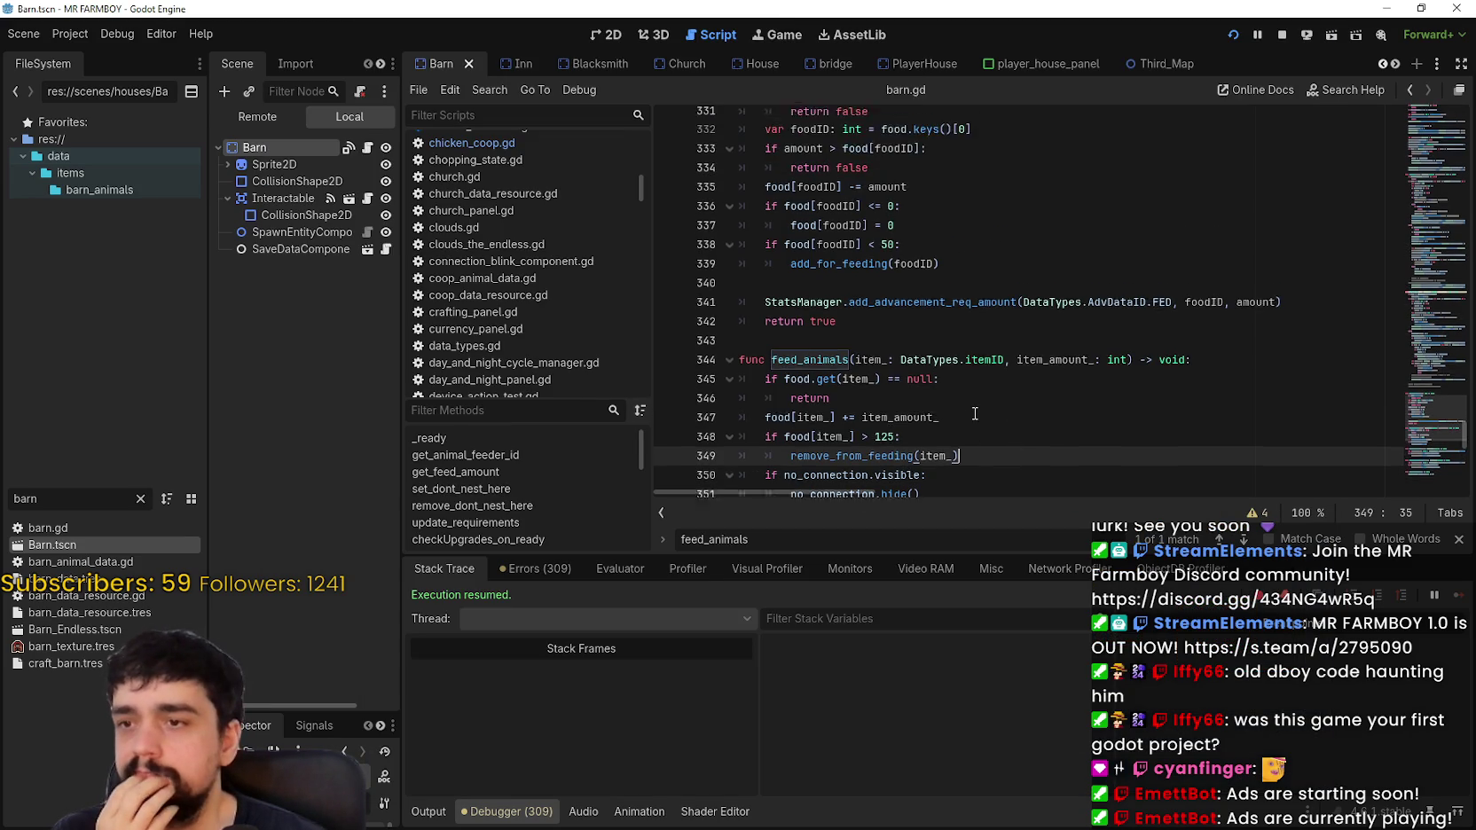
pyautogui.scroll(1, 974, 414)
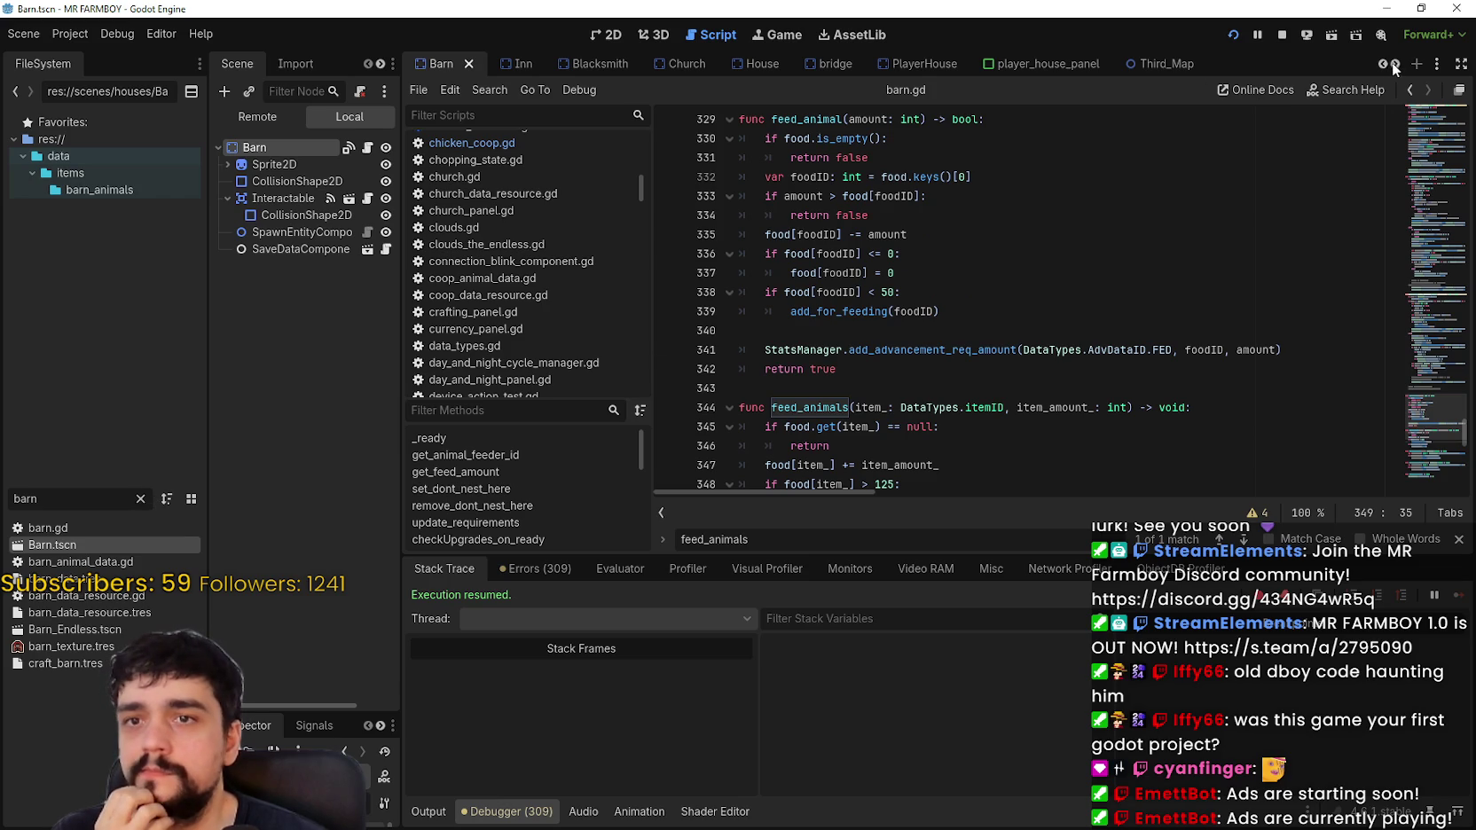
pyautogui.scroll(-8, 1392, 69)
pyautogui.scroll(-1, 1396, 67)
pyautogui.scroll(-2, 1396, 68)
pyautogui.scroll(-4, 1396, 64)
# Step: Open the inv_slot_mini scene's inv_slot_mini.gd script and scroll through it
pyautogui.click(824, 62)
pyautogui.click(368, 149)
pyautogui.click(994, 331)
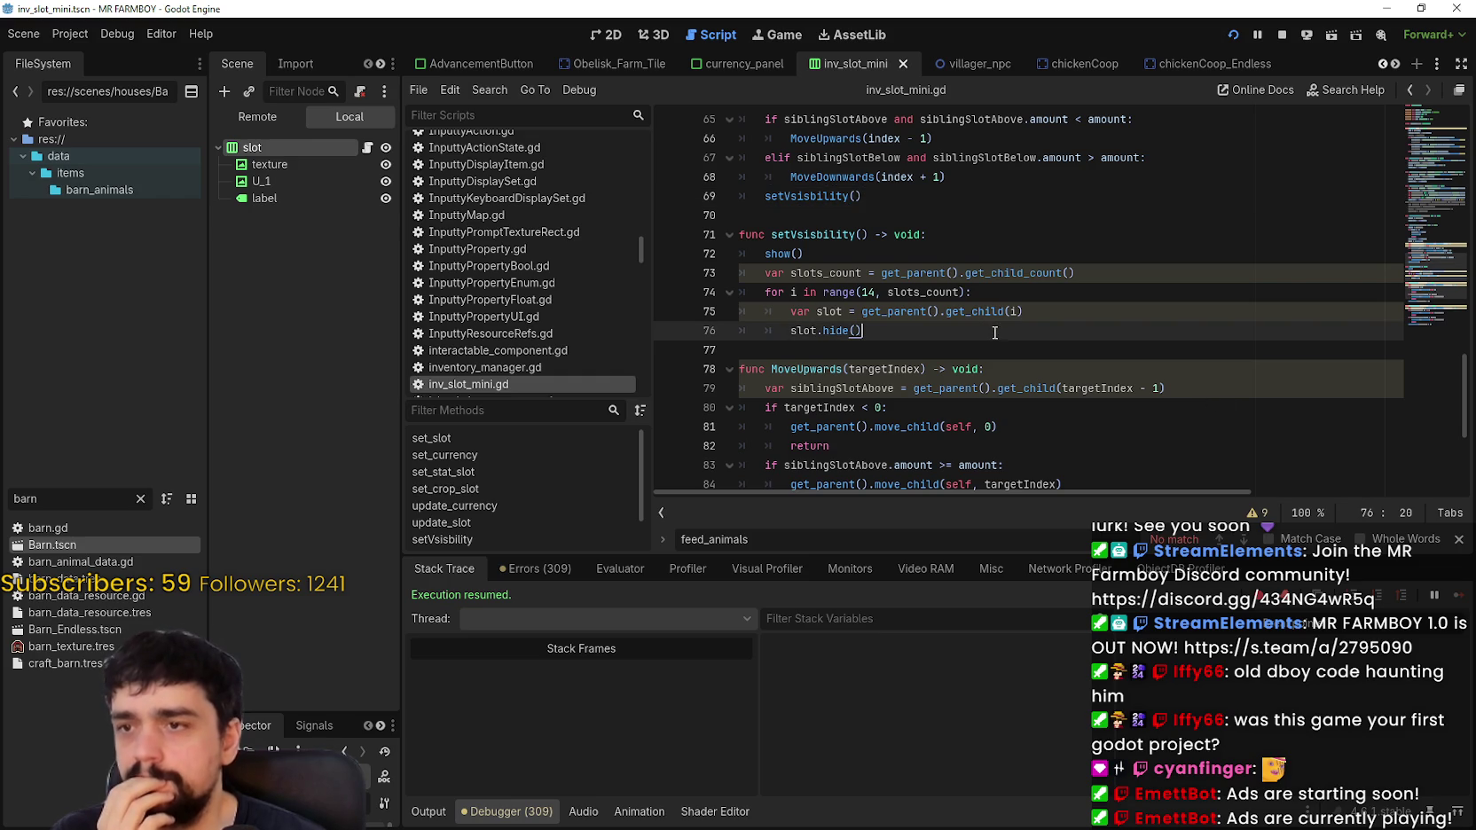
pyautogui.scroll(-4, 994, 332)
pyautogui.scroll(5, 1003, 304)
pyautogui.scroll(3, 1003, 304)
pyautogui.scroll(3, 1069, 203)
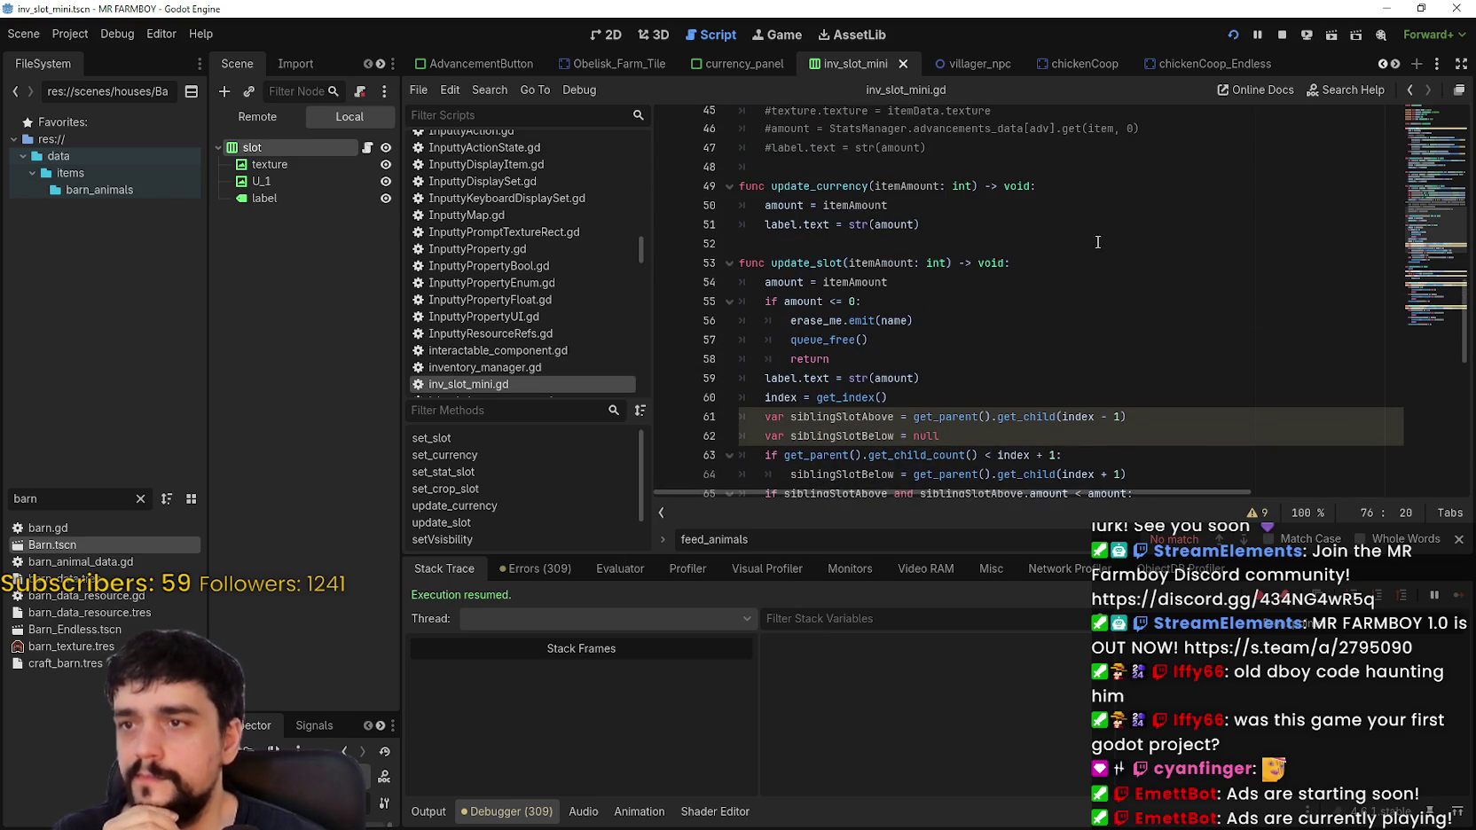
pyautogui.scroll(9, 1140, 329)
pyautogui.scroll(2, 1140, 329)
# Step: Open currency_panel.gd from the currency_panel scene and scroll down through it
pyautogui.click(740, 64)
pyautogui.click(368, 149)
pyautogui.scroll(-3, 1087, 363)
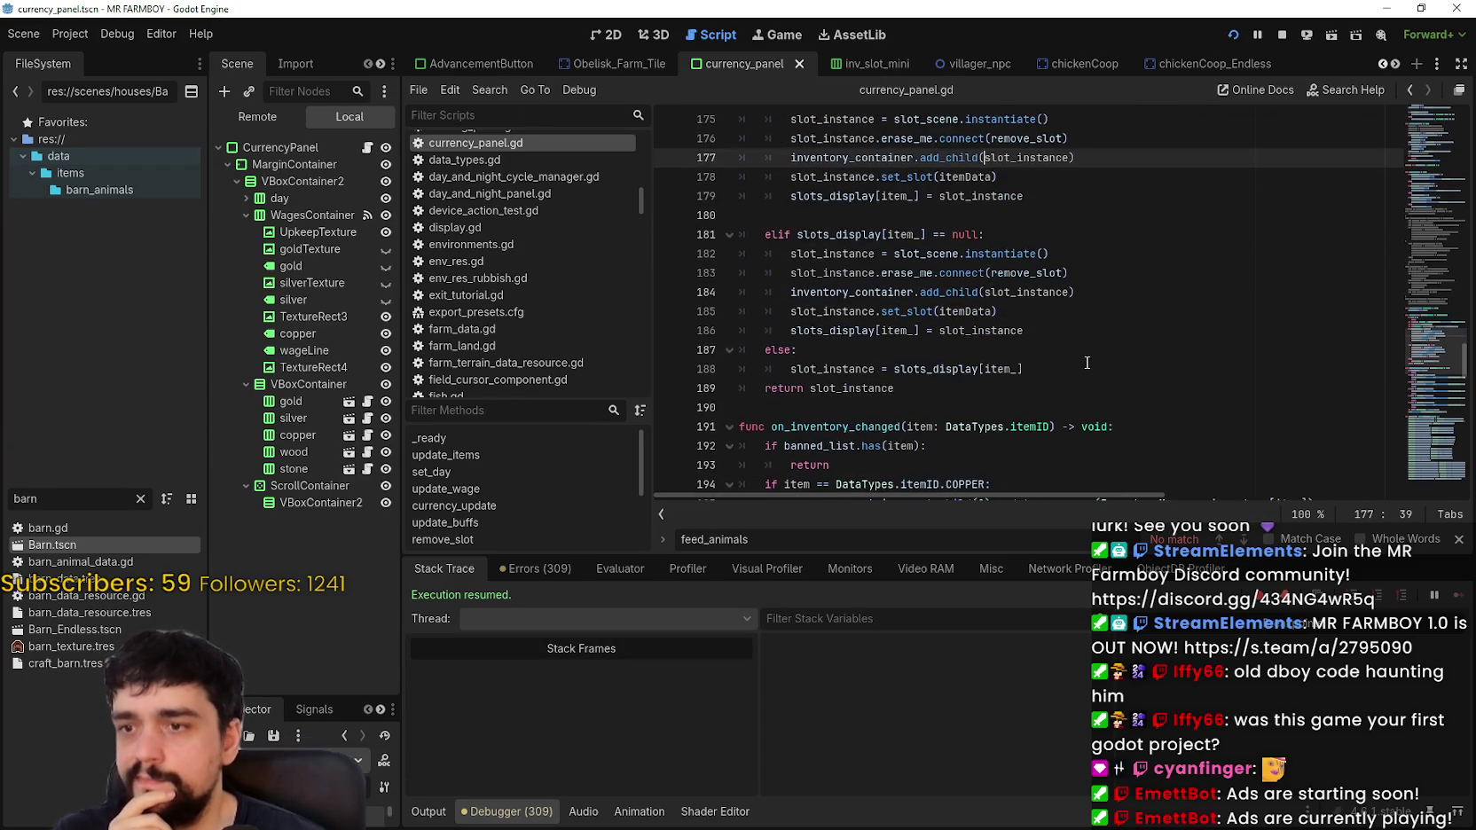
pyautogui.scroll(-6, 1087, 363)
pyautogui.scroll(4, 1086, 363)
pyautogui.scroll(-1, 1087, 362)
pyautogui.scroll(-15, 1438, 426)
pyautogui.scroll(-3, 1437, 456)
pyautogui.moveTo(1437, 461)
pyautogui.mouseDown()
pyautogui.moveTo(1437, 345)
pyautogui.moveTo(1423, 330)
pyautogui.mouseUp()
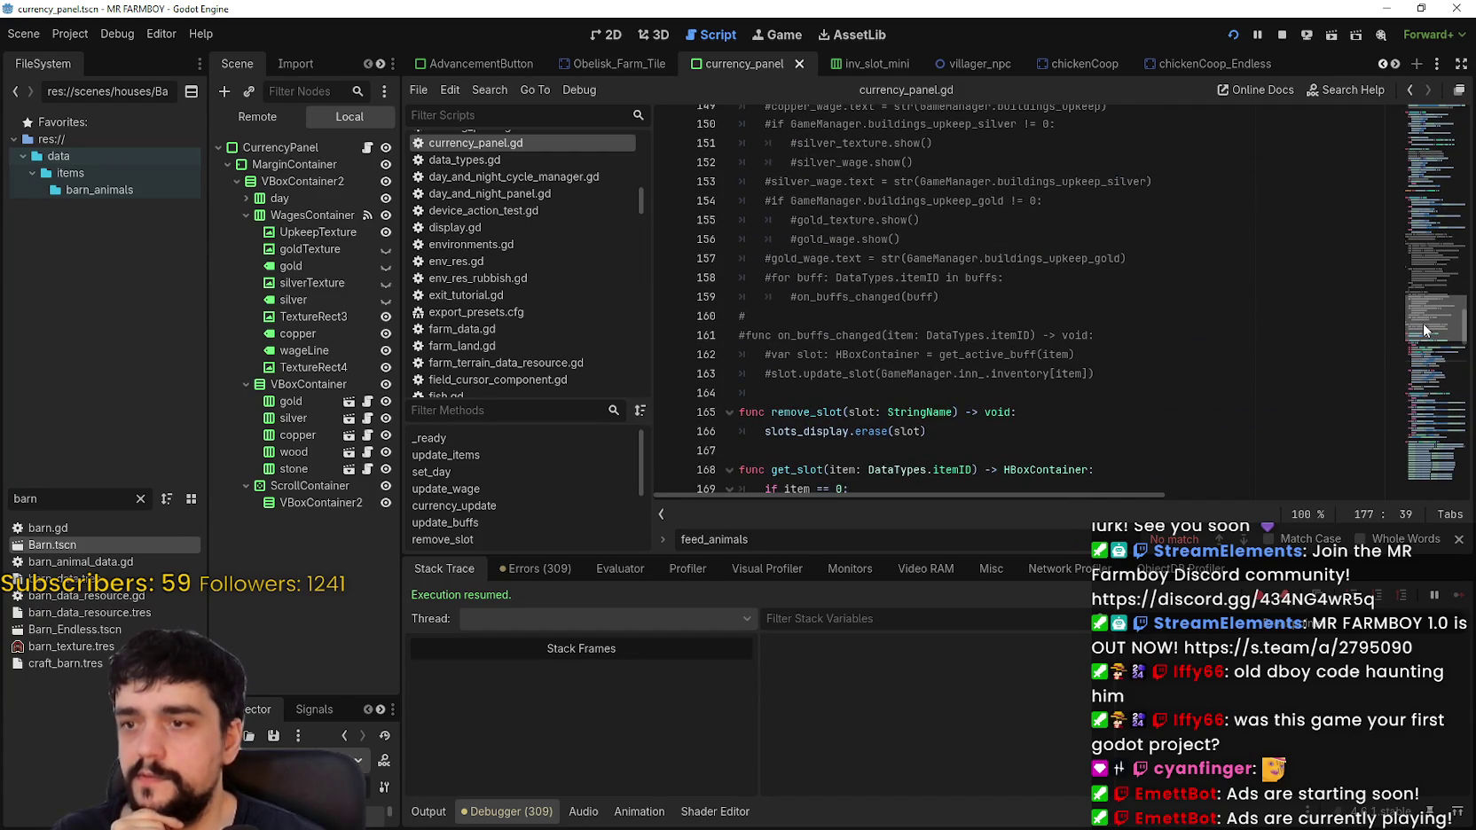
pyautogui.scroll(-2, 1422, 327)
# Step: Look up the Dictionary erase() documentation, then return to currency_panel.gd near line 37
pyautogui.doubleClick(835, 344)
pyautogui.rightClick(868, 344)
pyautogui.click(945, 588)
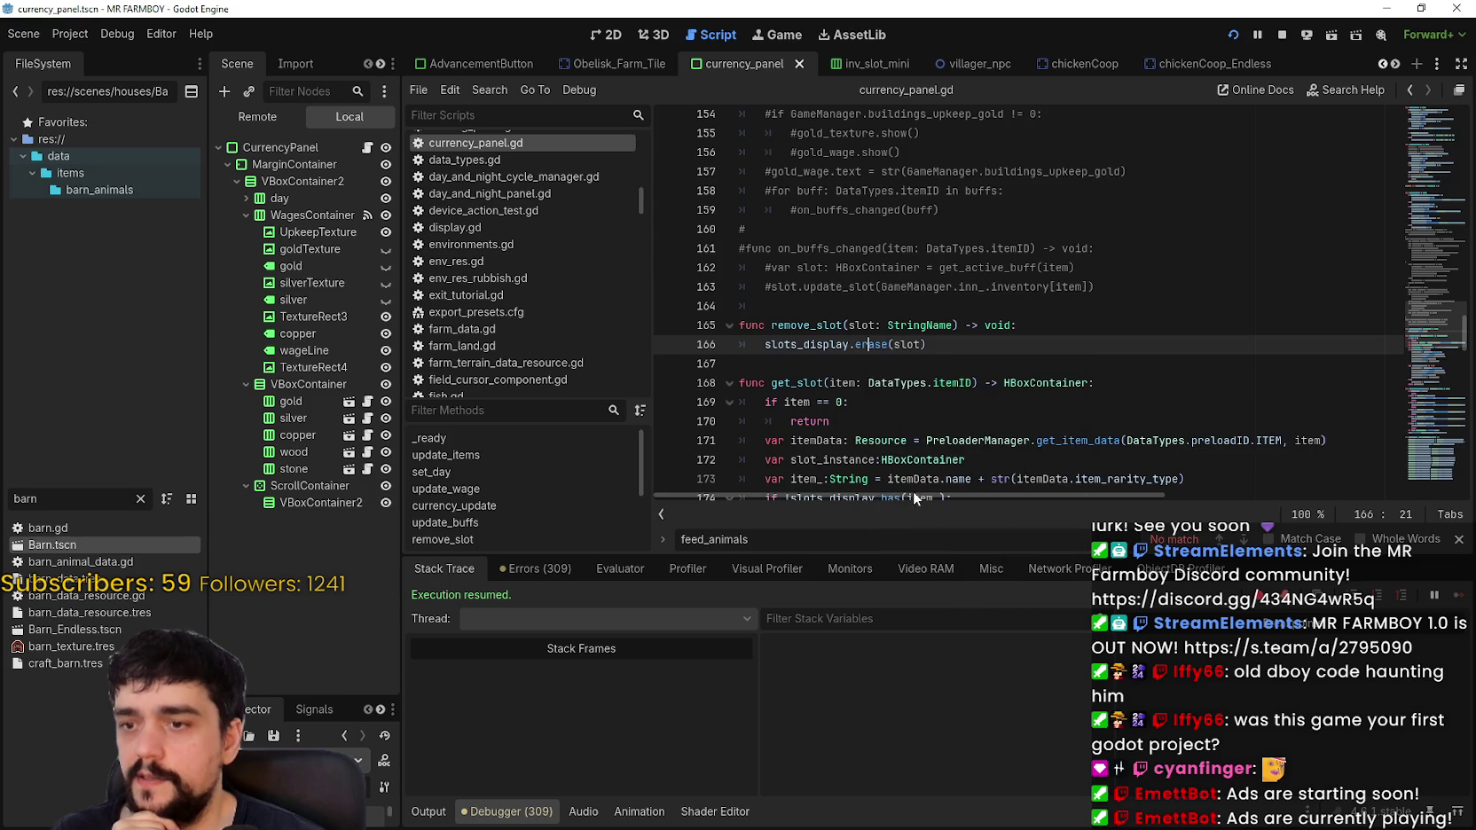
pyautogui.click(1409, 89)
pyautogui.scroll(5, 915, 374)
pyautogui.scroll(10, 915, 373)
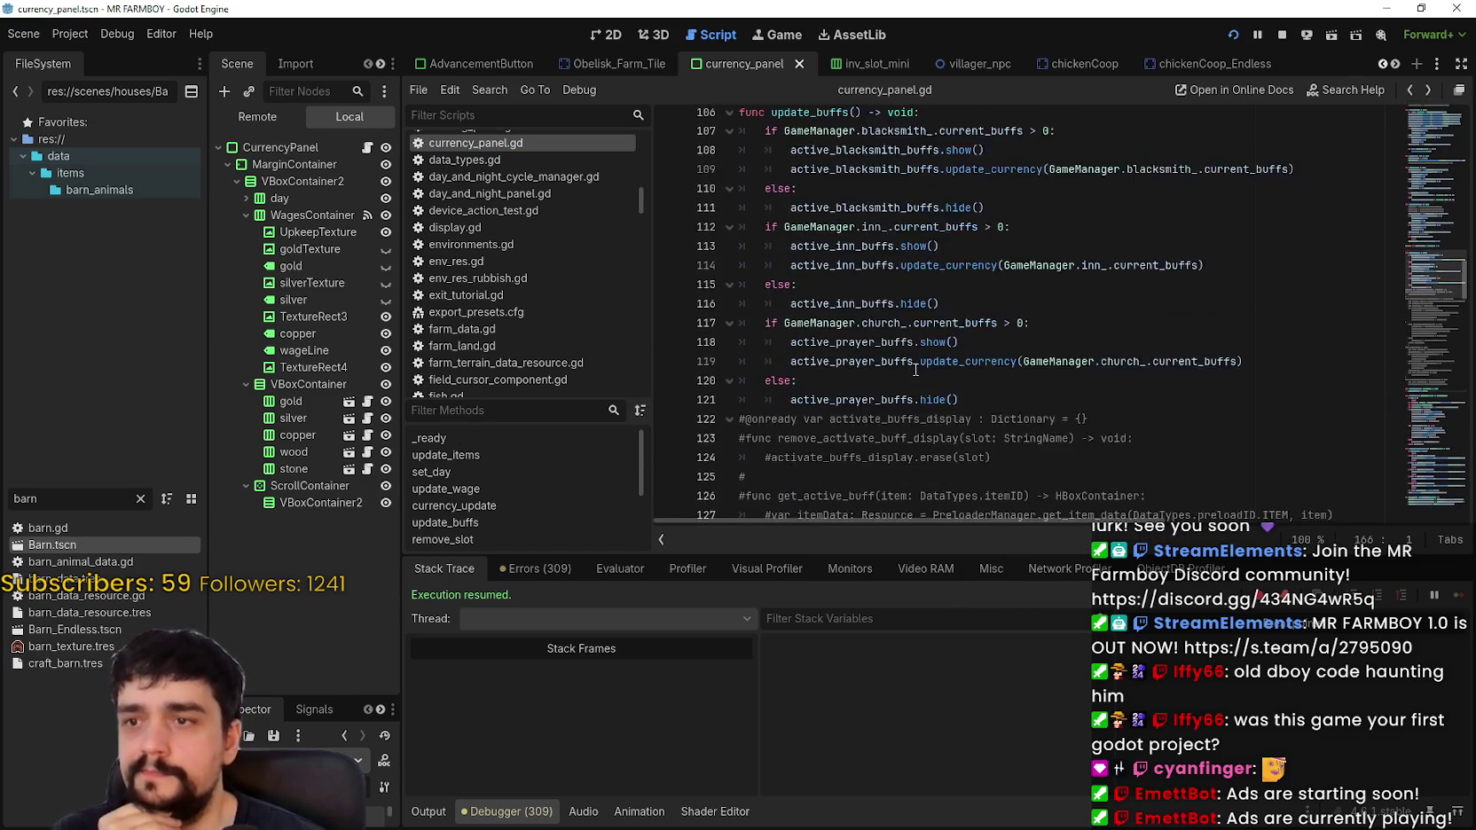
pyautogui.scroll(9, 916, 369)
pyautogui.scroll(9, 909, 367)
pyautogui.scroll(6, 1011, 282)
pyautogui.click(1056, 234)
pyautogui.click(1045, 196)
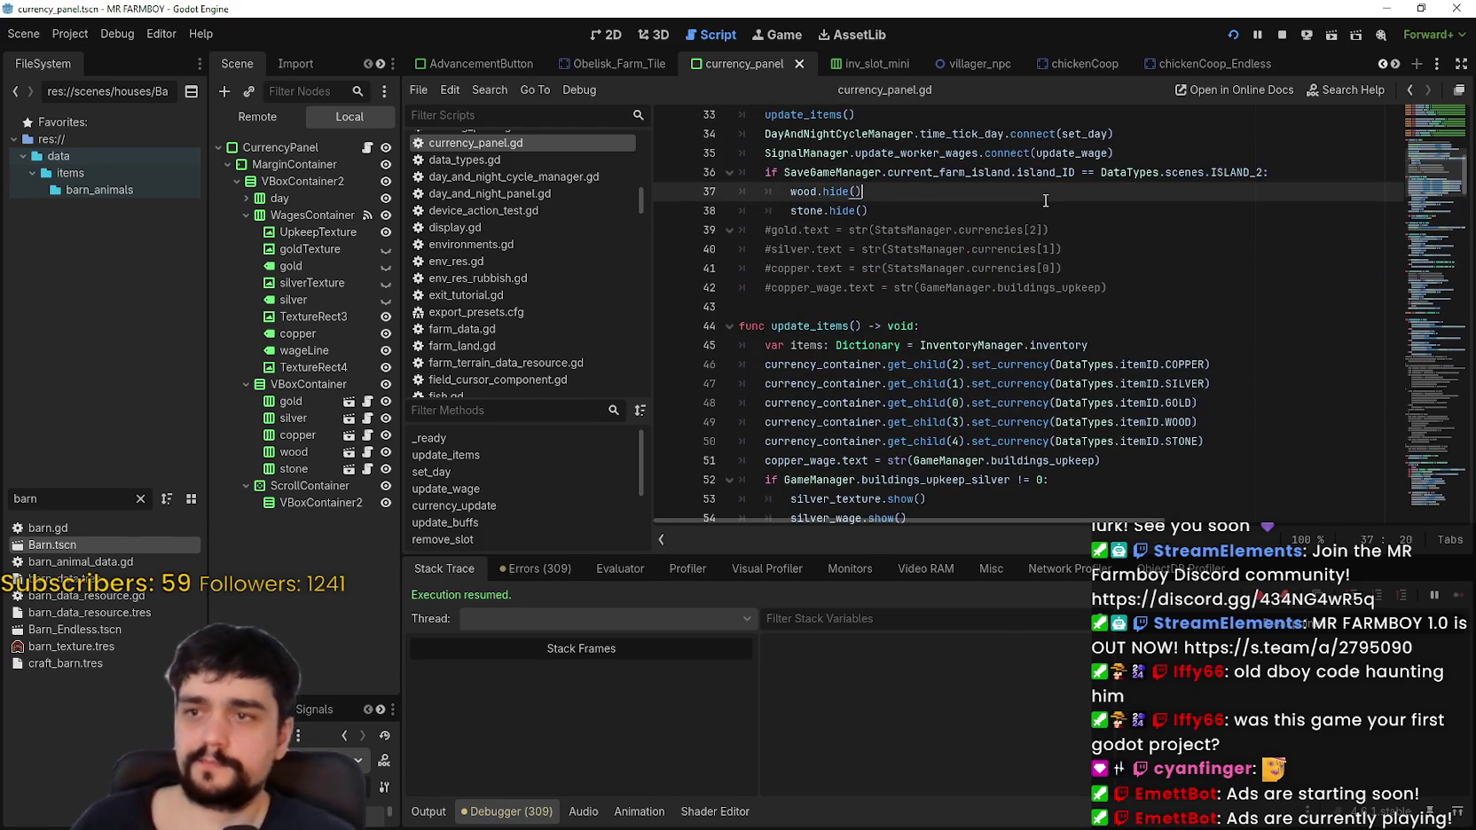
# Step: Run a project-wide search for erase_me
pyautogui.hotkey('ctrl', 'shift', 'f')
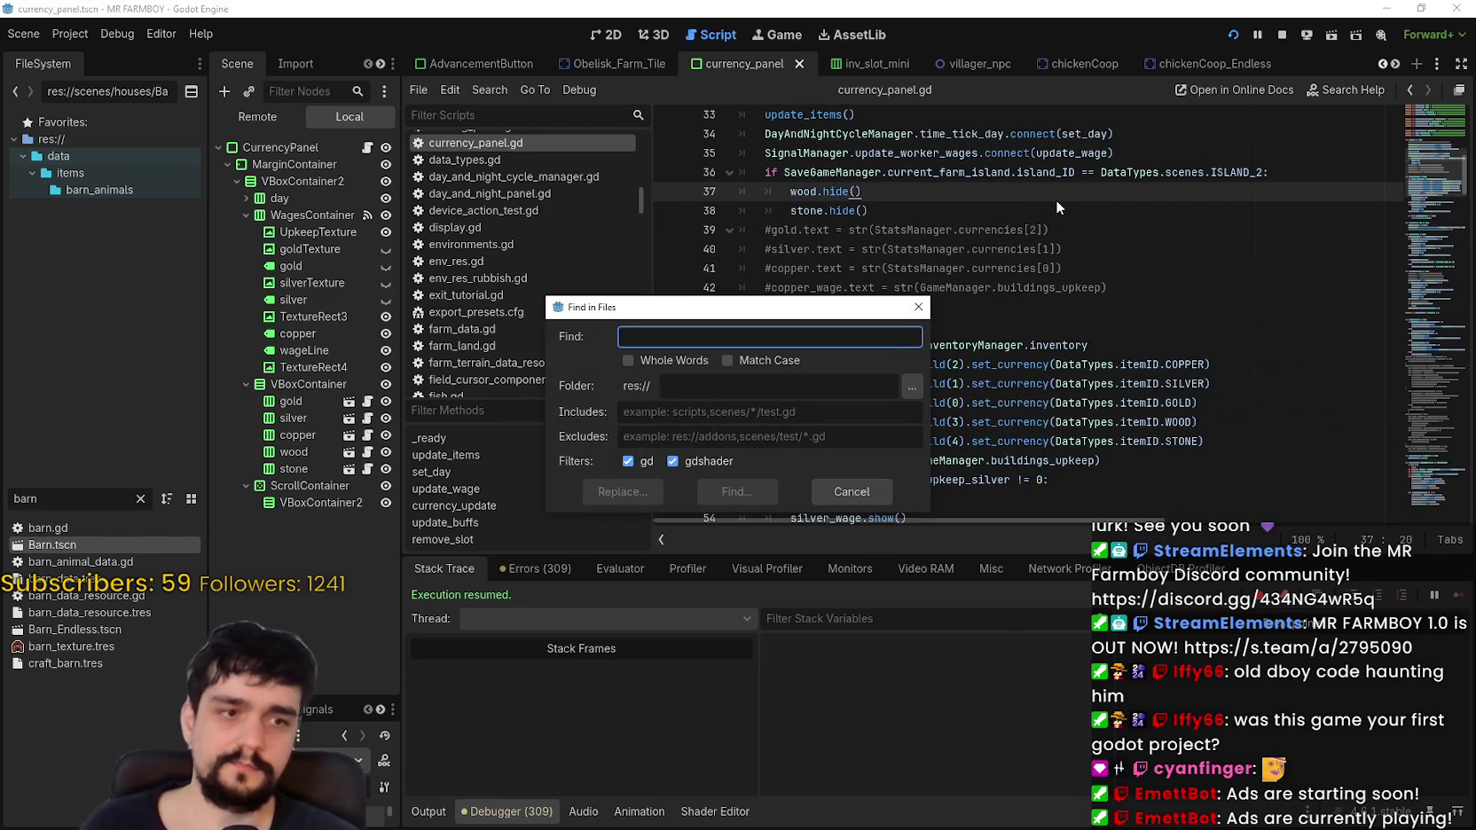
pyautogui.write('erase_me')
pyautogui.press('Return')
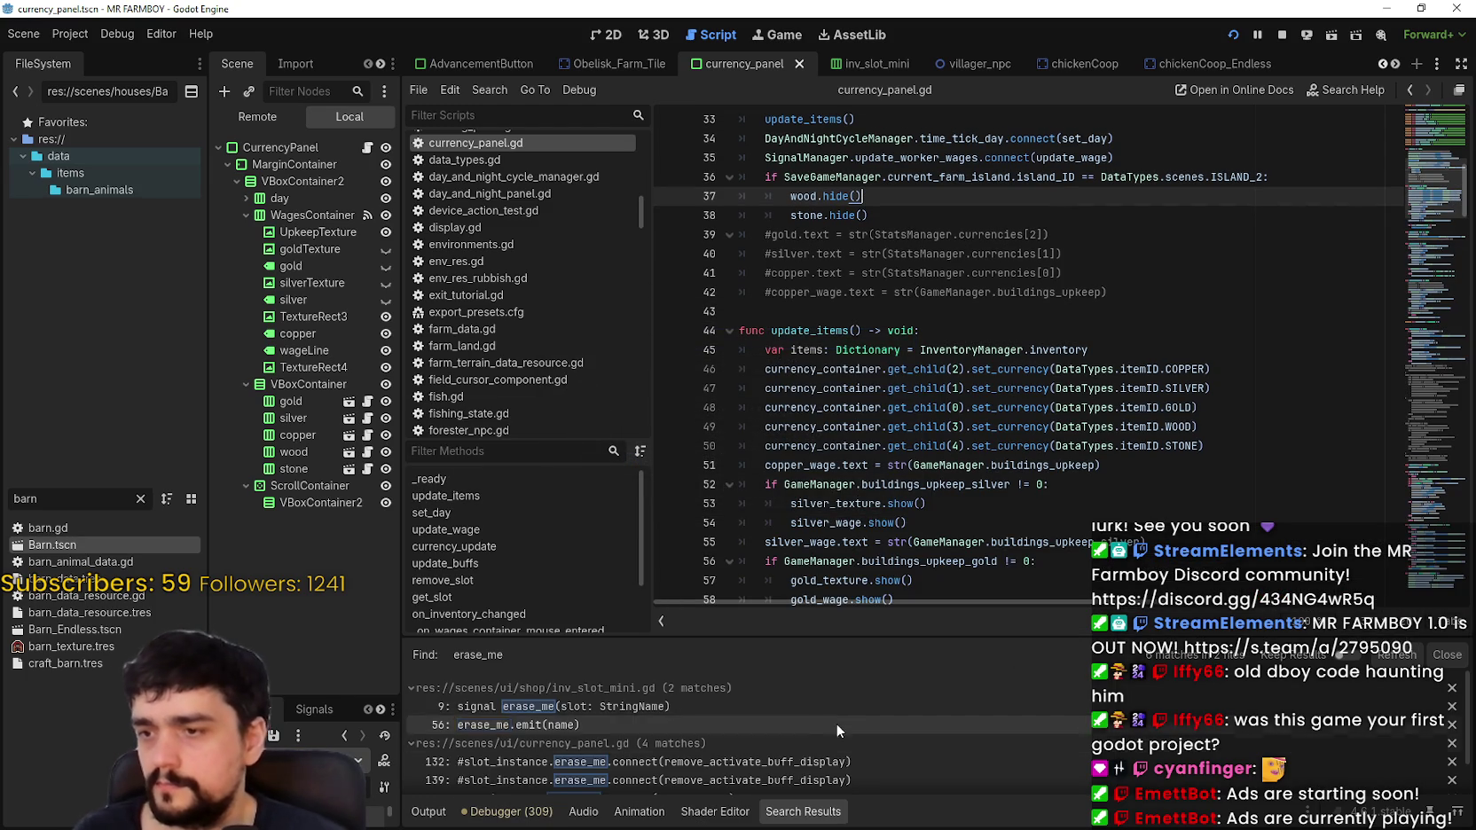
# Step: Inspect the erase_me.emit(name) call on line 56 of inv_slot_mini.gd
pyautogui.click(831, 725)
pyautogui.scroll(-1, 931, 532)
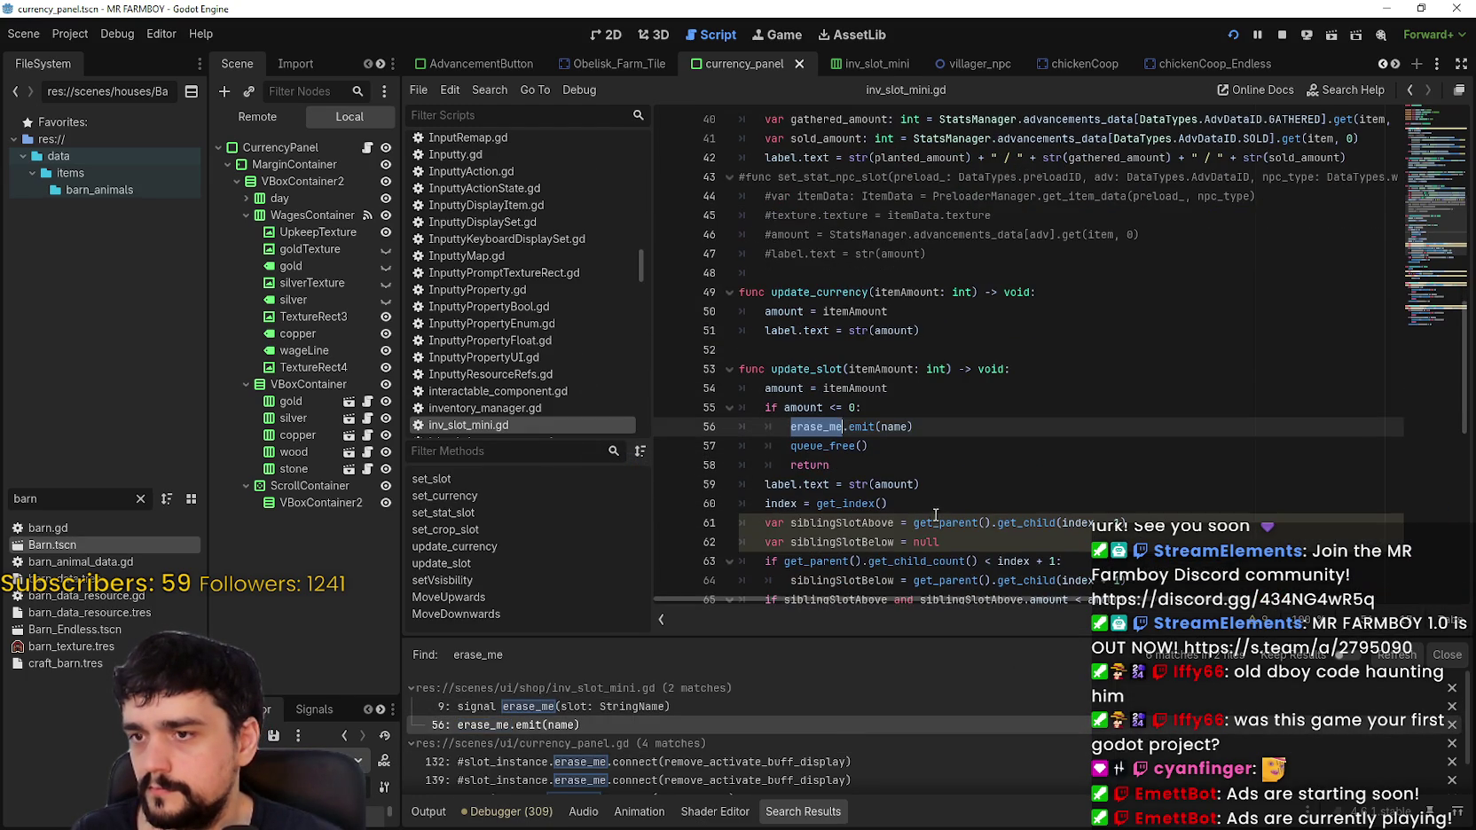
pyautogui.doubleClick(894, 370)
pyautogui.click(812, 426)
pyautogui.doubleClick(811, 426)
pyautogui.doubleClick(894, 426)
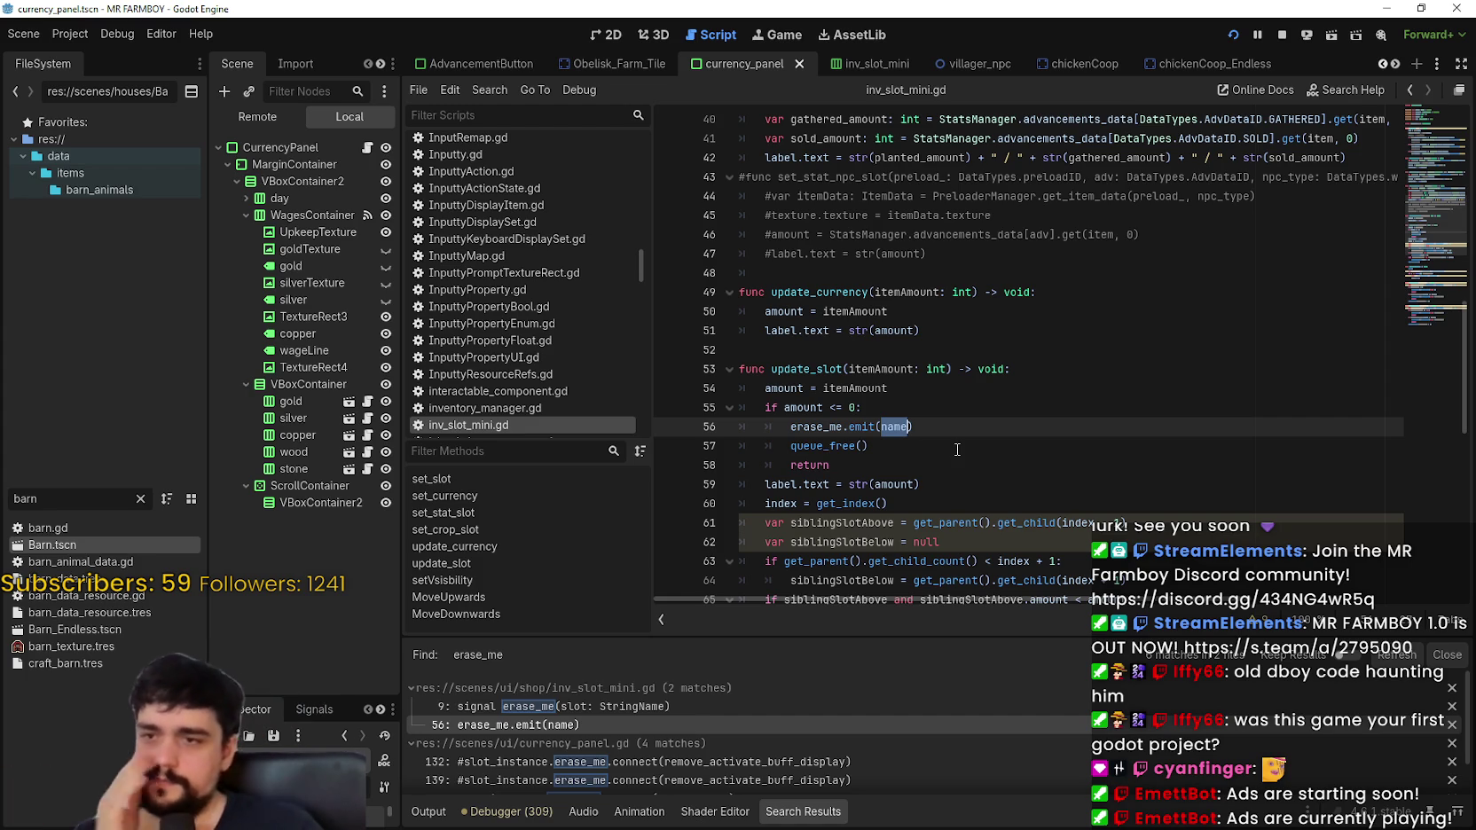
pyautogui.scroll(-1, 1093, 504)
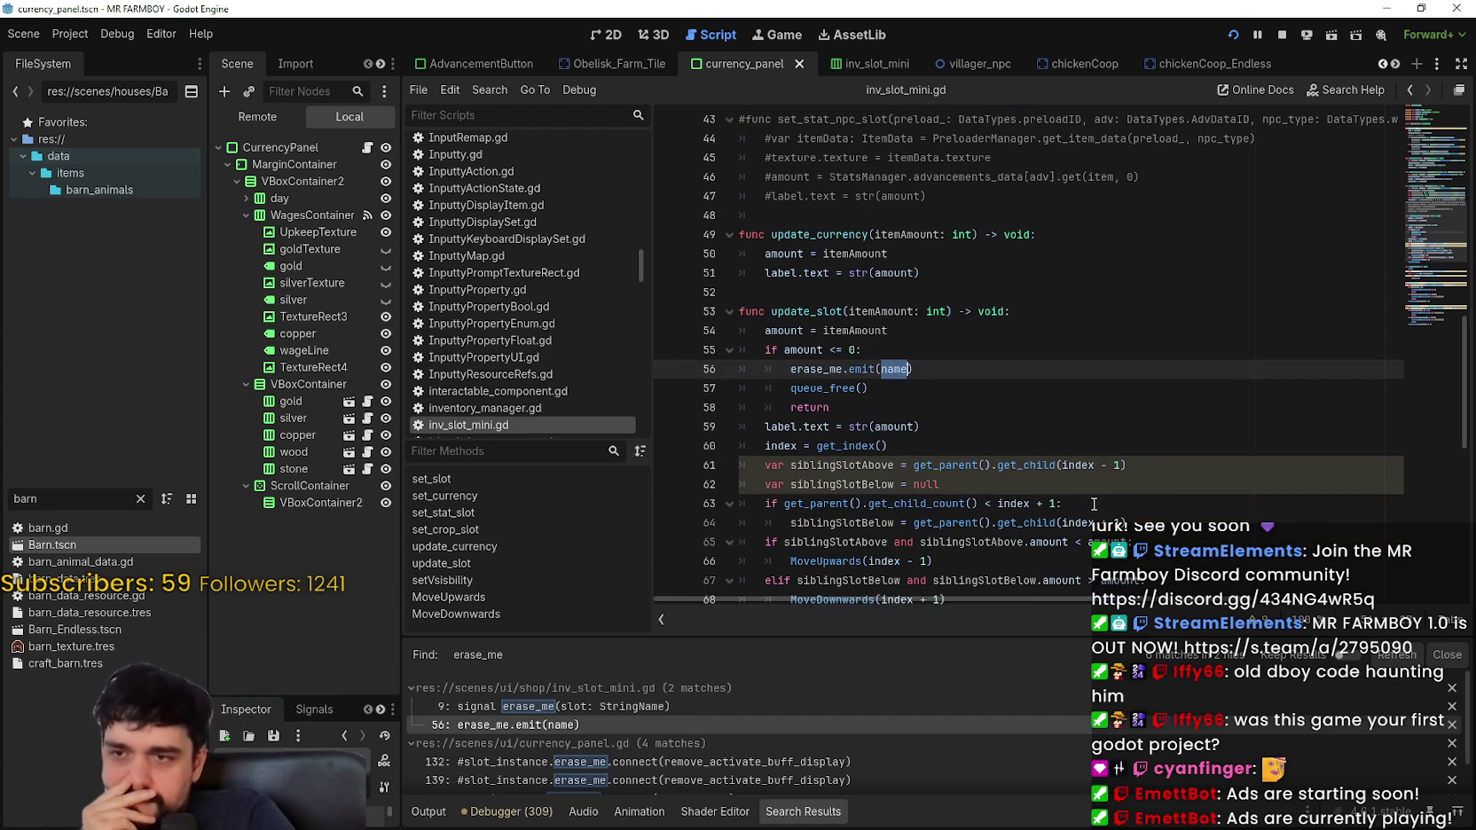
pyautogui.scroll(-2, 989, 472)
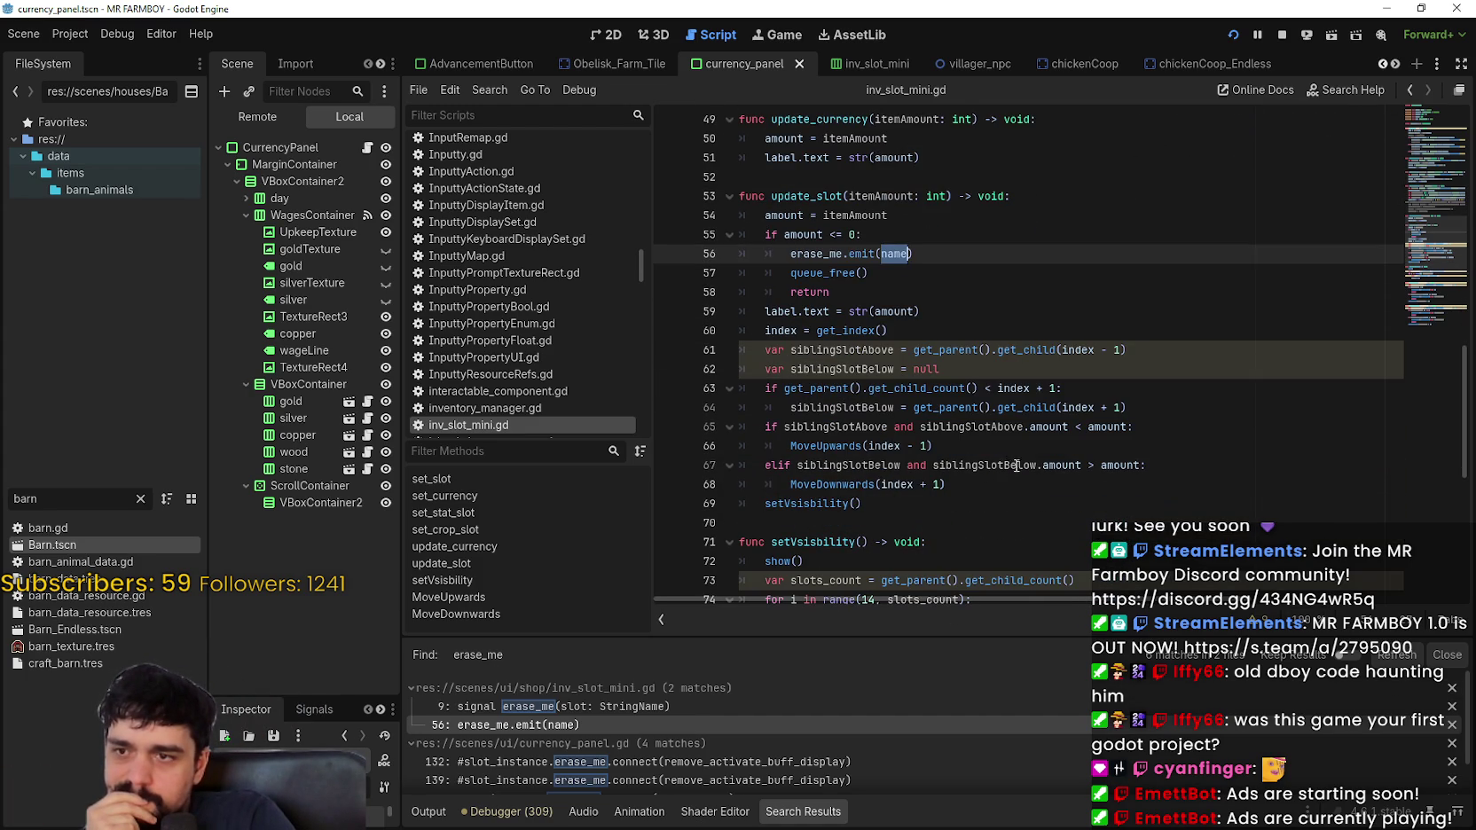
pyautogui.scroll(-1, 1195, 475)
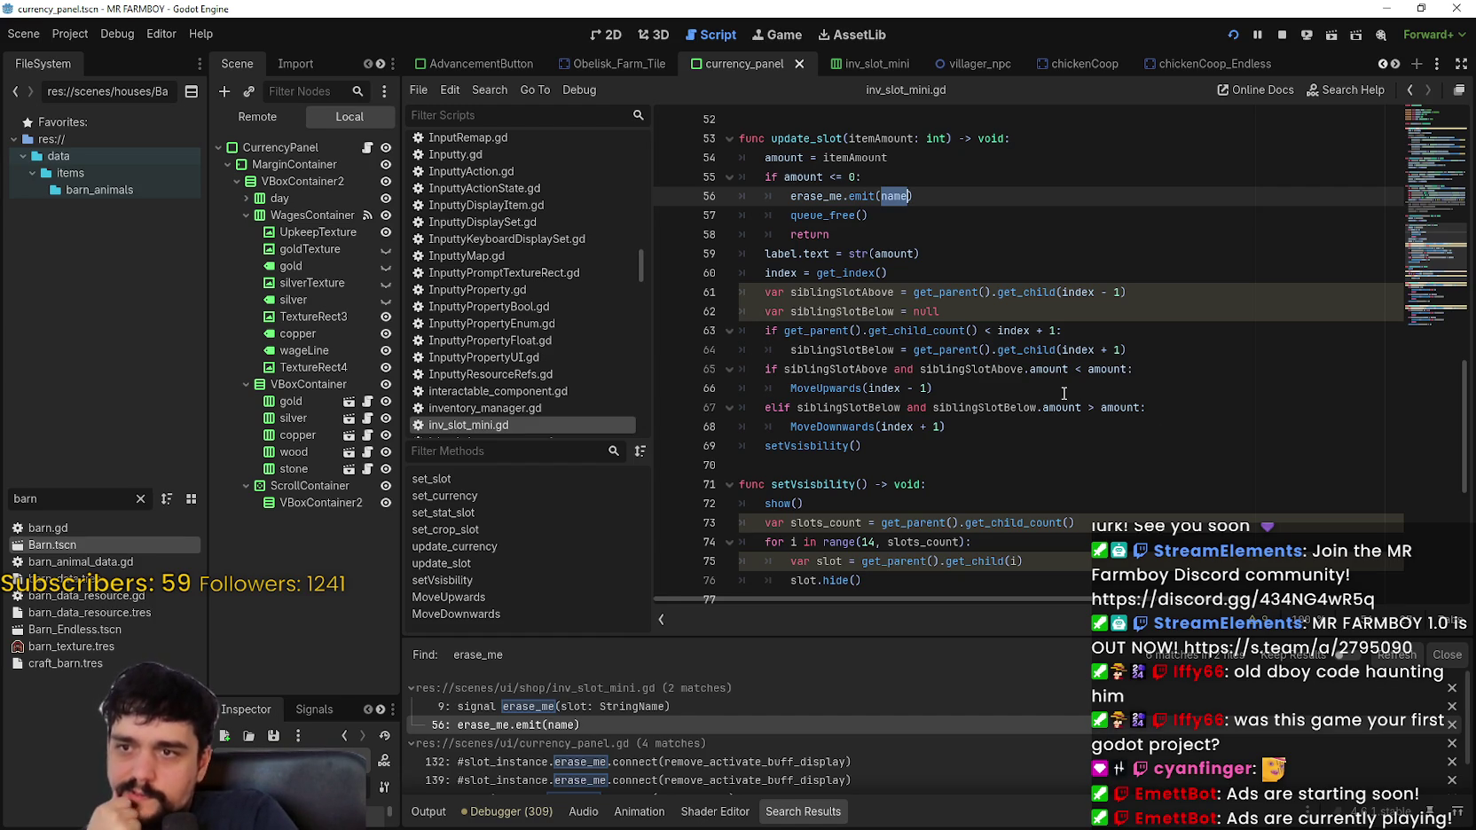
pyautogui.scroll(1, 1064, 392)
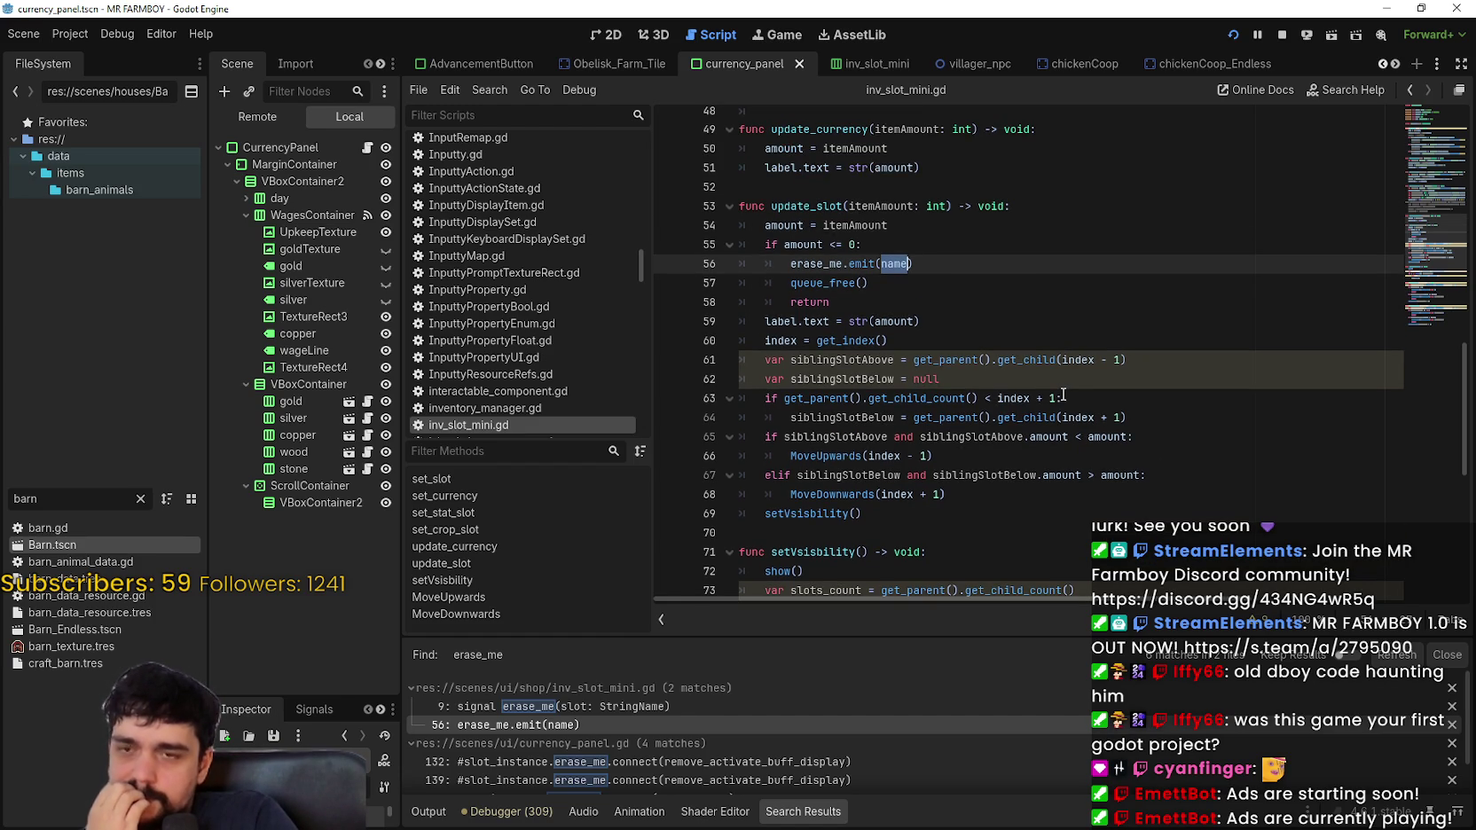
pyautogui.scroll(3, 1064, 394)
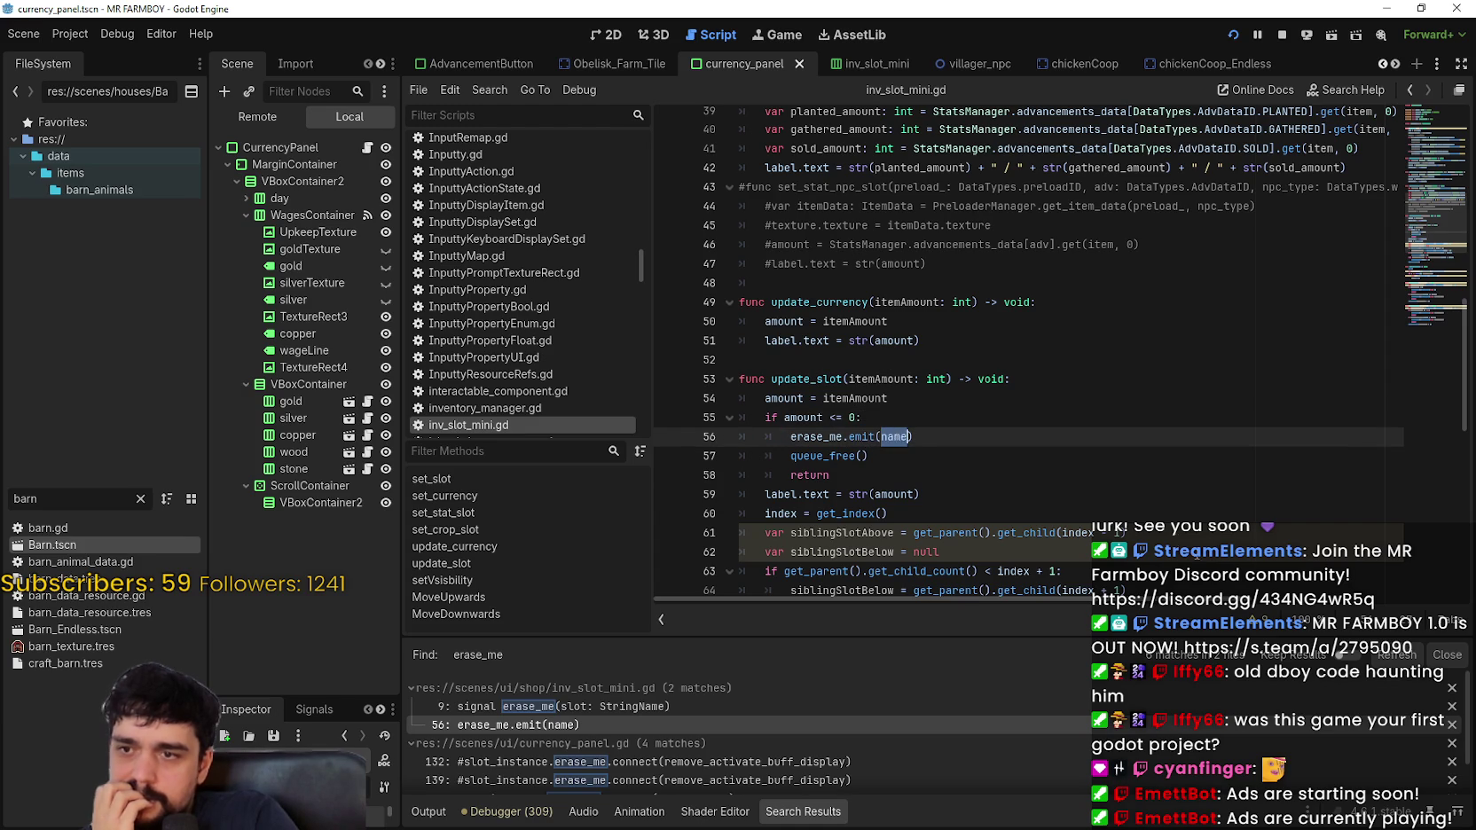
pyautogui.scroll(-2, 1007, 432)
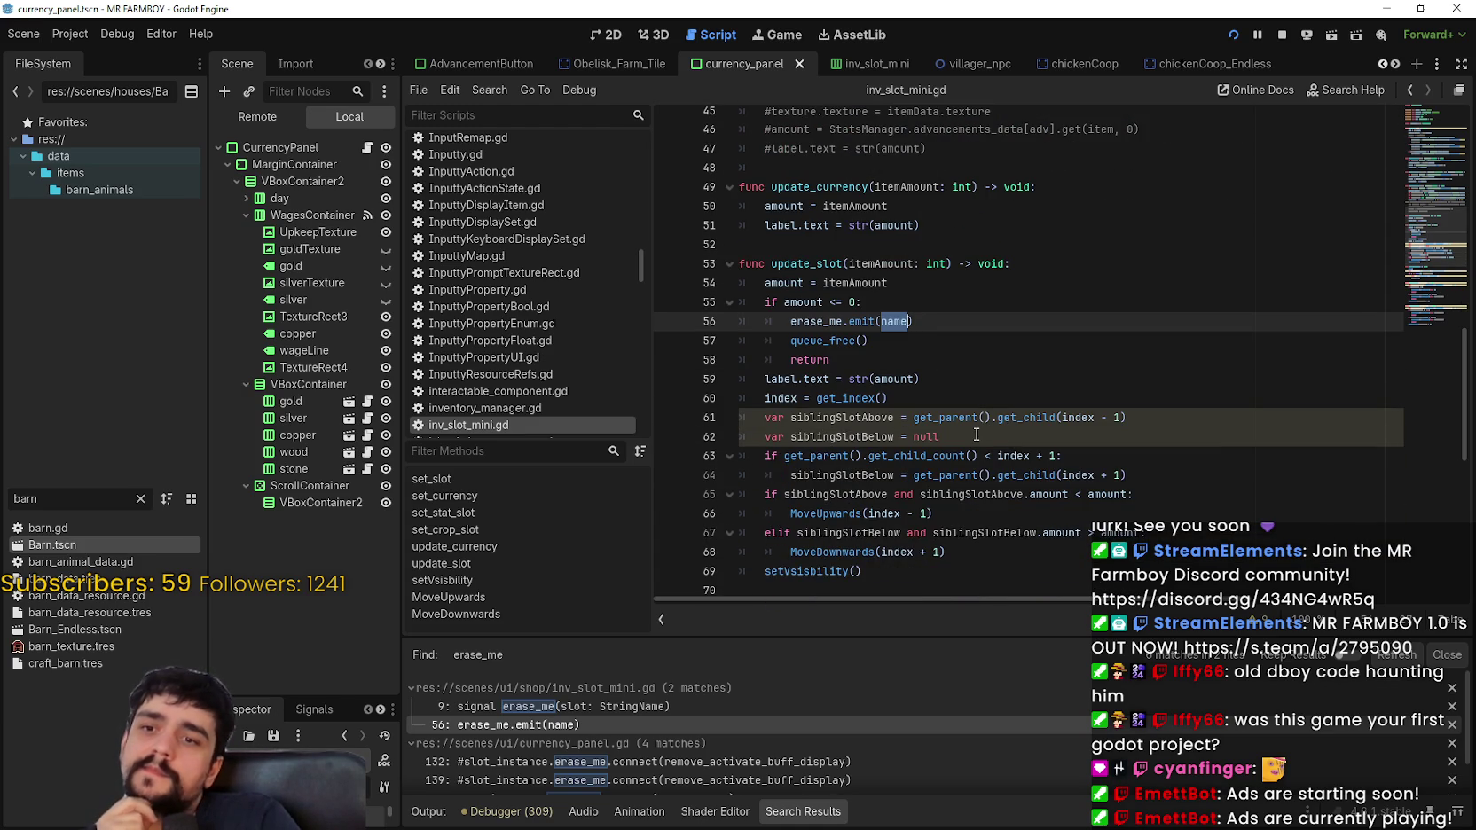
# Step: In currency_panel.gd's get_slot, examine how item_ is built from name and item_rarity_type on line 173
pyautogui.click(366, 147)
pyautogui.scroll(-8, 1179, 402)
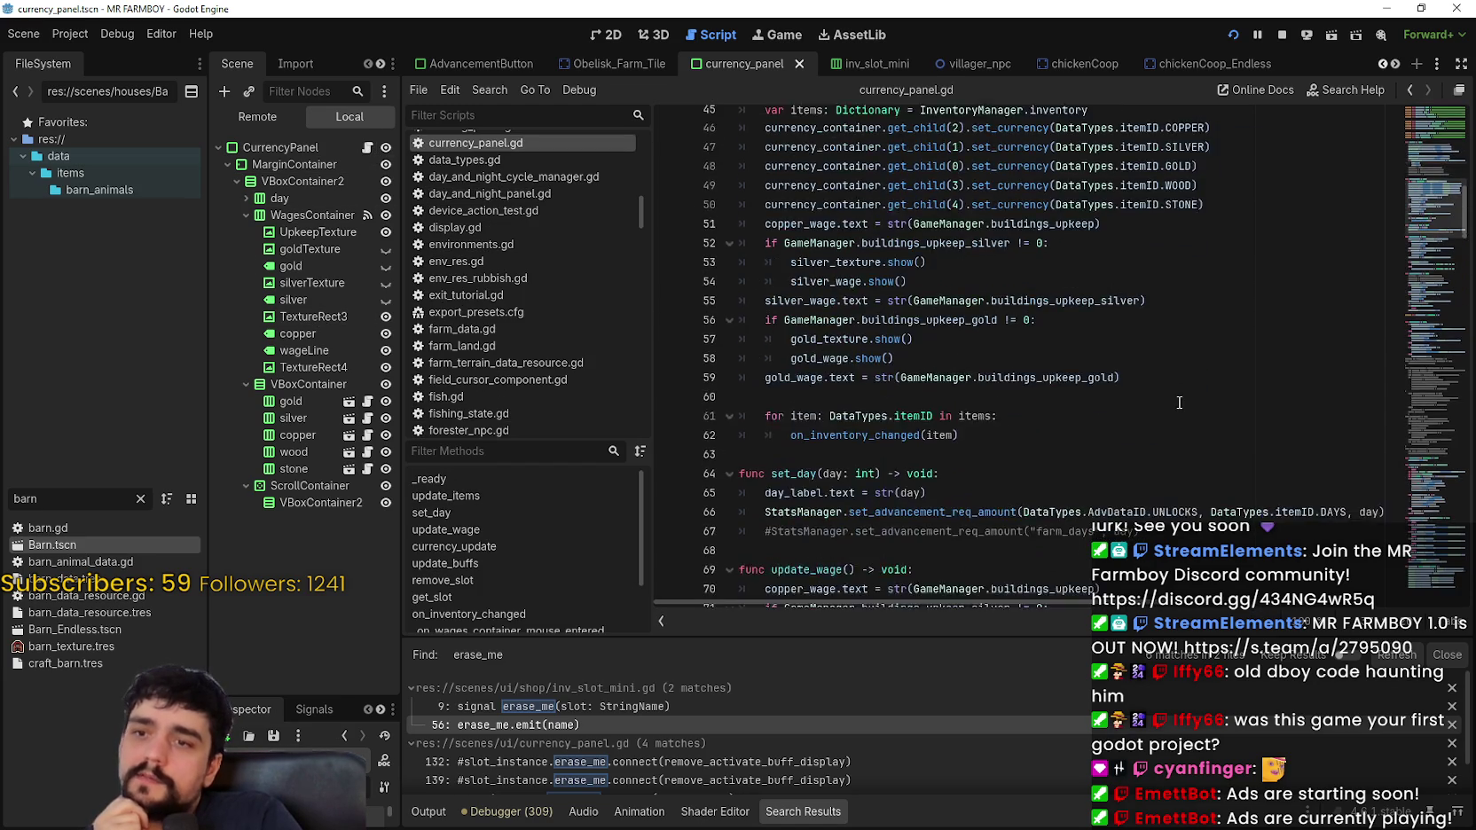
pyautogui.scroll(-9, 1178, 403)
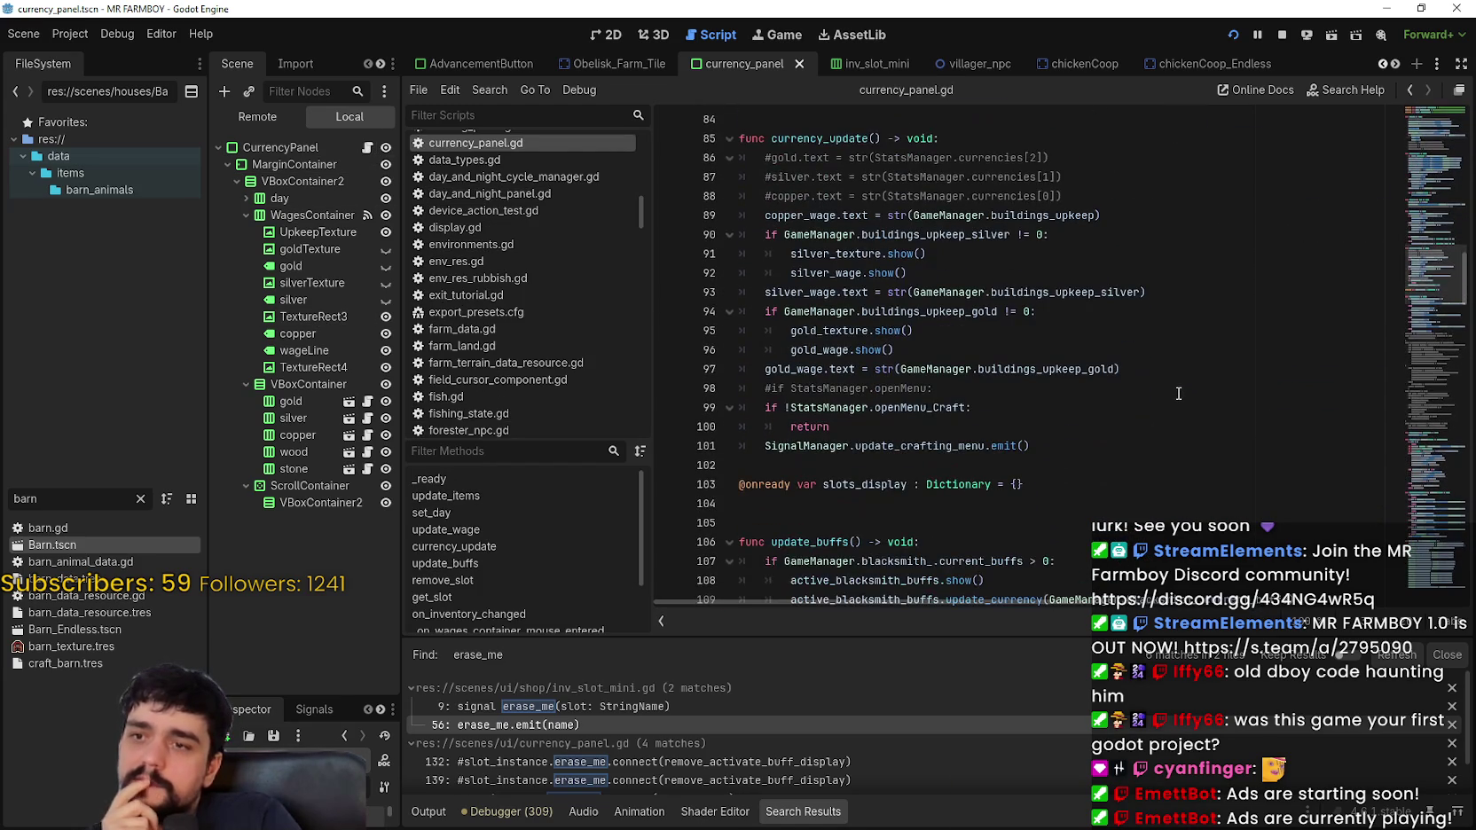
pyautogui.scroll(1, 1415, 282)
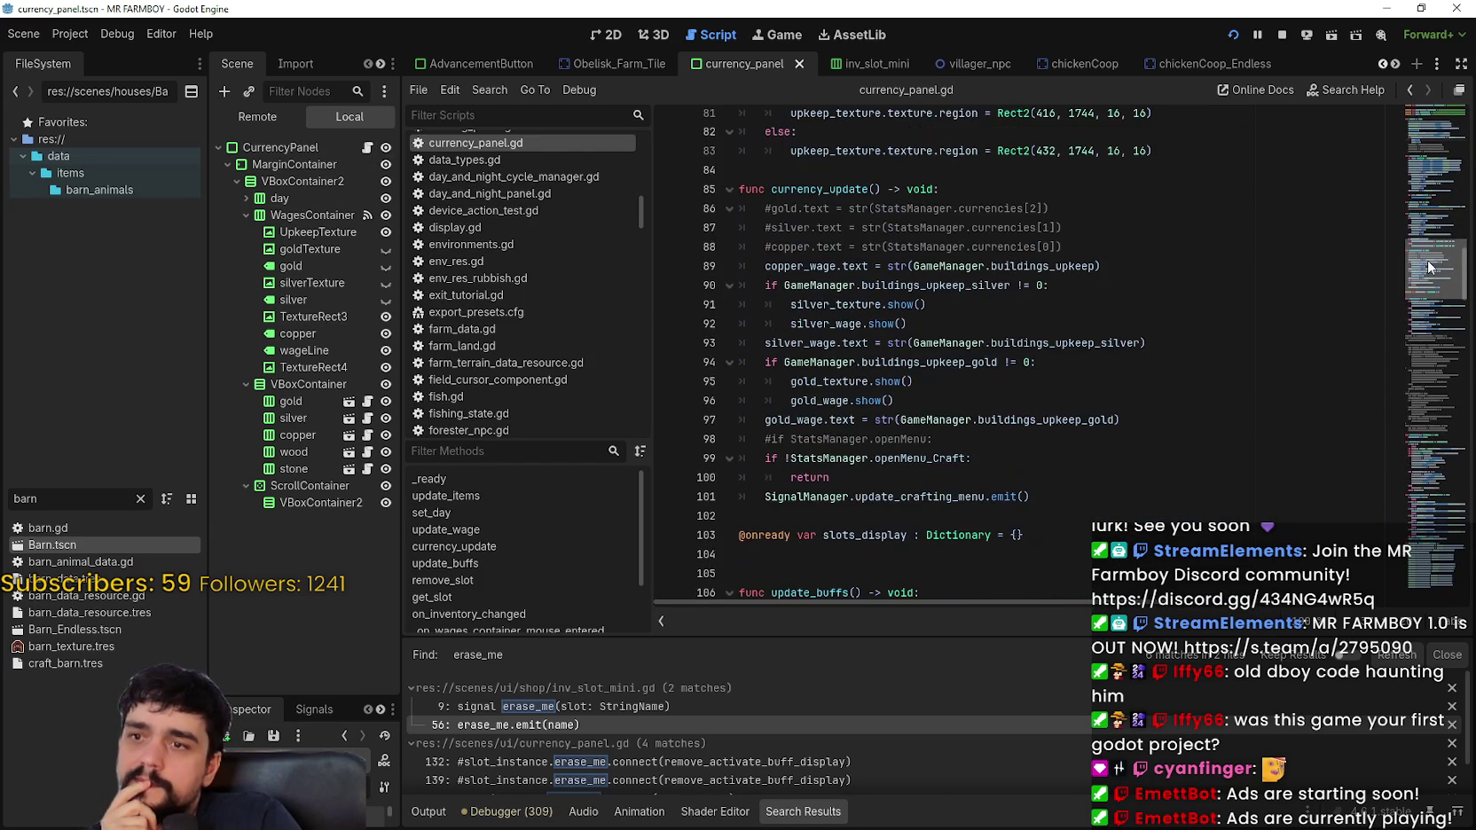
pyautogui.moveTo(1429, 266); pyautogui.dragTo(1418, 422)
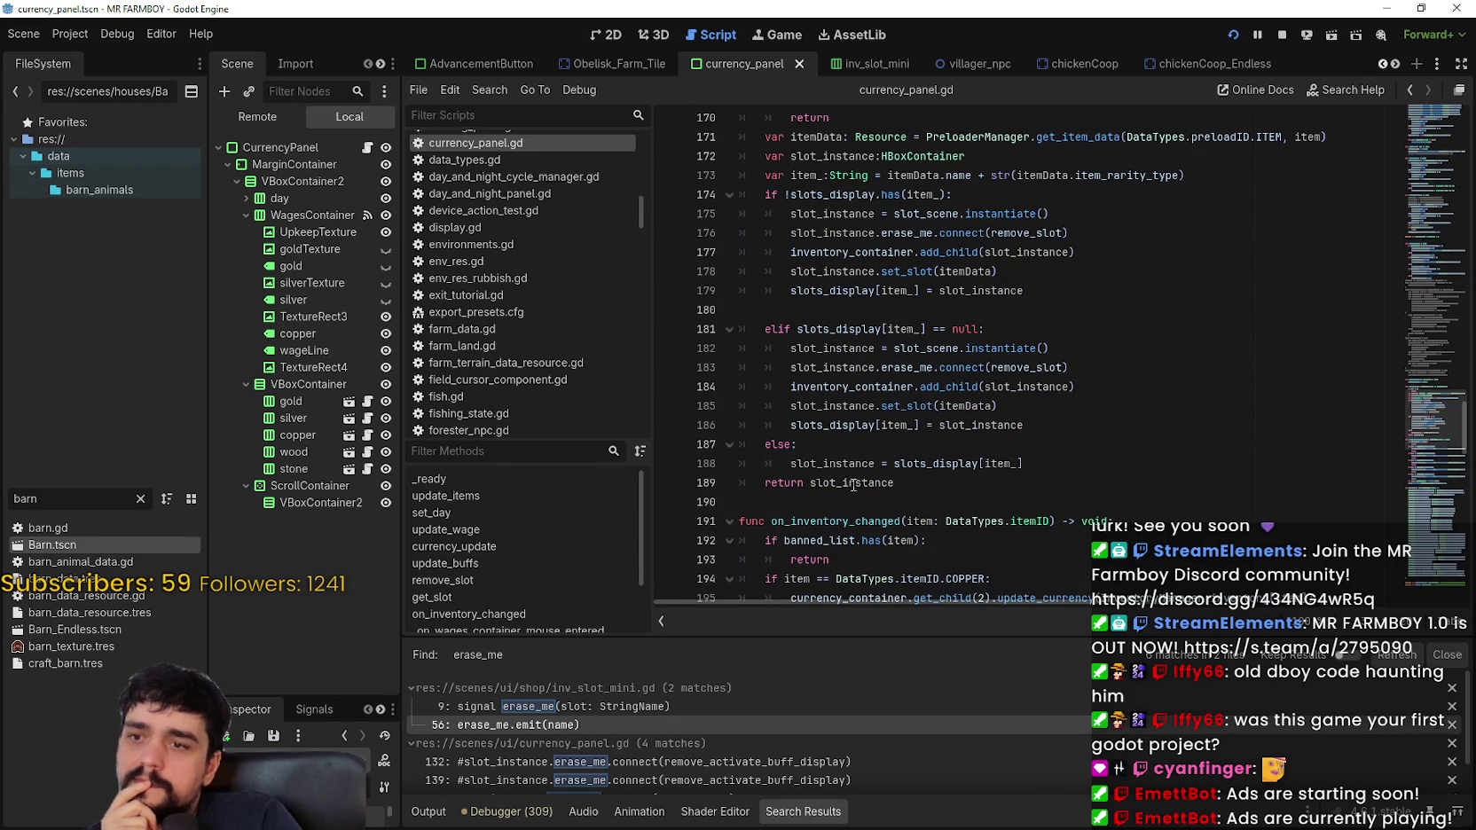
pyautogui.doubleClick(903, 328)
pyautogui.scroll(2, 842, 320)
pyautogui.click(807, 290)
pyautogui.doubleClick(807, 288)
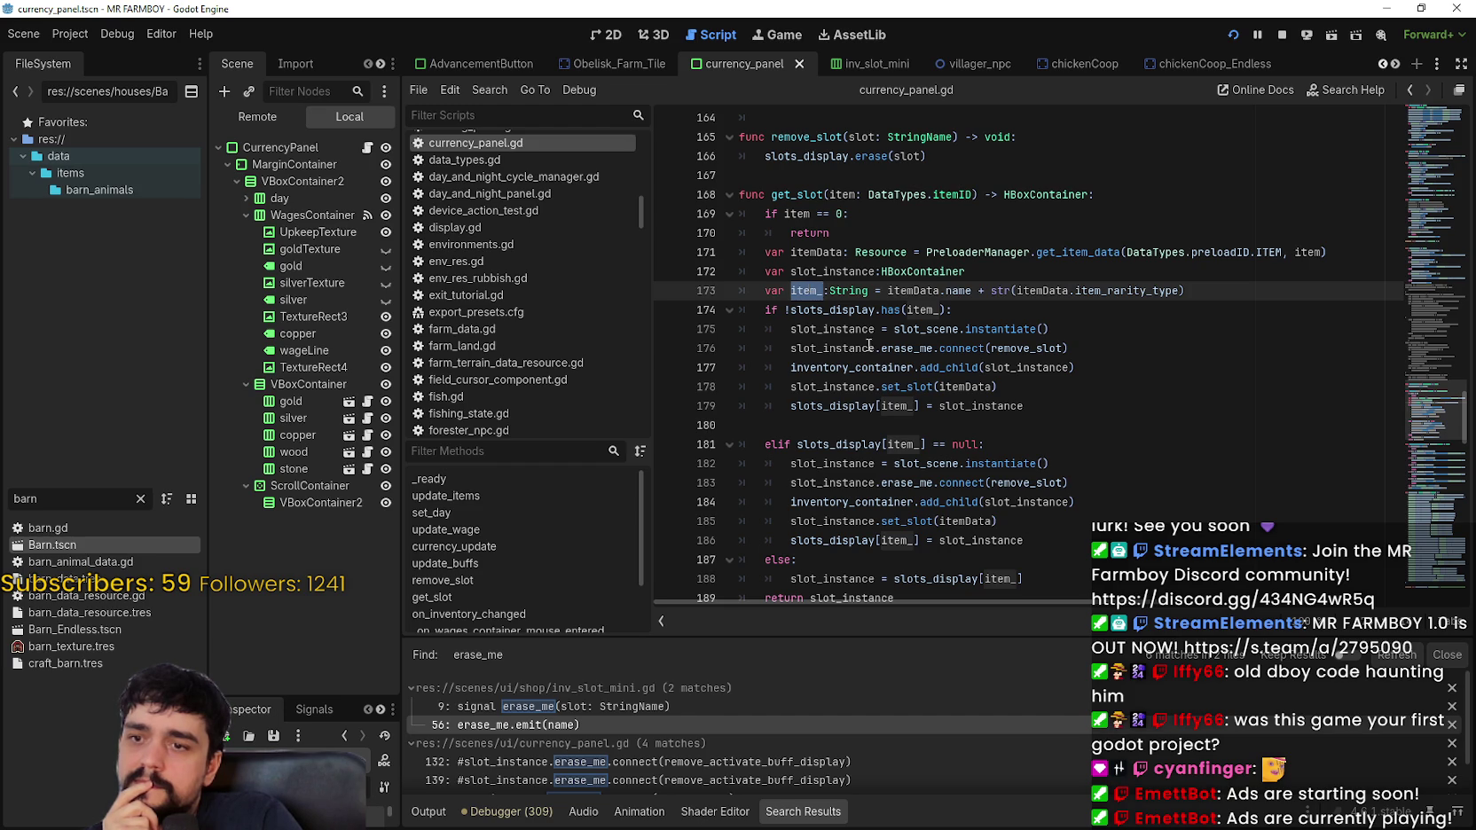
pyautogui.scroll(-1, 985, 446)
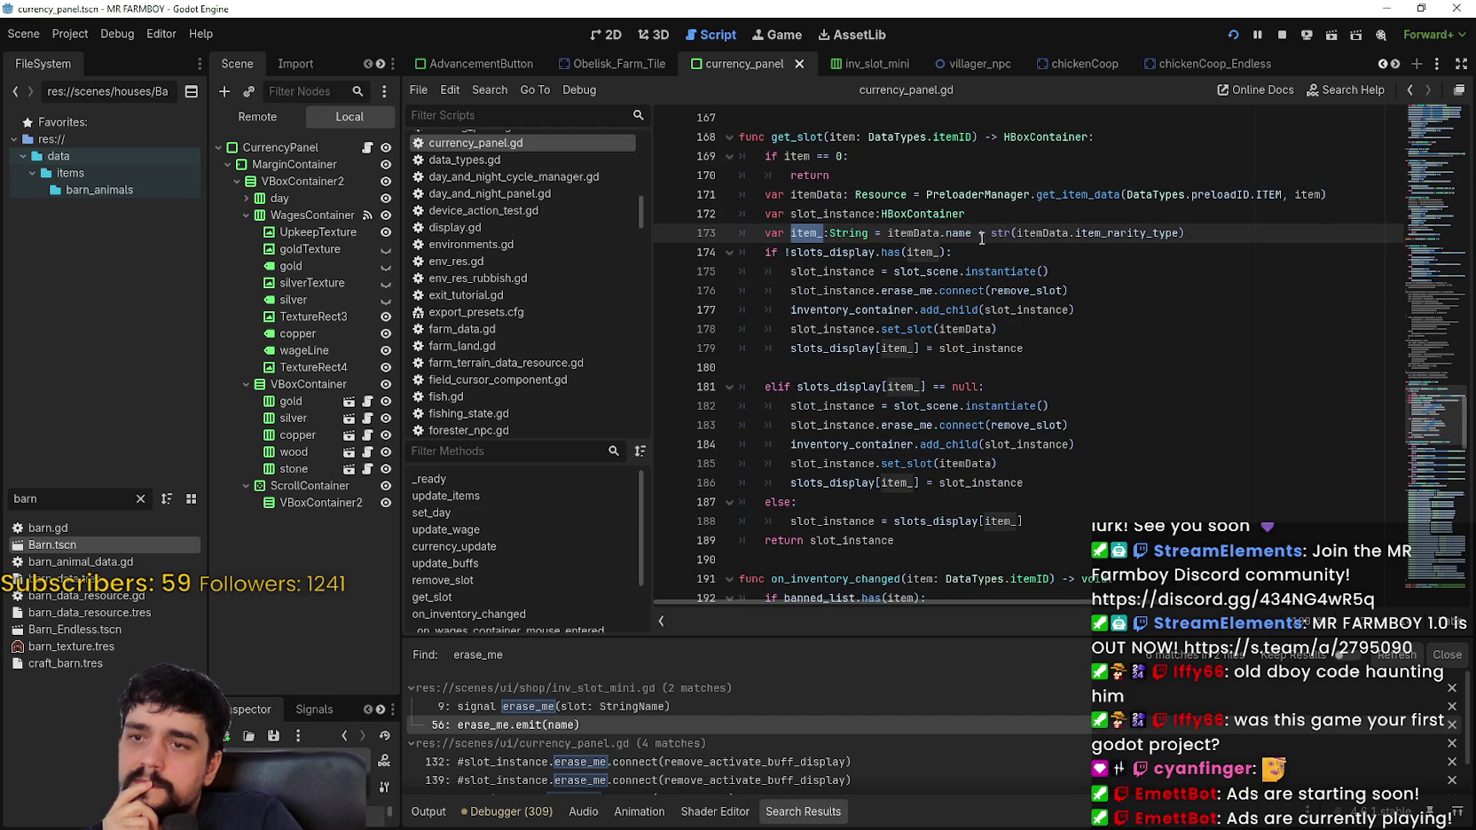
pyautogui.moveTo(991, 234); pyautogui.dragTo(1188, 236)
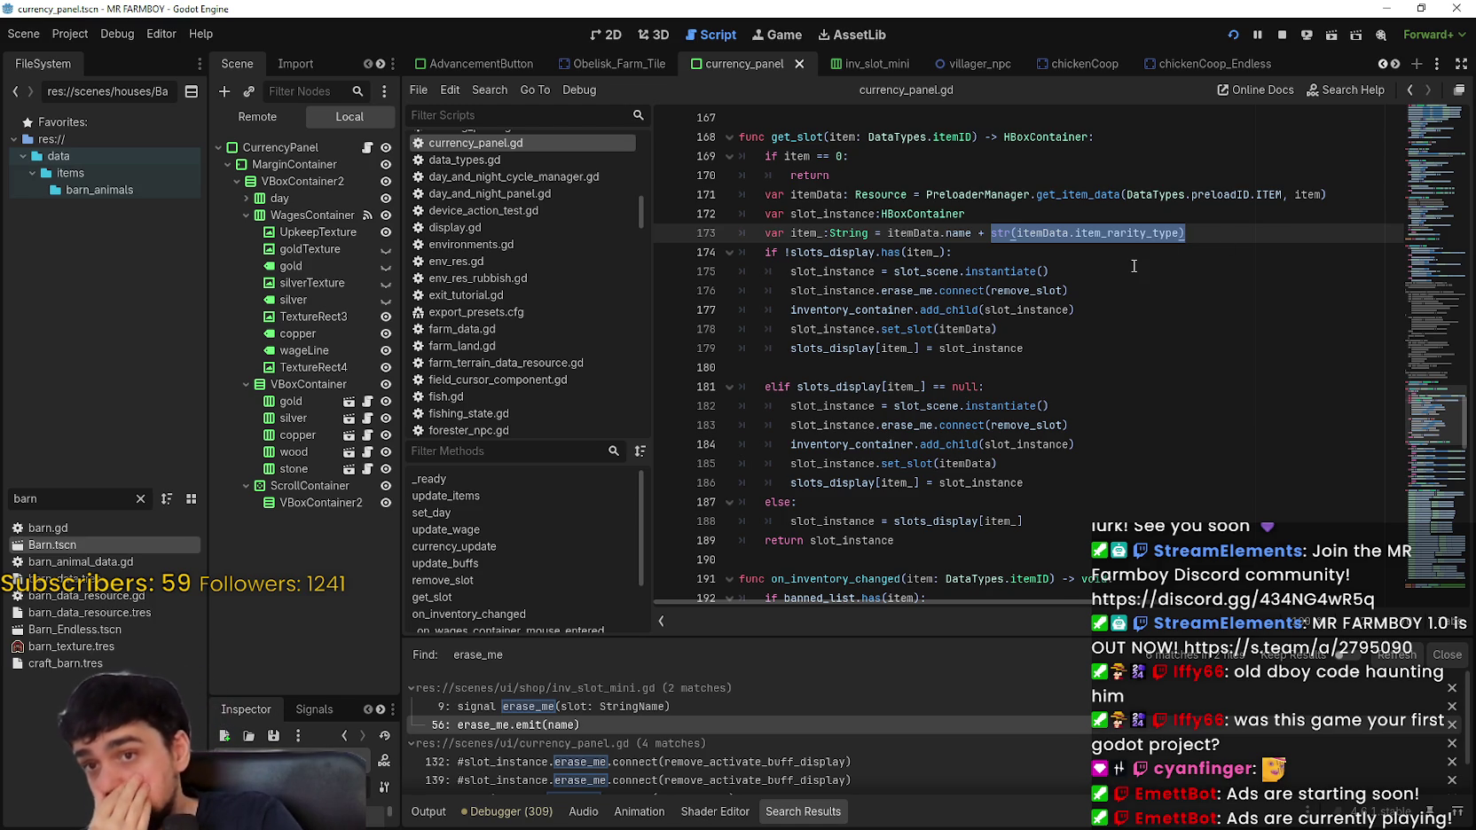
pyautogui.doubleClick(958, 232)
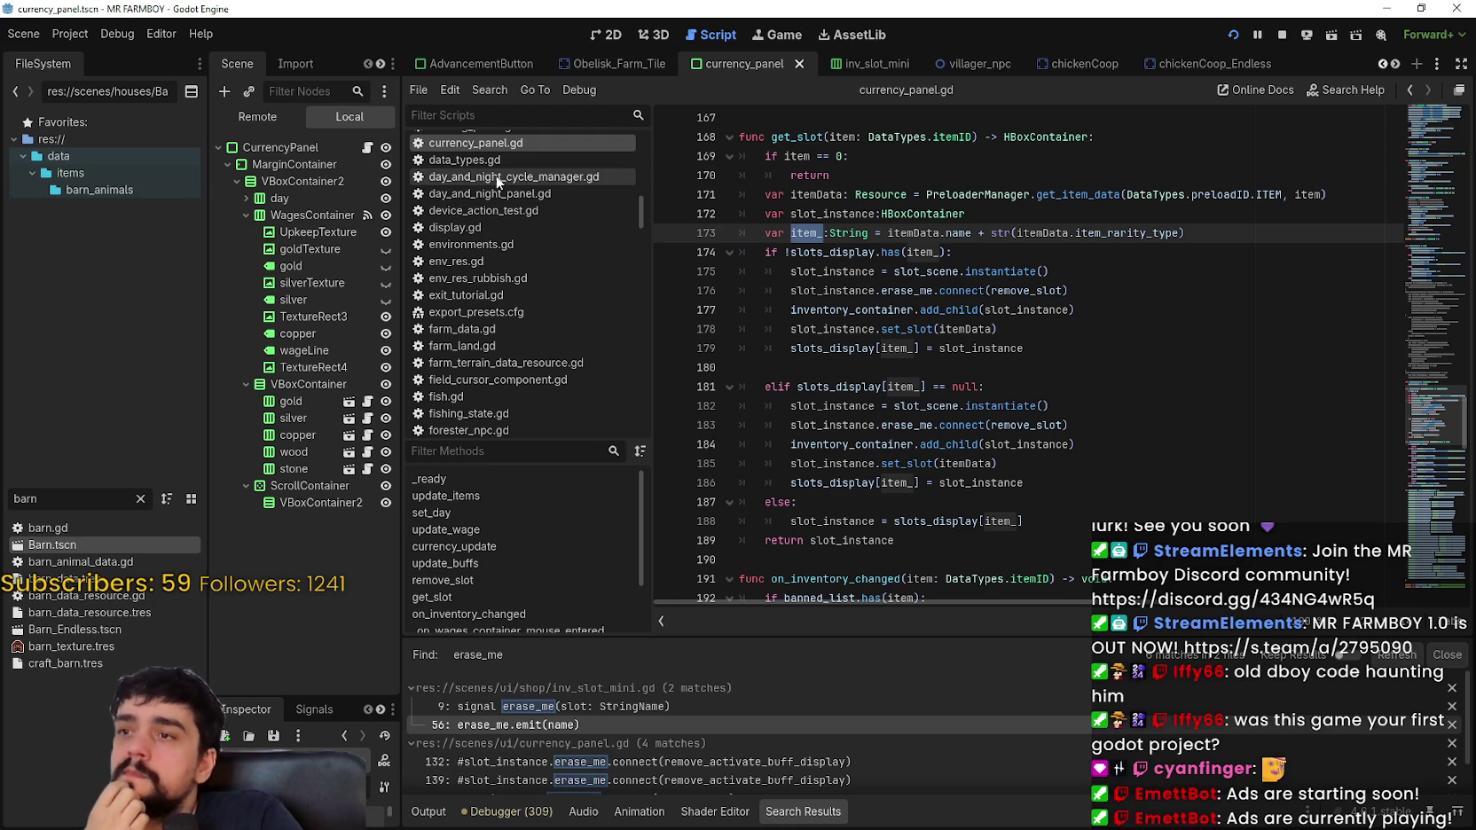
# Step: Switch to the inv_slot_mini scene and inspect update_slot and its erase_me.emit(name) call
pyautogui.click(873, 64)
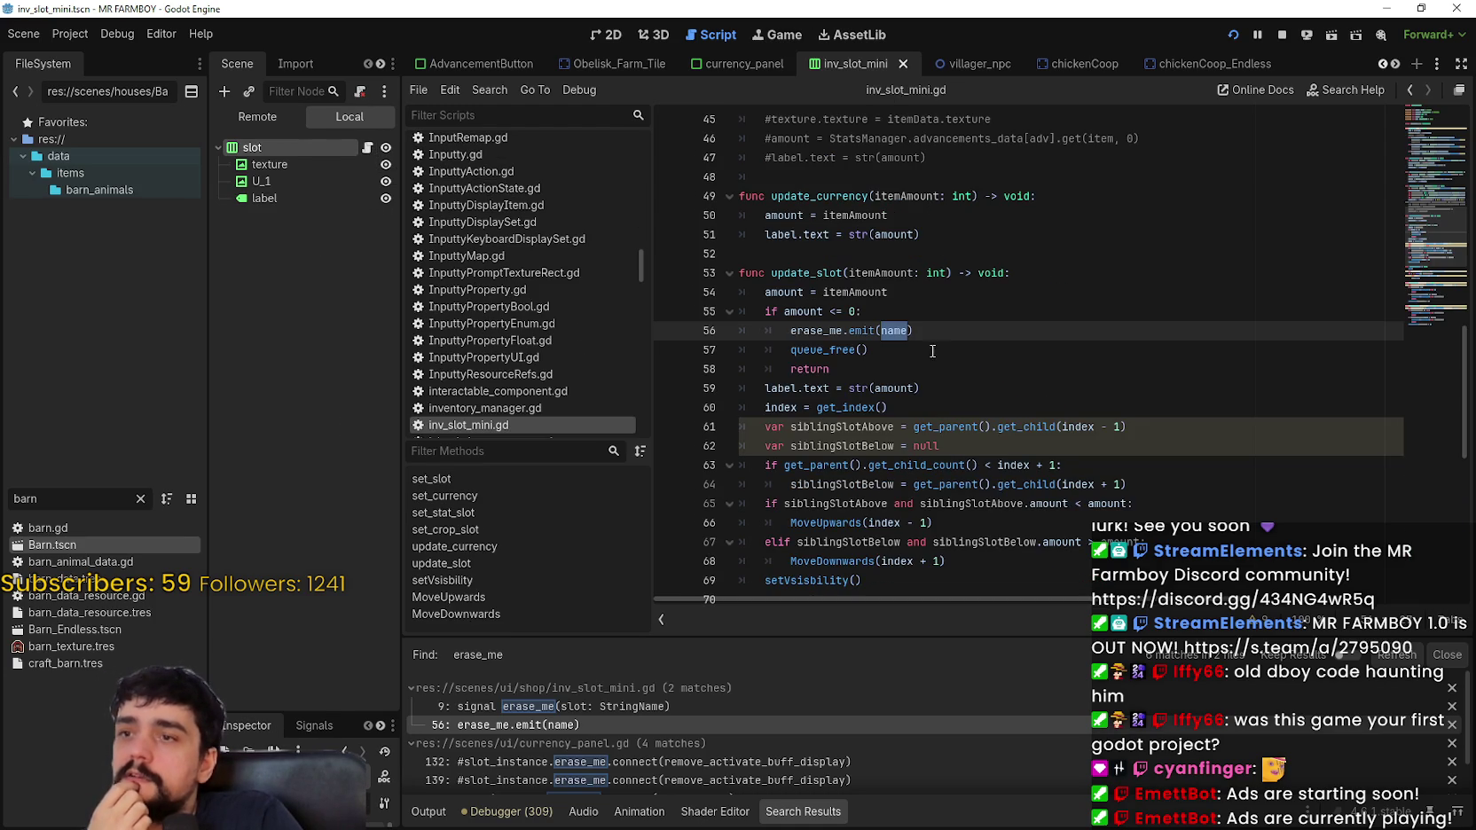
pyautogui.doubleClick(823, 271)
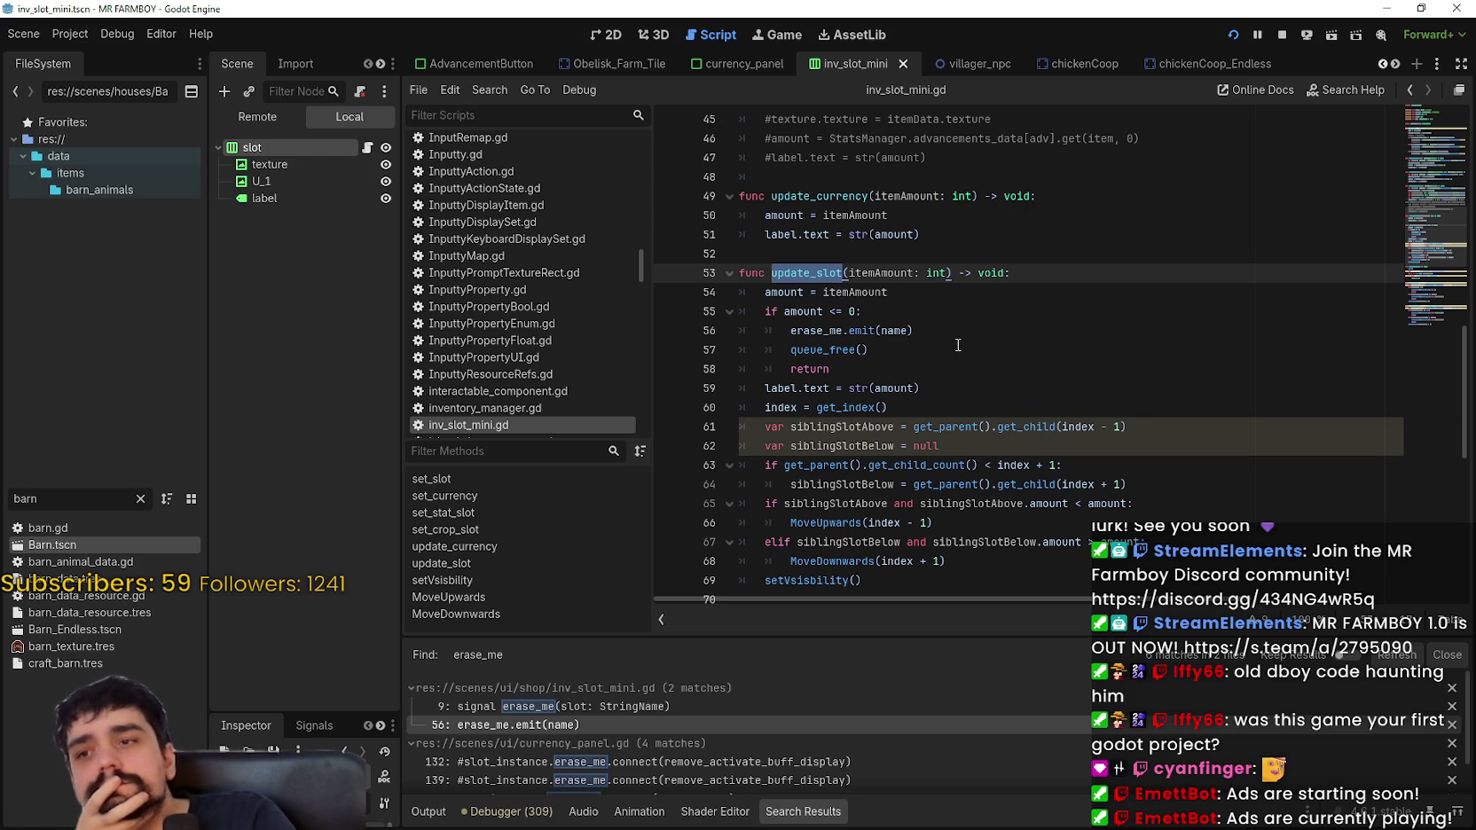
pyautogui.doubleClick(893, 330)
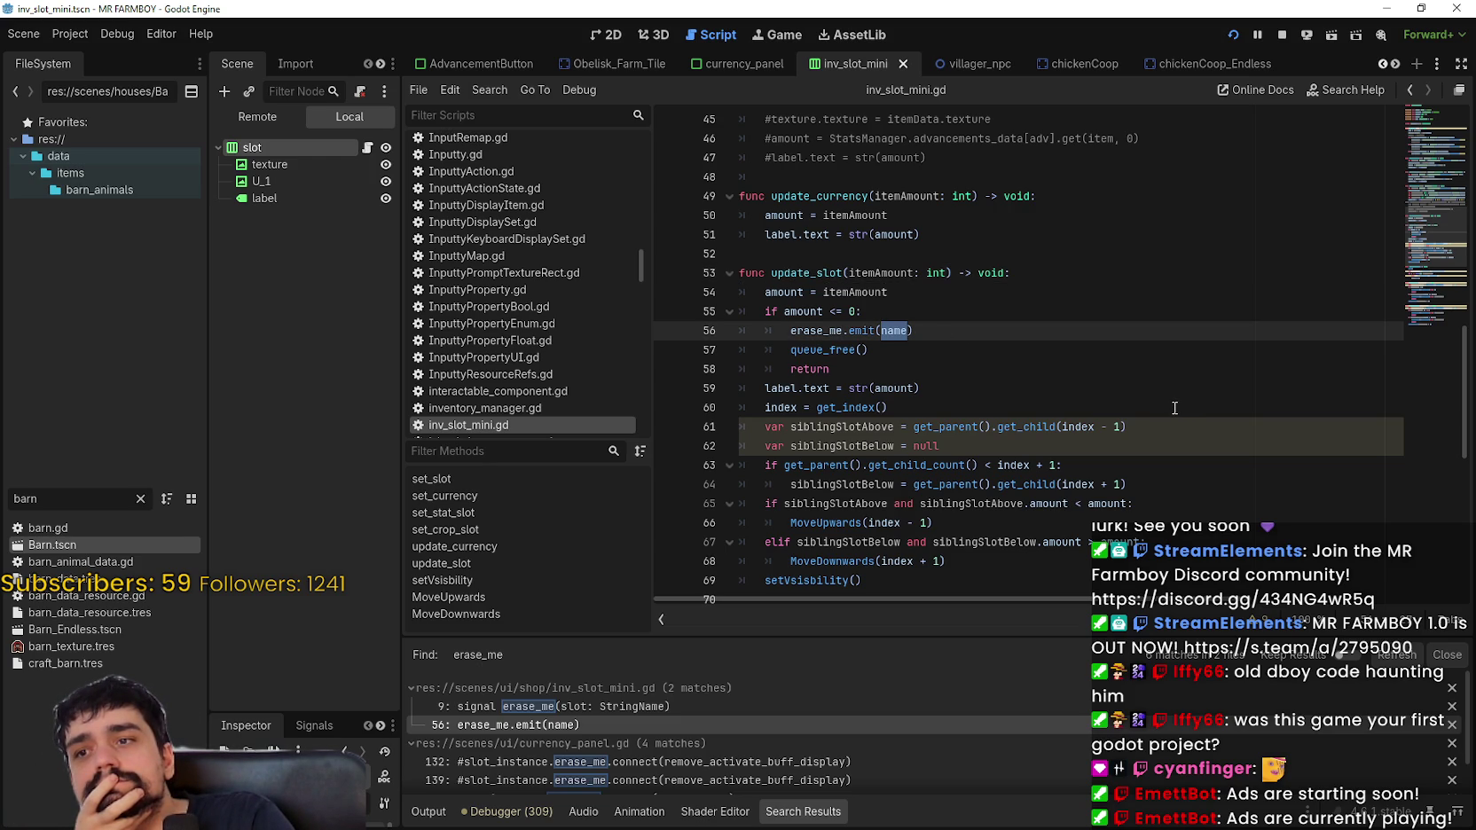
pyautogui.moveTo(786, 330); pyautogui.dragTo(922, 331)
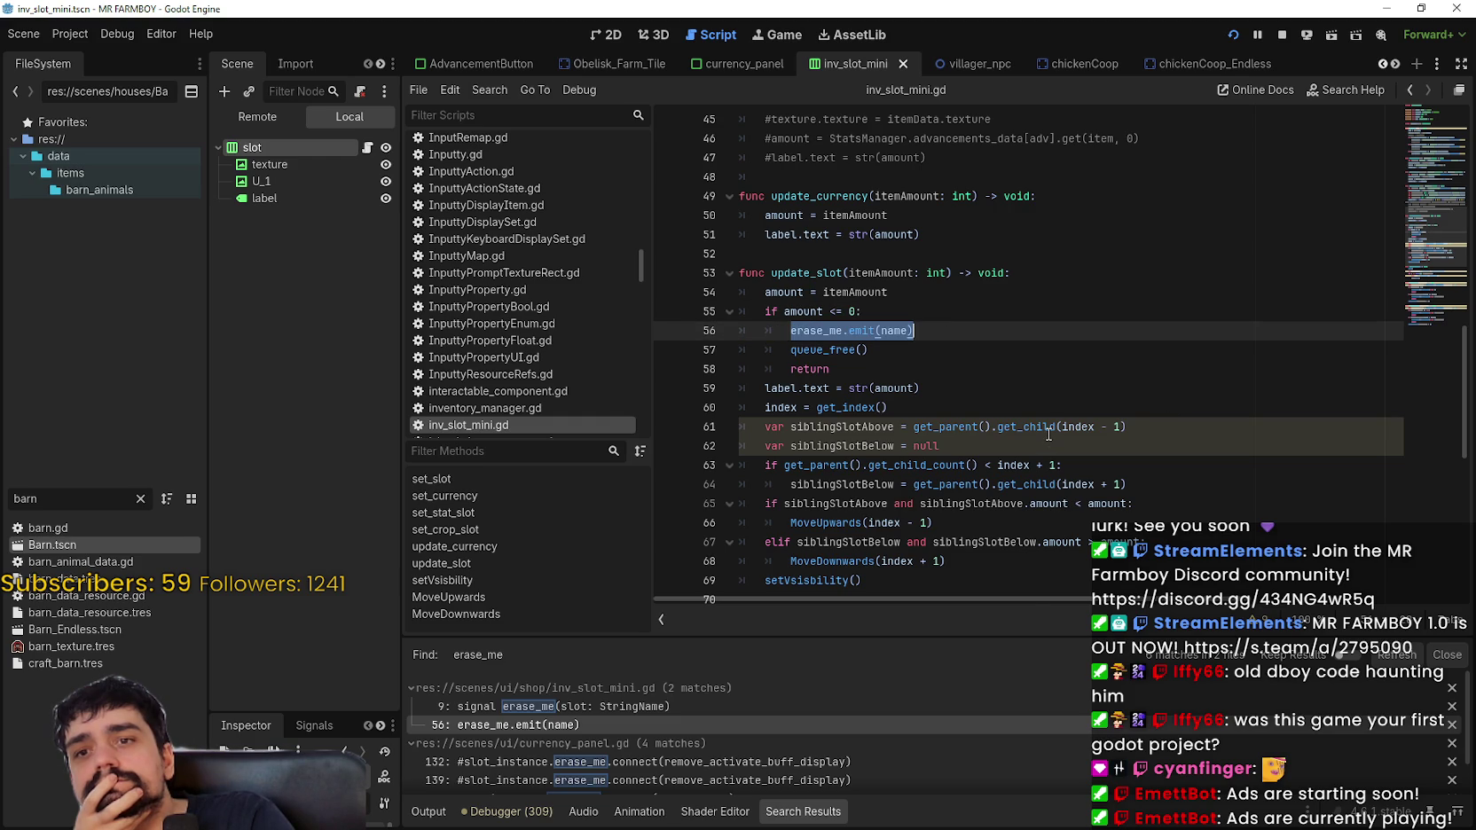
pyautogui.doubleClick(896, 330)
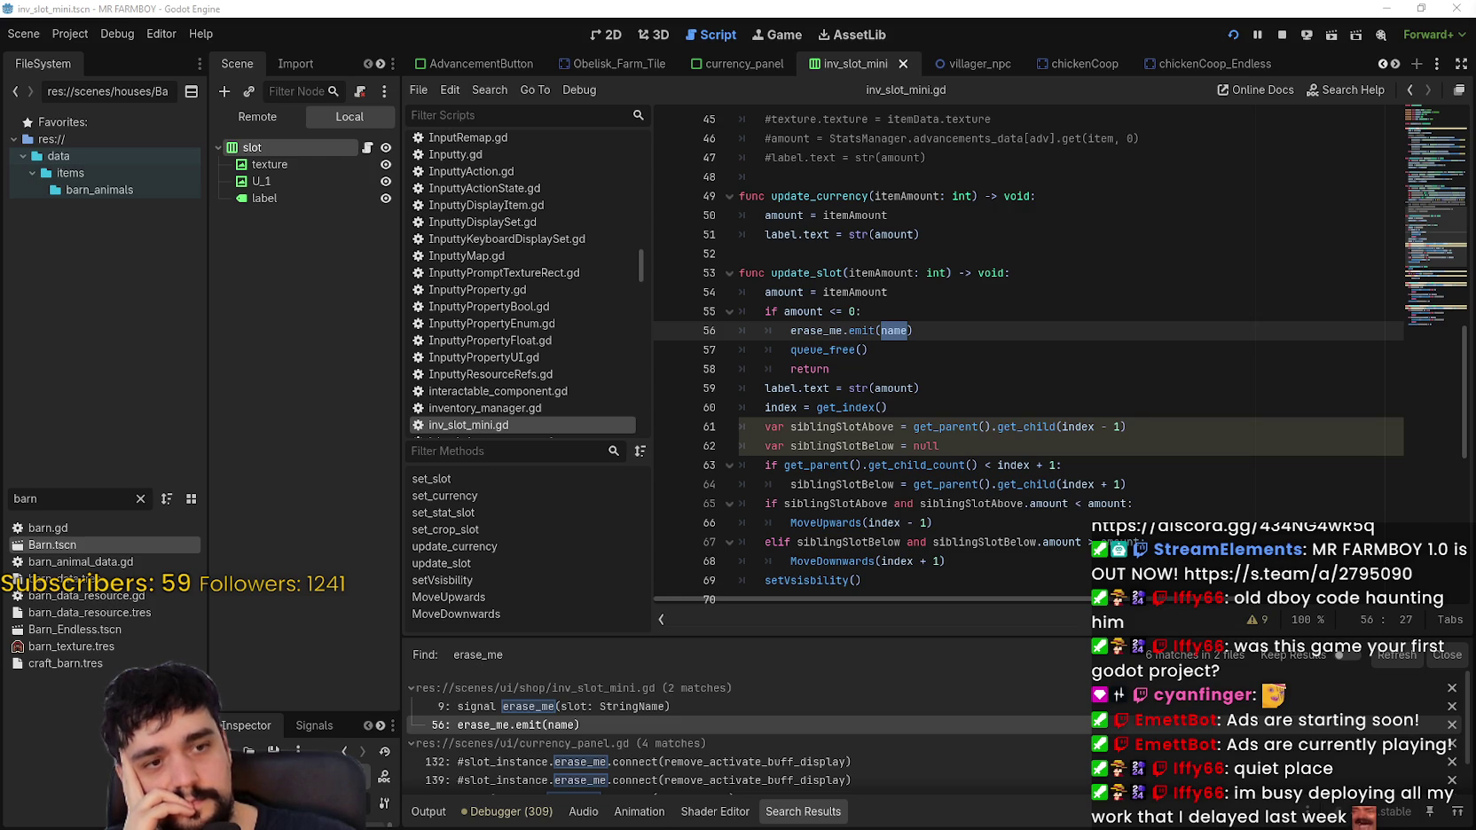
pyautogui.click(975, 334)
pyautogui.scroll(-2, 710, 774)
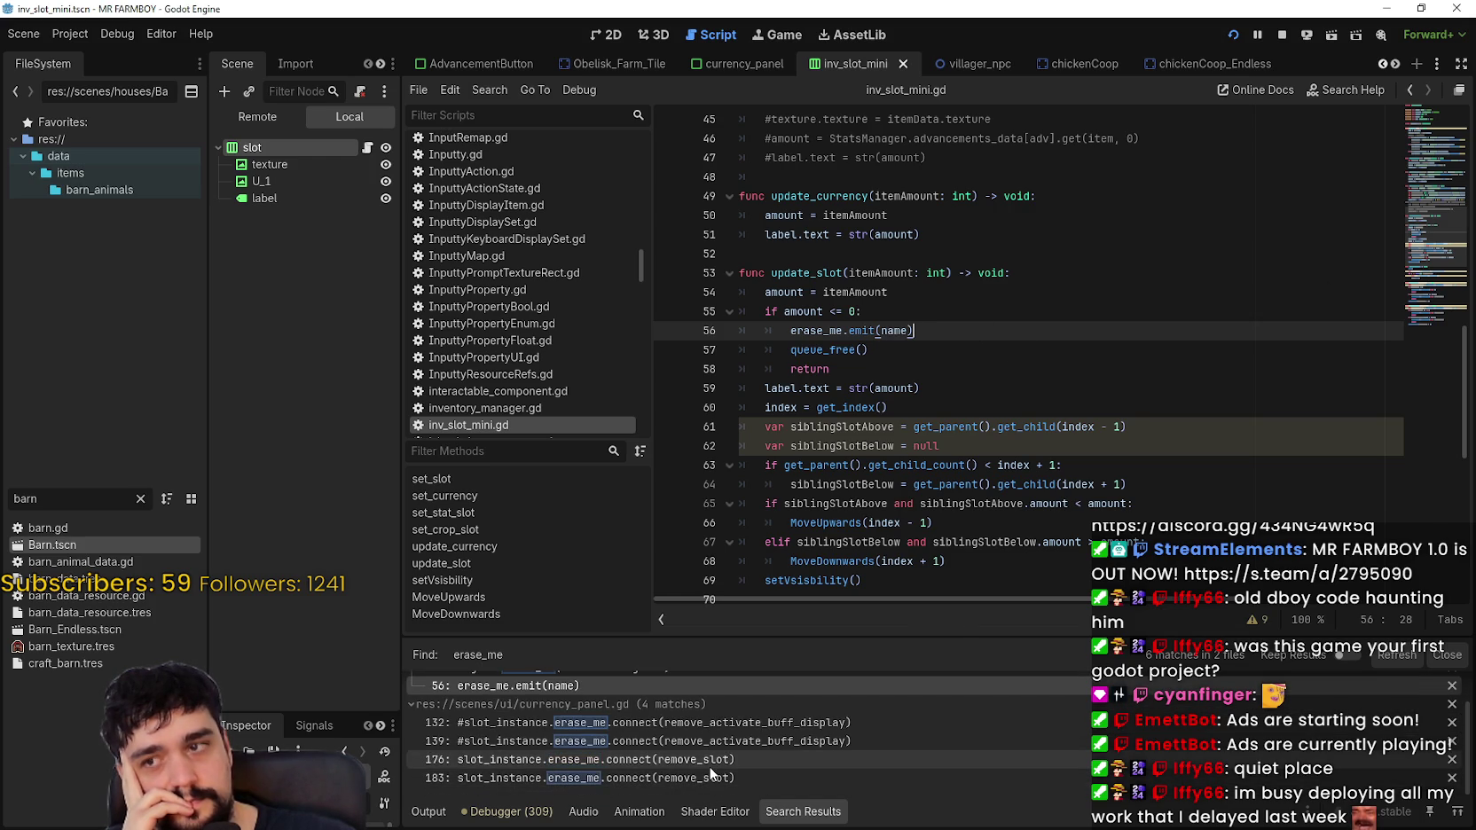
pyautogui.scroll(2, 710, 772)
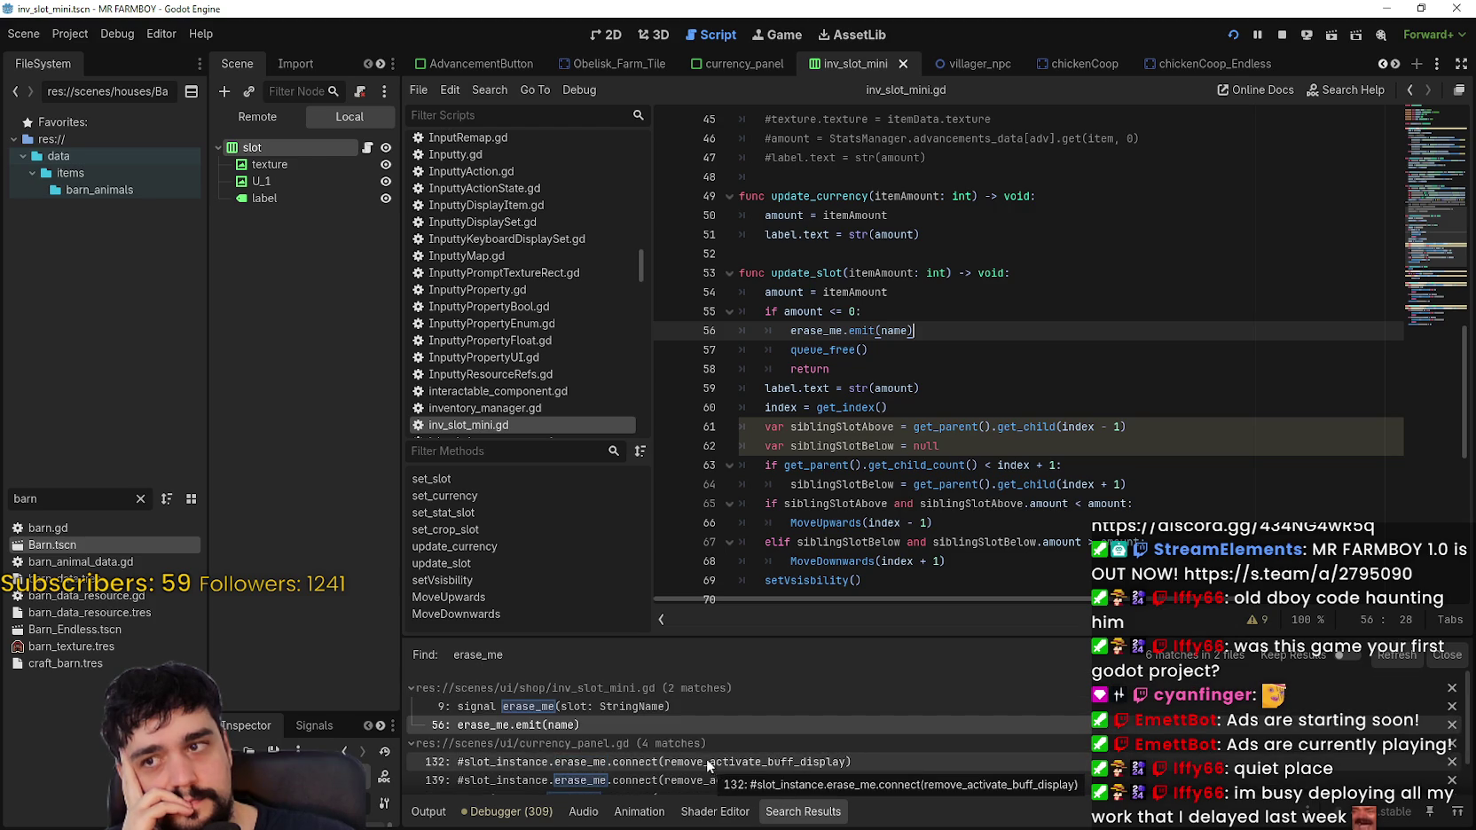
pyautogui.scroll(-1, 626, 719)
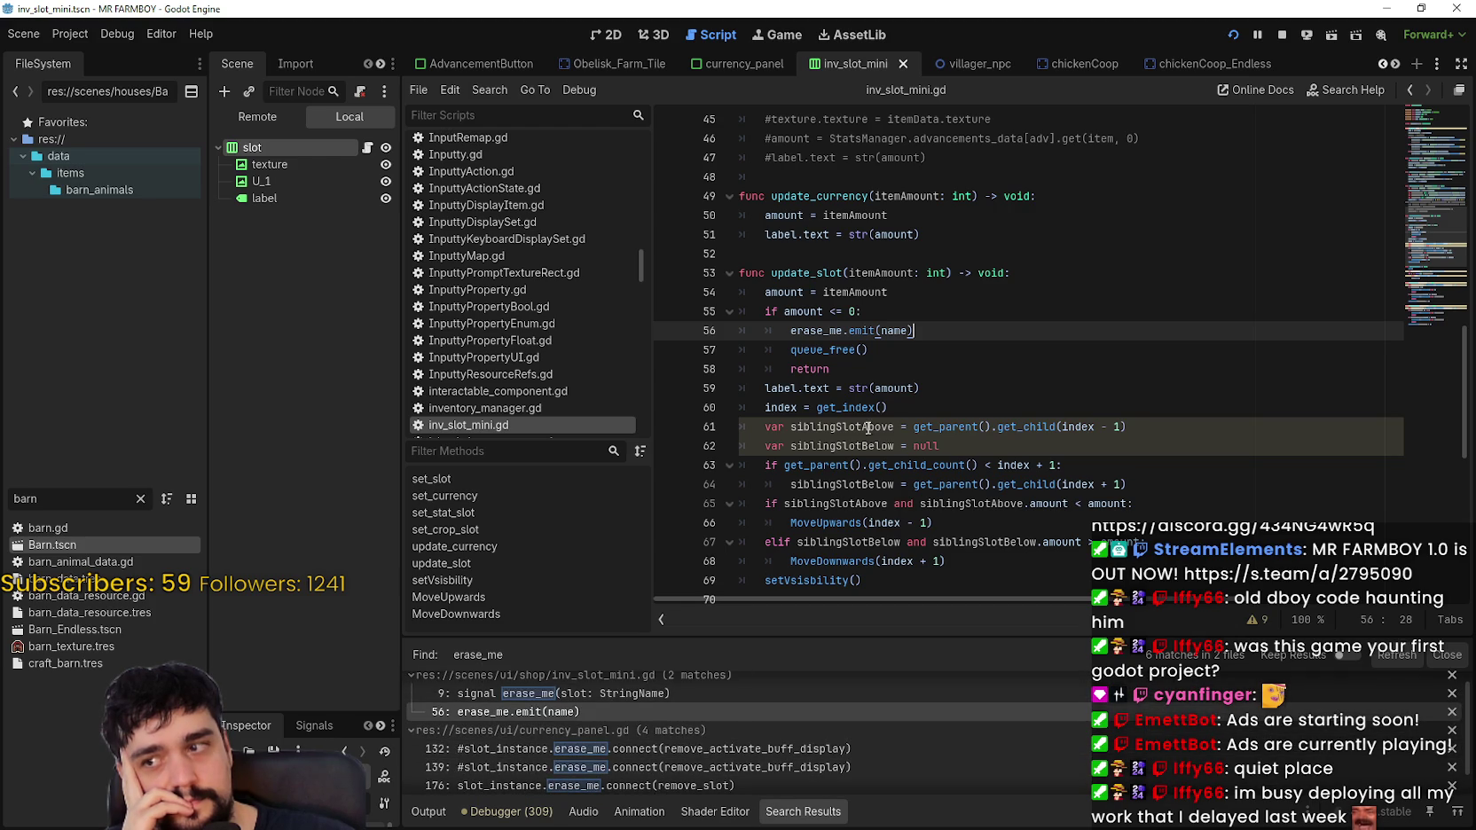
pyautogui.scroll(-1, 706, 720)
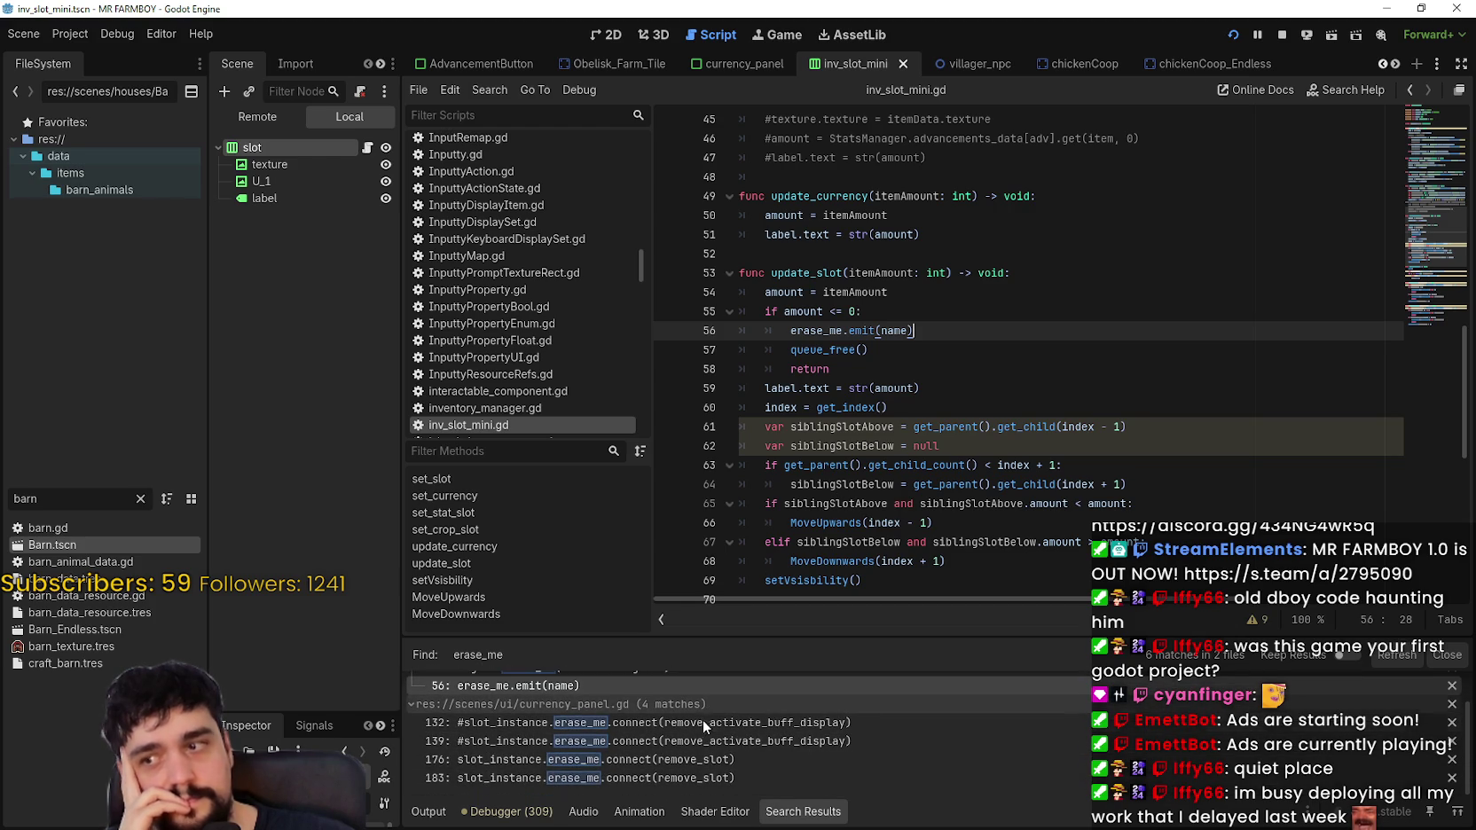
# Step: Jump to the erase_me connection on line 176 of currency_panel.gd and review lines 175–176
pyautogui.click(729, 758)
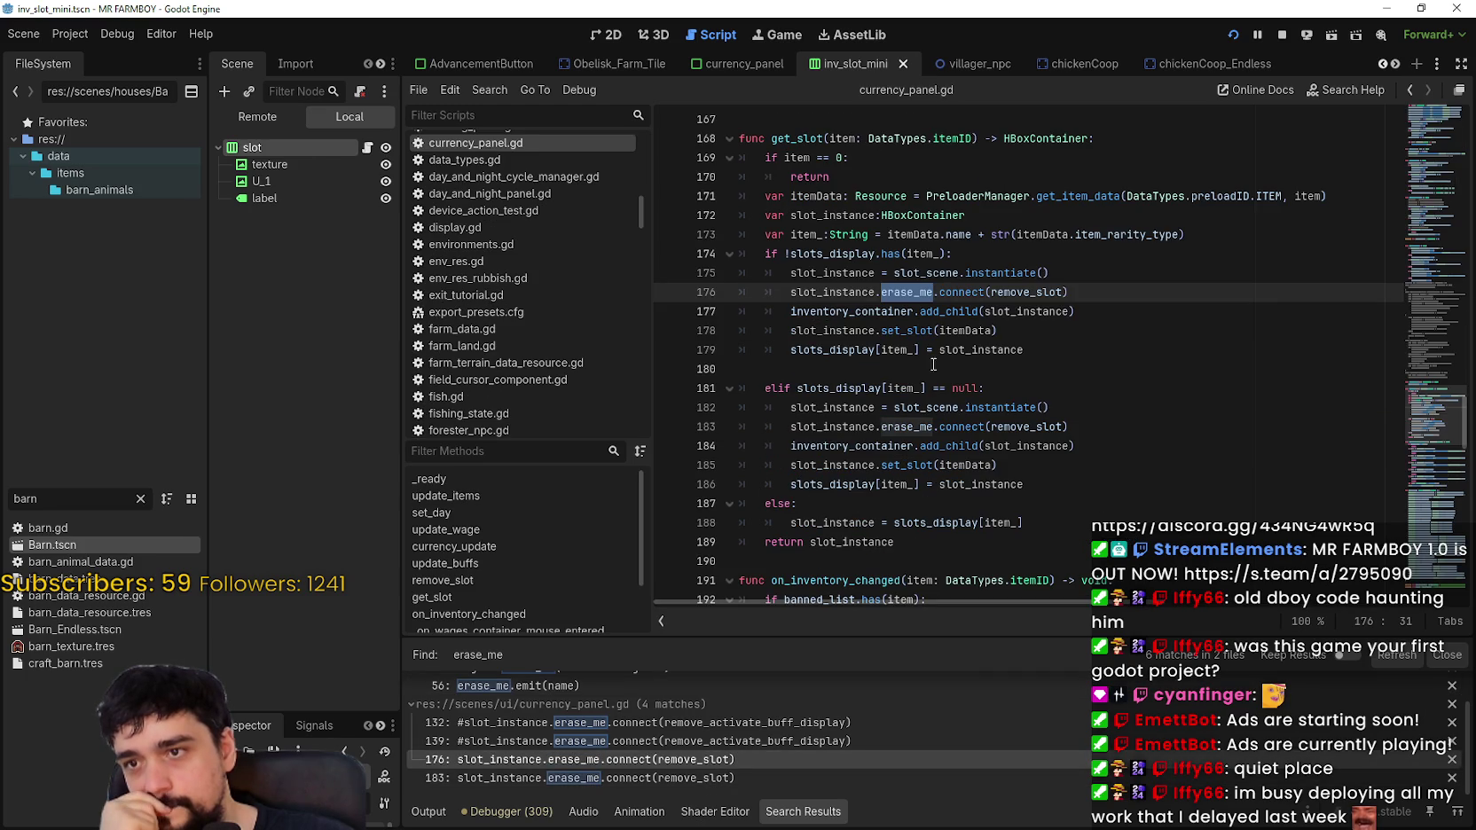
pyautogui.click(1129, 277)
pyautogui.click(1078, 291)
pyautogui.moveTo(1077, 291); pyautogui.dragTo(750, 273)
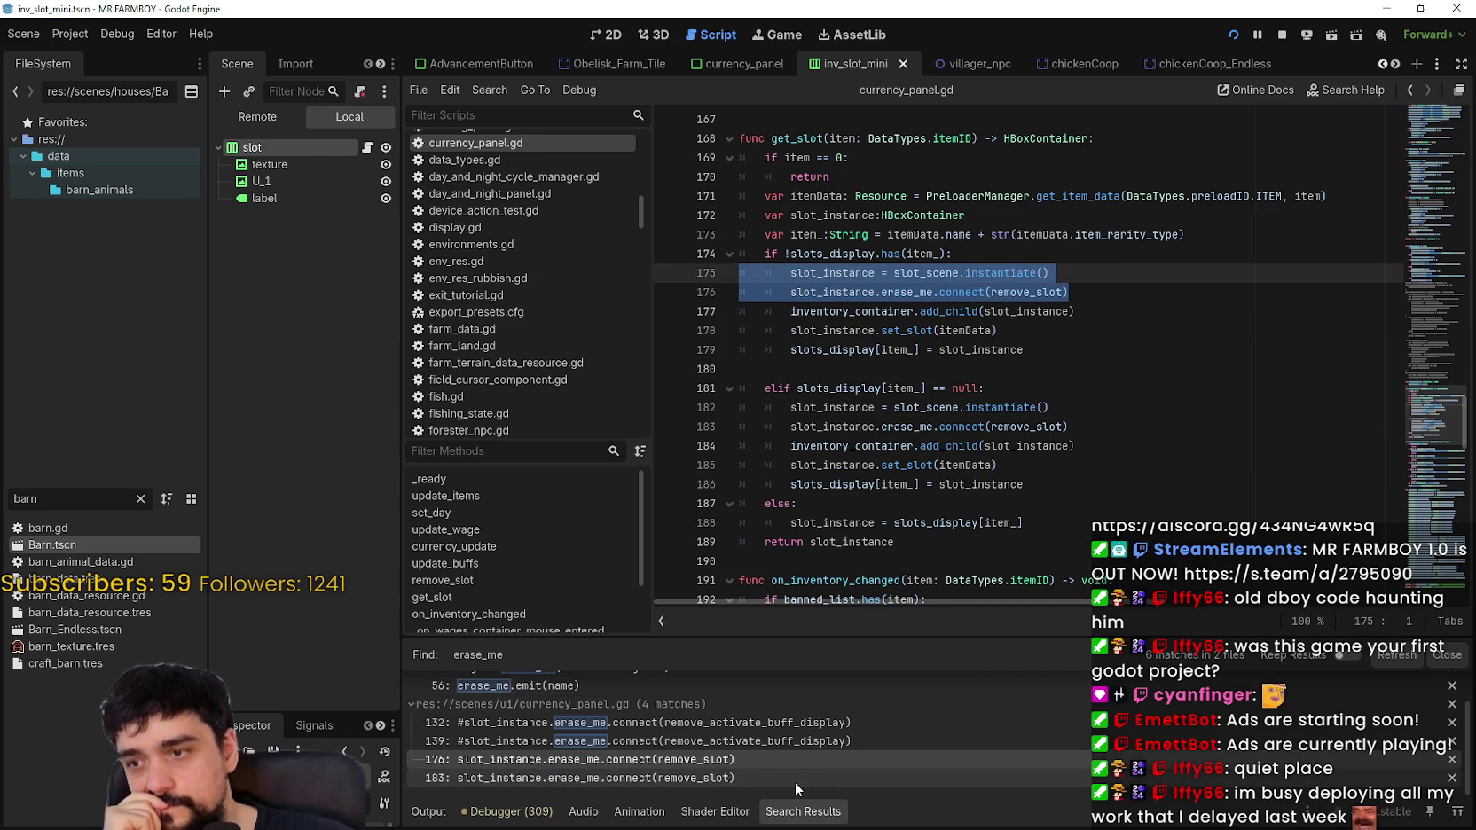
pyautogui.scroll(2, 796, 780)
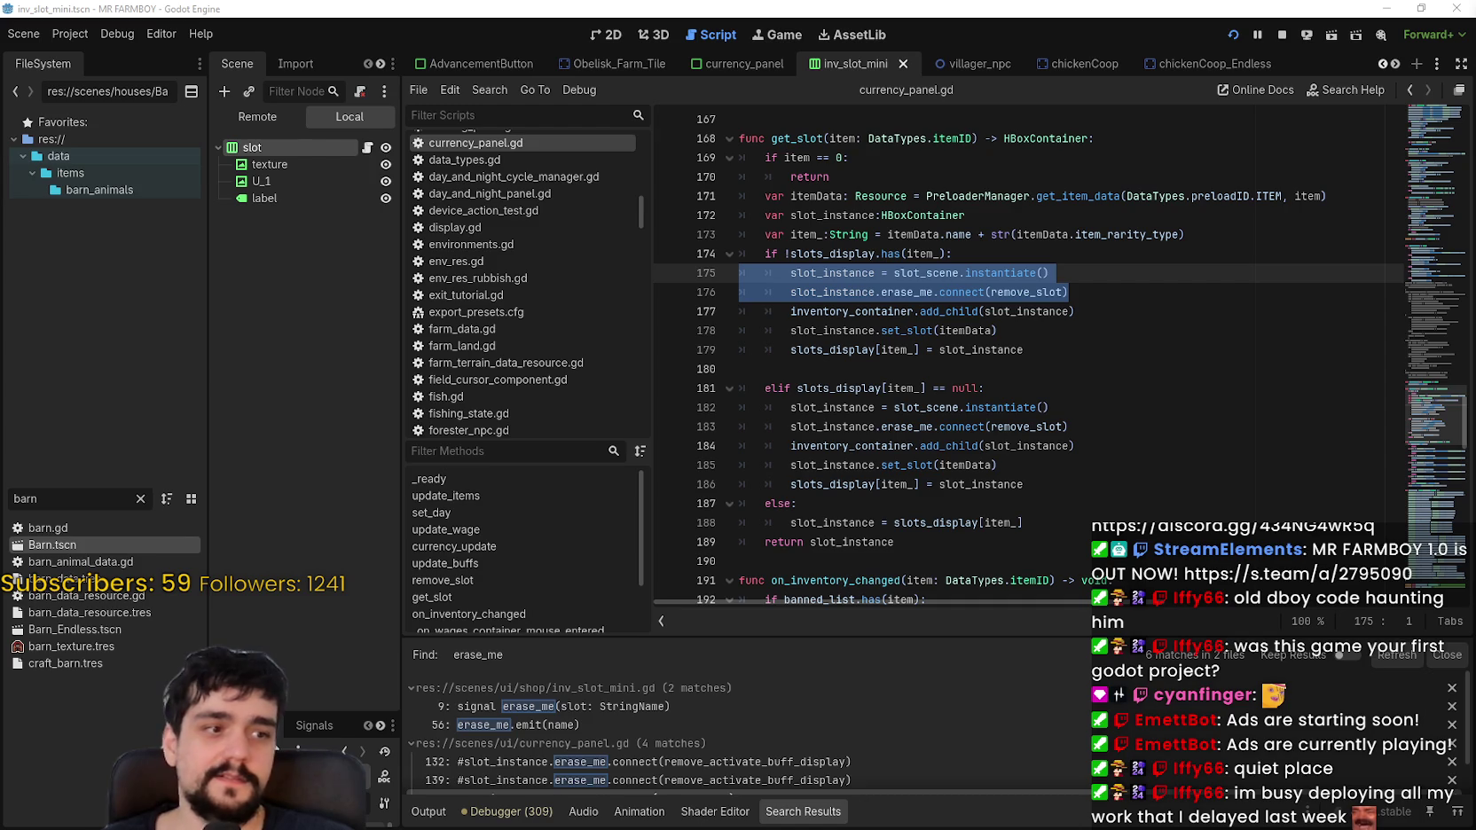
pyautogui.click(889, 256)
pyautogui.scroll(1, 889, 294)
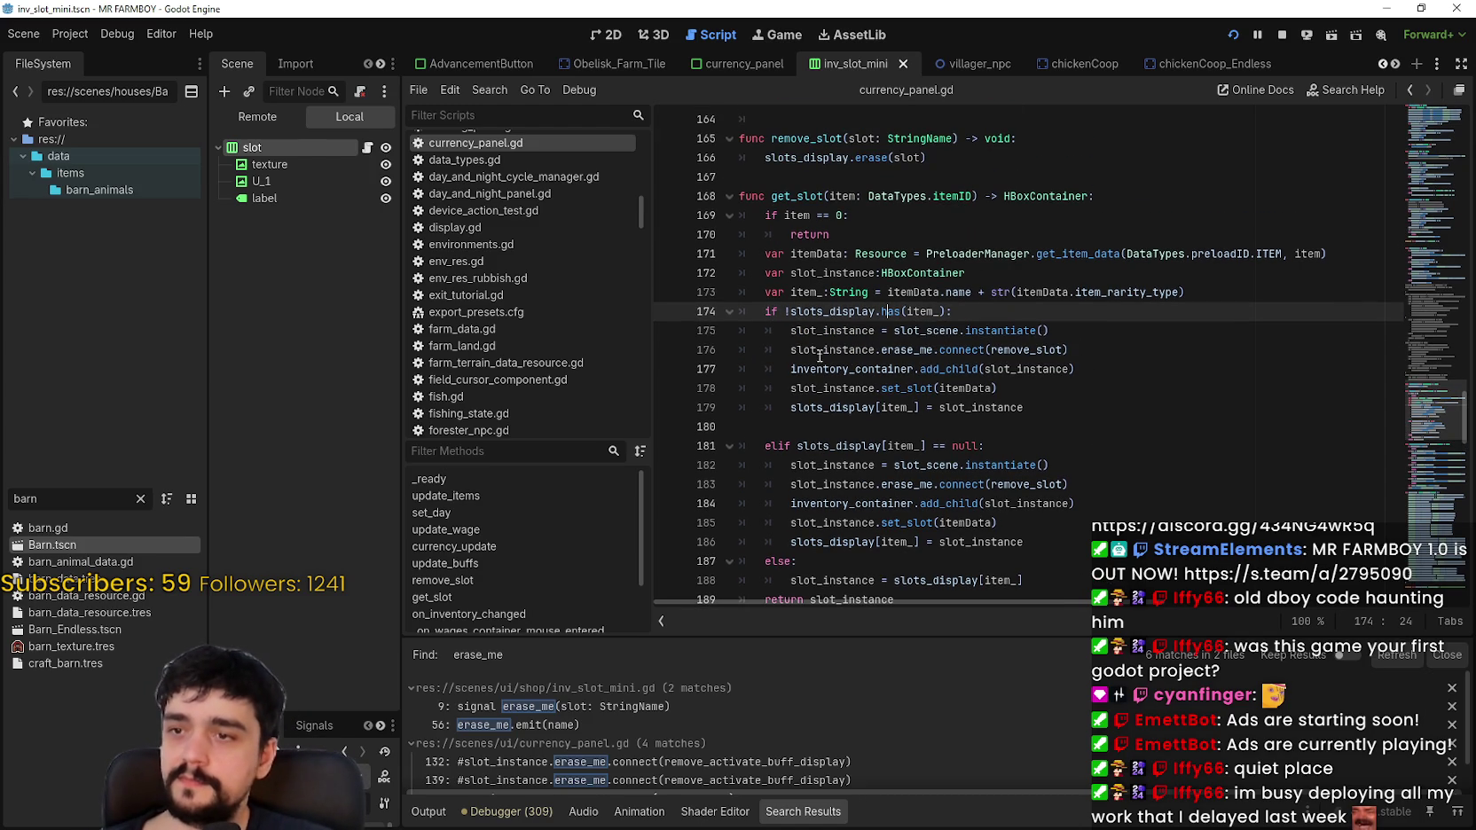
# Step: Search currency_panel.gd for remove_slot and step to the next match
pyautogui.click(1045, 349)
pyautogui.doubleClick(1045, 349)
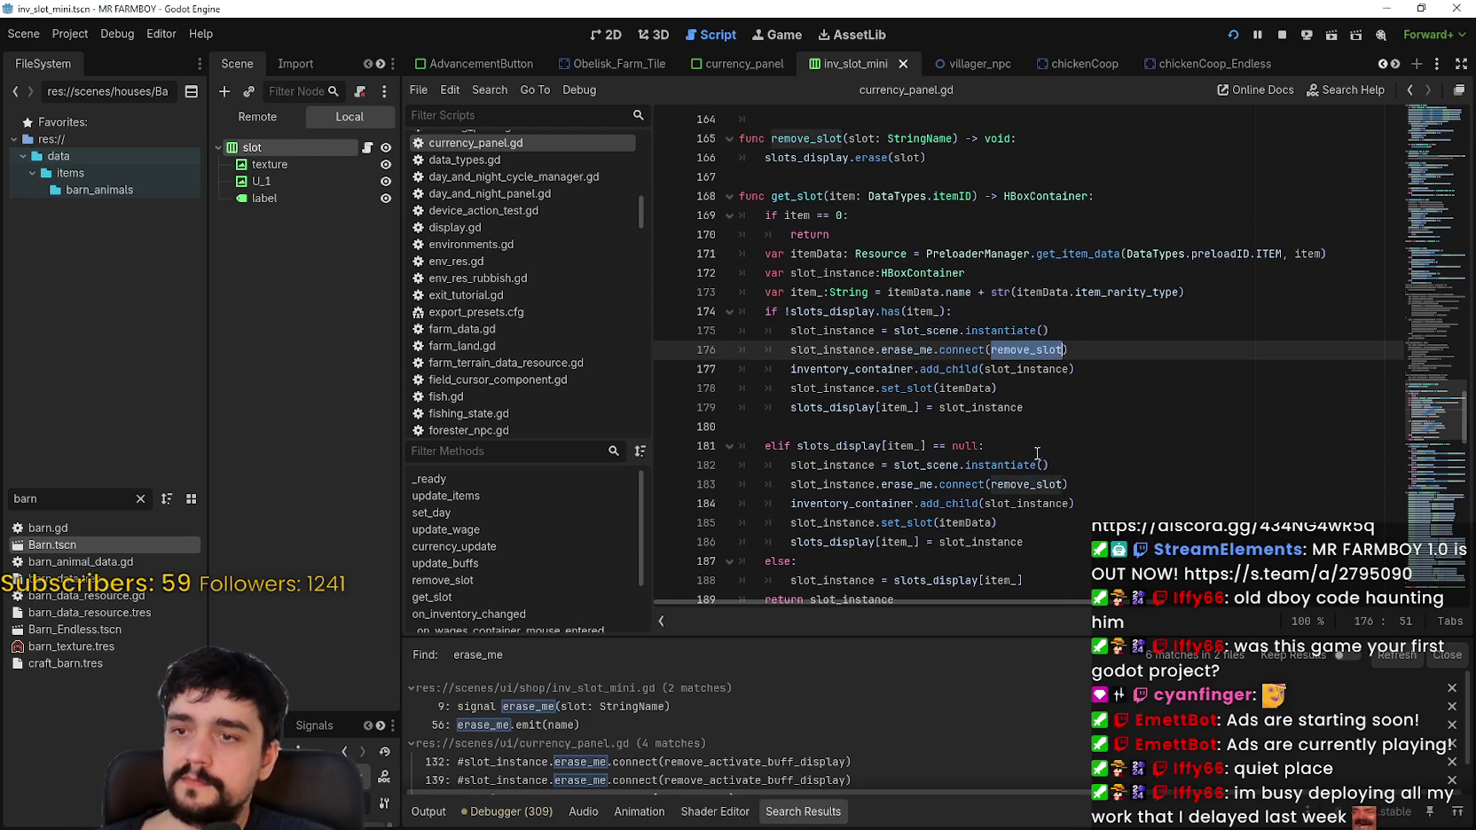
pyautogui.hotkey('ctrl', 'f')
pyautogui.click(1242, 621)
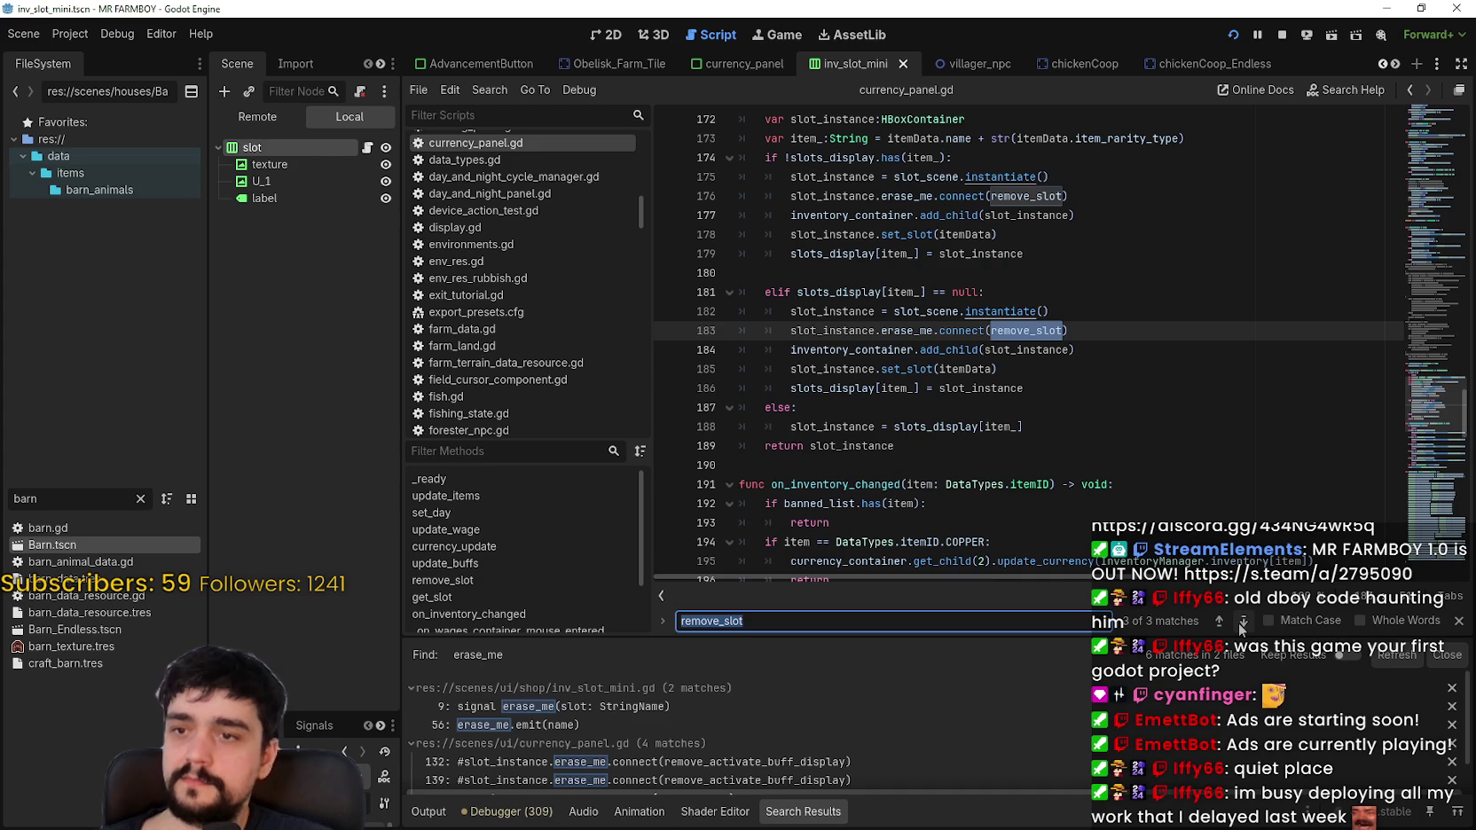
pyautogui.click(1242, 621)
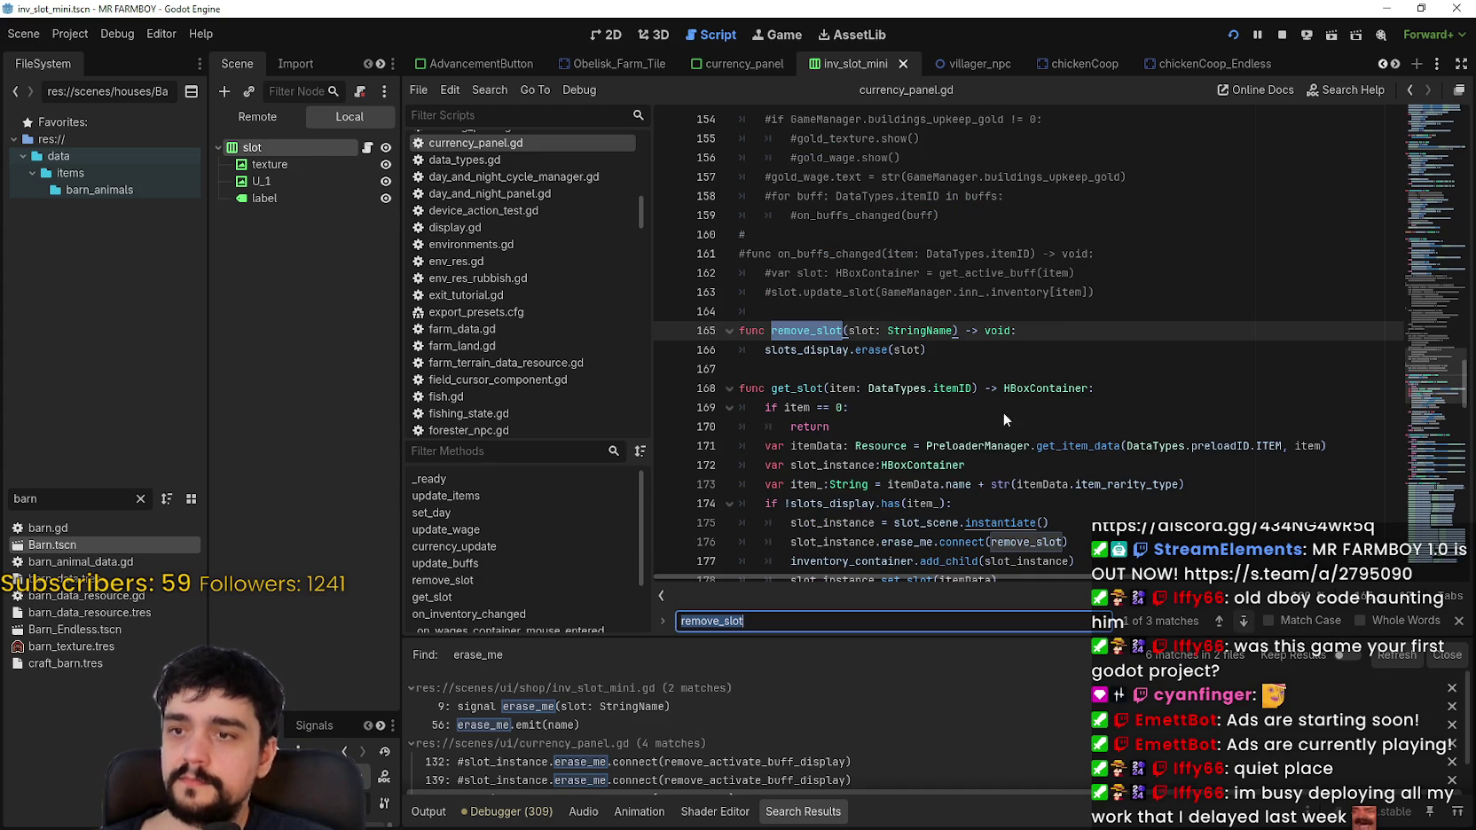
pyautogui.click(957, 351)
pyautogui.click(776, 362)
pyautogui.doubleClick(772, 350)
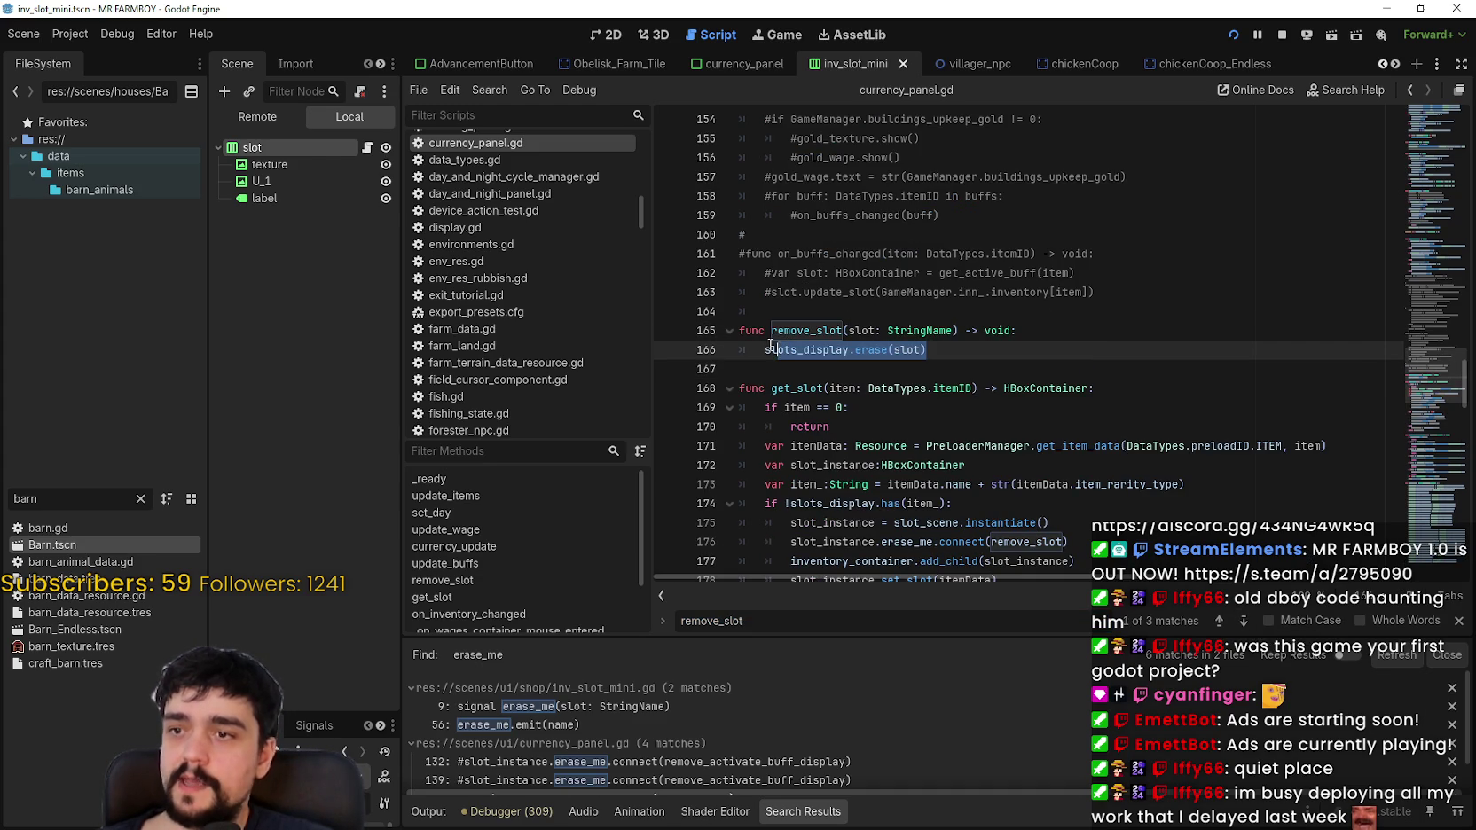
pyautogui.press('End')
pyautogui.doubleClick(904, 350)
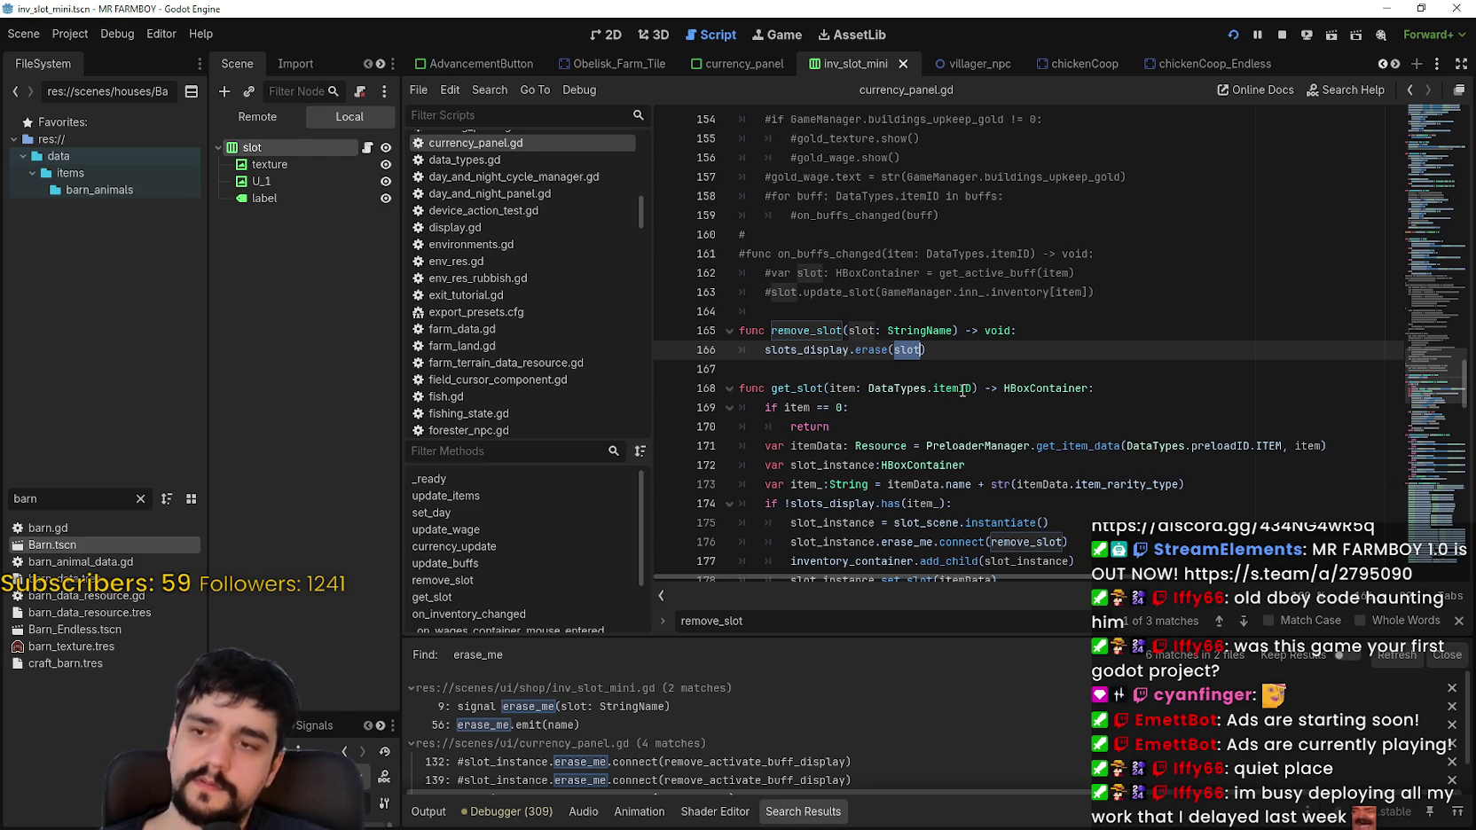
pyautogui.moveTo(963, 389)
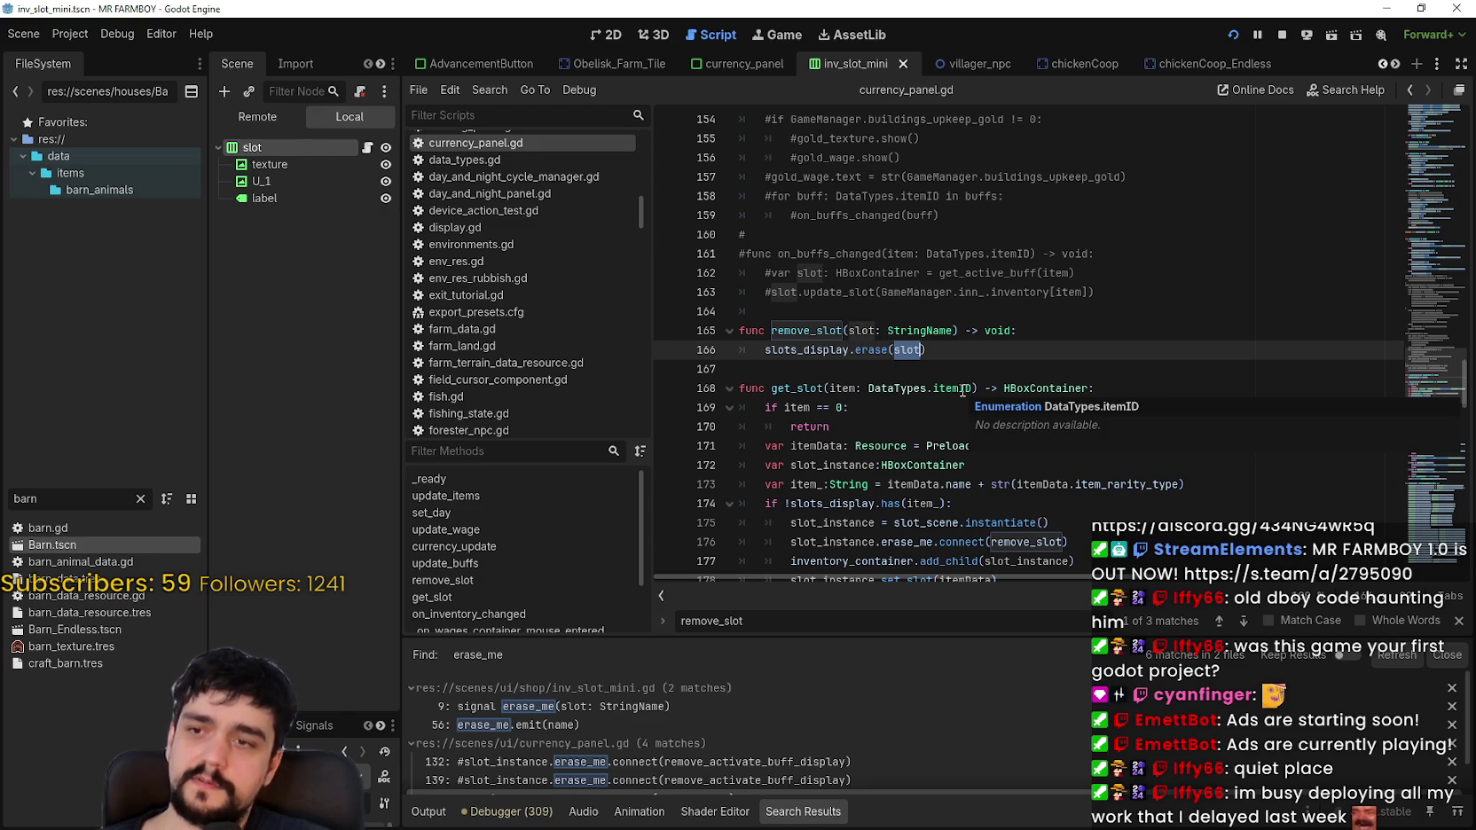
pyautogui.moveTo(949, 353)
pyautogui.mouseDown()
pyautogui.moveTo(679, 331)
pyautogui.moveTo(744, 311)
pyautogui.mouseUp()
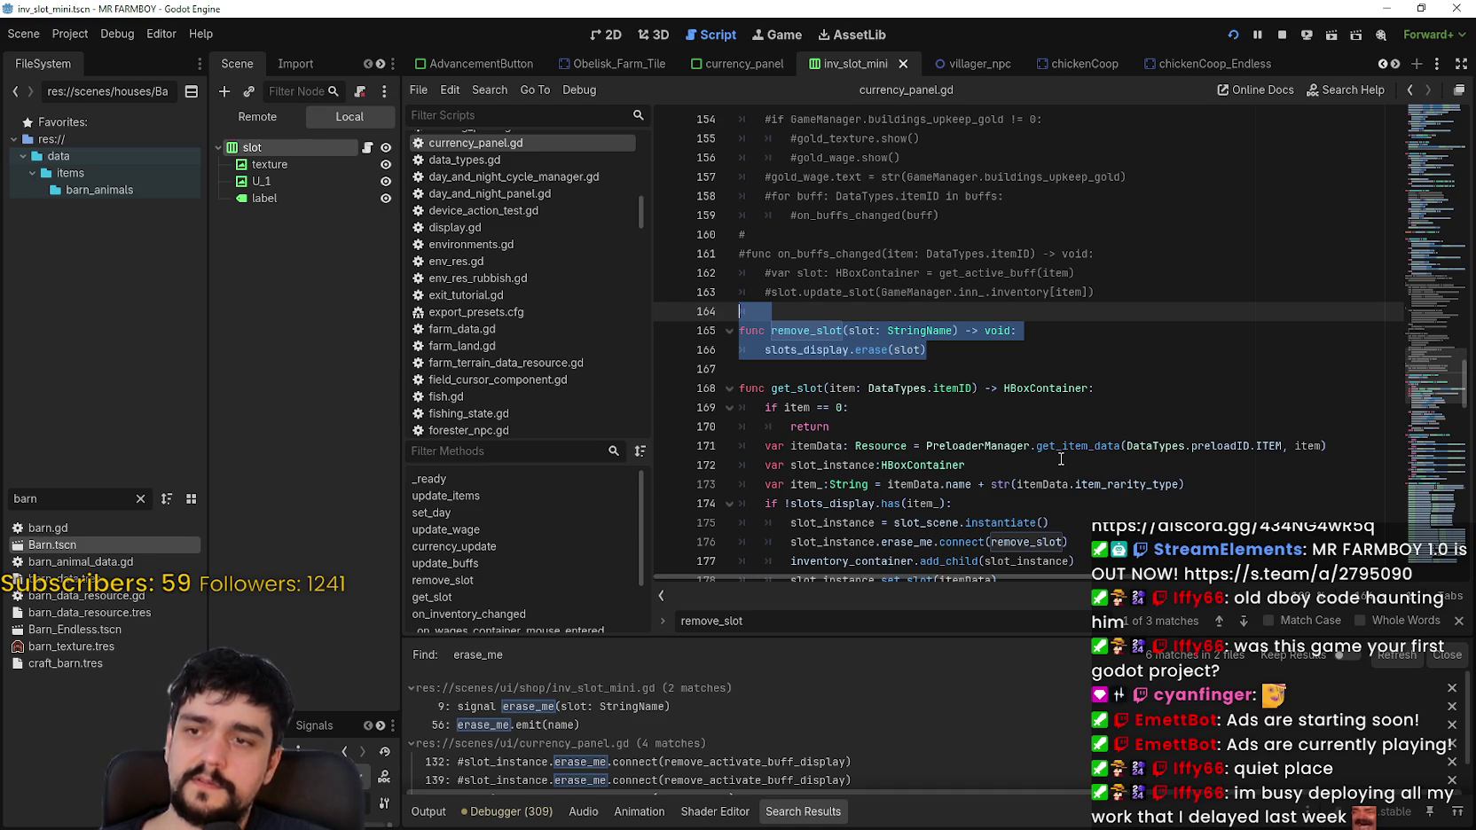
pyautogui.scroll(-2, 1047, 443)
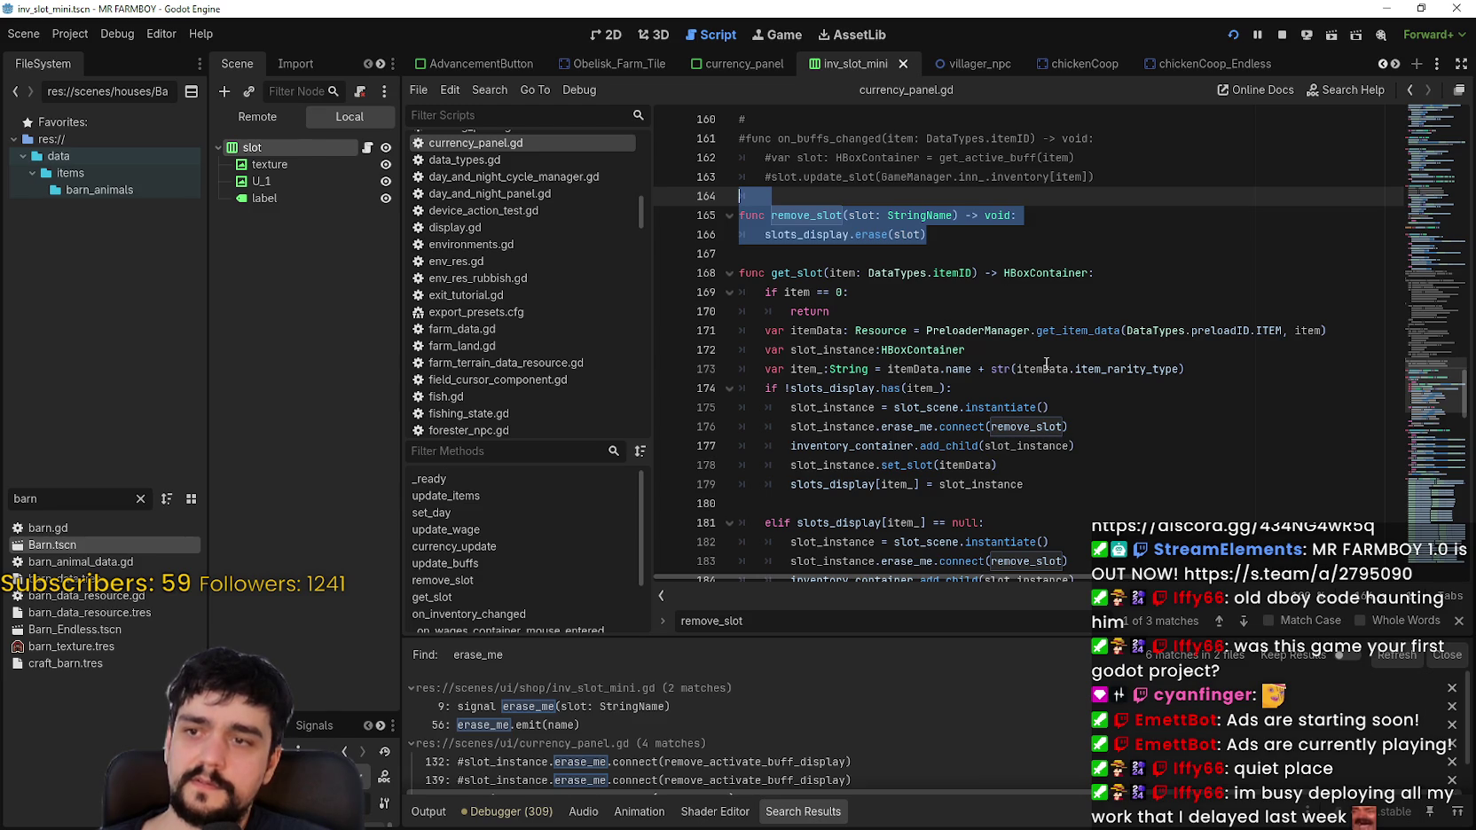
pyautogui.click(921, 235)
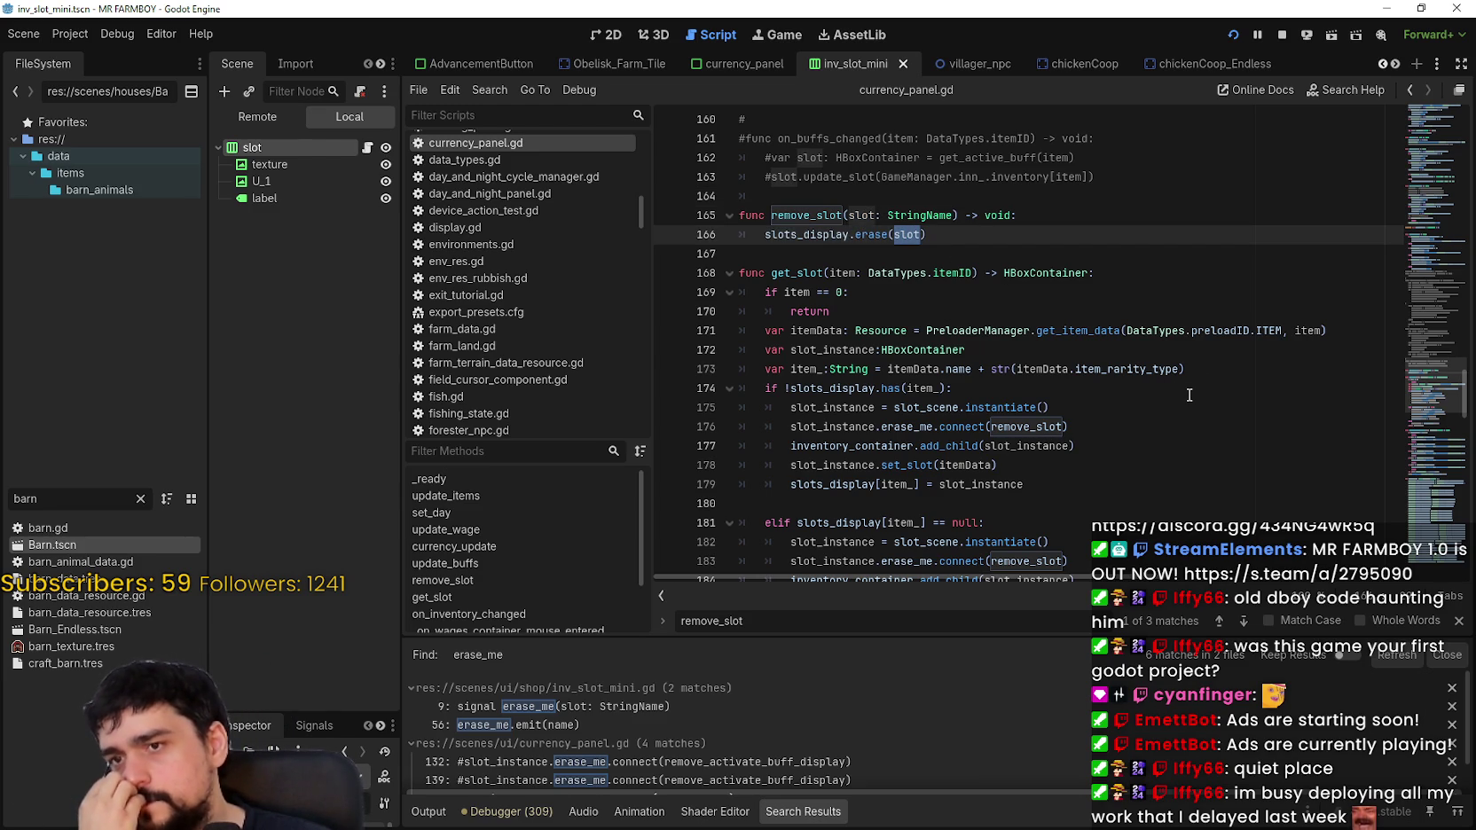
pyautogui.doubleClick(1122, 367)
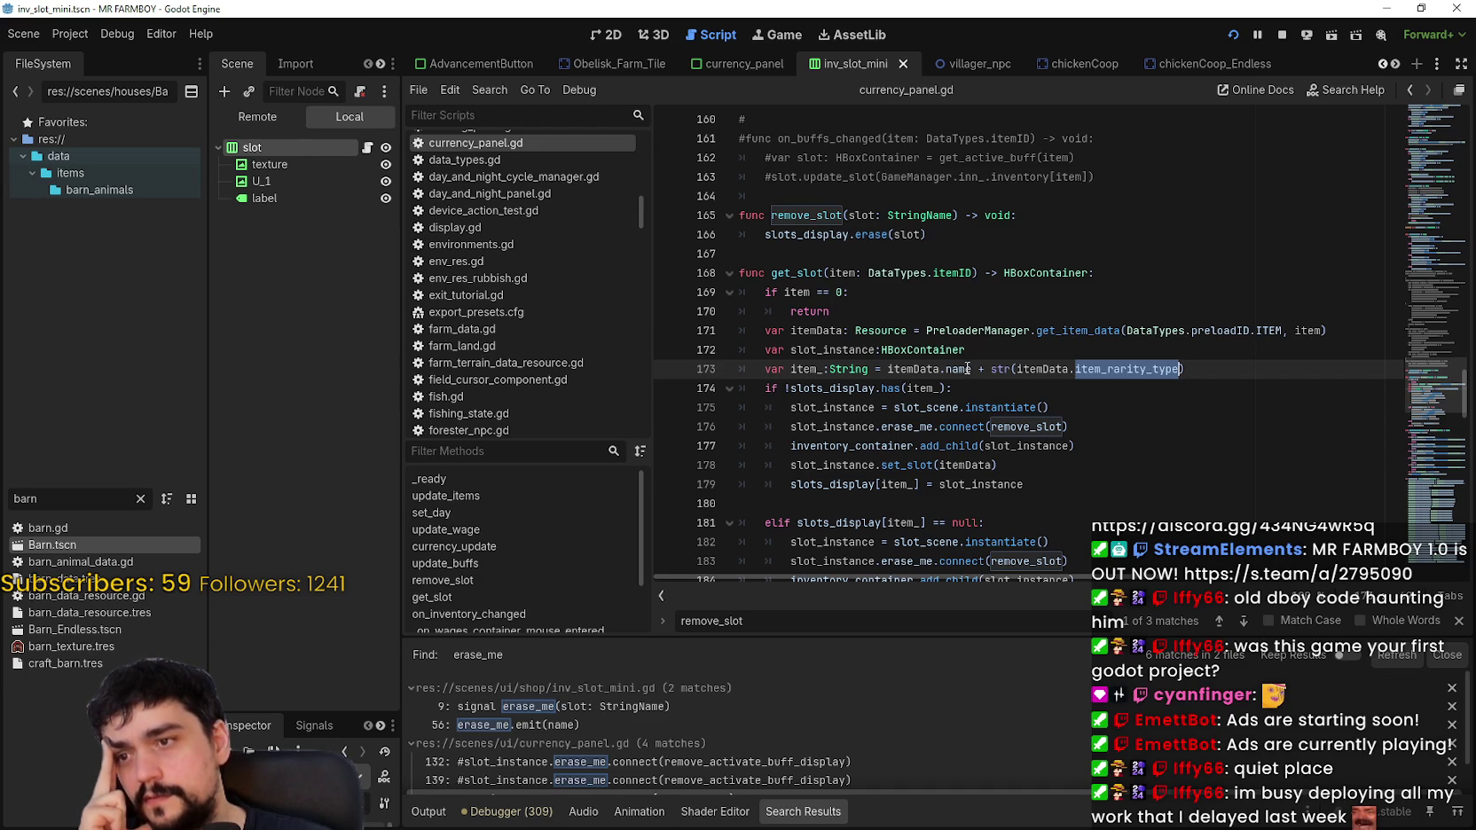
# Step: Examine line 173's name-and-rarity expression and the itemData definition from DataTypes.preloadID.ITEM on line 171
pyautogui.click(1234, 361)
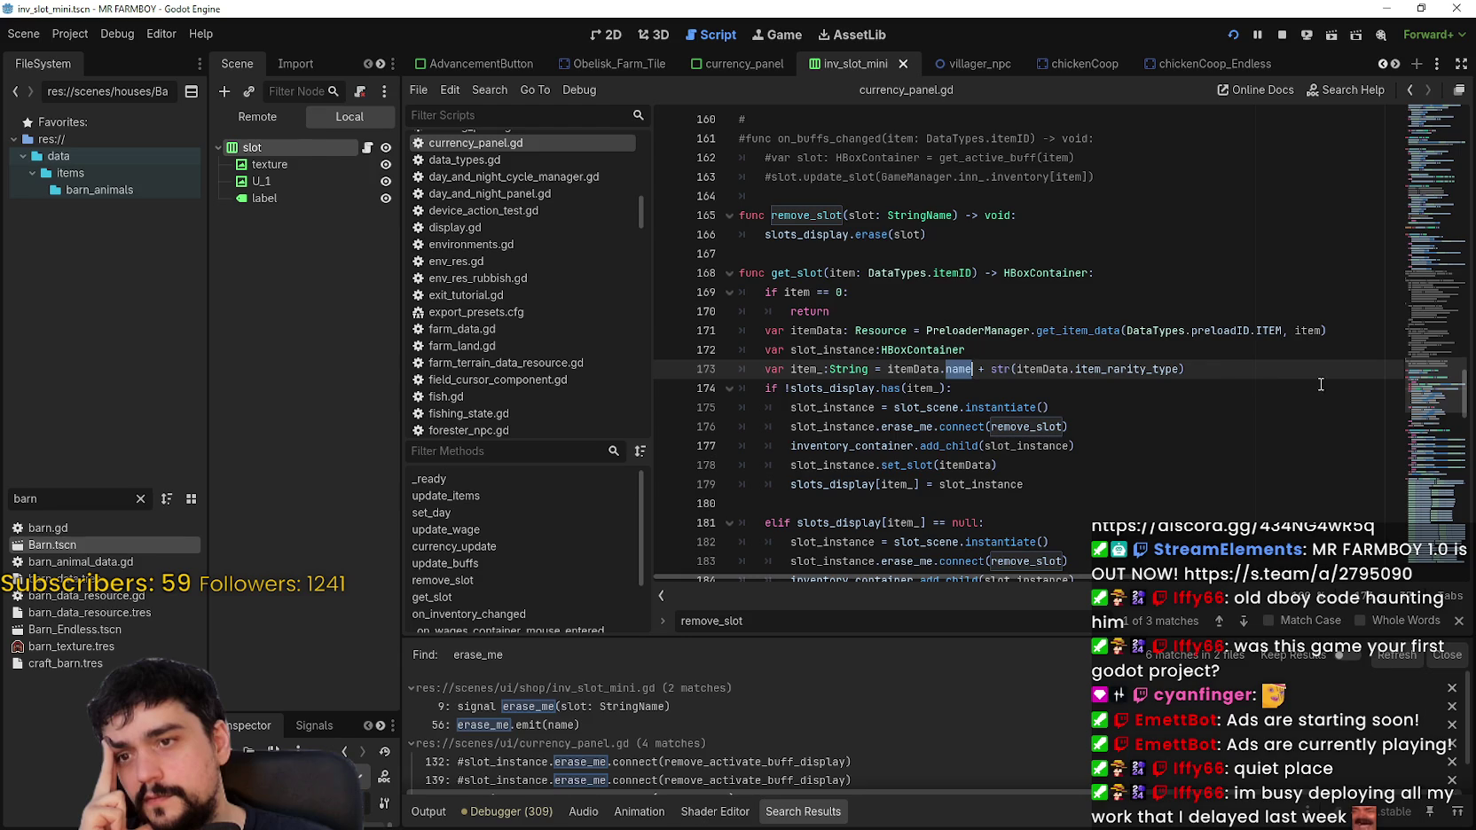
pyautogui.moveTo(1185, 369); pyautogui.dragTo(889, 369)
pyautogui.click(888, 369)
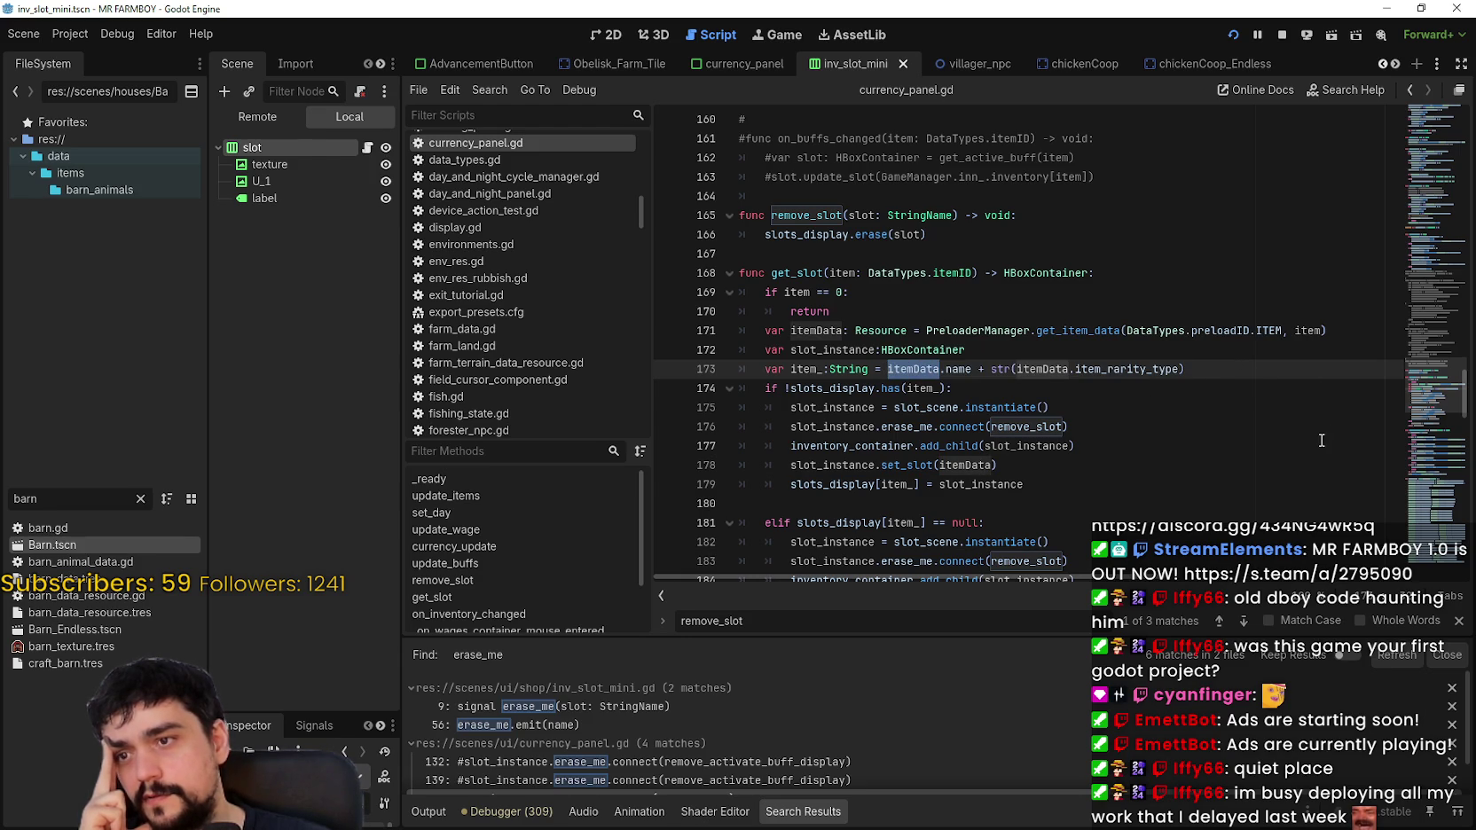
pyautogui.moveTo(1282, 329); pyautogui.dragTo(1169, 330)
pyautogui.doubleClick(816, 330)
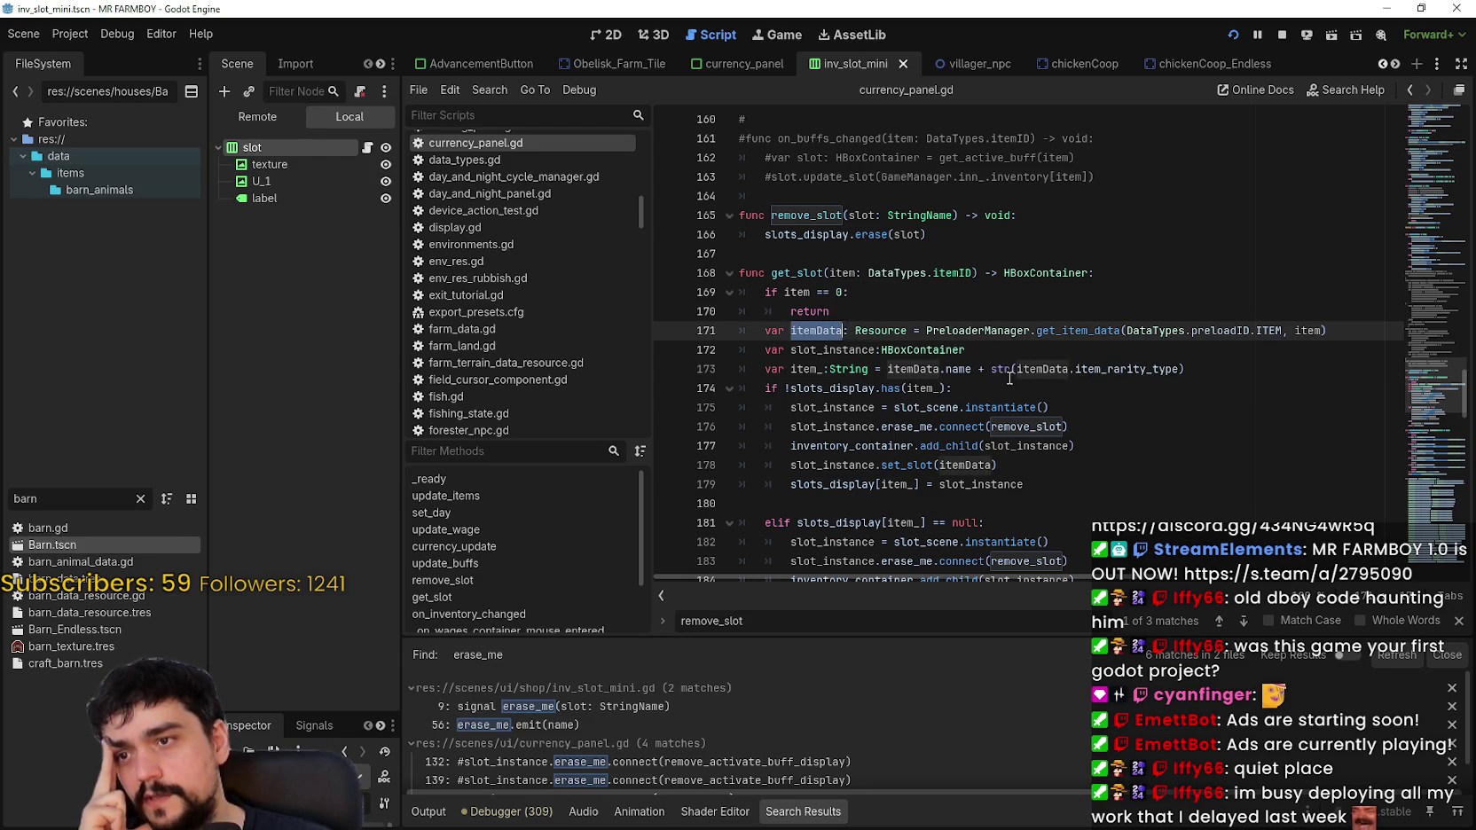
pyautogui.scroll(-2, 1030, 362)
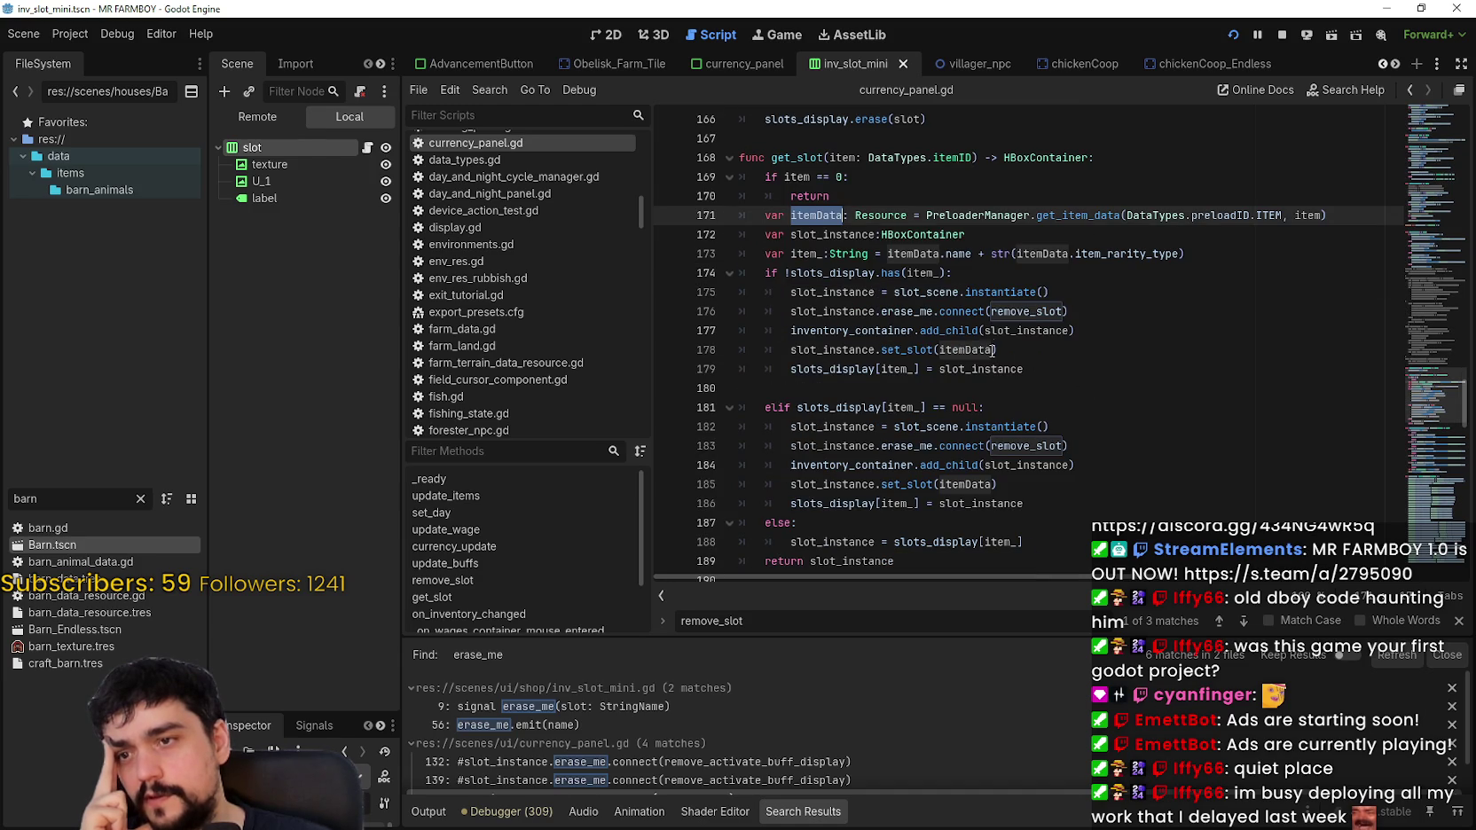
pyautogui.scroll(-3, 991, 364)
pyautogui.scroll(4, 1012, 298)
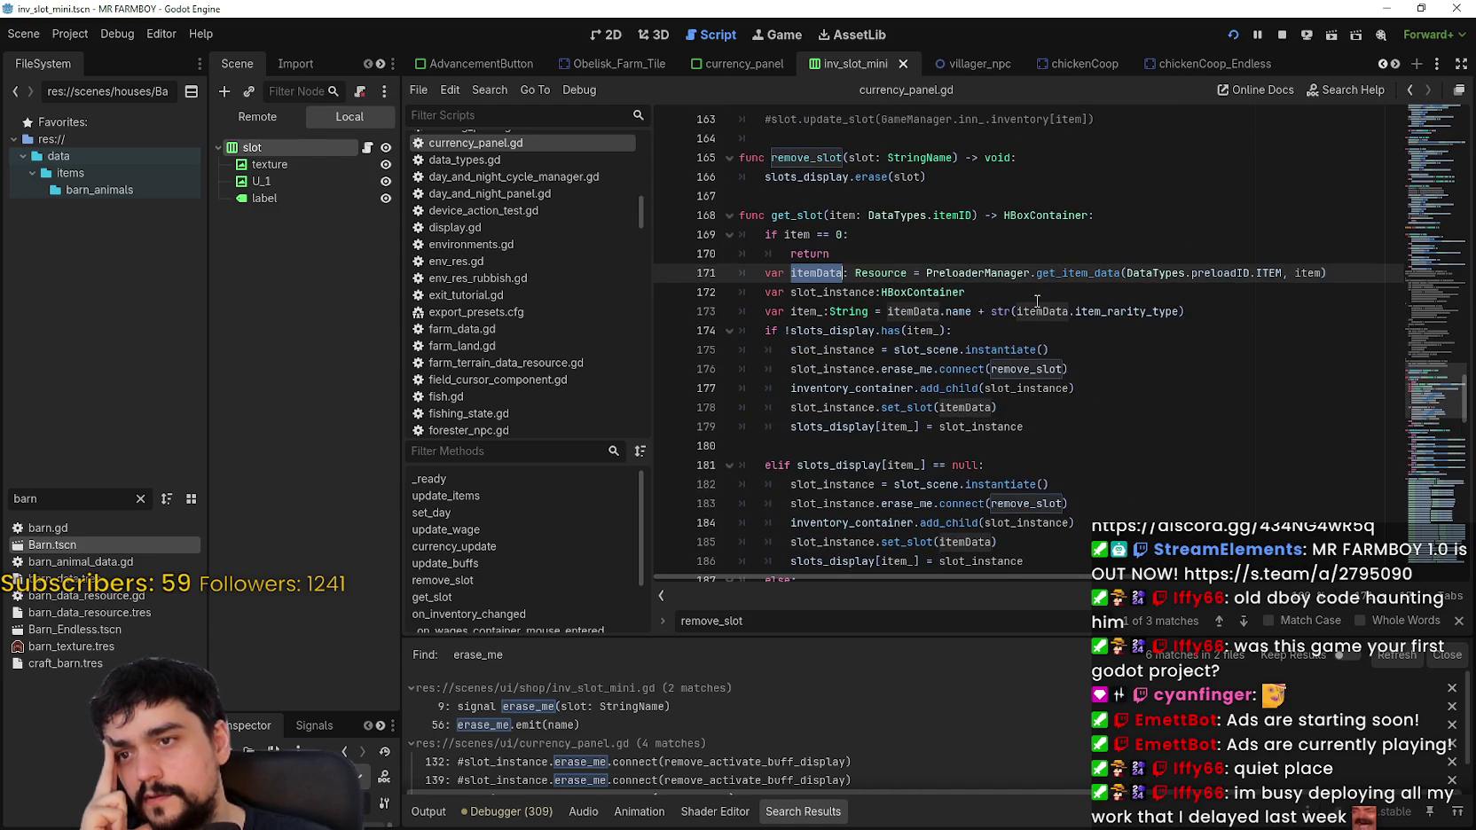
pyautogui.scroll(-4, 1227, 214)
pyautogui.scroll(4, 1145, 410)
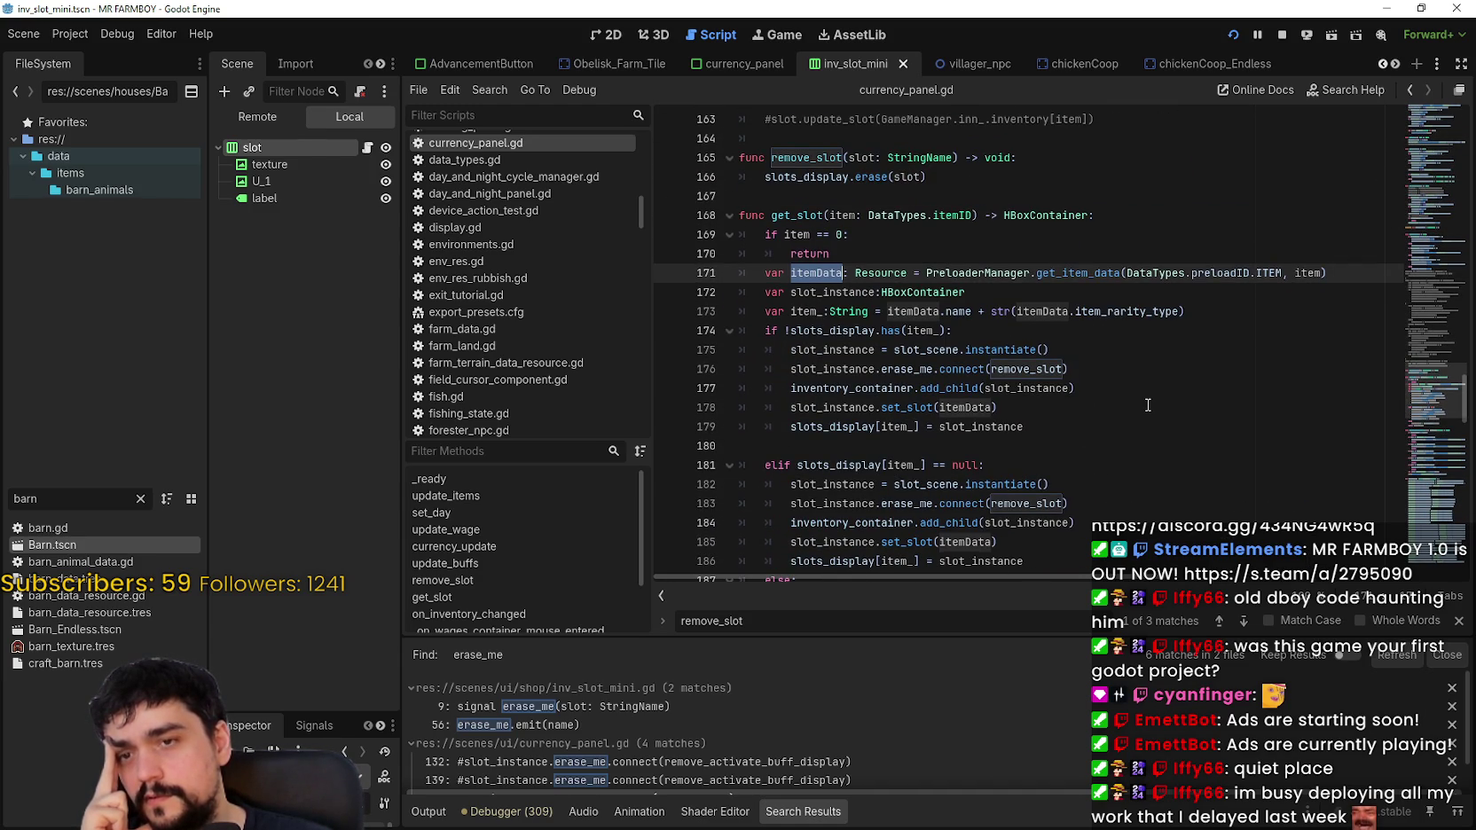
pyautogui.scroll(2, 1148, 404)
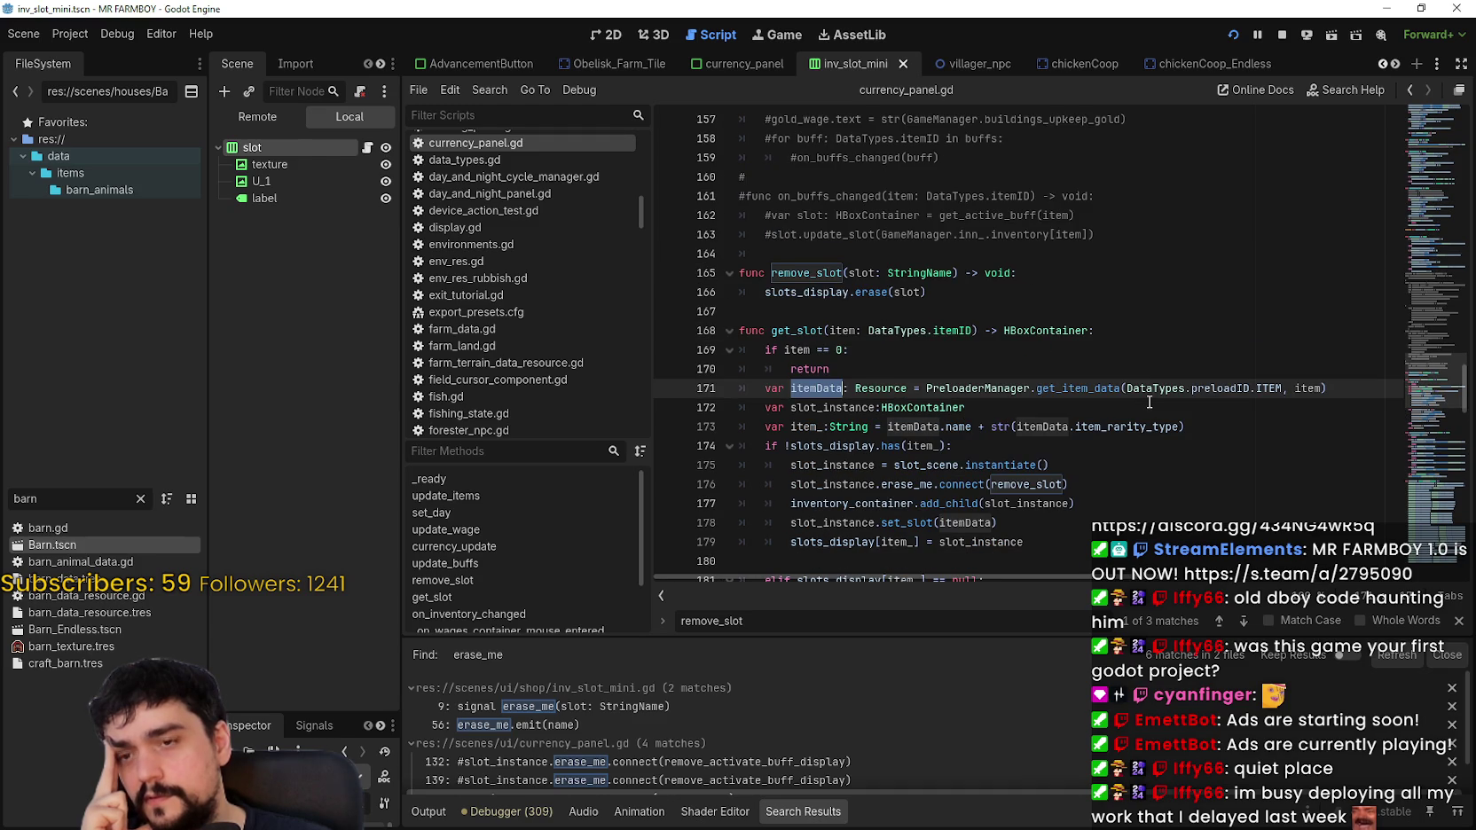
pyautogui.scroll(-2, 1187, 380)
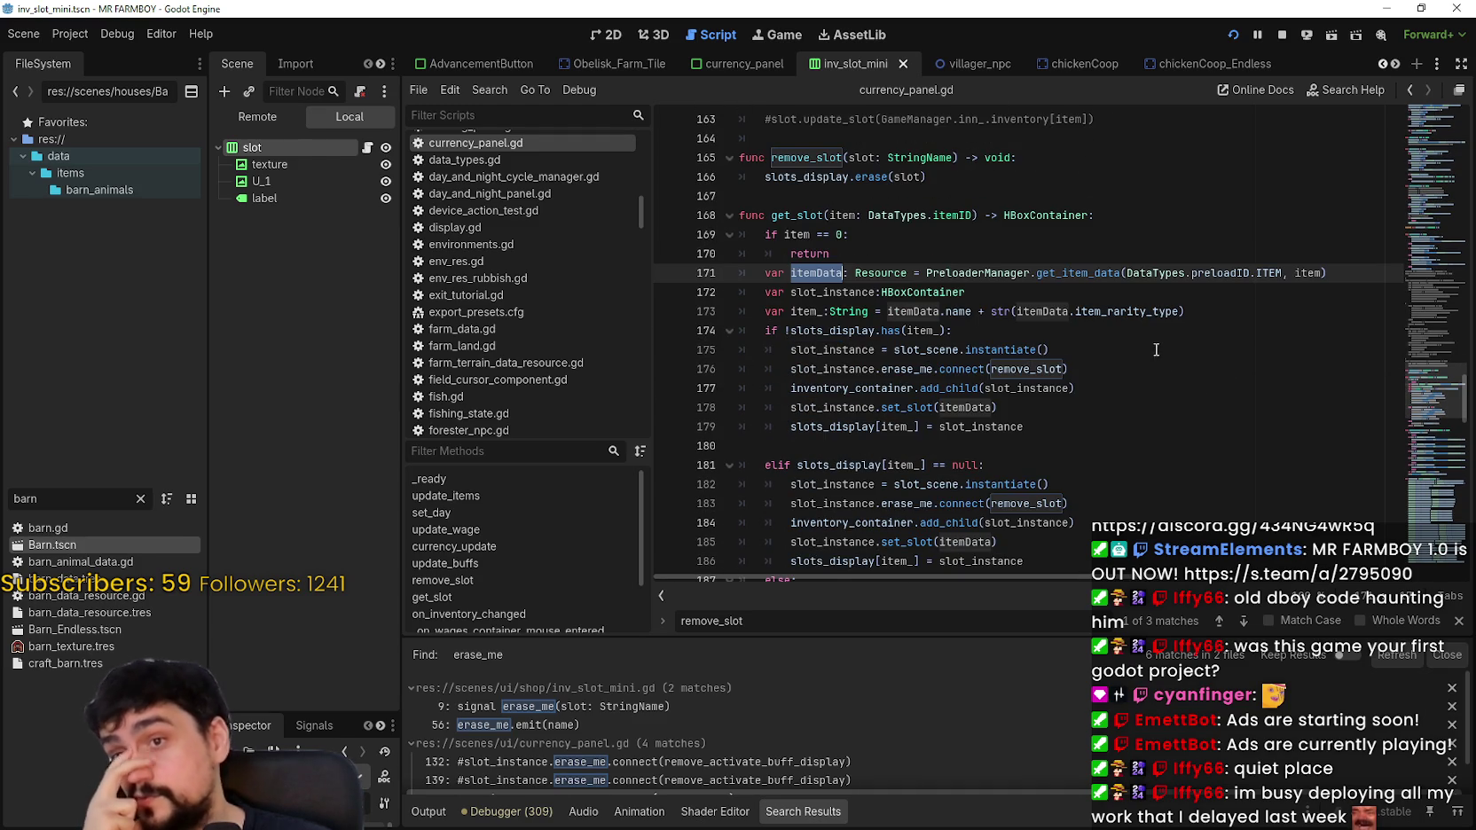
# Step: Close the remove_slot Find bar and select the rarity part after name on line 173
pyautogui.click(942, 312)
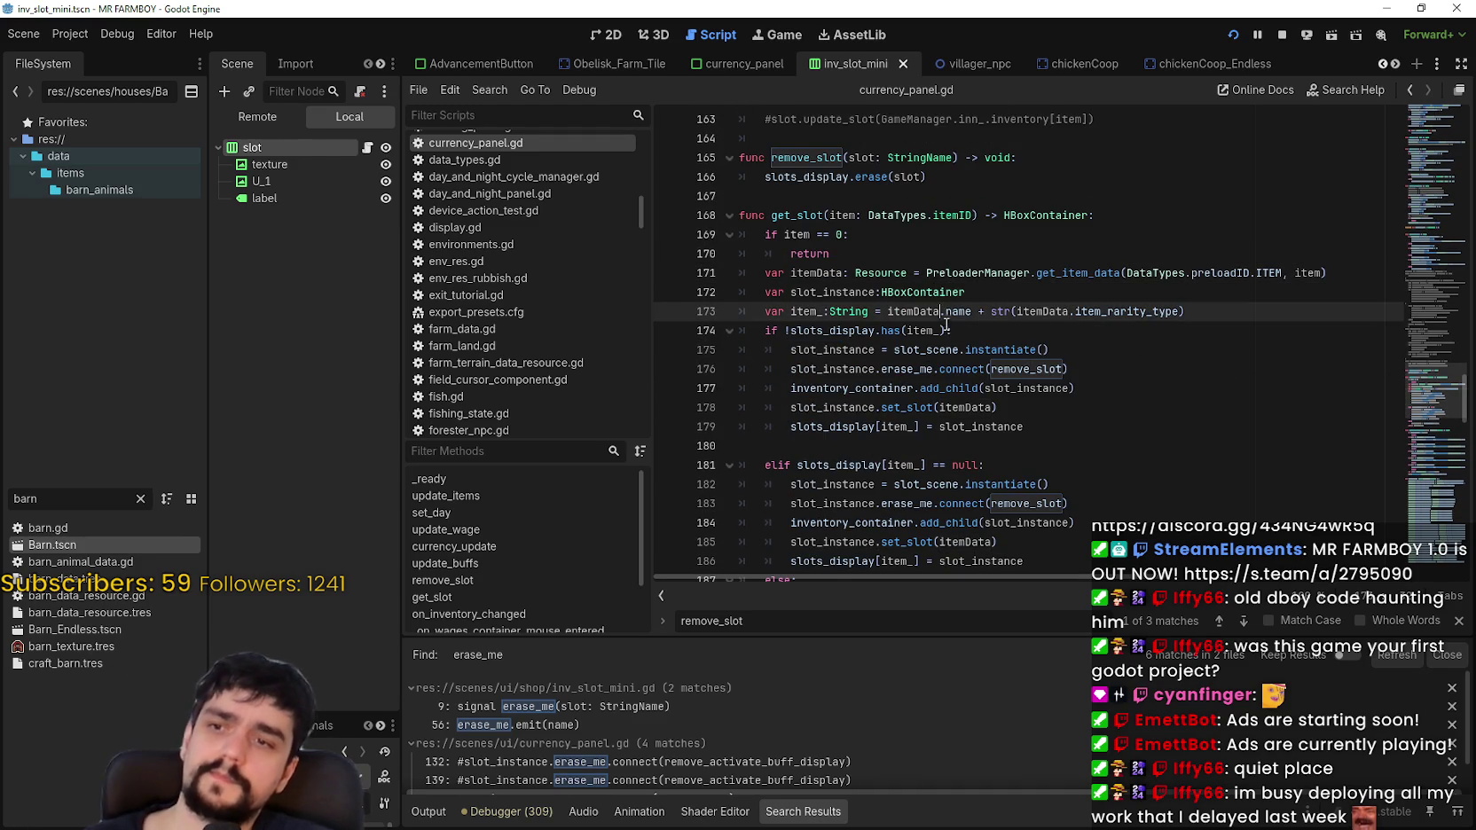
pyautogui.click(1457, 621)
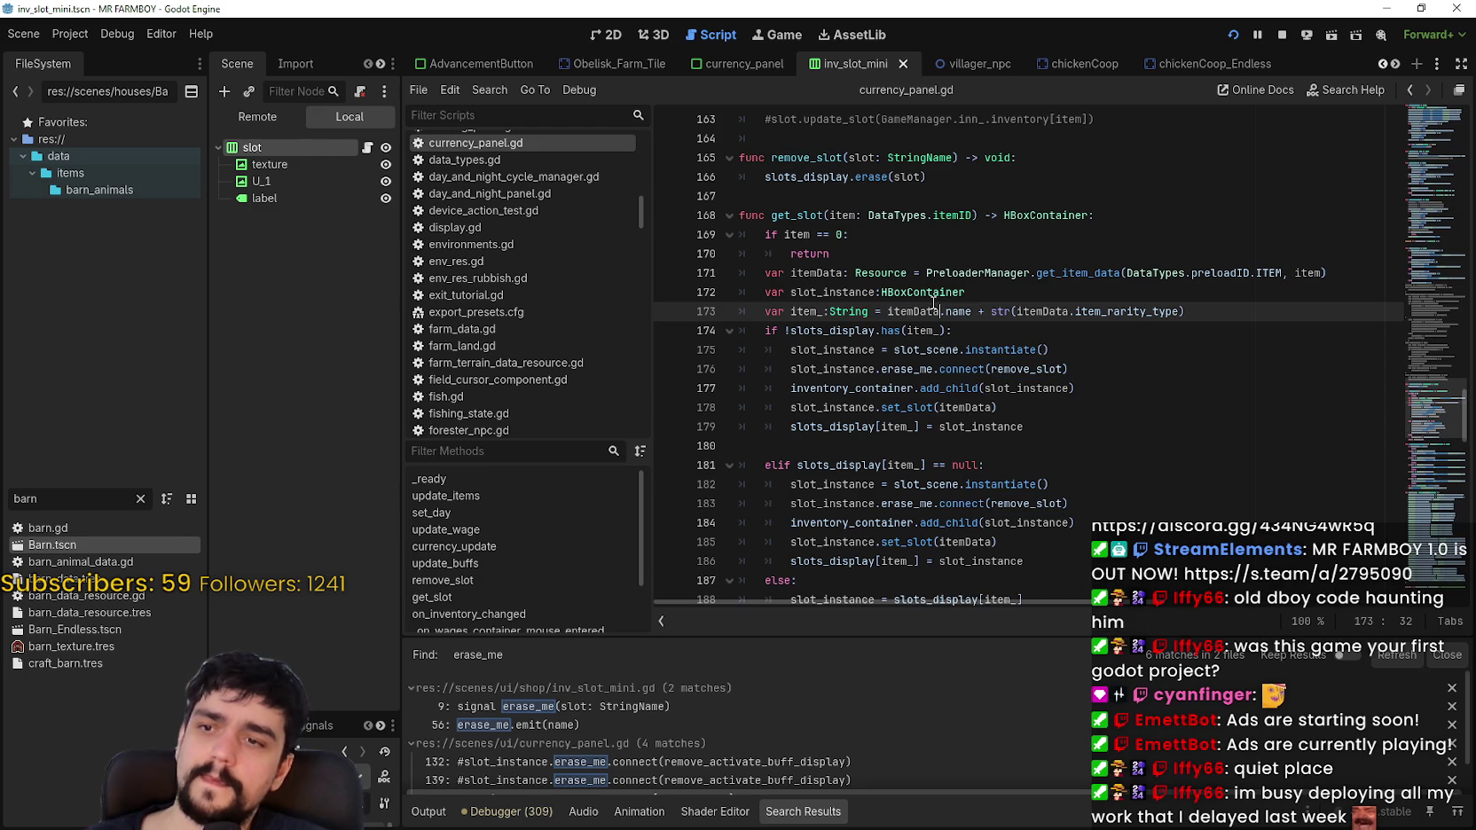
pyautogui.moveTo(934, 312); pyautogui.dragTo(1216, 302)
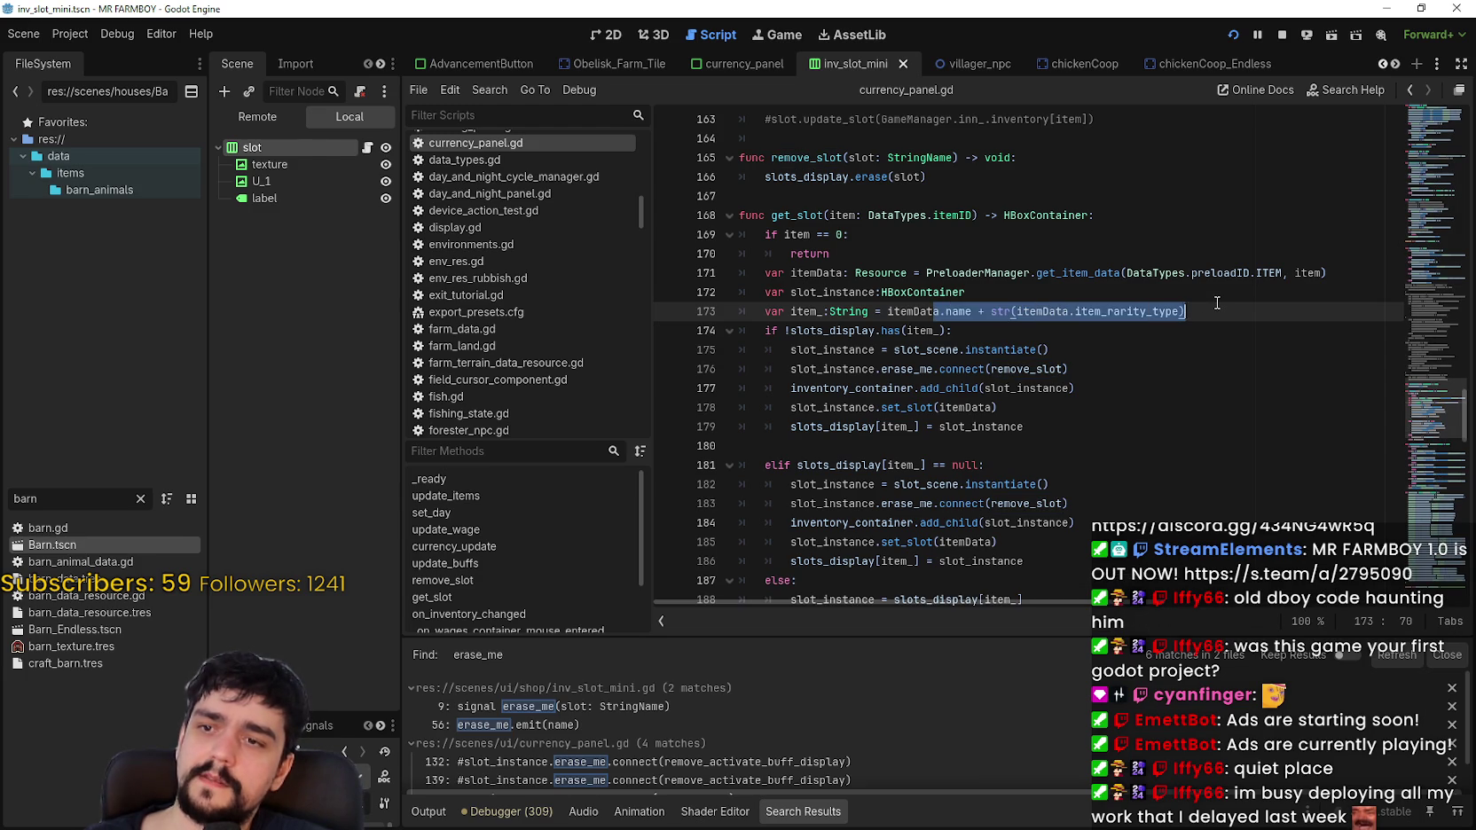
pyautogui.click(929, 311)
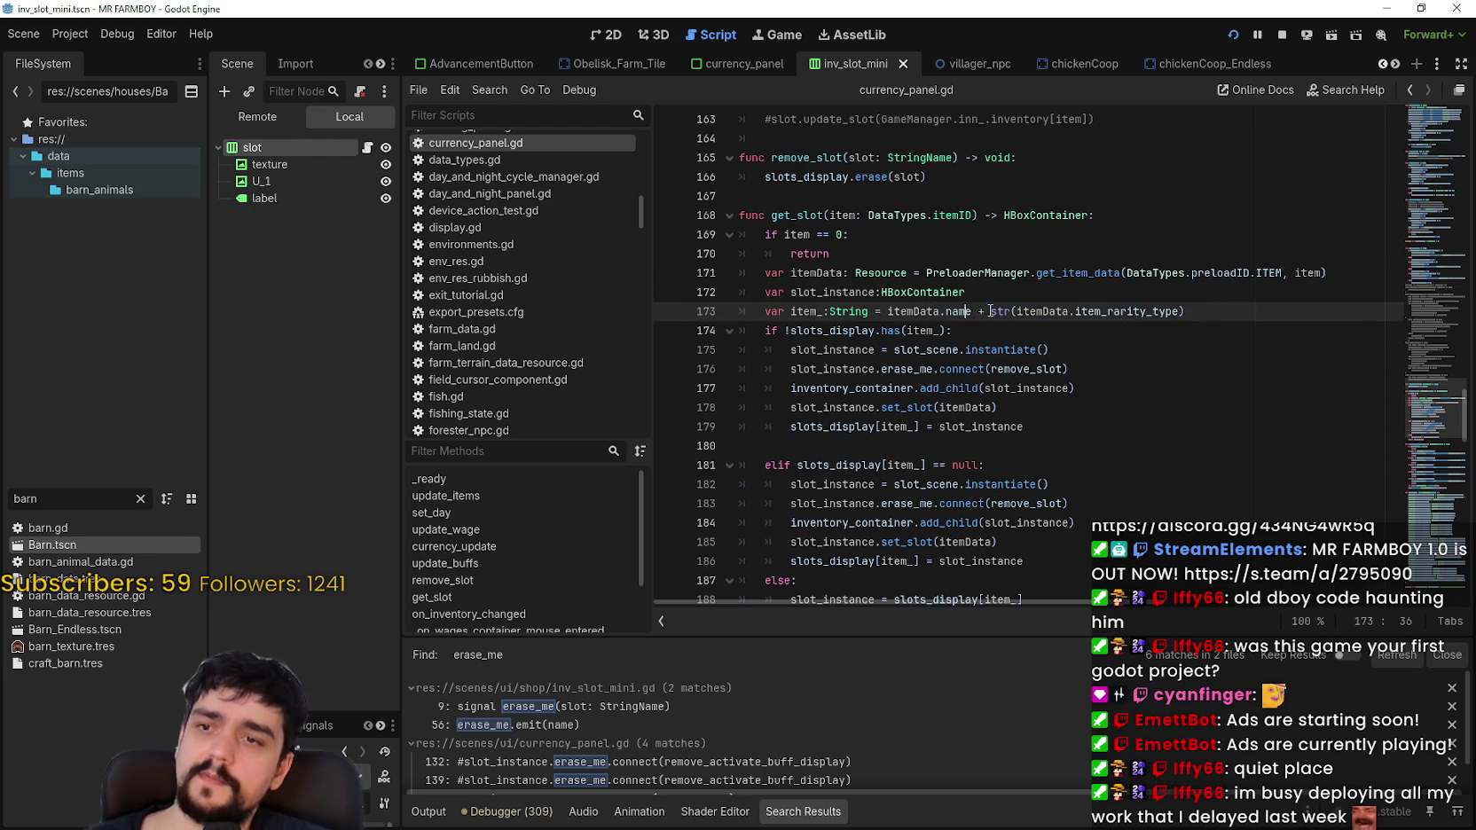
pyautogui.moveTo(969, 311); pyautogui.dragTo(1262, 317)
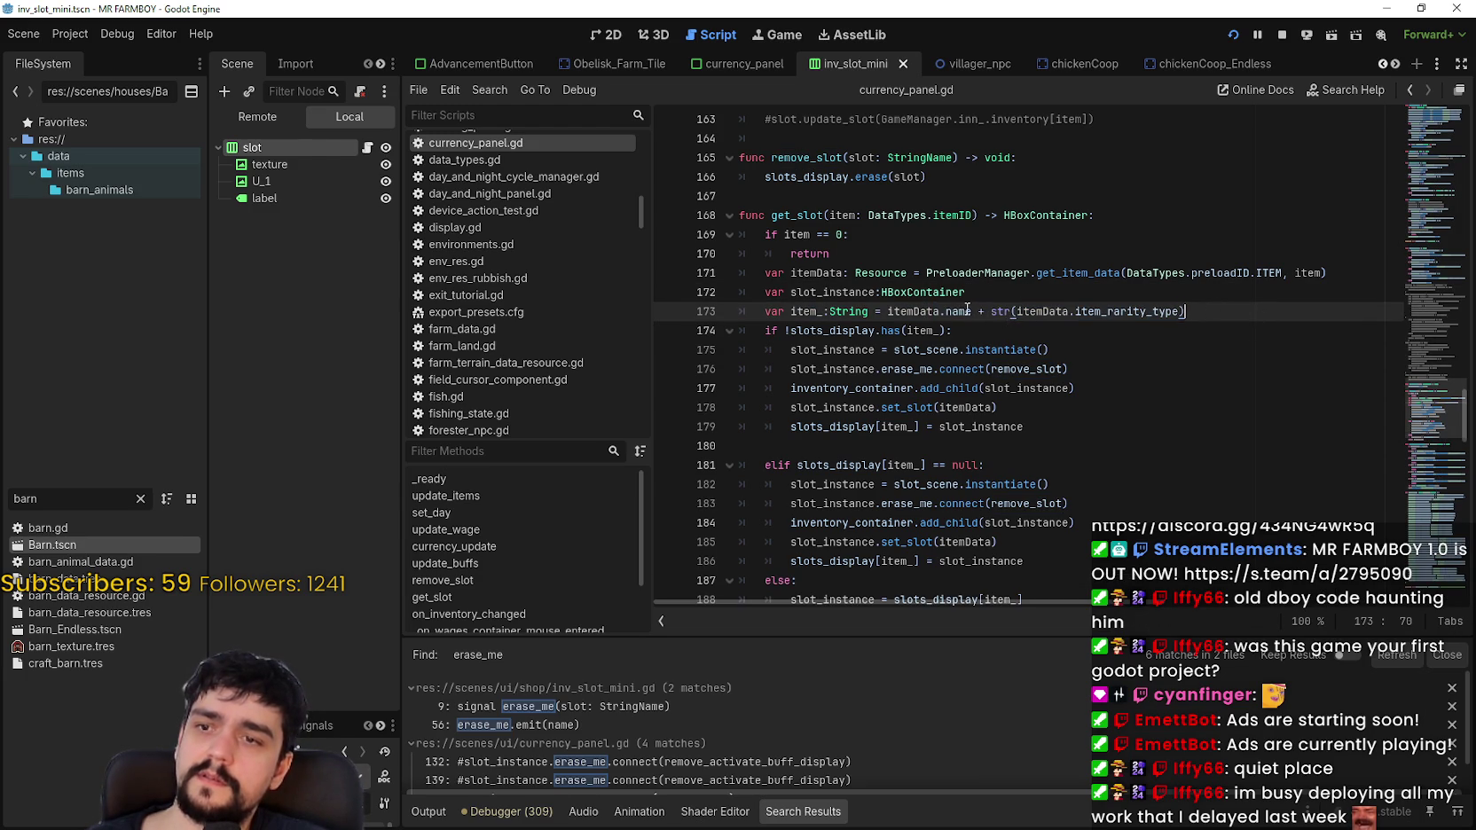
pyautogui.moveTo(973, 311); pyautogui.dragTo(1244, 309)
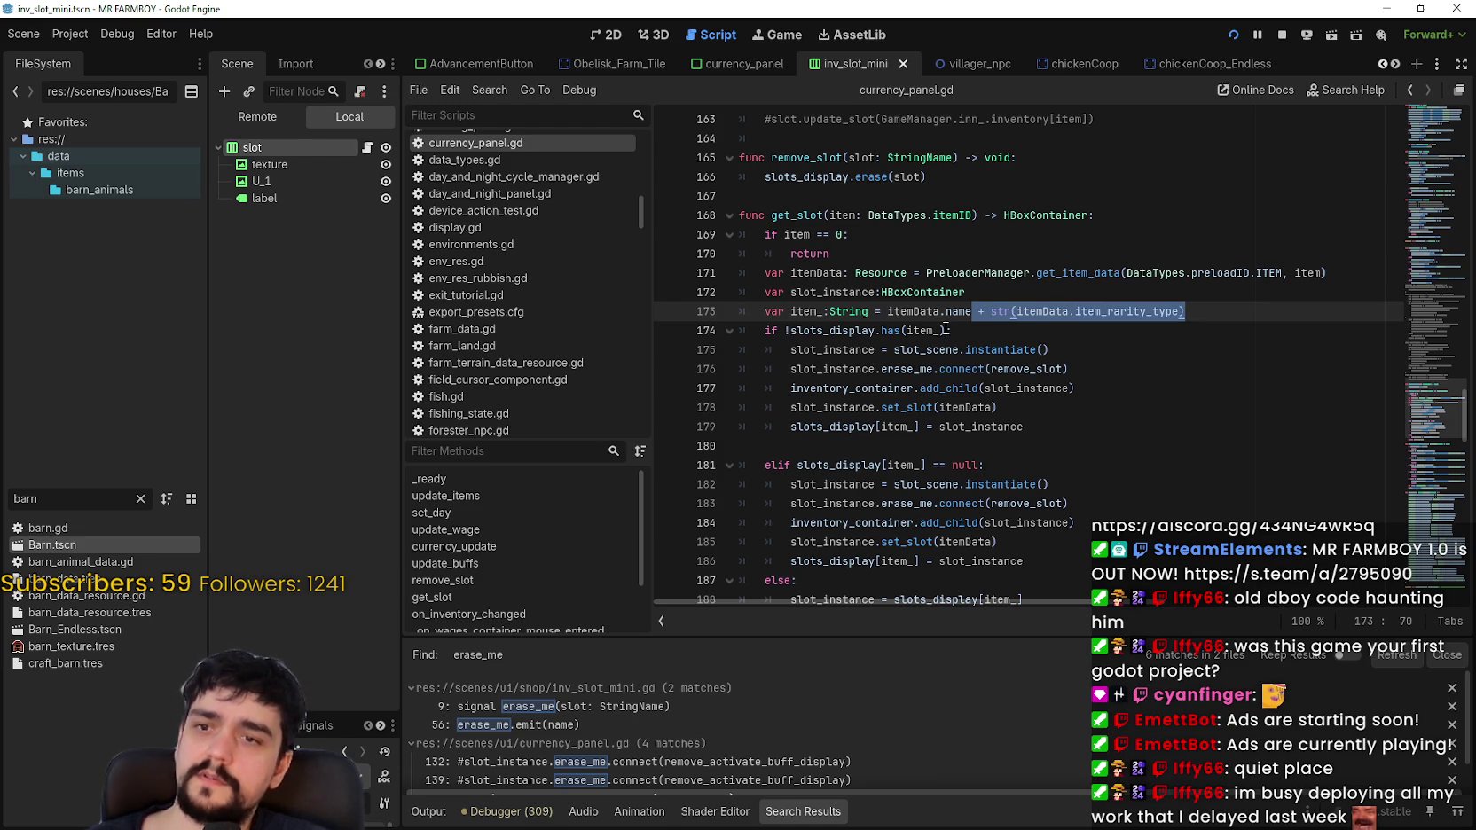
pyautogui.click(891, 311)
pyautogui.write('#')
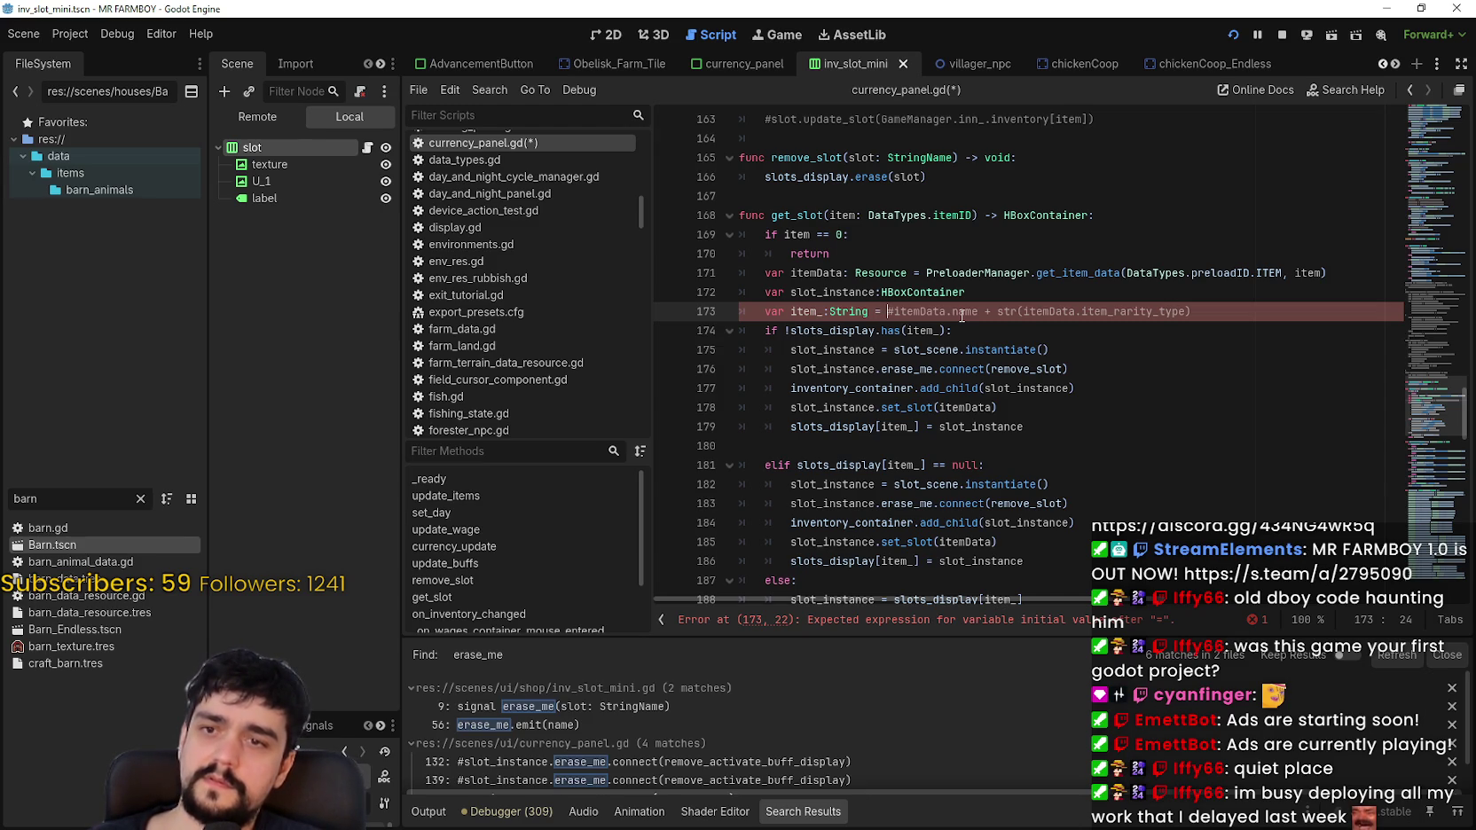
# Step: Type DataTypes.itemID.keys()[ into line 173's item_ expression using autocomplete
pyautogui.write('Data')
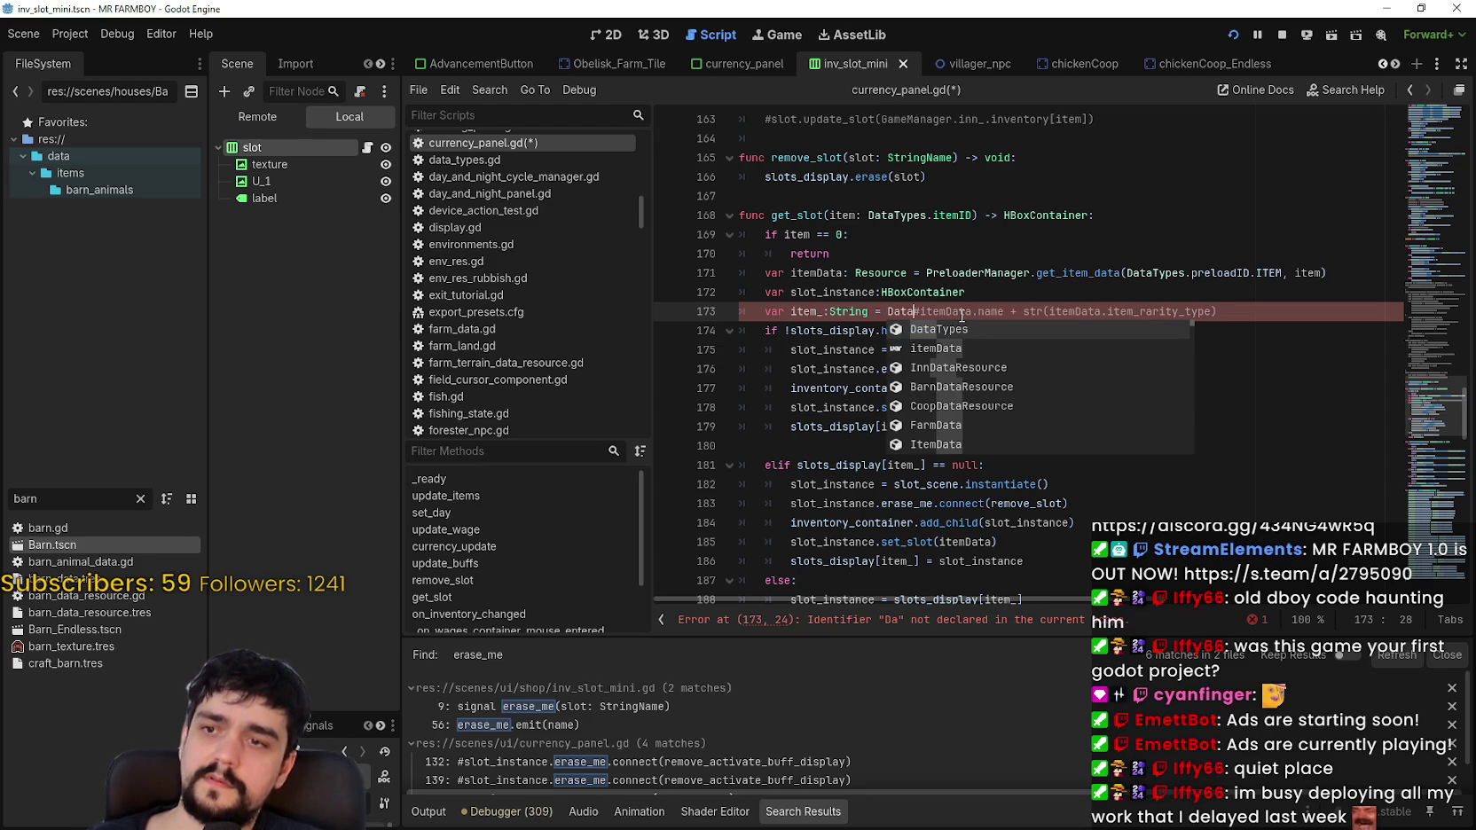
pyautogui.press('Return')
pyautogui.write('.item')
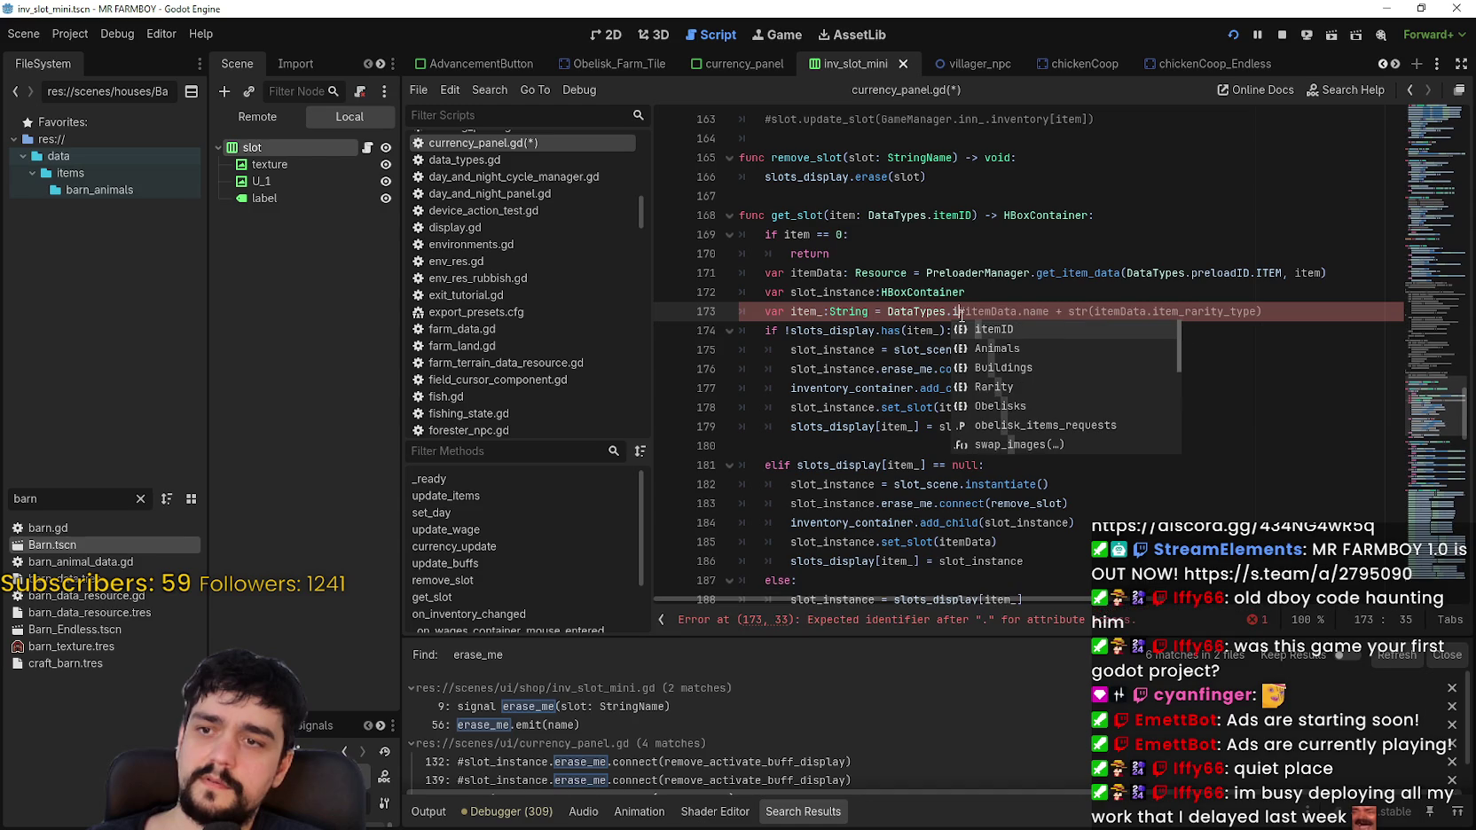
pyautogui.press('Return')
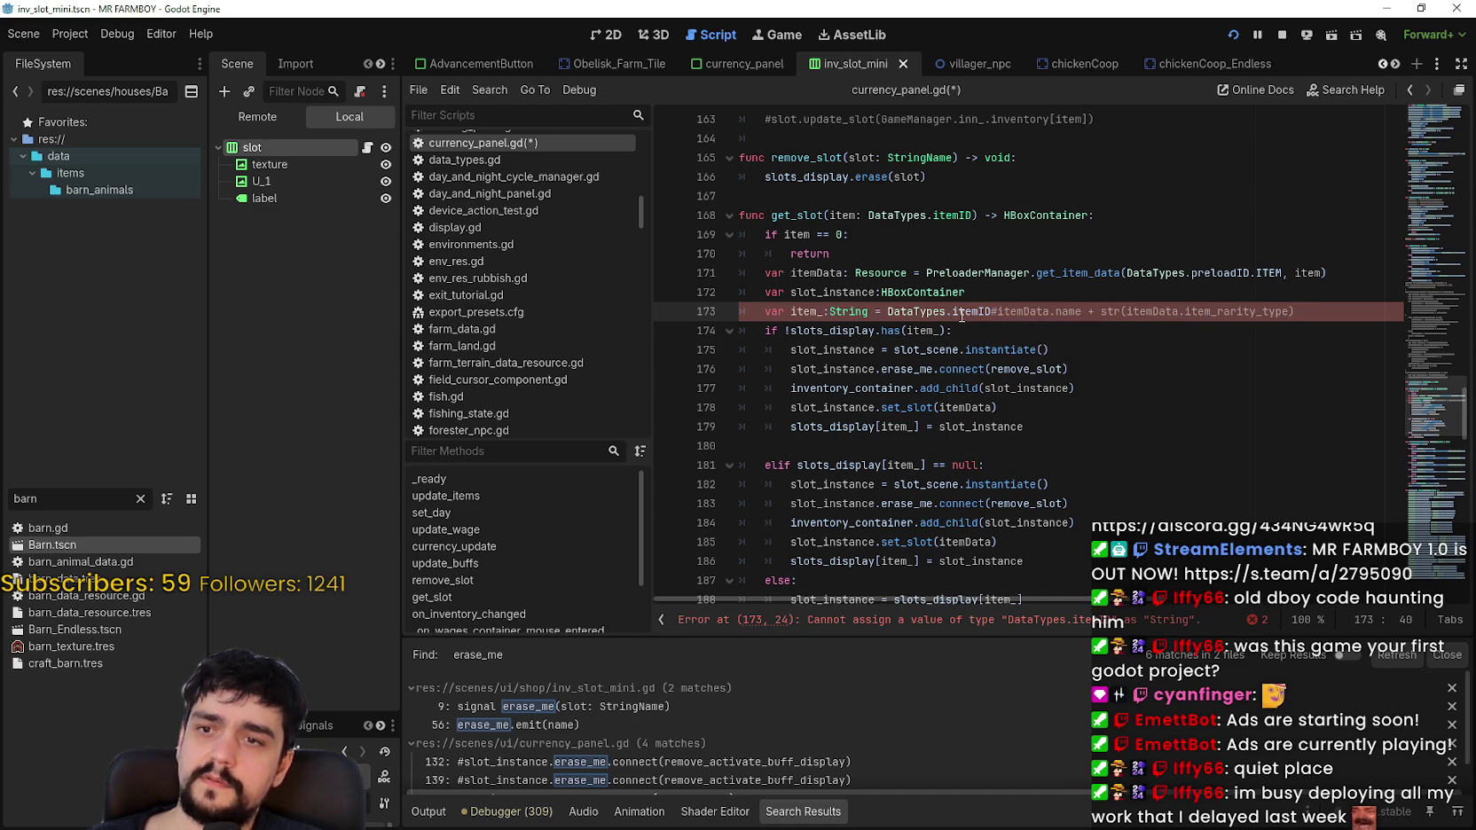
pyautogui.write('.')
pyautogui.press('BackSpace')
pyautogui.write('.')
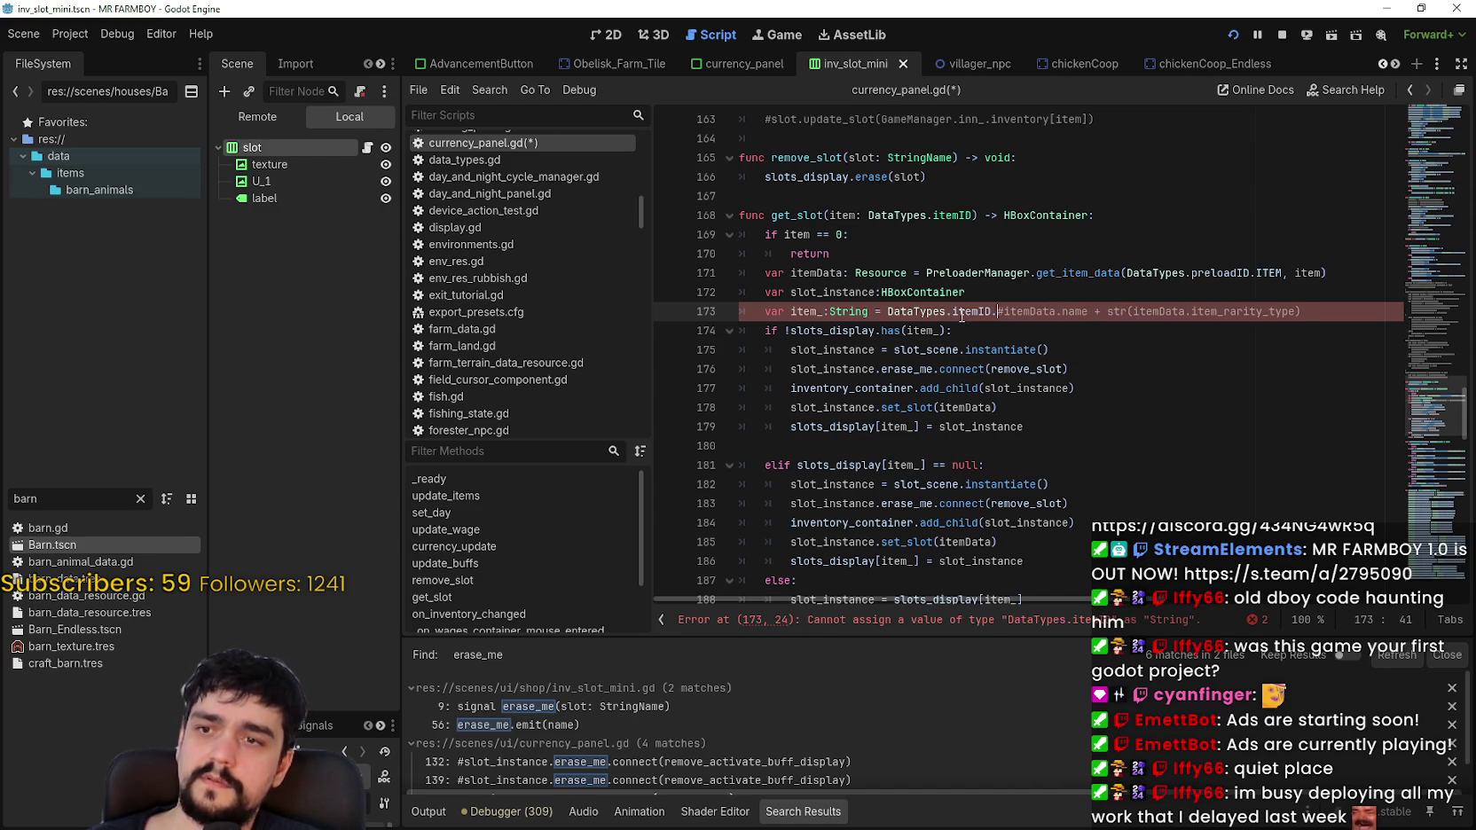
pyautogui.write('key')
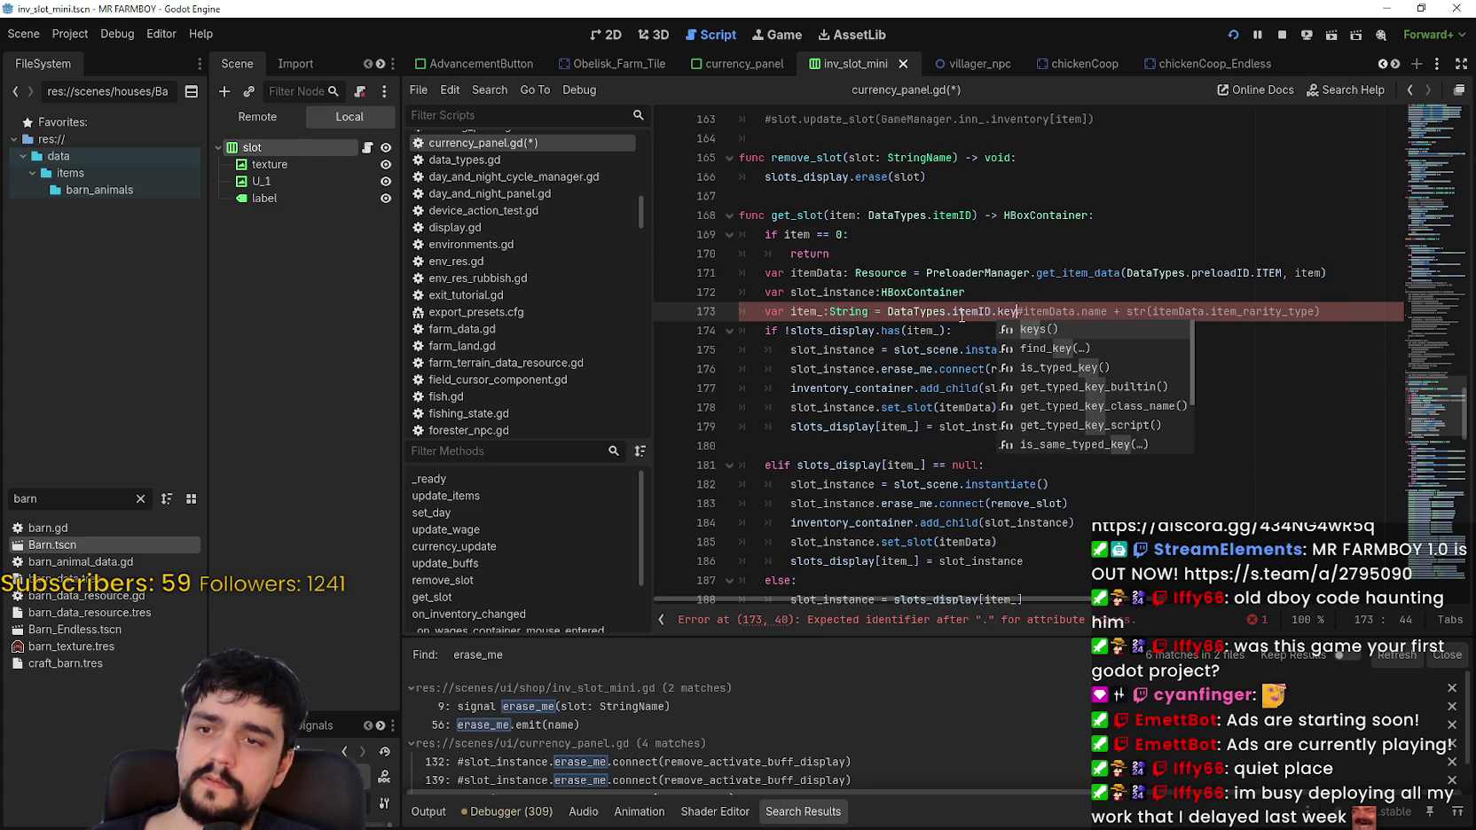
pyautogui.press('Return')
pyautogui.write('[')
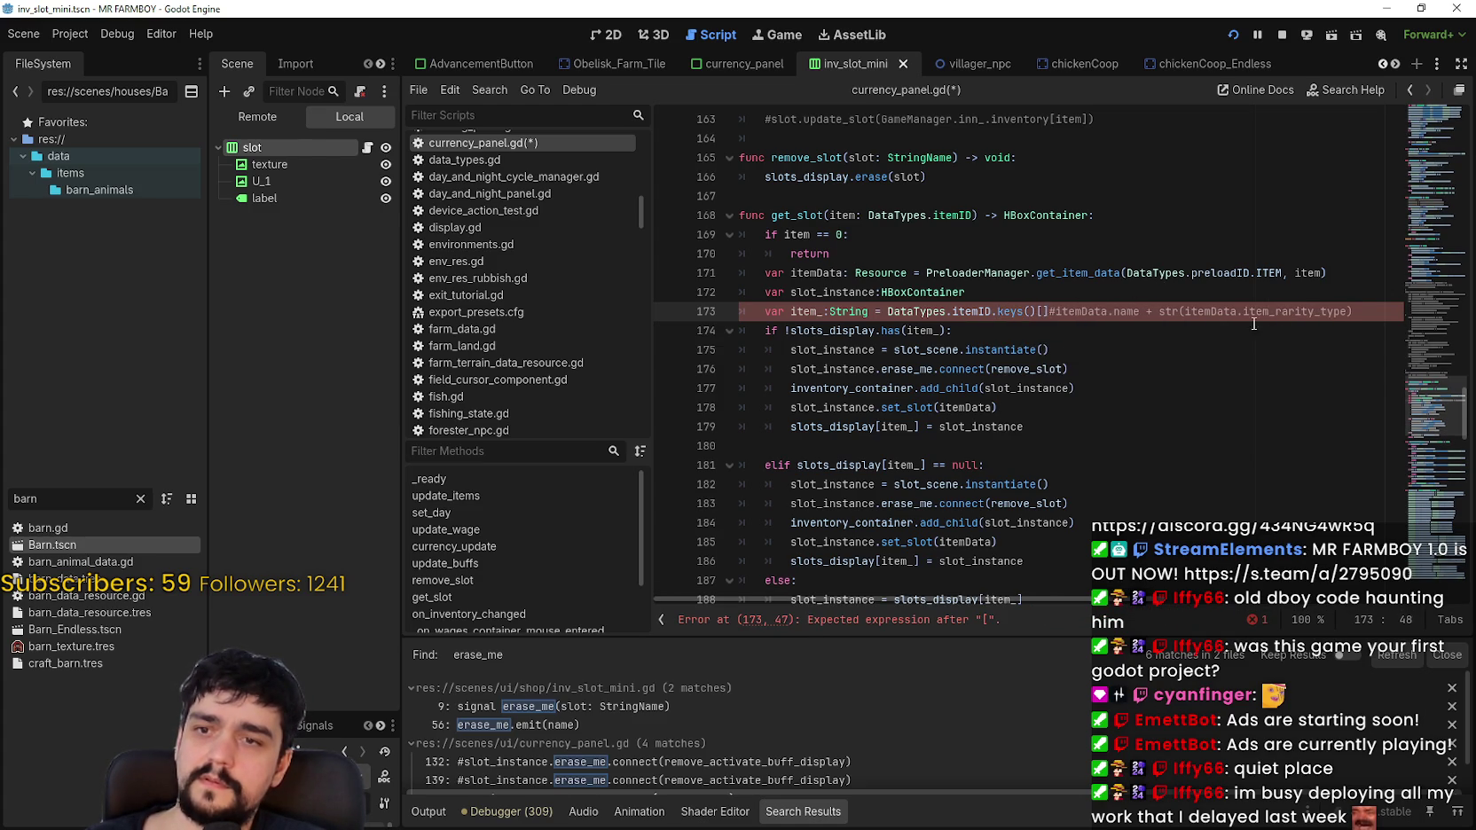
# Step: Add itemData. inside the keys() brackets and browse its completion suggestions
pyautogui.doubleClick(1212, 313)
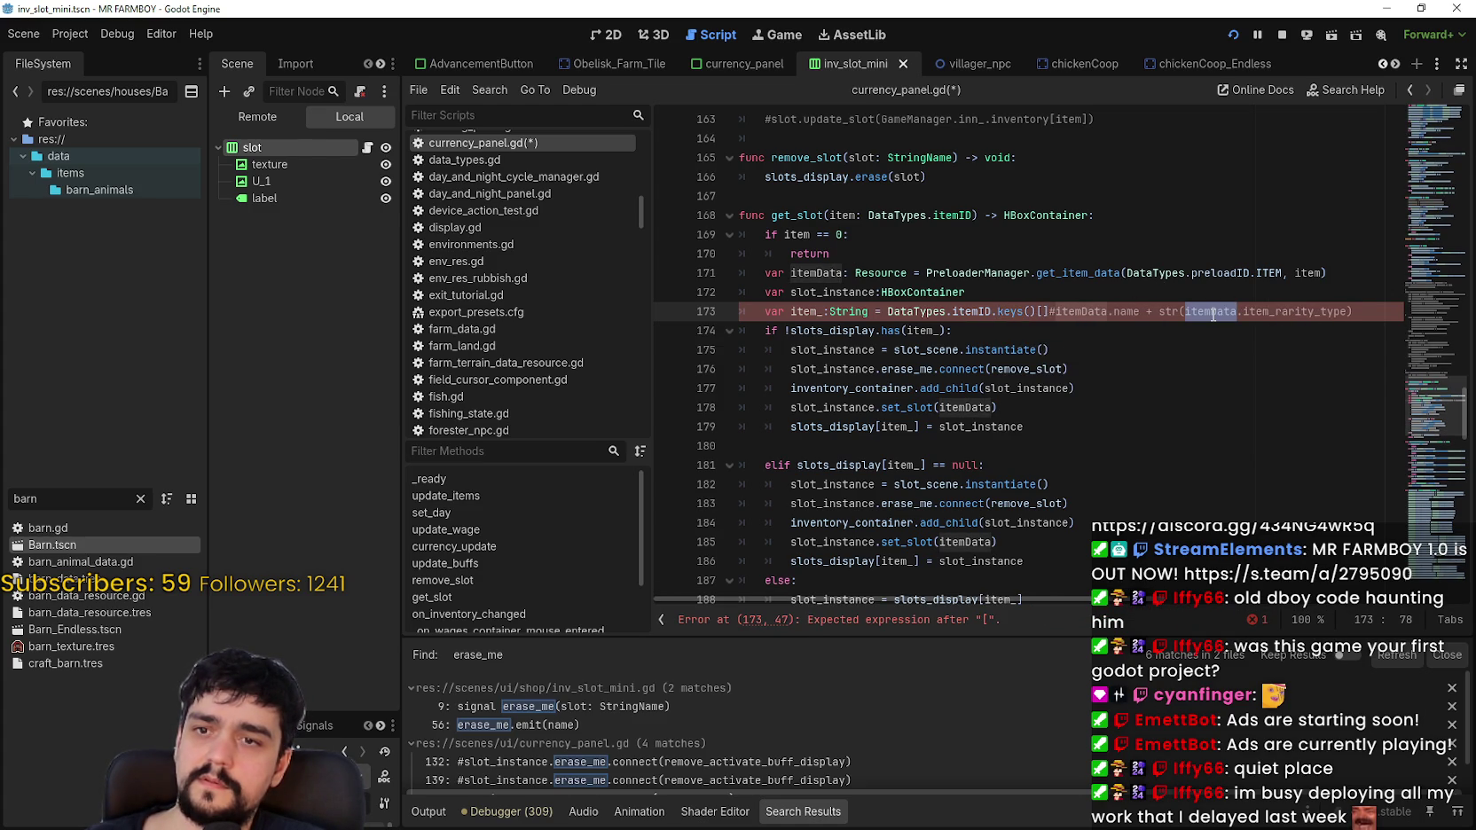
pyautogui.click(1041, 312)
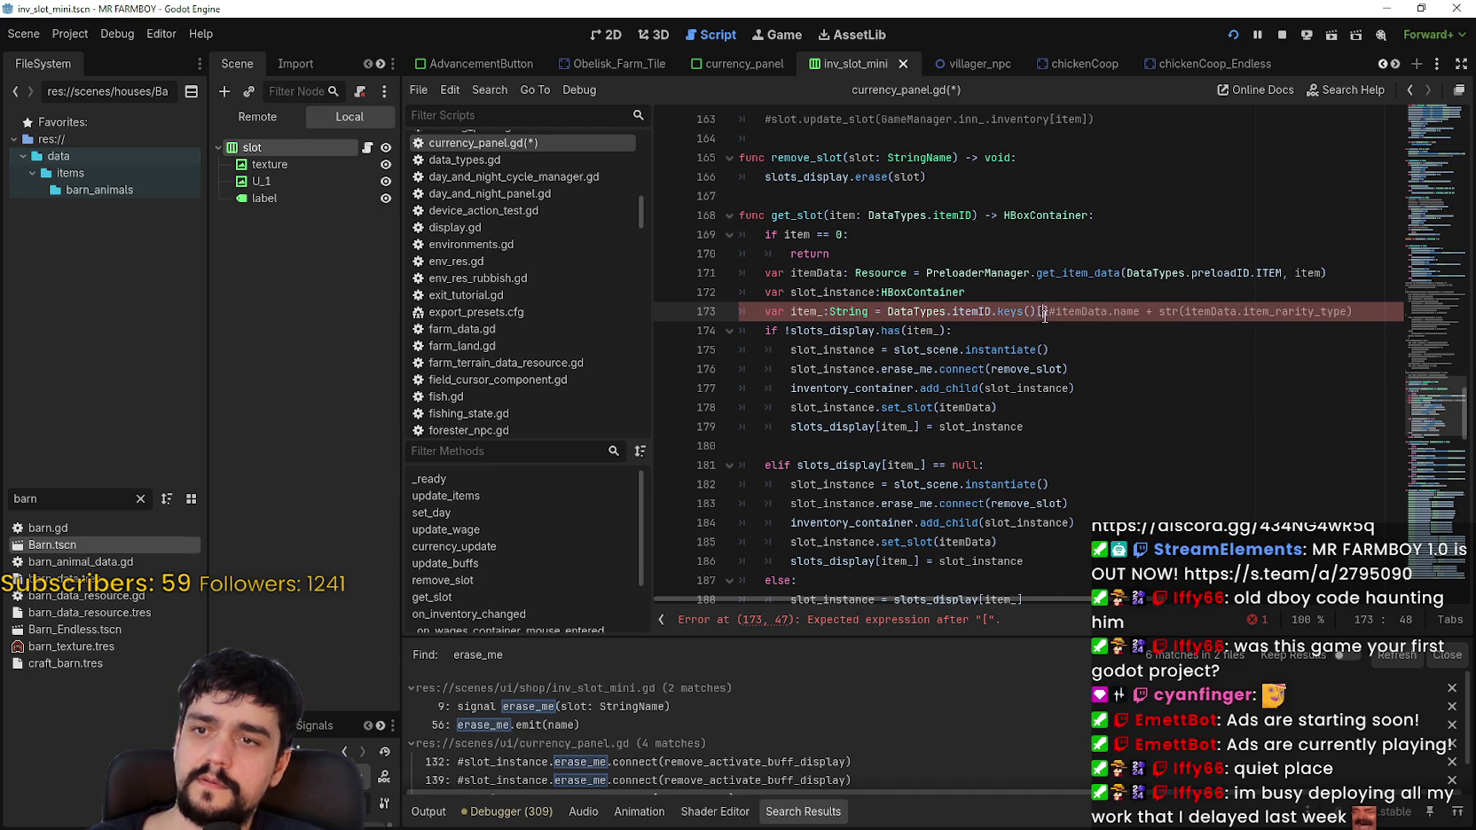
pyautogui.write('itemData.')
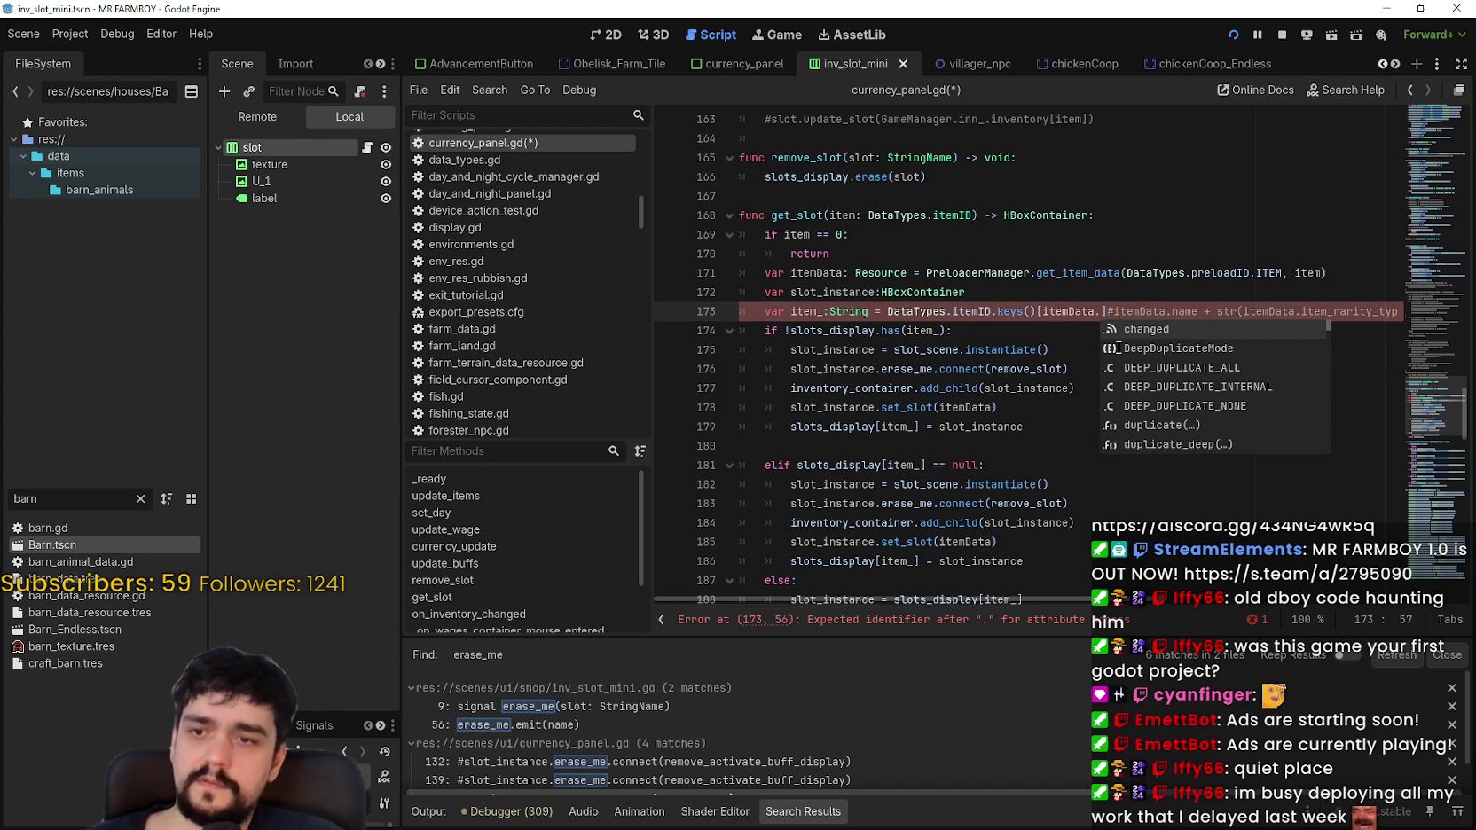
pyautogui.press('Down')
pyautogui.press('Down')
pyautogui.press('Down')
pyautogui.press('Down')
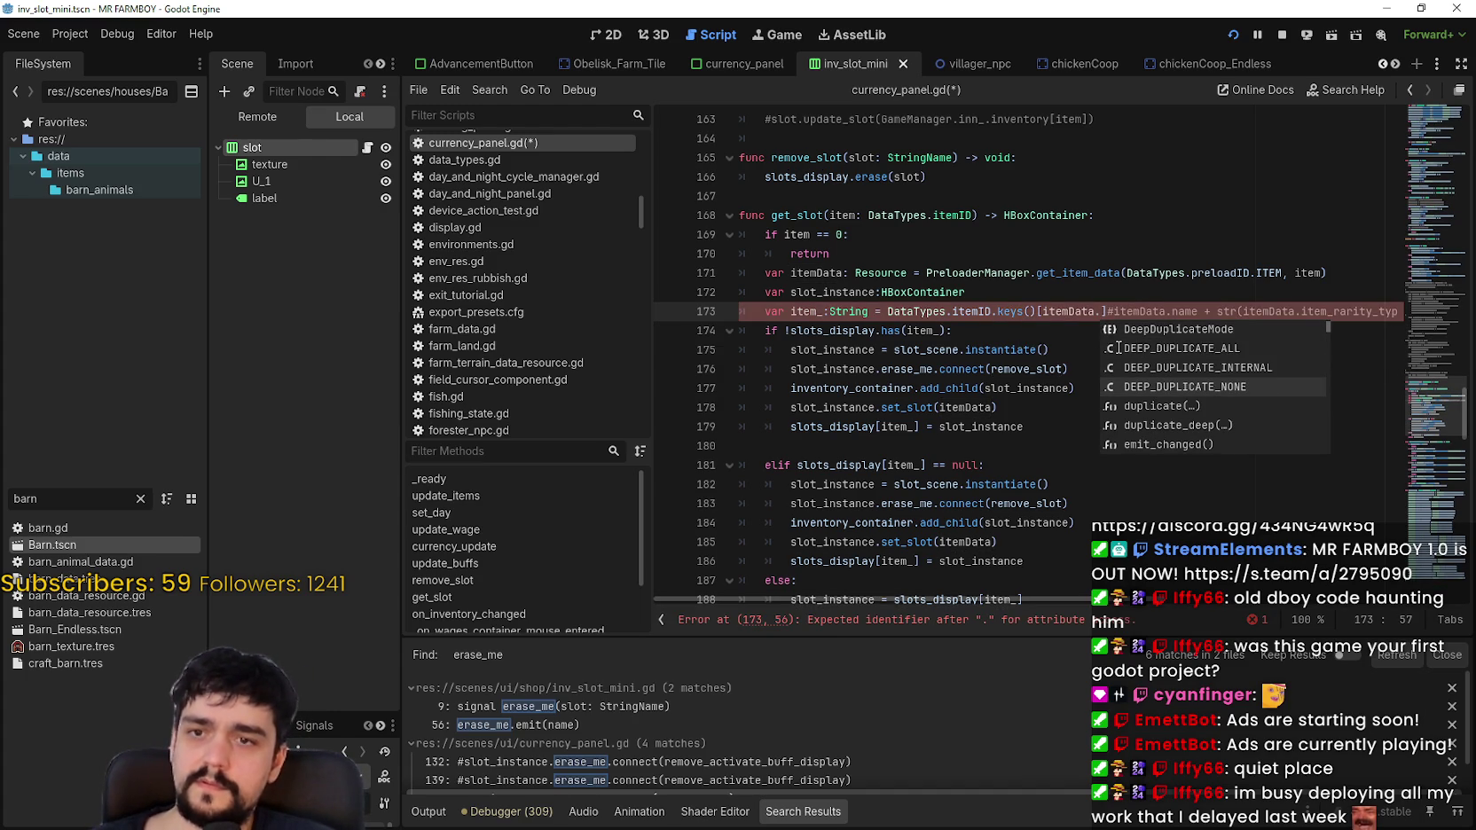
pyautogui.press('Down')
pyautogui.press('Down')
pyautogui.press('Down')
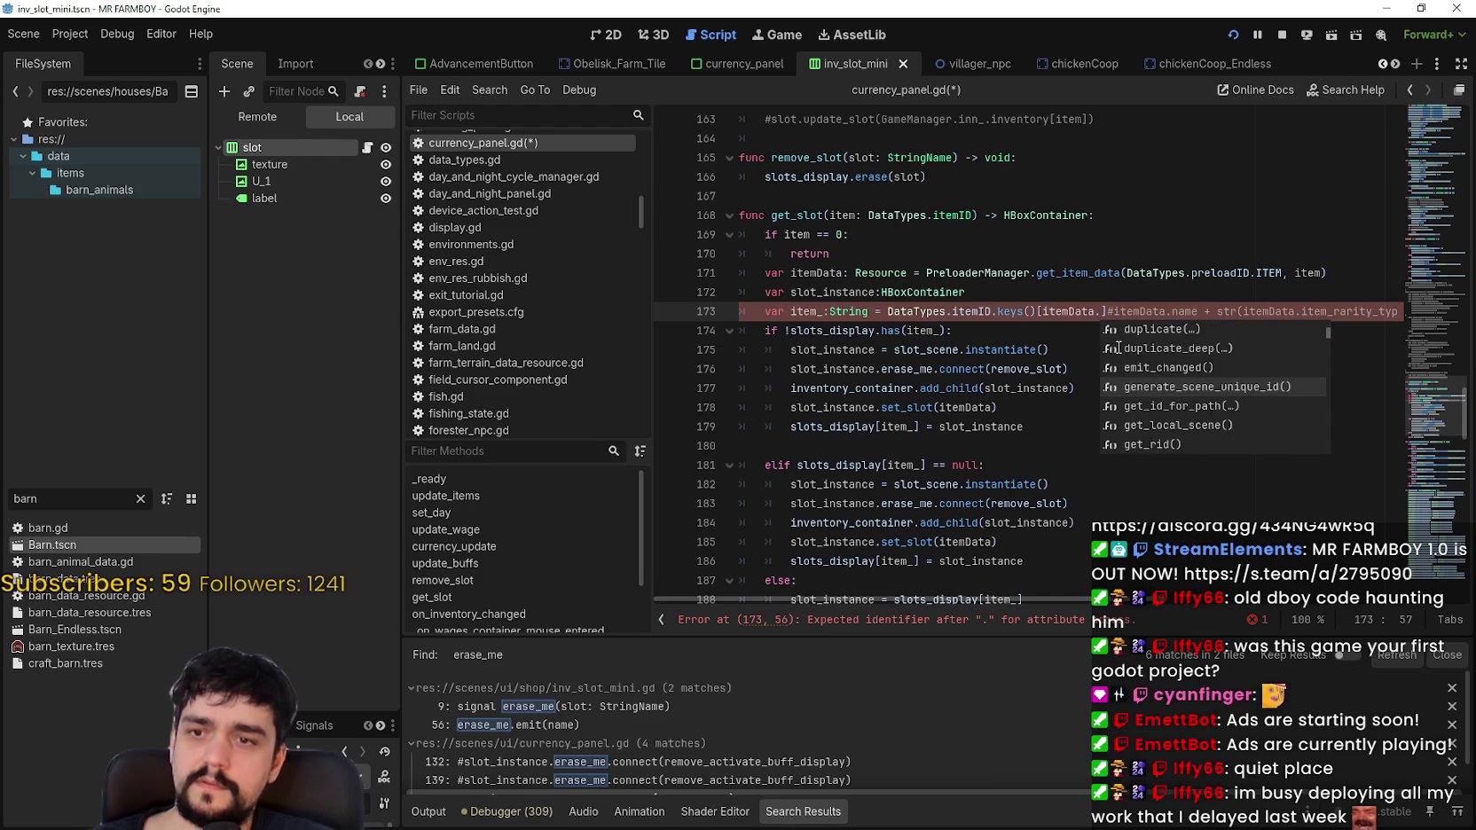
pyautogui.press('Down')
pyautogui.press('Down')
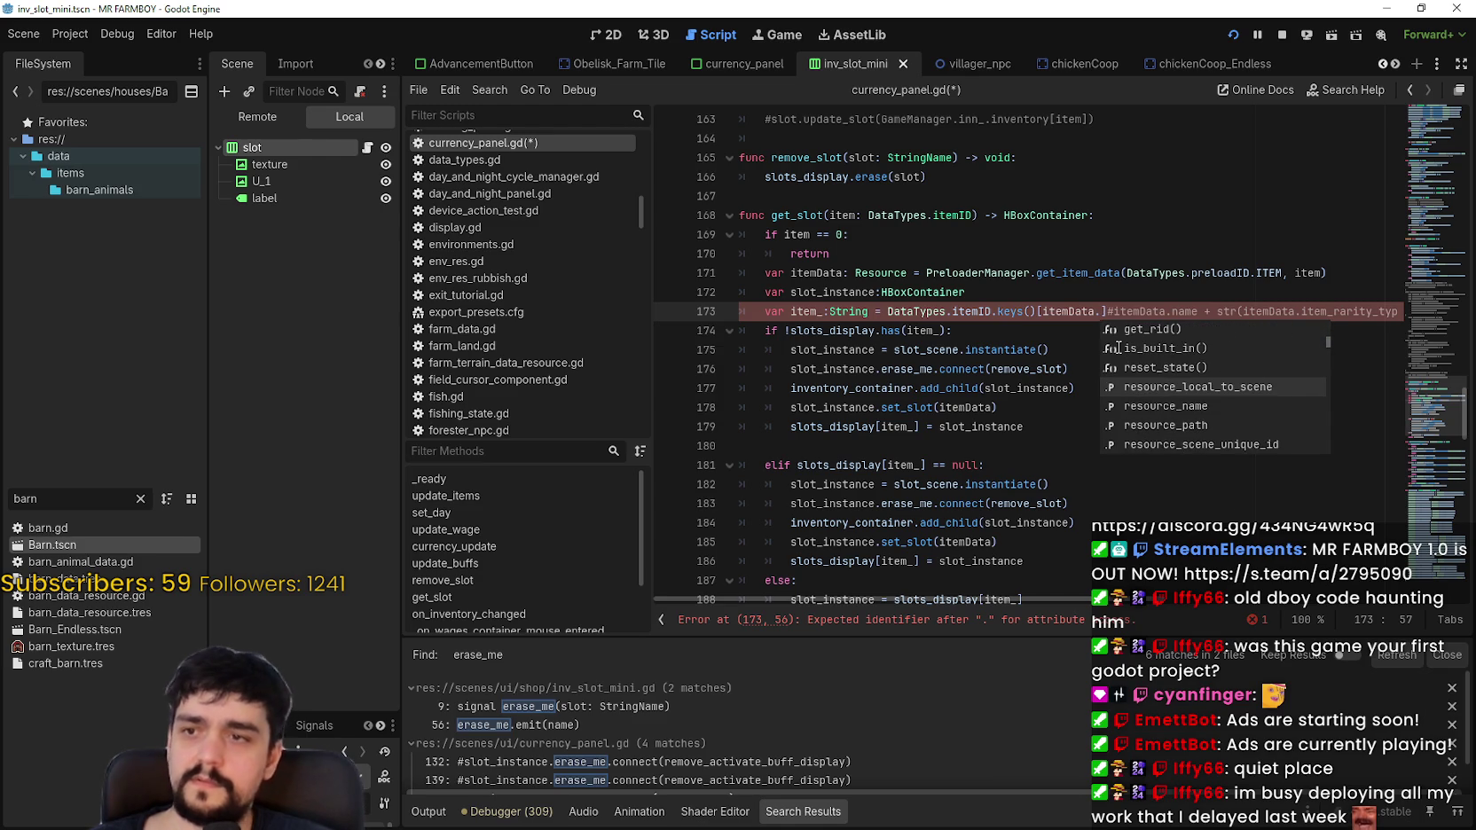
pyautogui.doubleClick(25, 499)
# Step: Filter the FileSystem for 'wheat' and inspect wheat_data.tres in a widened Inspector
pyautogui.write('data')
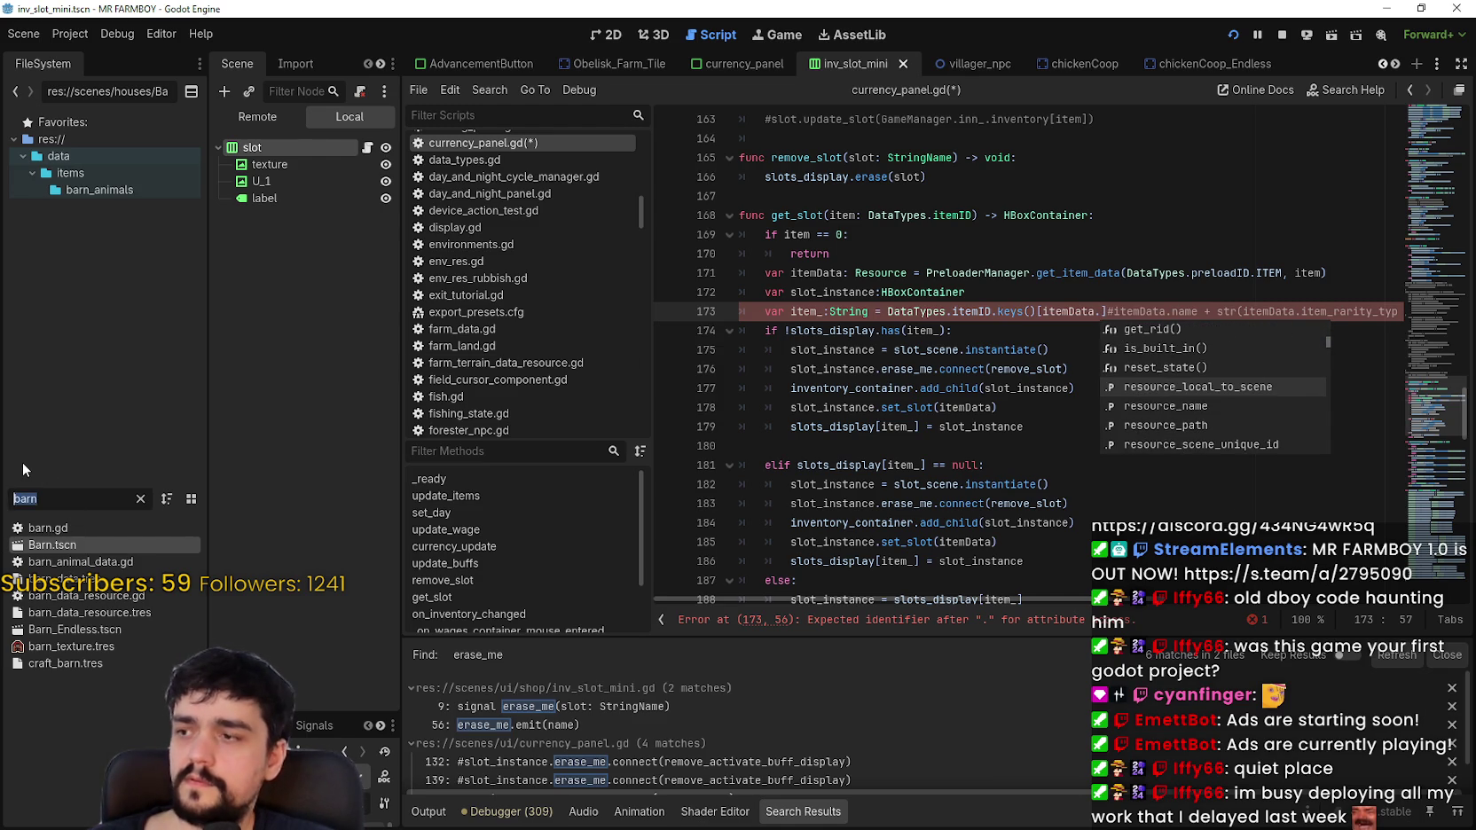
pyautogui.press('BackSpace')
pyautogui.press('BackSpace')
pyautogui.press('BackSpace')
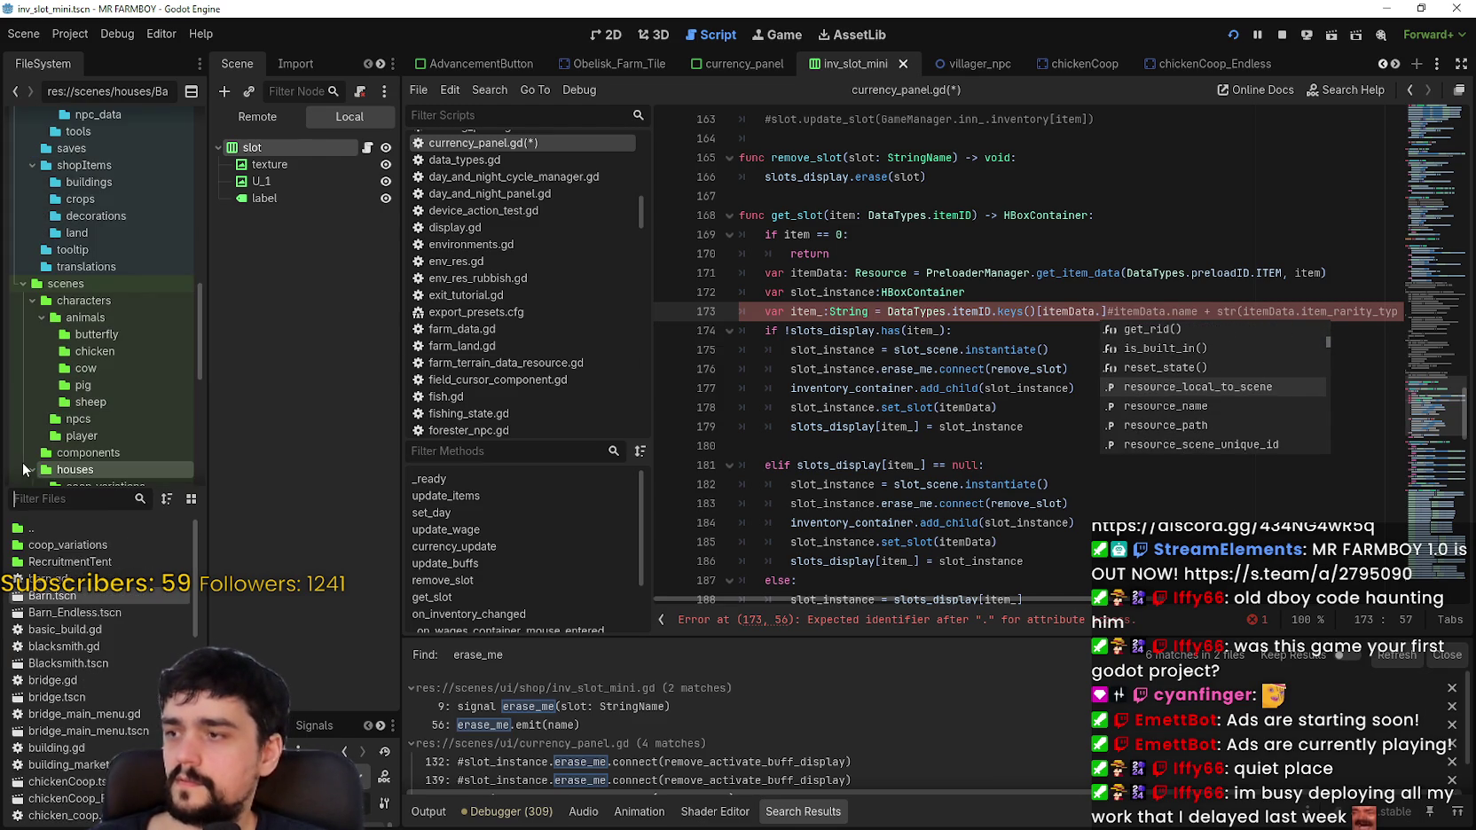
pyautogui.write('wheat')
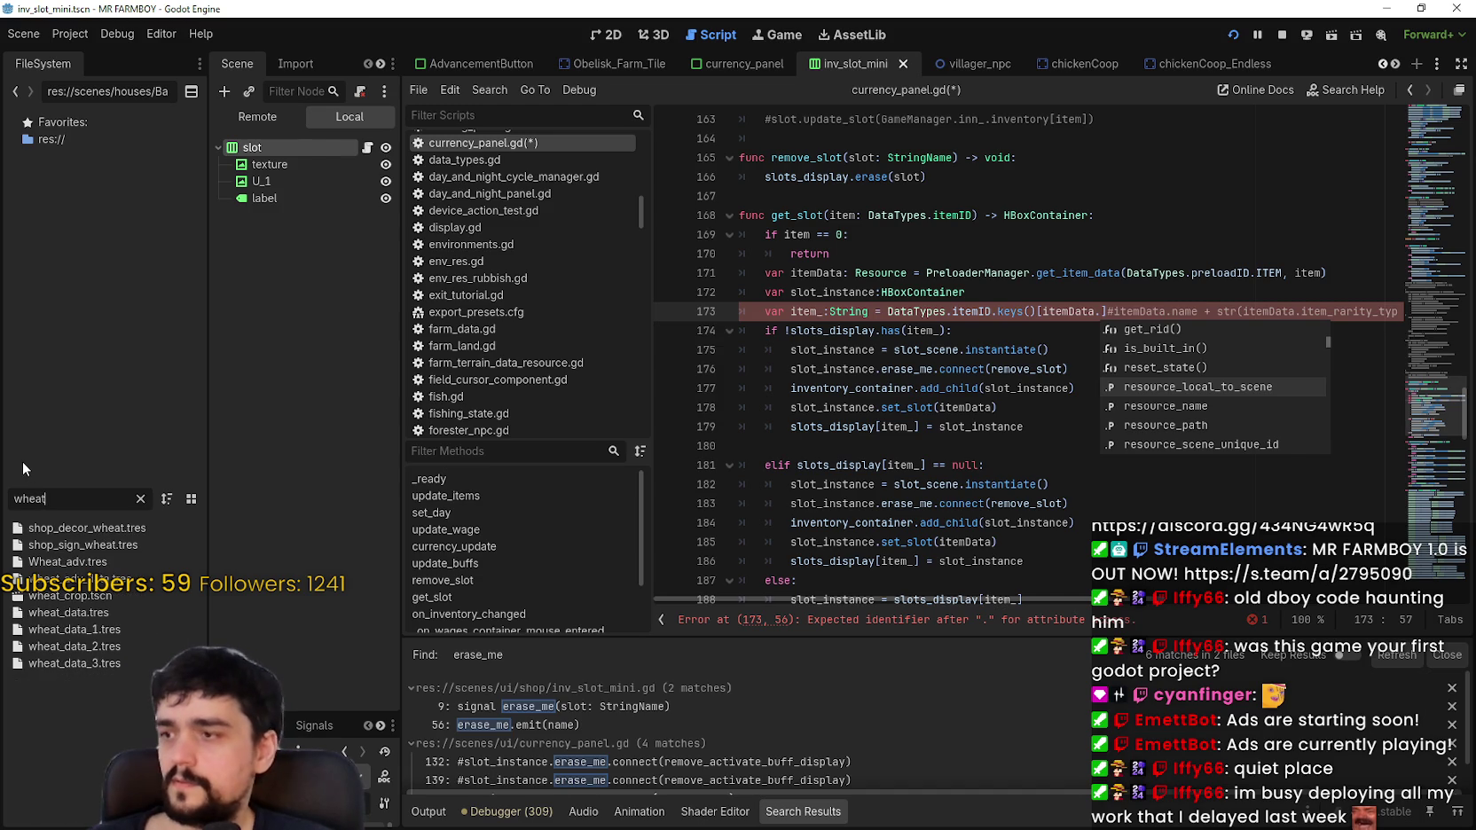
pyautogui.click(76, 564)
pyautogui.click(87, 613)
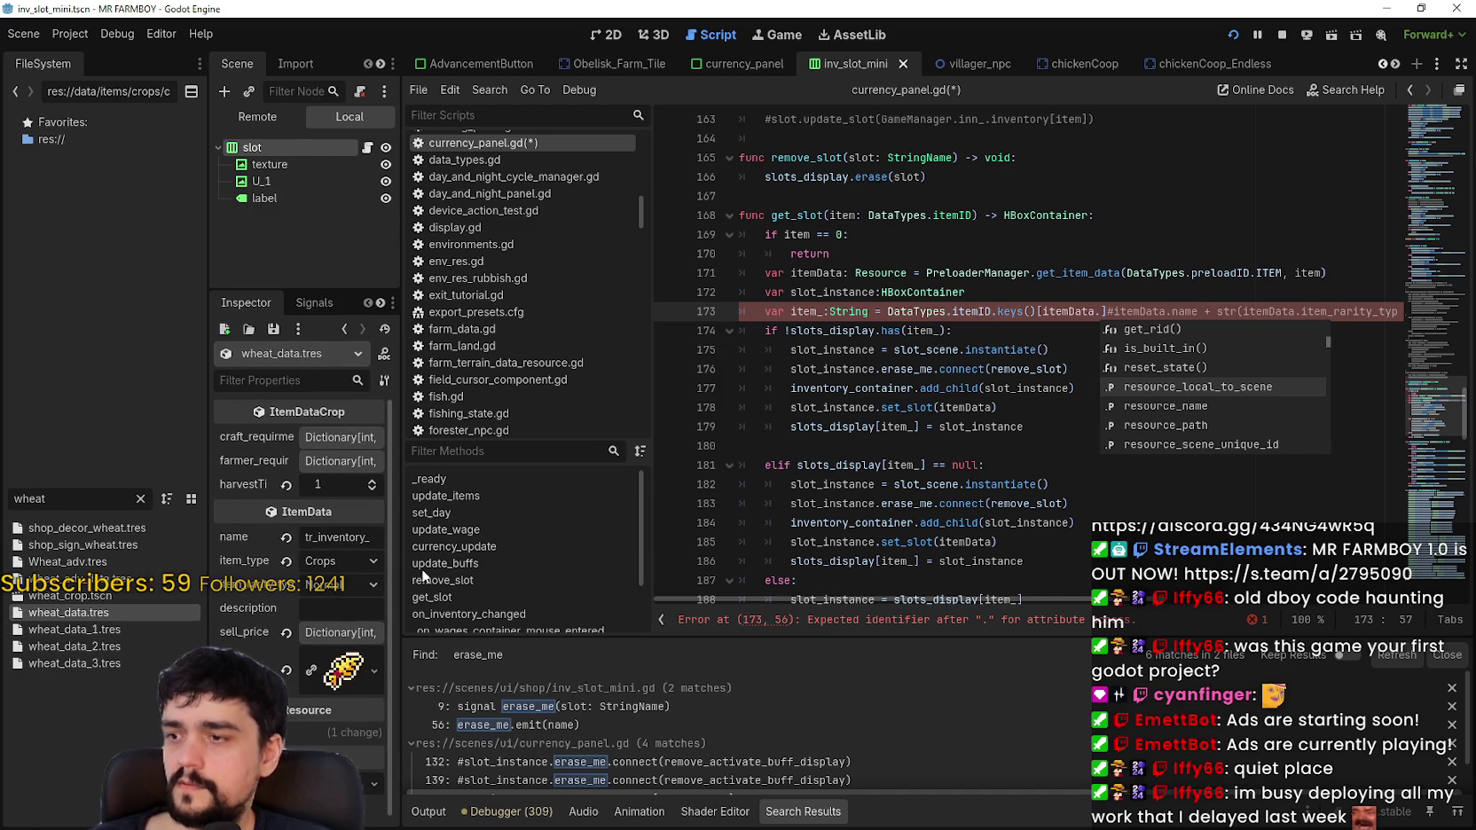
pyautogui.moveTo(396, 594); pyautogui.dragTo(557, 582)
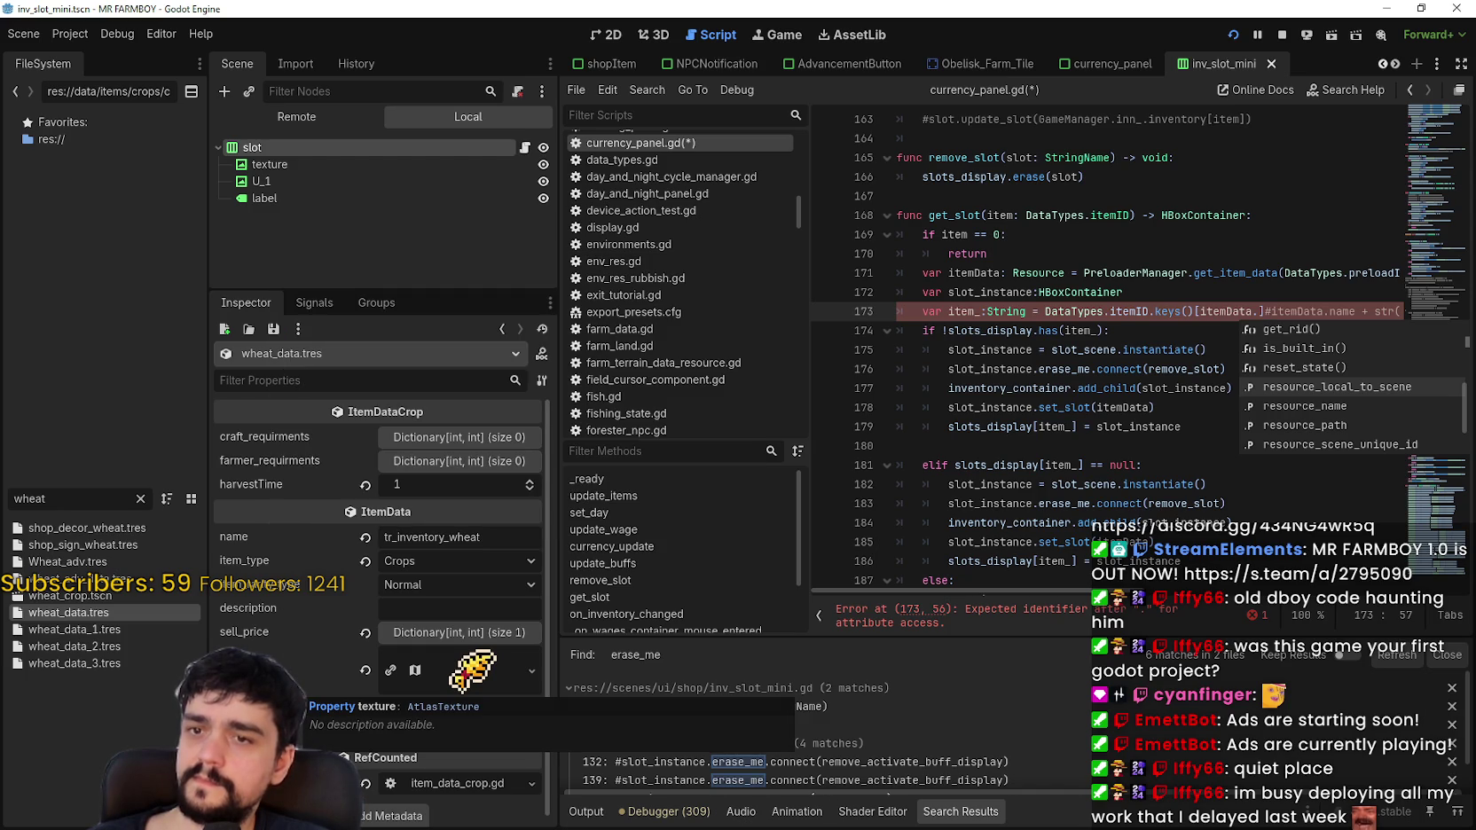
# Step: Review wheat_data_1.tres: name tr_inventory_wheat, Crop Quality 1 rarity, and its sell_price entries
pyautogui.press('Tab')
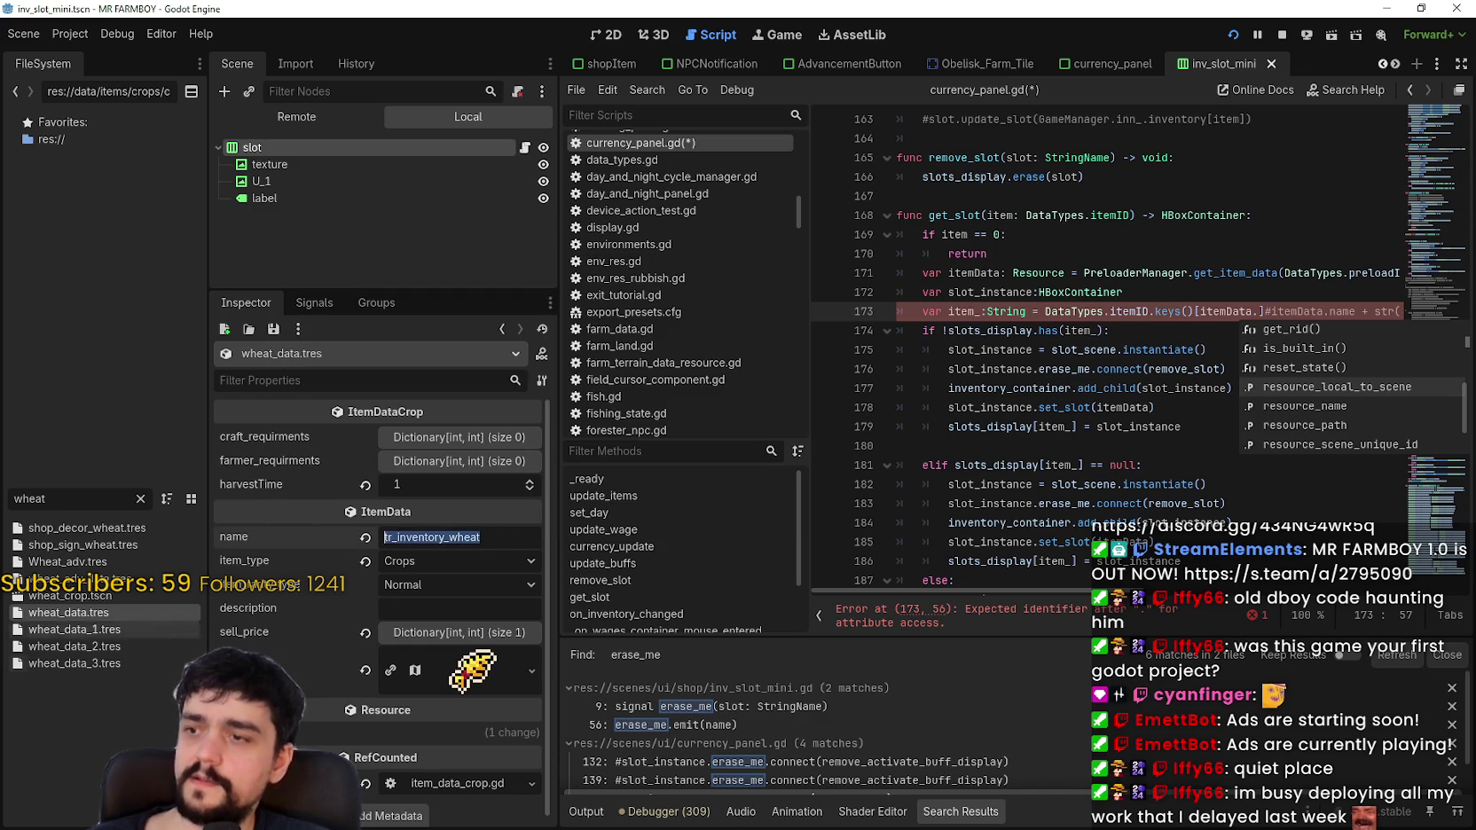
pyautogui.click(266, 587)
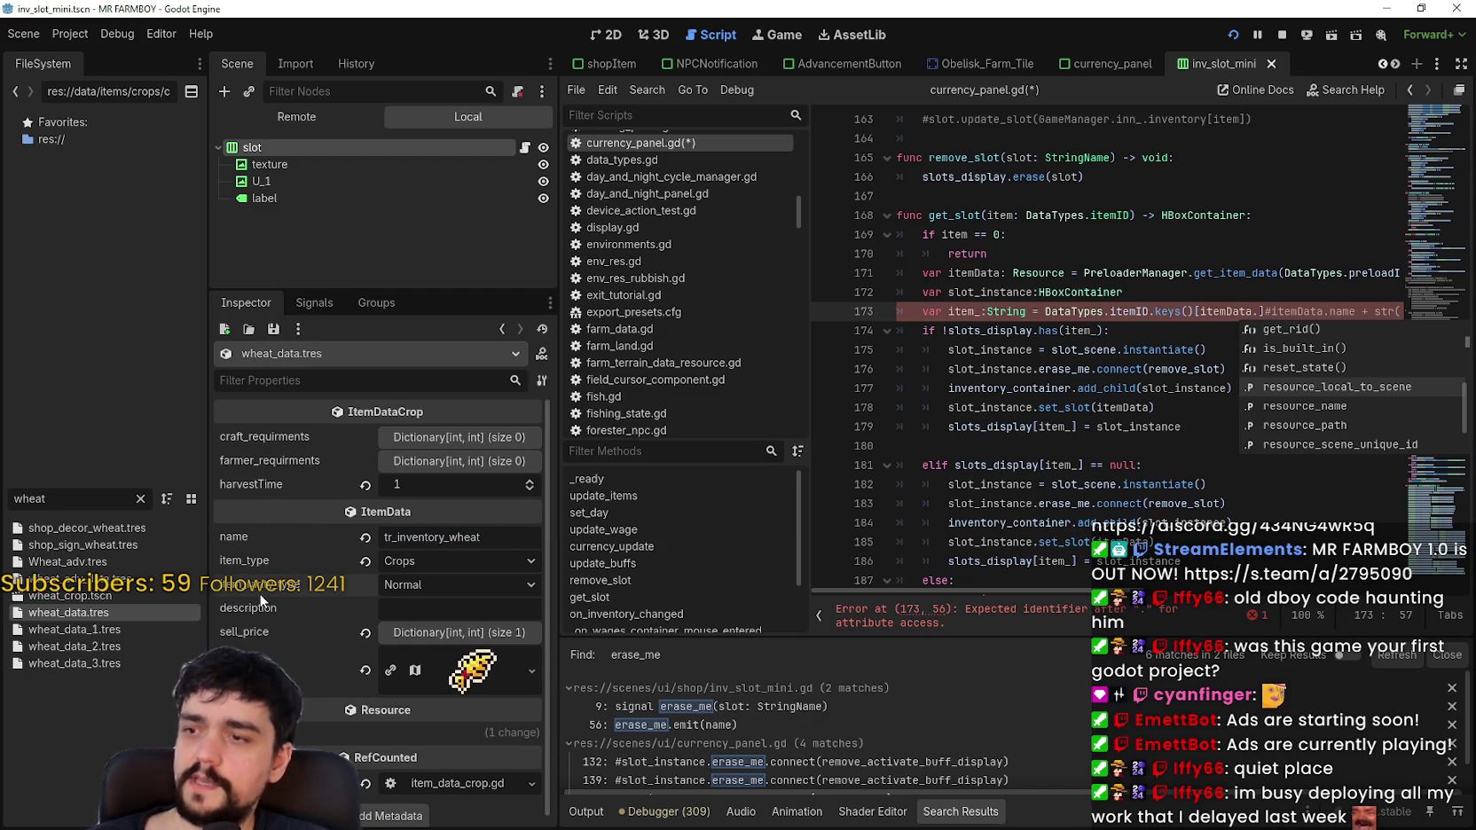
pyautogui.click(97, 632)
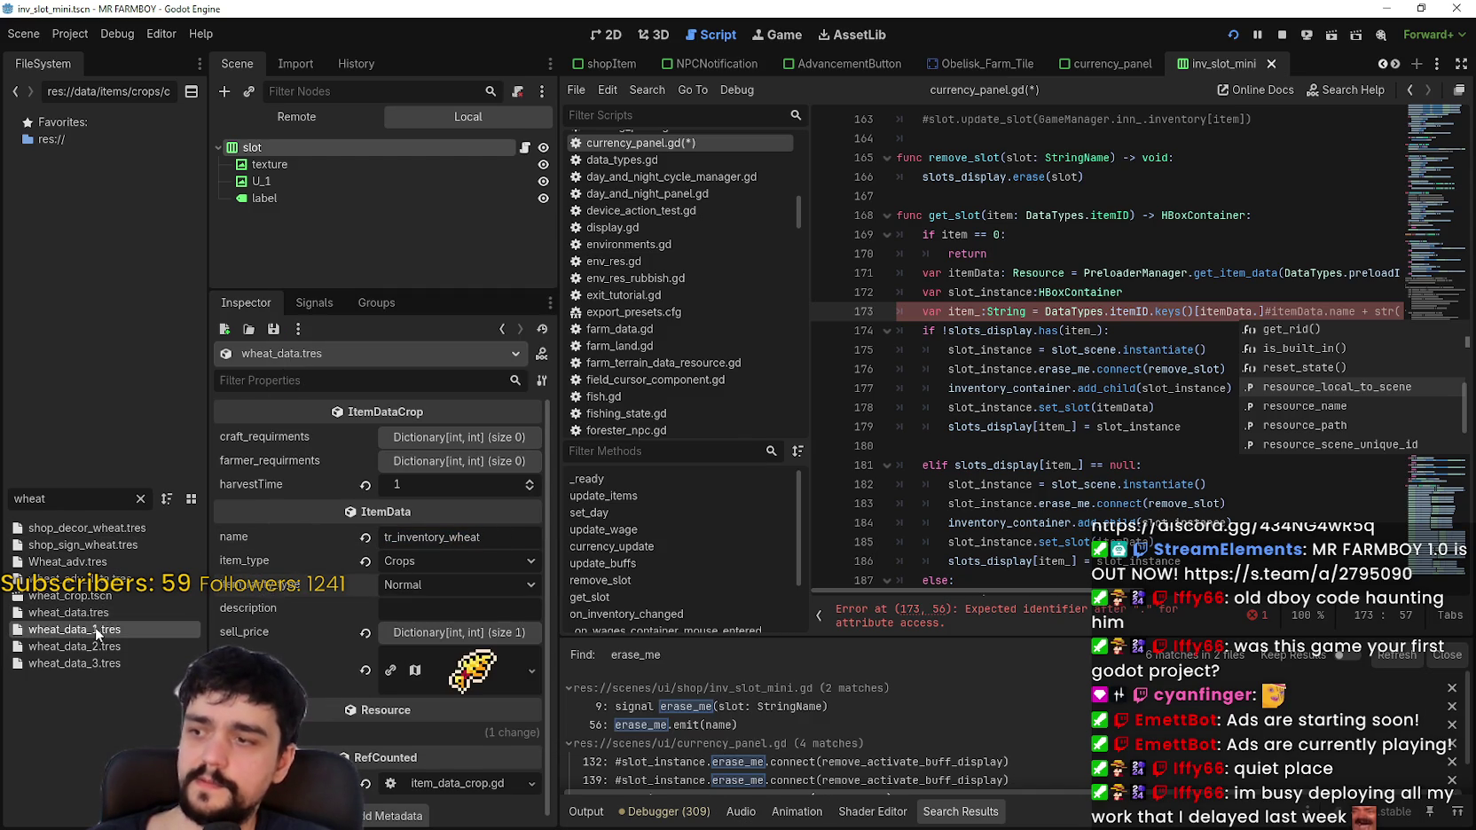
pyautogui.click(426, 532)
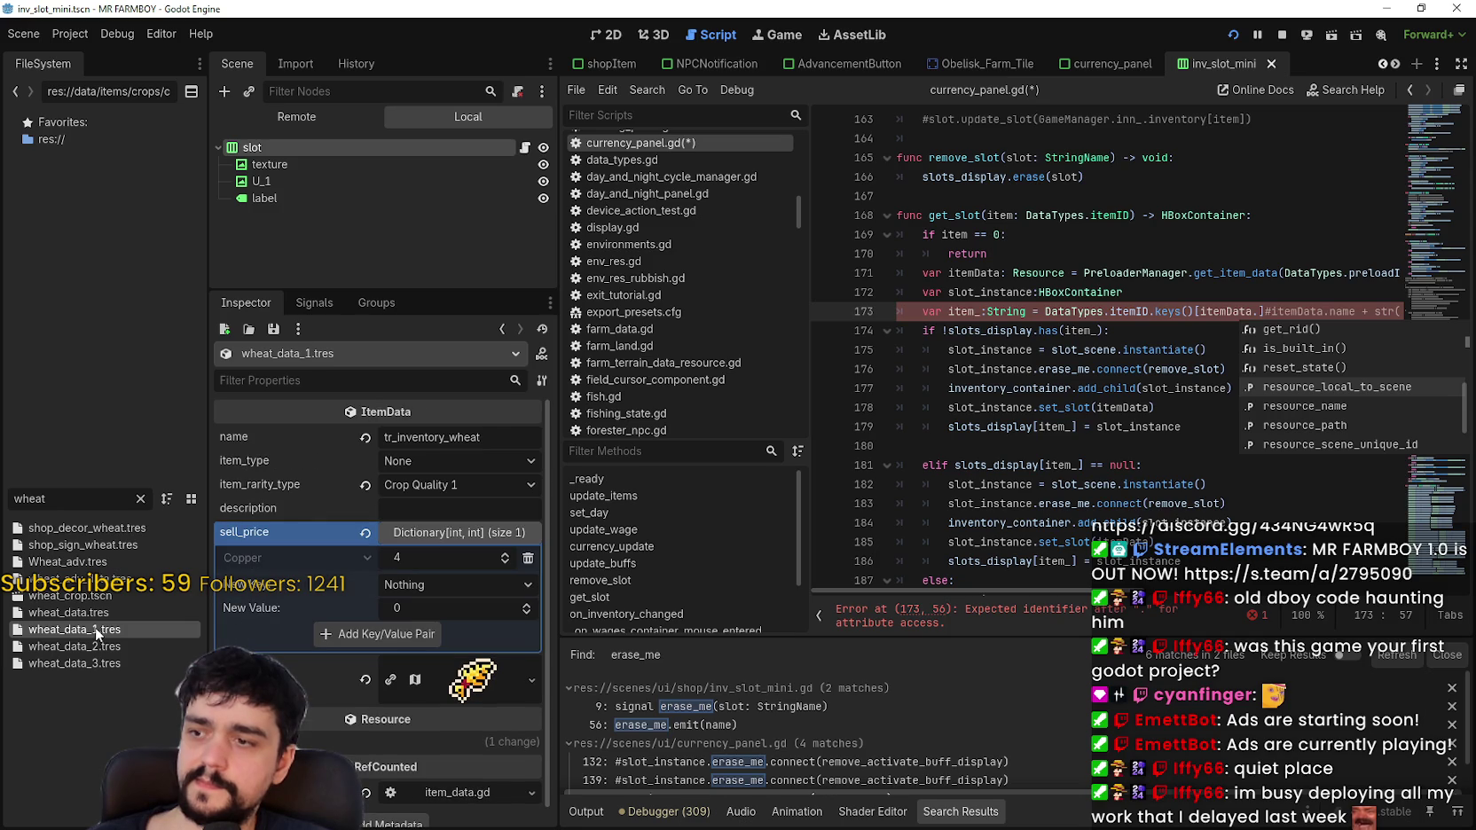
pyautogui.click(426, 532)
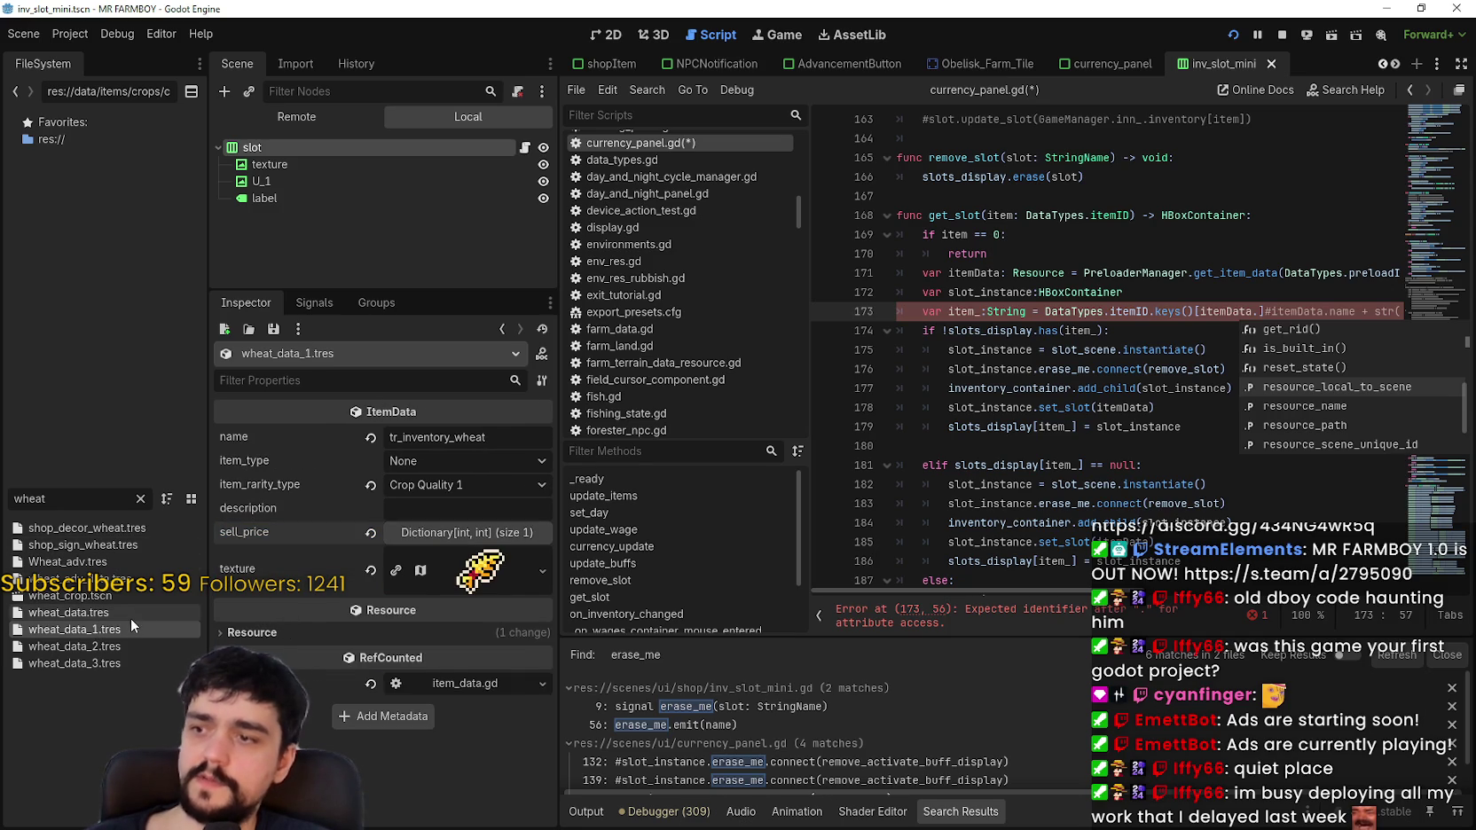
pyautogui.moveTo(276, 539)
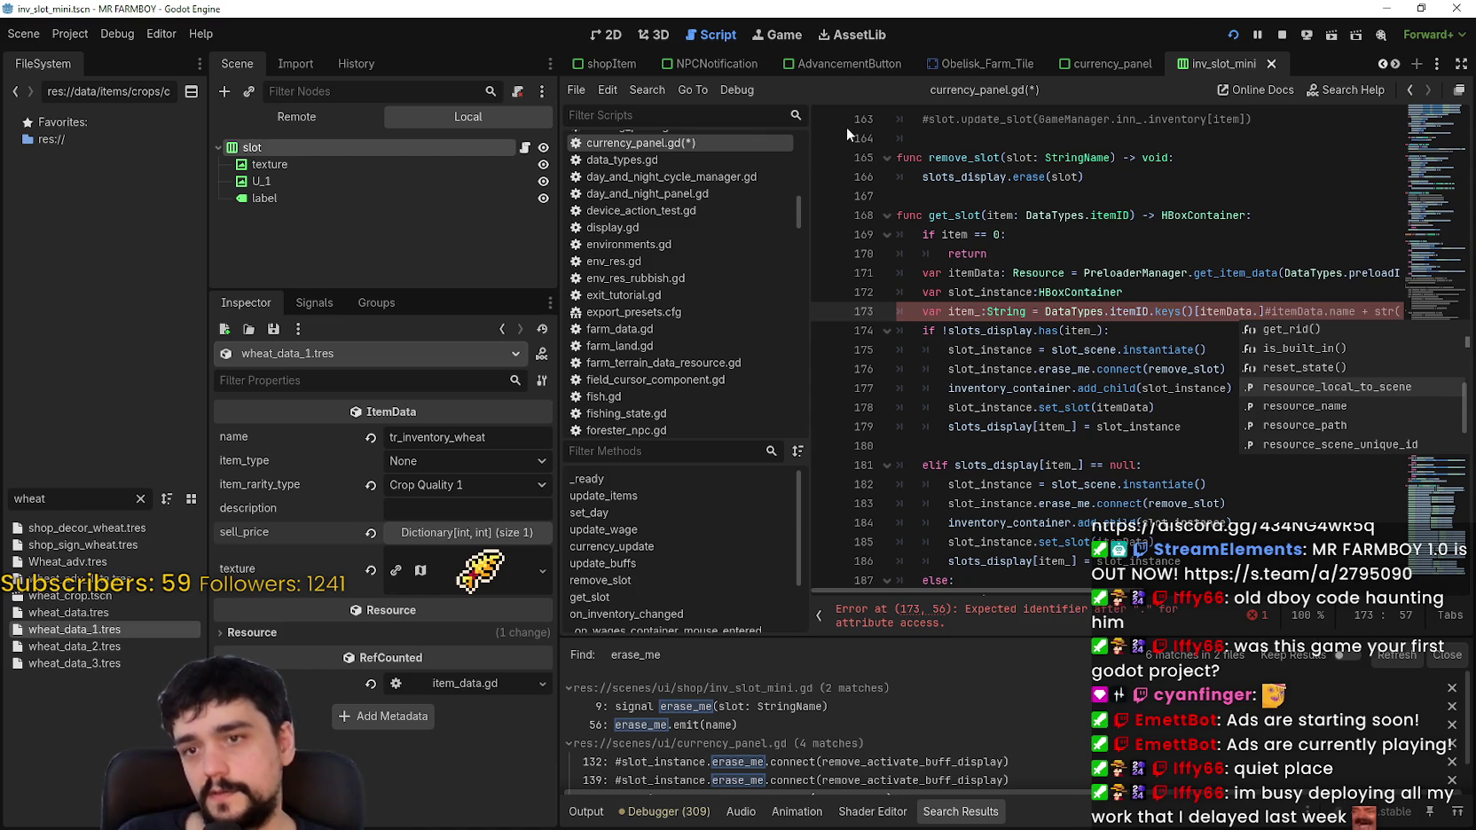
pyautogui.moveTo(1284, 311)
pyautogui.mouseDown()
pyautogui.moveTo(1304, 299)
pyautogui.moveTo(1402, 330)
pyautogui.moveTo(1419, 315)
pyautogui.mouseUp()
# Step: Examine lines 171-174 of currency_panel.gd, selecting the preload ID argument on line 171
pyautogui.click(1340, 328)
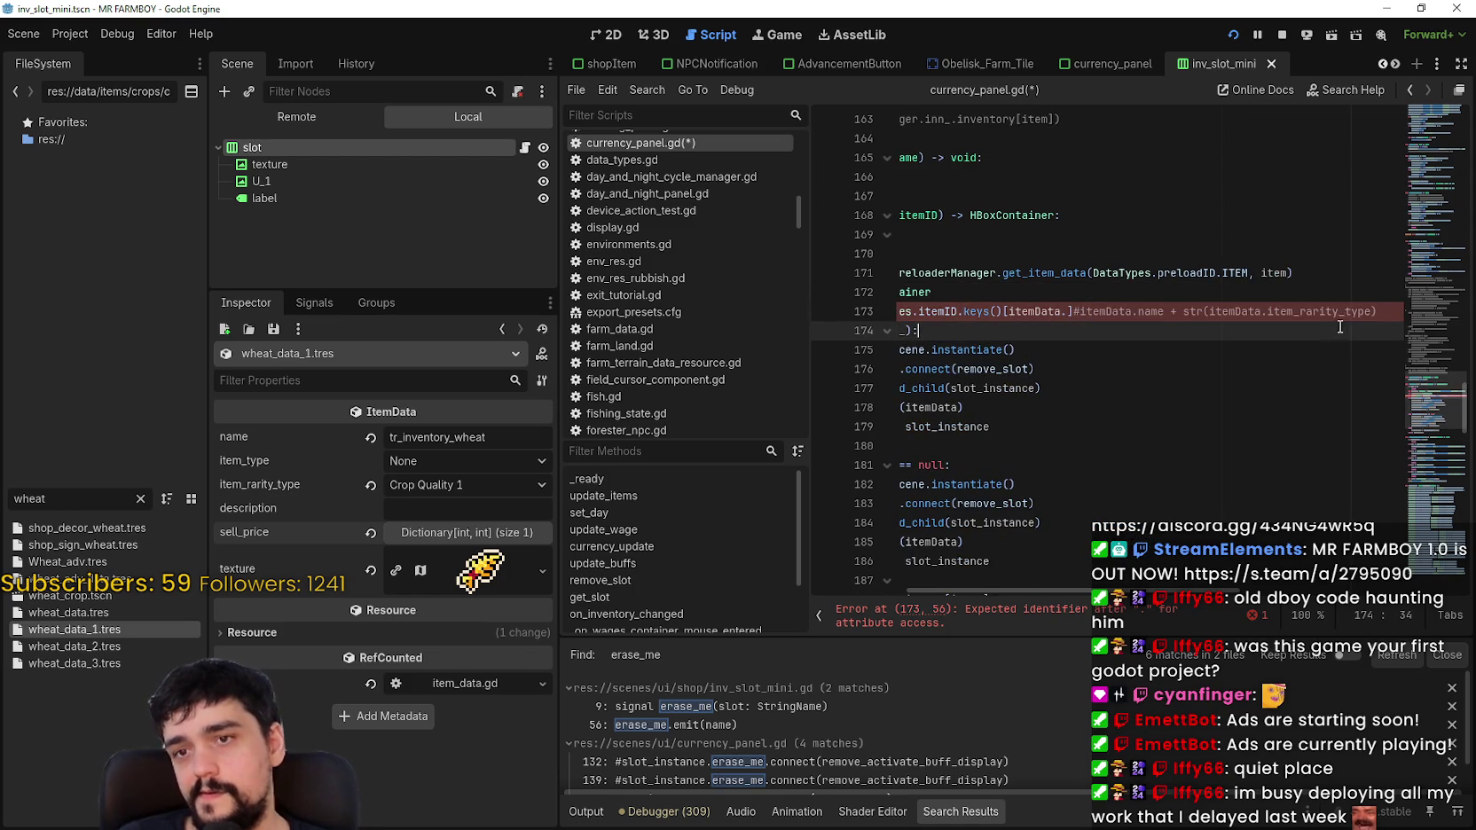
pyautogui.click(1325, 312)
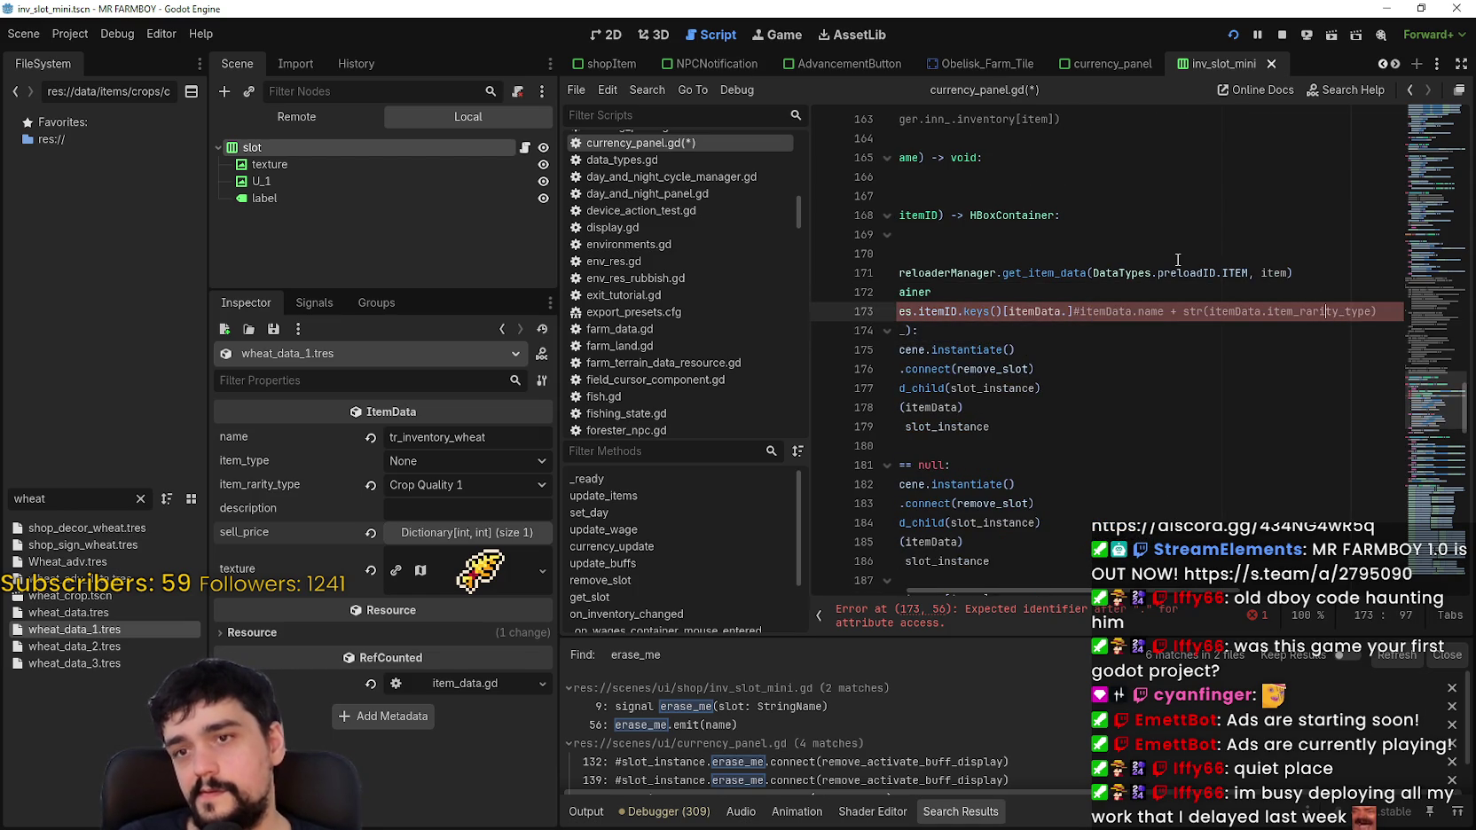
pyautogui.doubleClick(1233, 273)
pyautogui.moveTo(1232, 274); pyautogui.dragTo(1189, 273)
pyautogui.moveTo(1156, 585); pyautogui.dragTo(1026, 600)
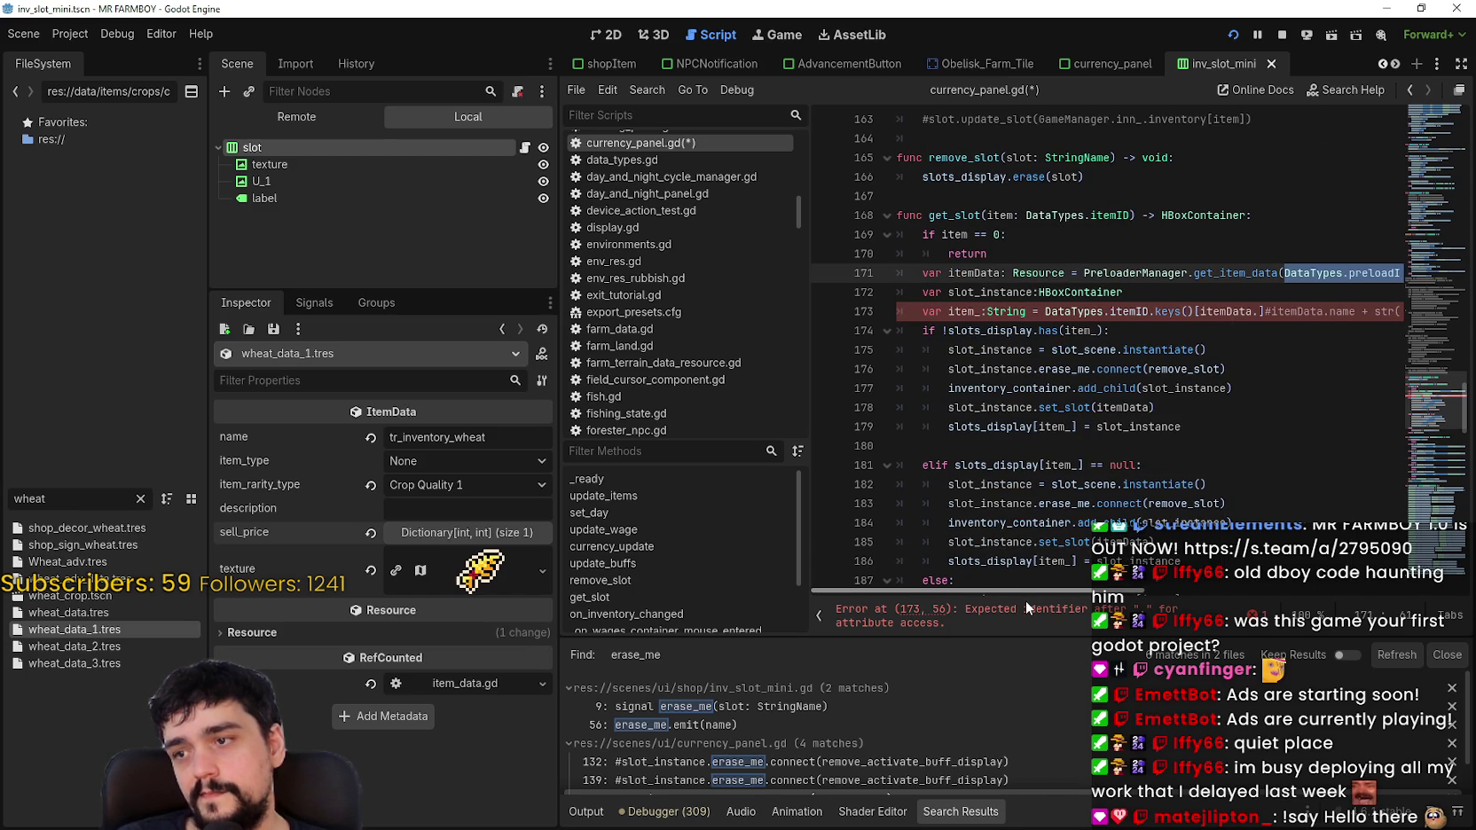
pyautogui.moveTo(1025, 600)
pyautogui.mouseDown()
pyautogui.moveTo(1124, 608)
pyautogui.moveTo(1058, 609)
pyautogui.mouseUp()
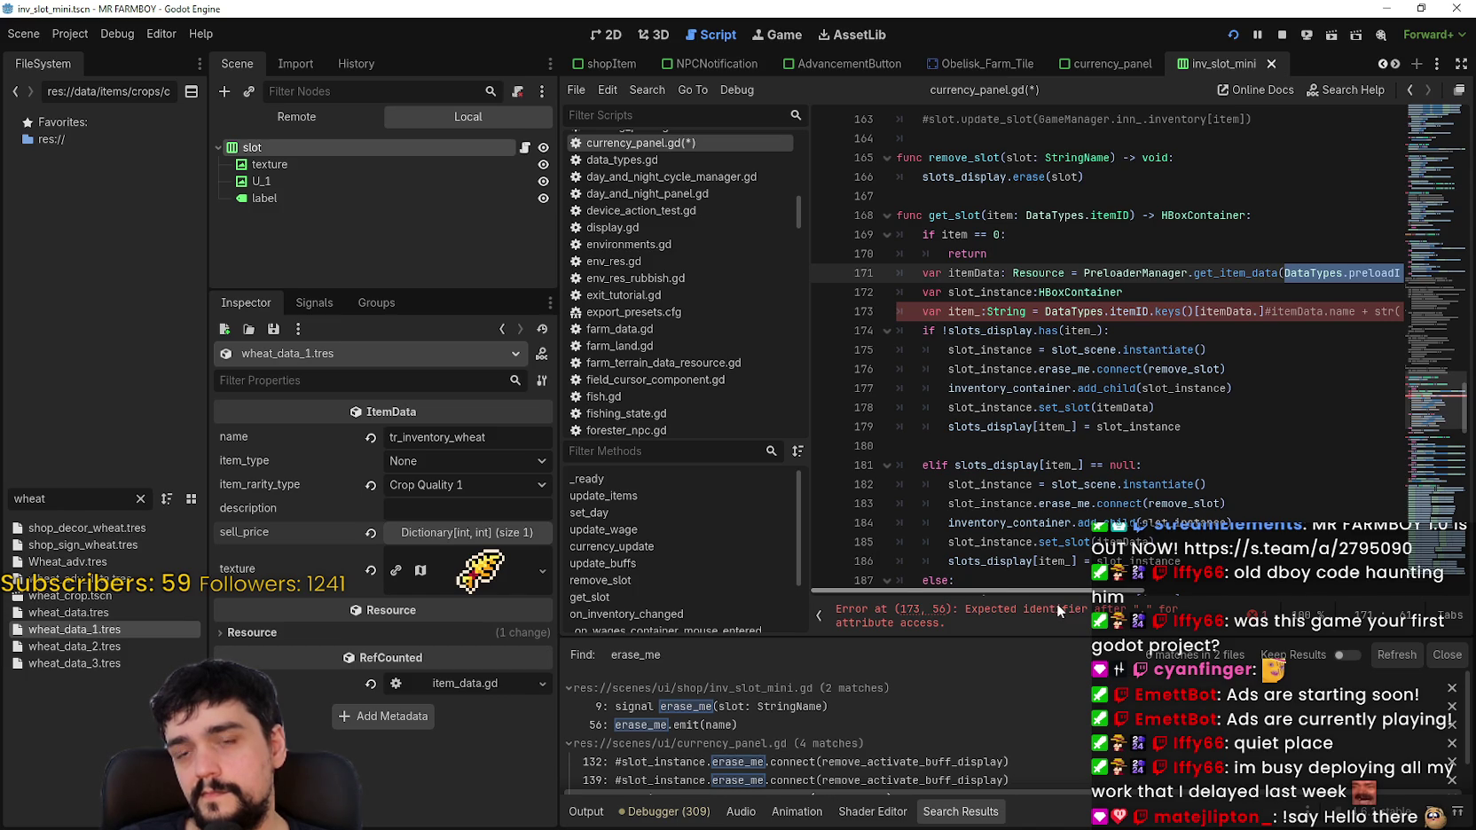
pyautogui.moveTo(1056, 603); pyautogui.dragTo(1169, 595)
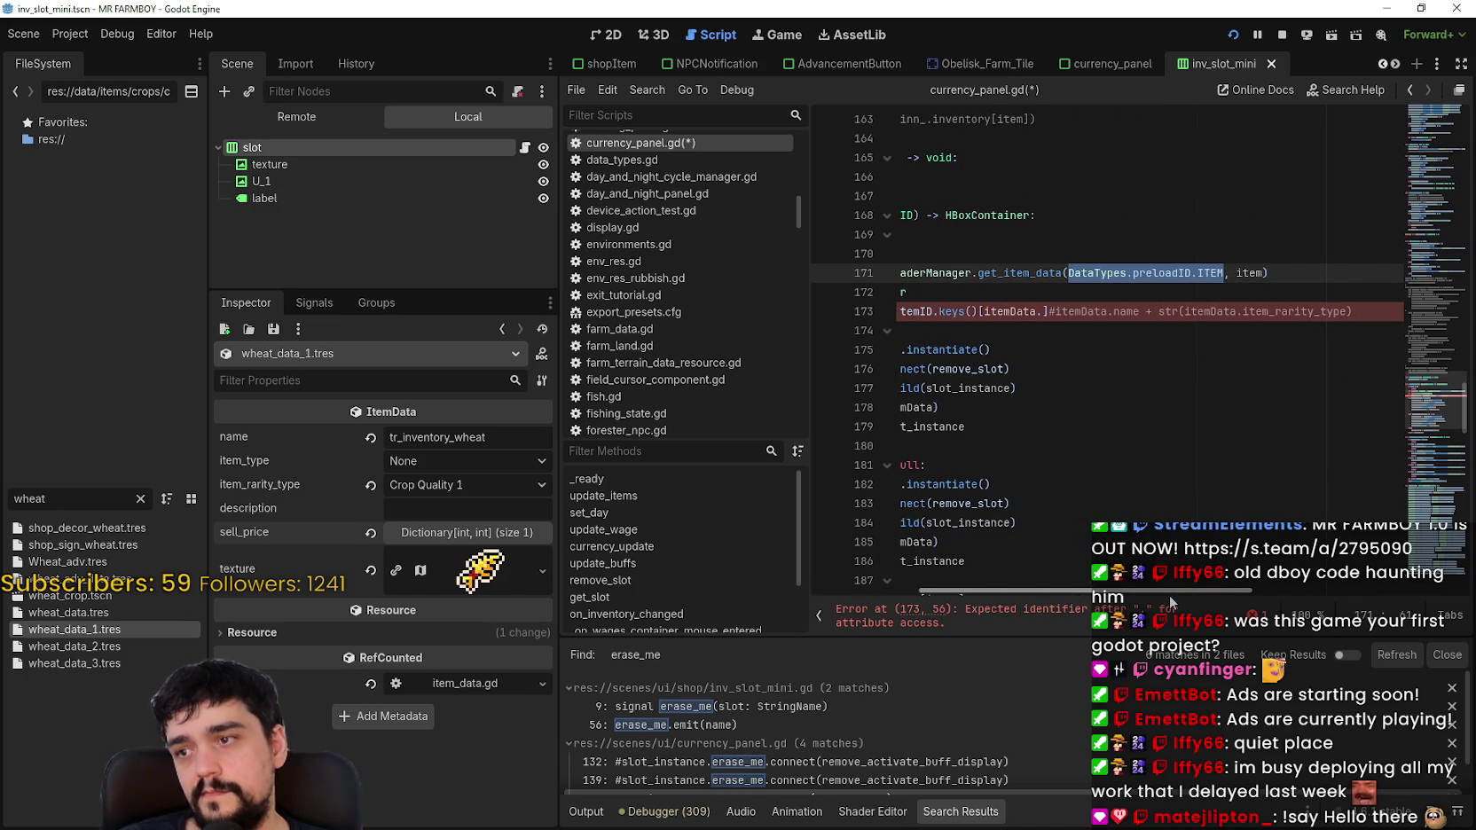
pyautogui.moveTo(1168, 595)
pyautogui.mouseDown()
pyautogui.moveTo(1017, 587)
pyautogui.moveTo(1193, 594)
pyautogui.mouseUp()
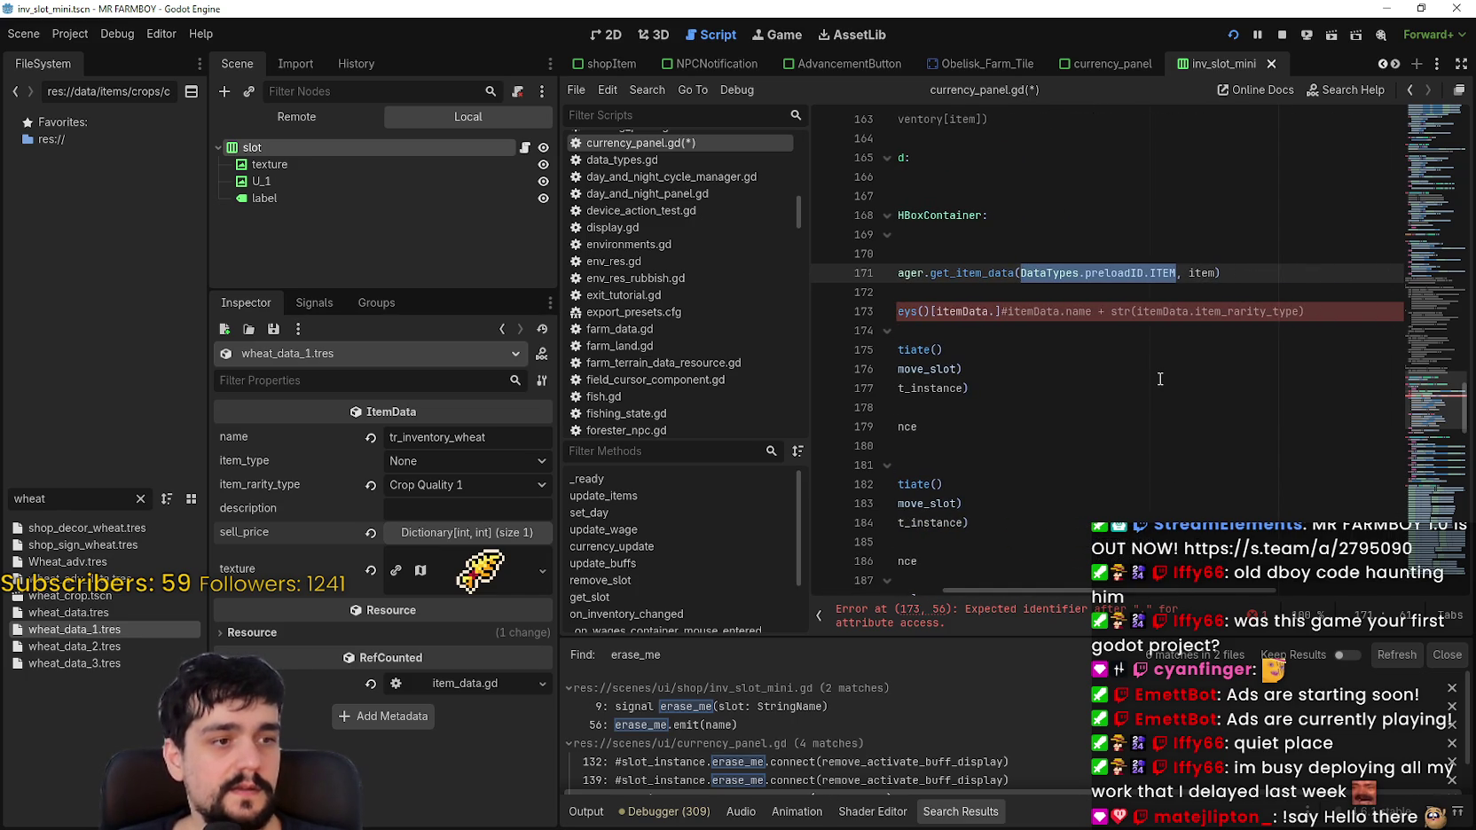
# Step: Replace itemData. in line 173's keys() index with item, save, and stop the game
pyautogui.doubleClick(1202, 274)
pyautogui.hotkey('ctrl', 'c')
pyautogui.moveTo(1221, 274)
pyautogui.mouseDown()
pyautogui.moveTo(902, 274)
pyautogui.moveTo(1000, 312)
pyautogui.mouseUp()
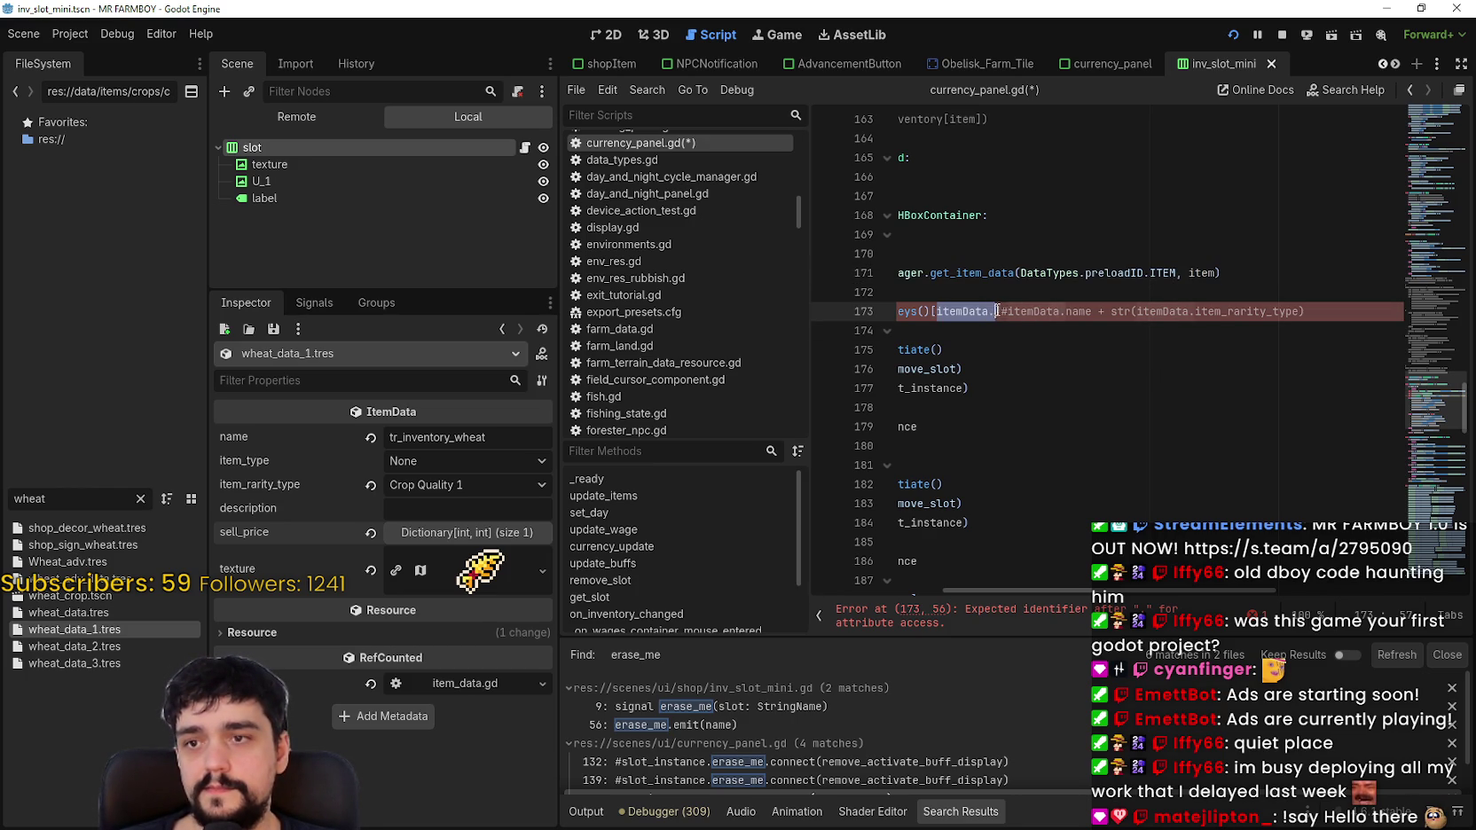
pyautogui.hotkey('ctrl', 'v')
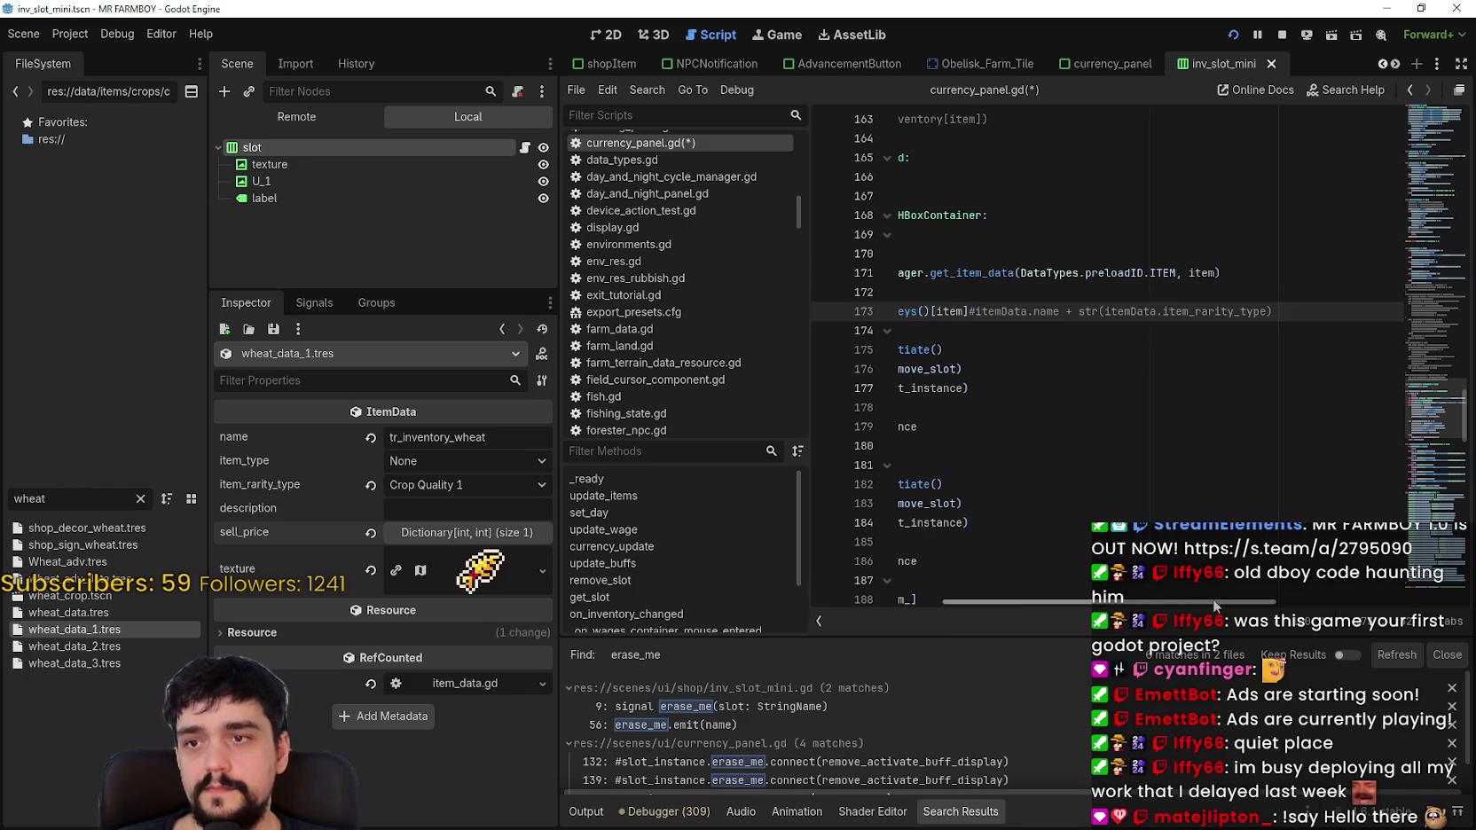
pyautogui.click(1161, 330)
pyautogui.hotkey('ctrl', 's')
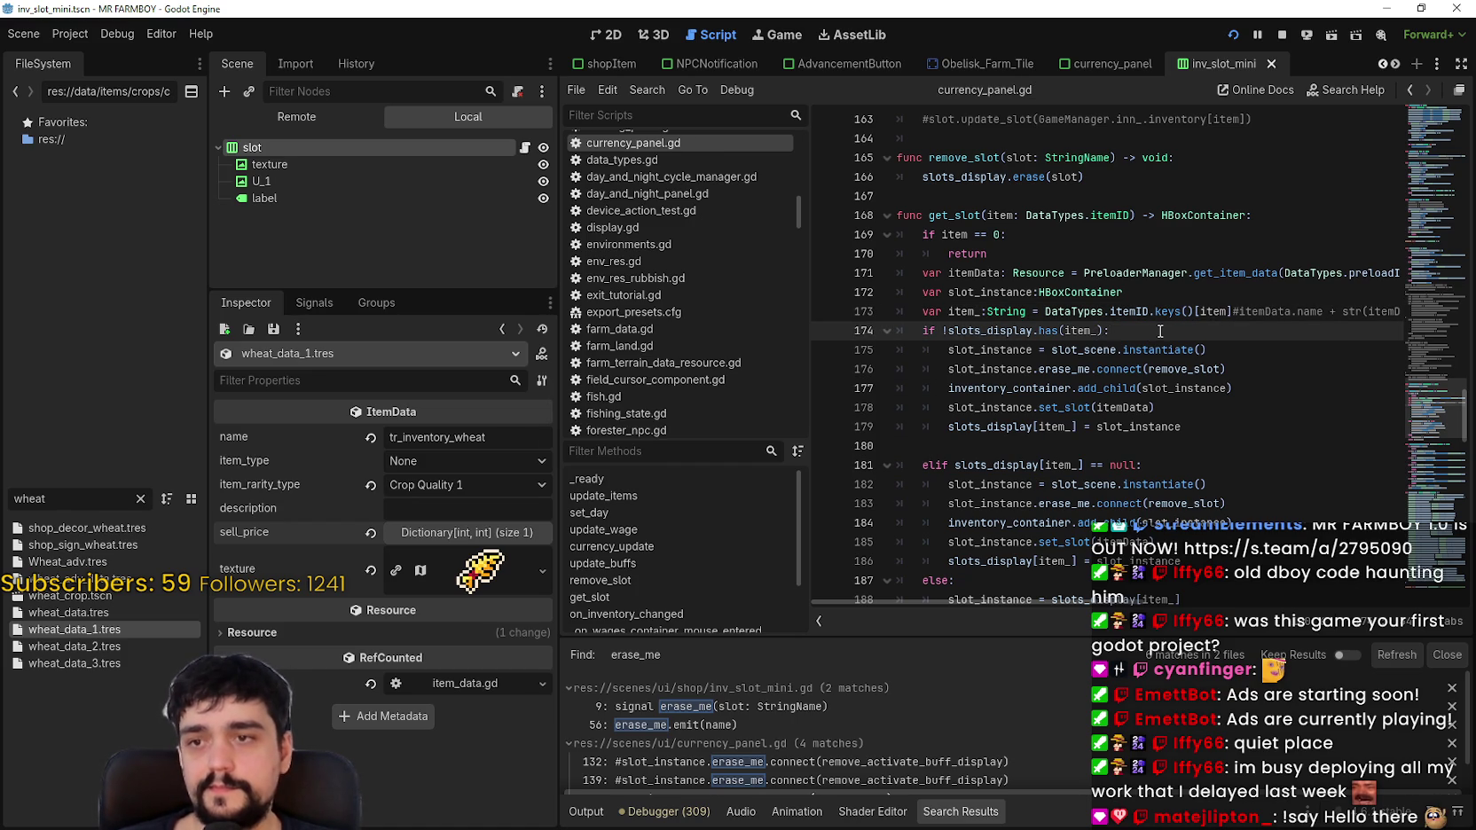
pyautogui.click(1281, 33)
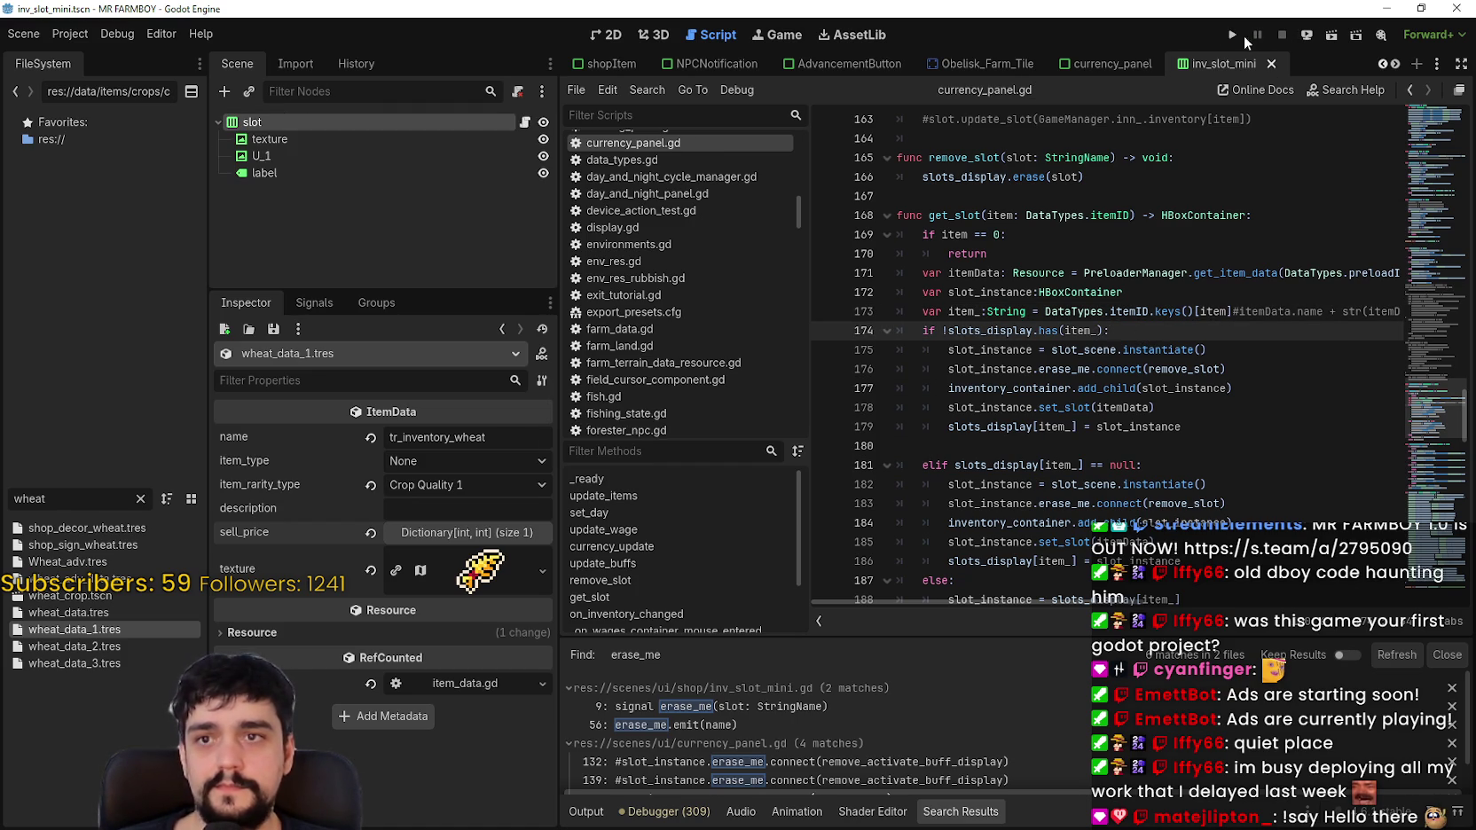
# Step: Run the project, load Save 1, and set a breakpoint on line 210 of currency_panel.gd
pyautogui.click(1231, 34)
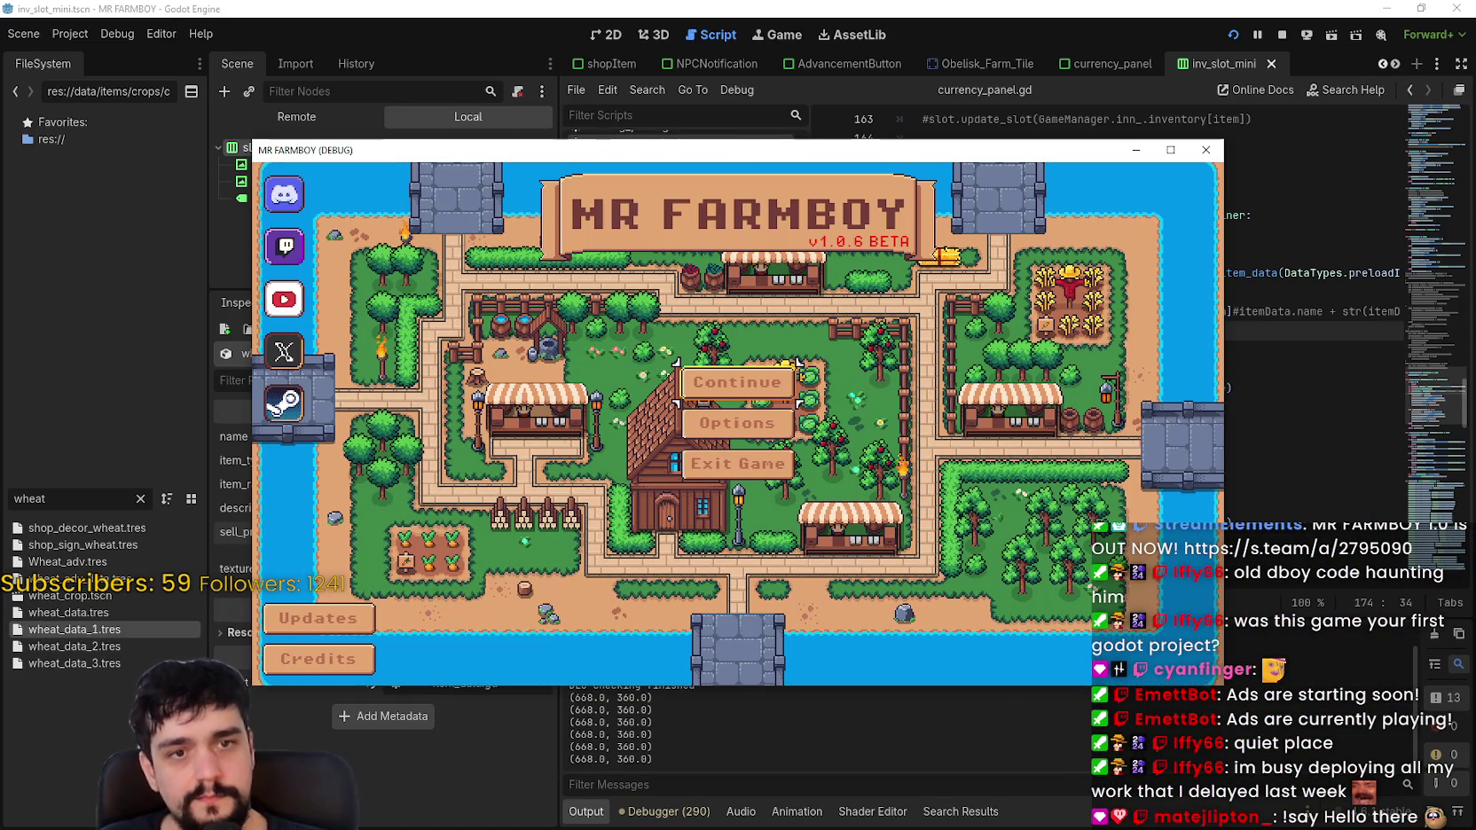
pyautogui.click(745, 383)
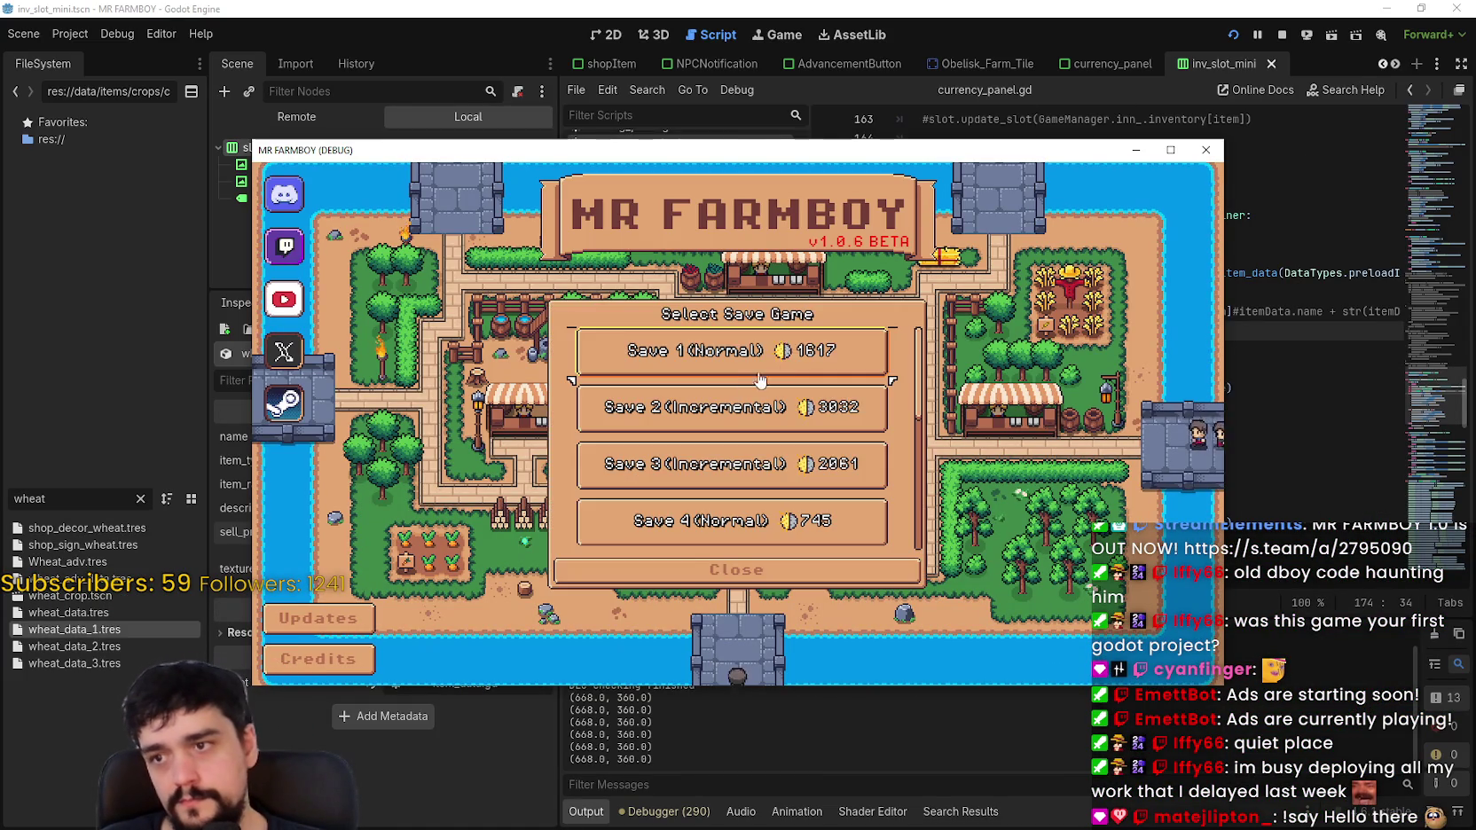
pyautogui.click(742, 371)
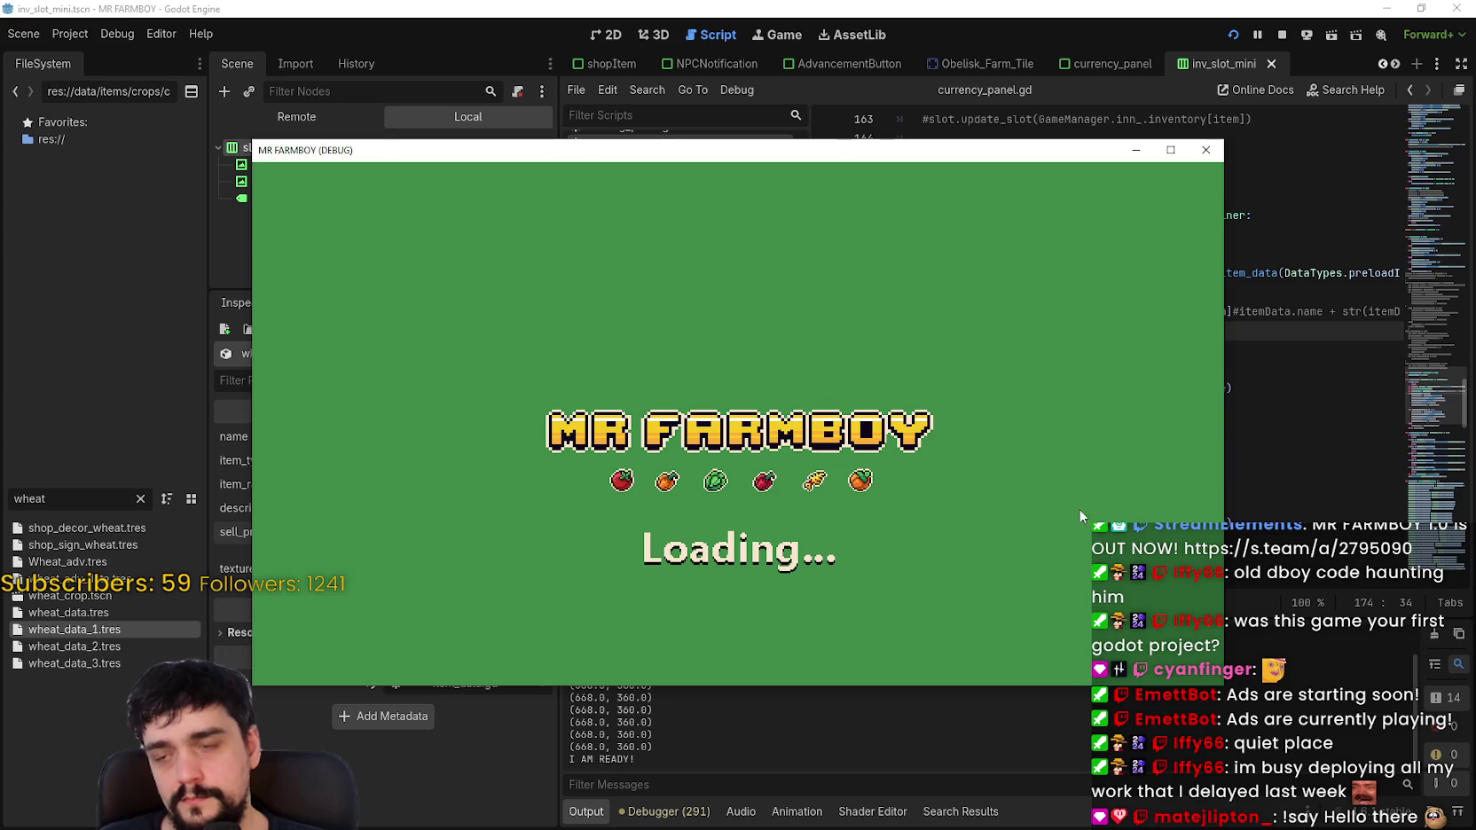
pyautogui.click(1313, 330)
pyautogui.click(1286, 369)
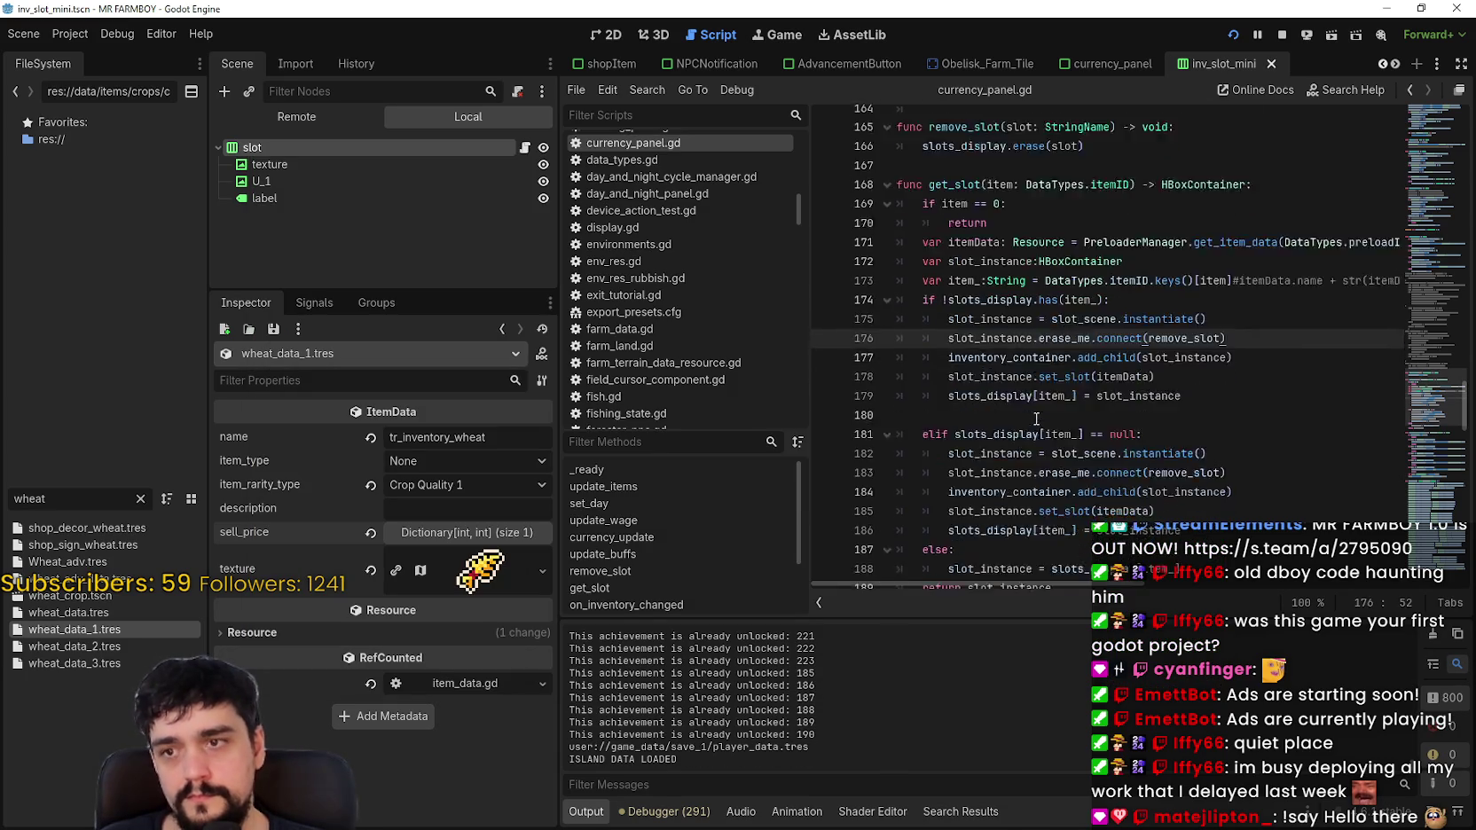
pyautogui.scroll(-10, 1035, 418)
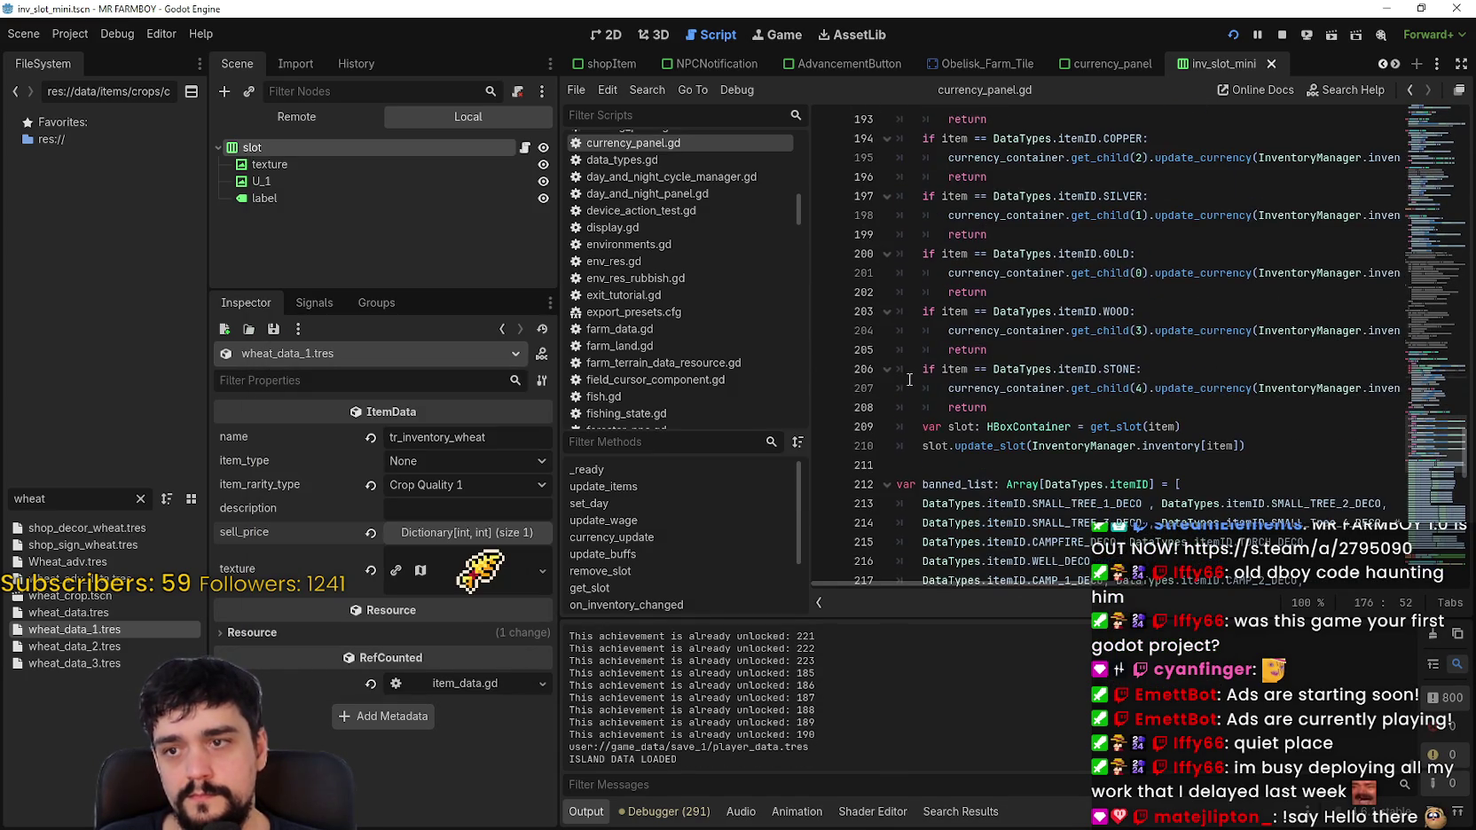
pyautogui.click(825, 445)
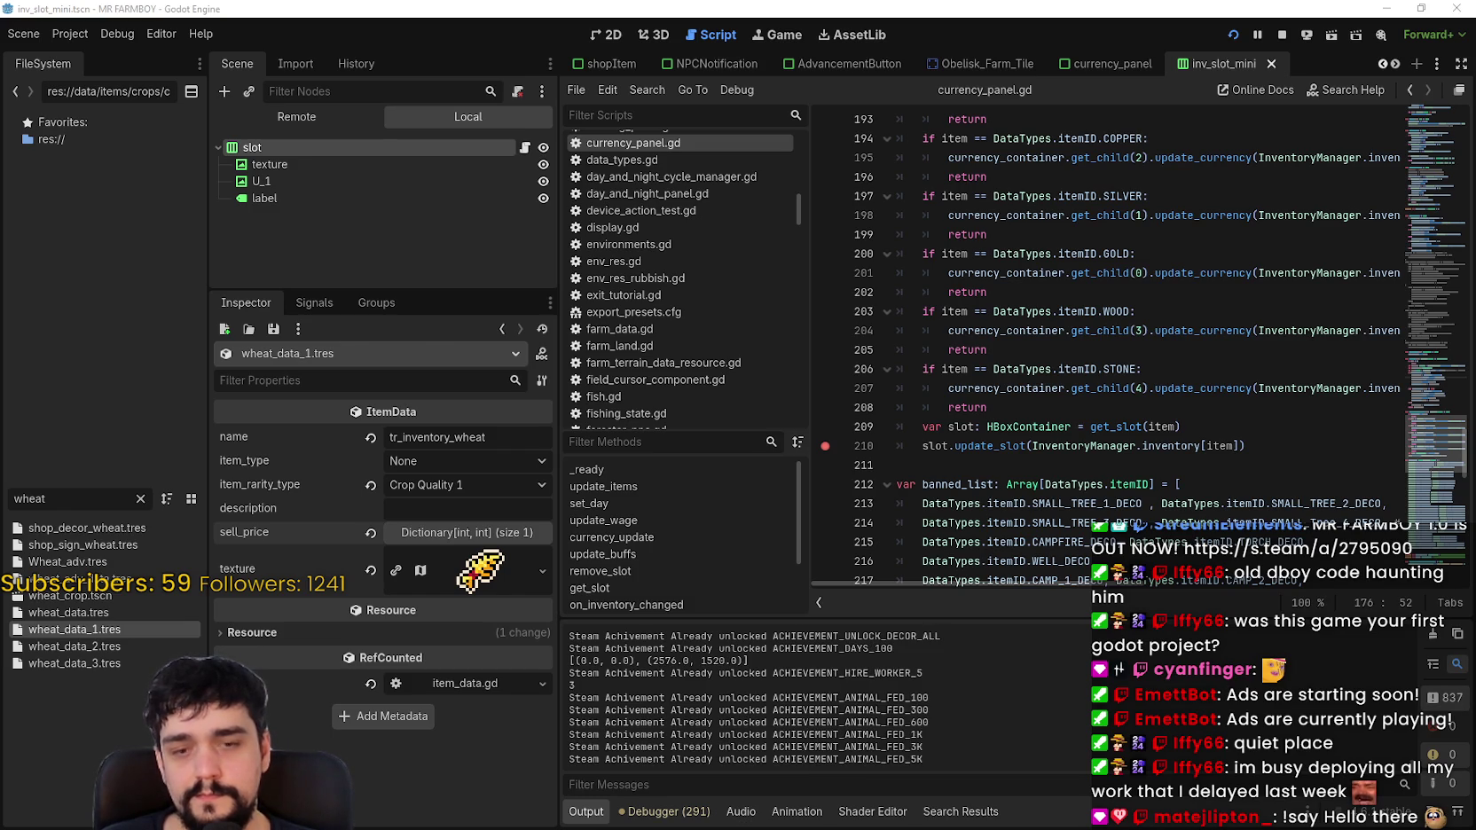
# Step: Walk the character to the market stall and open the Market shop panel
pyautogui.press('s')
pyautogui.press('d')
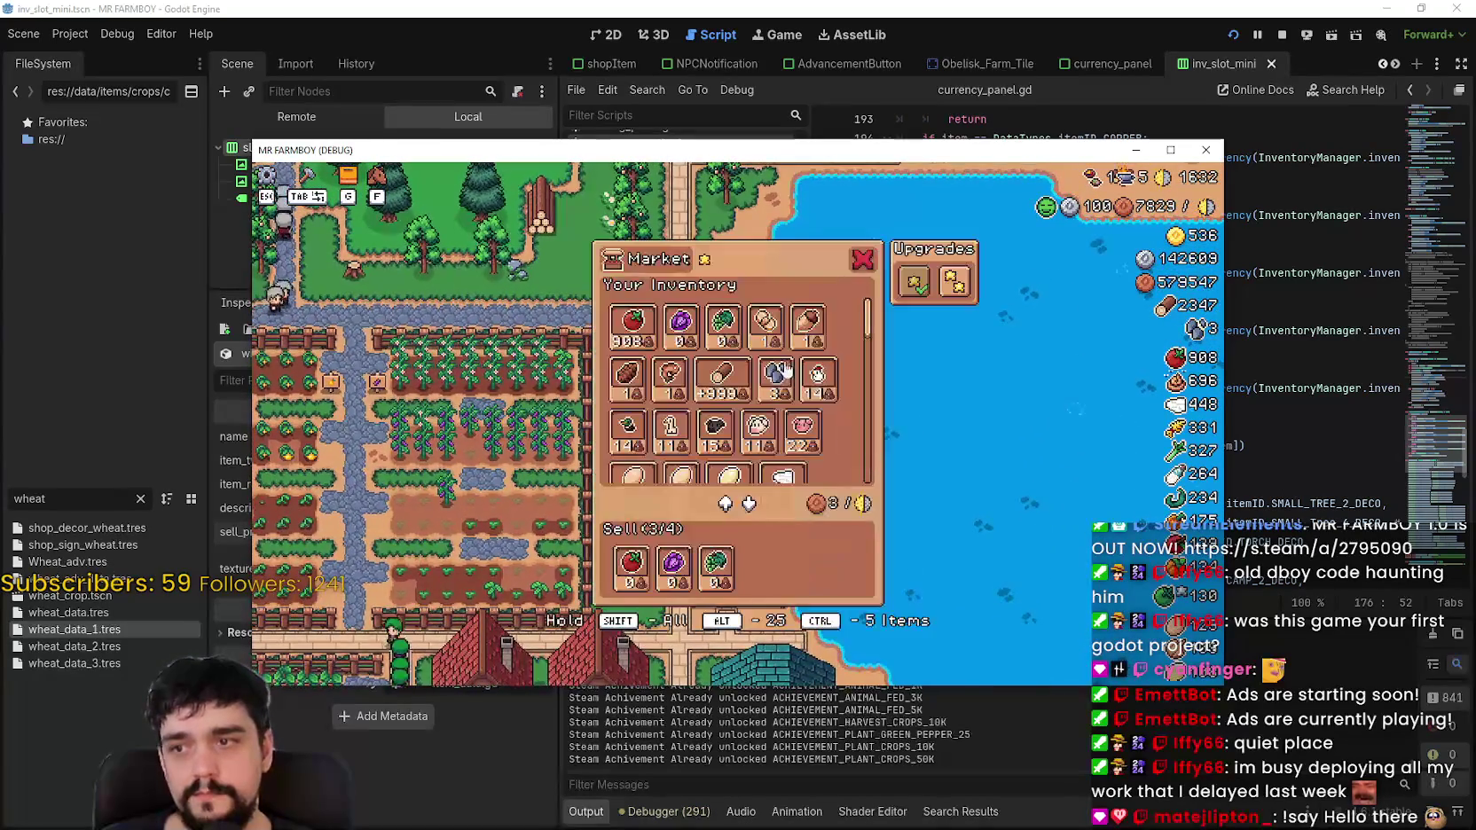
pyautogui.click(758, 330)
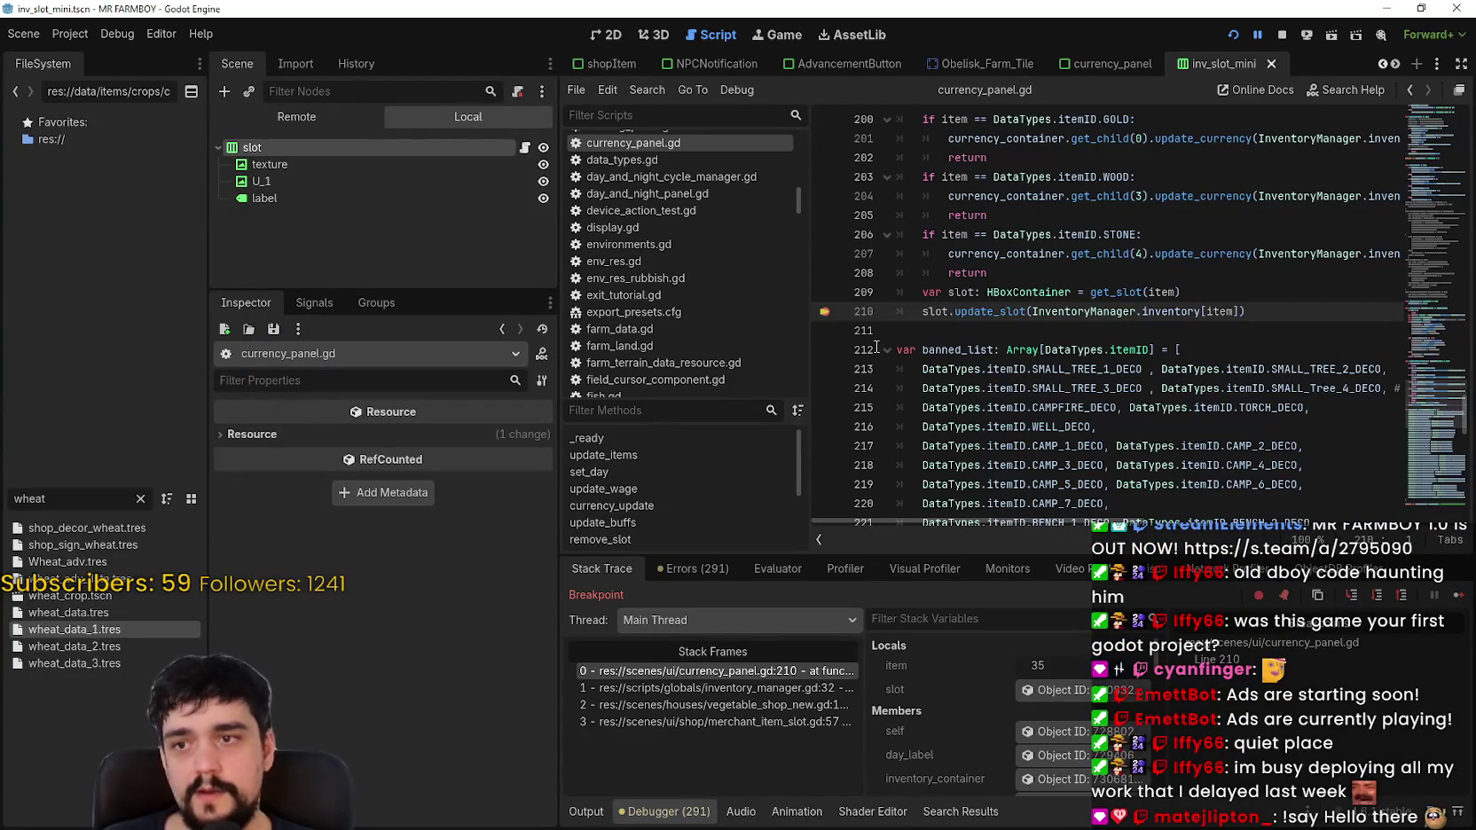
# Step: Inspect the paused 'slot' local and the Remote tree's live tr_inventory nodes, then scroll up to get_slot
pyautogui.click(1055, 689)
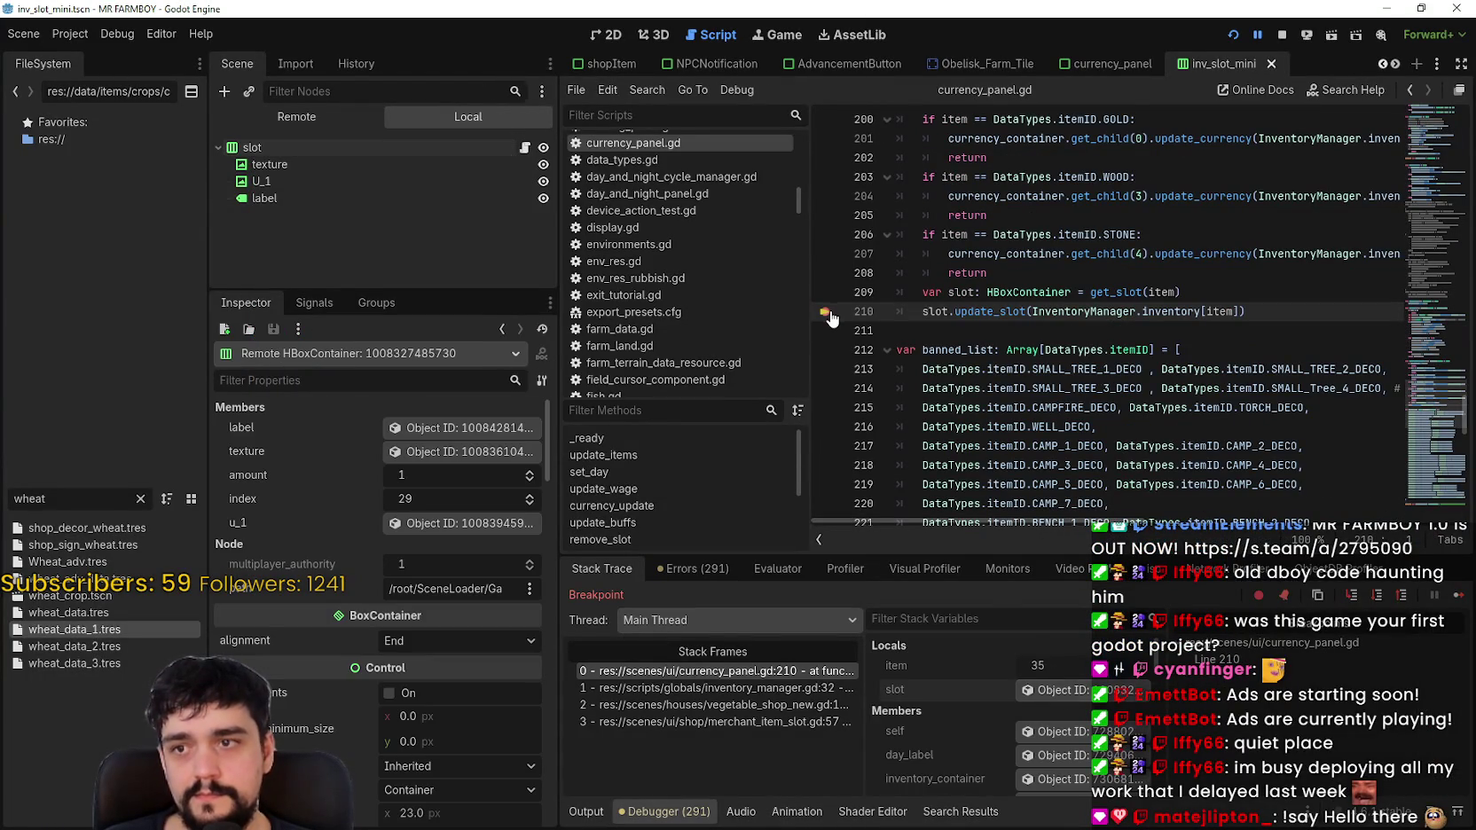
pyautogui.click(297, 117)
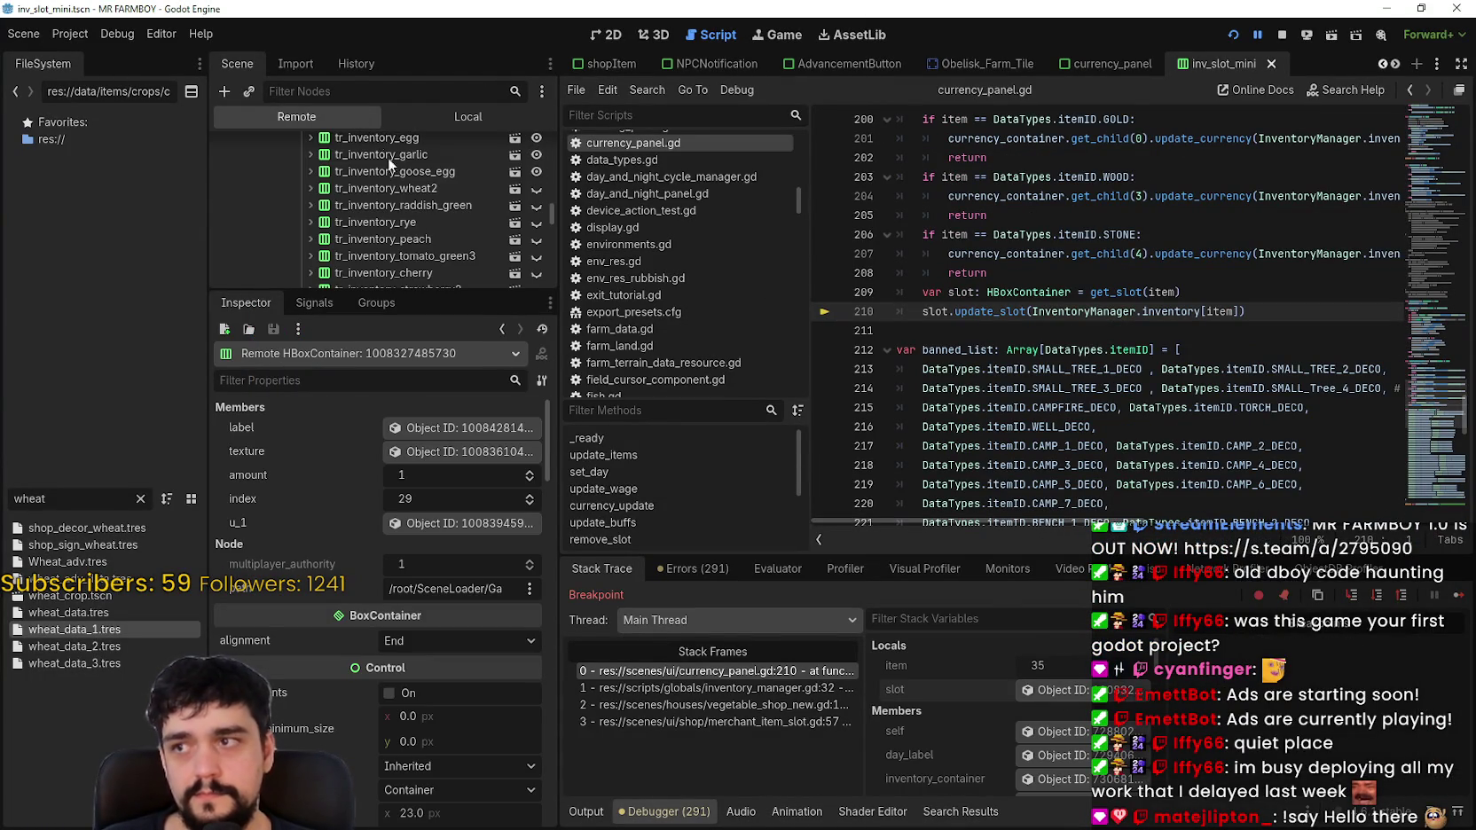
pyautogui.moveTo(439, 291); pyautogui.dragTo(492, 588)
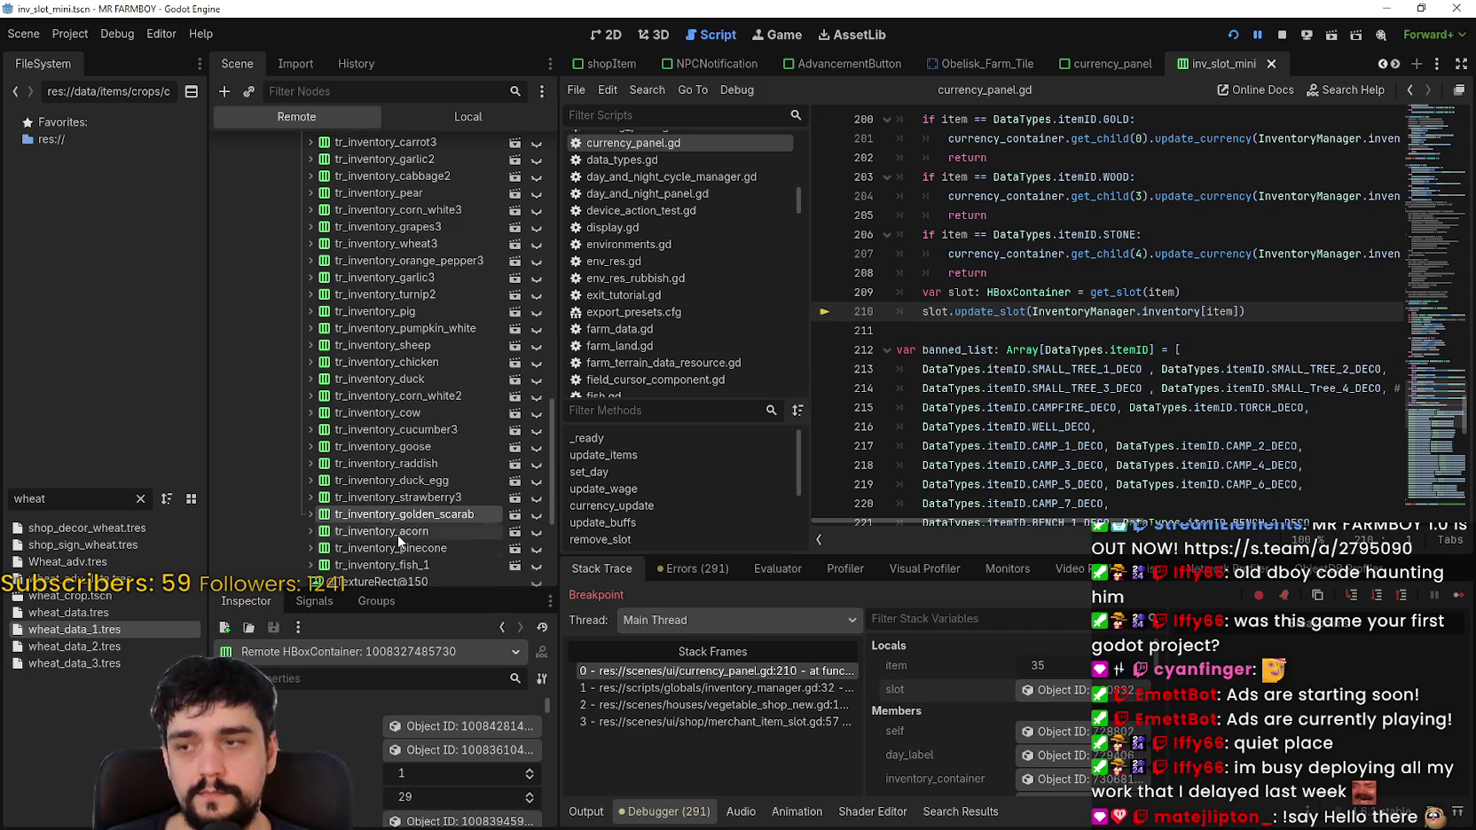
pyautogui.scroll(-4, 378, 569)
pyautogui.scroll(10, 381, 559)
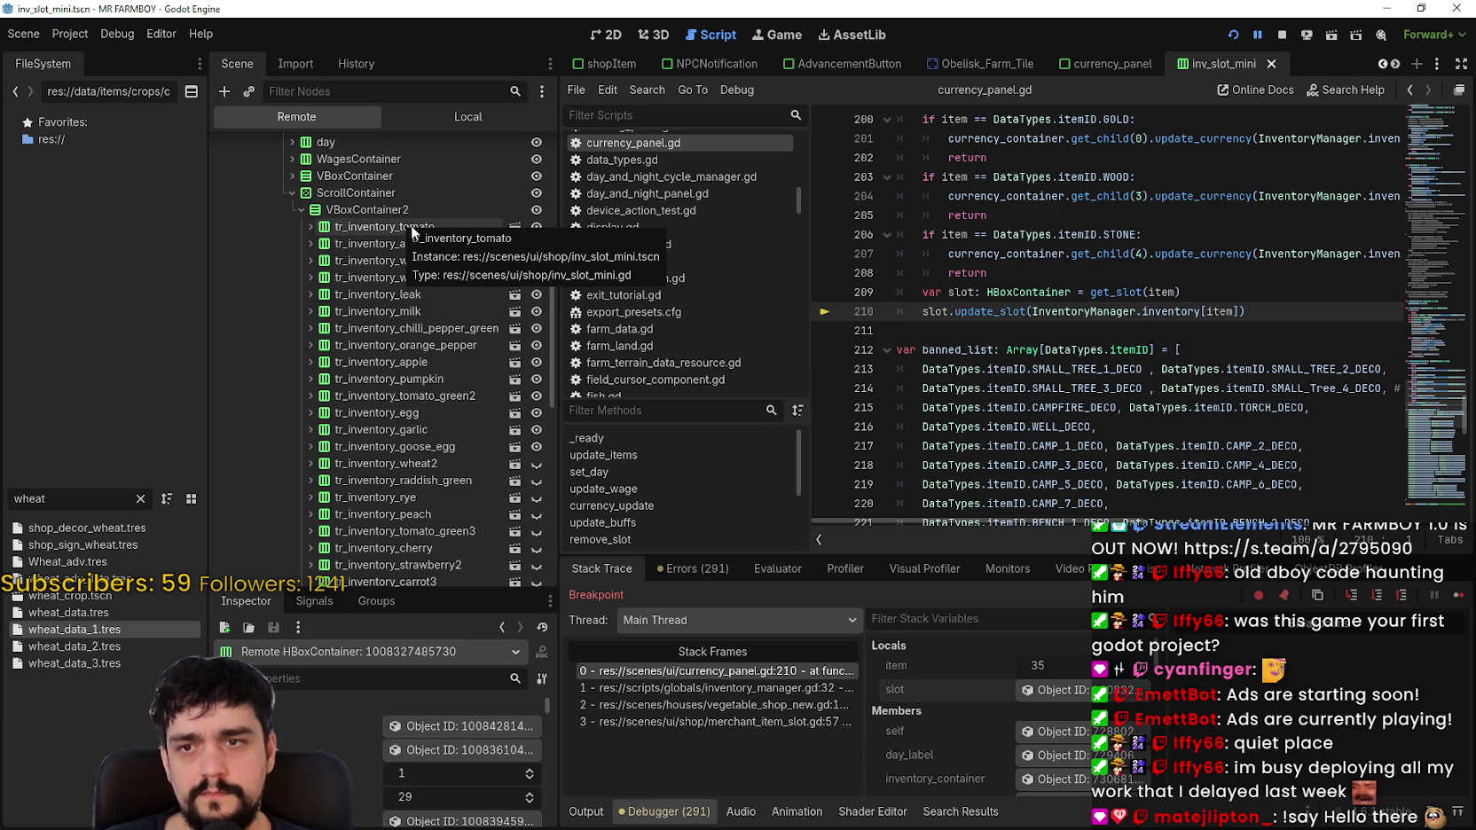
pyautogui.scroll(5, 1145, 384)
pyautogui.scroll(5, 1144, 384)
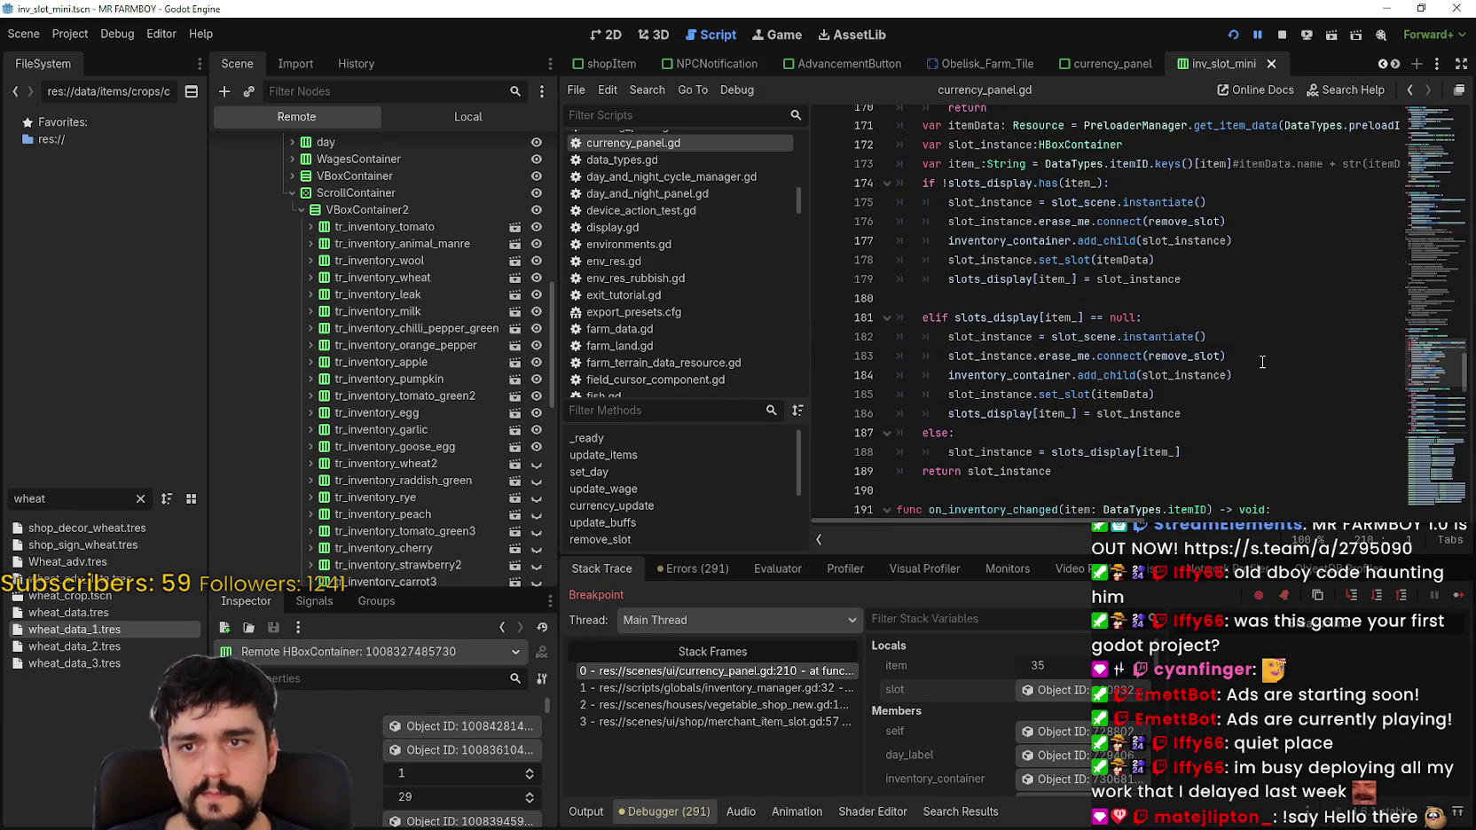
# Step: Select .keys() on line 173 of currency_panel.gd
pyautogui.scroll(2, 1262, 361)
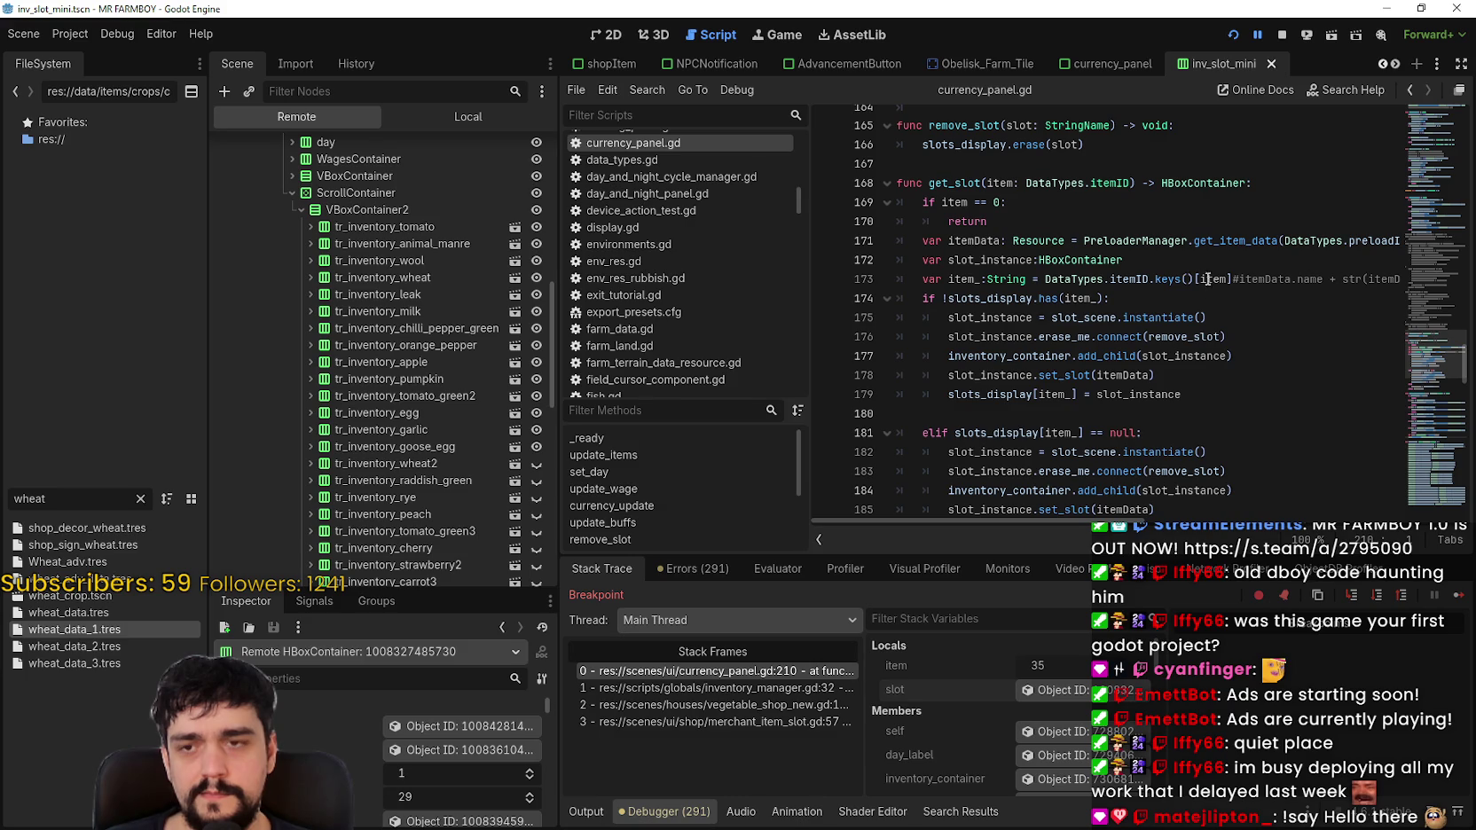
pyautogui.doubleClick(1208, 280)
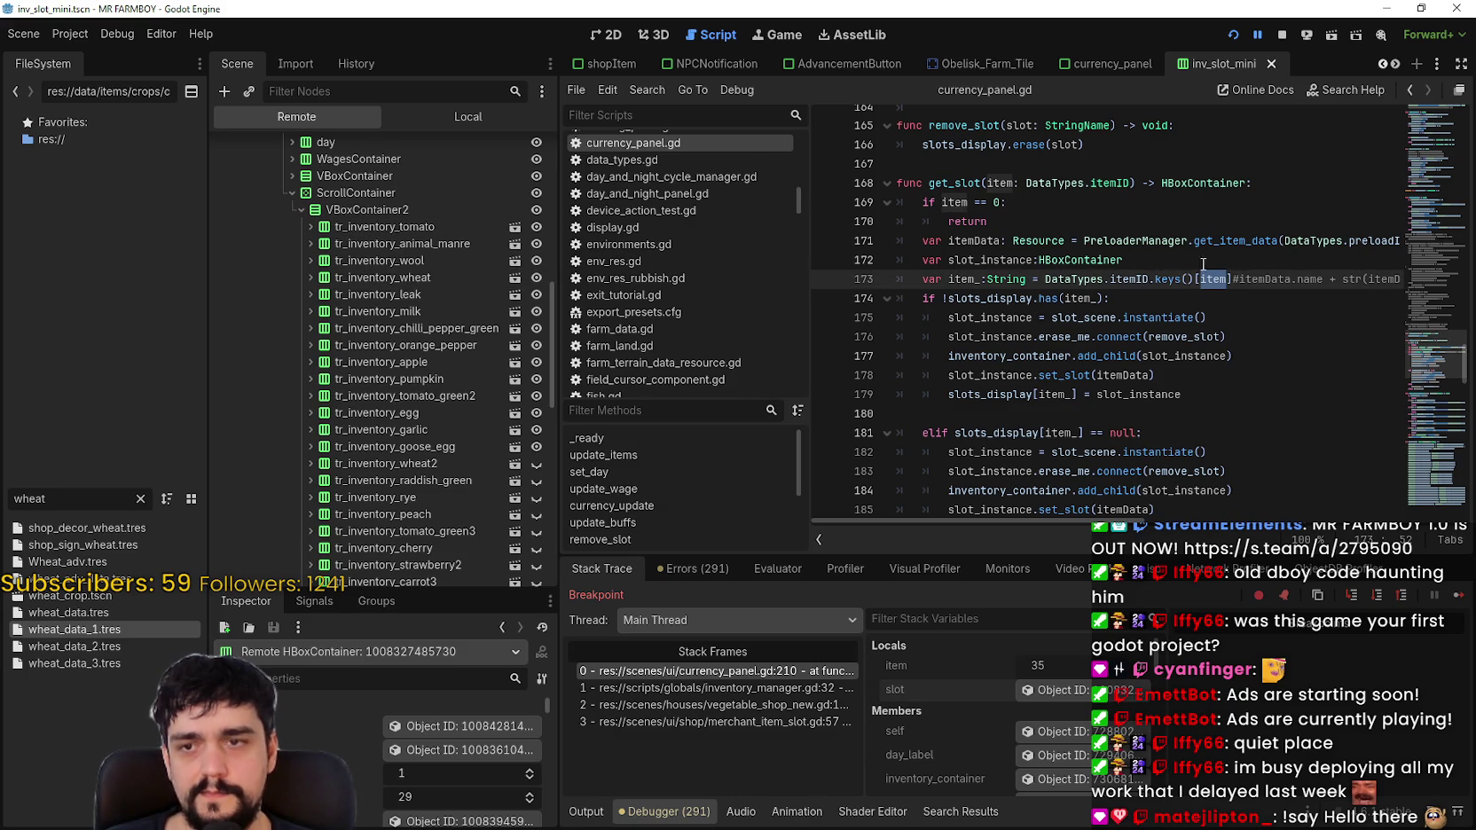
pyautogui.press('Down')
pyautogui.press('Up')
pyautogui.press('Down')
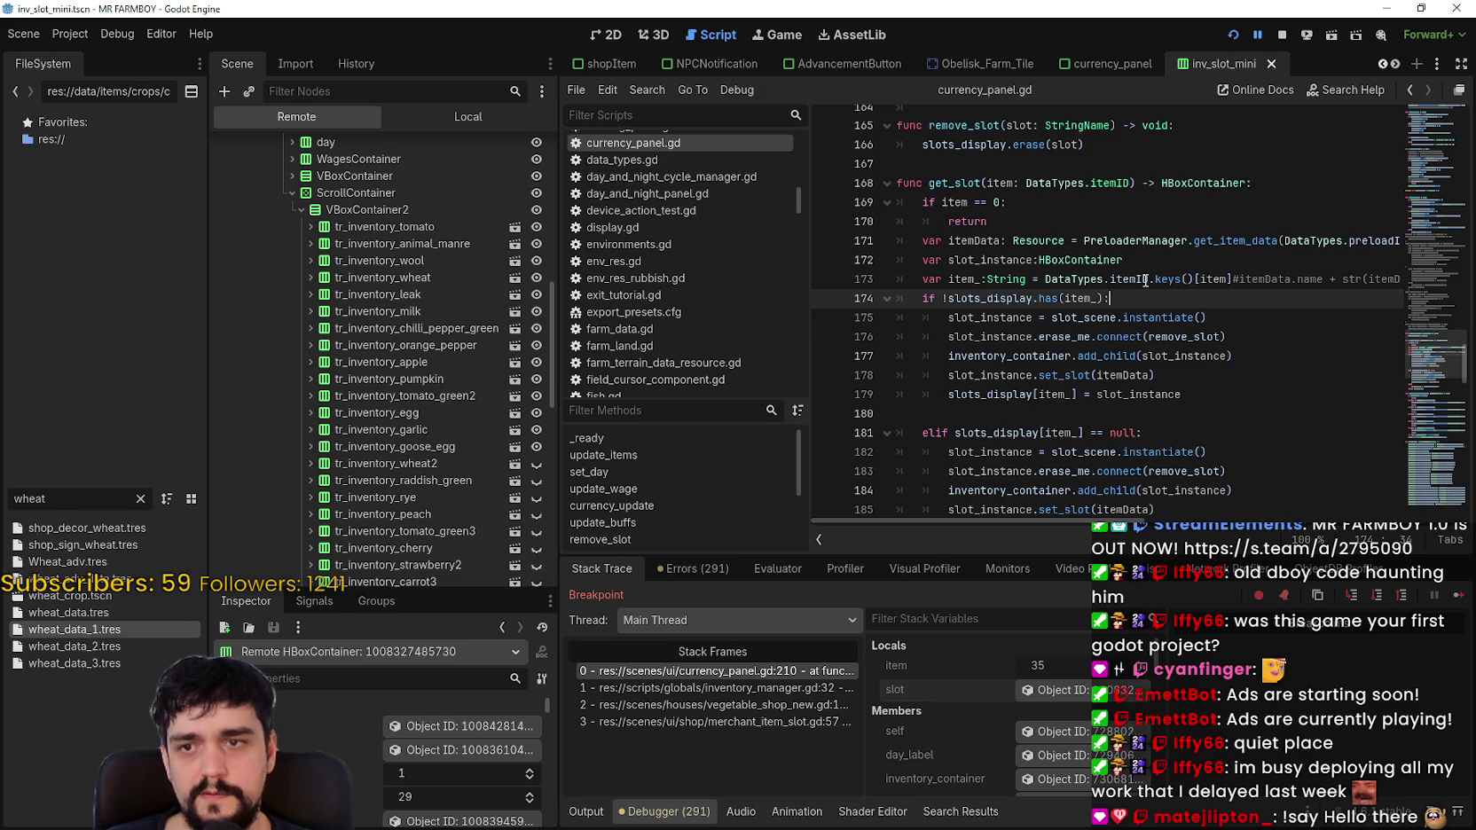
pyautogui.click(1149, 280)
pyautogui.moveTo(1150, 280); pyautogui.dragTo(1196, 280)
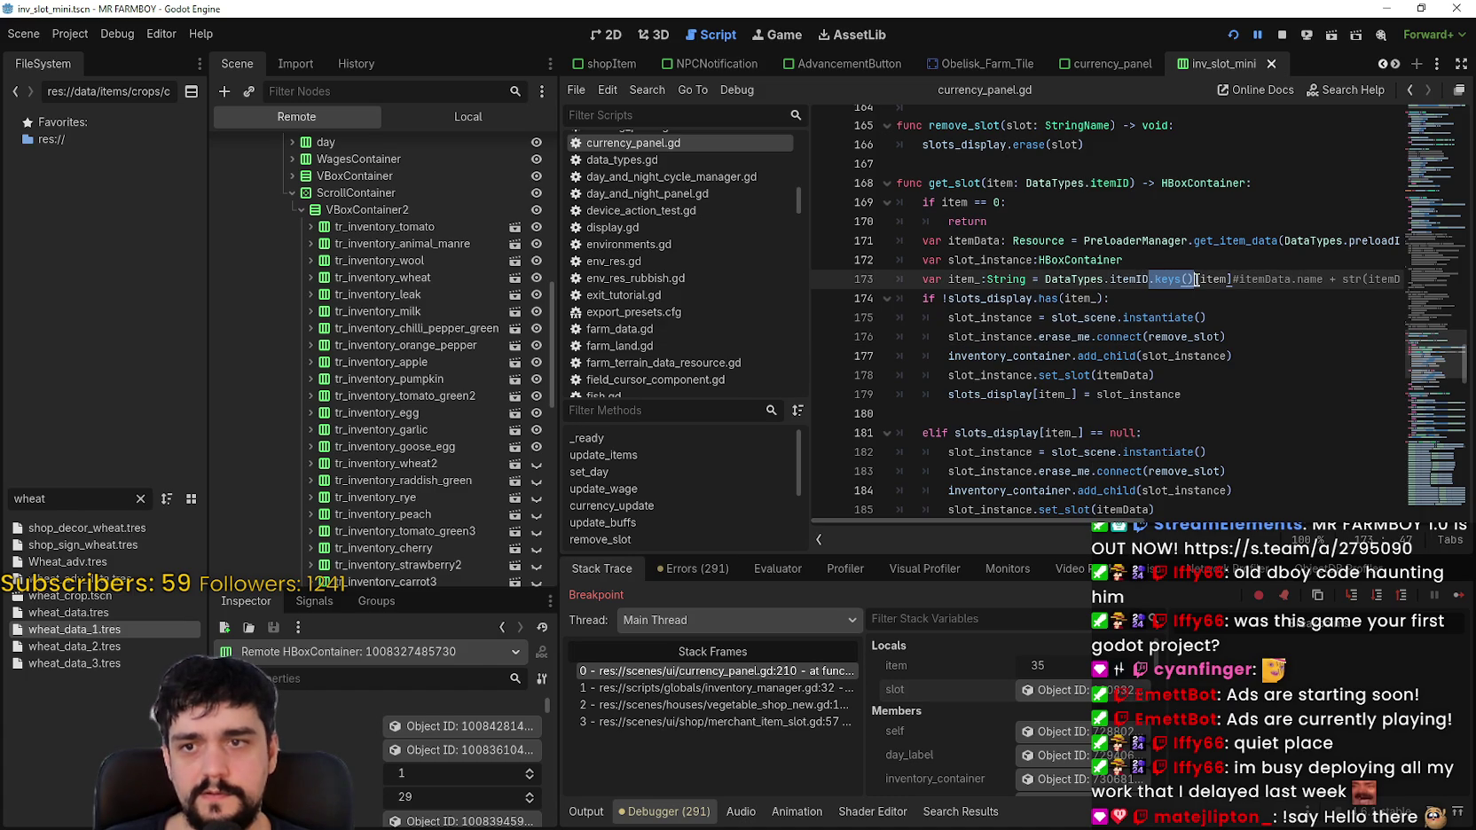
# Step: Search the project for .keys() and browse matches in base_npc.gd, inn.gd and house.gd
pyautogui.hotkey('ctrl', 'shift', 'f')
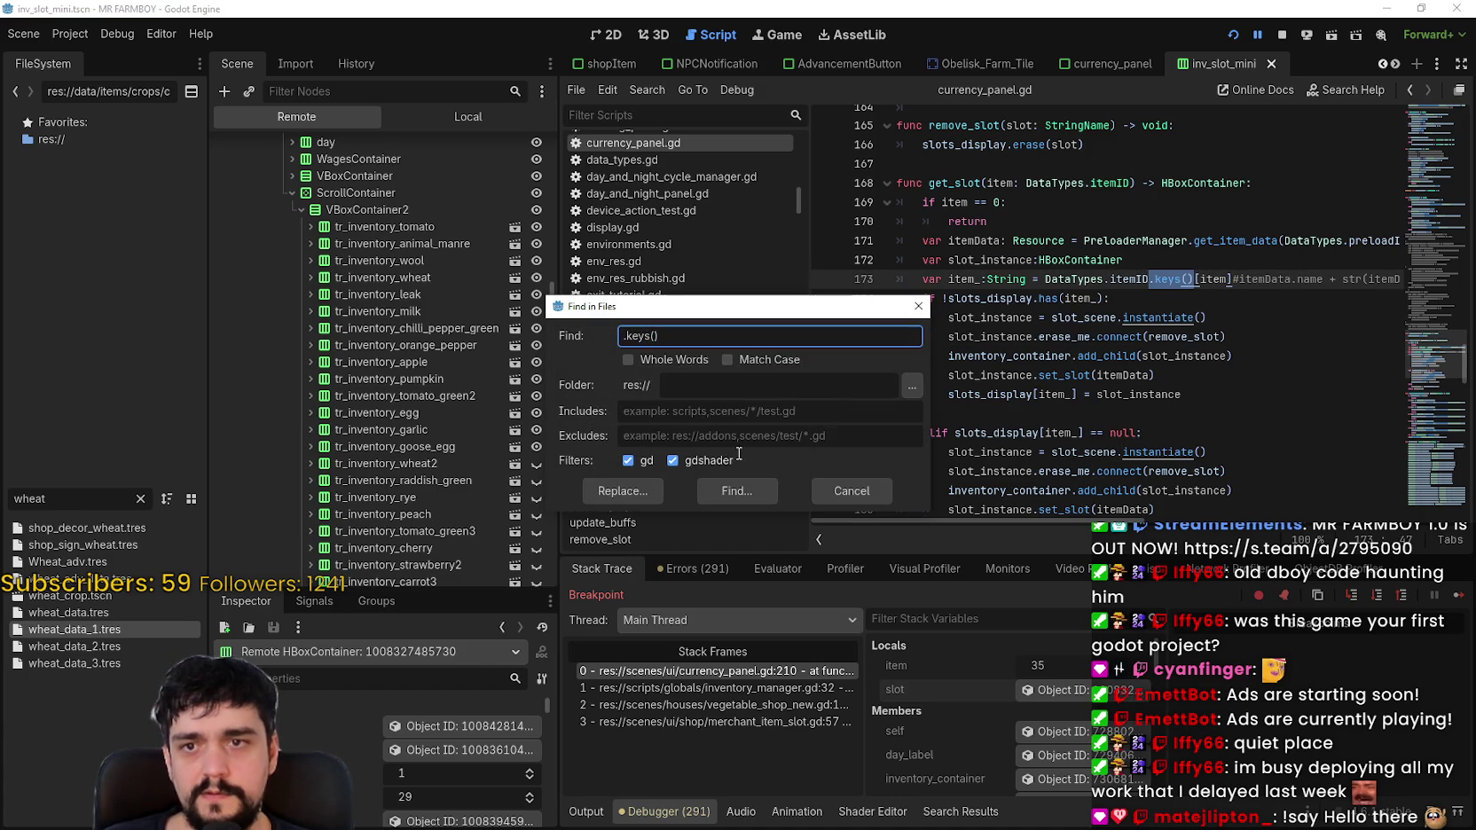
pyautogui.click(736, 491)
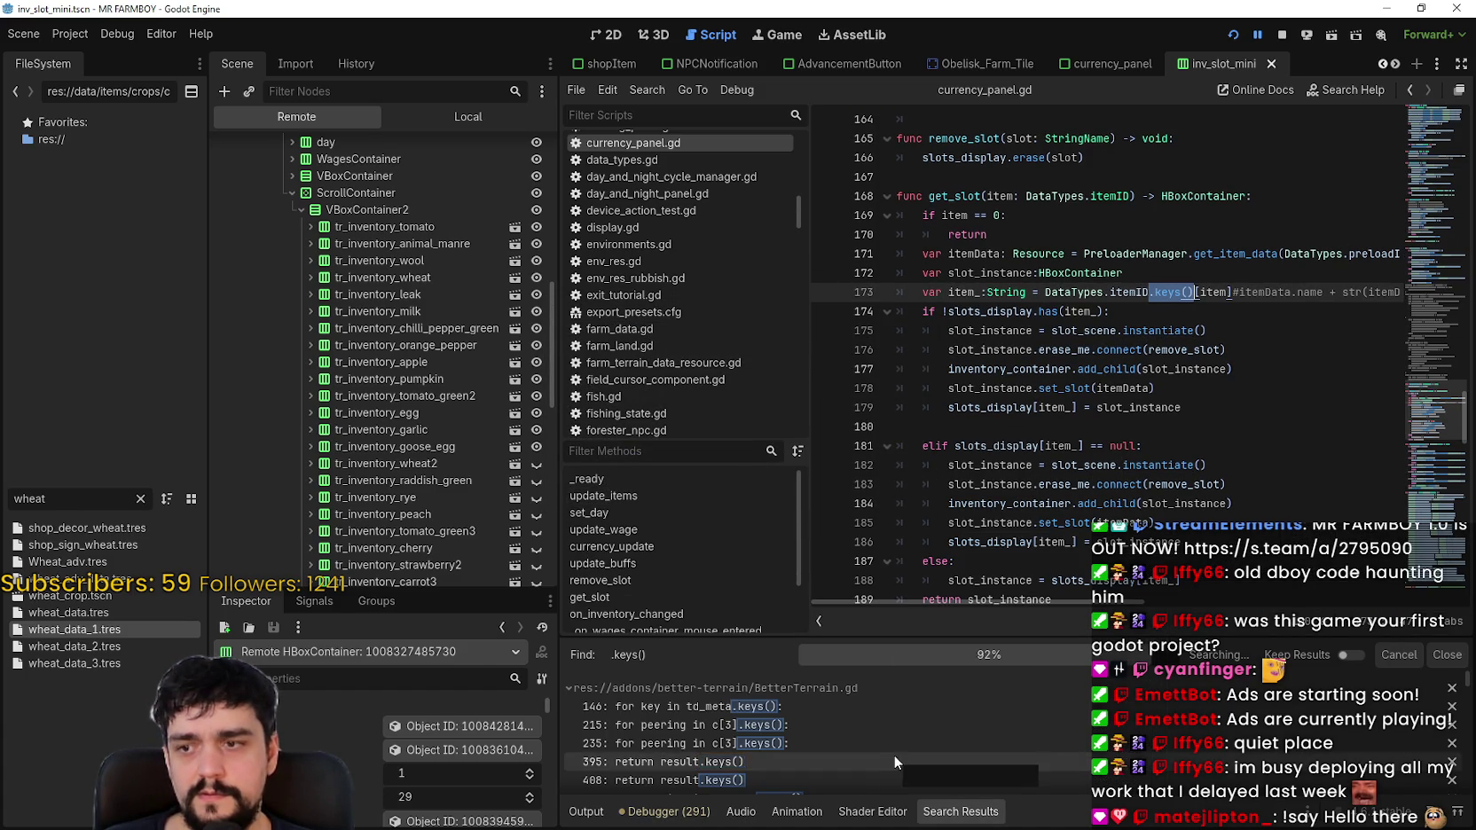
pyautogui.scroll(-5, 894, 740)
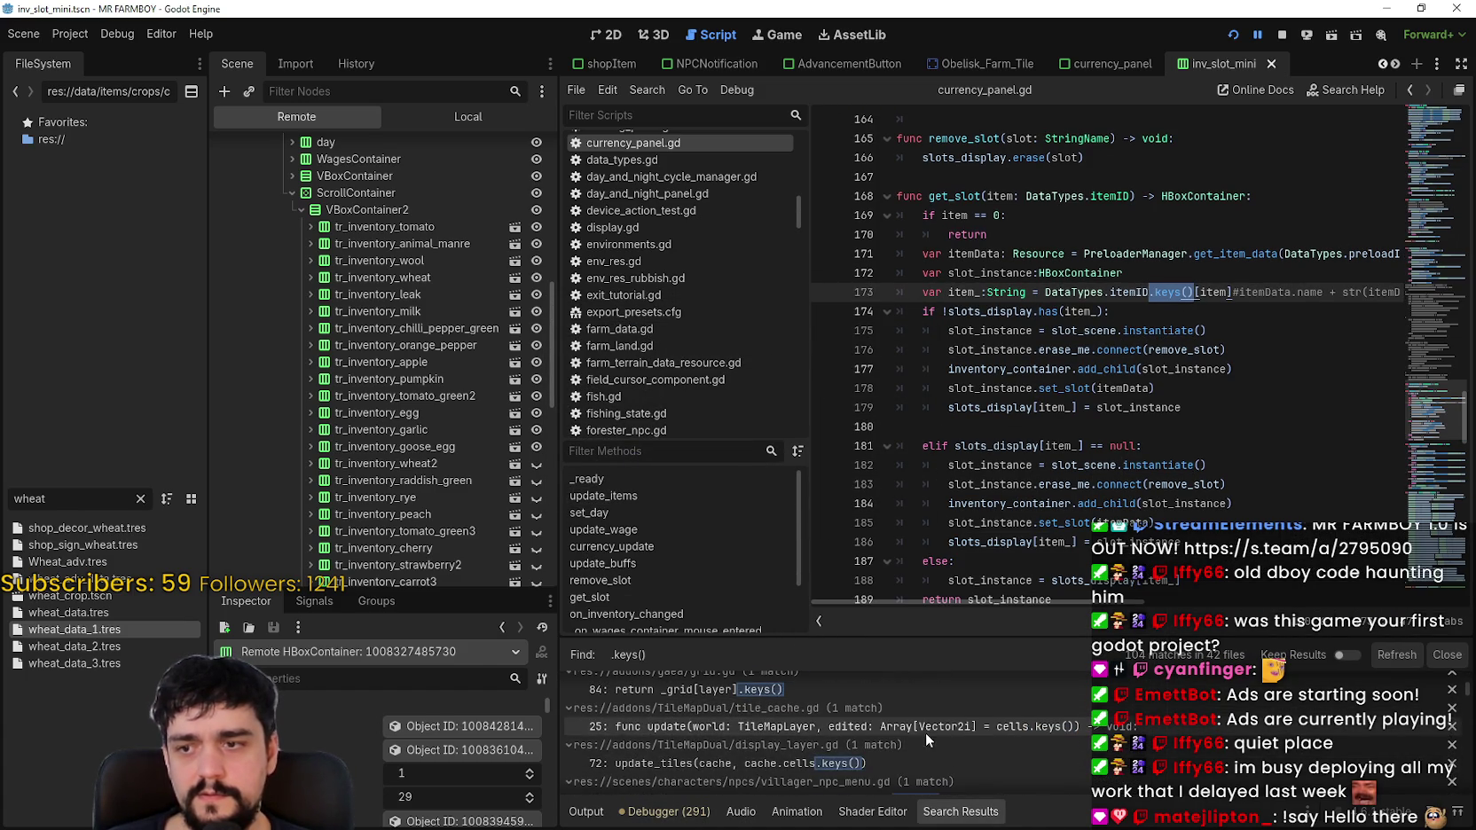
pyautogui.scroll(-5, 1055, 733)
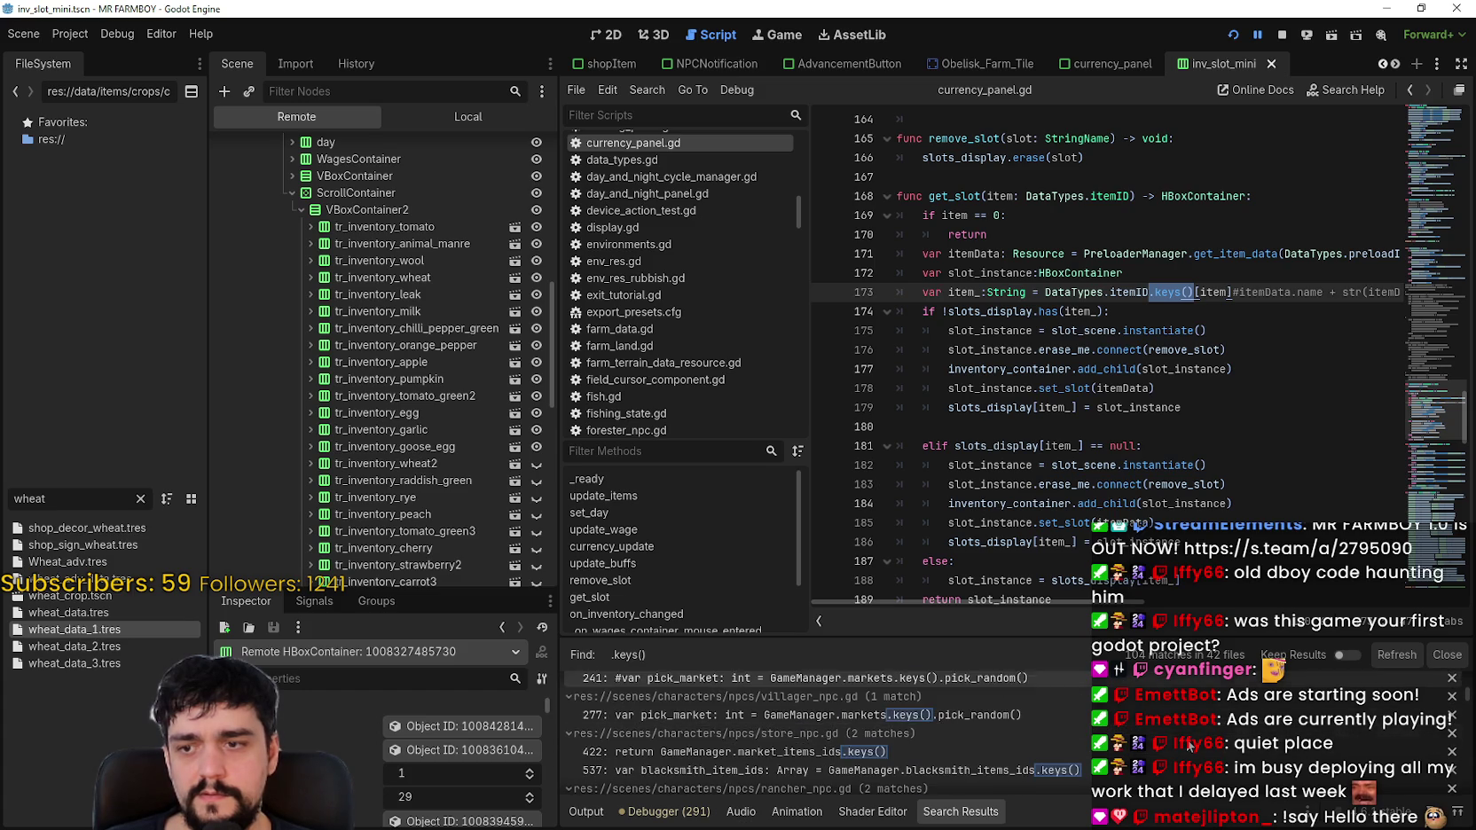
pyautogui.scroll(-3, 1182, 718)
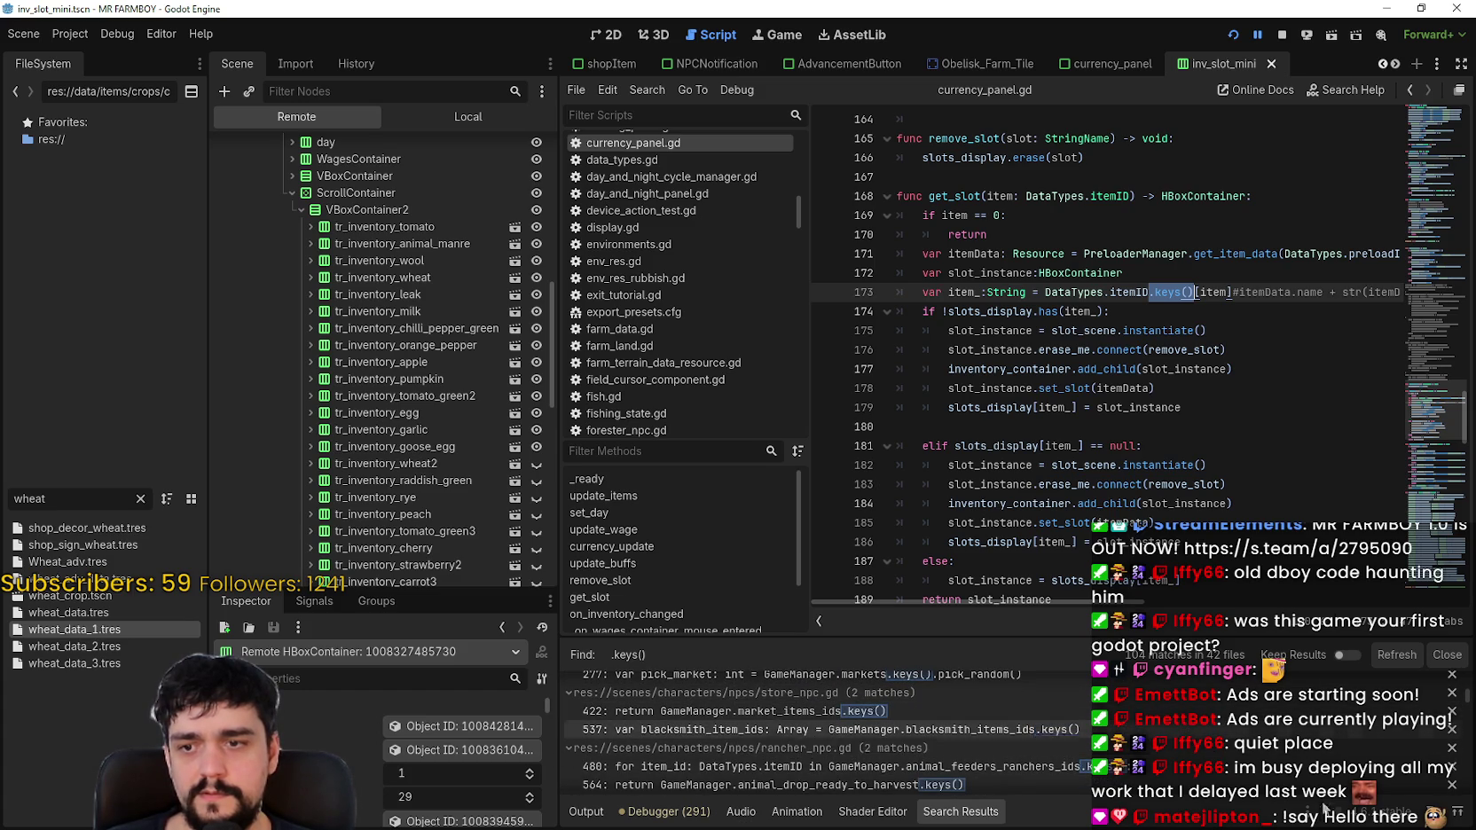
pyautogui.scroll(-3, 1273, 768)
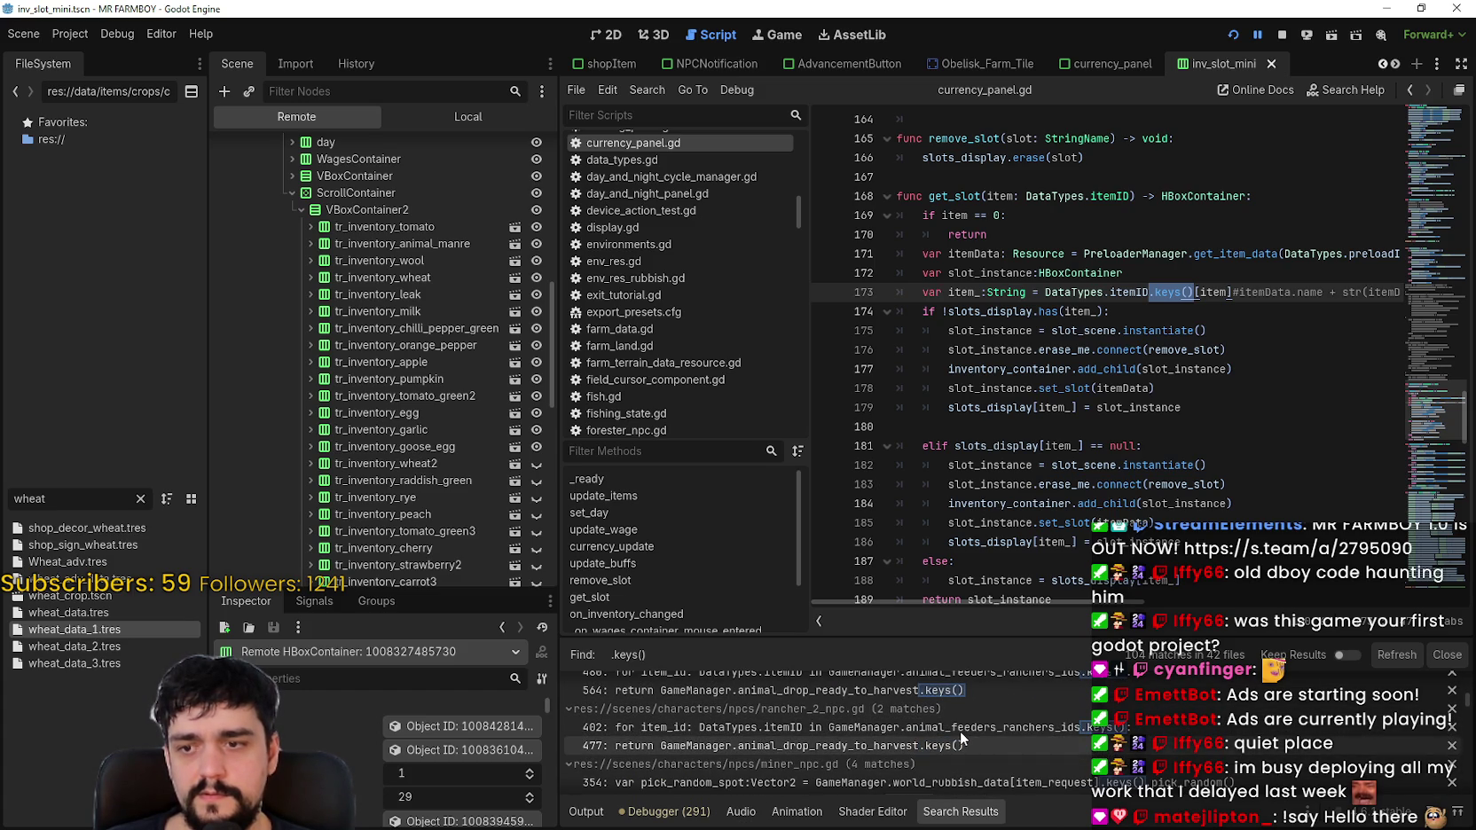
pyautogui.scroll(-3, 1003, 770)
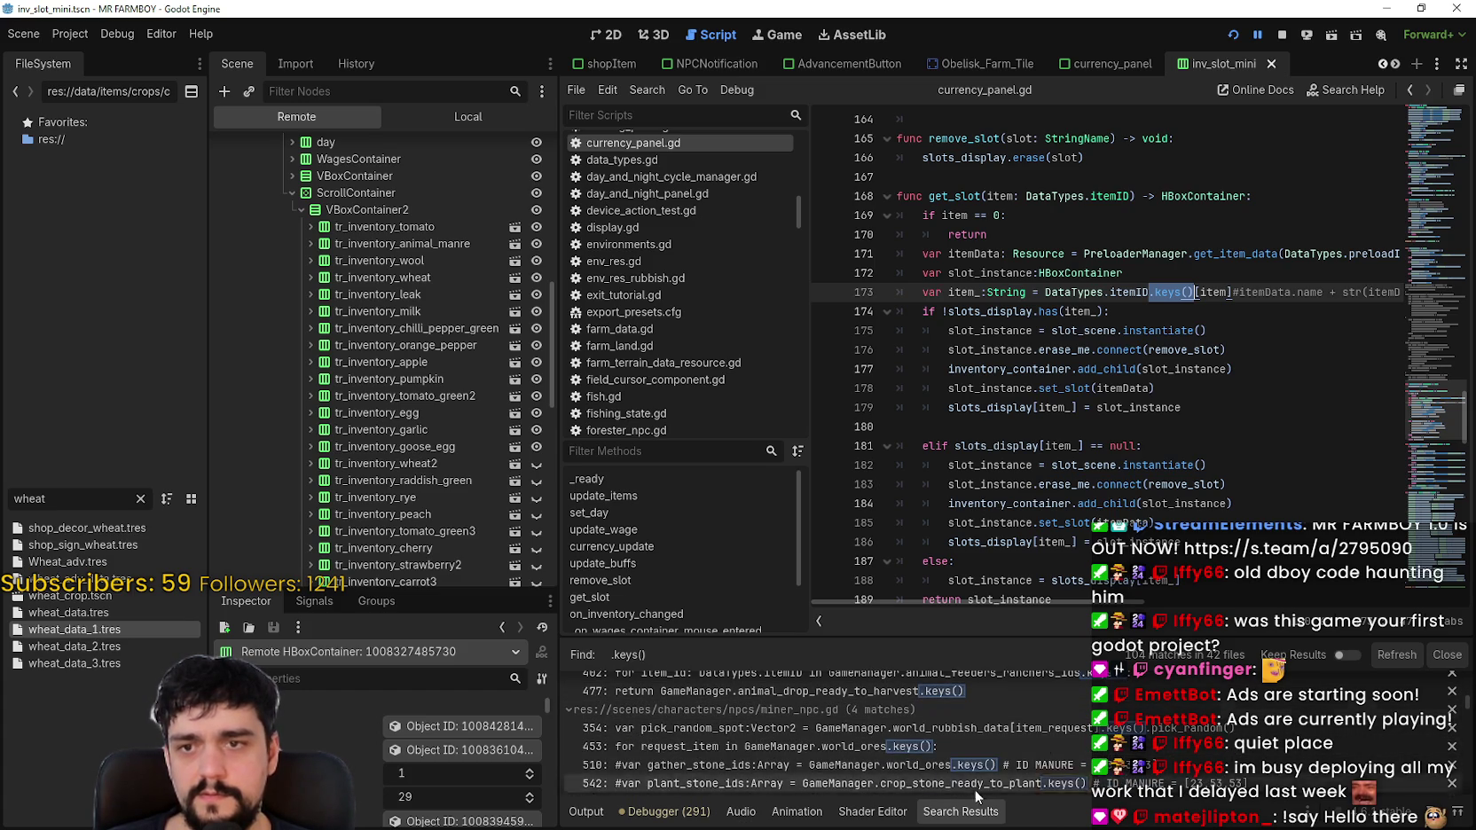
pyautogui.scroll(-2, 950, 723)
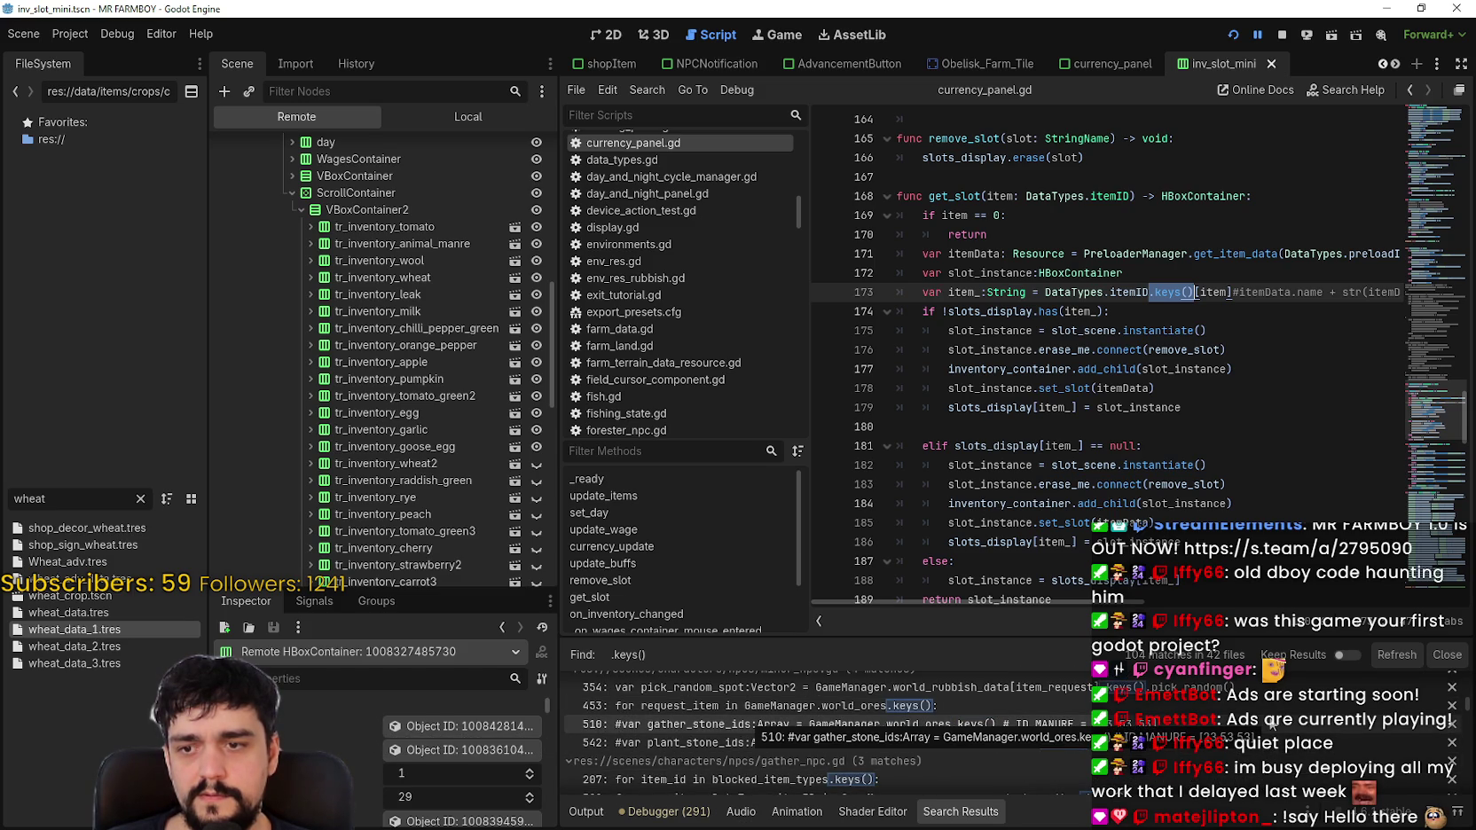
pyautogui.scroll(-3, 956, 722)
pyautogui.scroll(-3, 1215, 749)
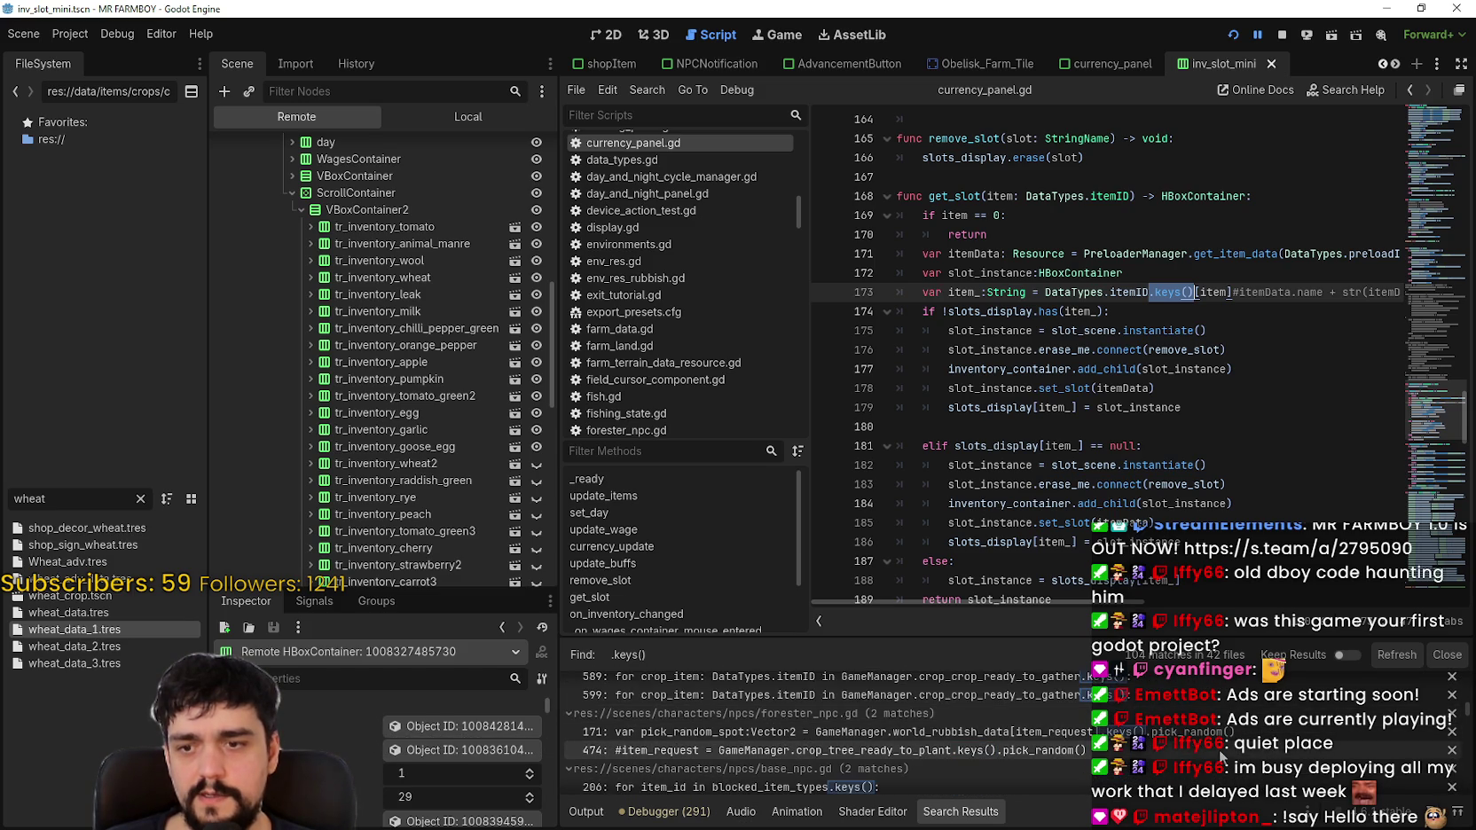
pyautogui.scroll(-3, 954, 711)
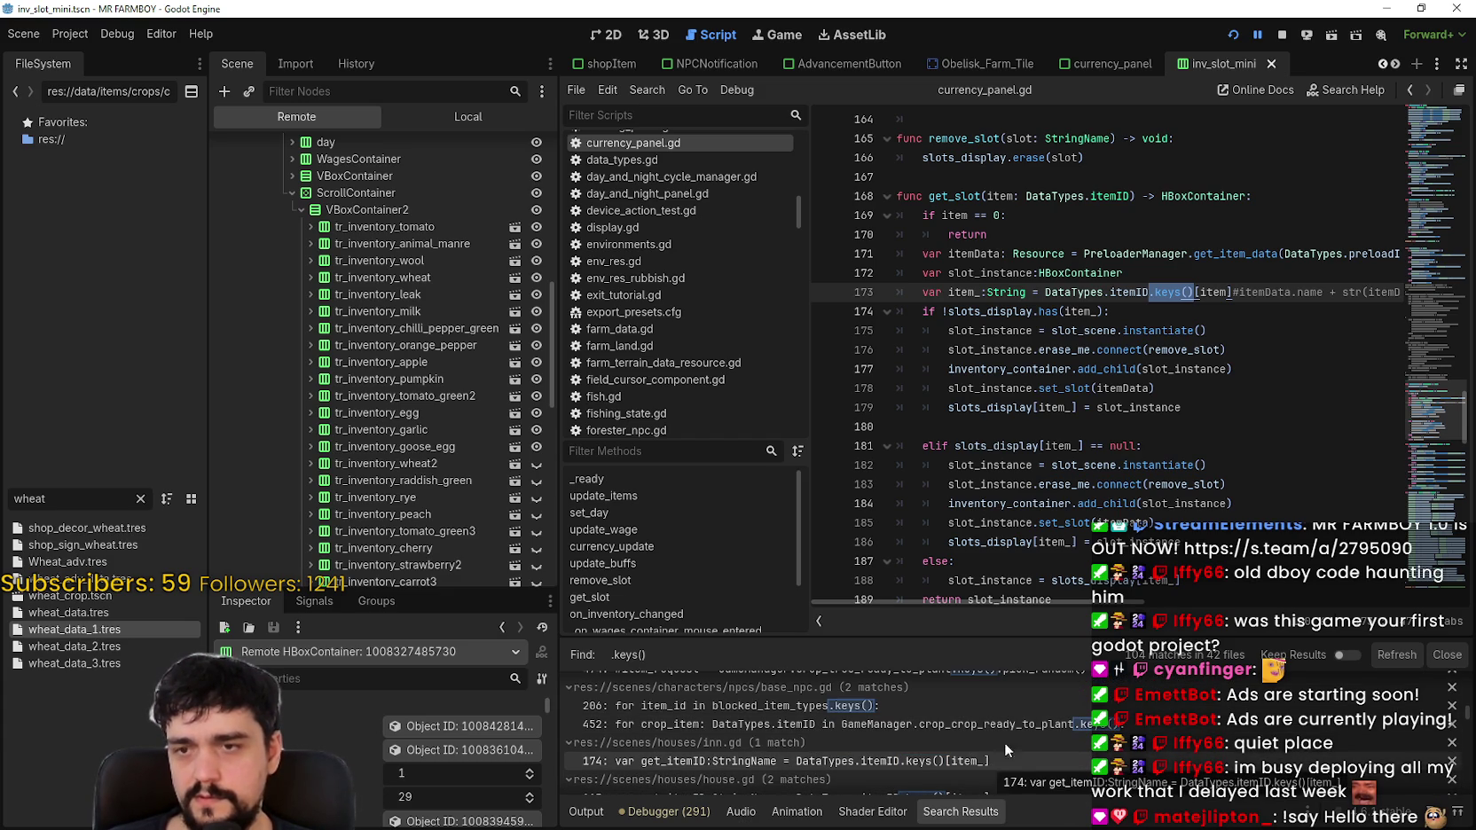
pyautogui.doubleClick(1215, 292)
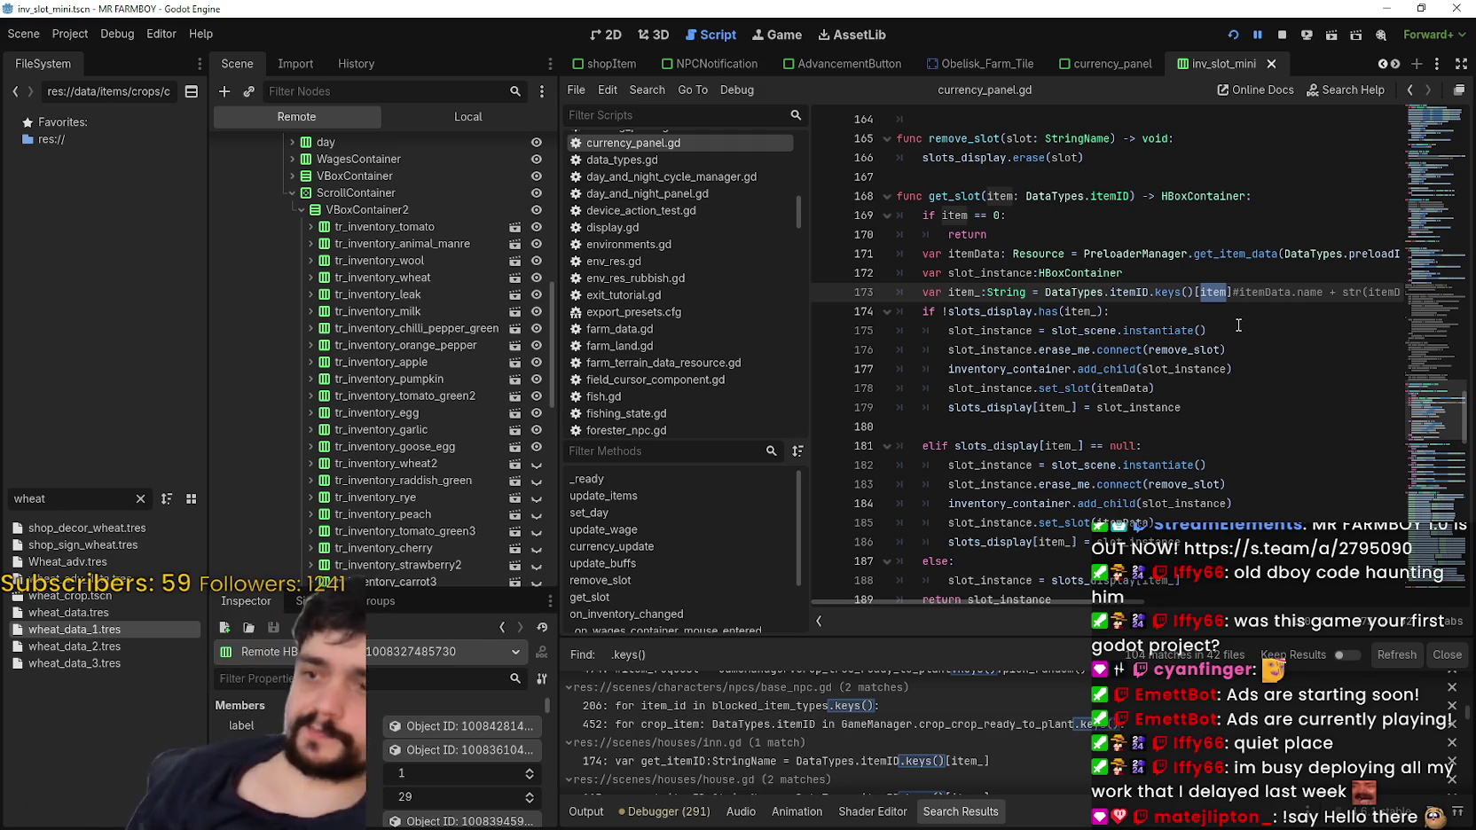
pyautogui.scroll(-4, 1238, 326)
pyautogui.scroll(3, 1148, 407)
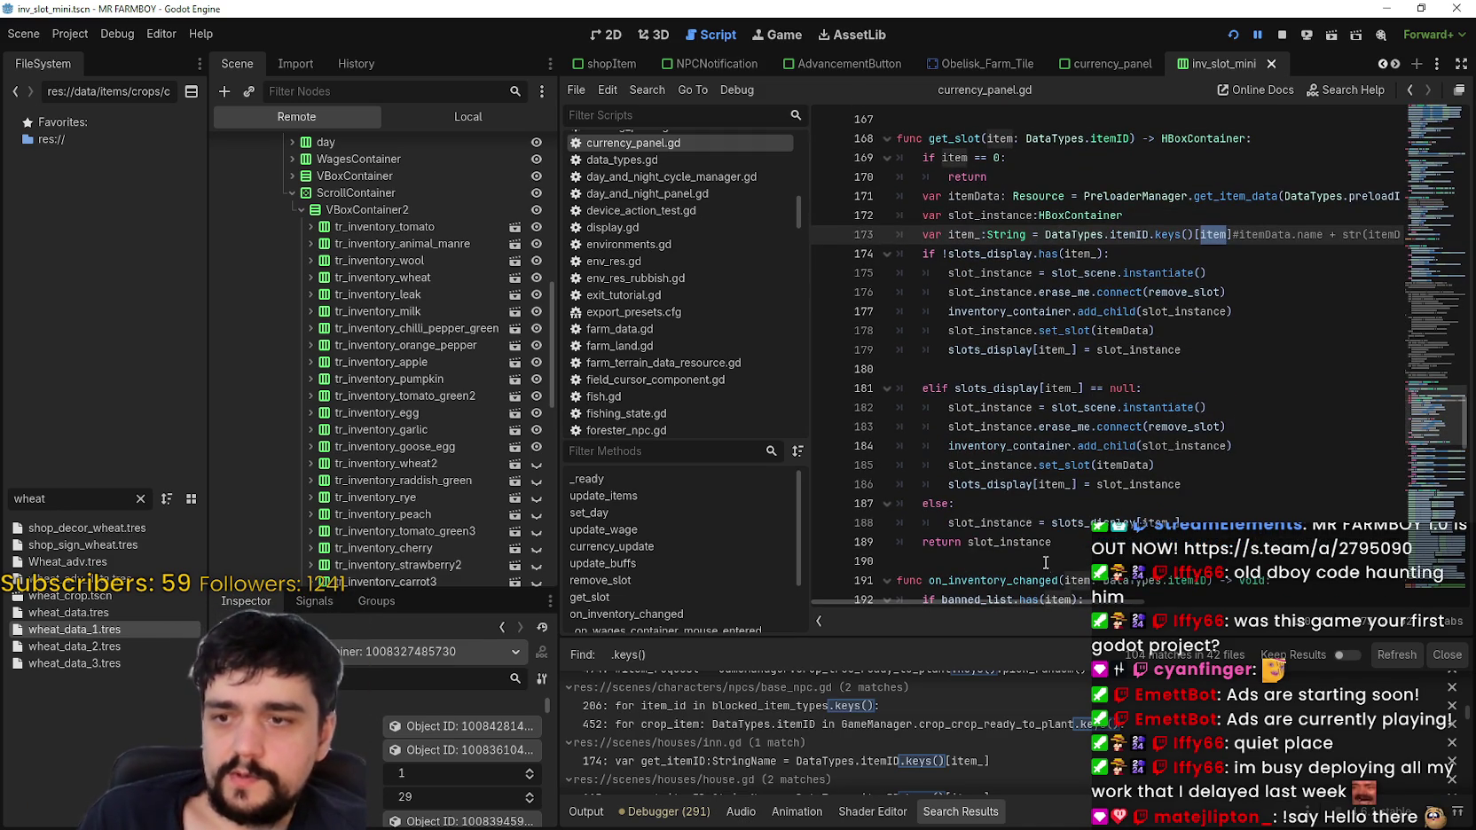
pyautogui.doubleClick(1020, 527)
pyautogui.doubleClick(1119, 525)
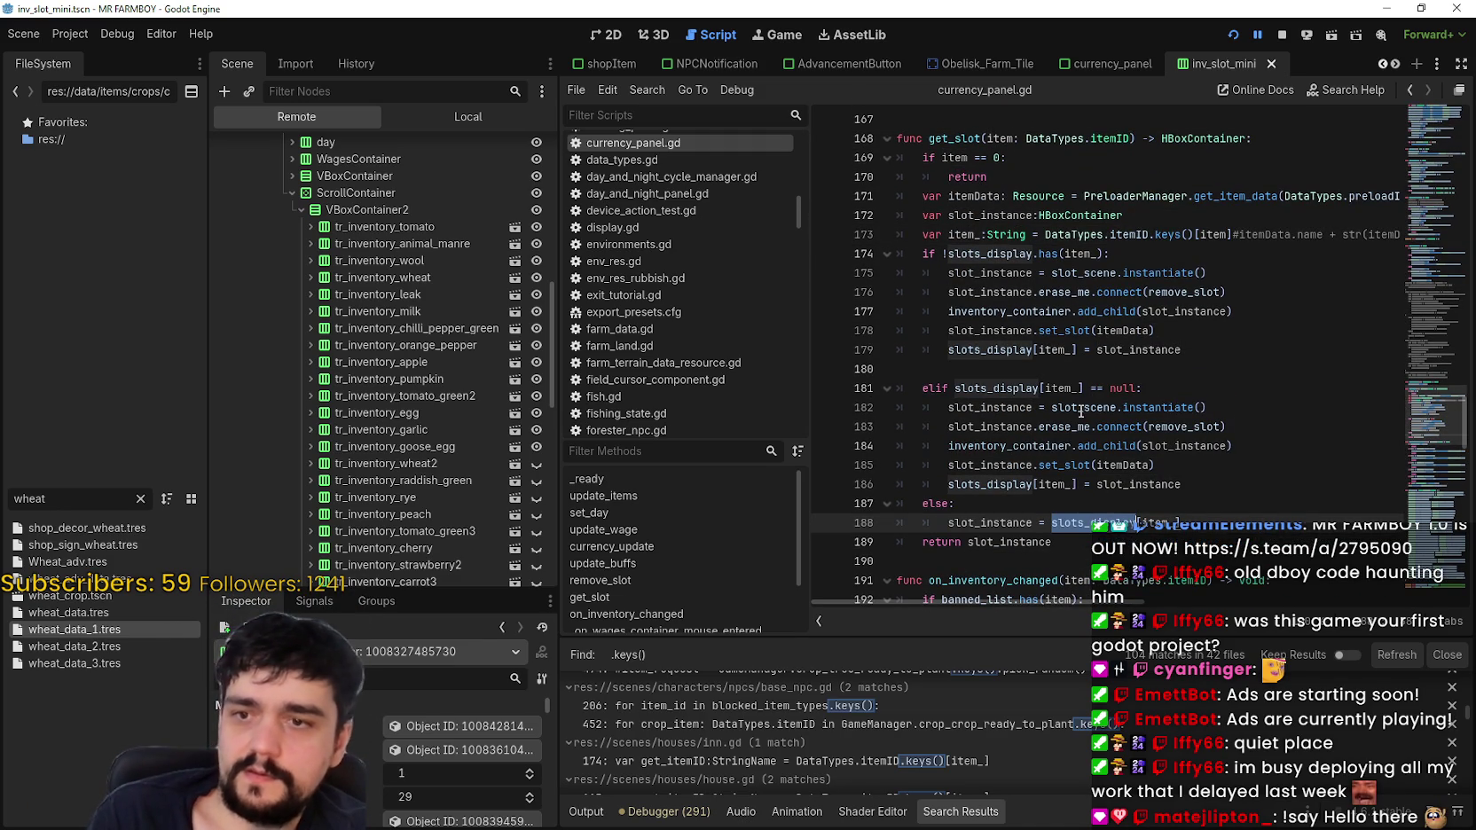
pyautogui.doubleClick(1029, 256)
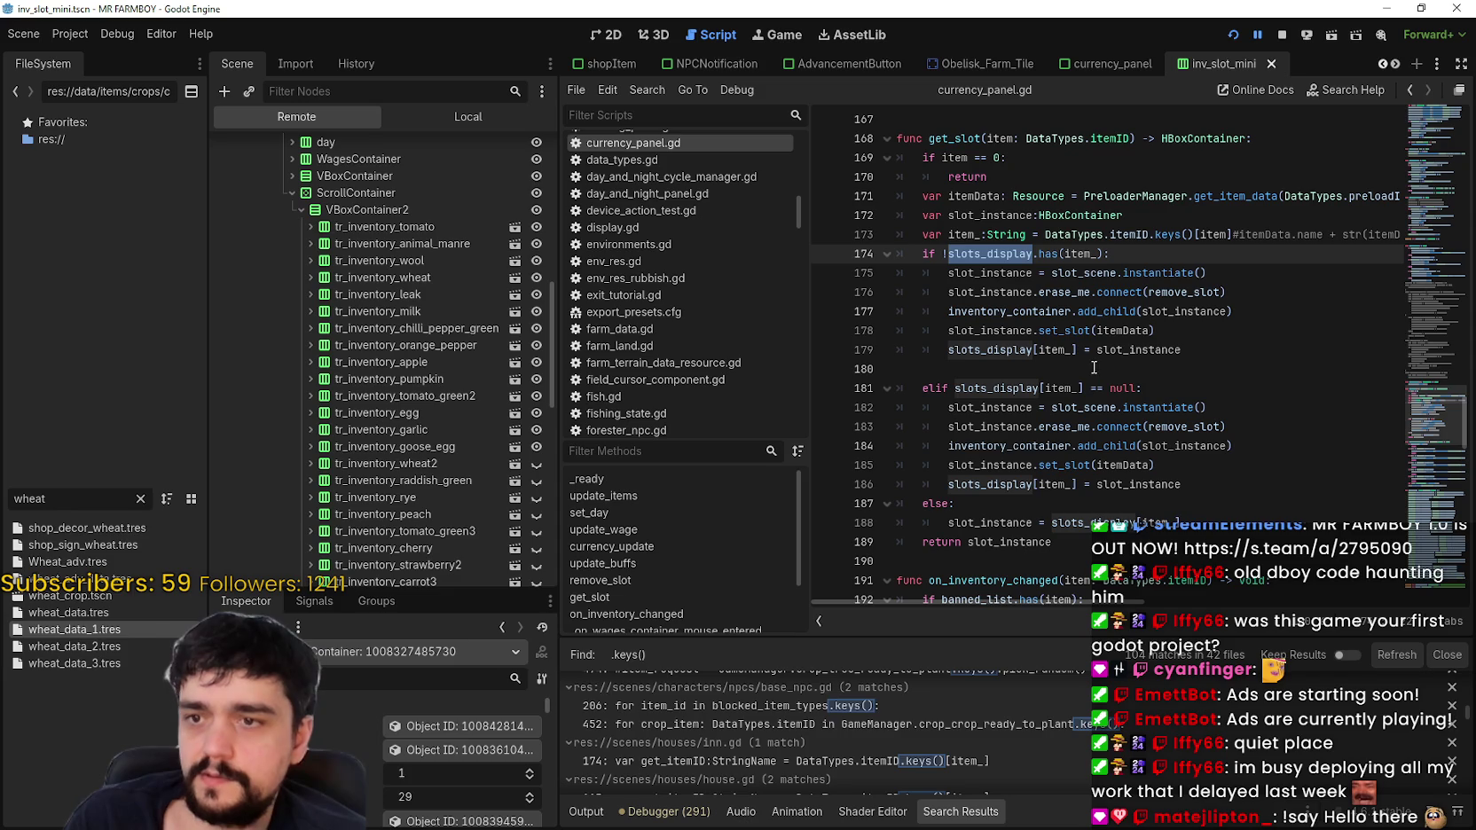
pyautogui.doubleClick(1027, 525)
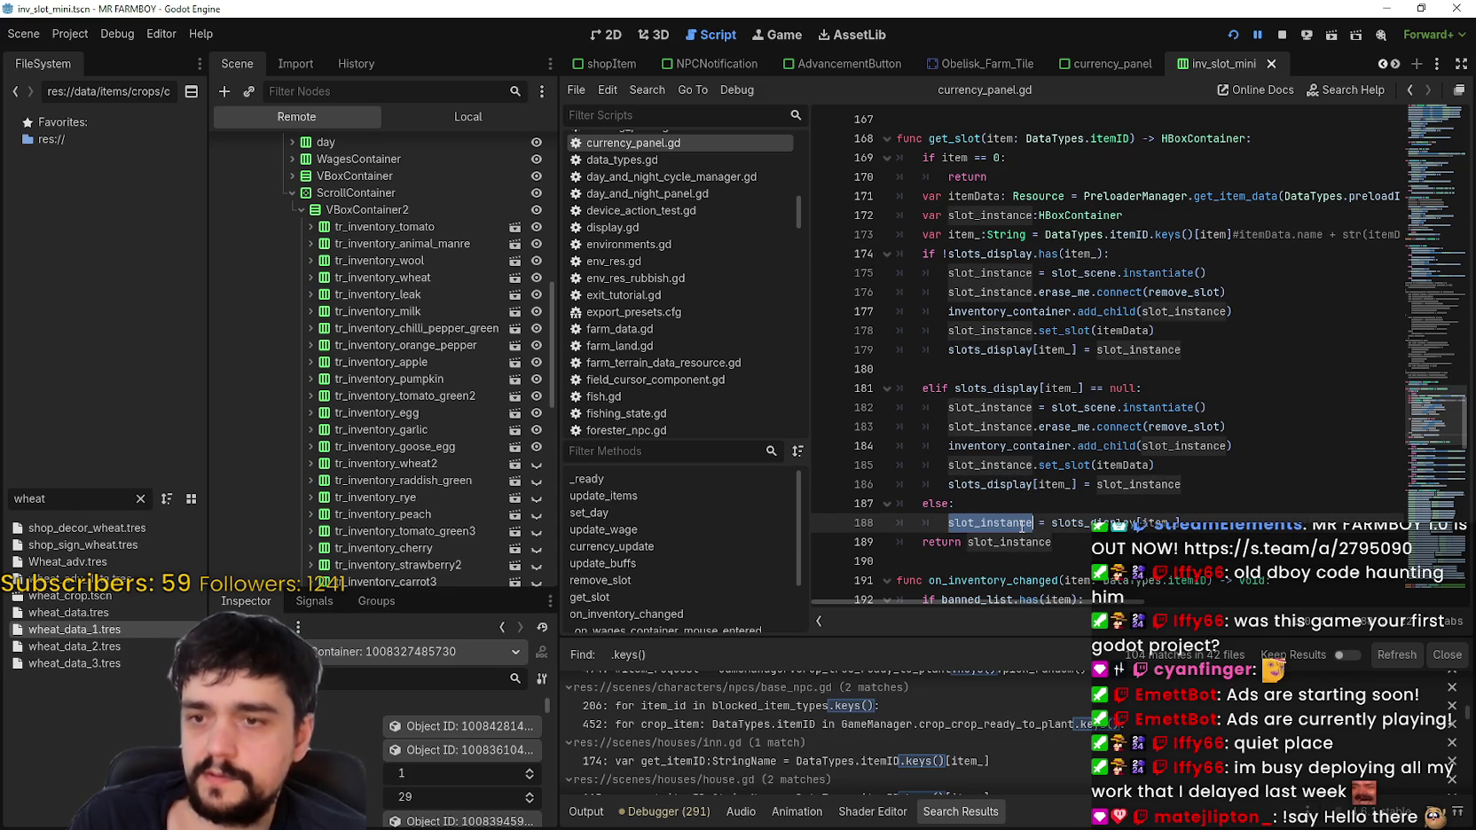
pyautogui.doubleClick(1093, 522)
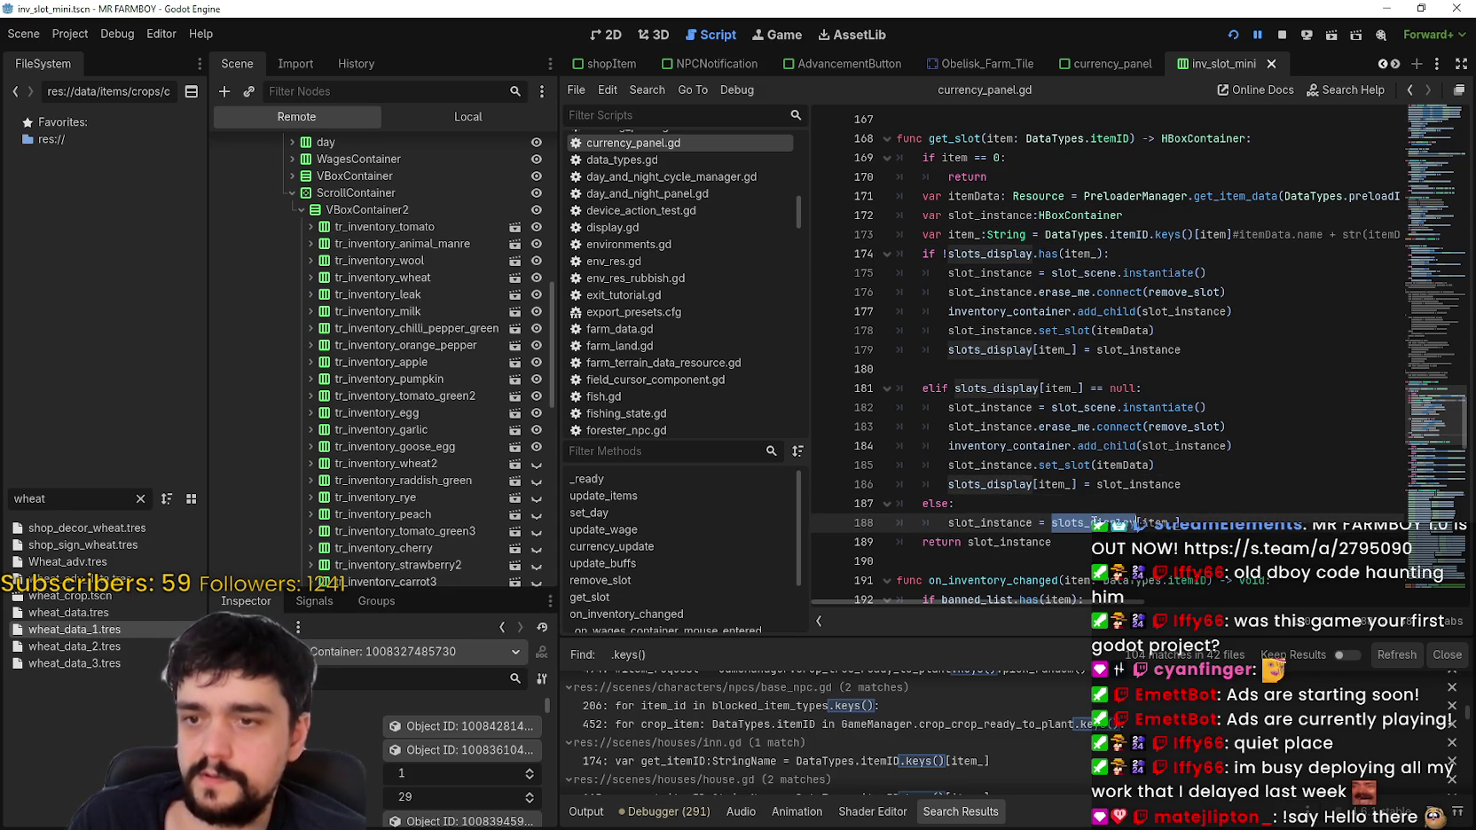
pyautogui.doubleClick(1156, 522)
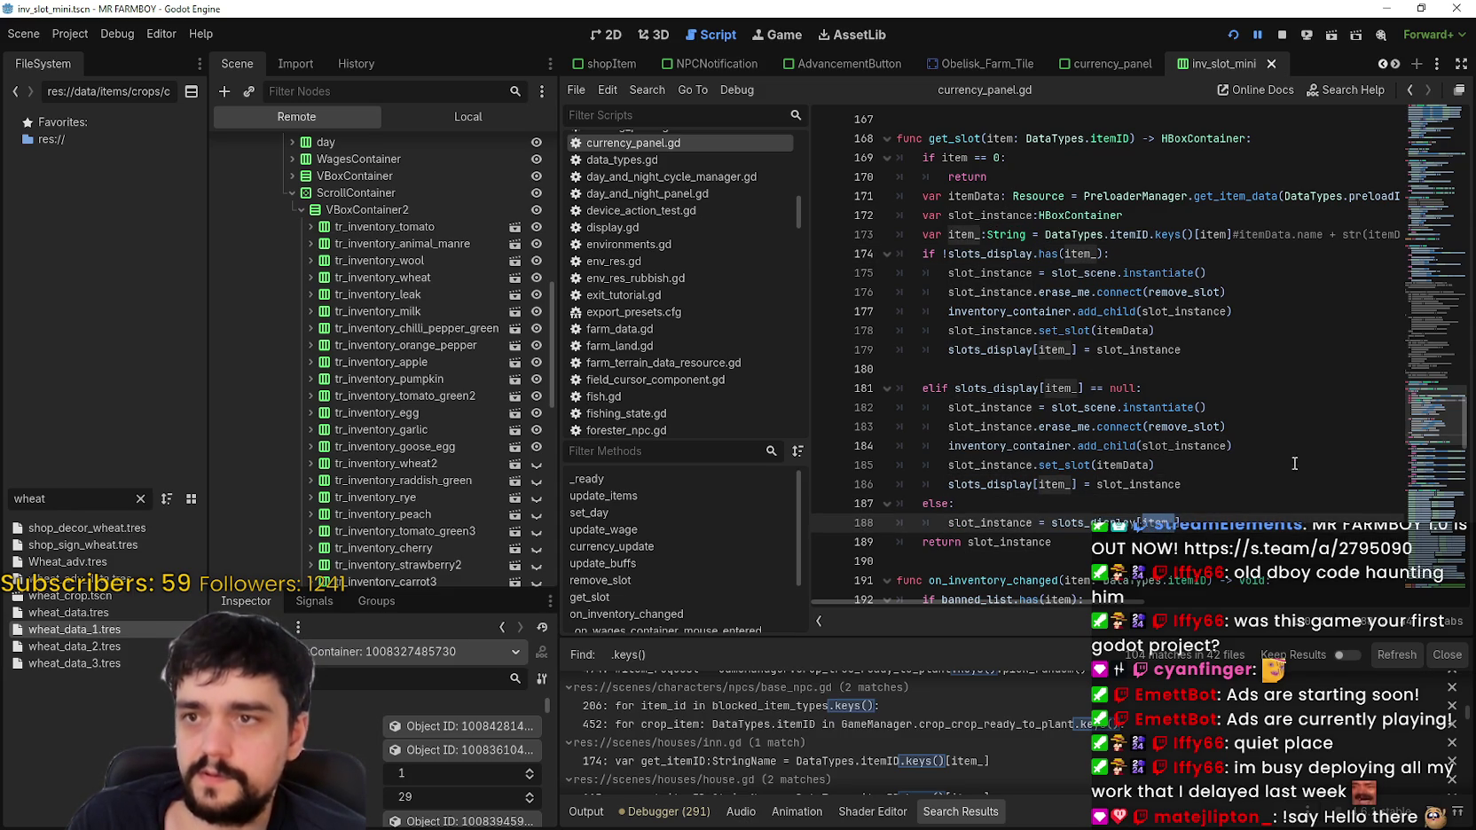
pyautogui.scroll(-2, 1269, 456)
pyautogui.scroll(4, 1269, 456)
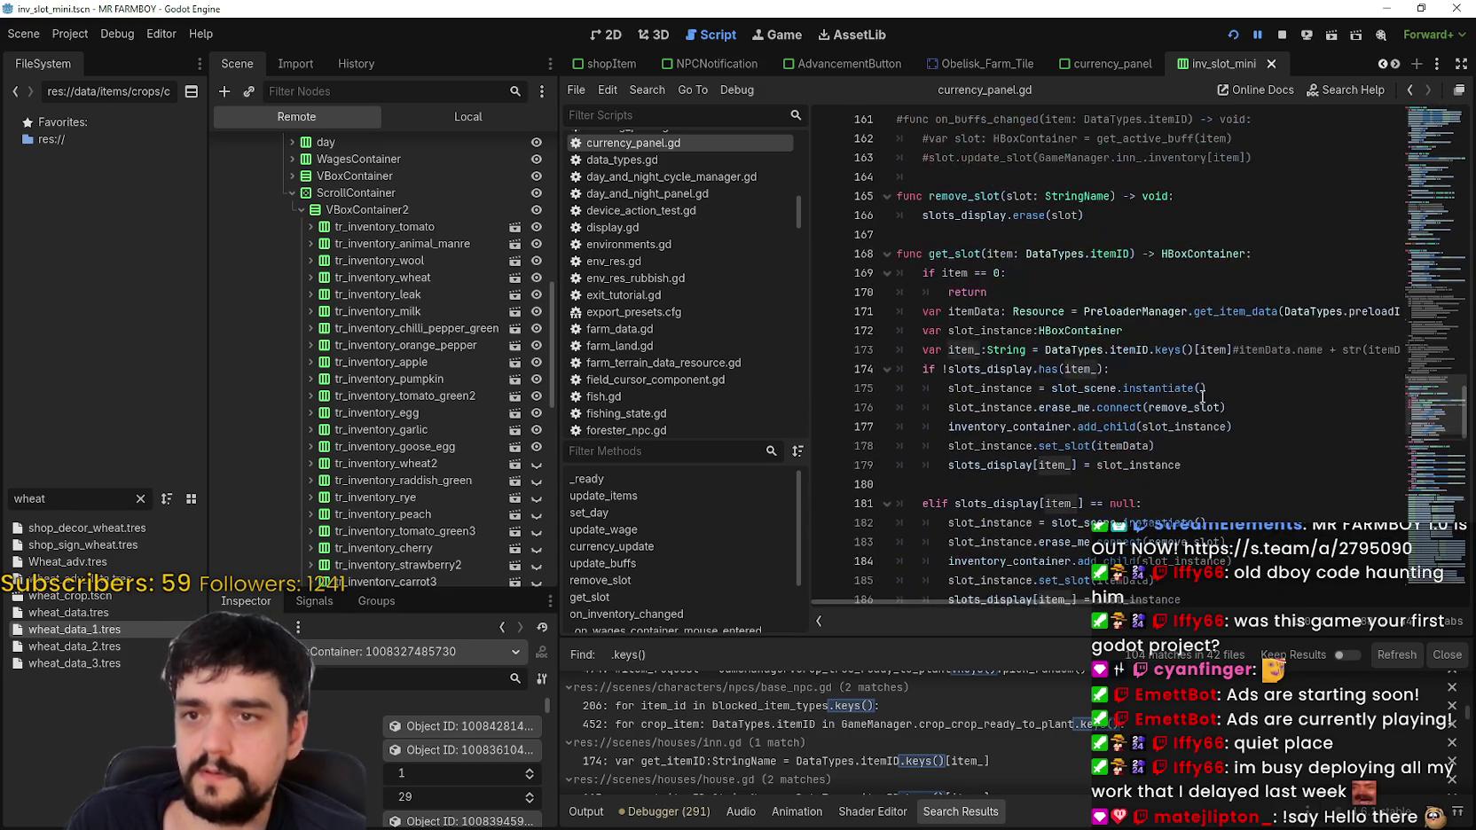
pyautogui.doubleClick(977, 310)
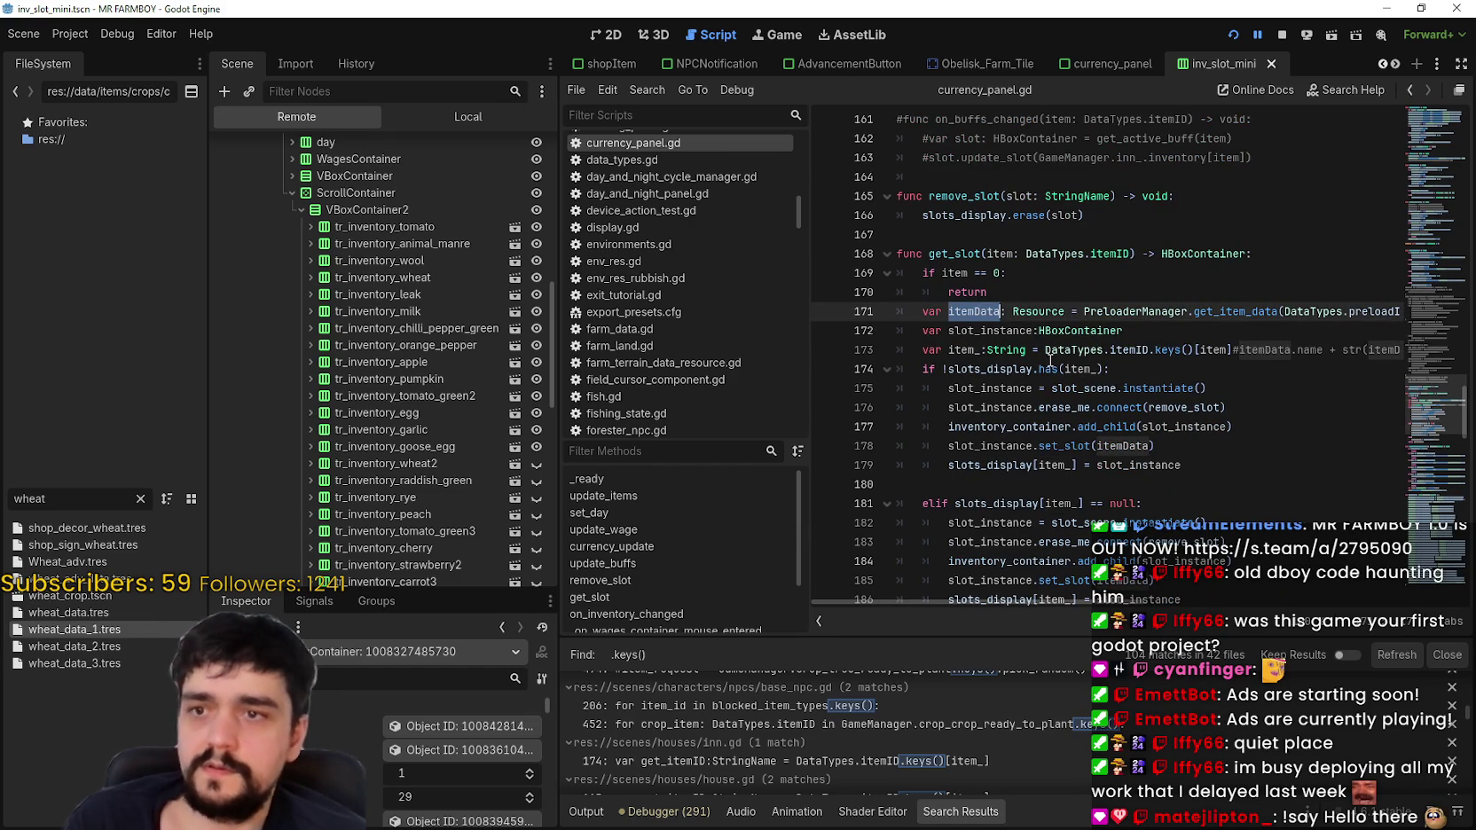
pyautogui.scroll(-10, 1036, 355)
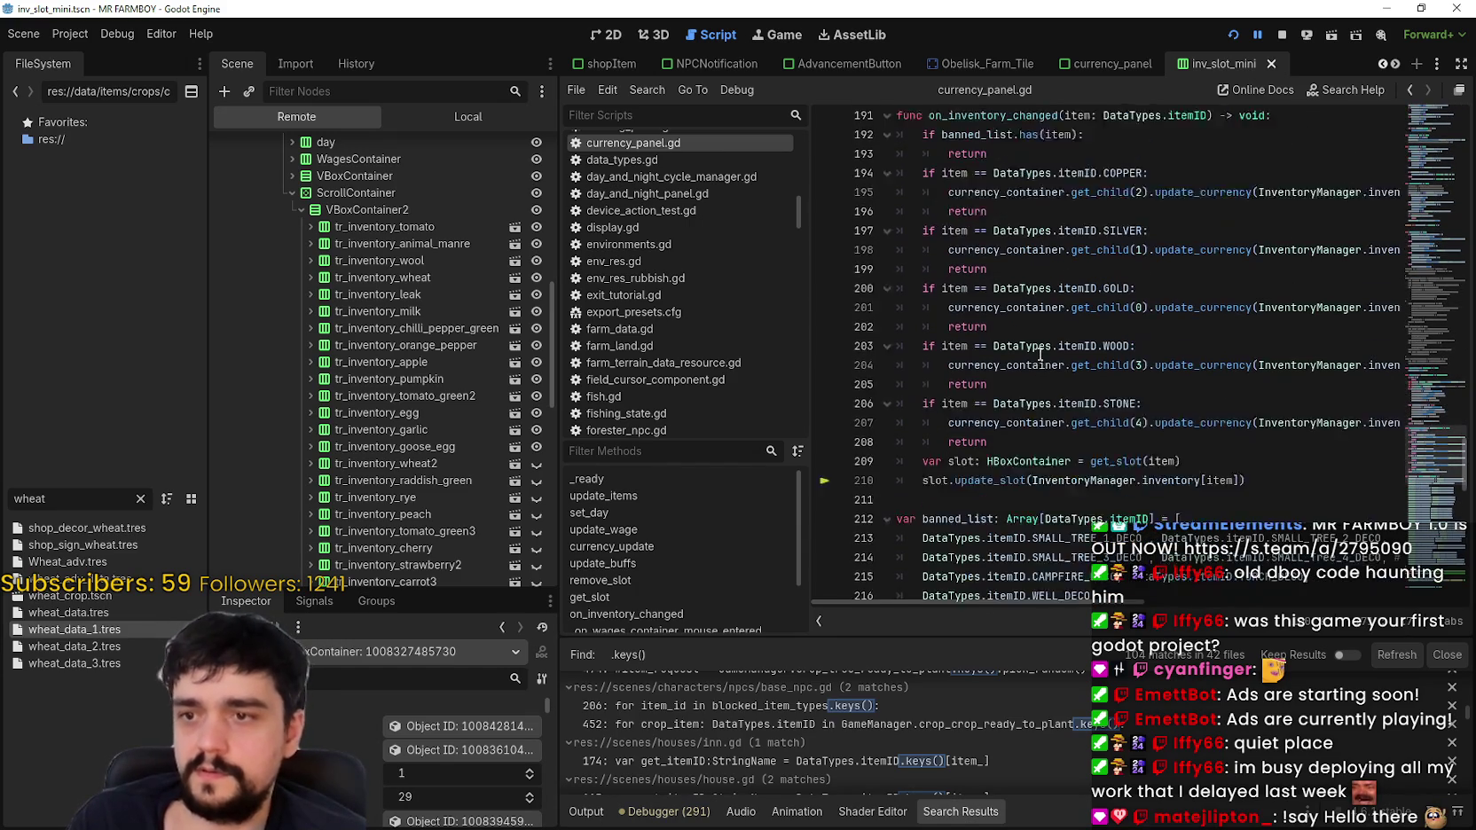
pyautogui.scroll(-4, 1049, 348)
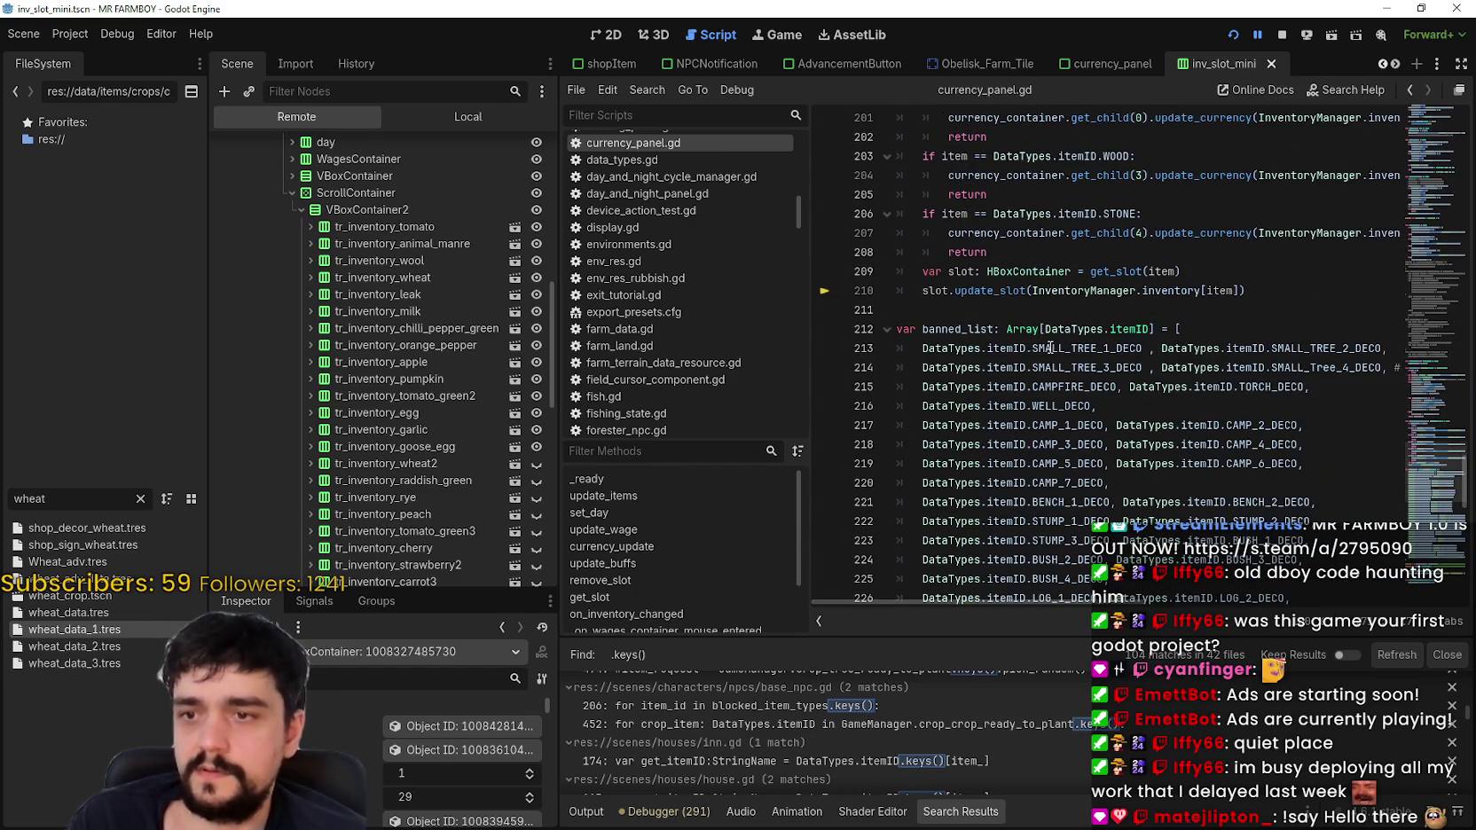
pyautogui.doubleClick(1149, 290)
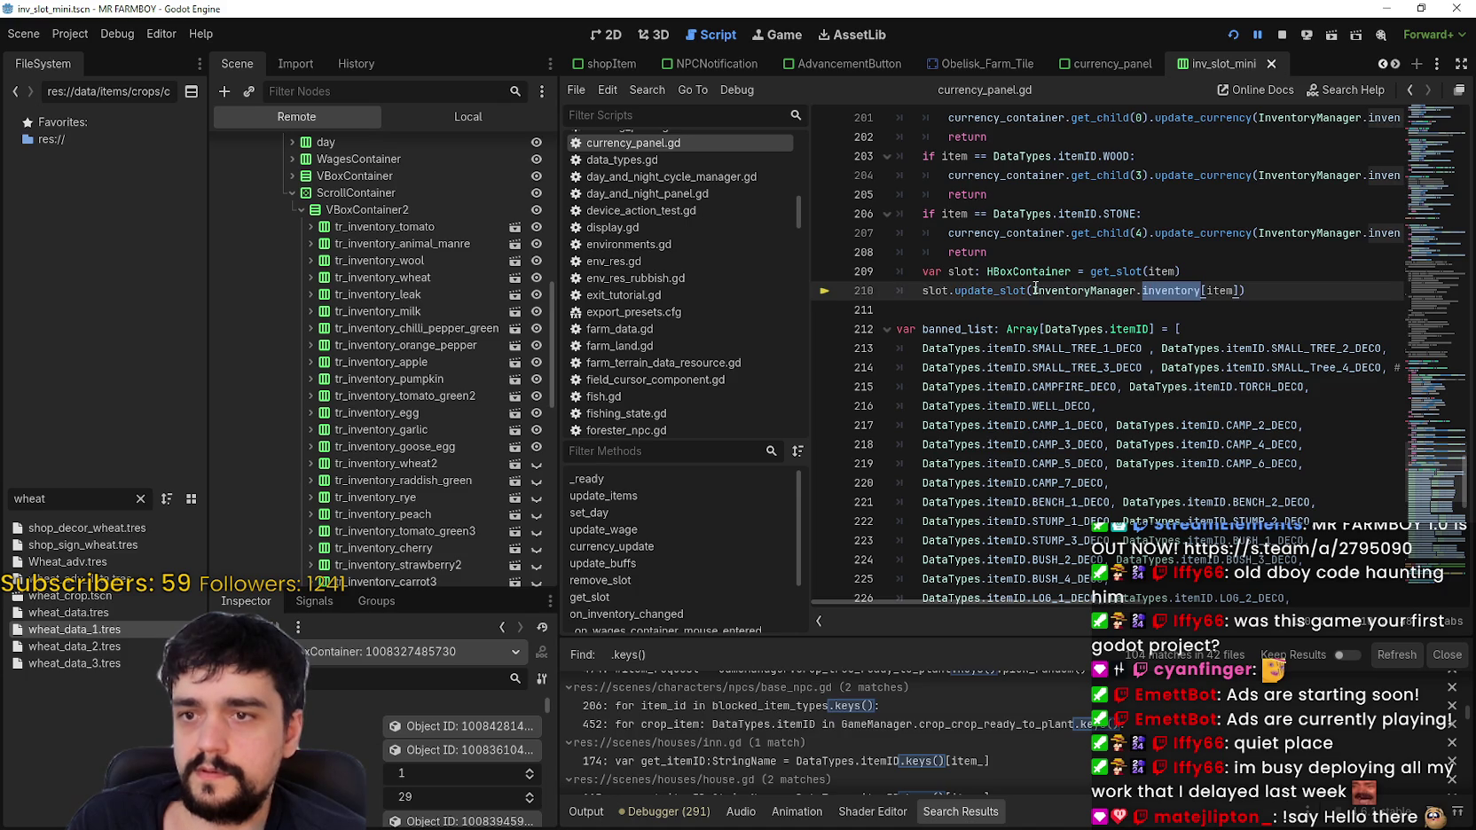
pyautogui.doubleClick(1093, 290)
pyautogui.moveTo(1093, 291); pyautogui.dragTo(1229, 288)
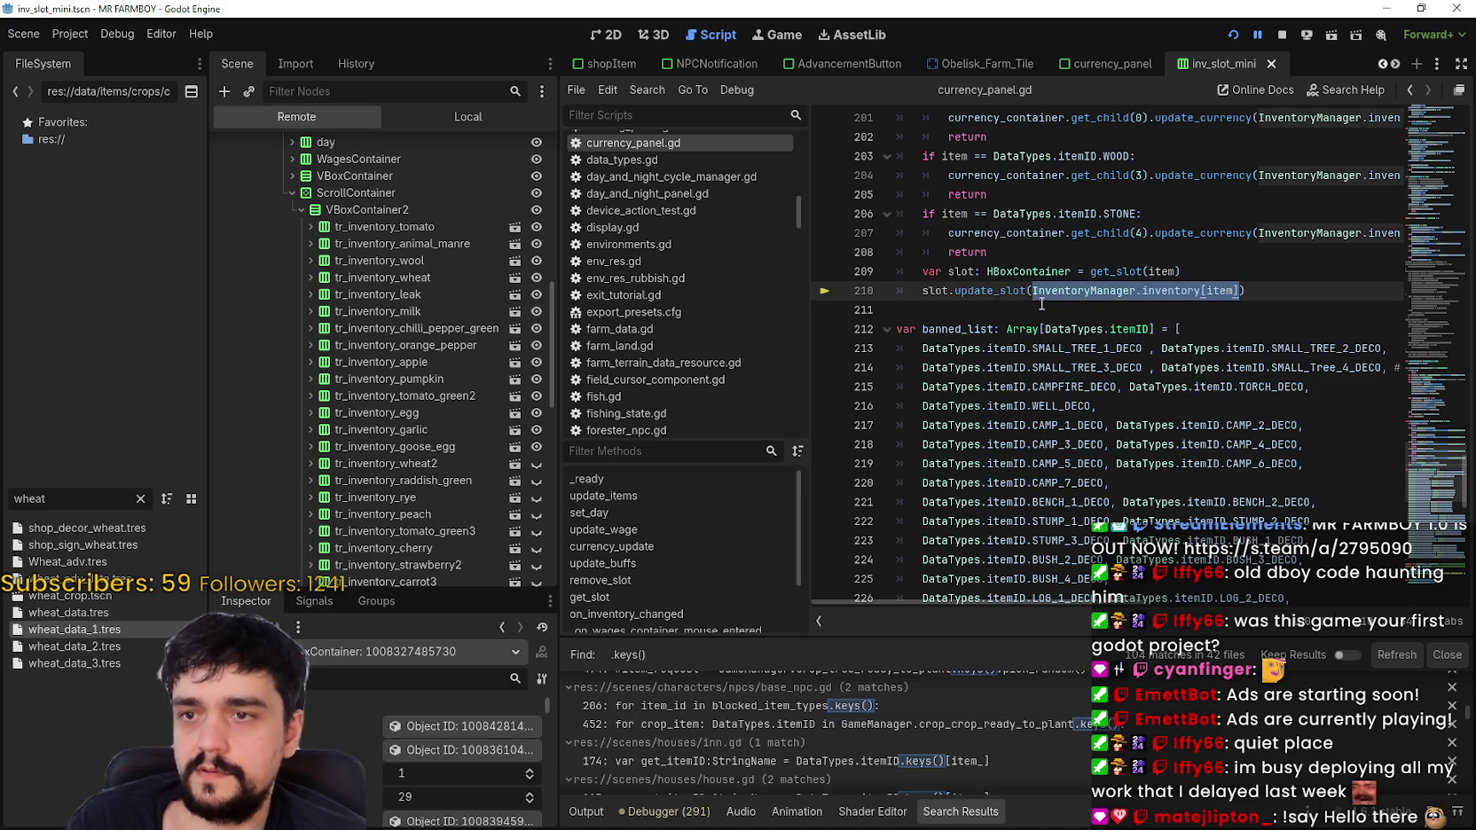
pyautogui.click(1005, 291)
pyautogui.keyDown('shift'); pyautogui.click(1170, 329); pyautogui.keyUp('shift')
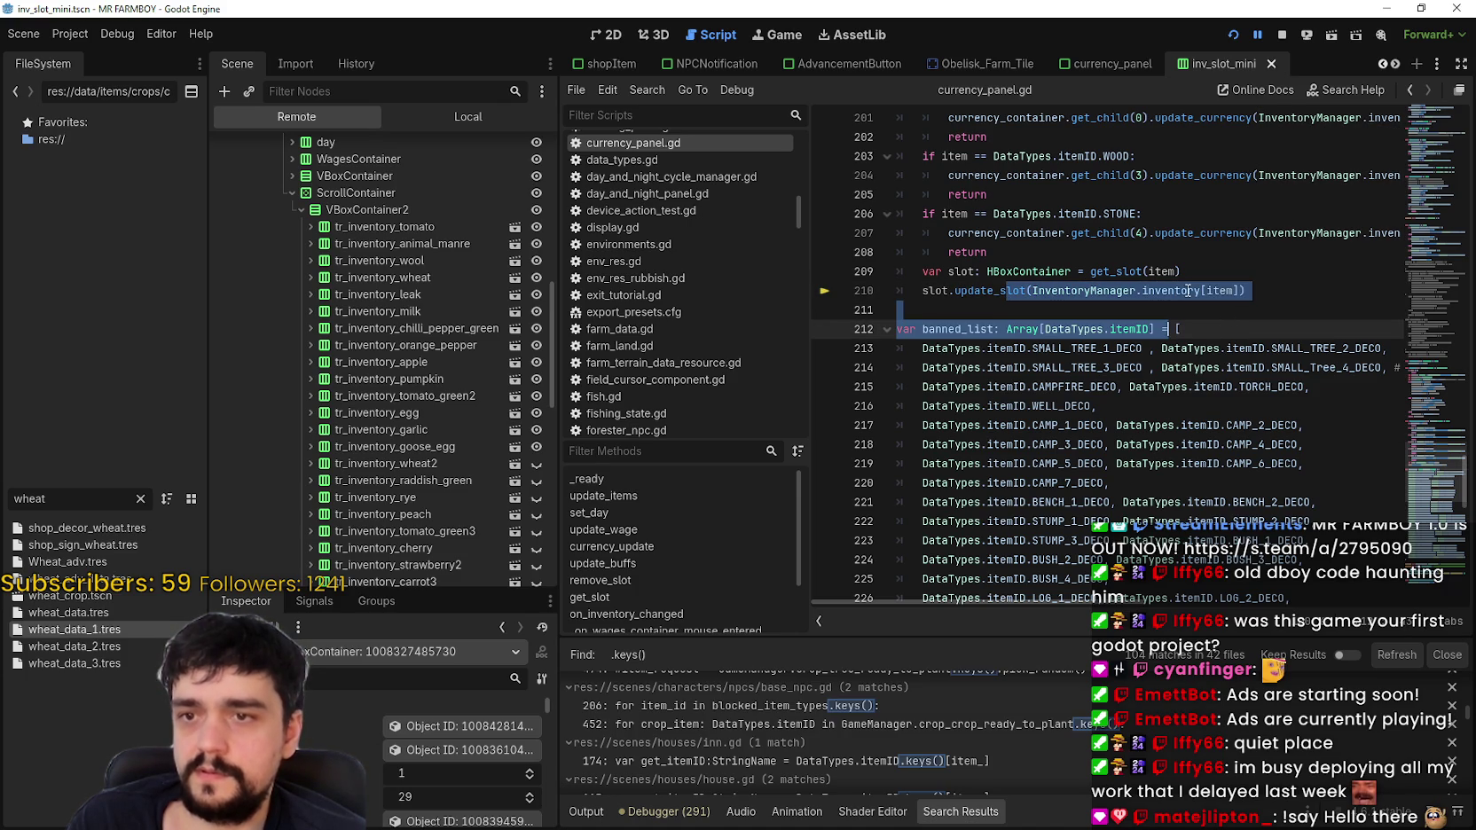
pyautogui.click(1119, 291)
pyautogui.doubleClick(1220, 290)
pyautogui.moveTo(1180, 271); pyautogui.dragTo(919, 272)
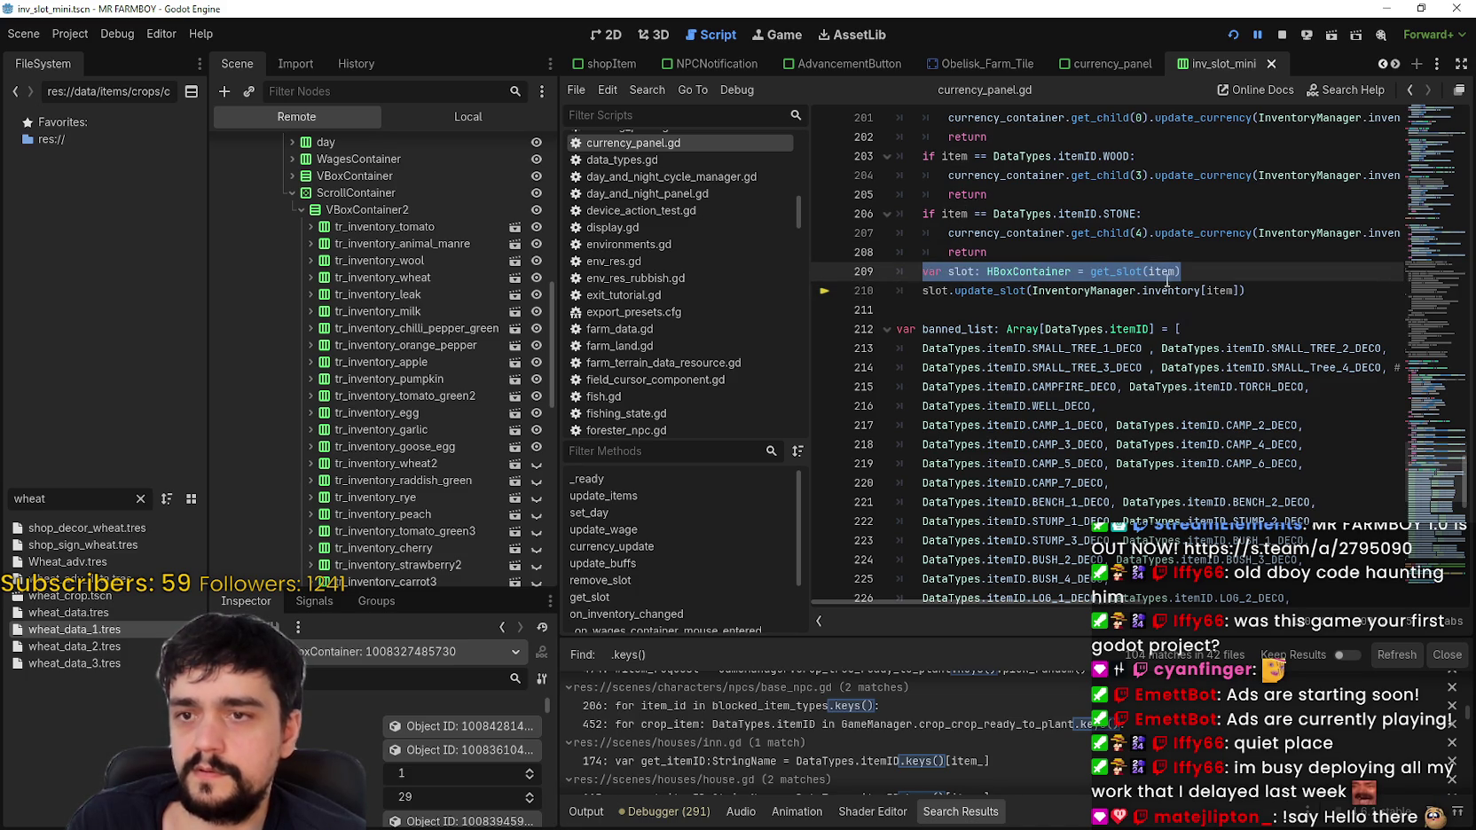
pyautogui.scroll(5, 1156, 286)
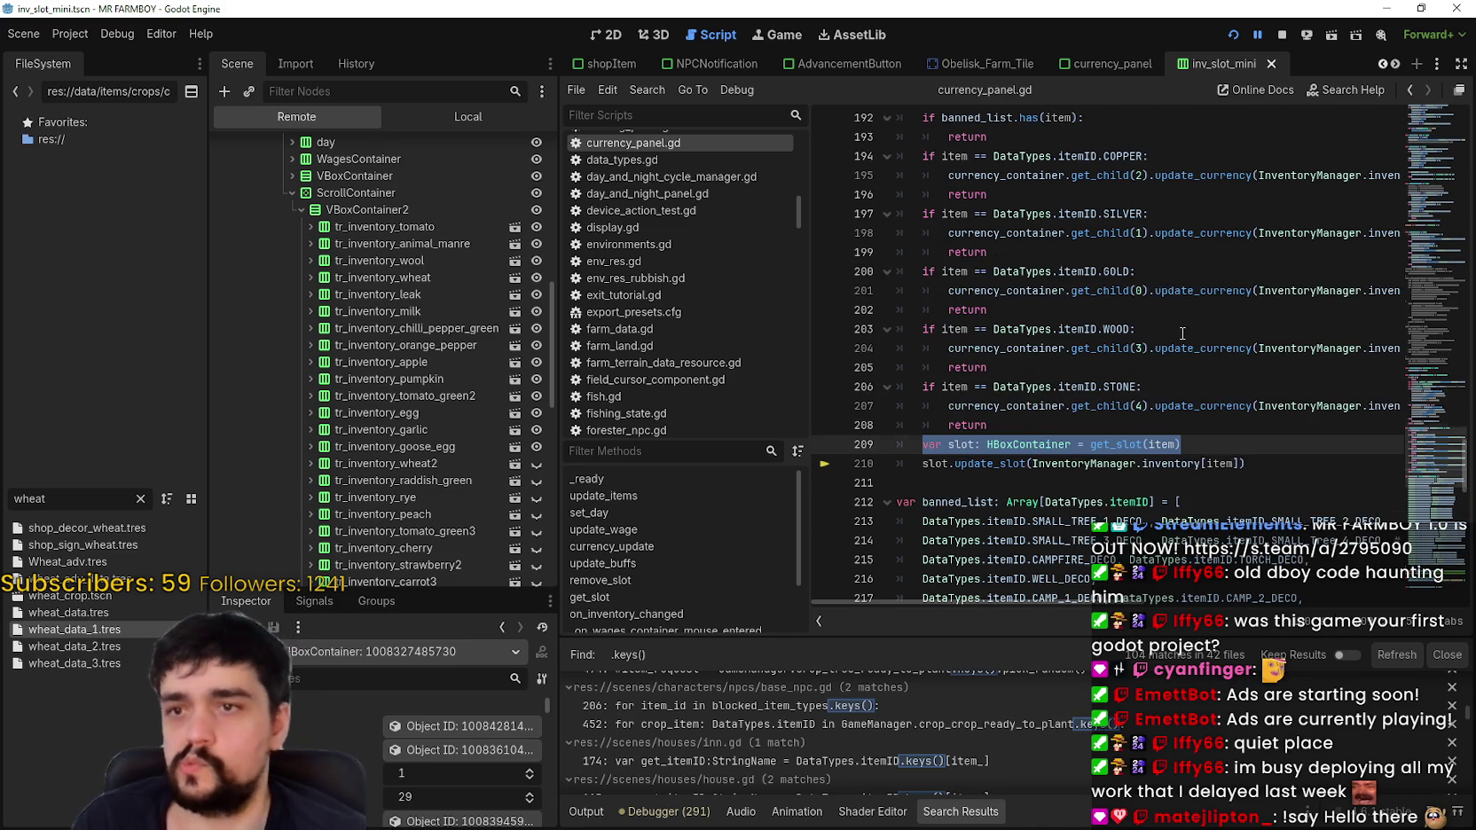
pyautogui.scroll(2, 1179, 318)
pyautogui.scroll(4, 1185, 327)
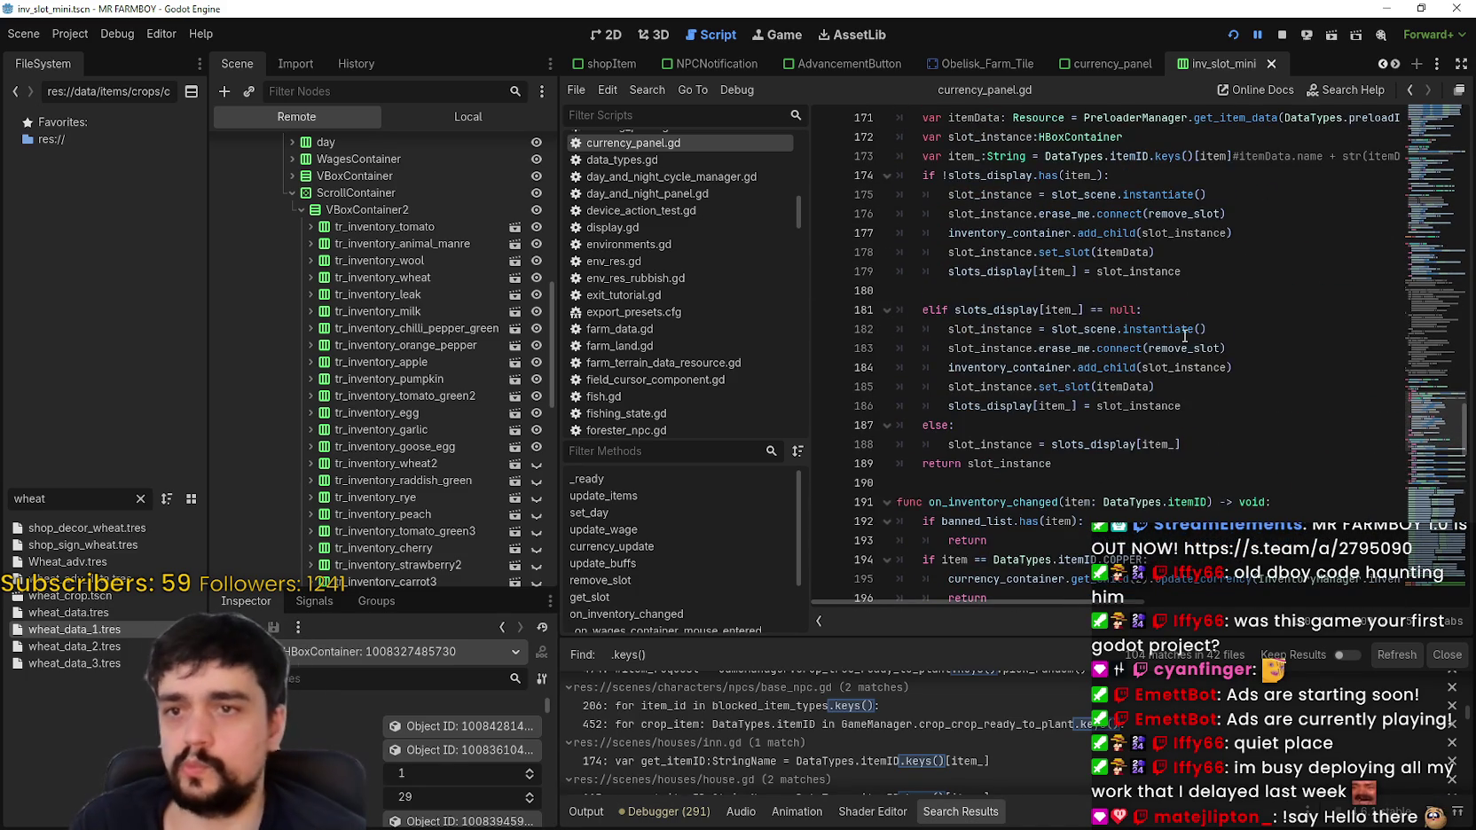
pyautogui.scroll(2, 1179, 336)
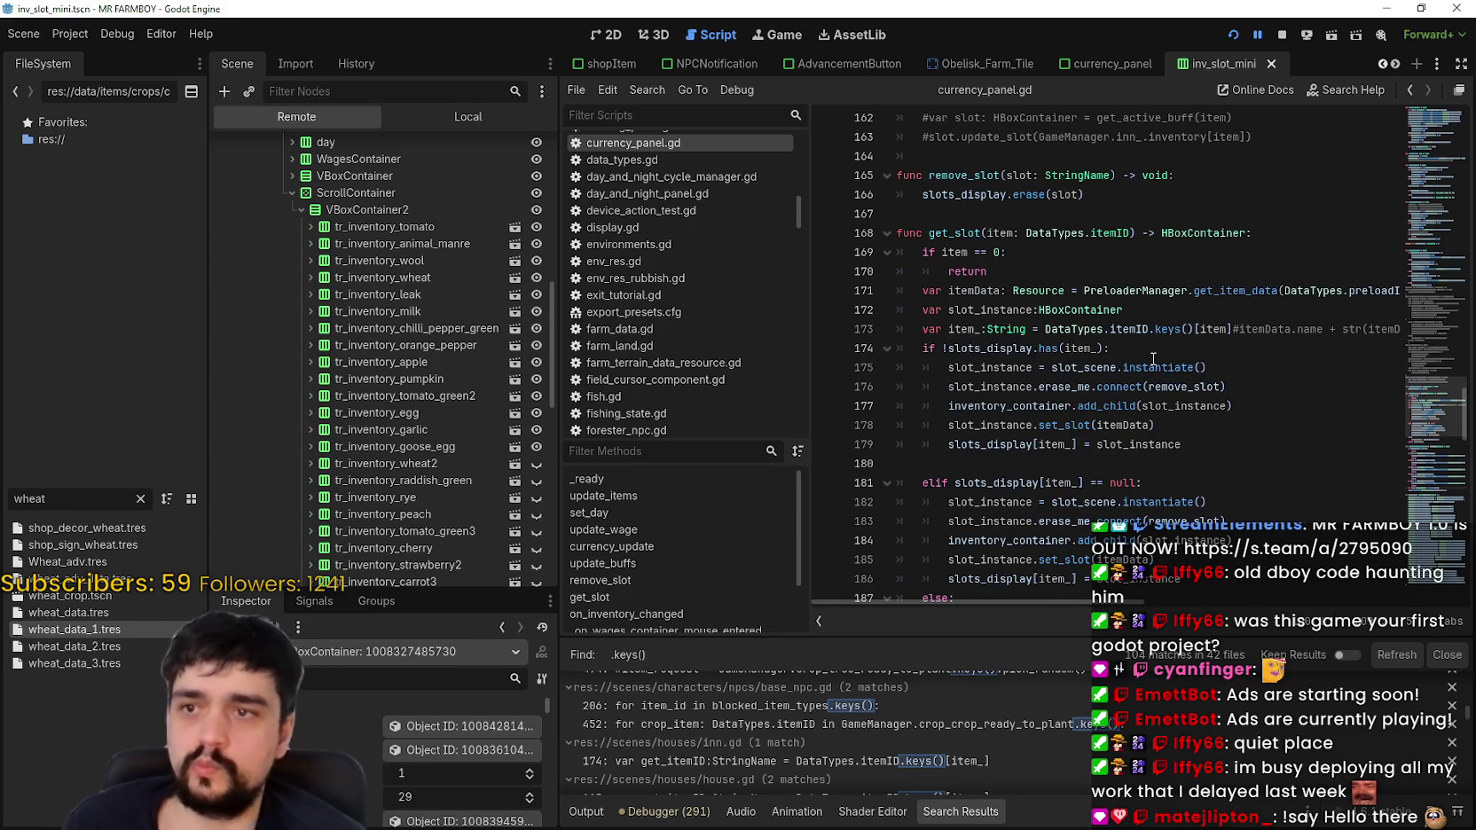
pyautogui.scroll(3, 1157, 353)
pyautogui.scroll(11, 1151, 358)
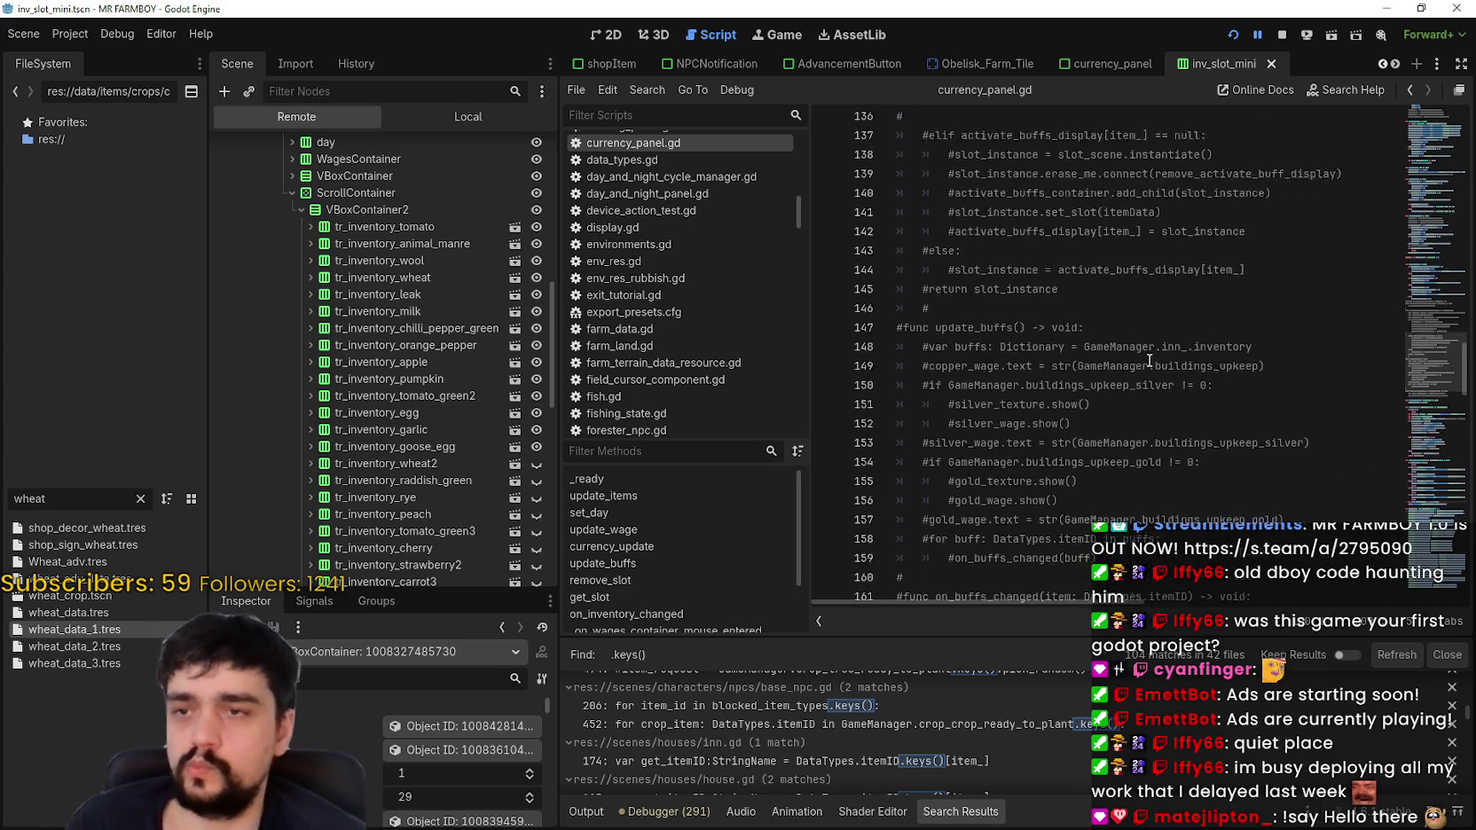
pyautogui.scroll(-5, 1149, 361)
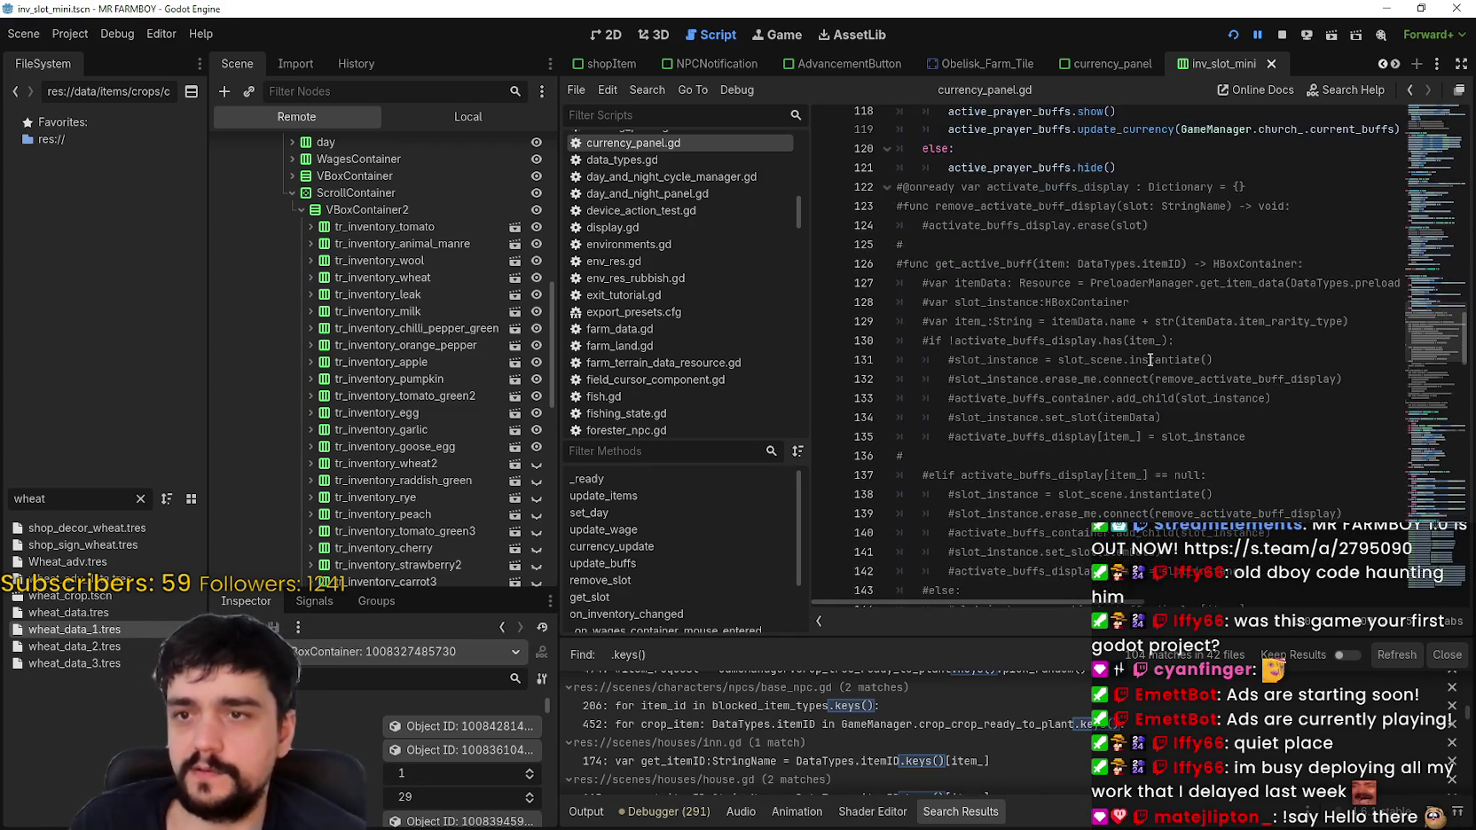
pyautogui.moveTo(1428, 382); pyautogui.dragTo(1423, 413)
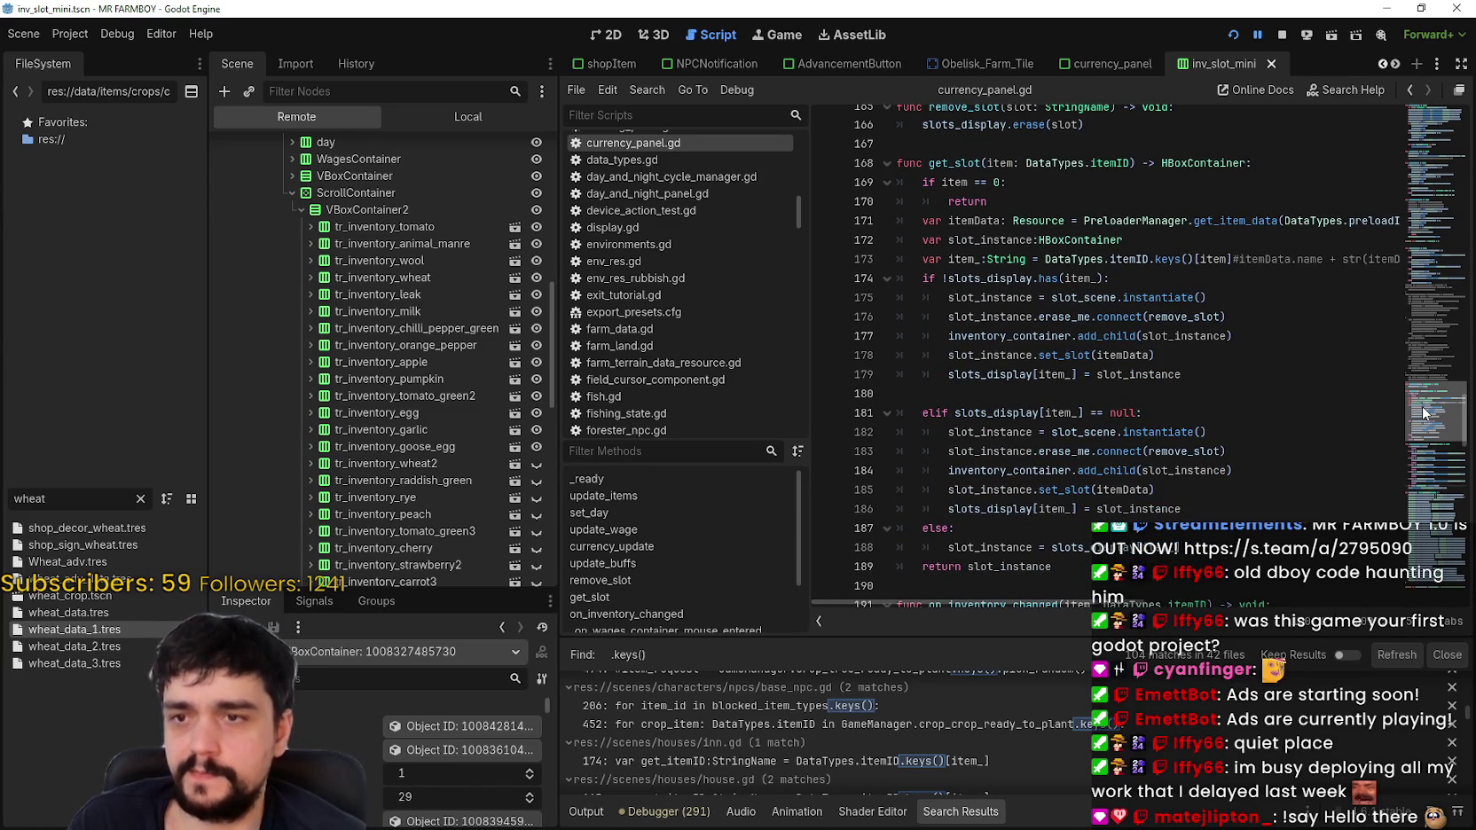
pyautogui.moveTo(1208, 432); pyautogui.dragTo(857, 411)
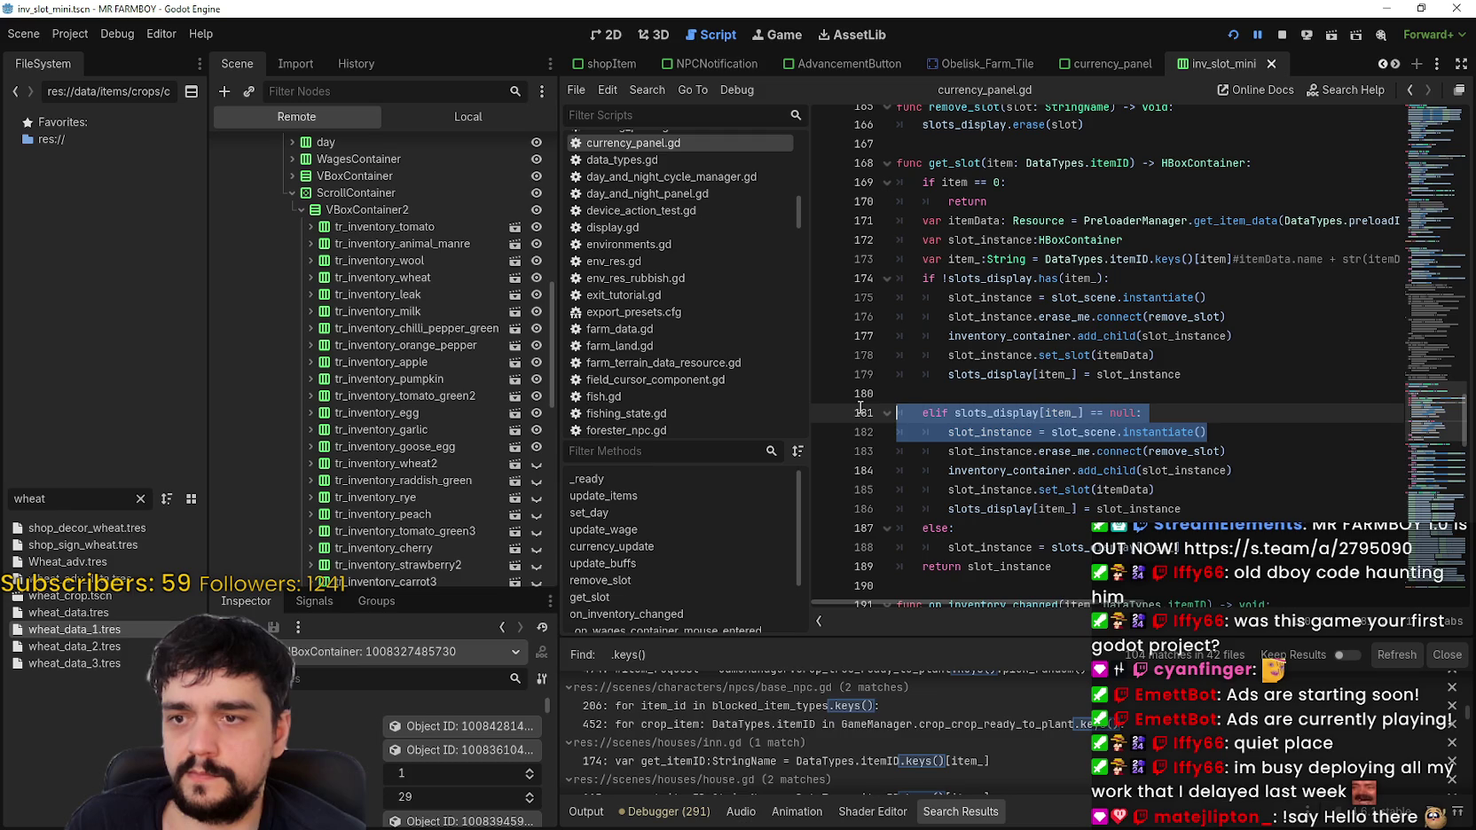
pyautogui.doubleClick(1063, 412)
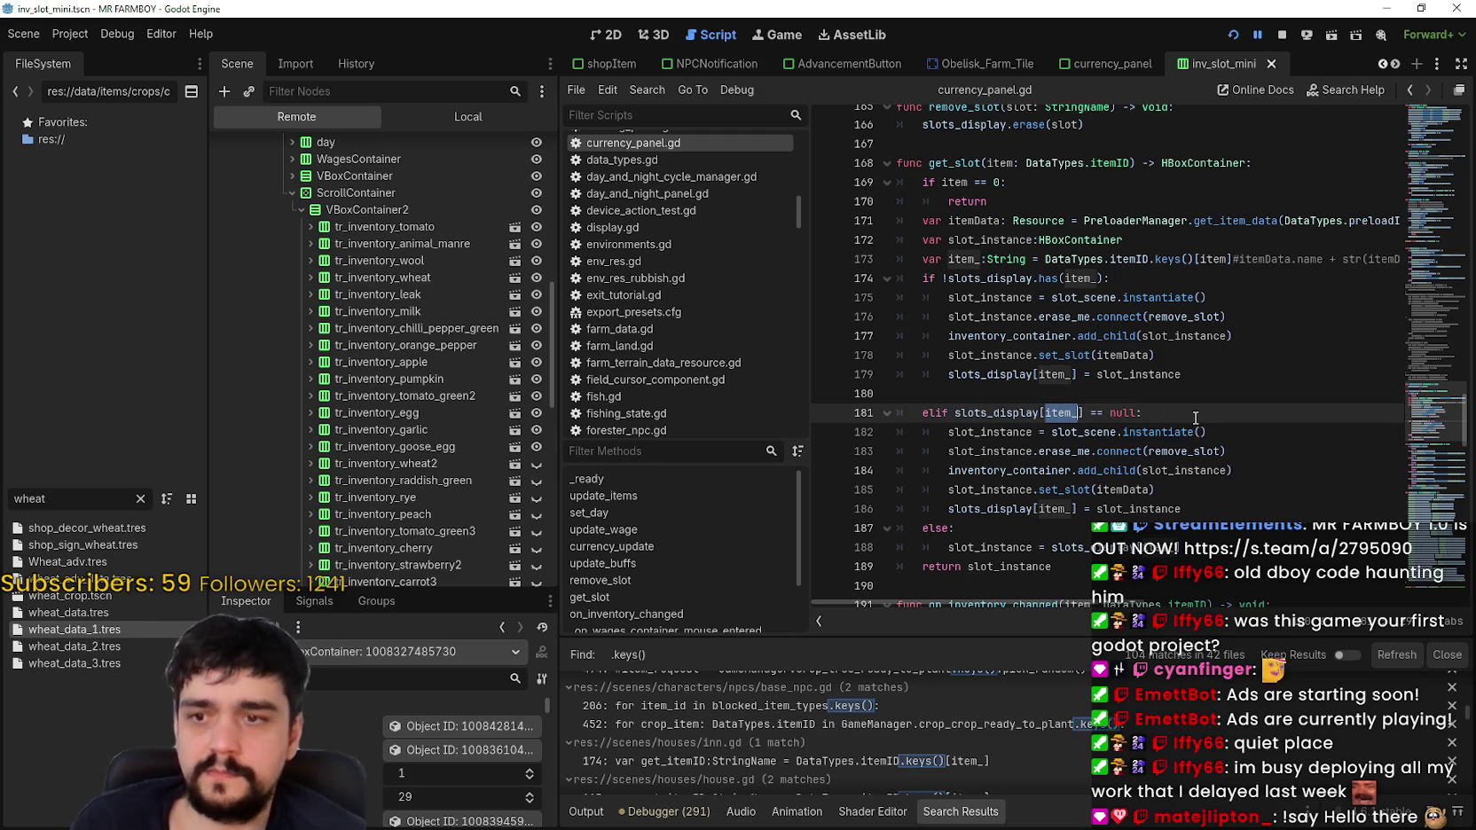
pyautogui.moveTo(1232, 470); pyautogui.dragTo(950, 468)
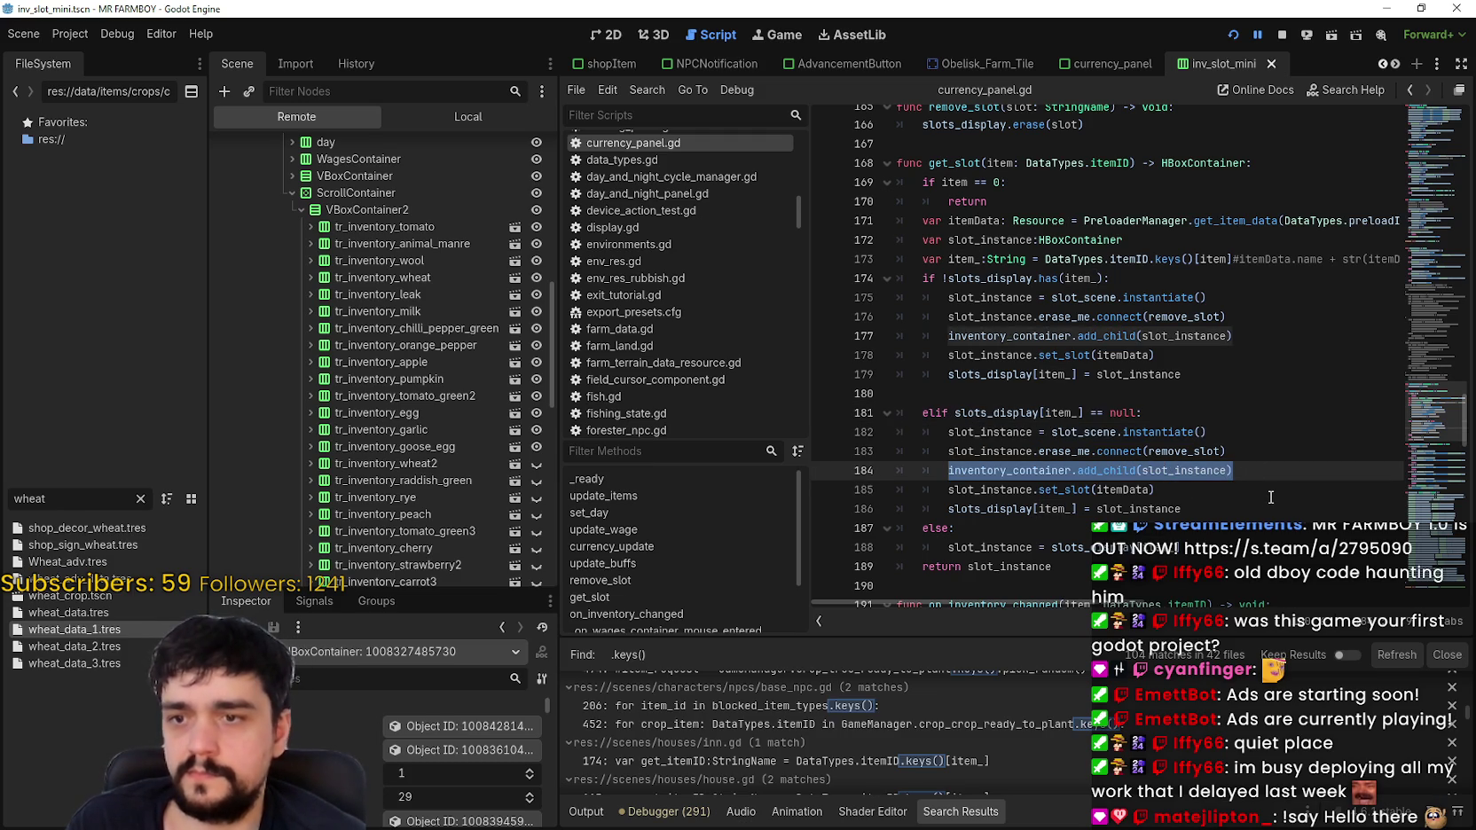
pyautogui.doubleClick(1099, 489)
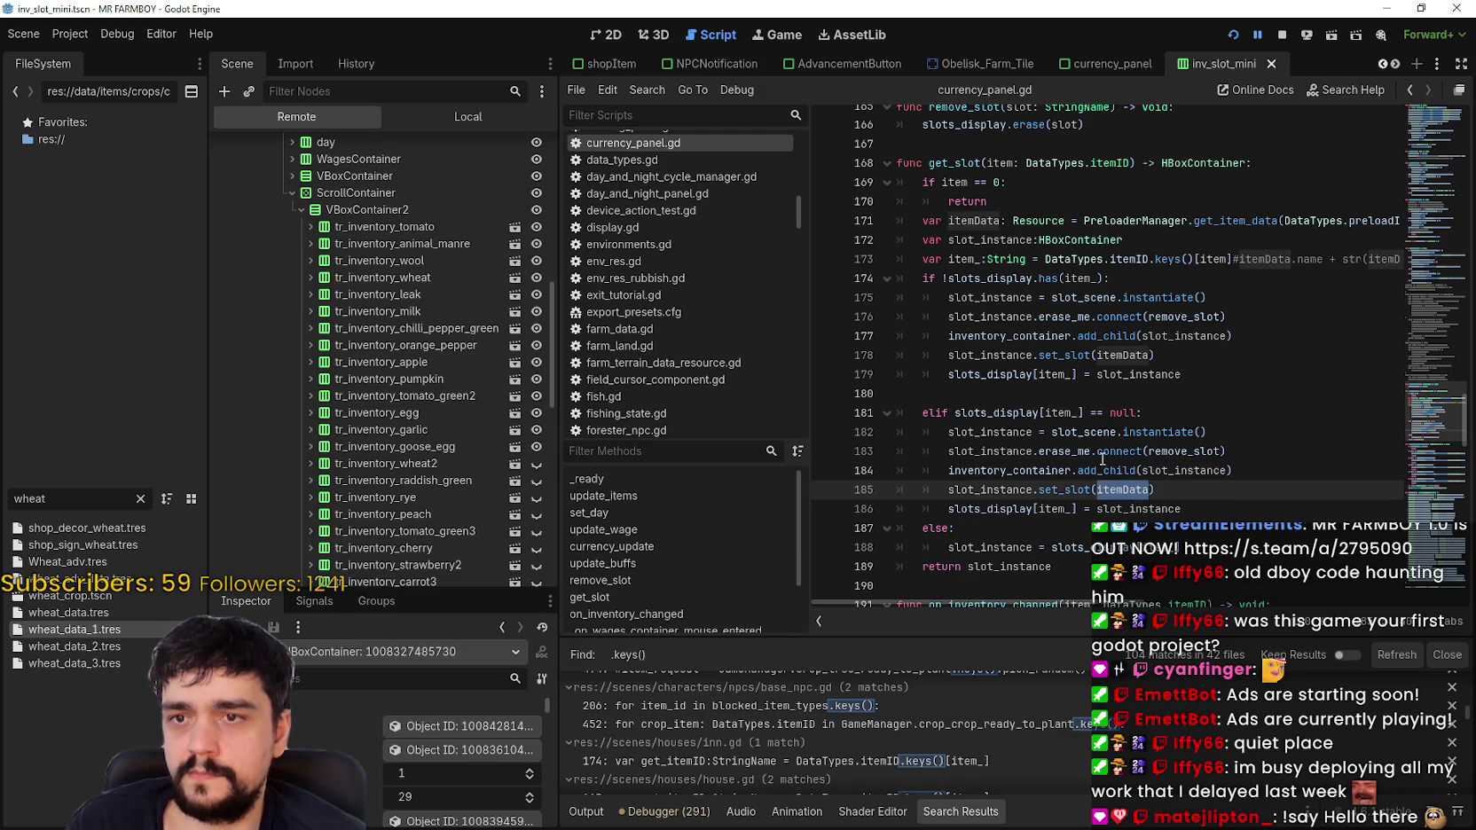
pyautogui.moveTo(1044, 259); pyautogui.dragTo(1232, 264)
pyautogui.rightClick(1215, 263)
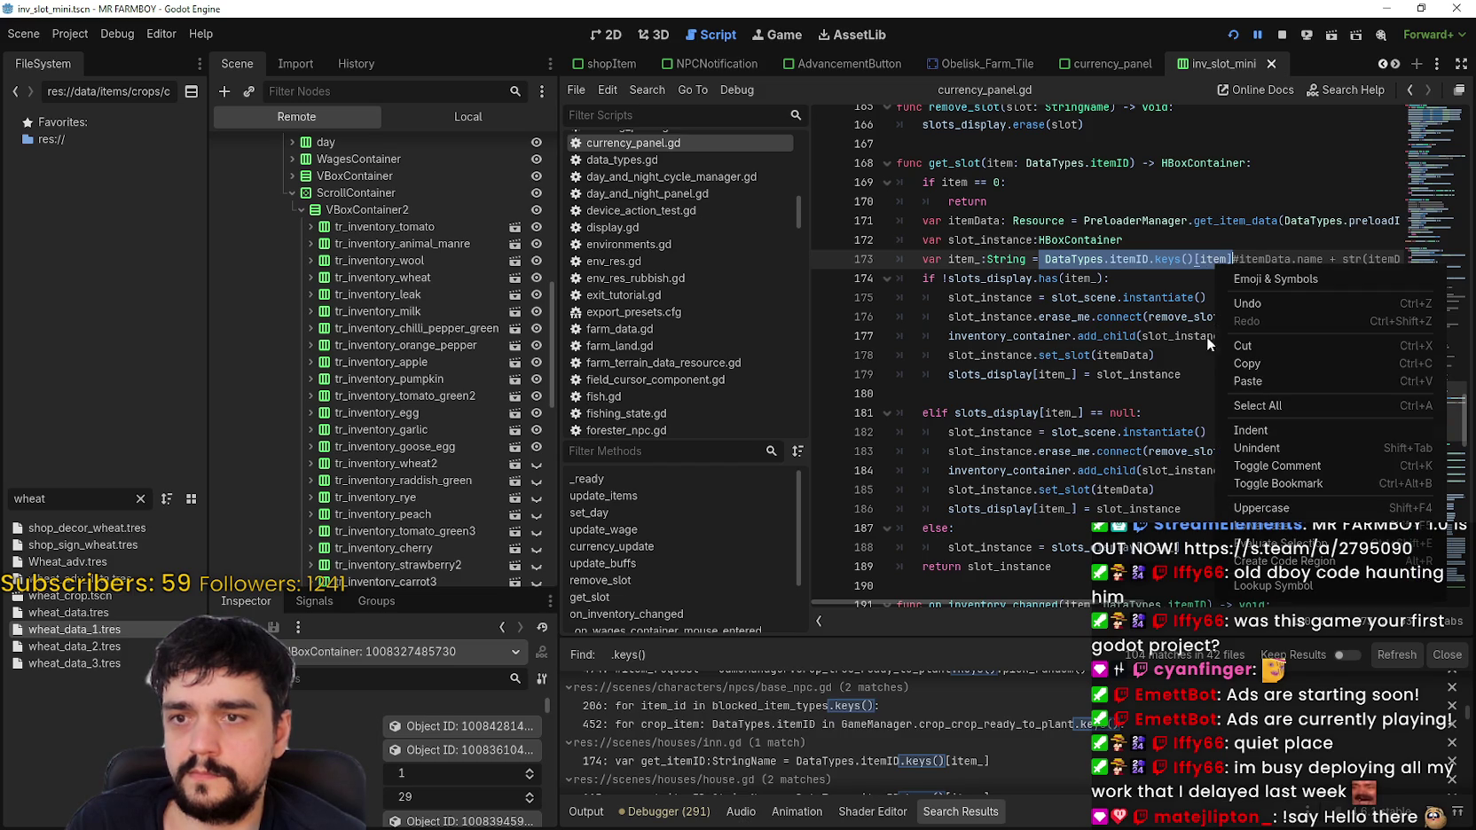
pyautogui.click(1244, 388)
pyautogui.click(1126, 493)
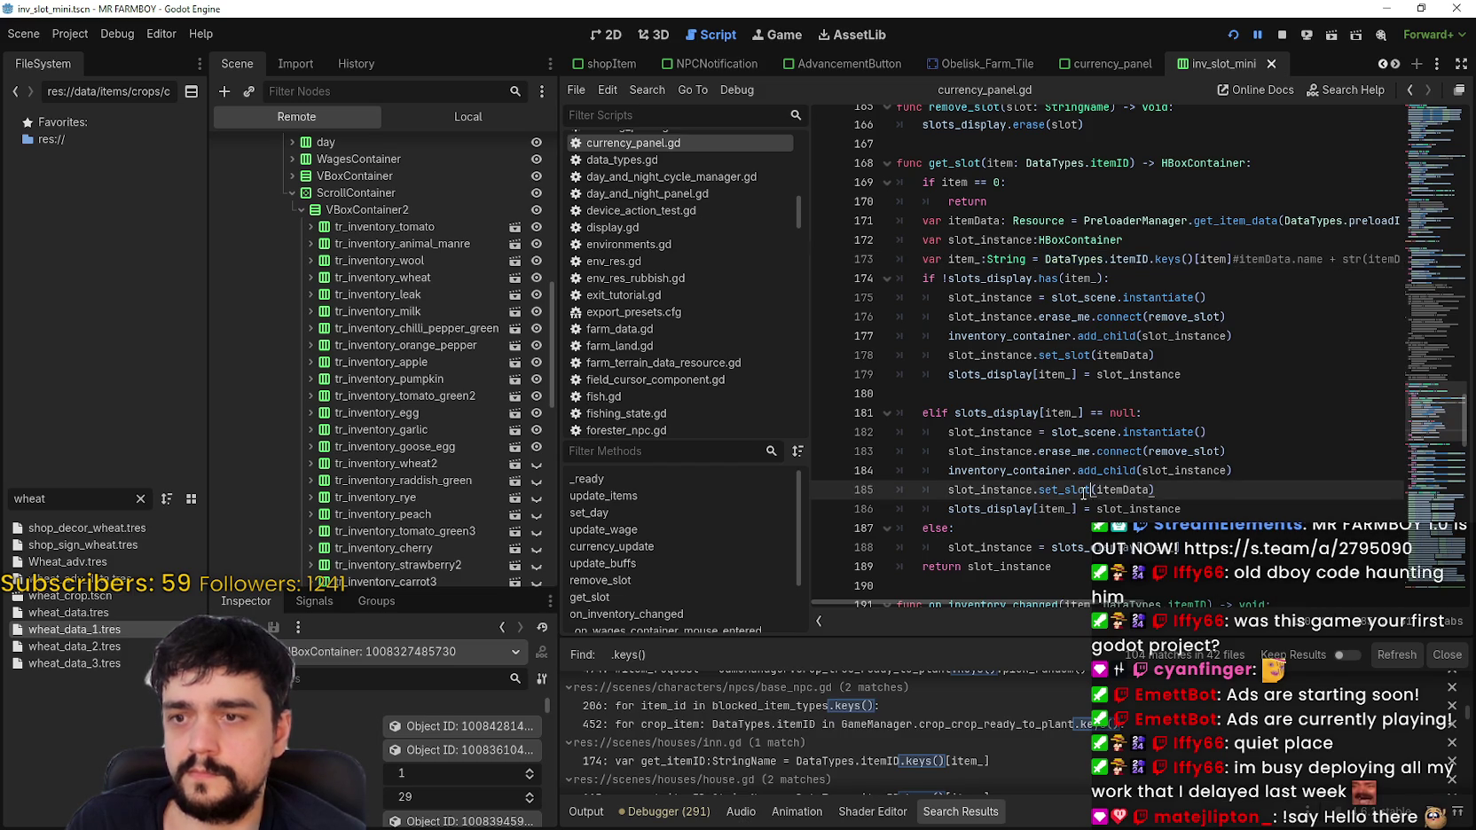
pyautogui.rightClick(1083, 494)
pyautogui.click(1040, 410)
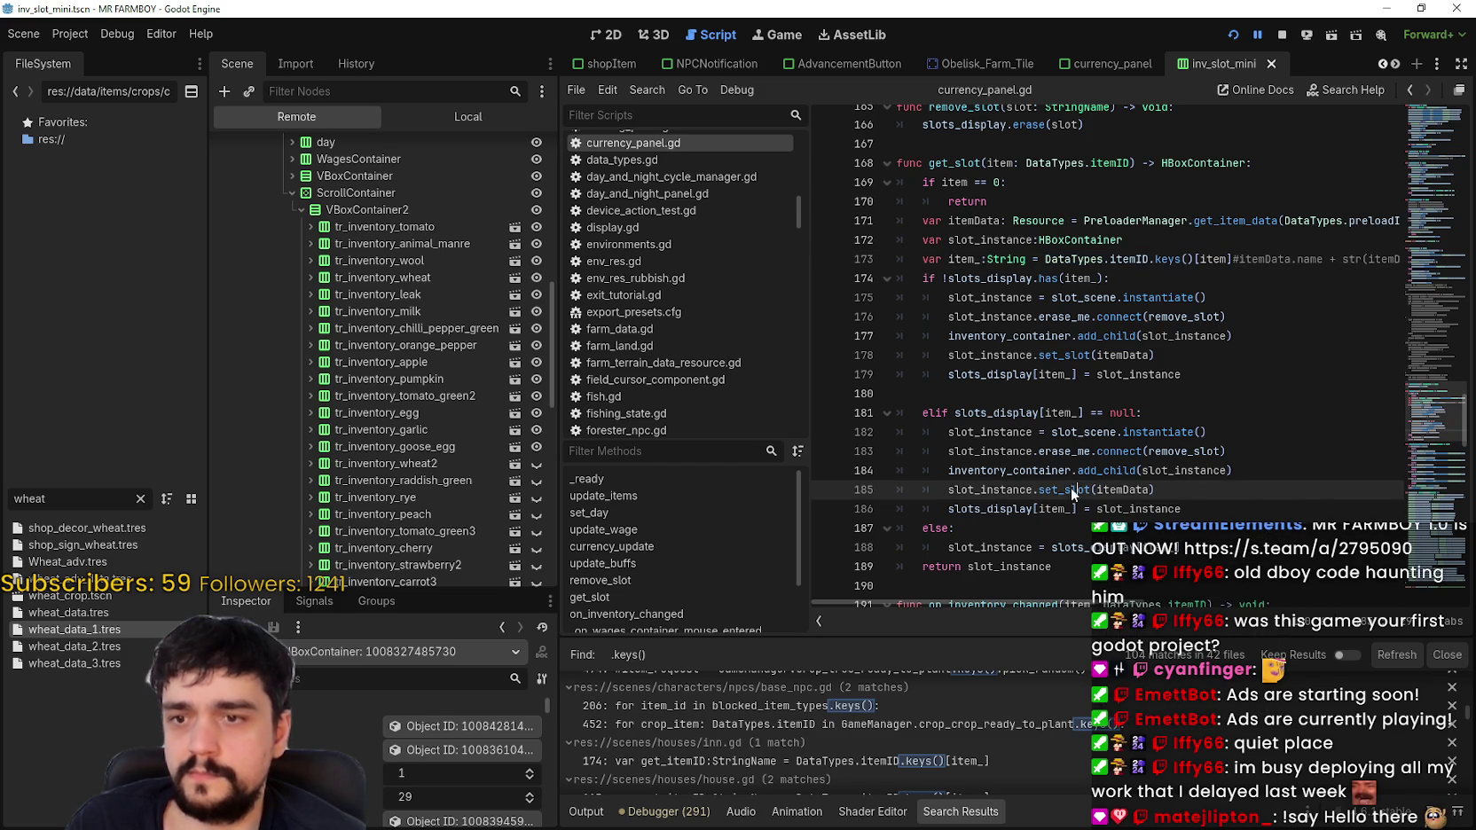
# Step: Open the inv_slot_mini scene and its inv_slot_mini.gd script, scrolled to set_slot
pyautogui.click(514, 401)
pyautogui.click(525, 147)
pyautogui.scroll(6, 1071, 334)
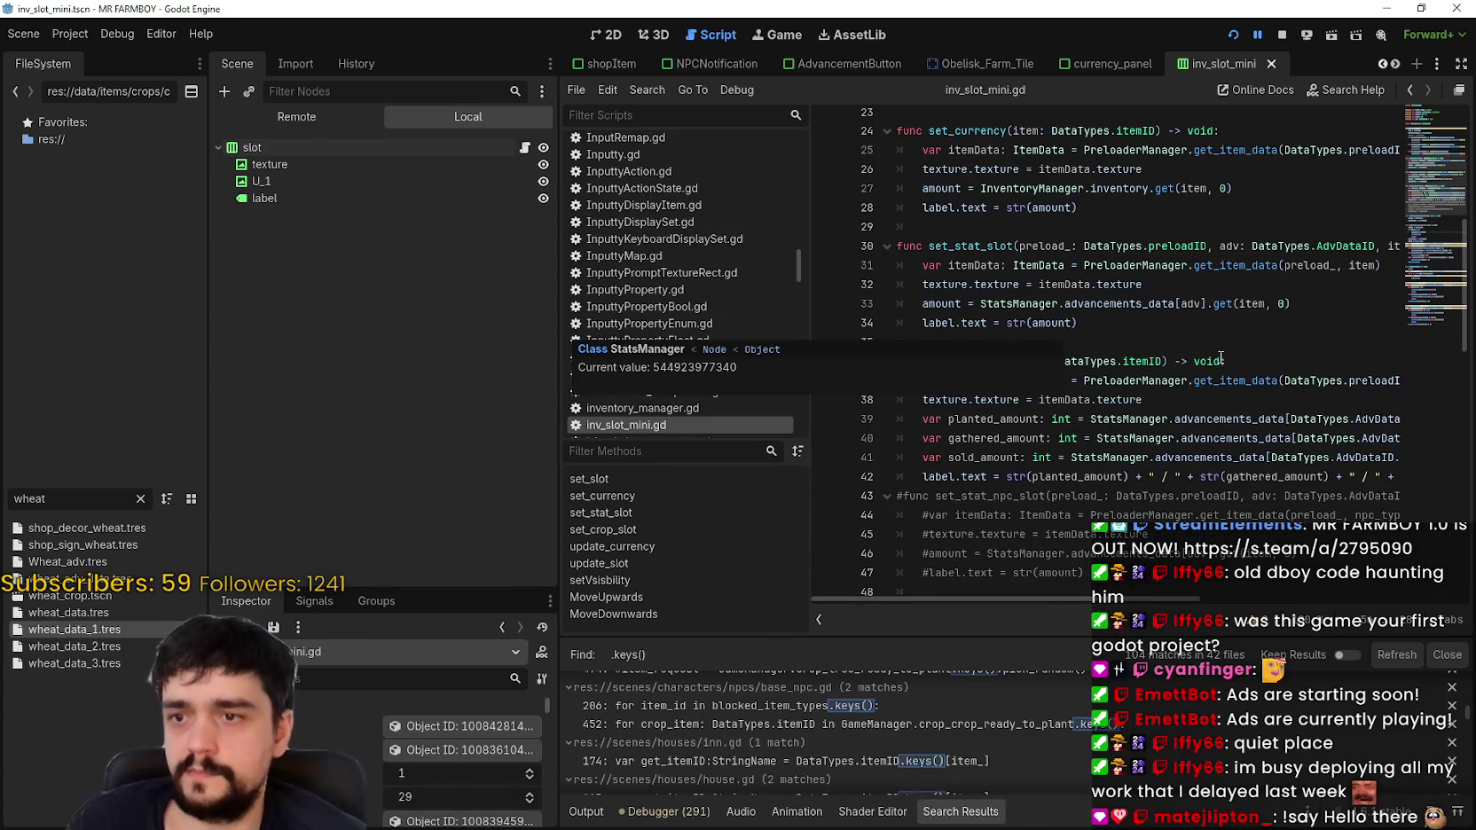
pyautogui.scroll(1, 1214, 364)
pyautogui.moveTo(1434, 228)
pyautogui.mouseDown()
pyautogui.moveTo(1429, 293)
pyautogui.moveTo(1446, 150)
pyautogui.mouseUp()
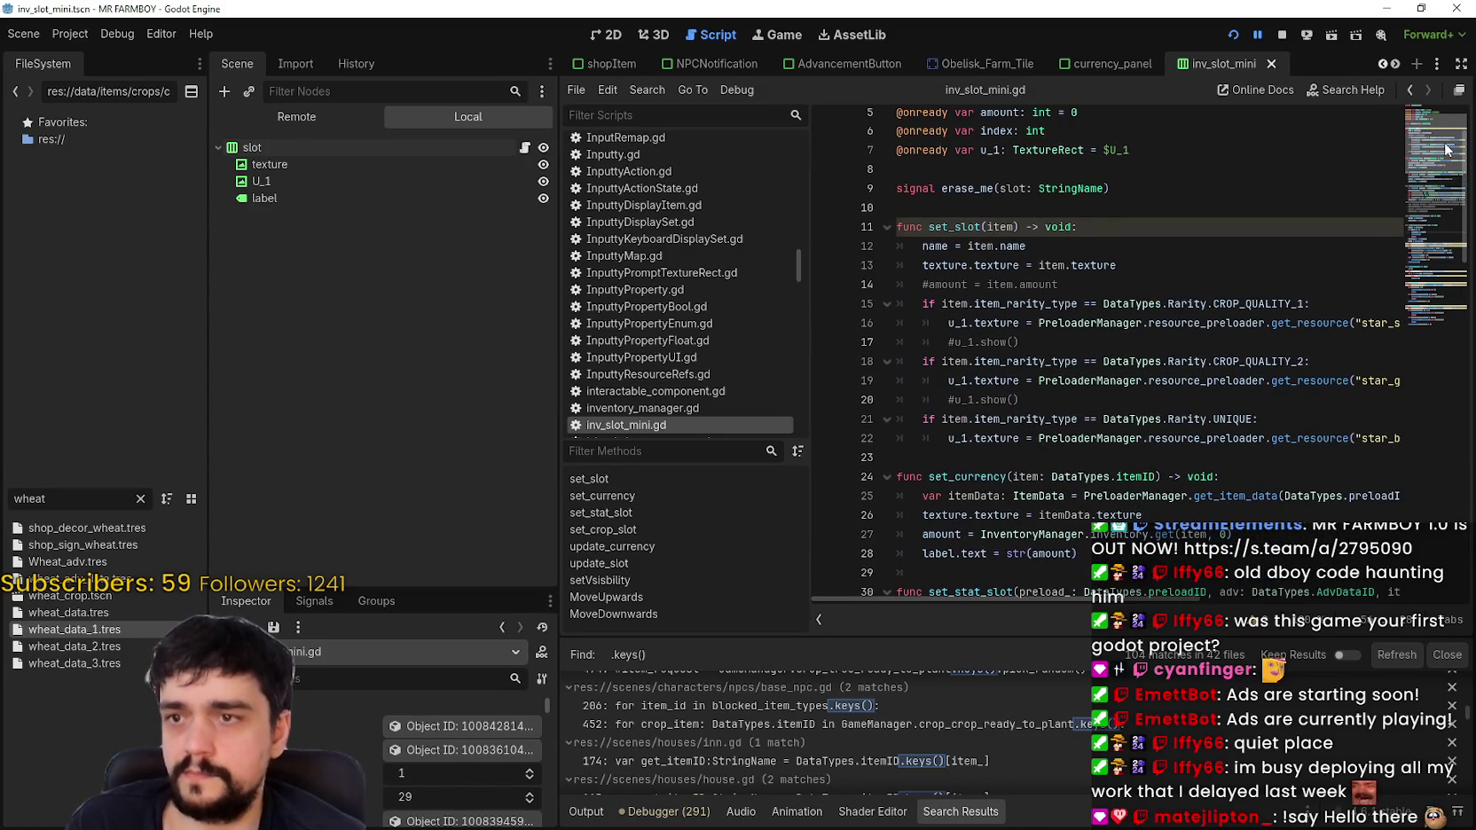
# Step: Highlight the uses of set_slot's item parameter in the name, texture and rarity code
pyautogui.doubleClick(1000, 227)
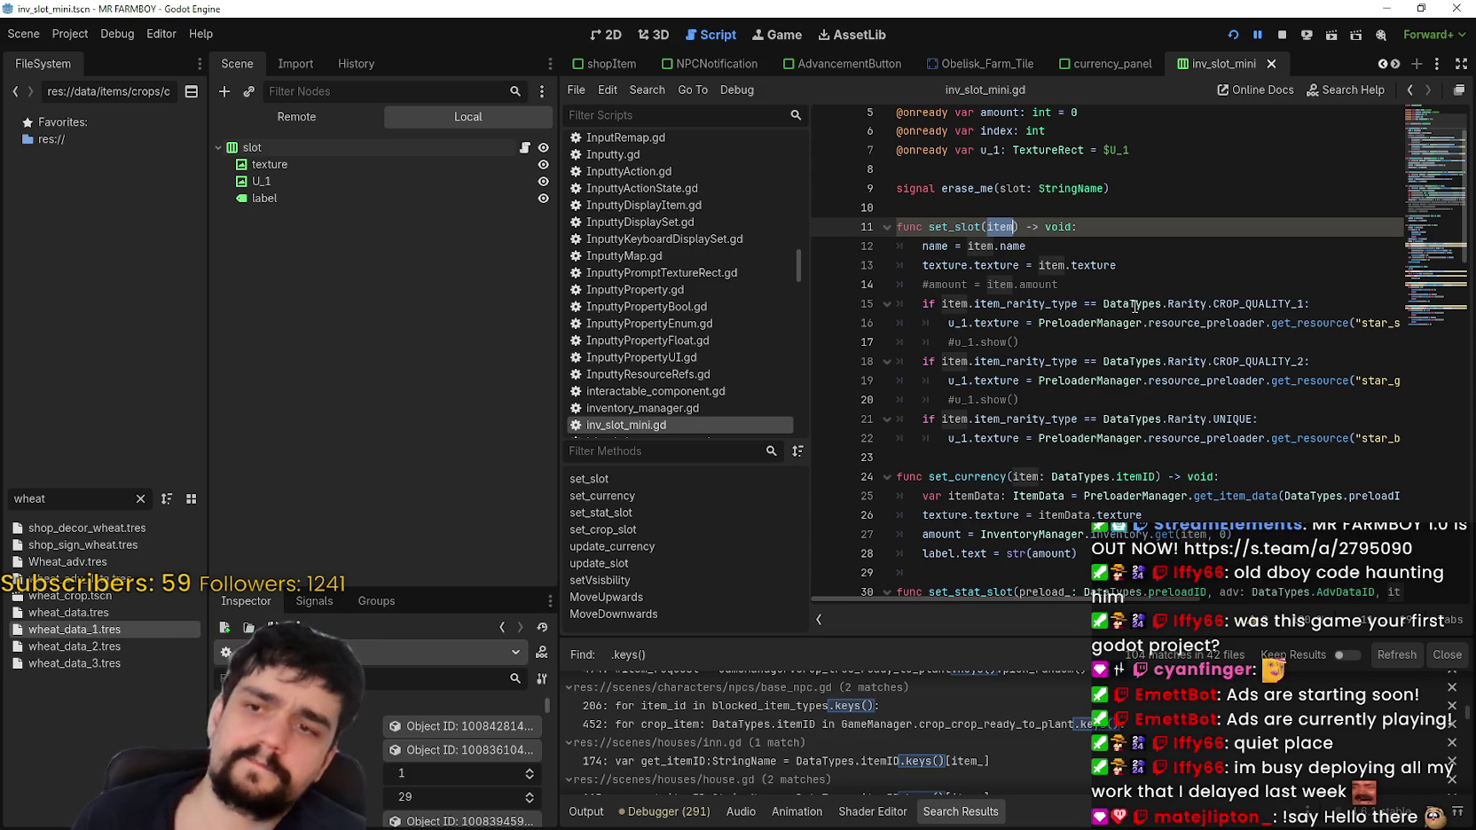
pyautogui.click(1129, 239)
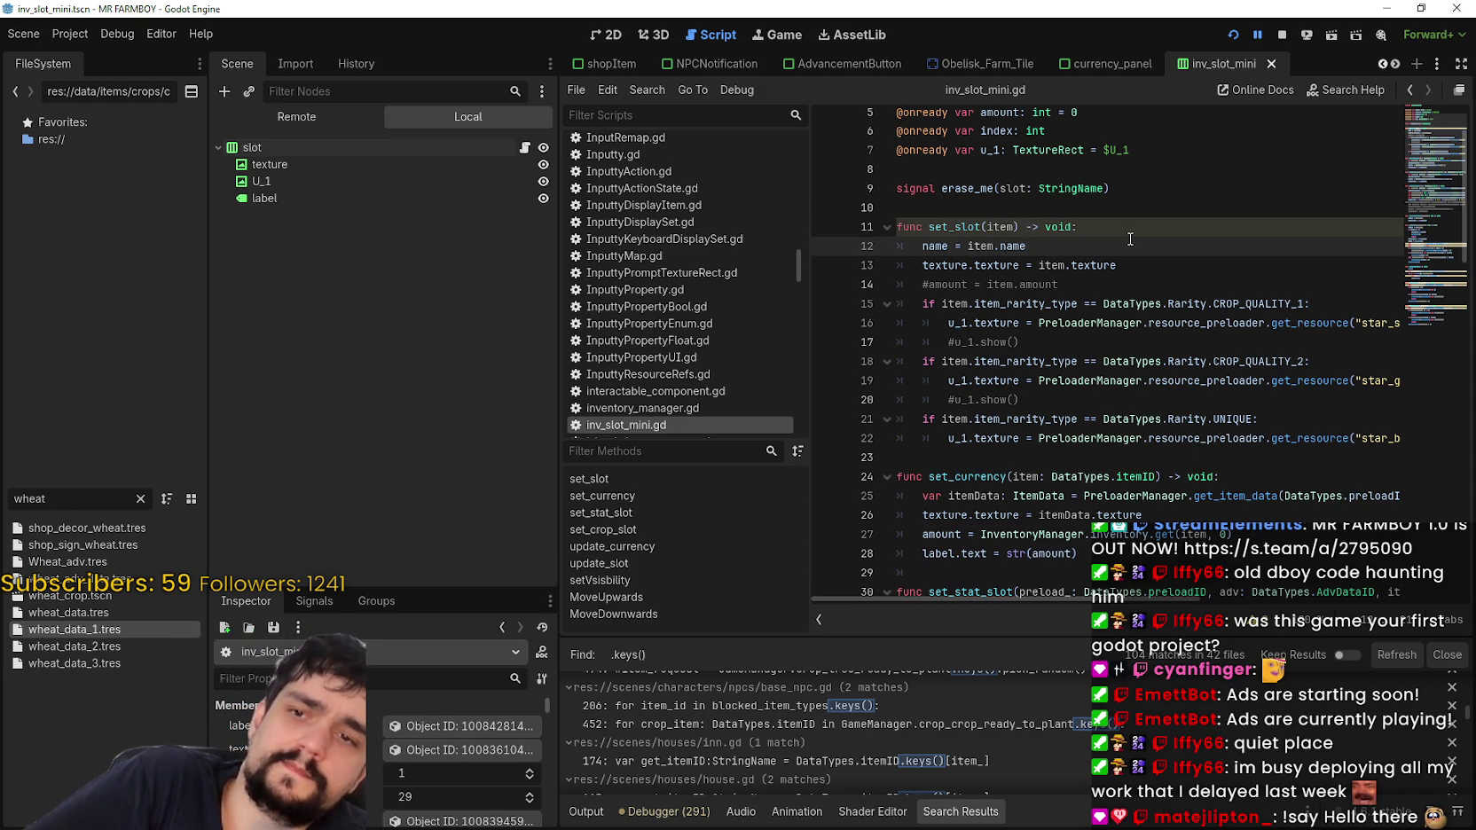
pyautogui.doubleClick(991, 226)
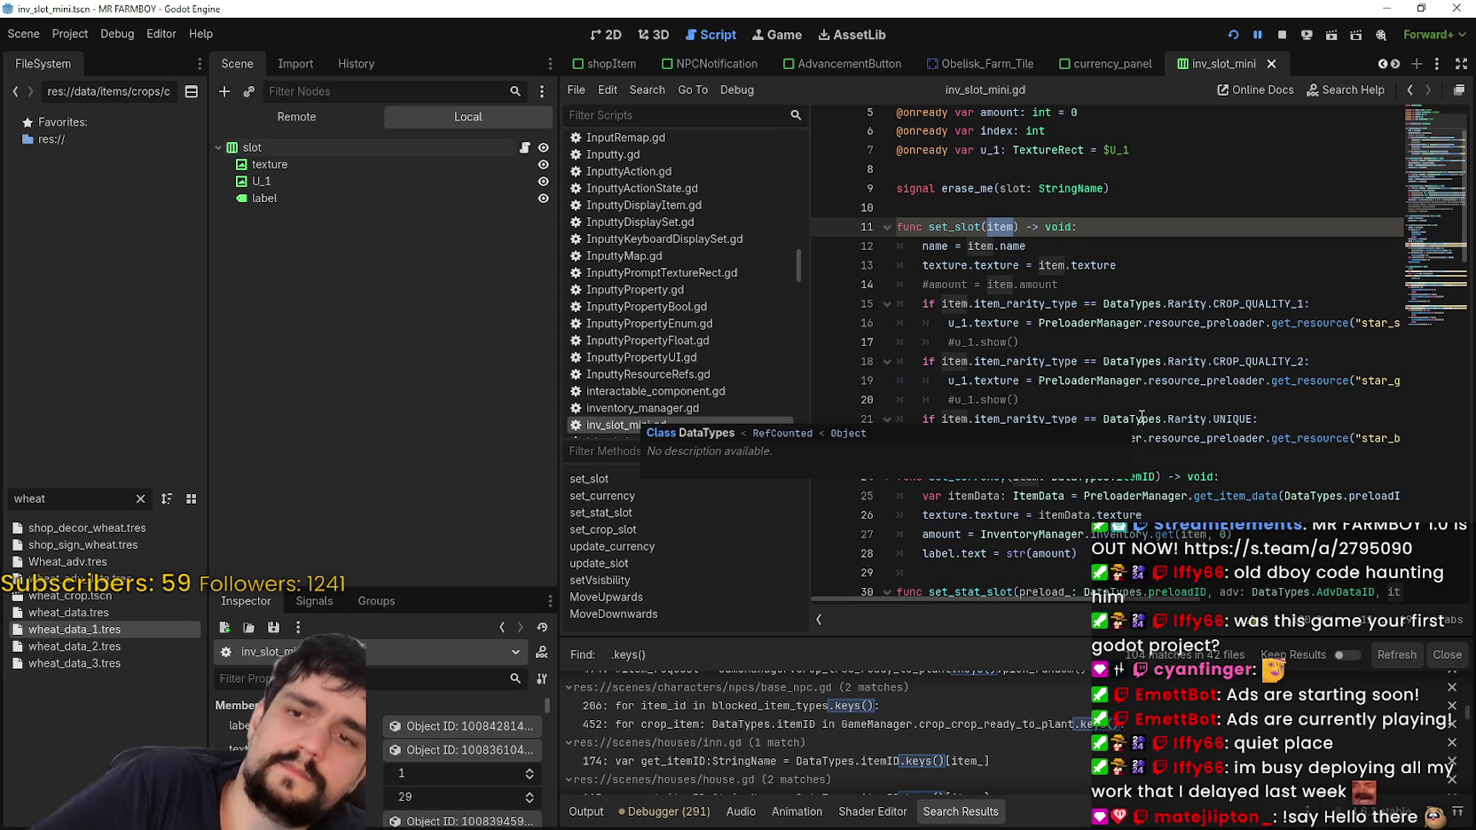
pyautogui.click(1064, 248)
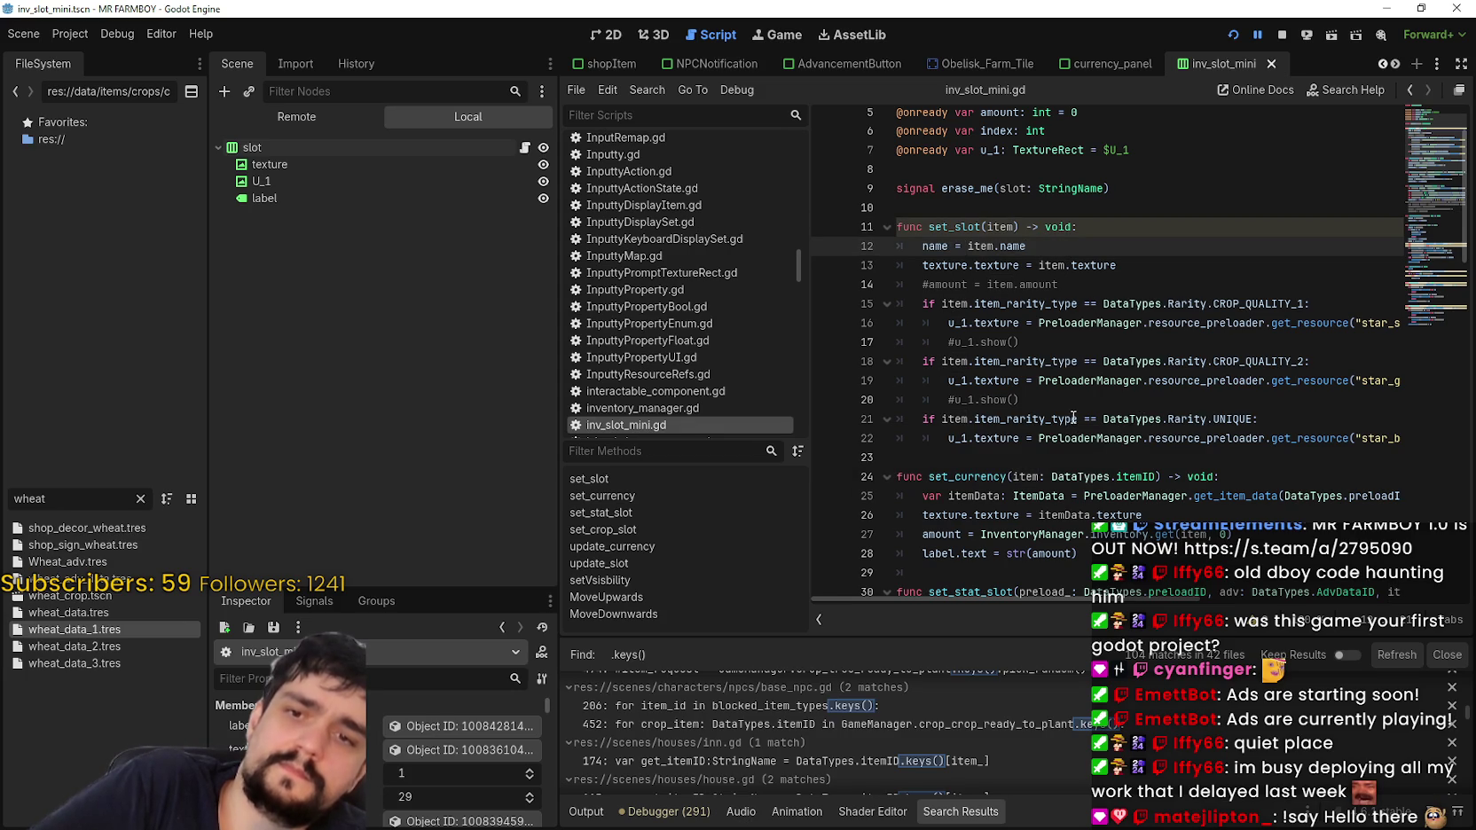
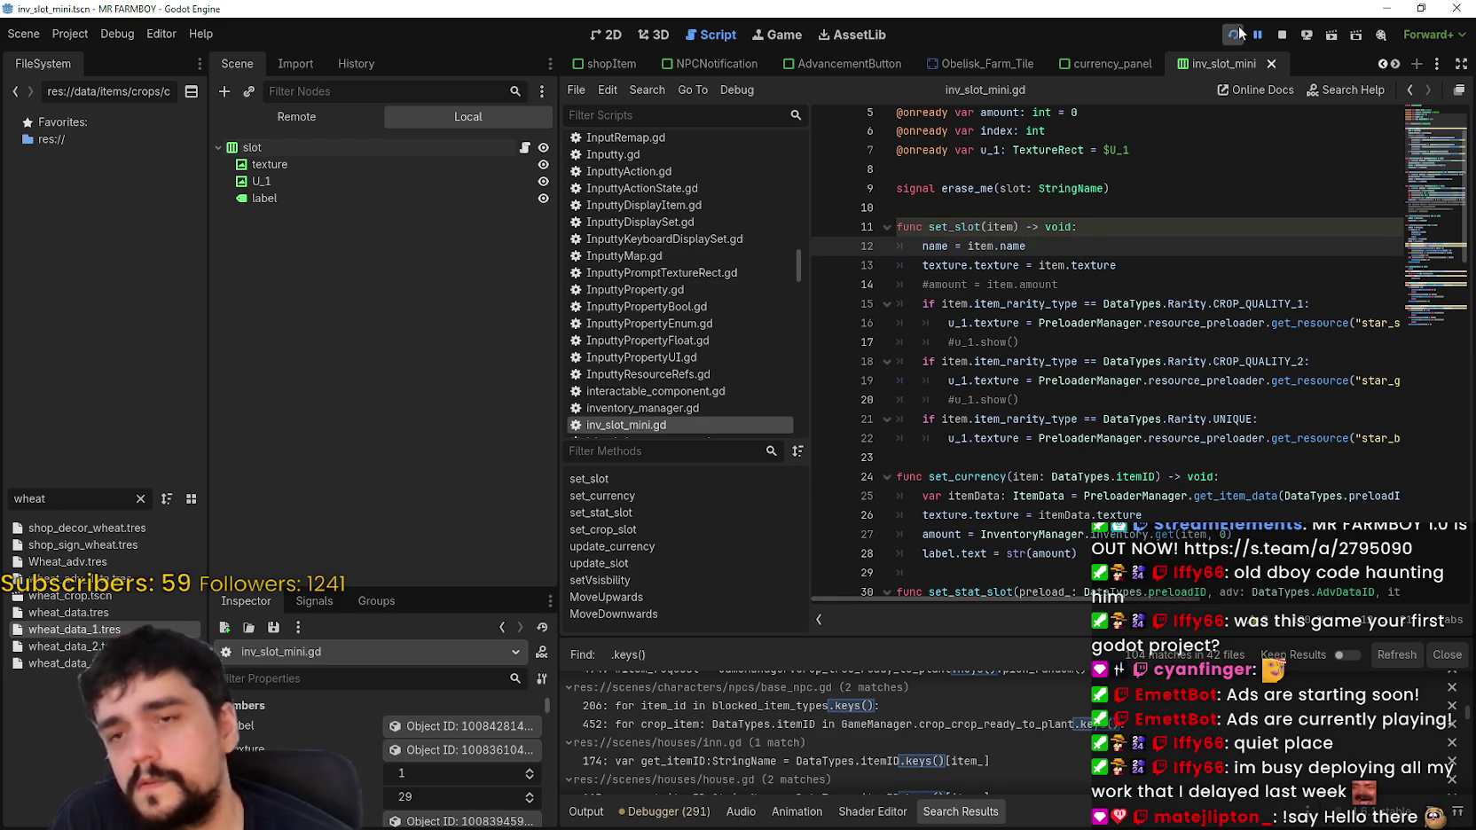
# Step: Open currency_panel.gd and review how item and itemData are used around line 185
pyautogui.click(1112, 64)
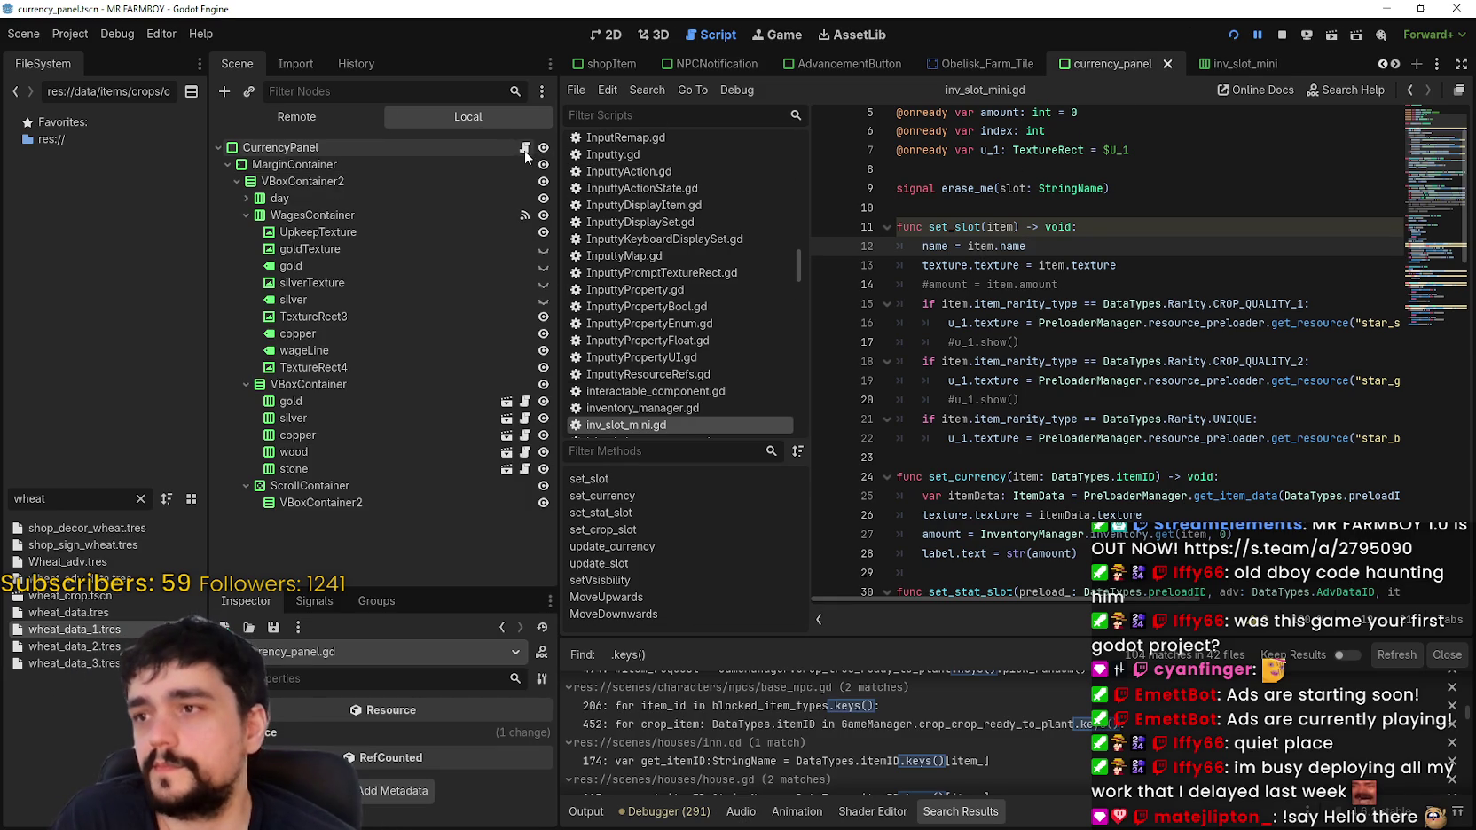
pyautogui.click(525, 147)
pyautogui.click(1152, 503)
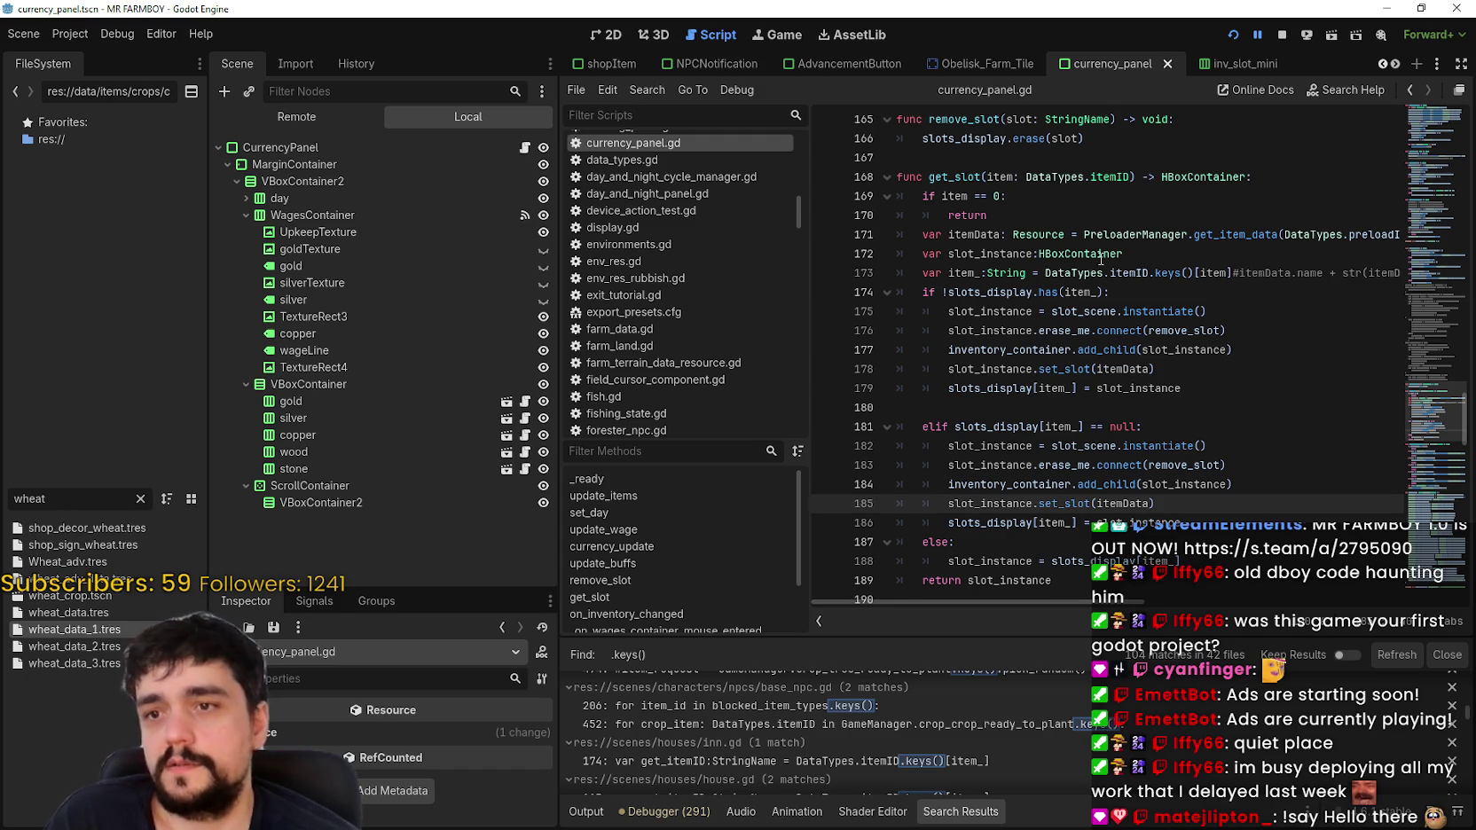
pyautogui.doubleClick(1211, 271)
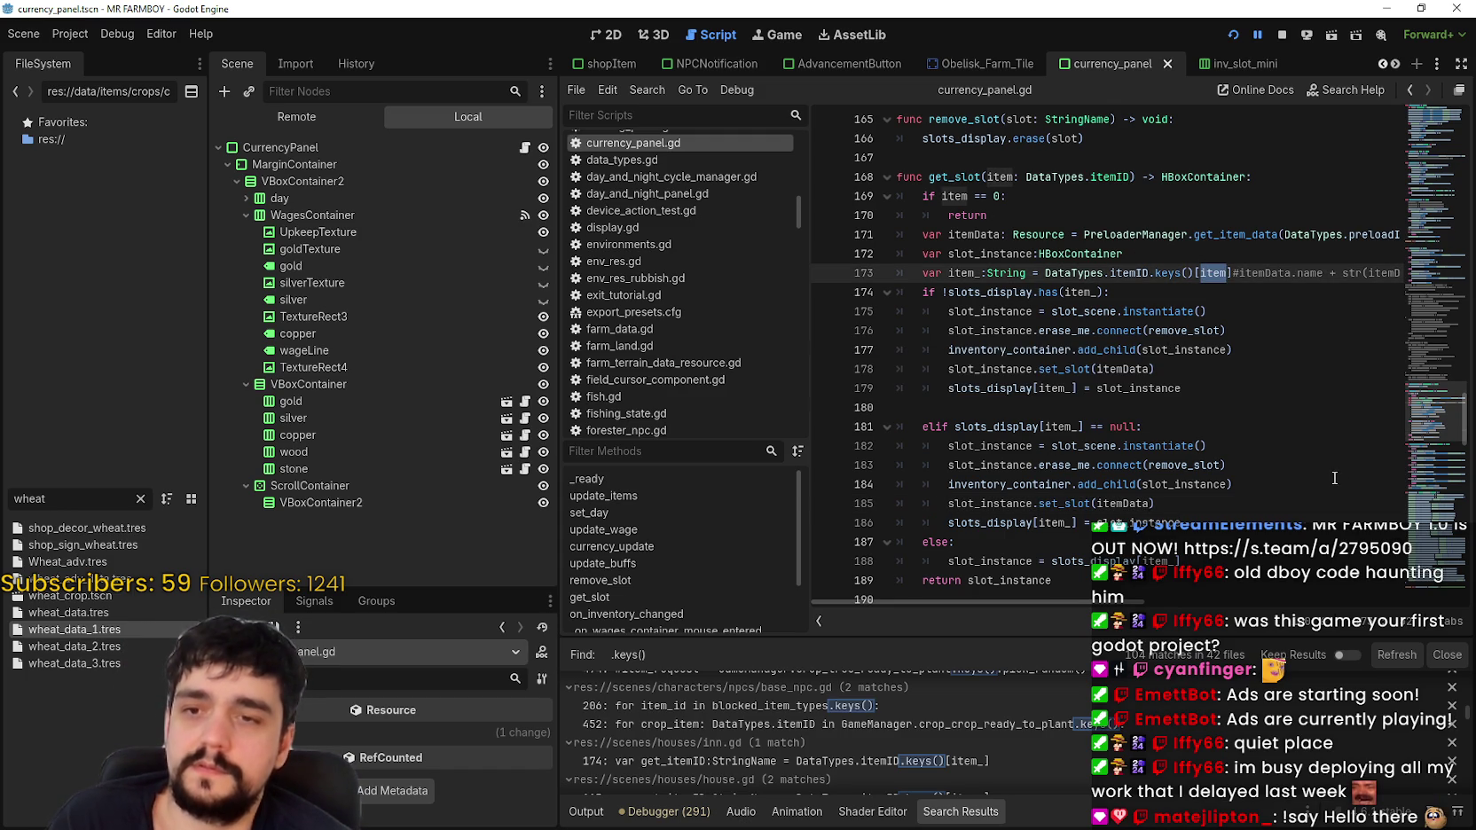
pyautogui.click(970, 234)
pyautogui.doubleClick(975, 236)
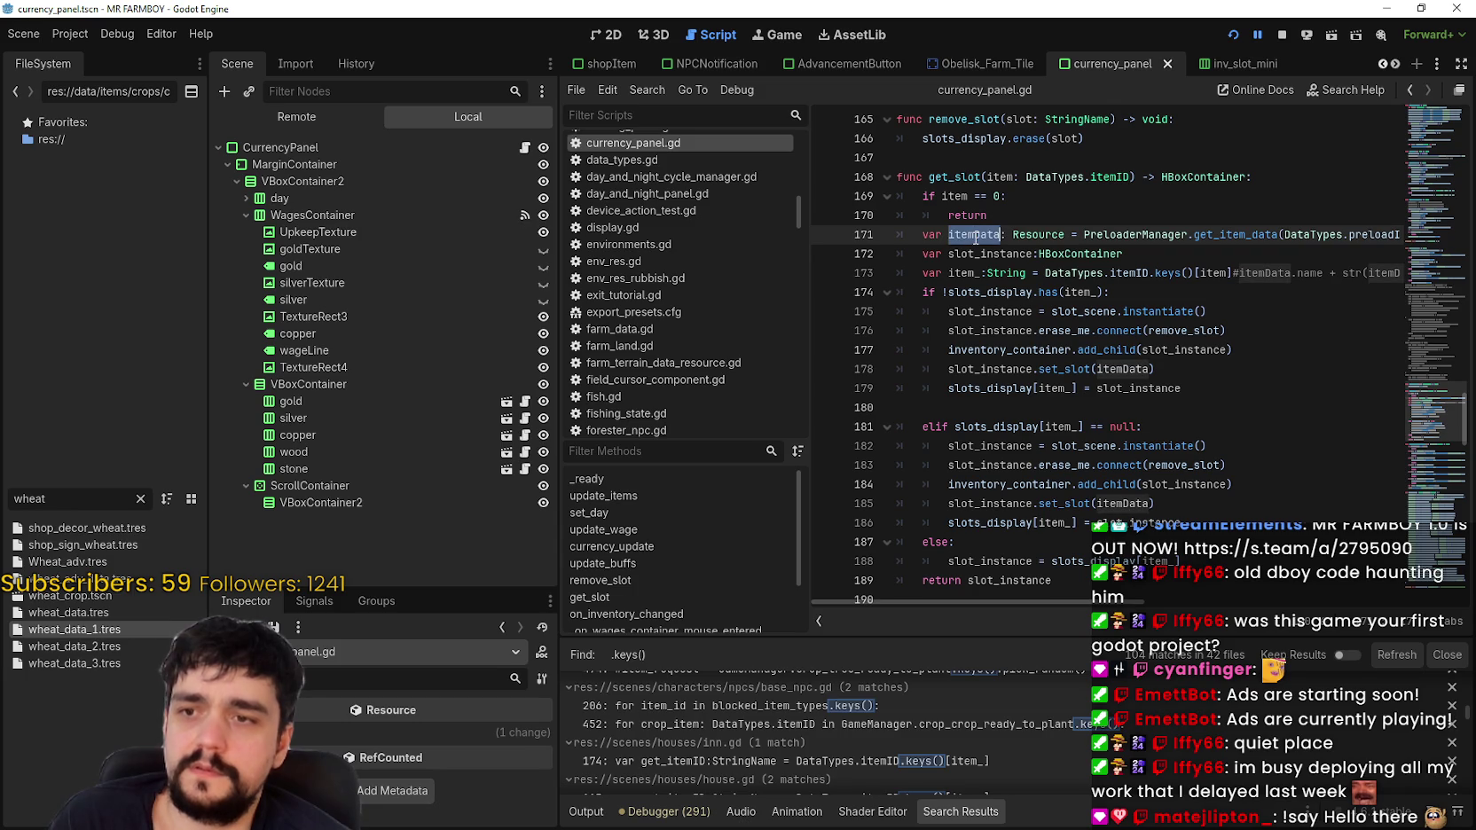
pyautogui.moveTo(1075, 603)
pyautogui.mouseDown()
pyautogui.moveTo(1162, 595)
pyautogui.moveTo(1046, 575)
pyautogui.moveTo(1156, 561)
pyautogui.moveTo(1035, 547)
pyautogui.mouseUp()
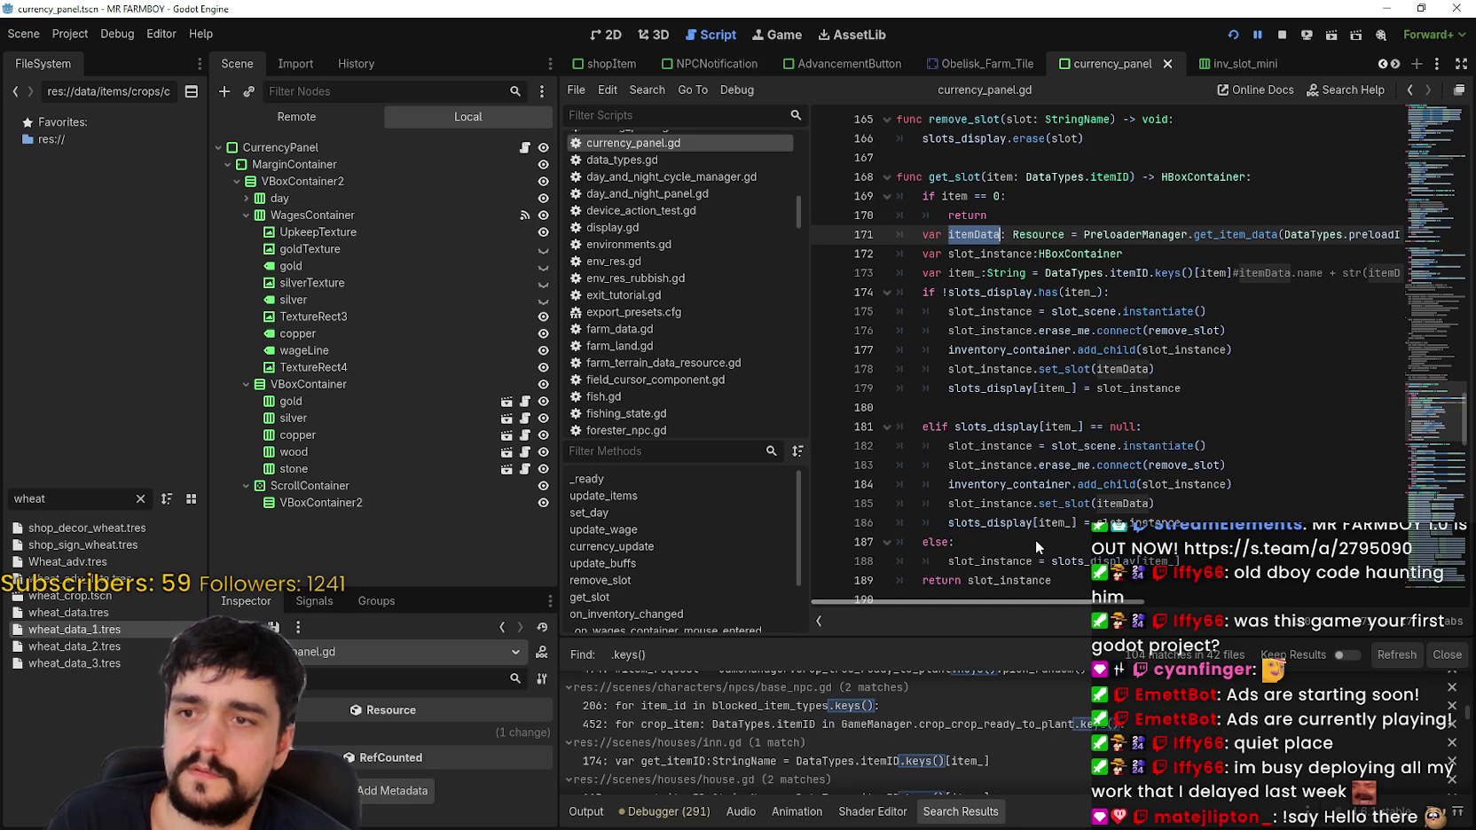
# Step: Insert item as the first argument of set_slot on line 185 and save the script
pyautogui.doubleClick(1051, 504)
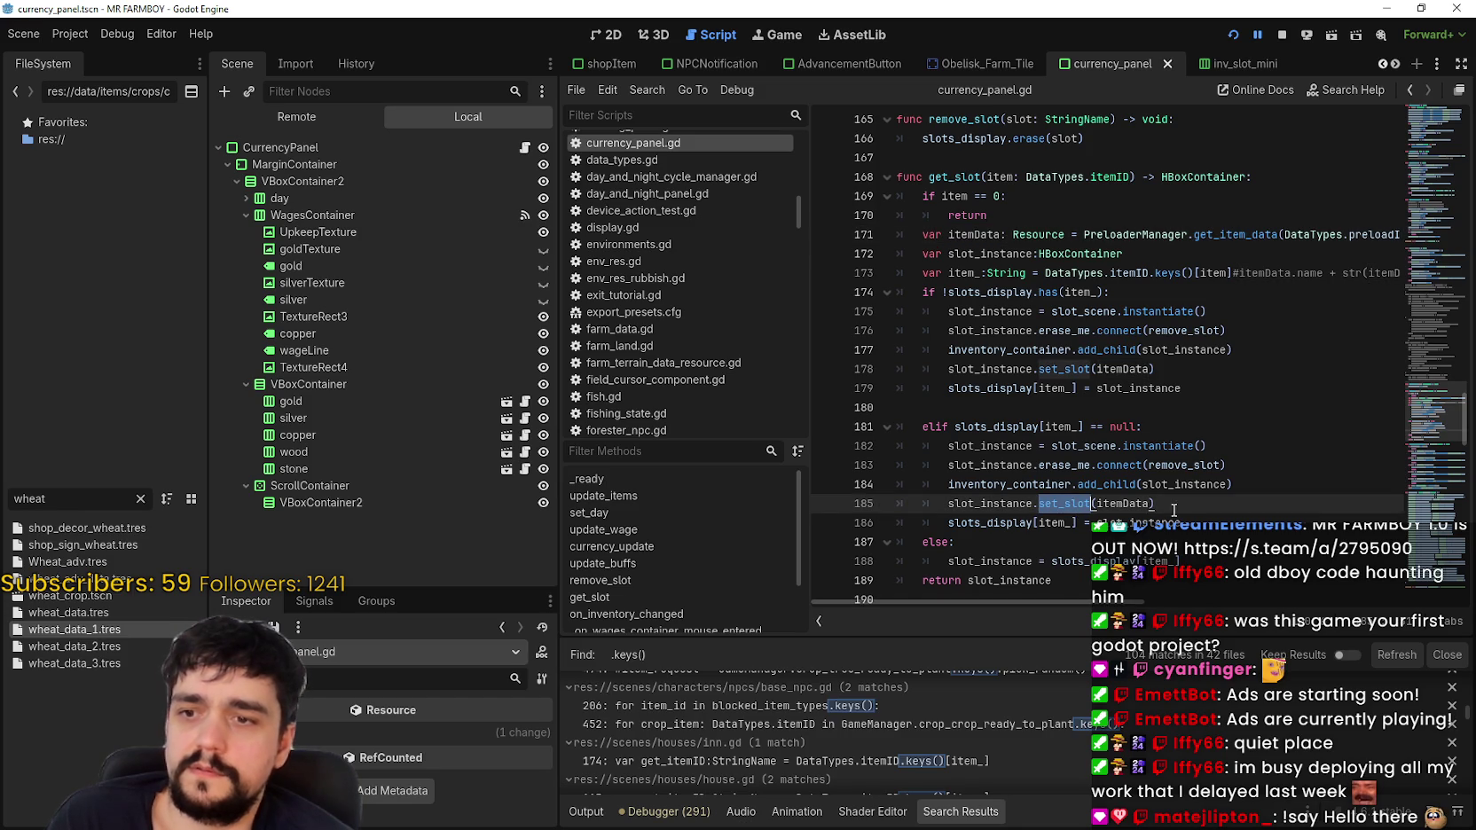
pyautogui.click(1095, 504)
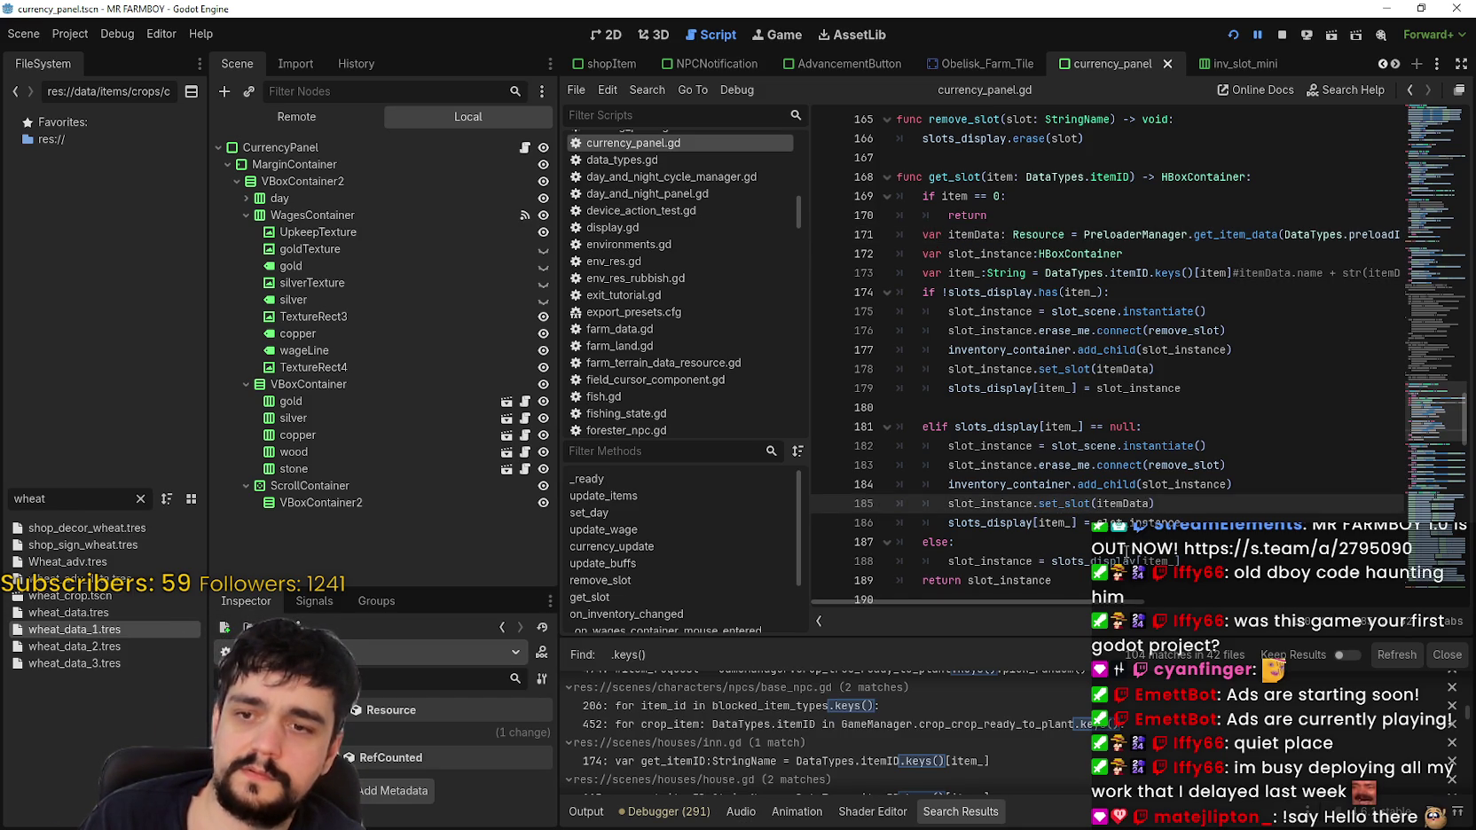
pyautogui.write('item, item')
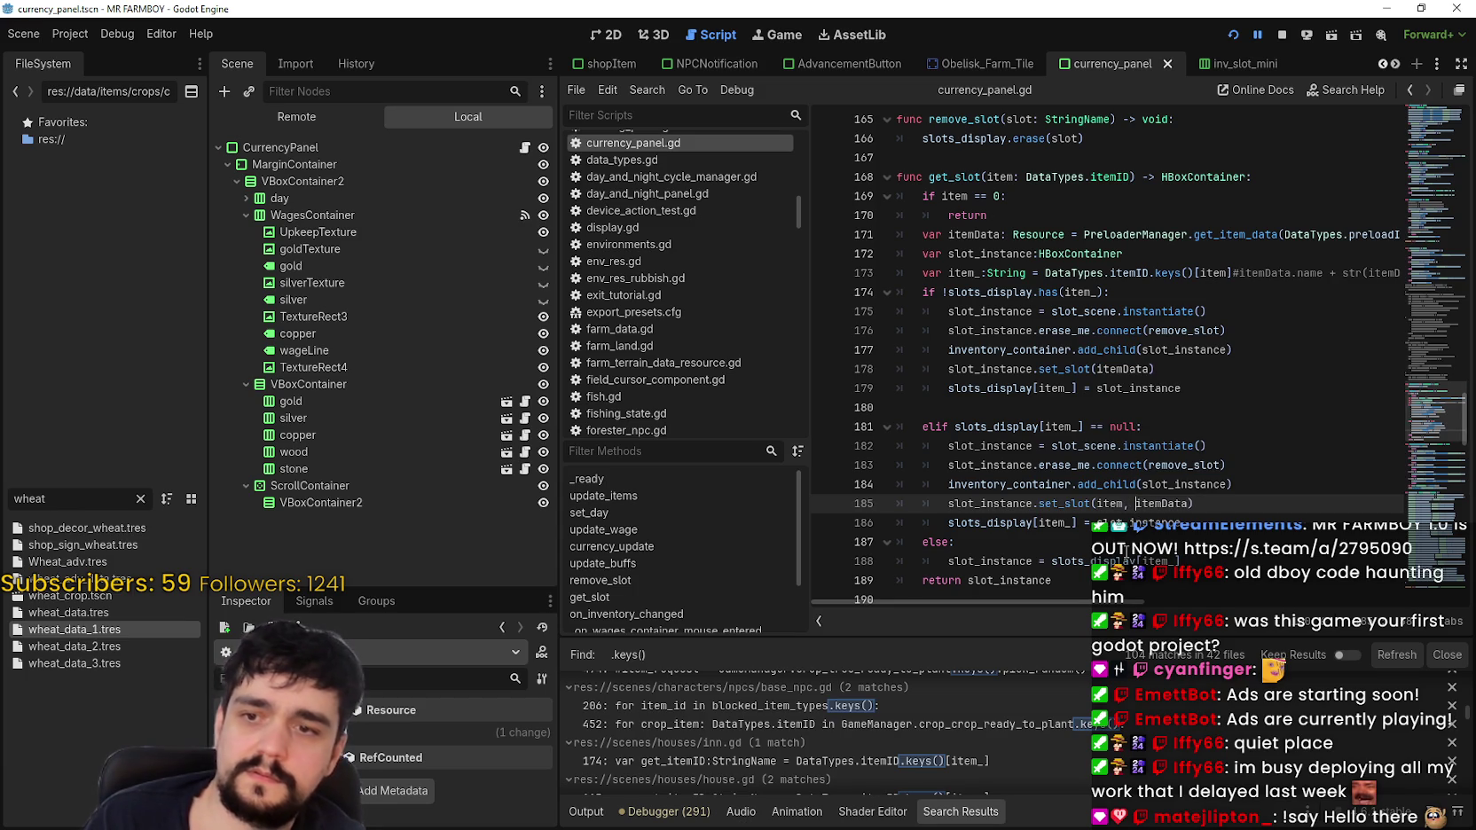
pyautogui.doubleClick(1108, 503)
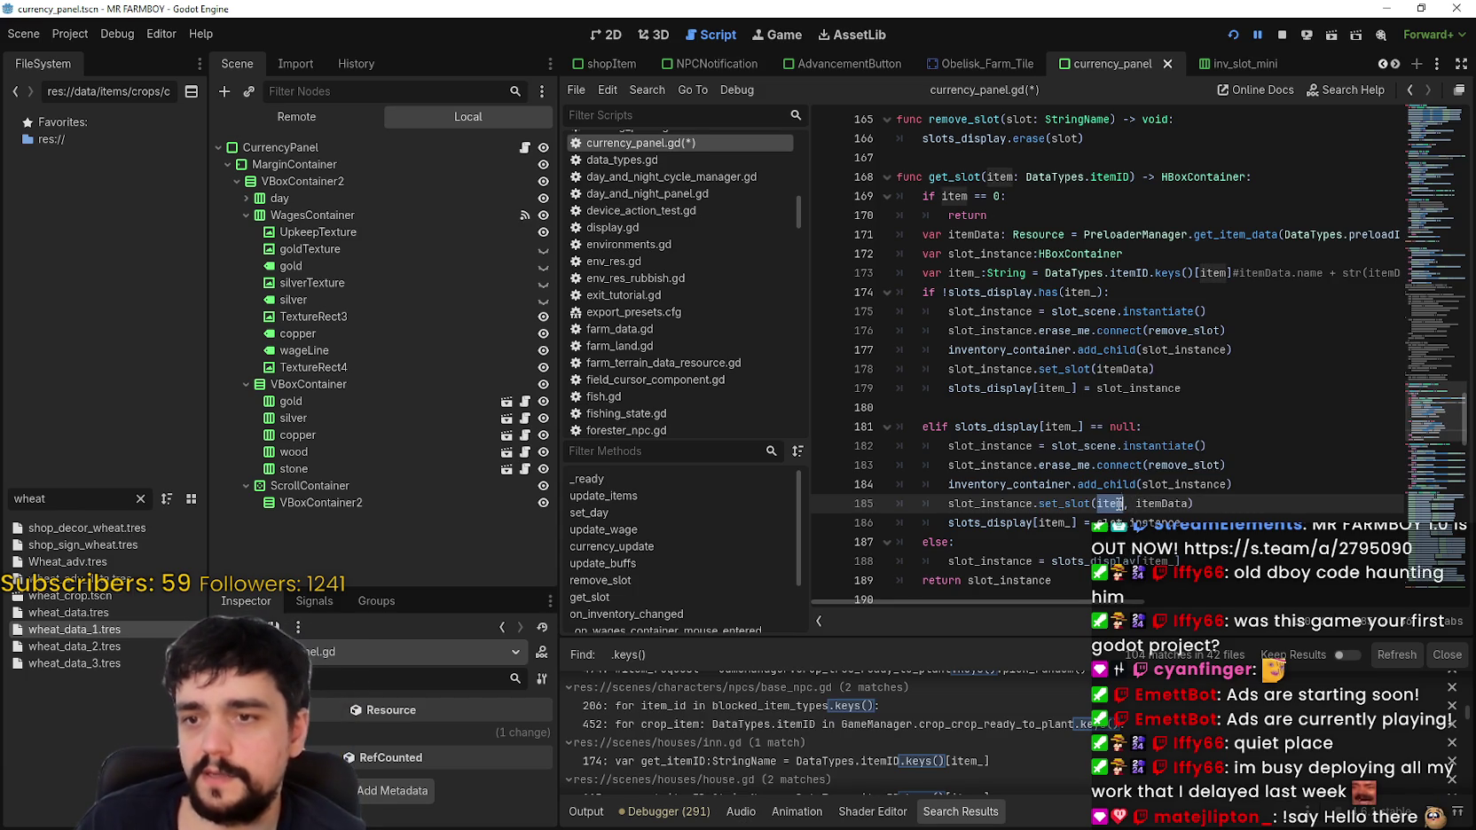
pyautogui.click(1238, 503)
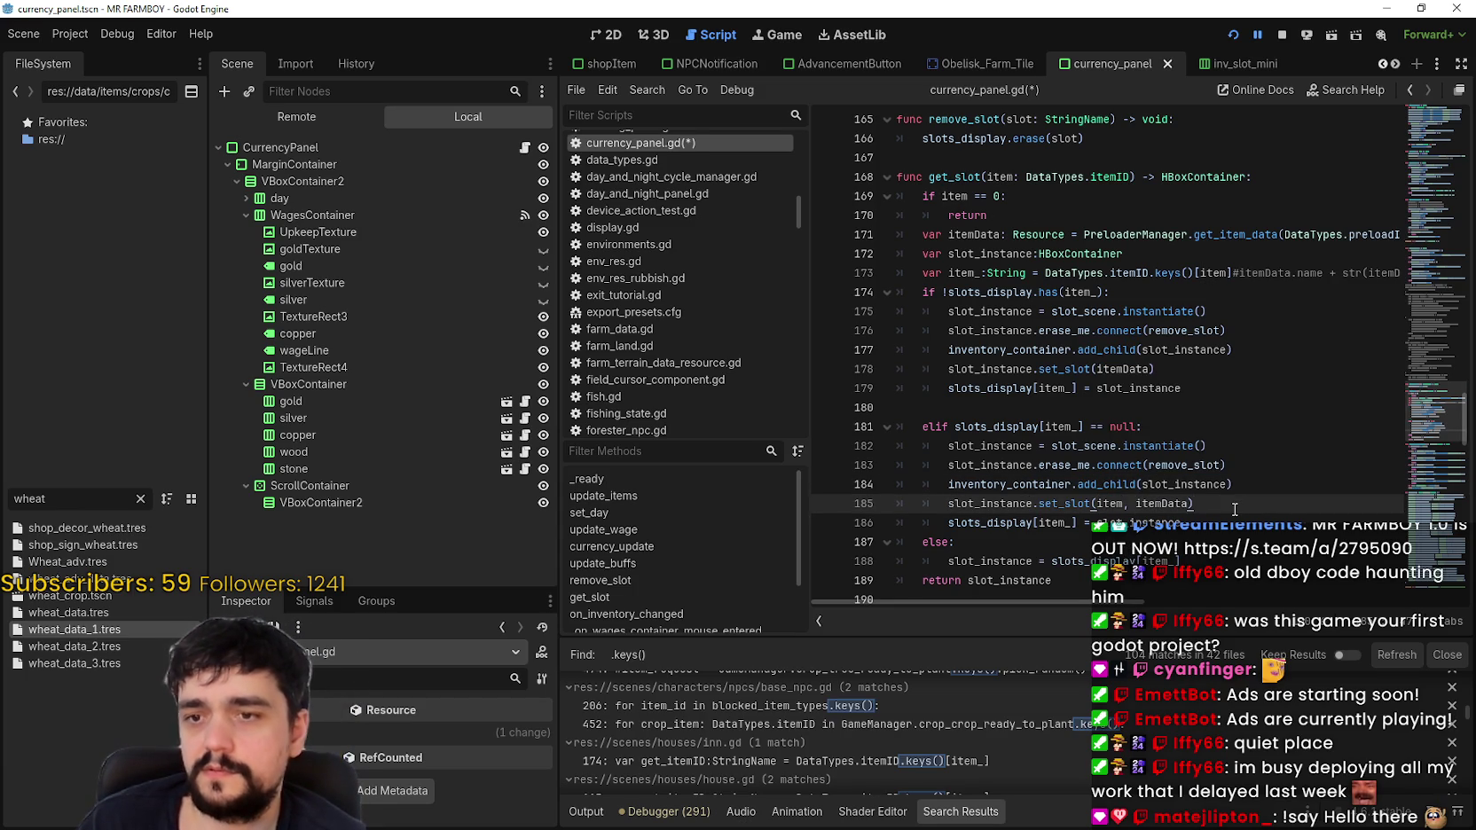
pyautogui.hotkey('ctrl', 's')
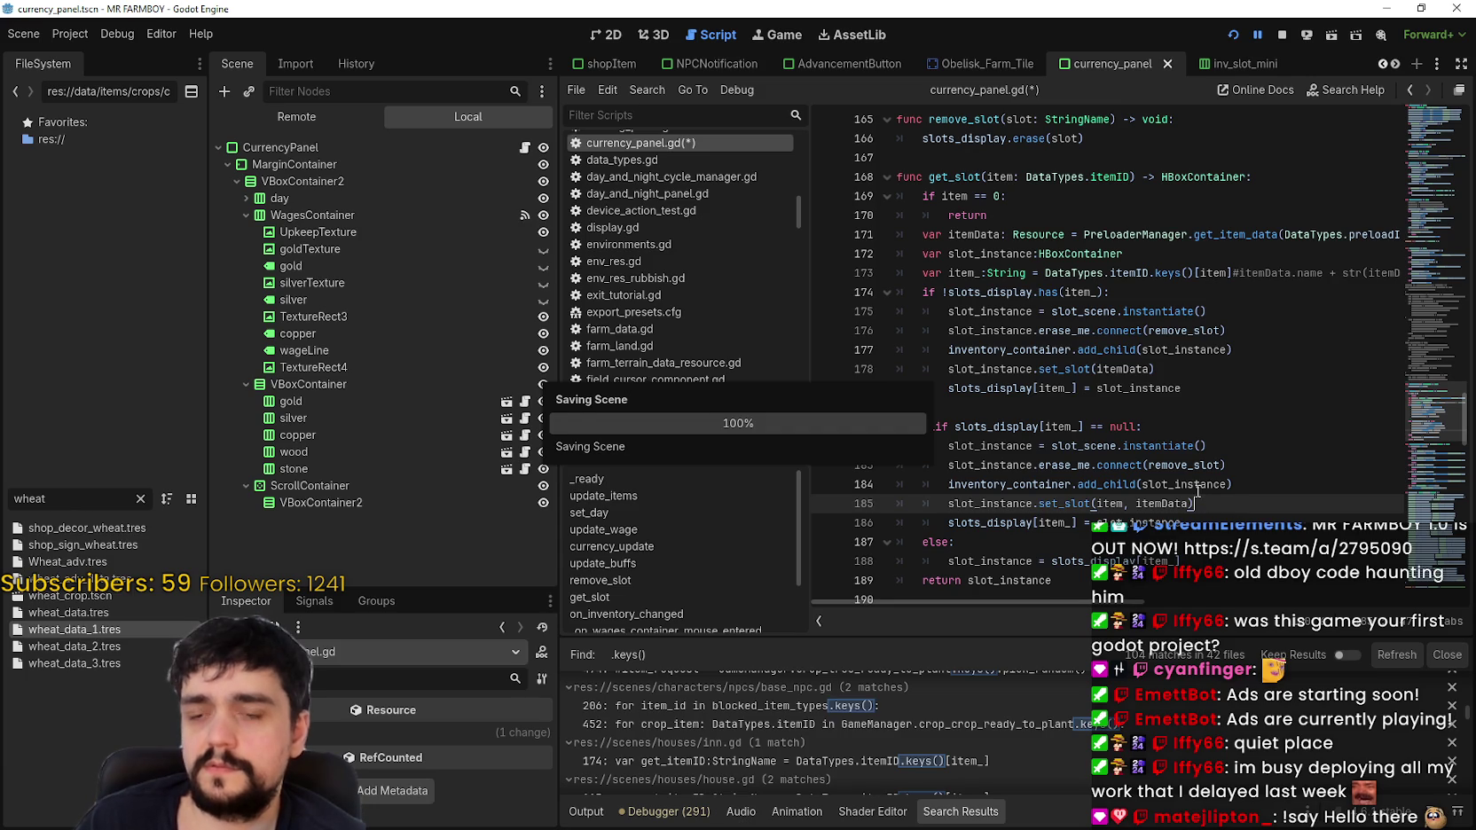
pyautogui.doubleClick(995, 234)
pyautogui.click(1220, 506)
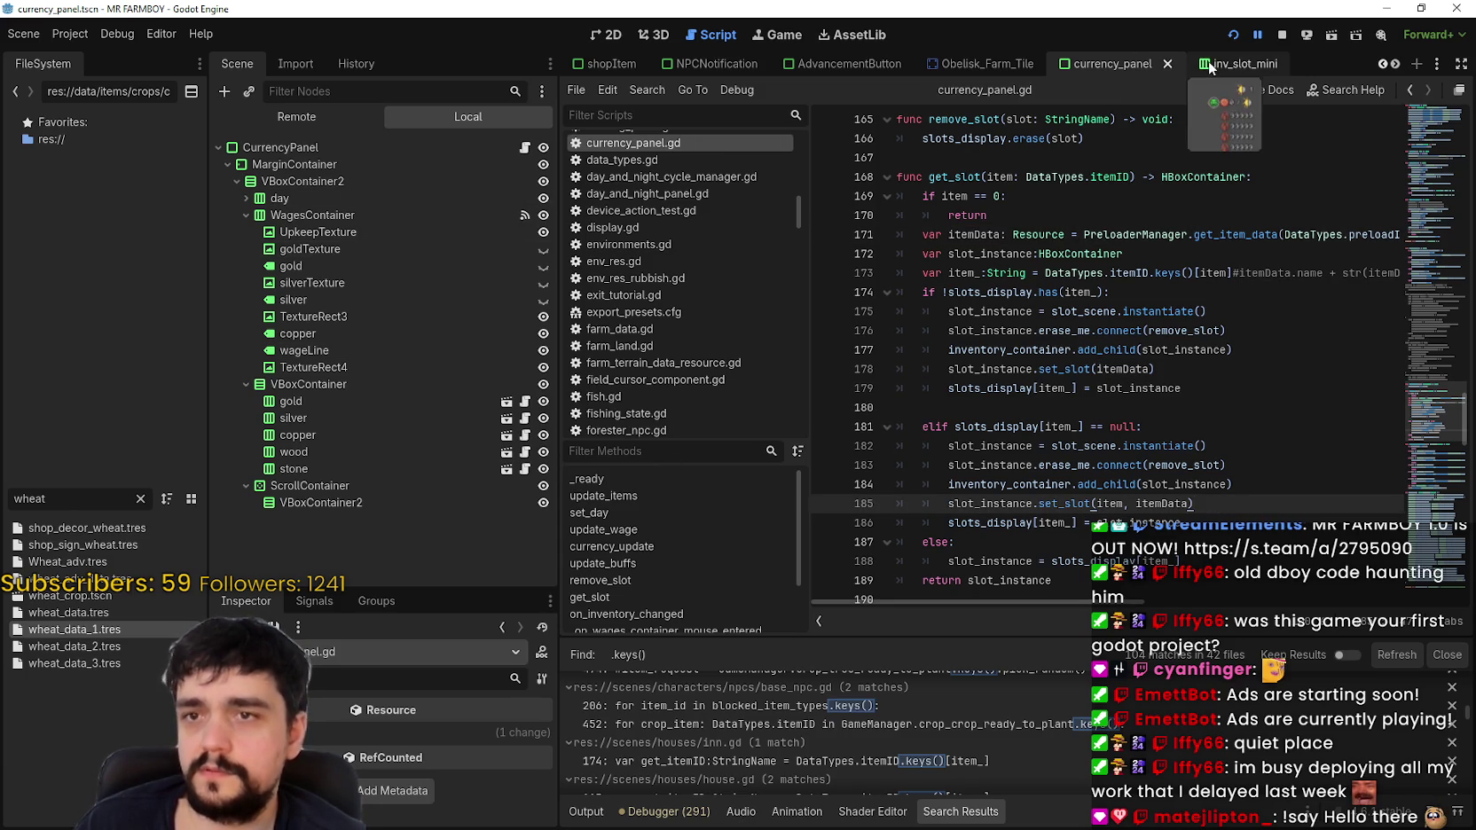
# Step: In inv_slot_mini.gd, rewrite line 11 as set_slot(item_id: DataTypes.itemID, item: Resource)
pyautogui.click(1210, 67)
pyautogui.click(986, 234)
pyautogui.write('item')
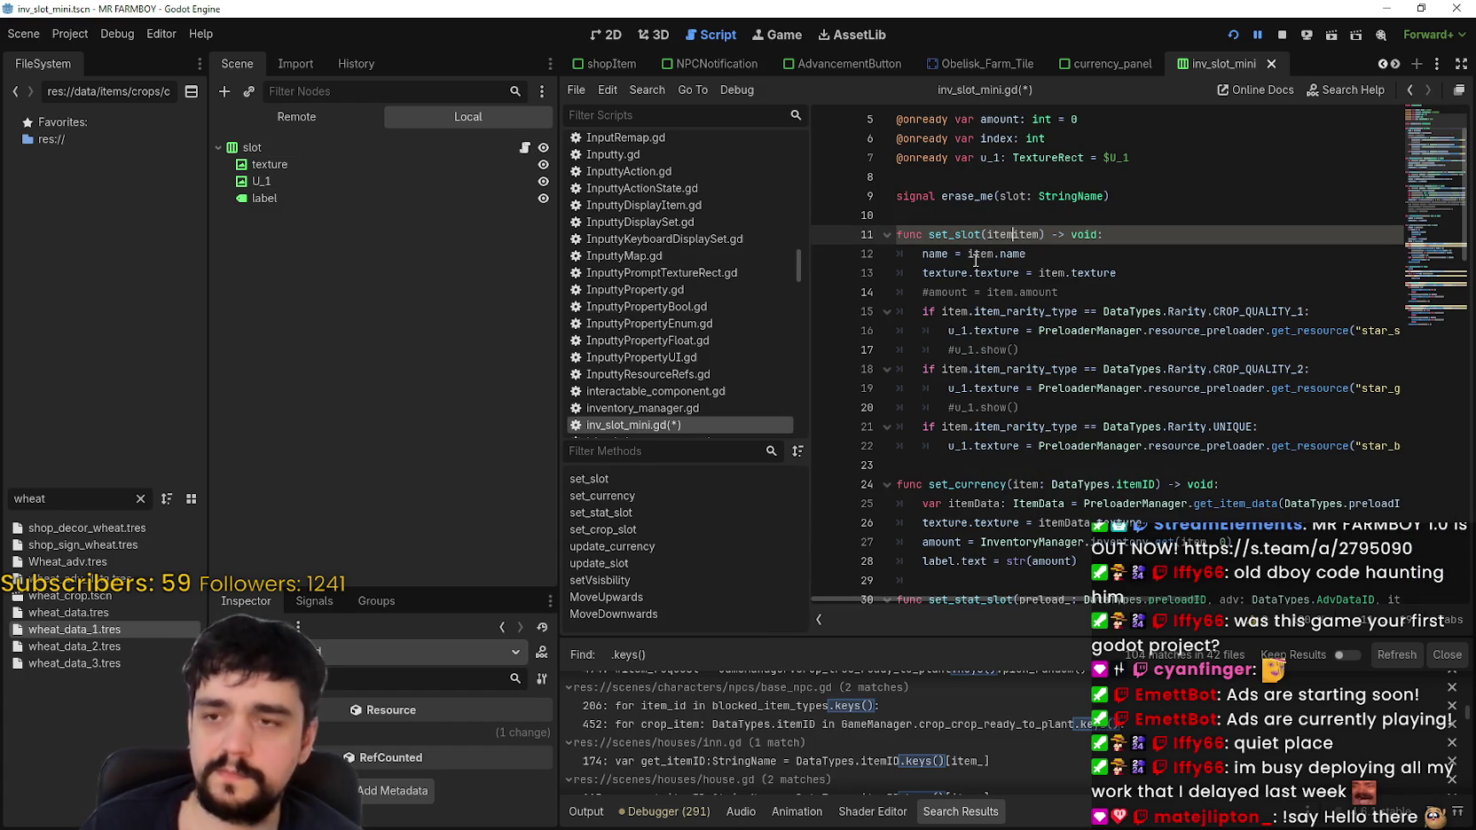
pyautogui.write('_id: Data')
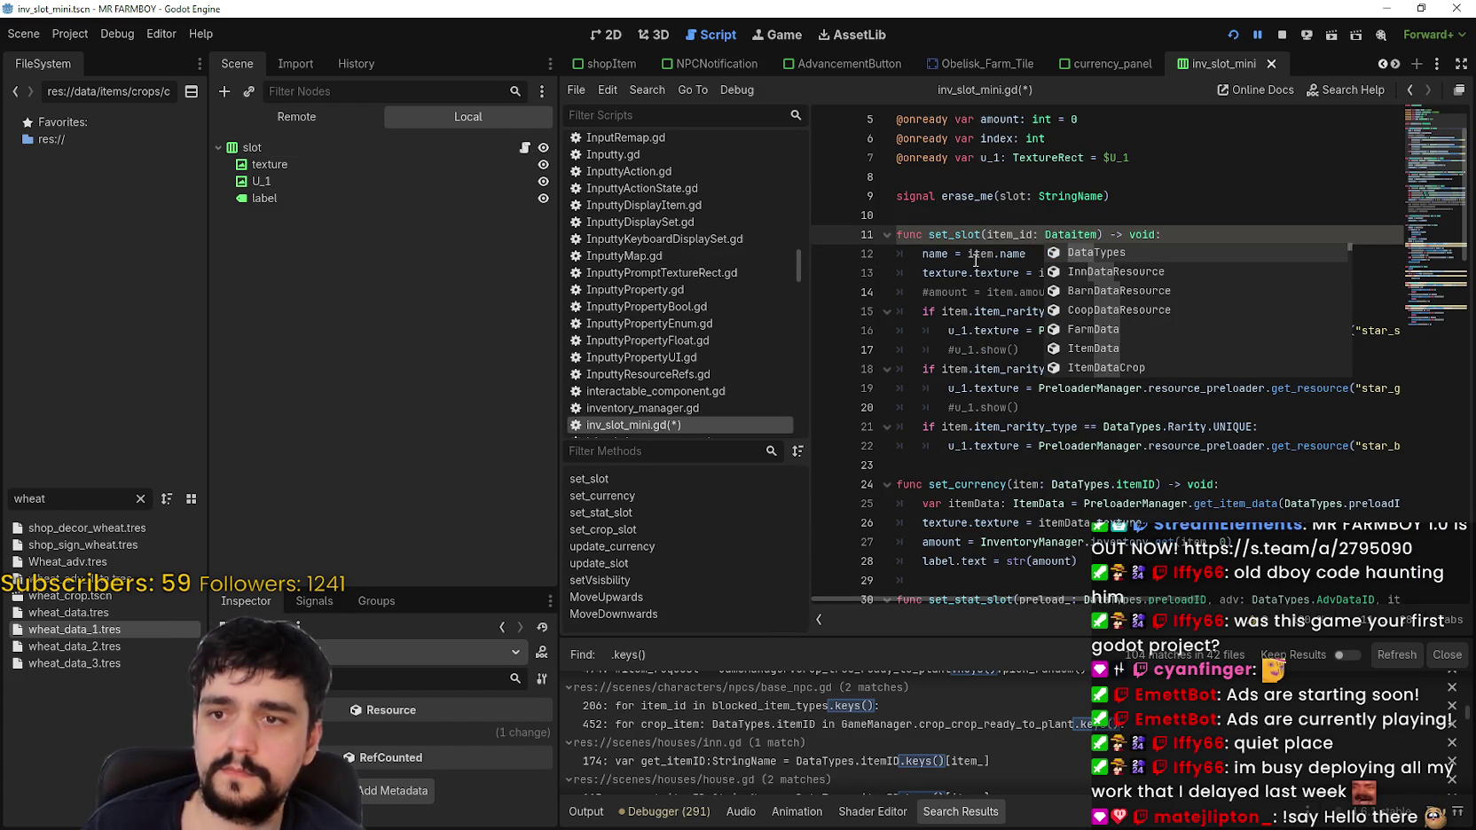
pyautogui.press('Return')
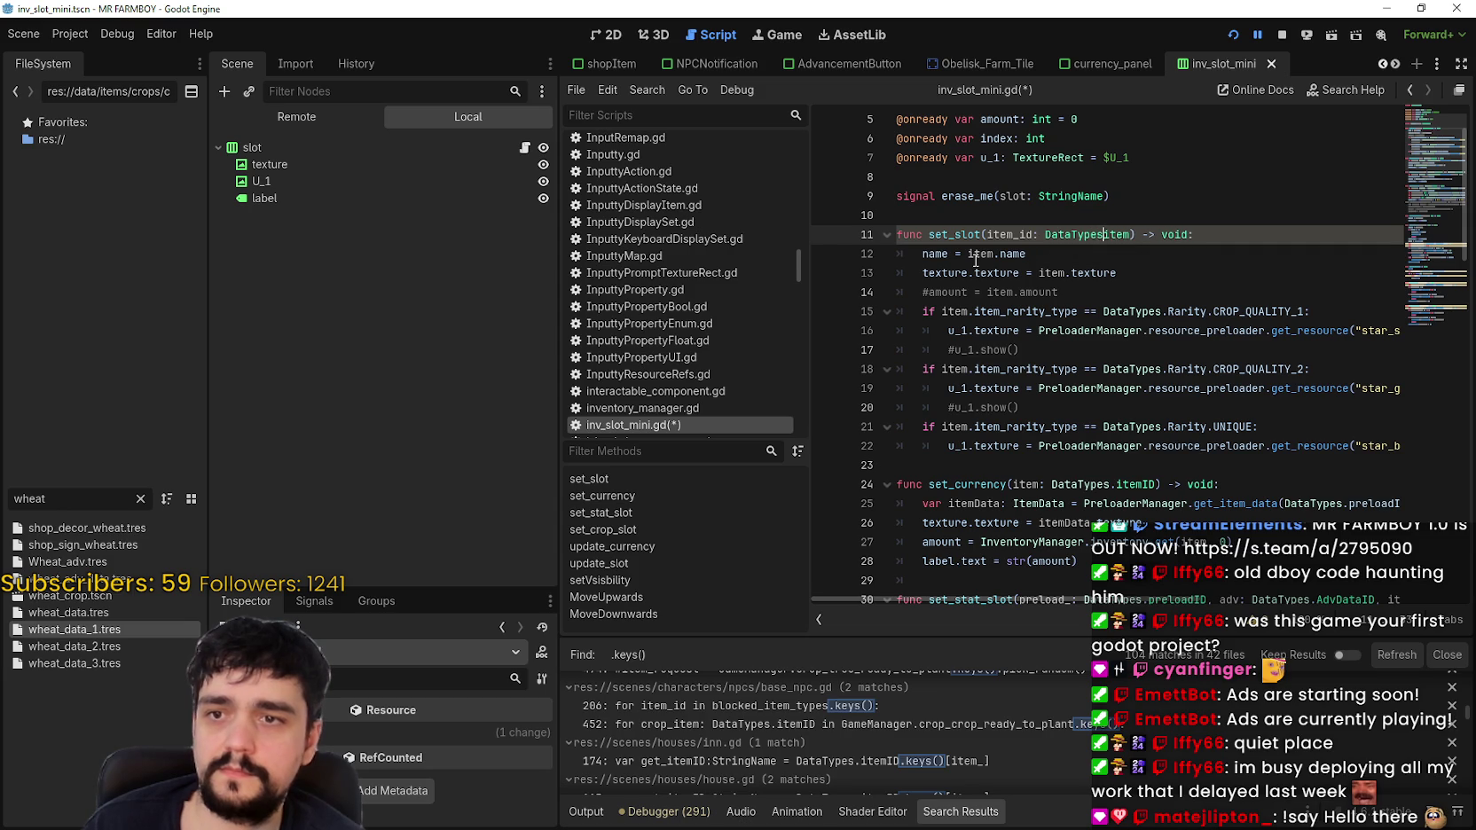
pyautogui.write('.item')
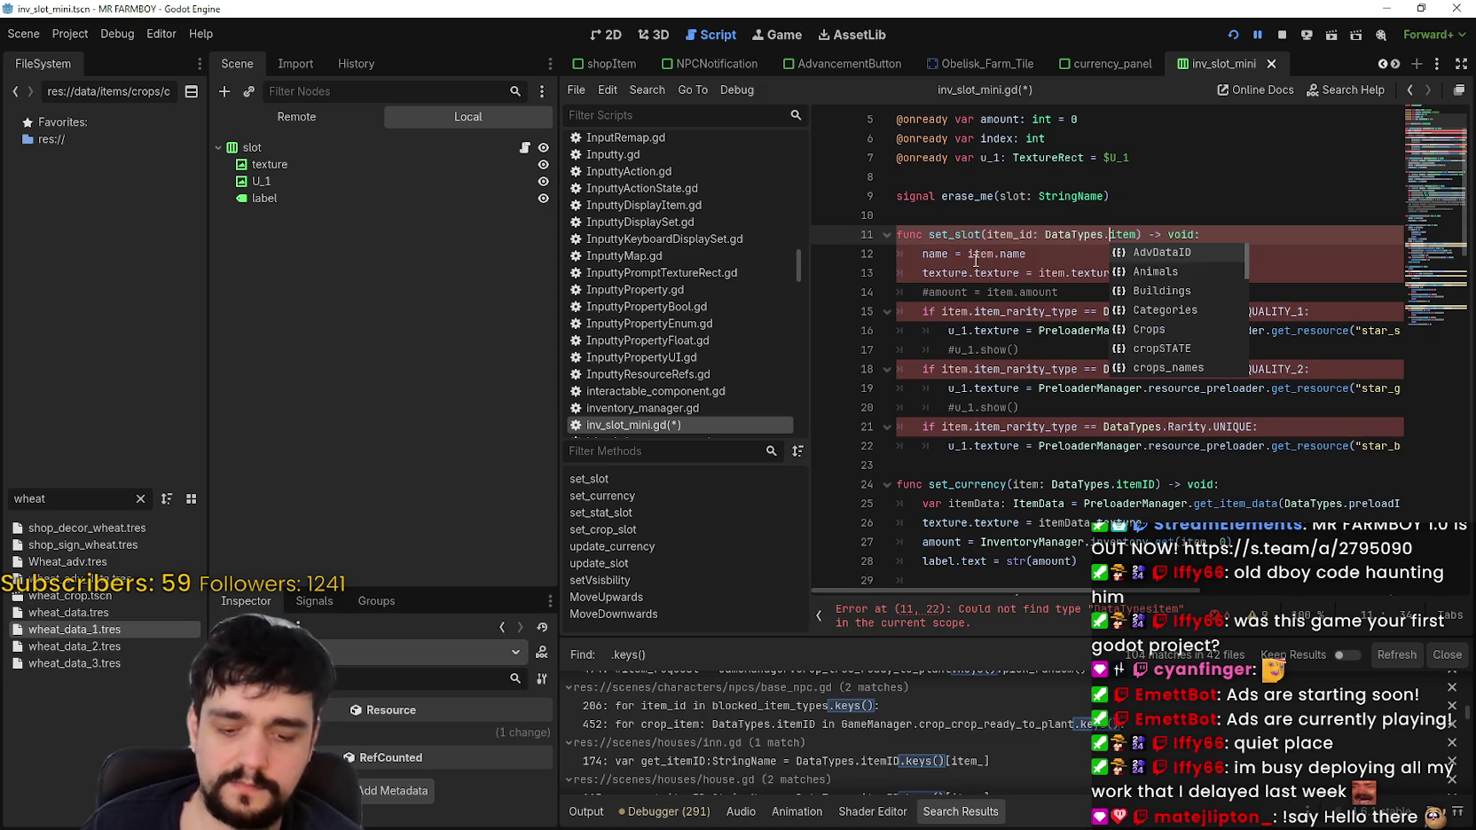
pyautogui.press('Return')
pyautogui.write(', item')
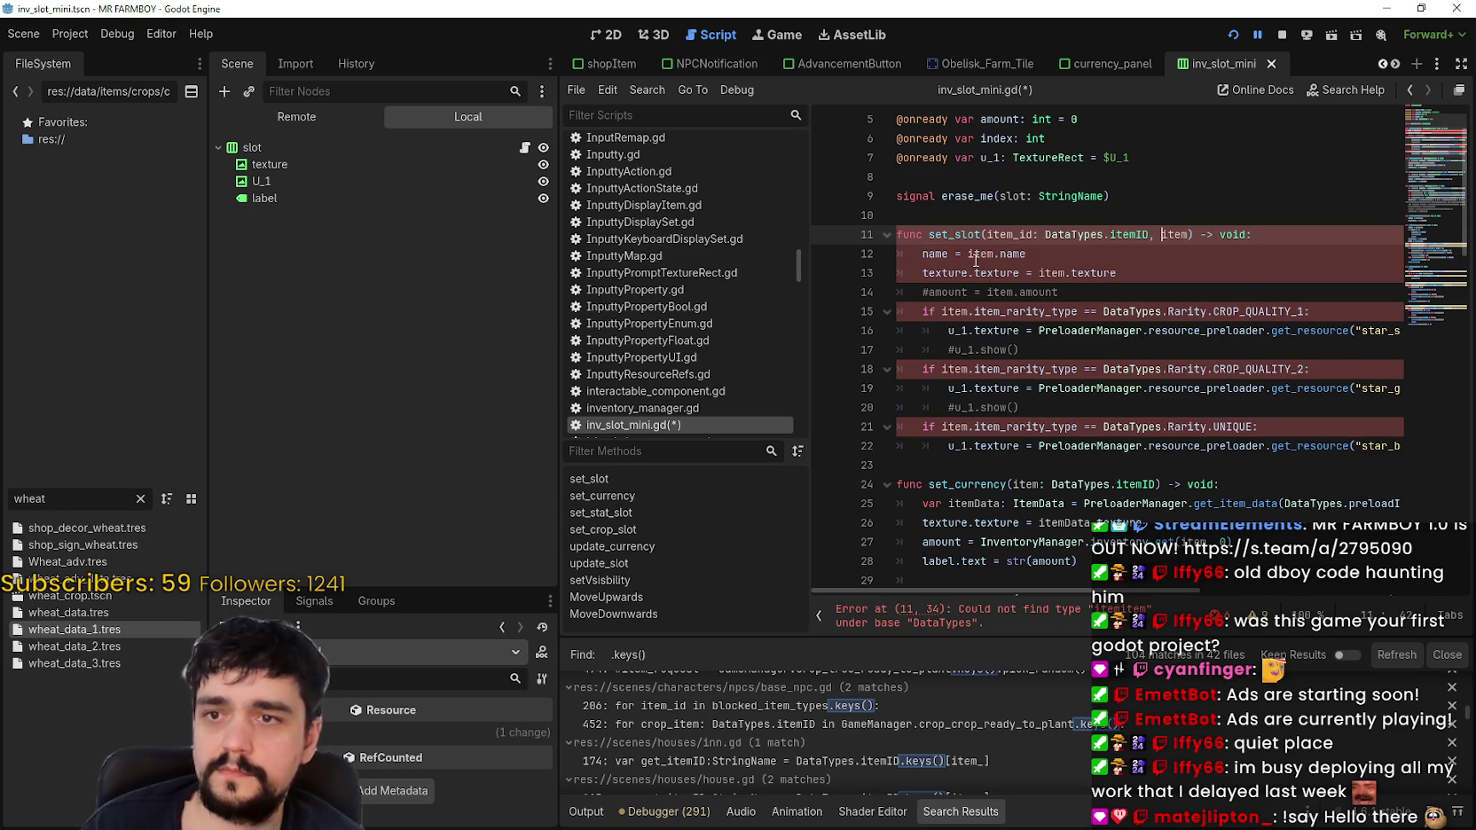
pyautogui.write(': Reso')
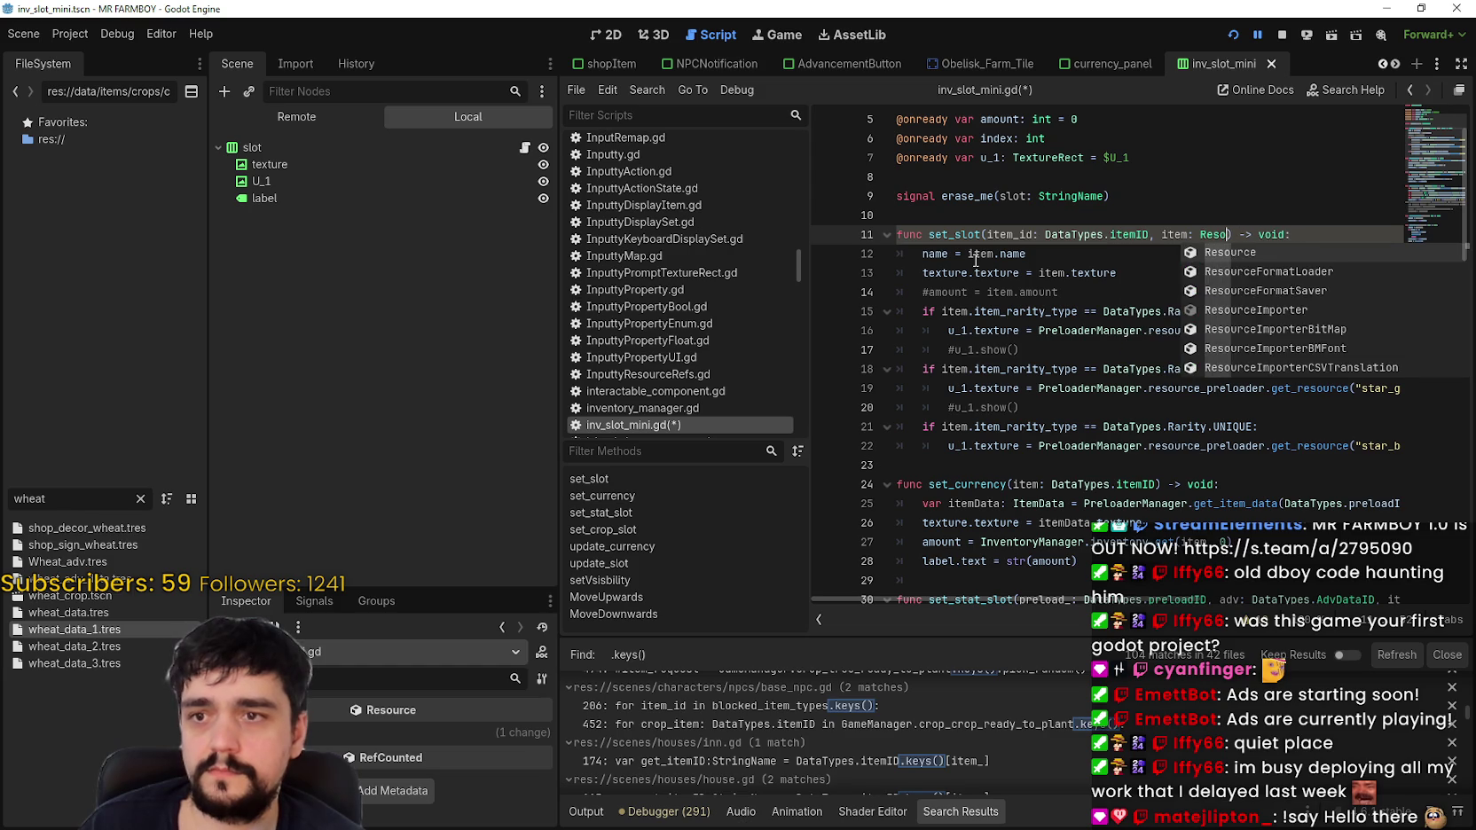
pyautogui.write('urce')
# Step: Review the new item_id parameter on lines 11–12, then return to the currency_panel scene
pyautogui.click(975, 260)
pyautogui.click(1092, 234)
pyautogui.doubleClick(1010, 232)
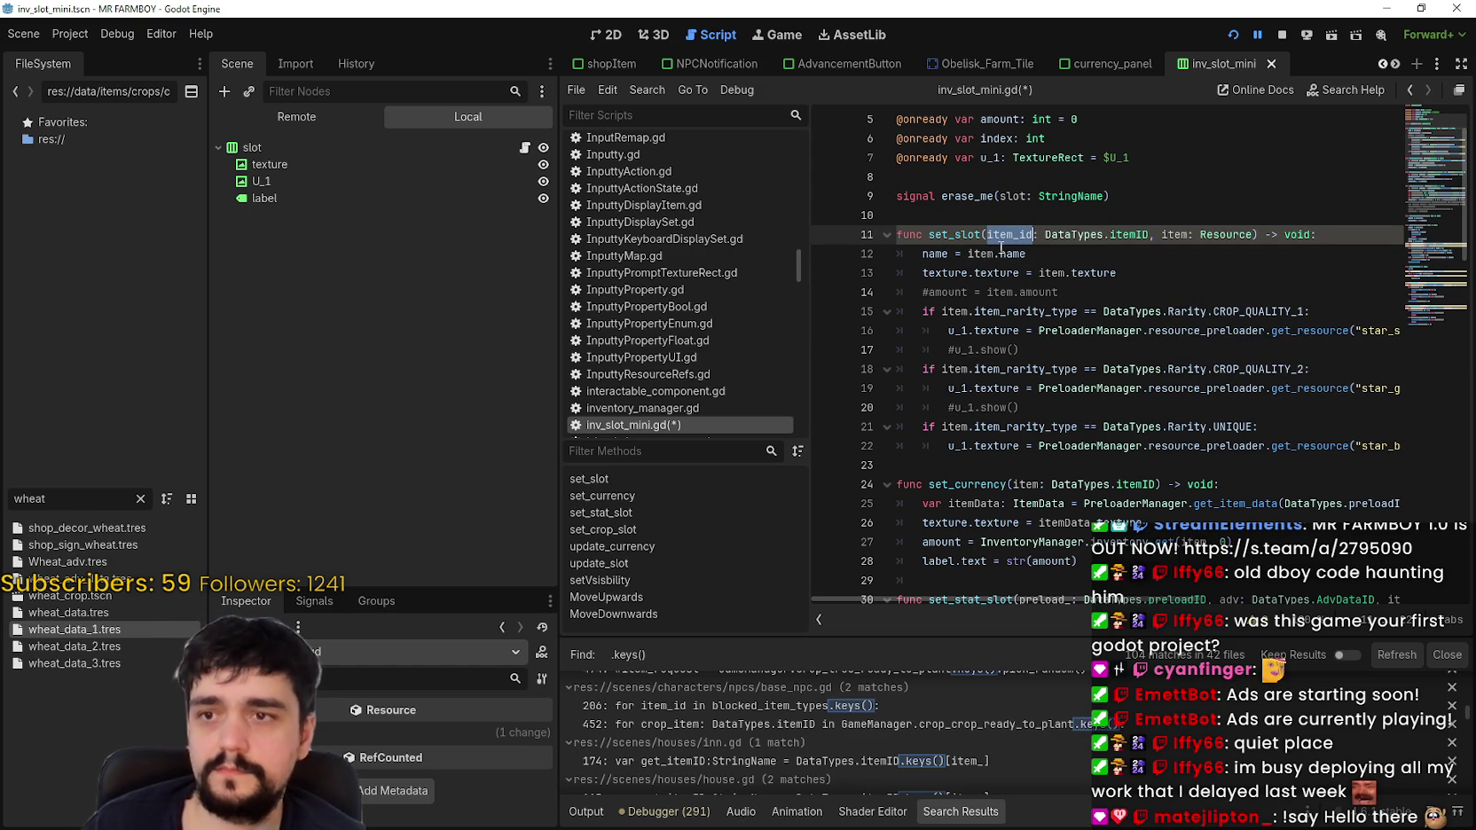
pyautogui.click(1033, 256)
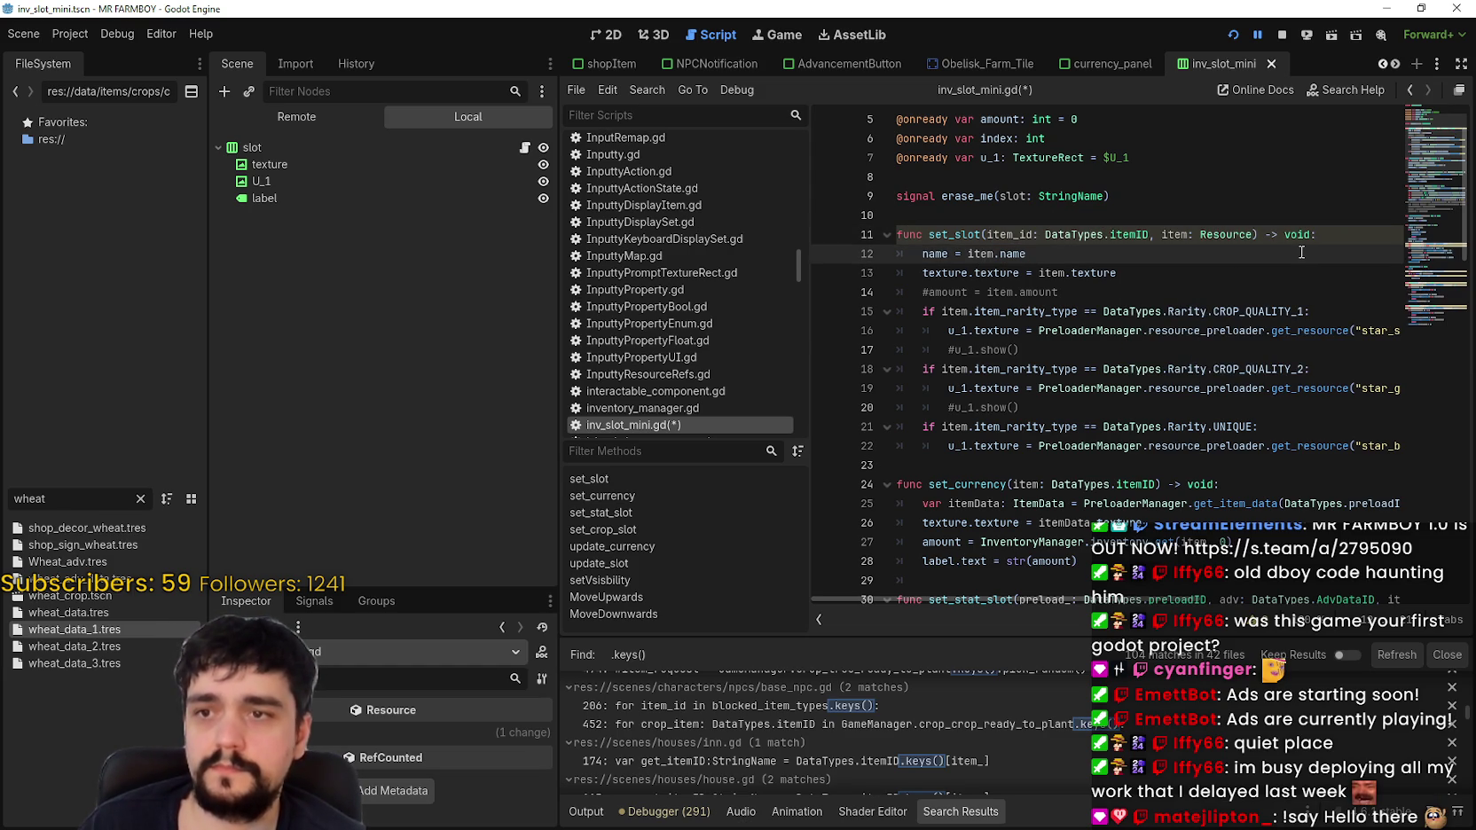
pyautogui.click(1324, 234)
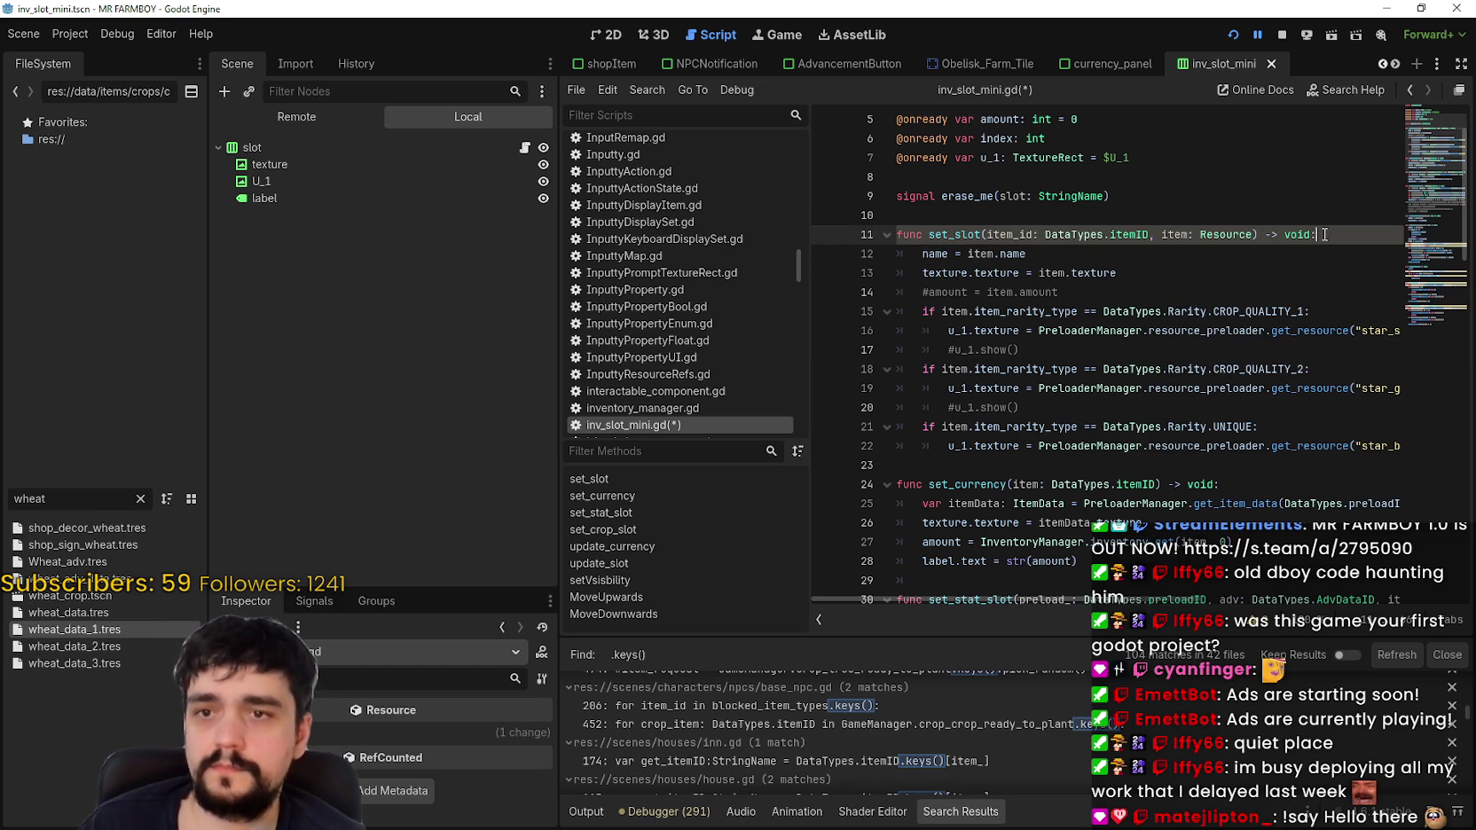
pyautogui.doubleClick(1021, 232)
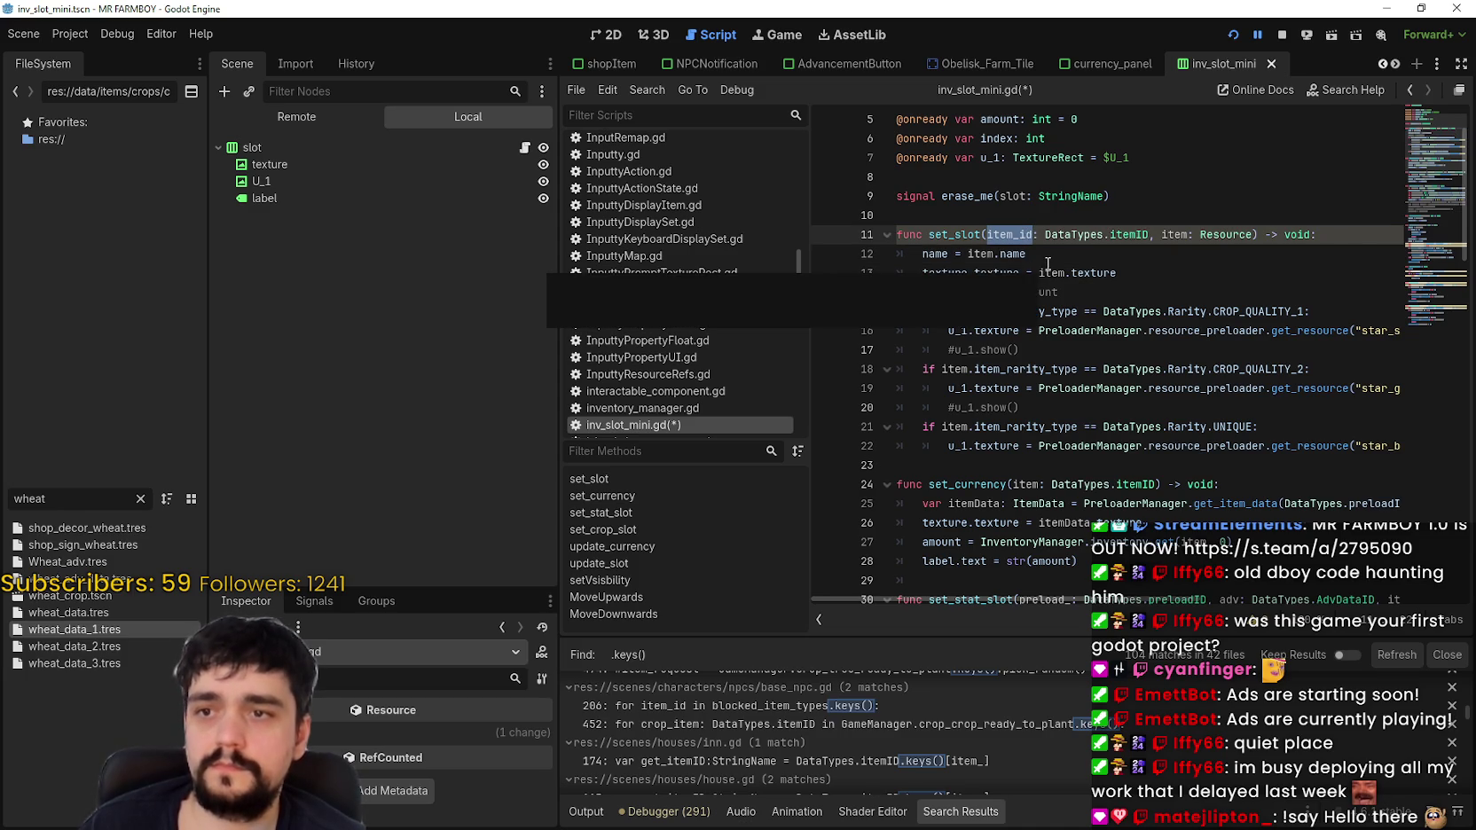
pyautogui.click(1047, 262)
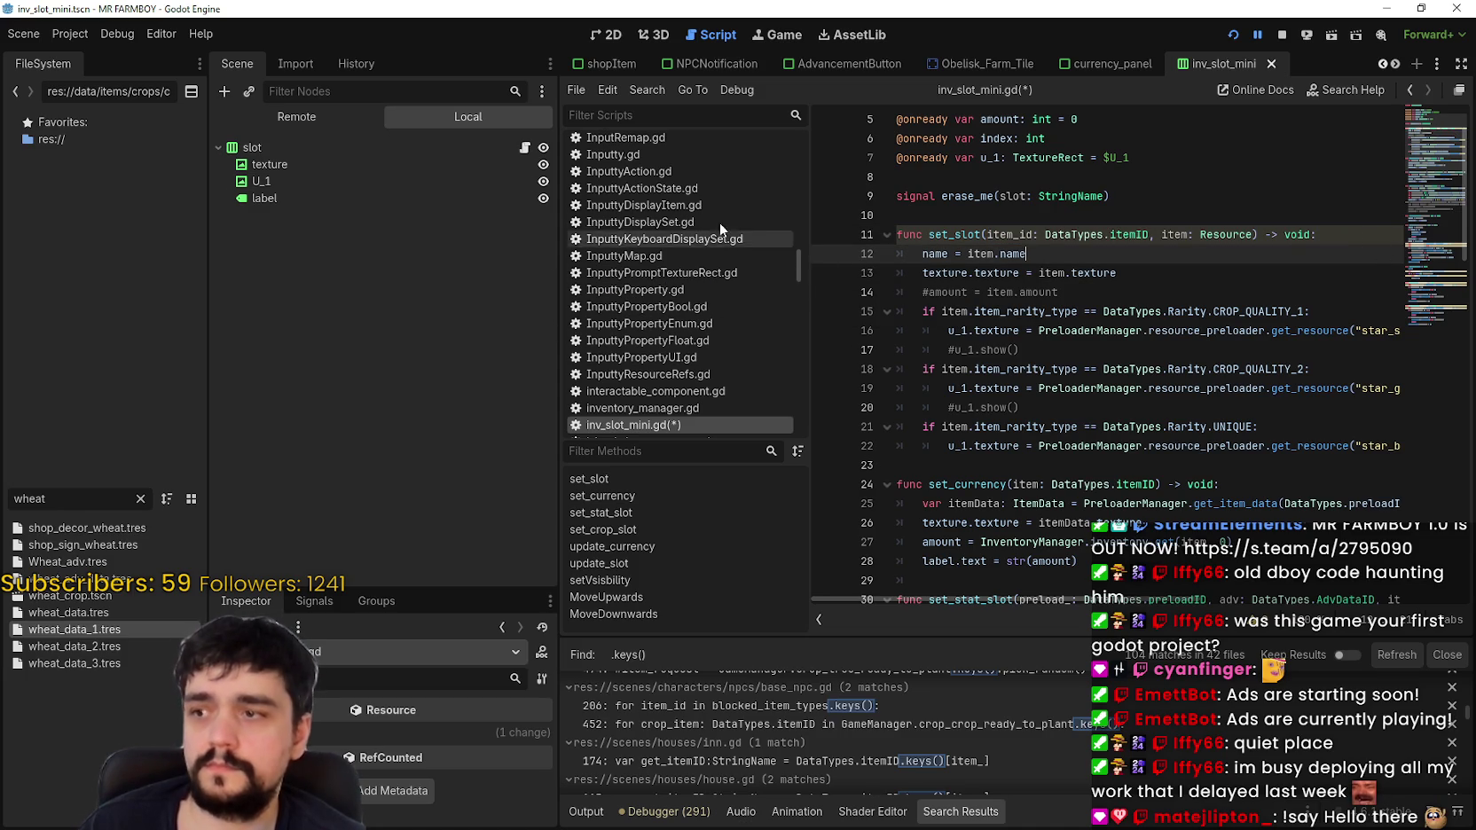
pyautogui.click(1091, 64)
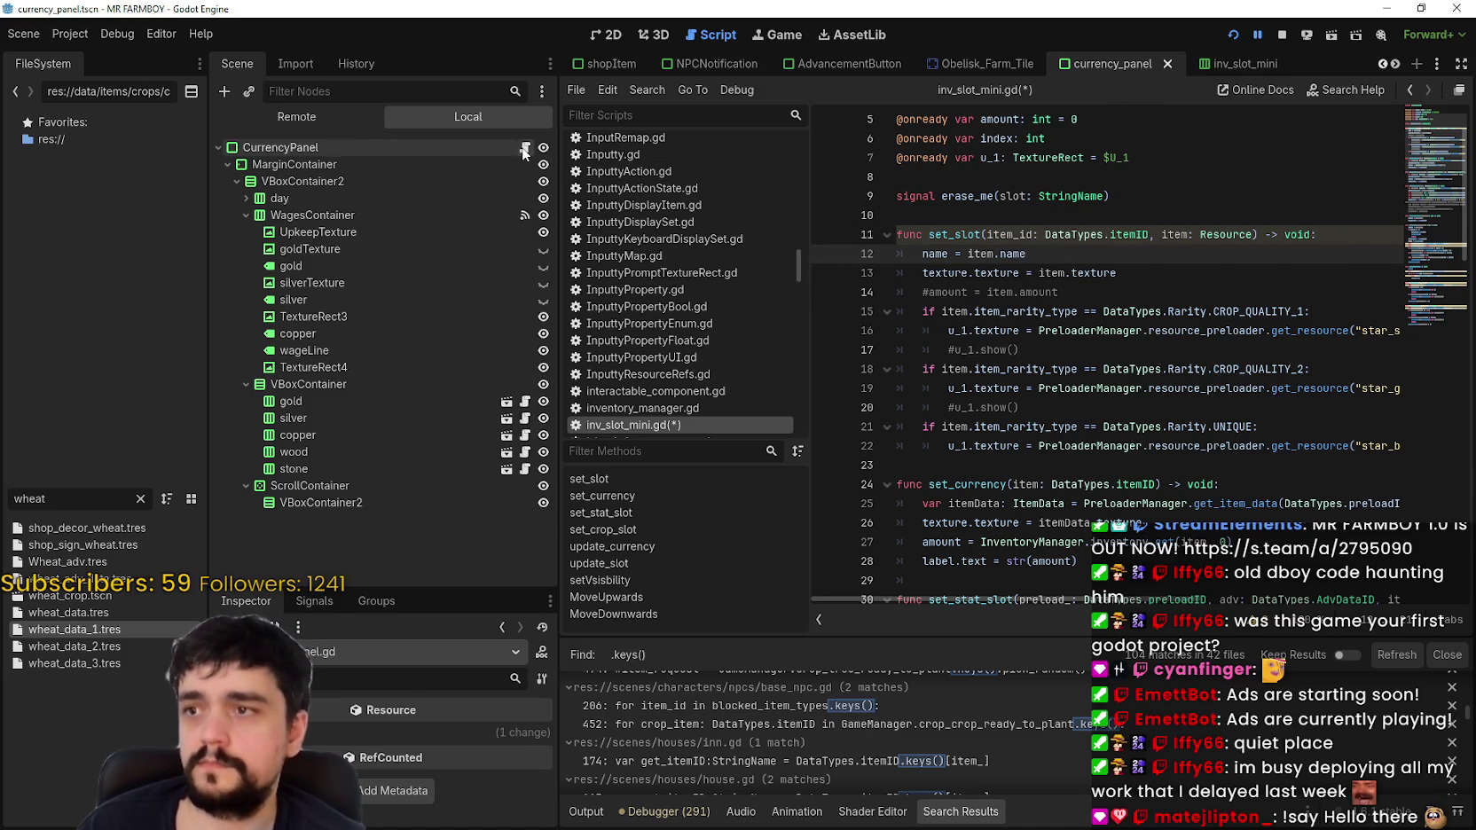
# Step: Inspect the item-name lookup expression on line 173 of currency_panel.gd
pyautogui.click(525, 147)
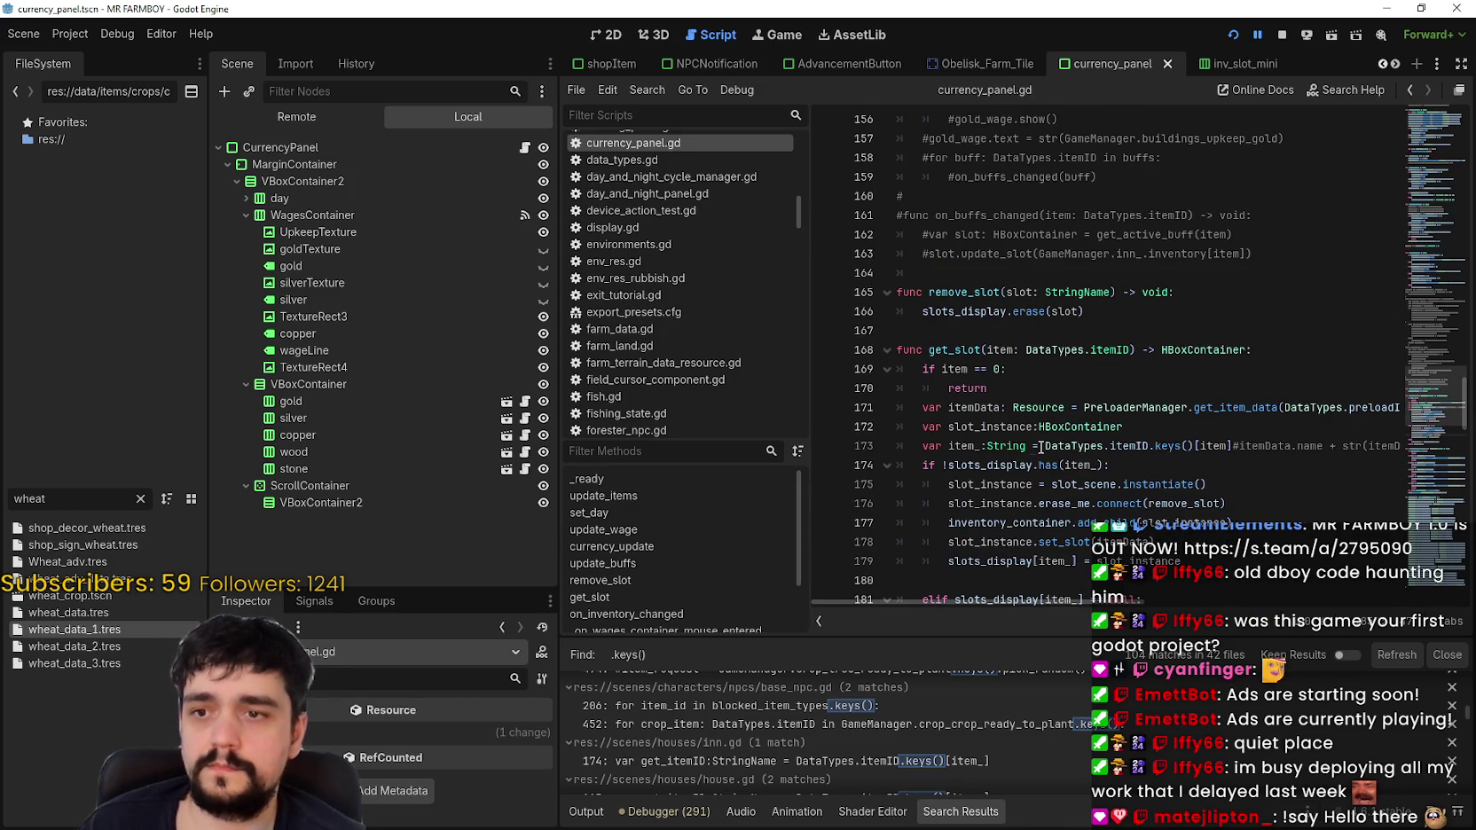
pyautogui.doubleClick(965, 446)
pyautogui.scroll(-4, 1151, 466)
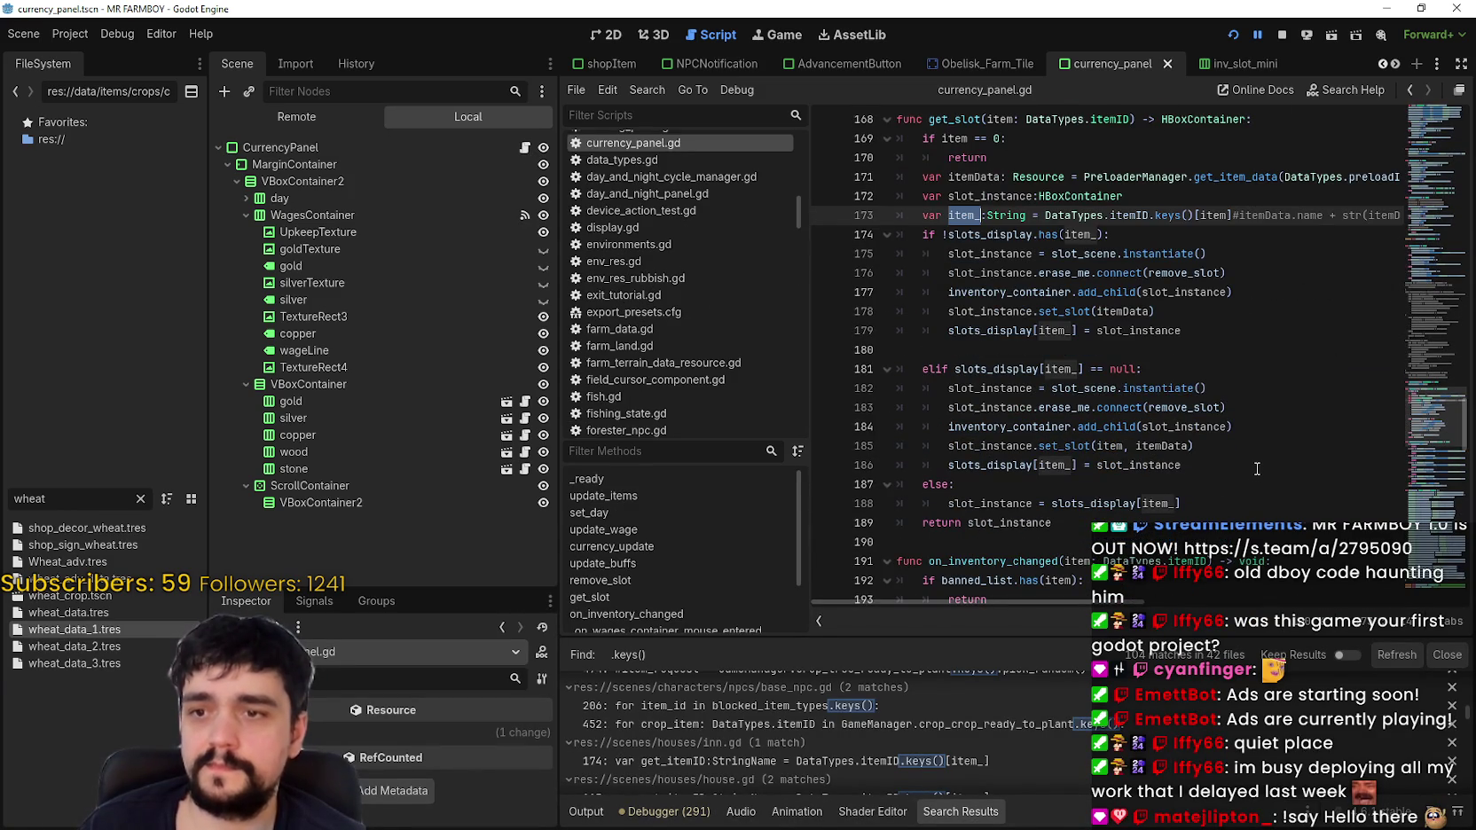
pyautogui.scroll(2, 1250, 444)
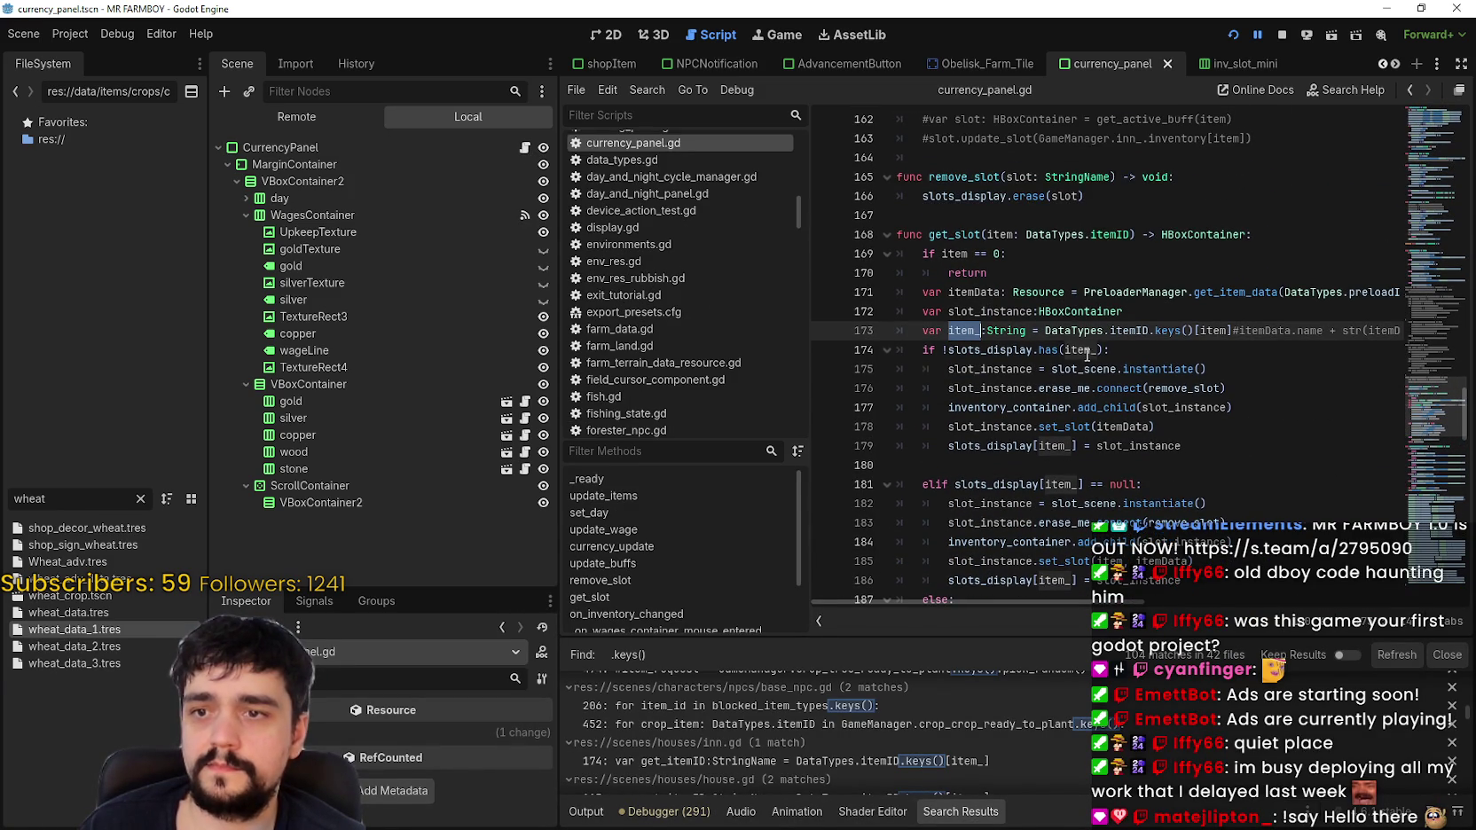
pyautogui.moveTo(1048, 329)
pyautogui.mouseDown()
pyautogui.moveTo(1255, 328)
pyautogui.moveTo(1108, 349)
pyautogui.mouseUp()
# Step: In inv_slot_mini.gd, set name to DataTypes.itemID.keys()[item] on line 12
pyautogui.click(1203, 64)
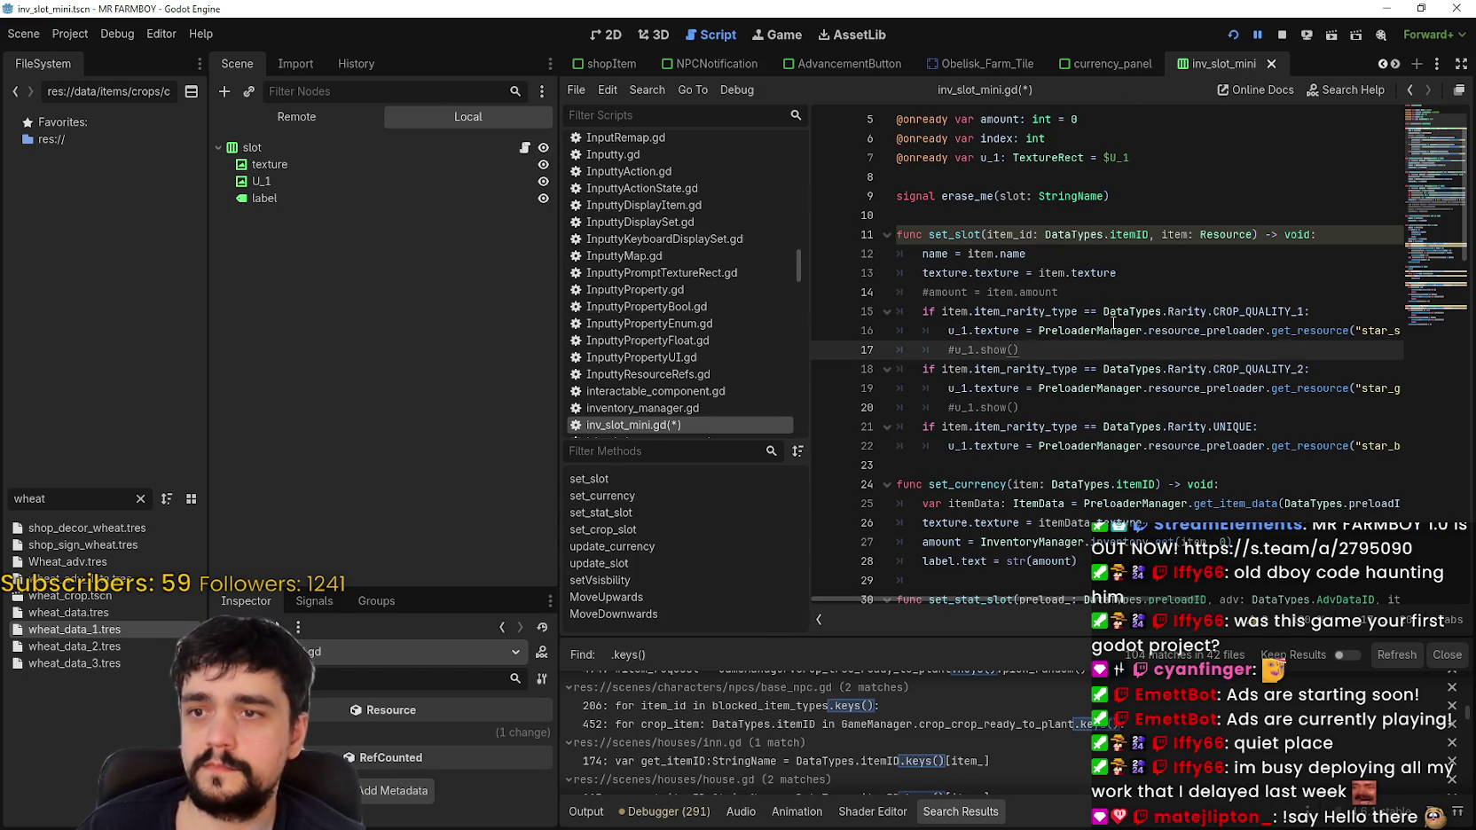
pyautogui.click(1122, 284)
pyautogui.doubleClick(1048, 256)
pyautogui.press('BackSpace')
pyautogui.press('BackSpace')
pyautogui.press('BackSpace')
pyautogui.write('DataTypes.itemID.keys()[item]')
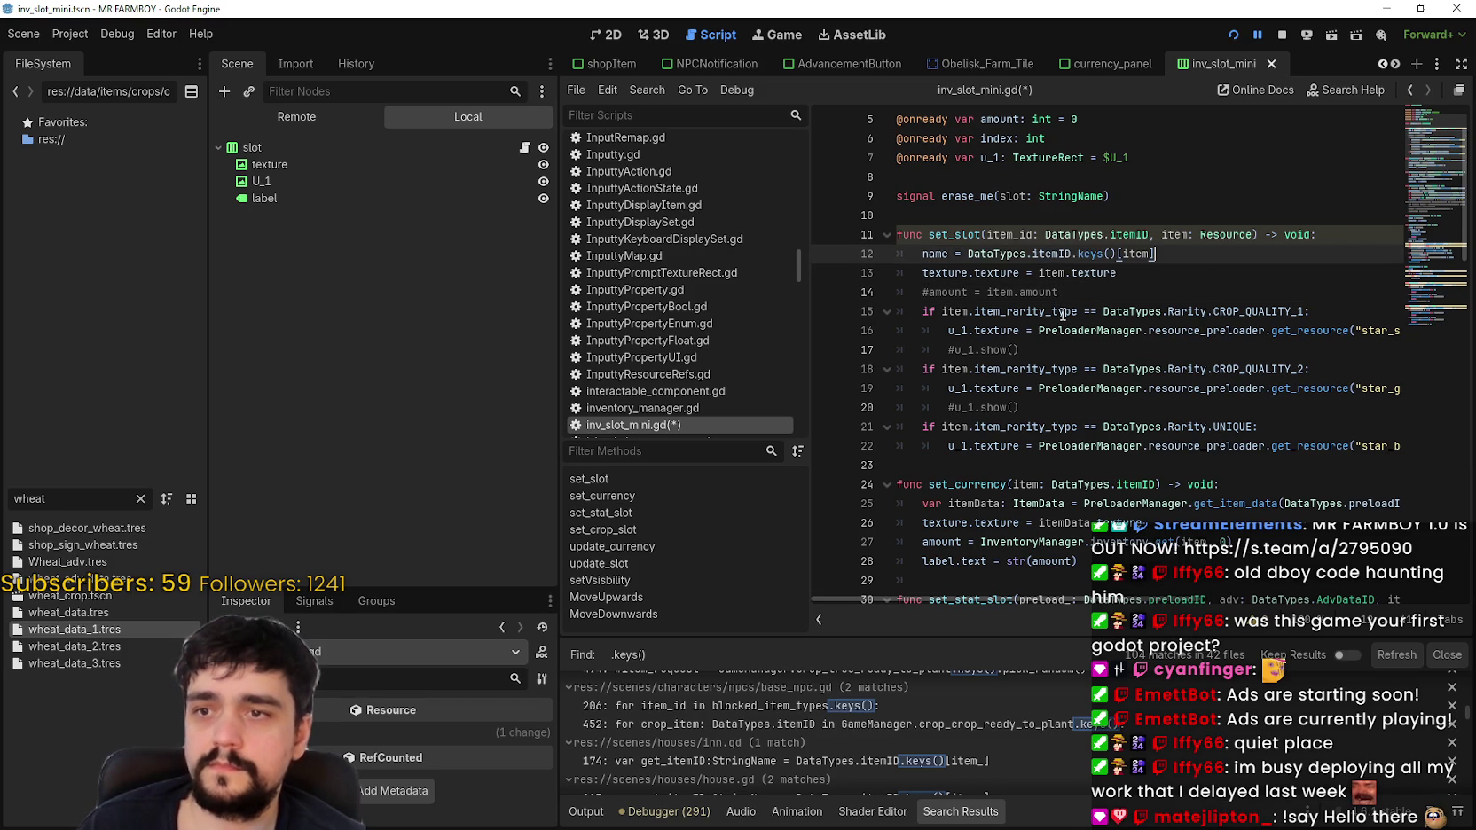
pyautogui.moveTo(966, 253); pyautogui.dragTo(1223, 253)
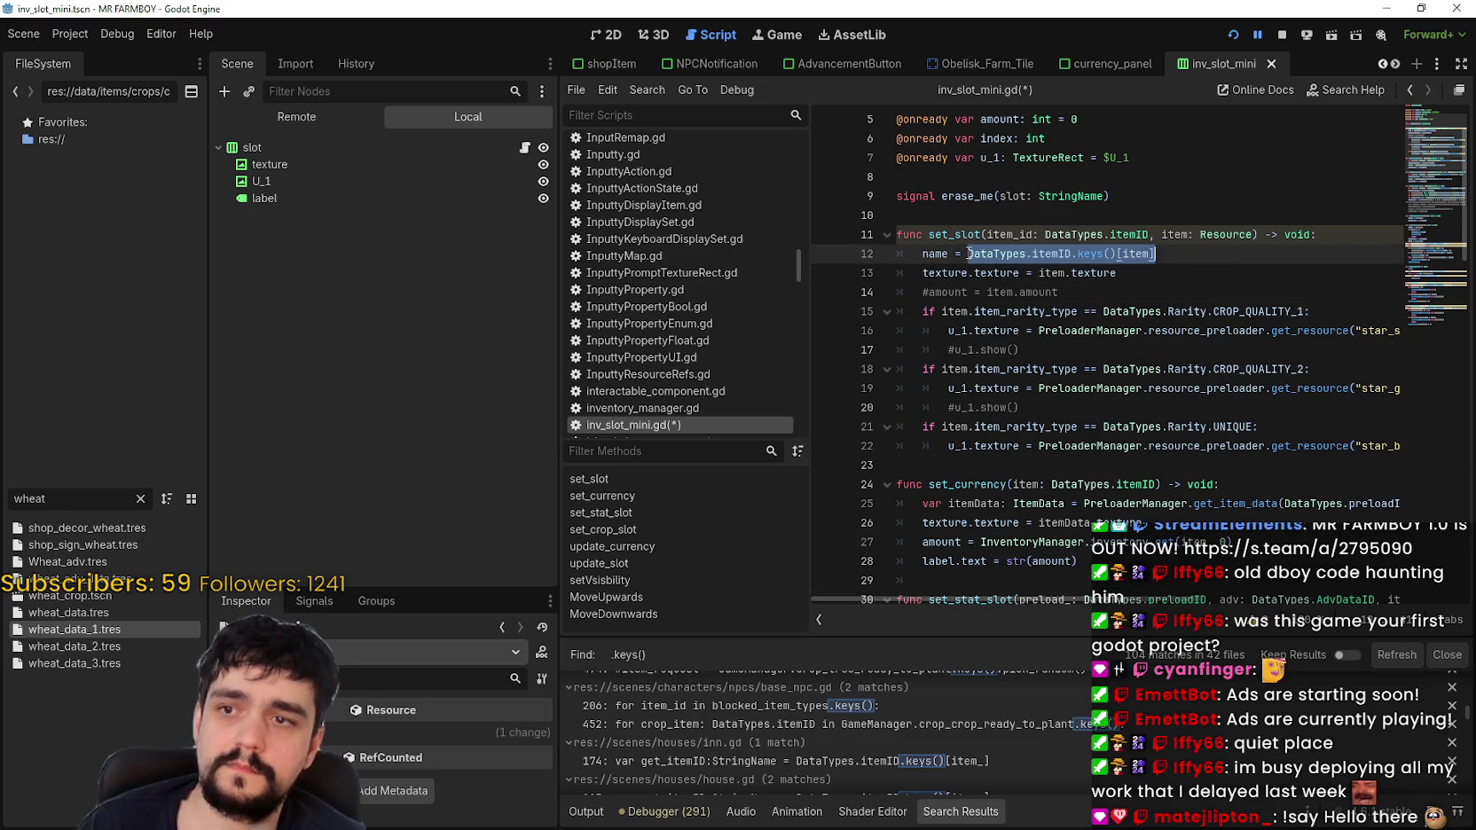
# Step: Go back to currency_panel.gd, review lines 173–187, and save the scene and script
pyautogui.click(1060, 66)
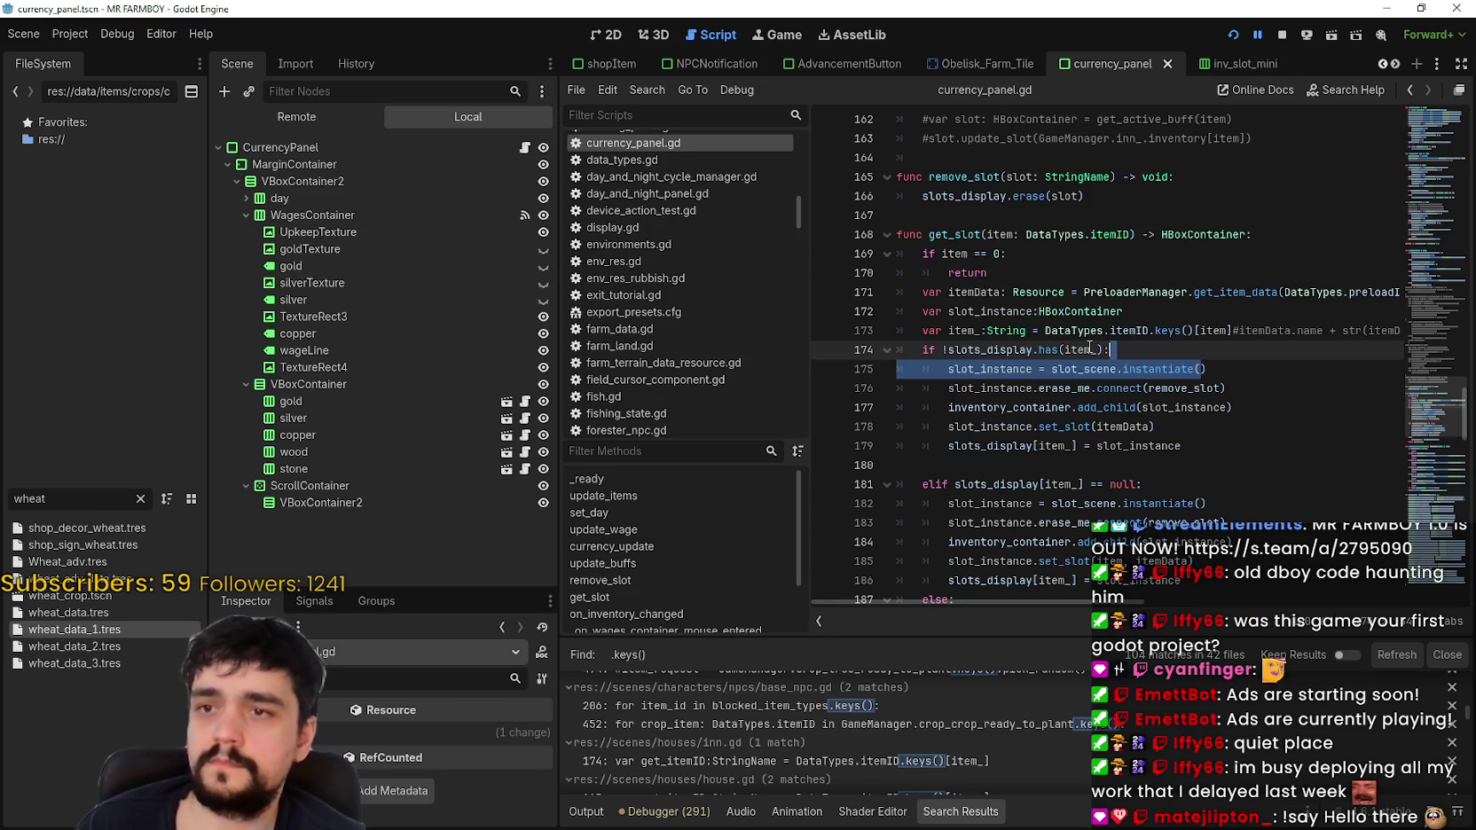
pyautogui.doubleClick(1005, 332)
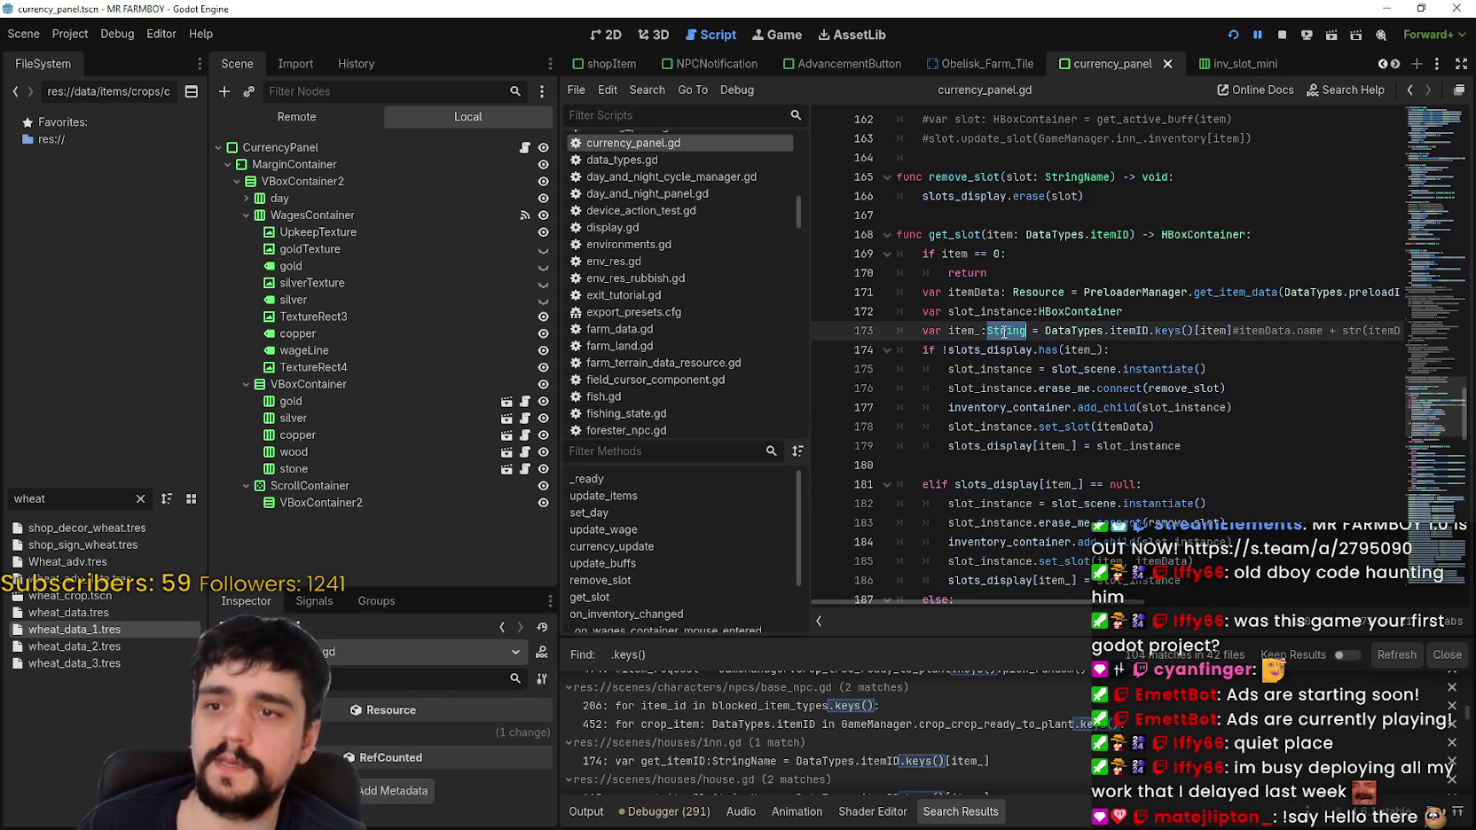
pyautogui.scroll(-4, 1270, 381)
pyautogui.click(1269, 369)
pyautogui.hotkey('ctrl', 's')
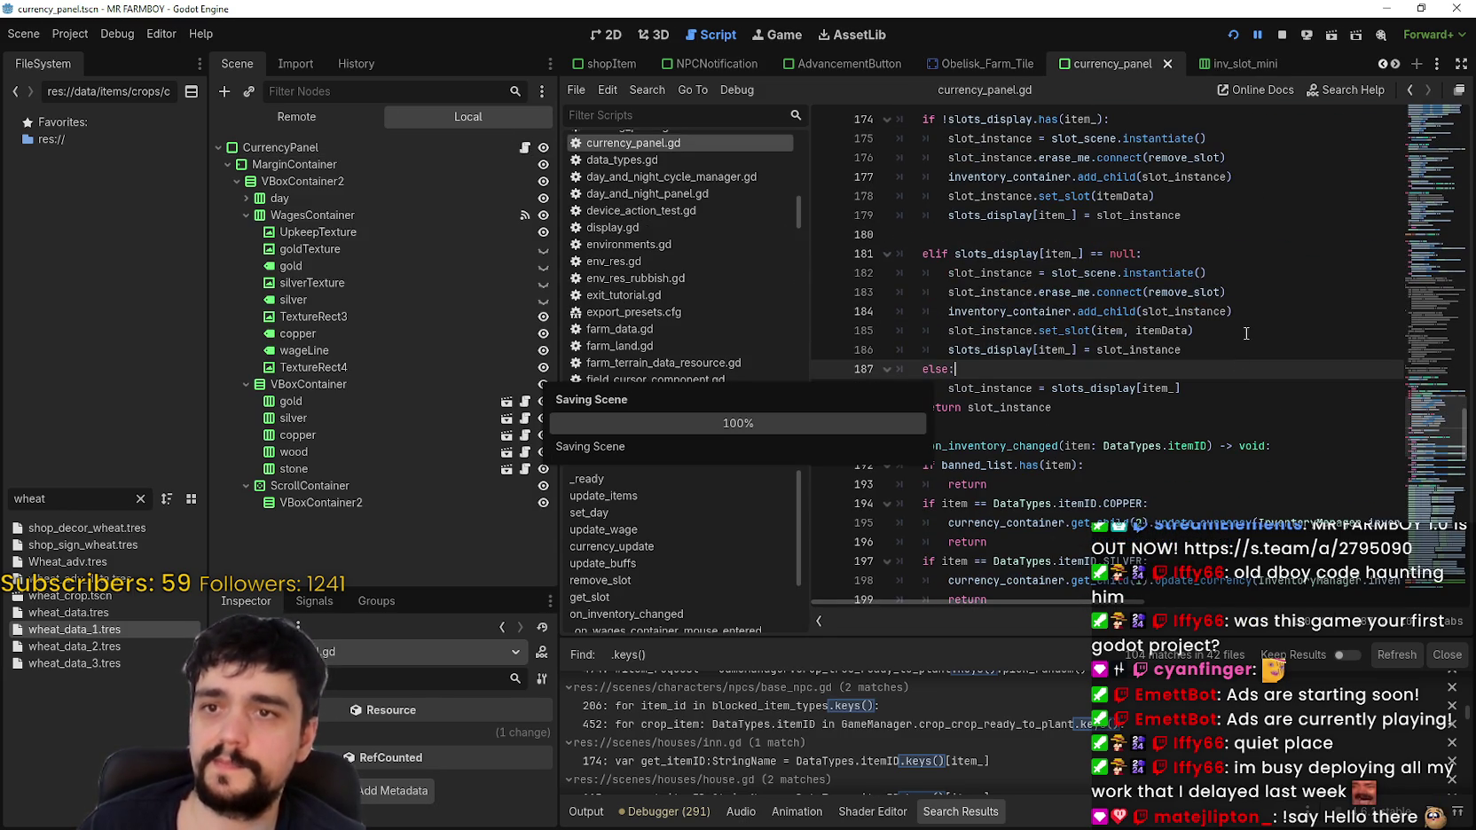
# Step: Restart the game with a breakpoint set on line 210 of currency_panel.gd
pyautogui.click(1281, 35)
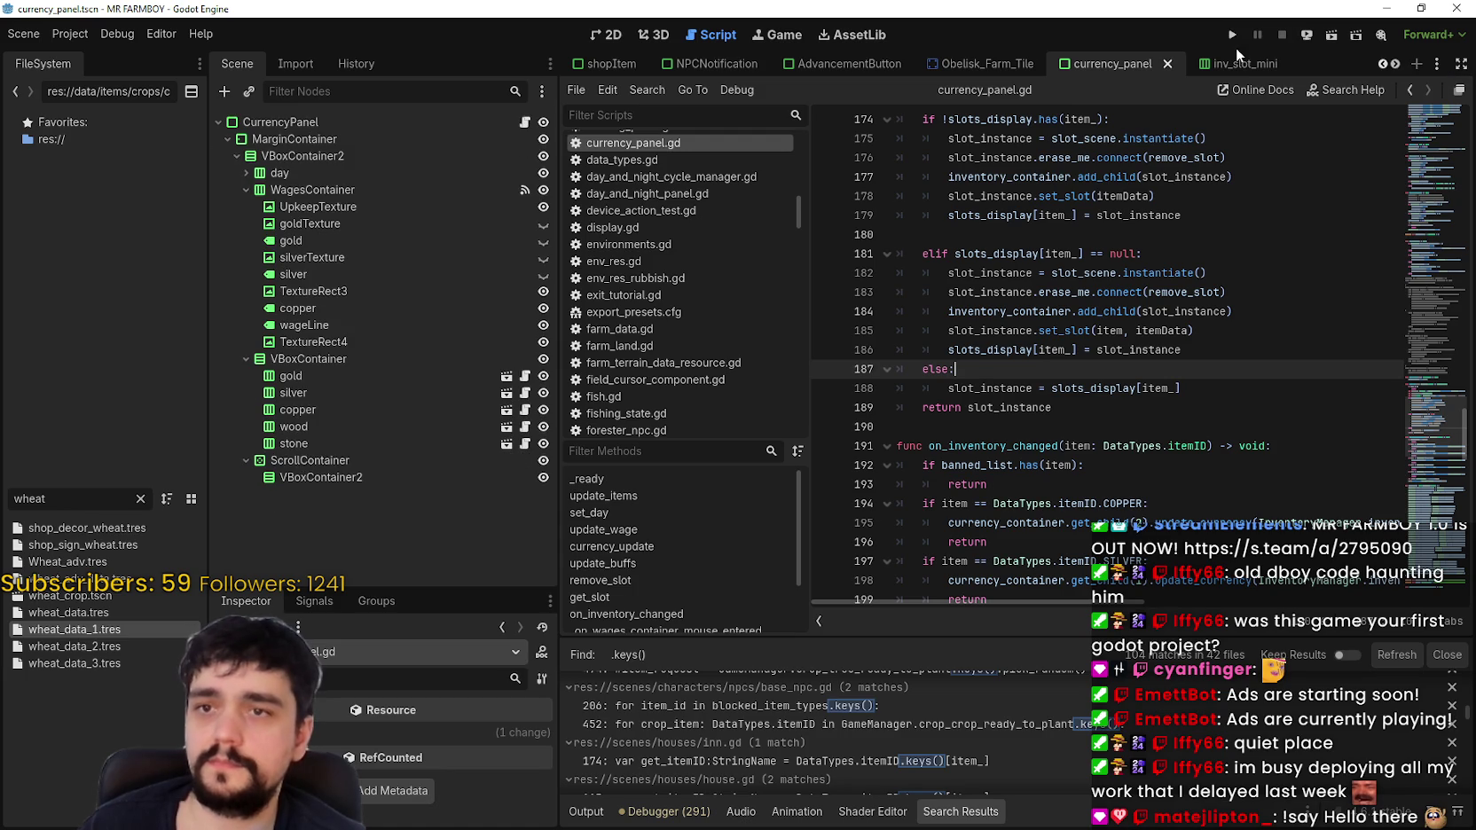
pyautogui.press('F5')
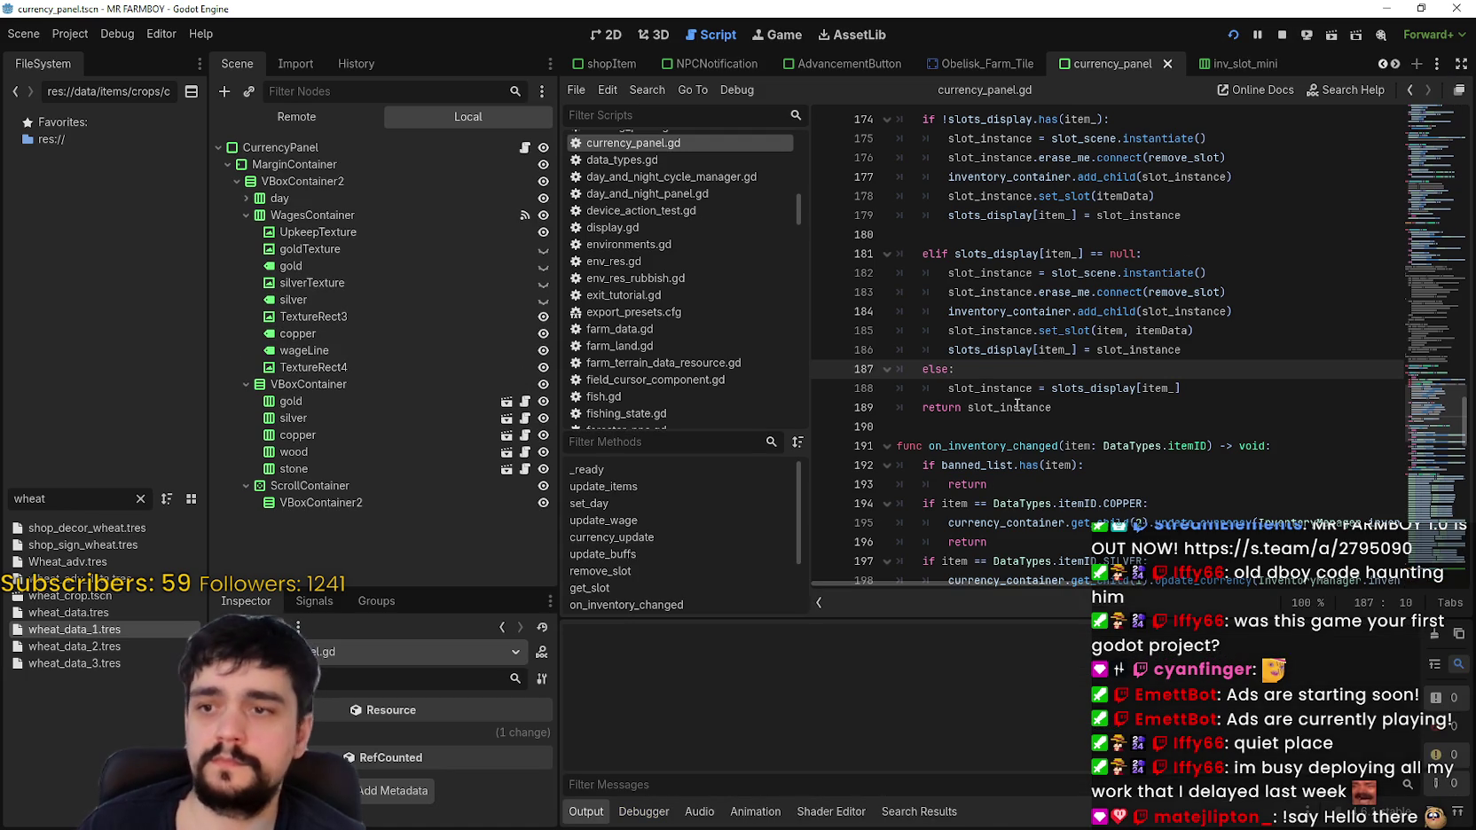
pyautogui.scroll(-4, 926, 486)
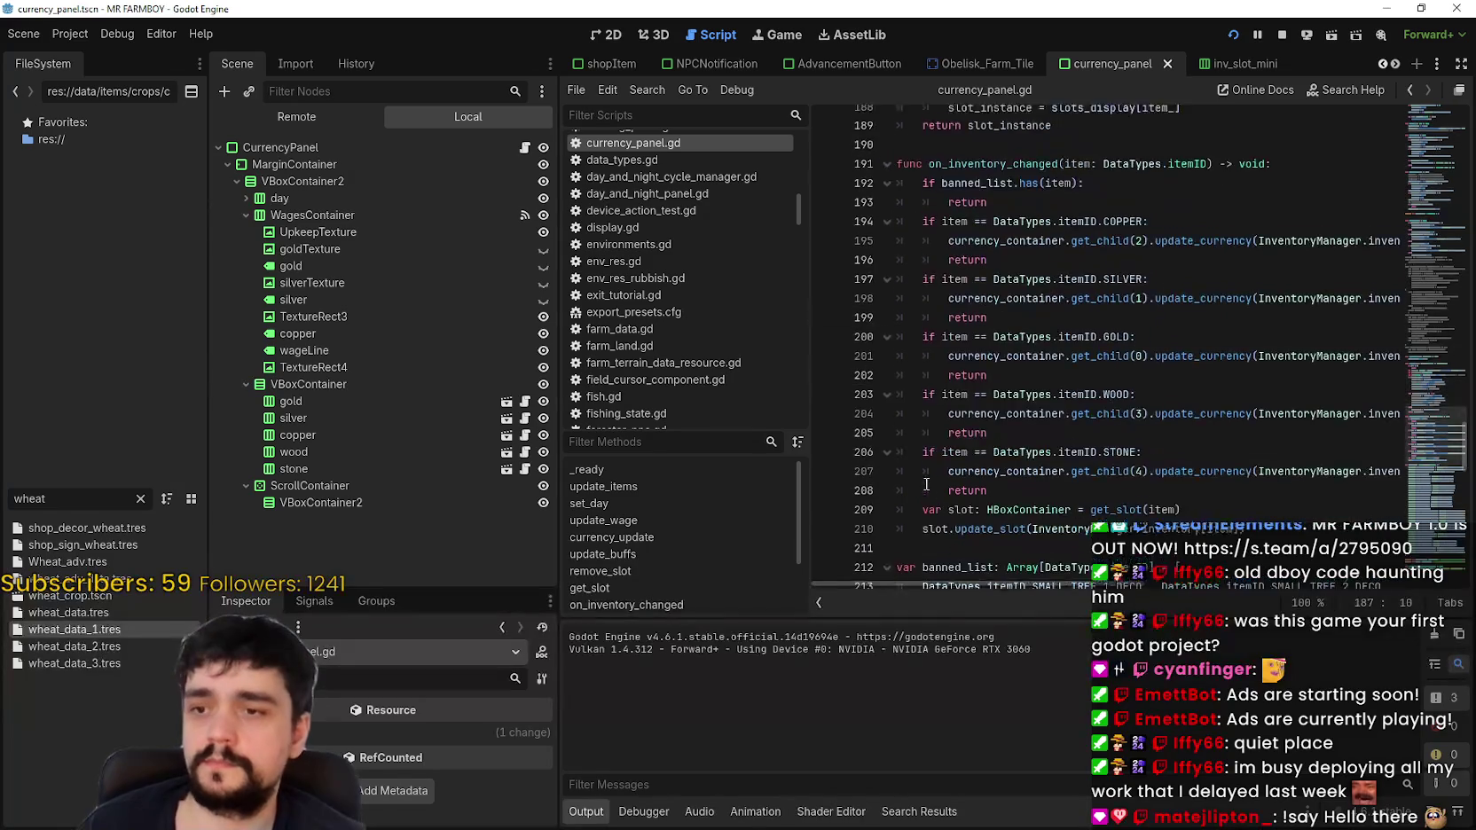
pyautogui.scroll(-2, 926, 486)
pyautogui.click(824, 444)
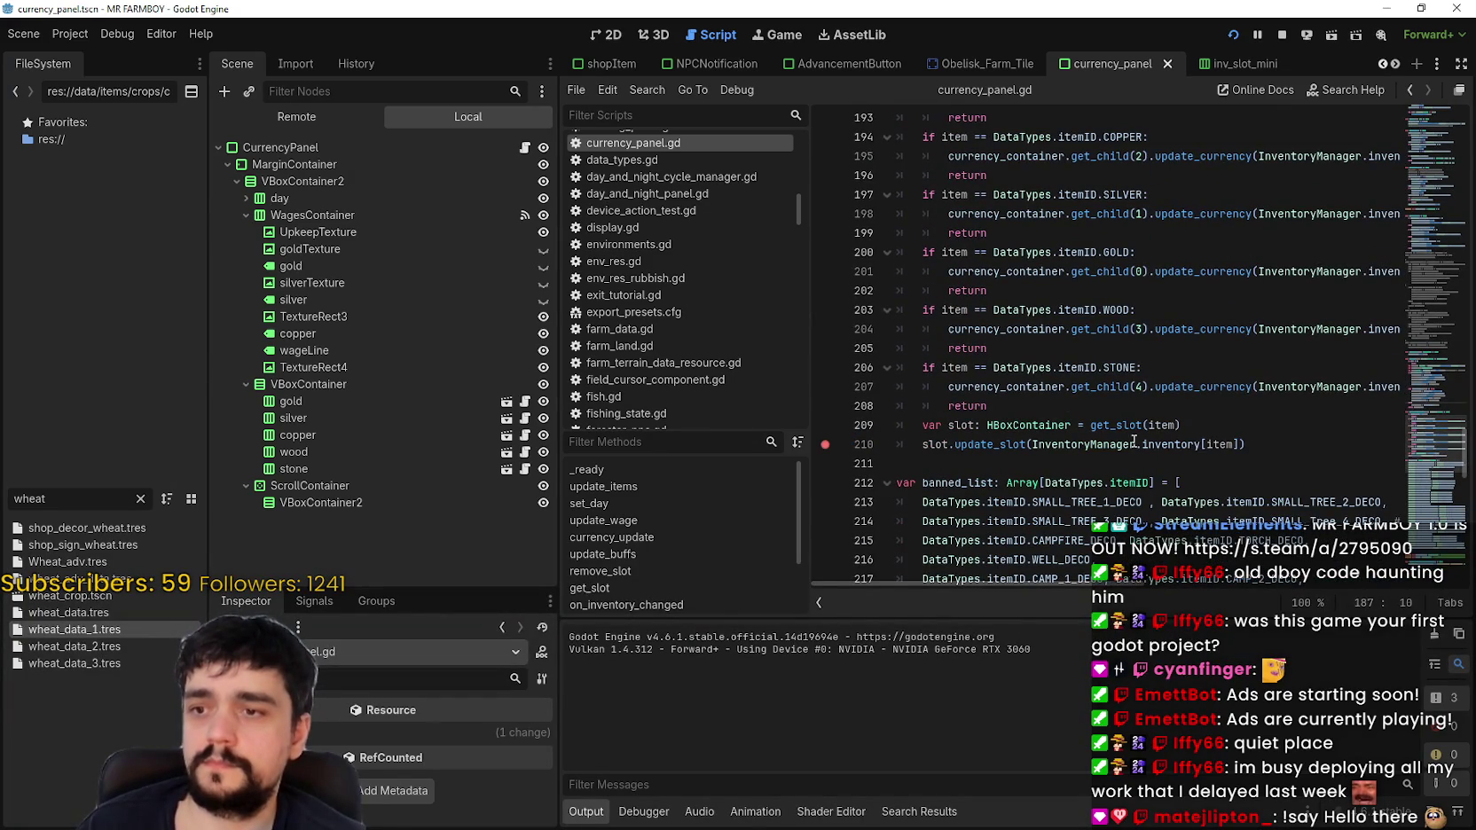
pyautogui.click(1063, 438)
pyautogui.press('F5')
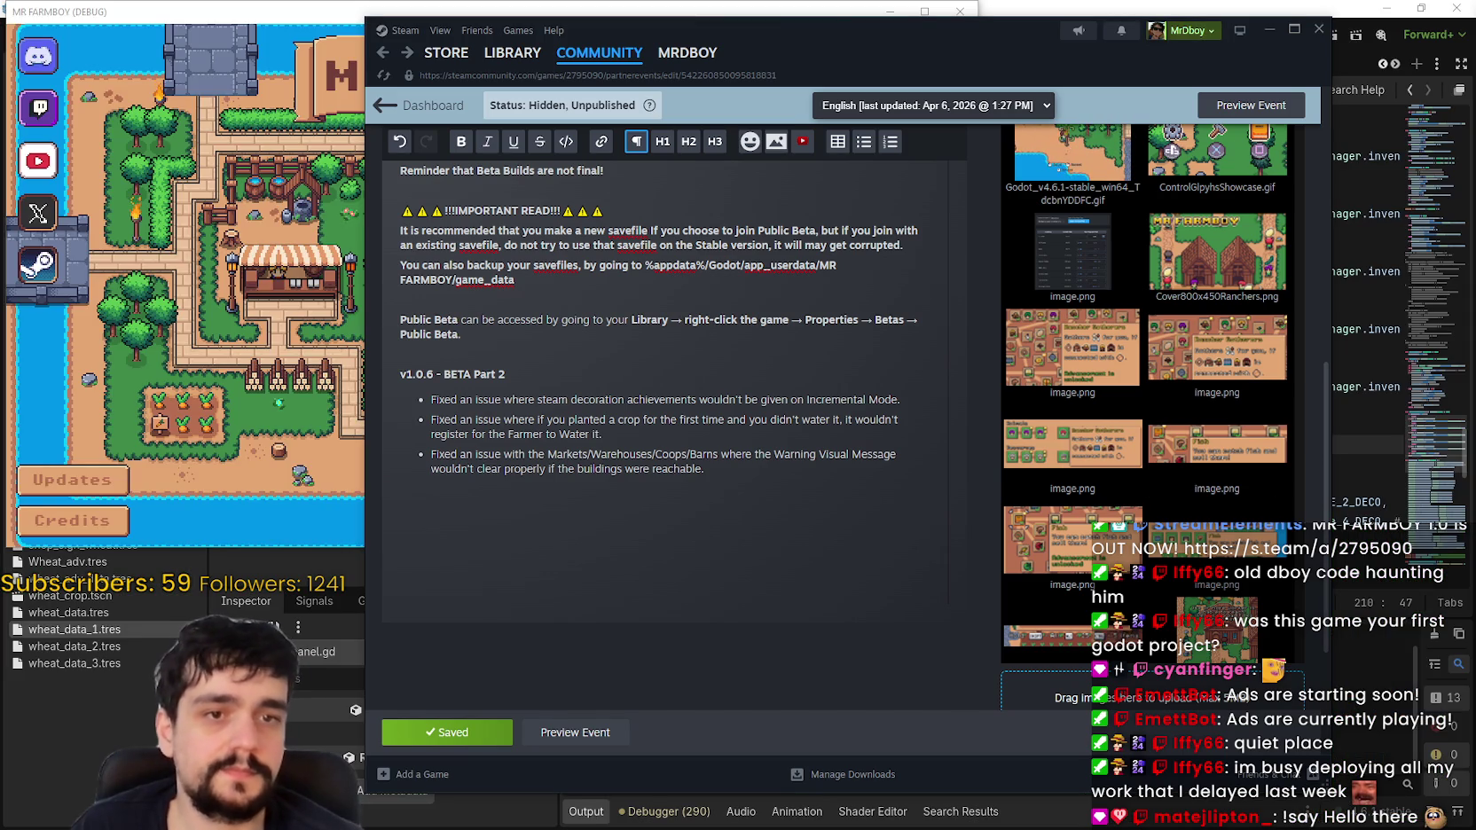
# Step: Load Save 1 in the game and read the set_slot error at line 178
pyautogui.click(278, 272)
pyautogui.click(512, 298)
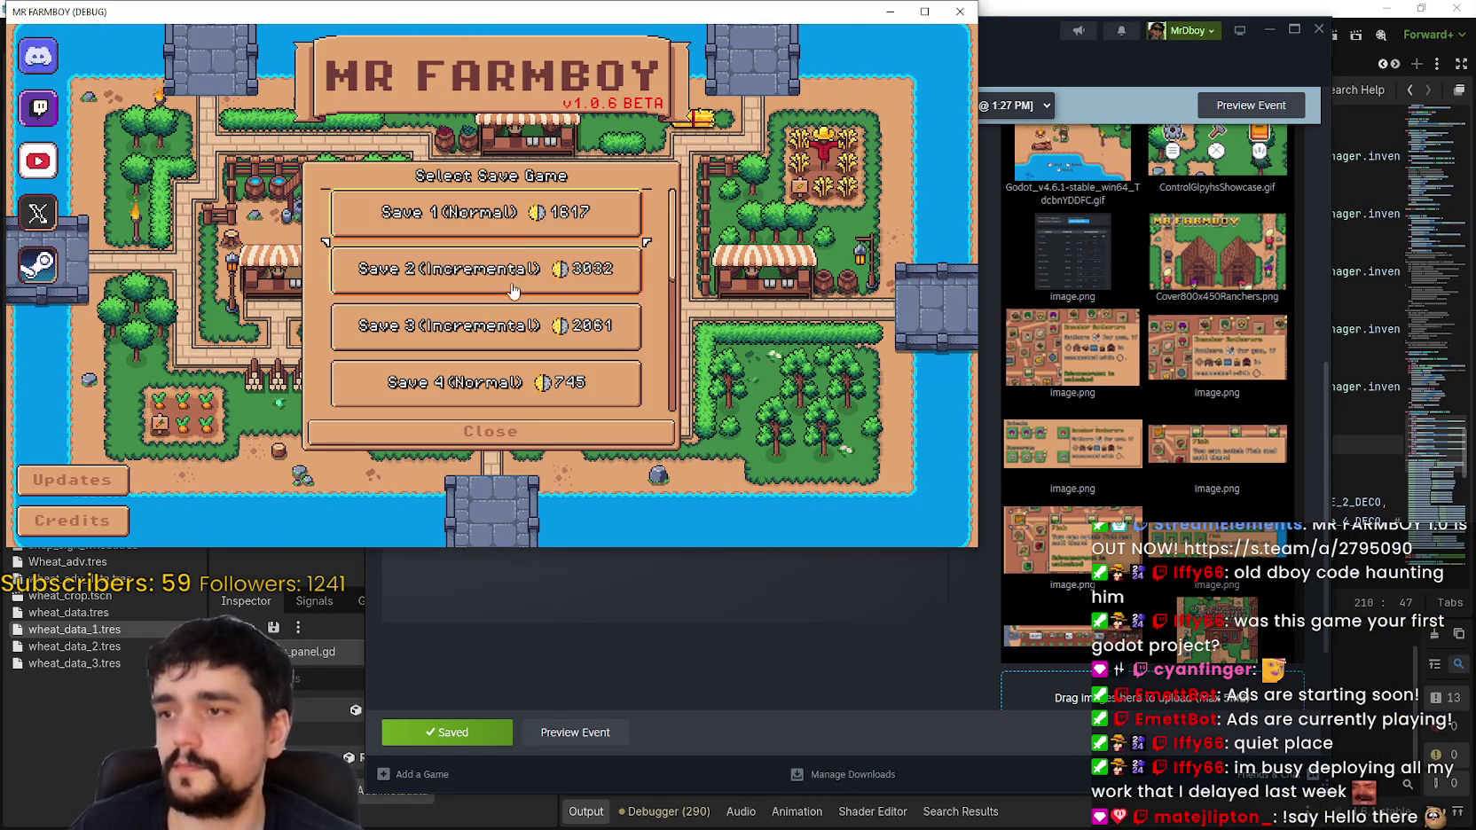
pyautogui.click(436, 222)
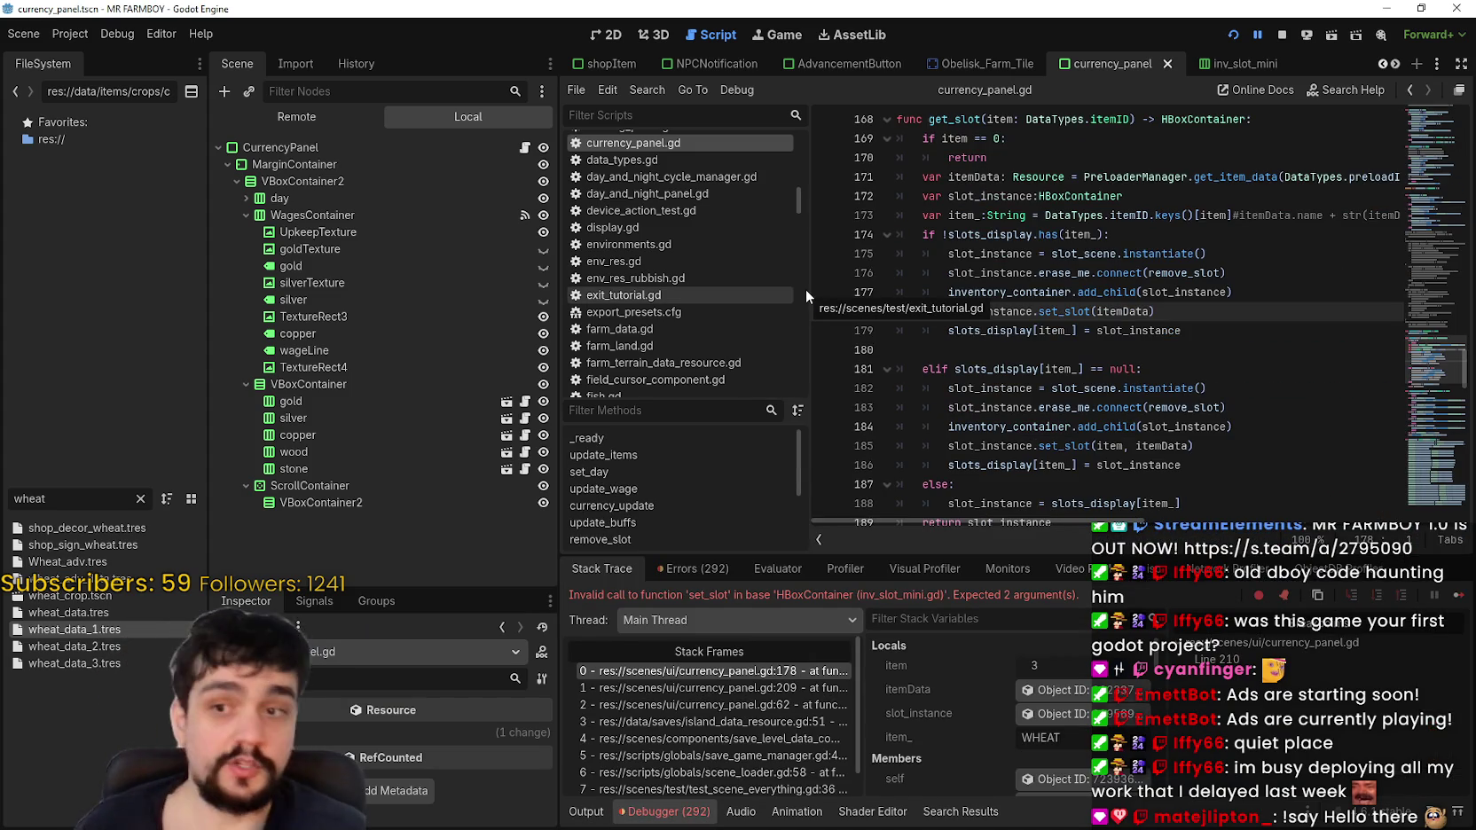
pyautogui.click(1170, 349)
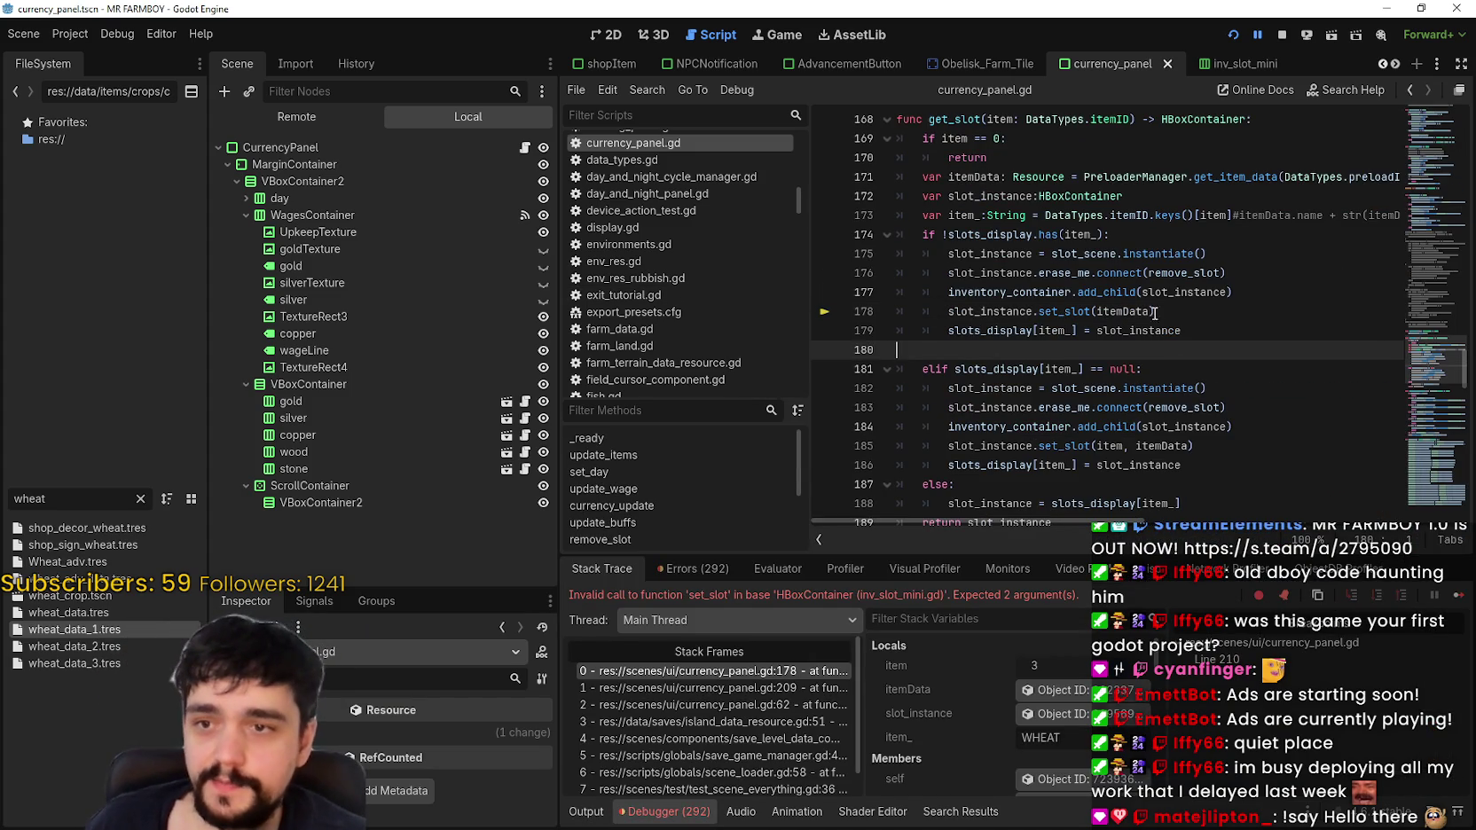
pyautogui.click(1116, 310)
pyautogui.scroll(2, 1117, 319)
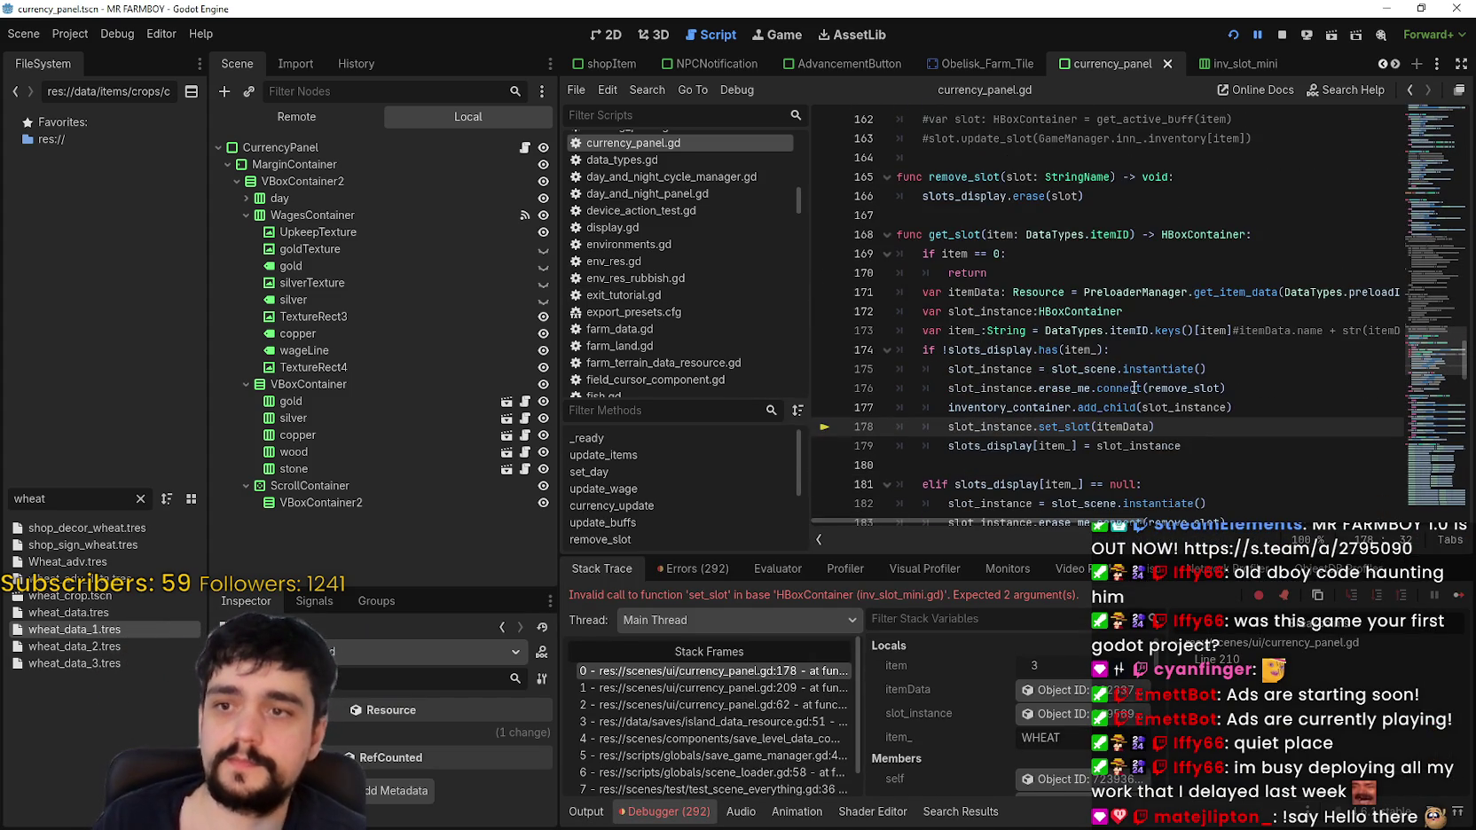
# Step: Add item as the first set_slot argument on line 178 and search the script for other set_slot calls
pyautogui.click(1094, 427)
pyautogui.write('item, item')
pyautogui.click(1065, 427)
pyautogui.doubleClick(1065, 427)
pyautogui.hotkey('ctrl', 'f')
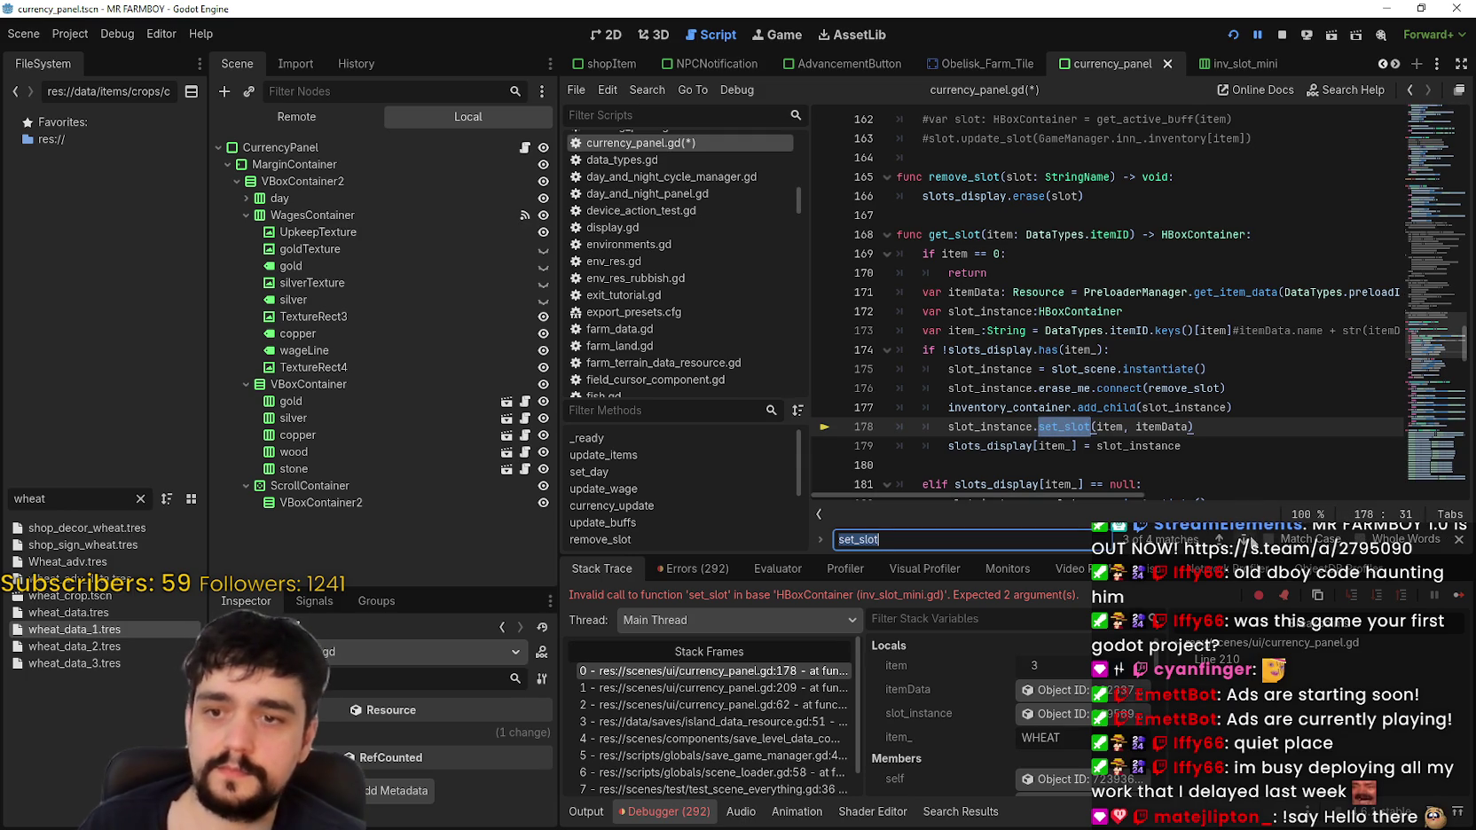
pyautogui.press('Return')
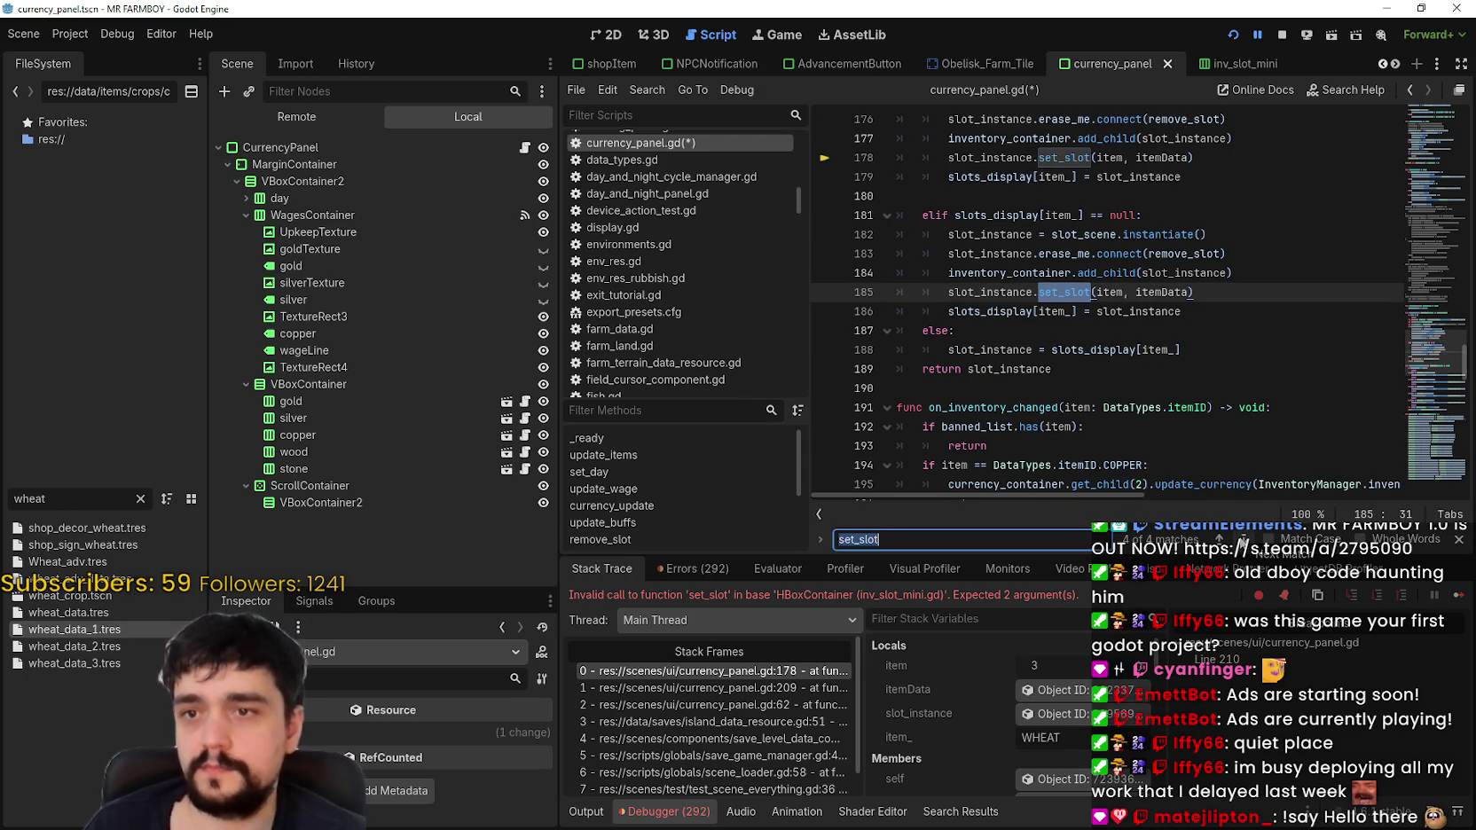
pyautogui.scroll(1, 1179, 351)
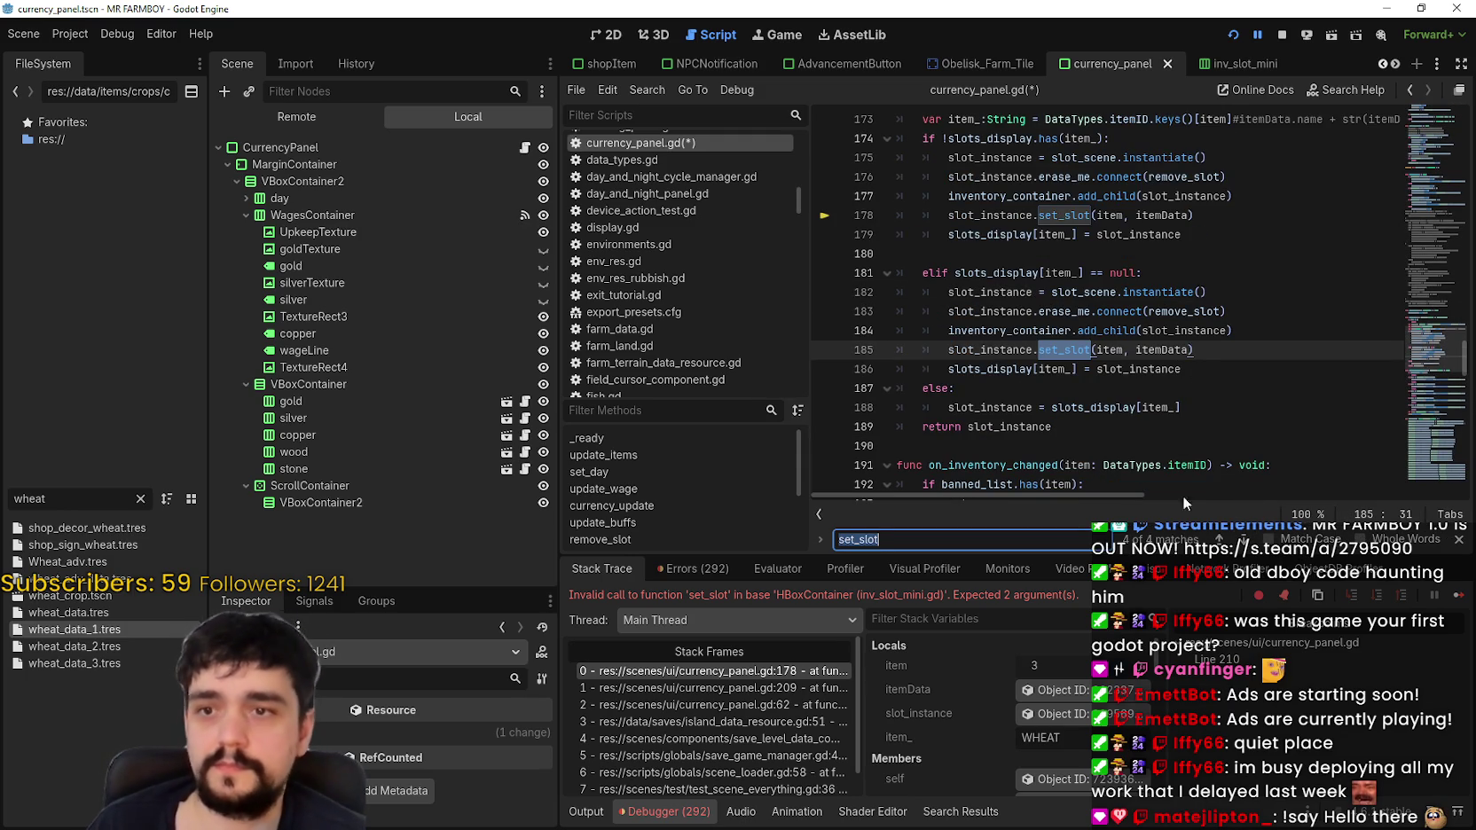
pyautogui.click(1245, 539)
pyautogui.click(1242, 539)
pyautogui.click(1243, 538)
# Step: Save the script, stop the game, and relaunch it to test the fix
pyautogui.click(1226, 429)
pyautogui.hotkey('ctrl', 's')
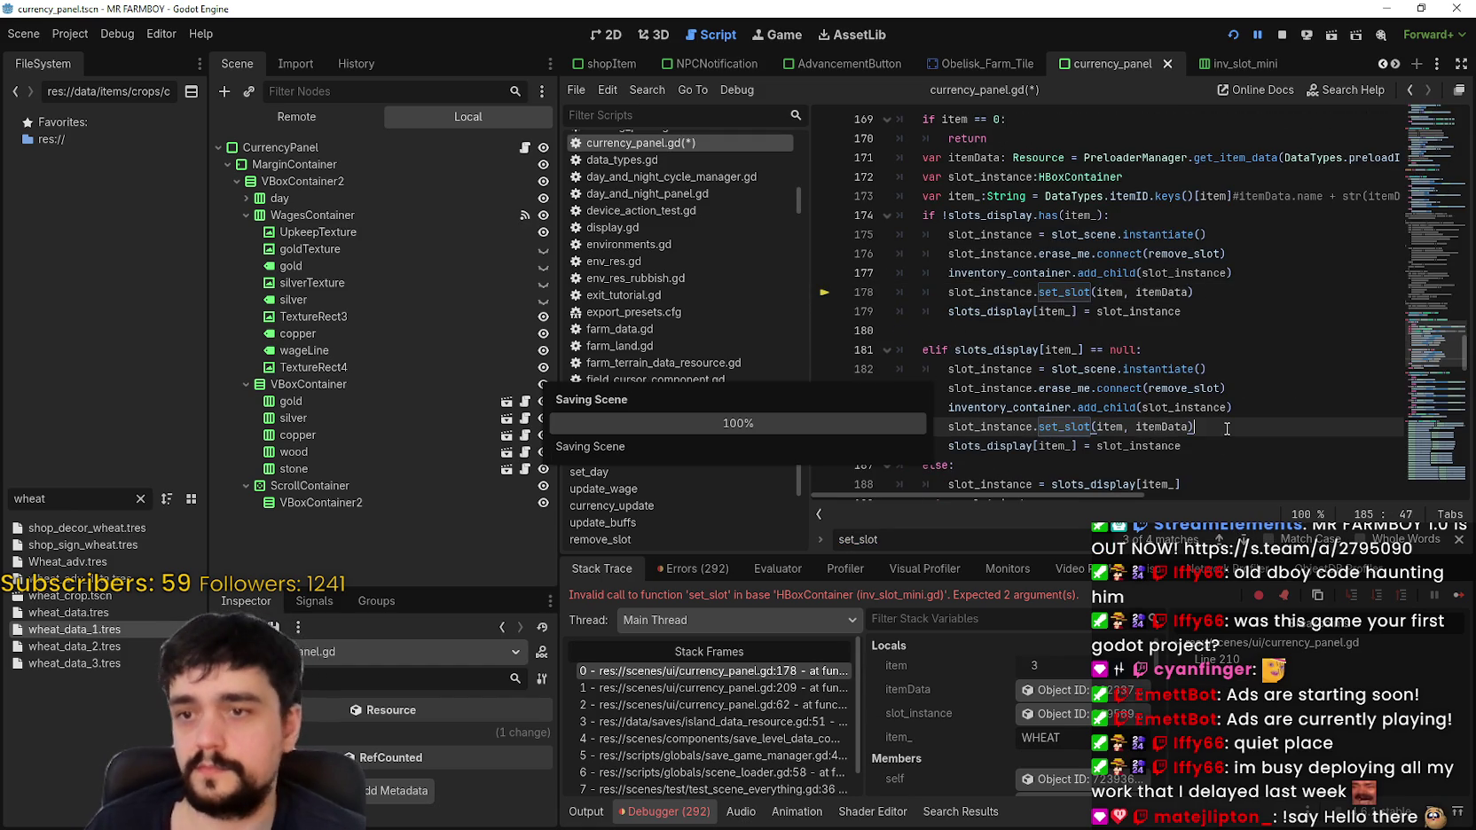
pyautogui.click(1277, 34)
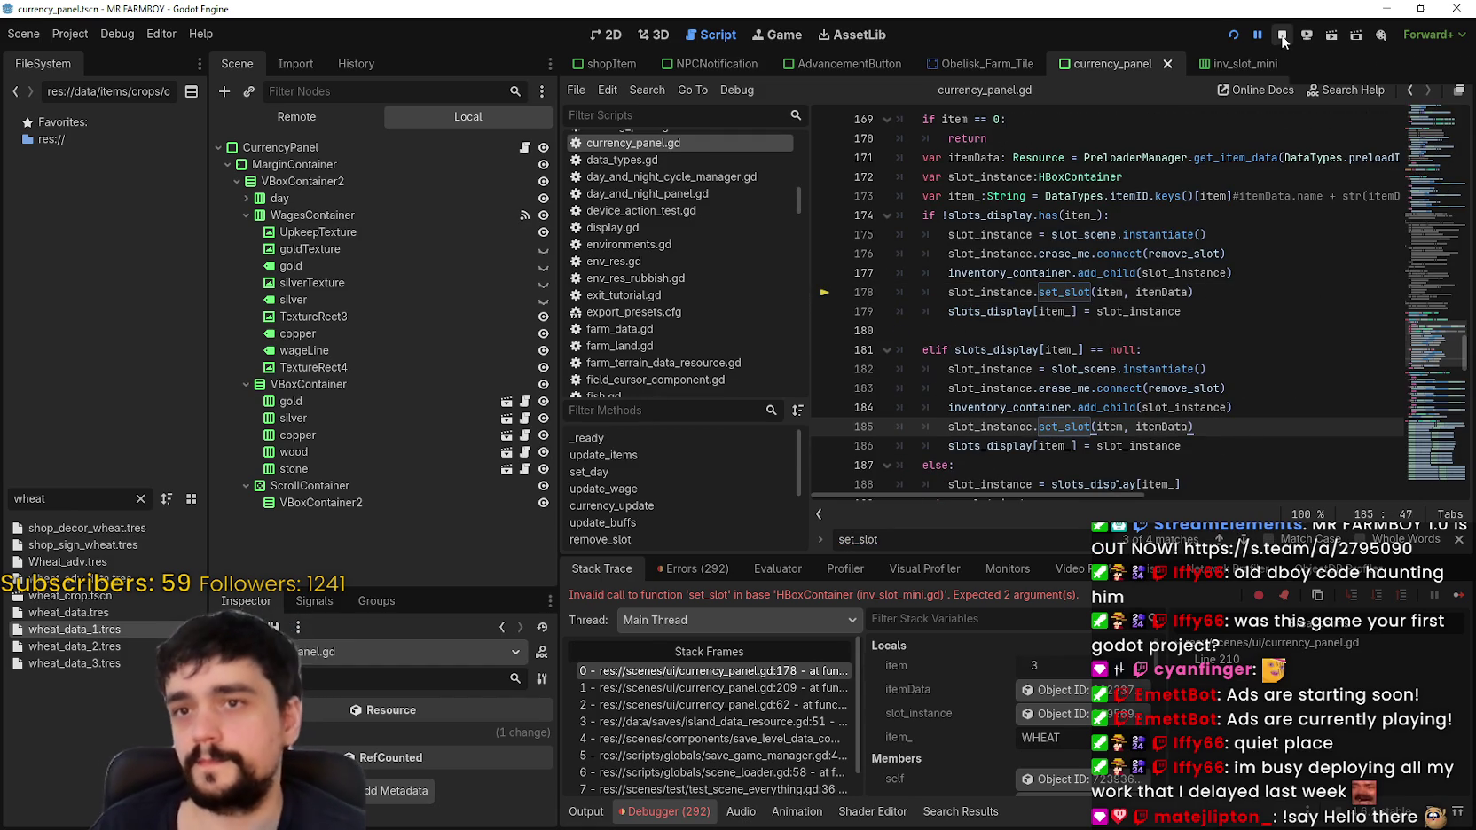
pyautogui.click(1233, 35)
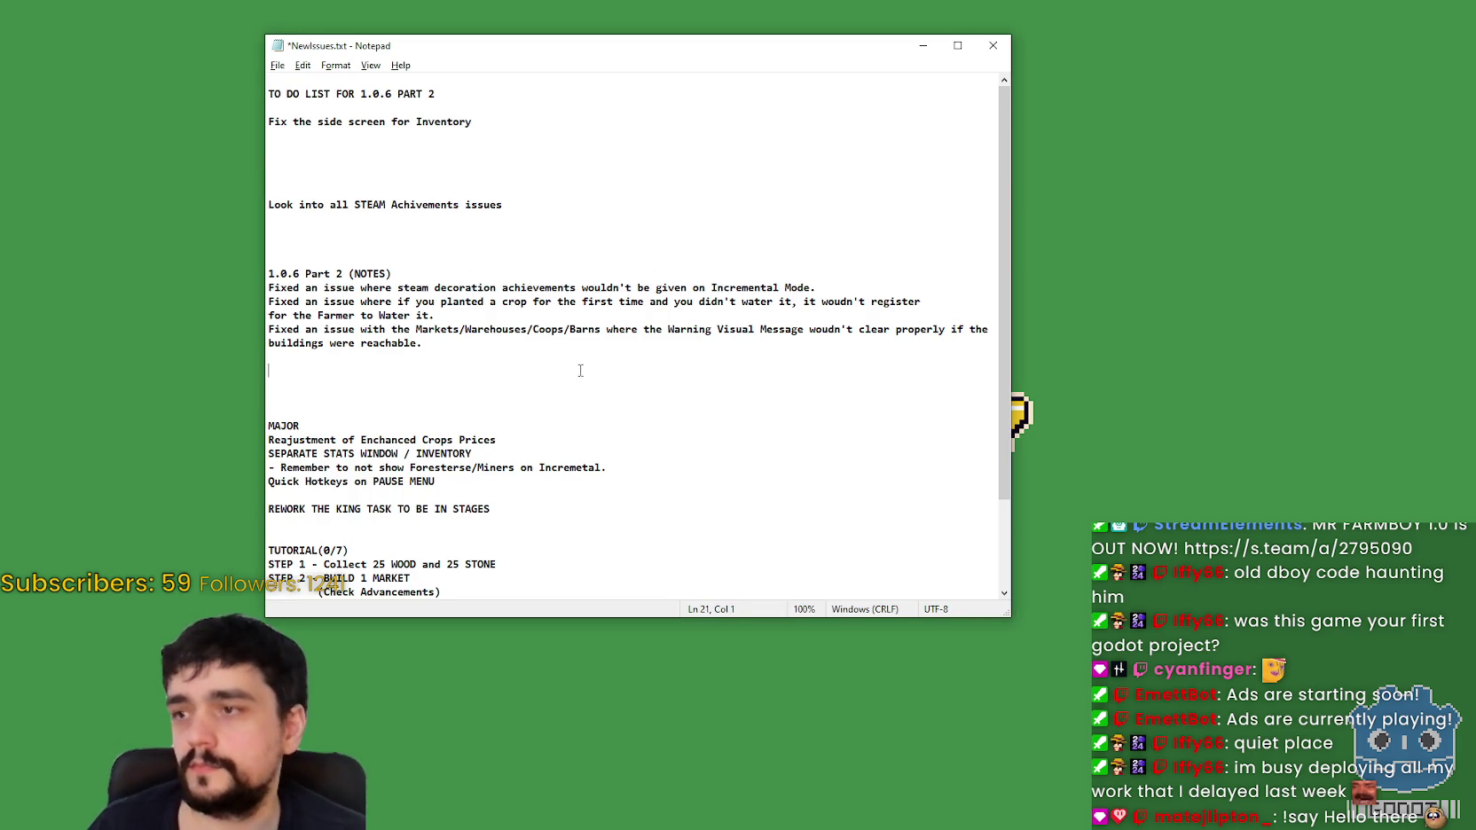
# Step: Add a 'Fixed an issue where Items wouldn't display properly on the Right side of screen' note and save NewIssues.txt
pyautogui.moveTo(567, 329); pyautogui.dragTo(574, 350)
pyautogui.click(569, 350)
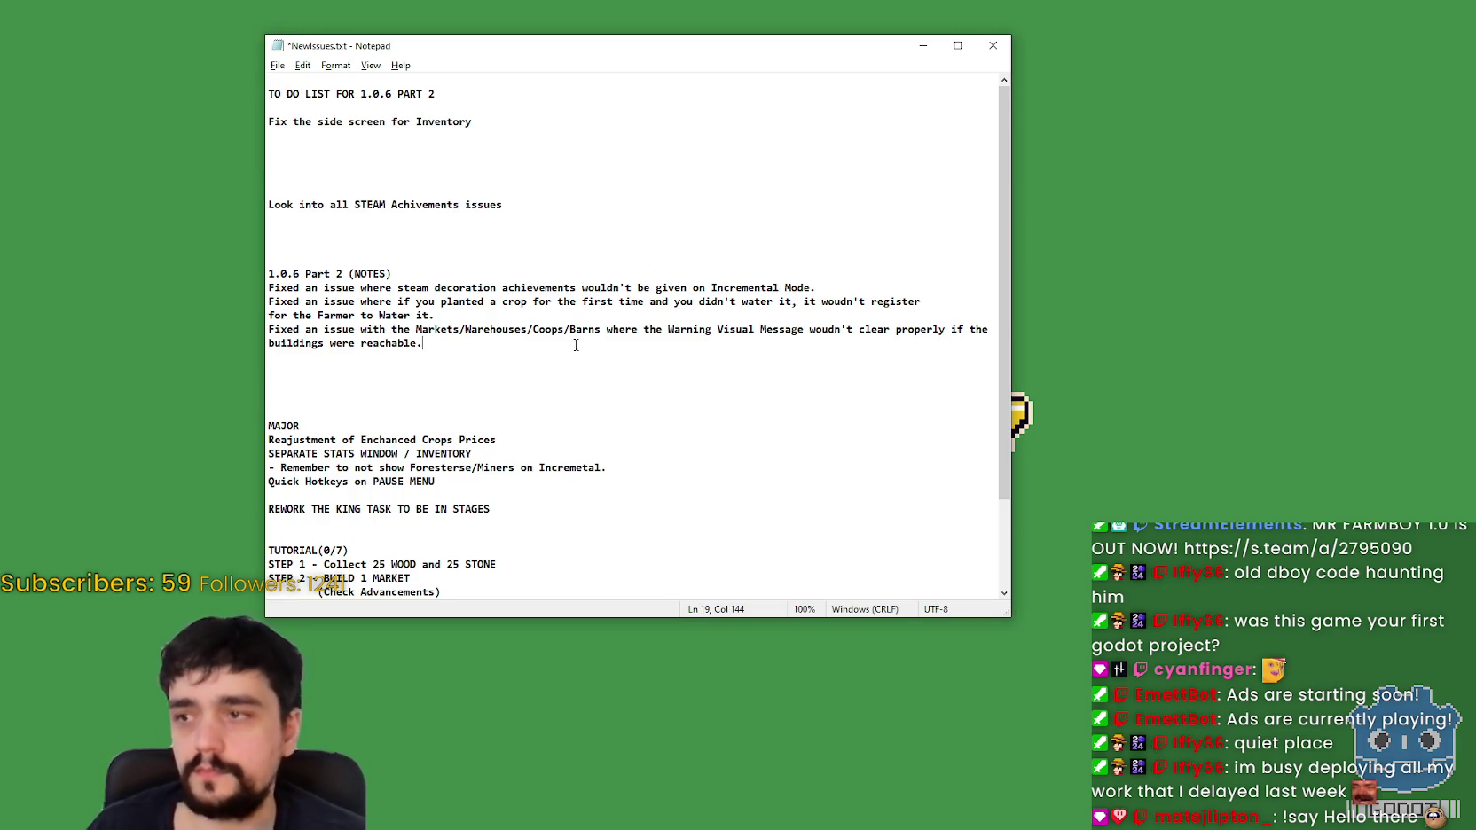
pyautogui.press('Return')
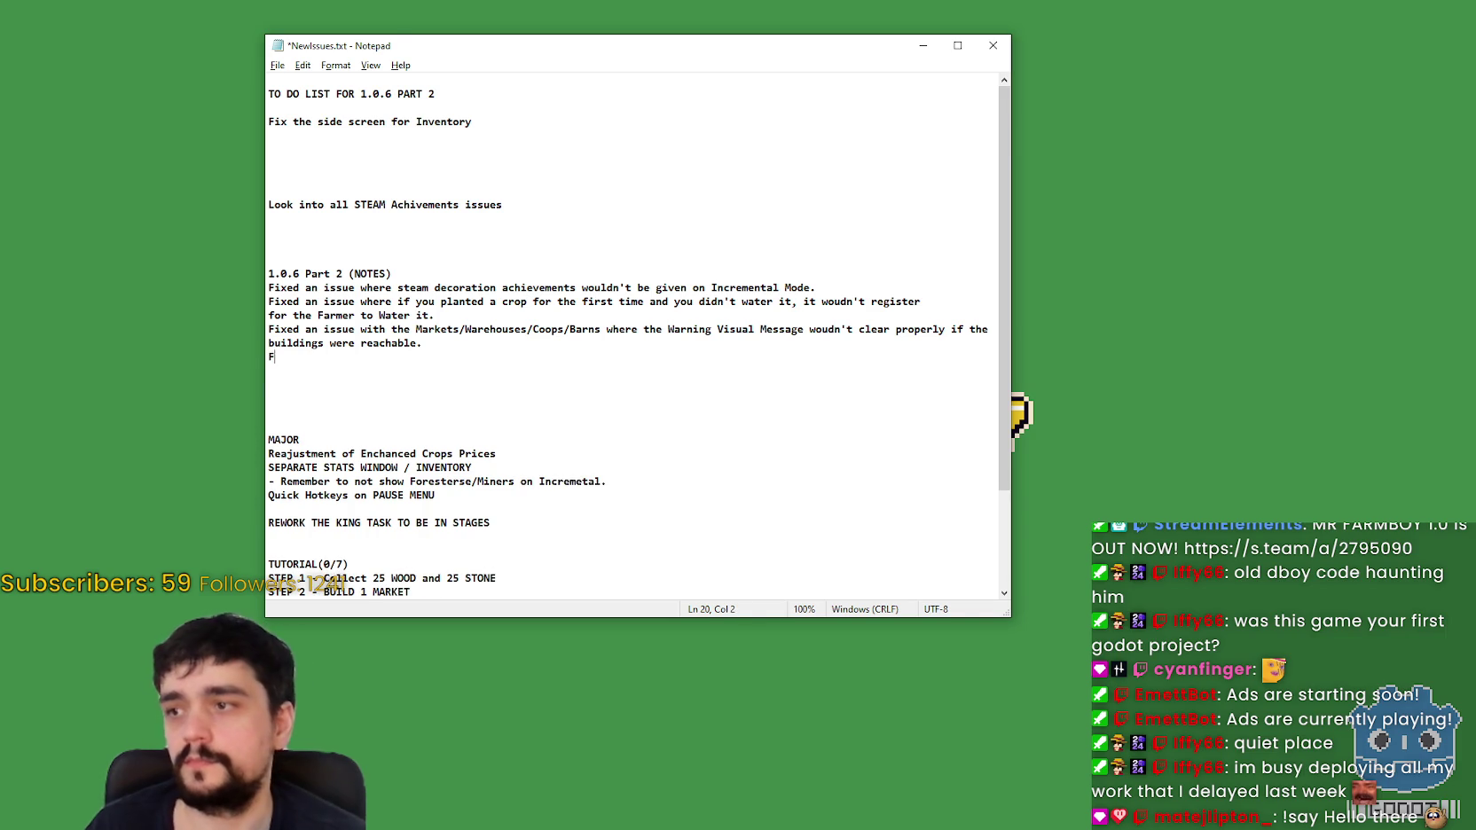
pyautogui.write('Fixed an issue where ')
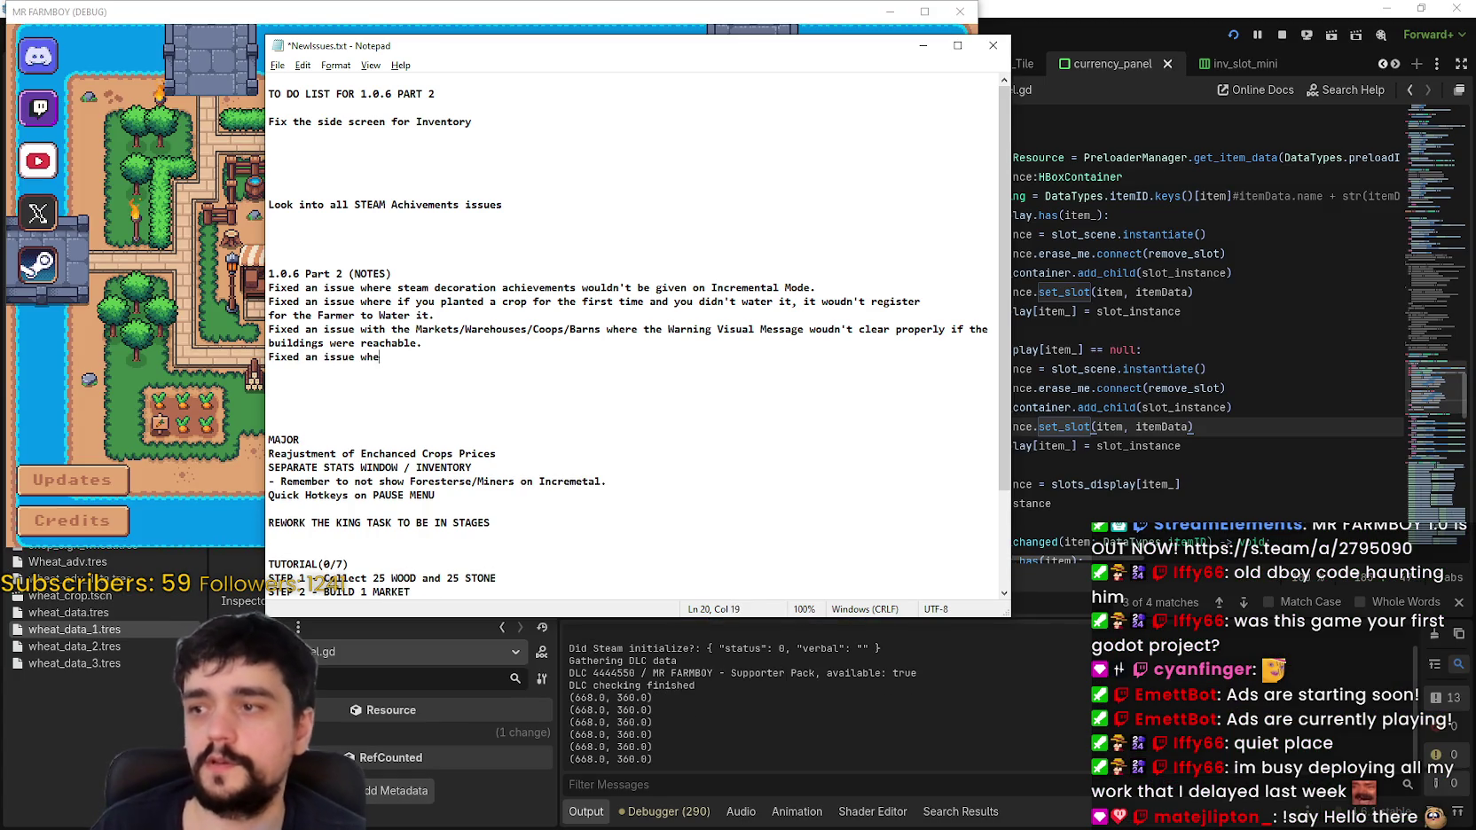
pyautogui.write('Items woudn')
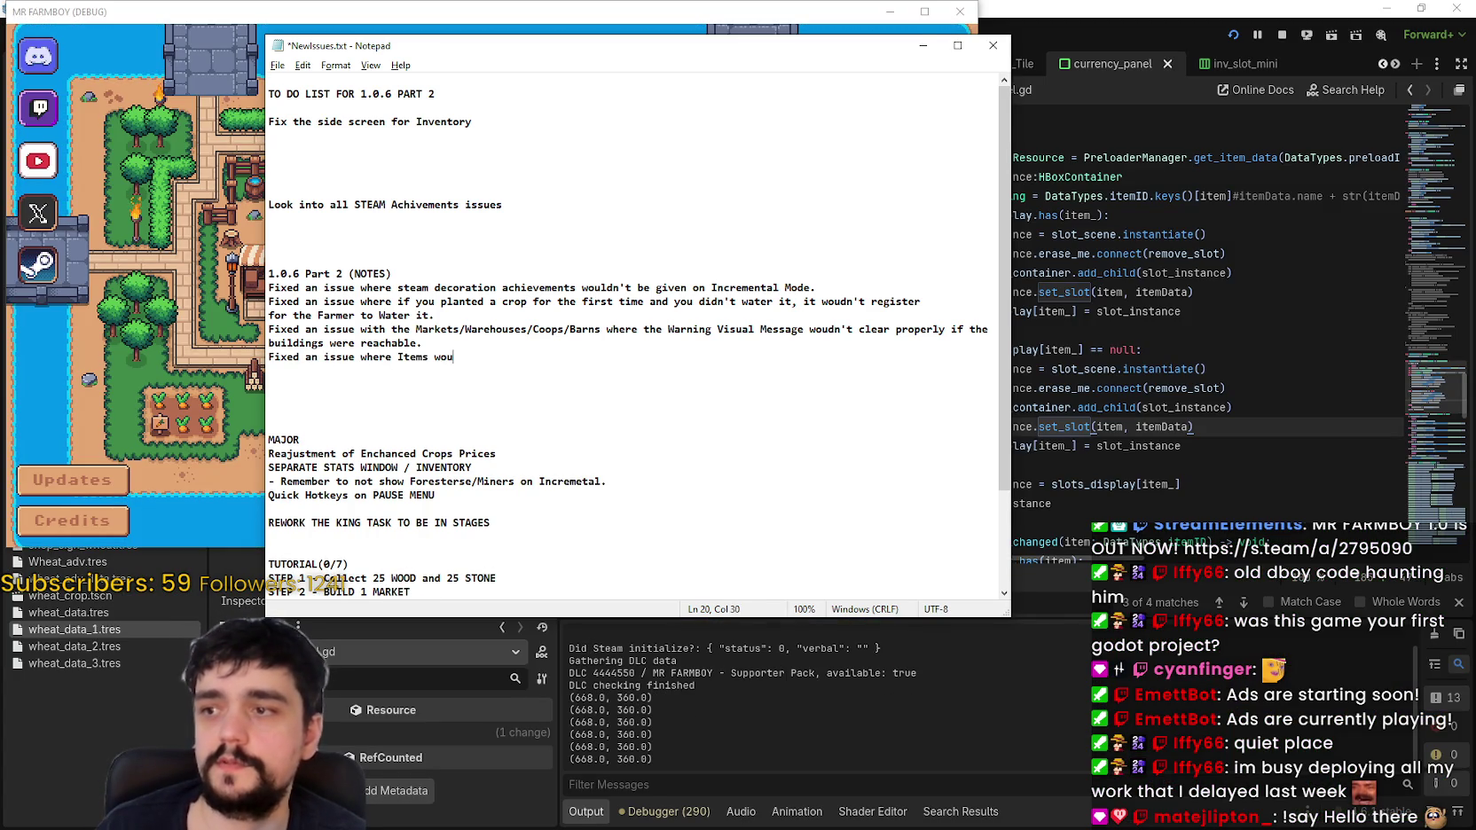
pyautogui.write("'t di9")
pyautogui.press('BackSpace')
pyautogui.press('BackSpace')
pyautogui.press('BackSpace')
pyautogui.write('p')
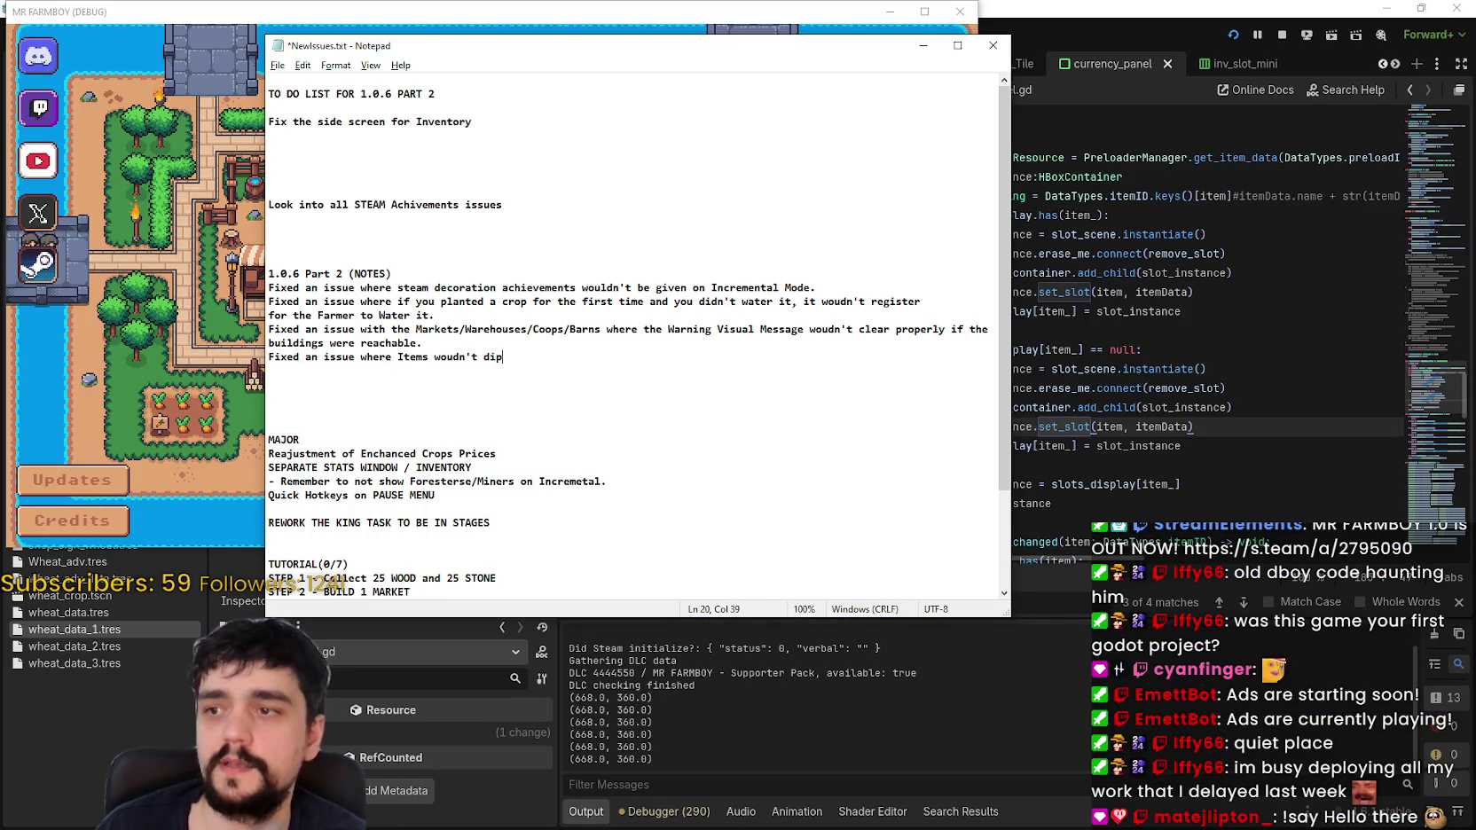
pyautogui.write('pro')
pyautogui.write('perly ')
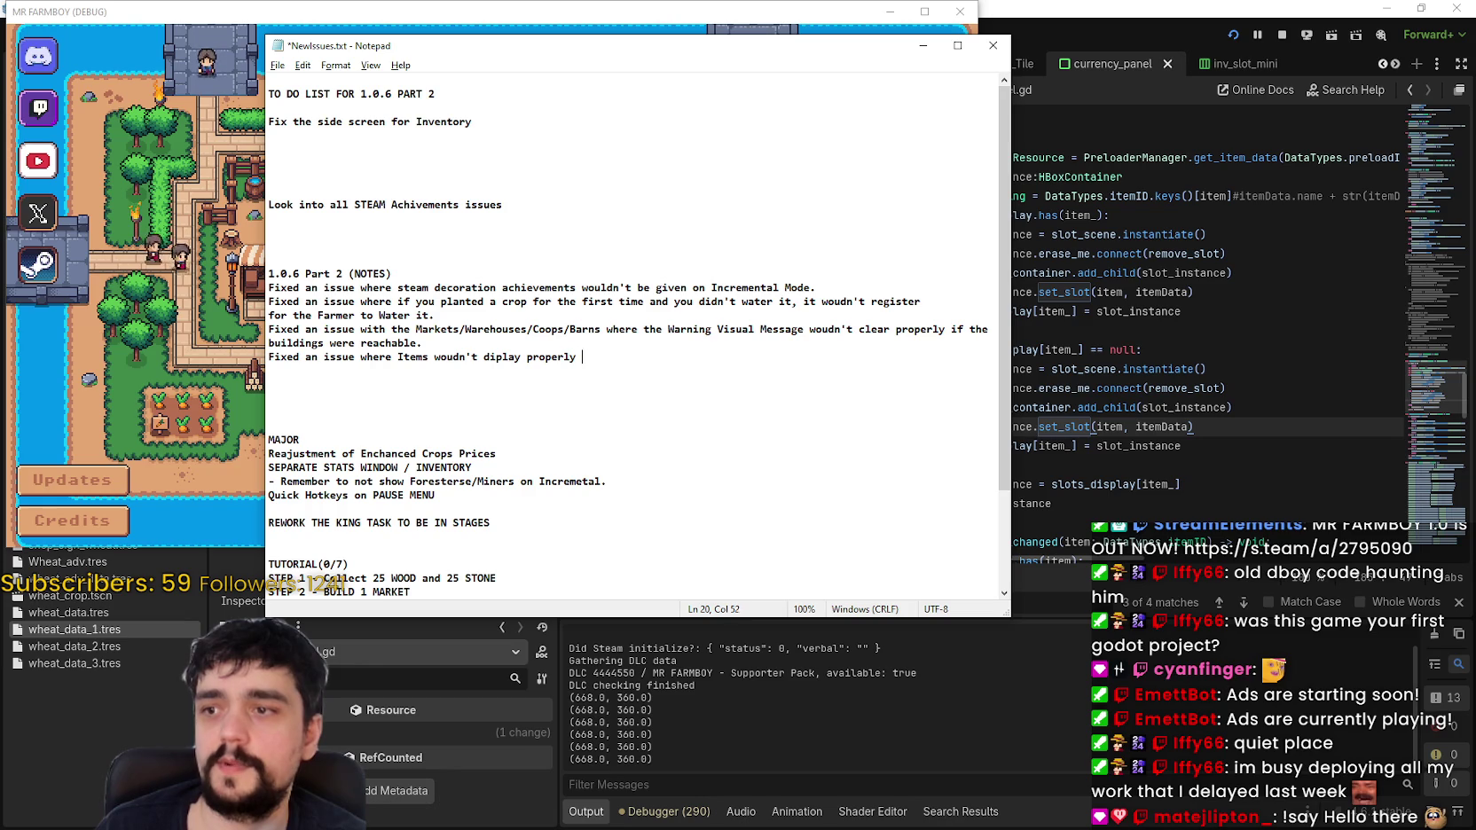
pyautogui.write('he')
pyautogui.press('BackSpace')
pyautogui.press('BackSpace')
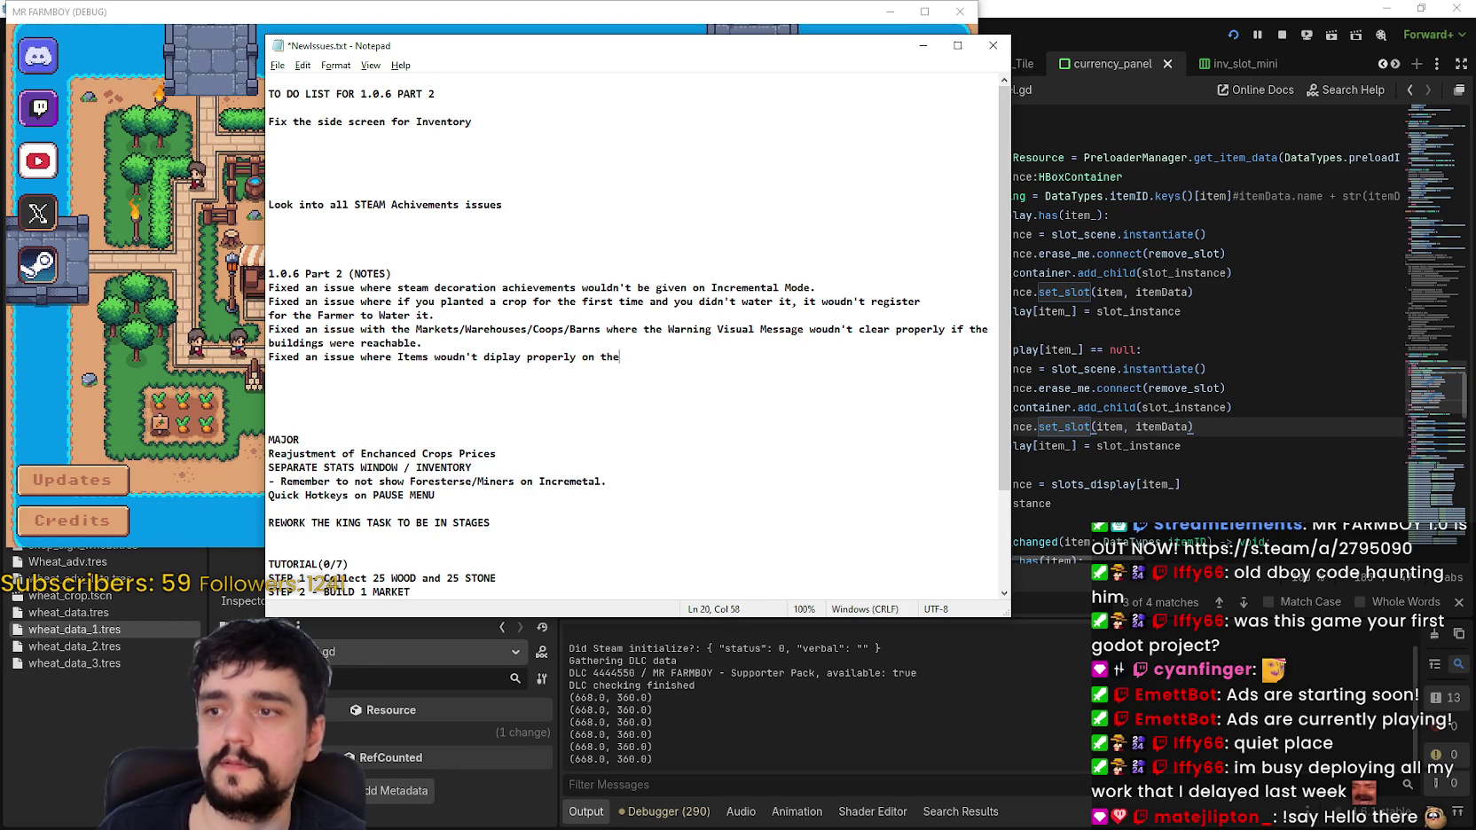
pyautogui.write('igh')
pyautogui.press('BackSpace')
pyautogui.press('BackSpace')
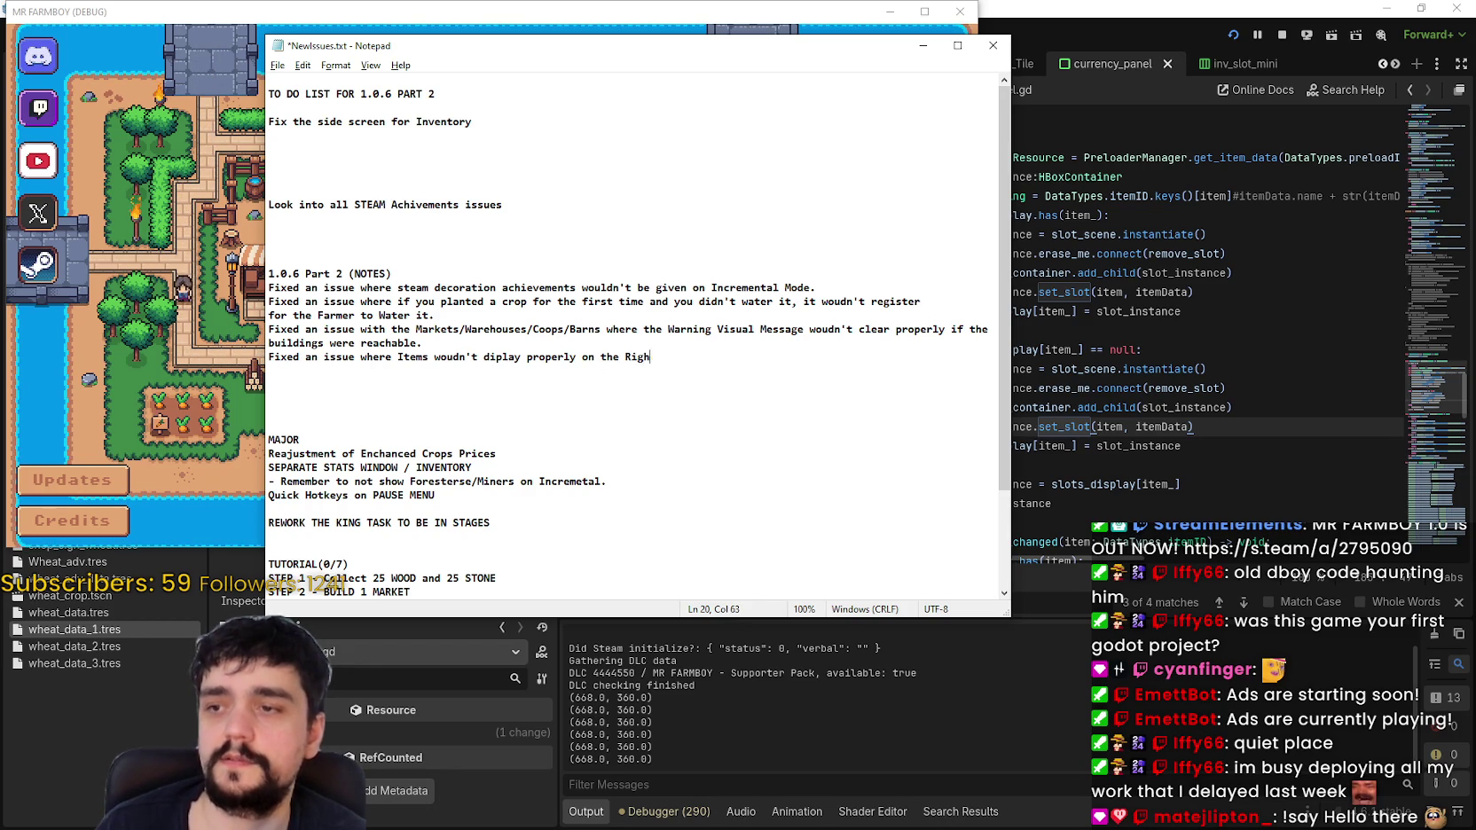
pyautogui.write('i')
pyautogui.write('side of')
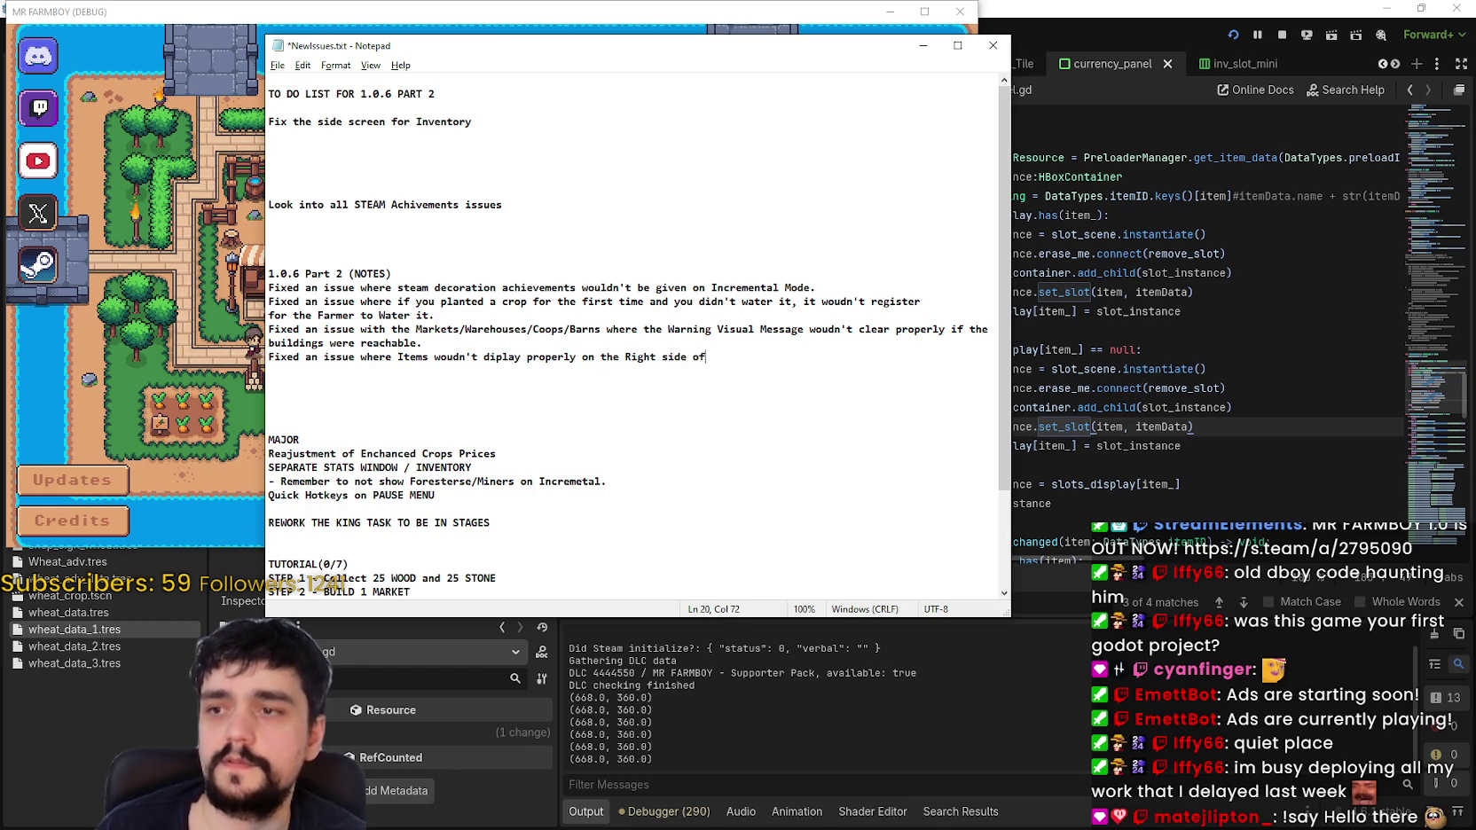
pyautogui.write('sc')
pyautogui.write('reen.')
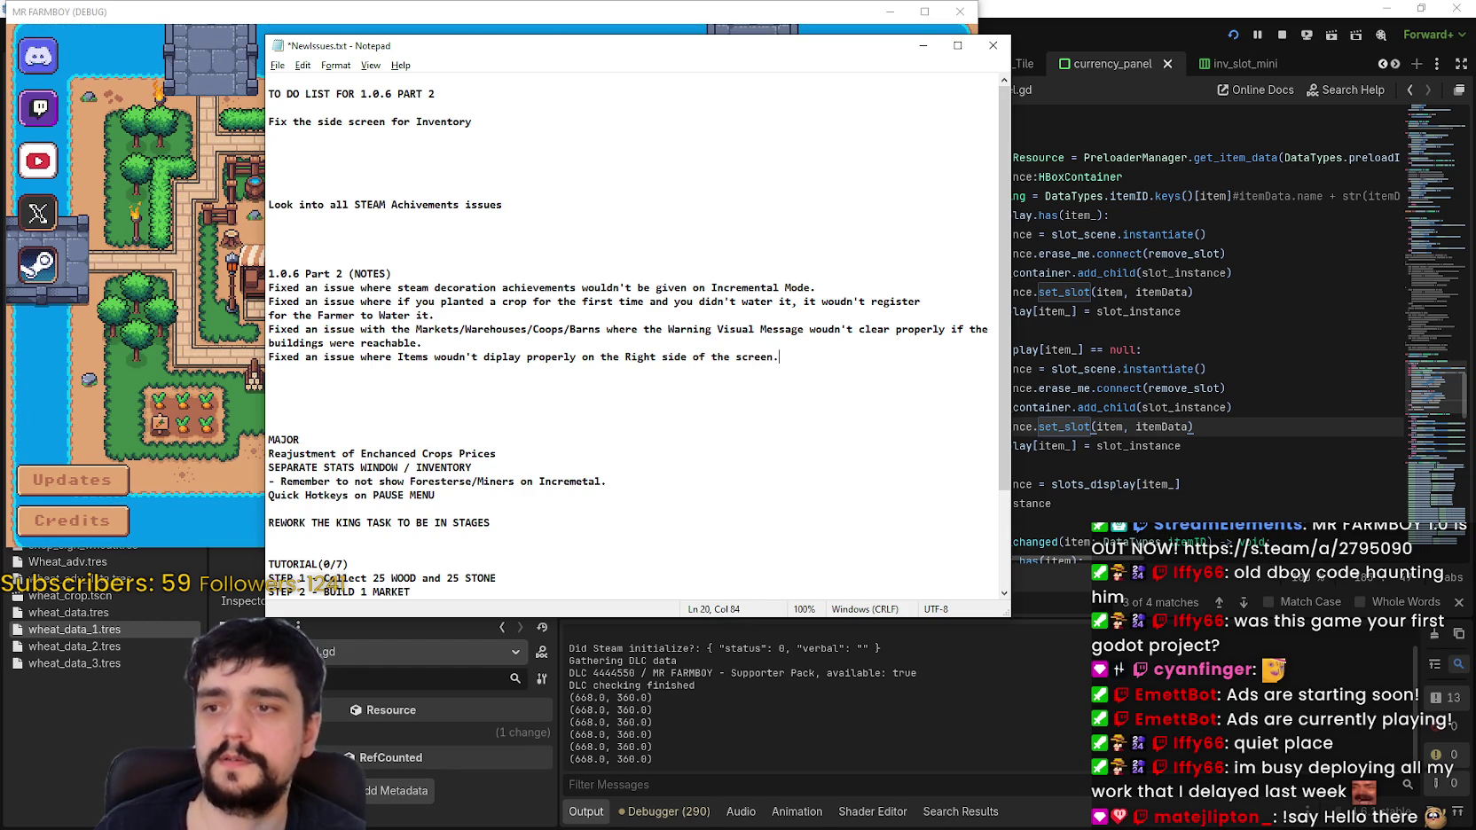
pyautogui.hotkey('ctrl', 's')
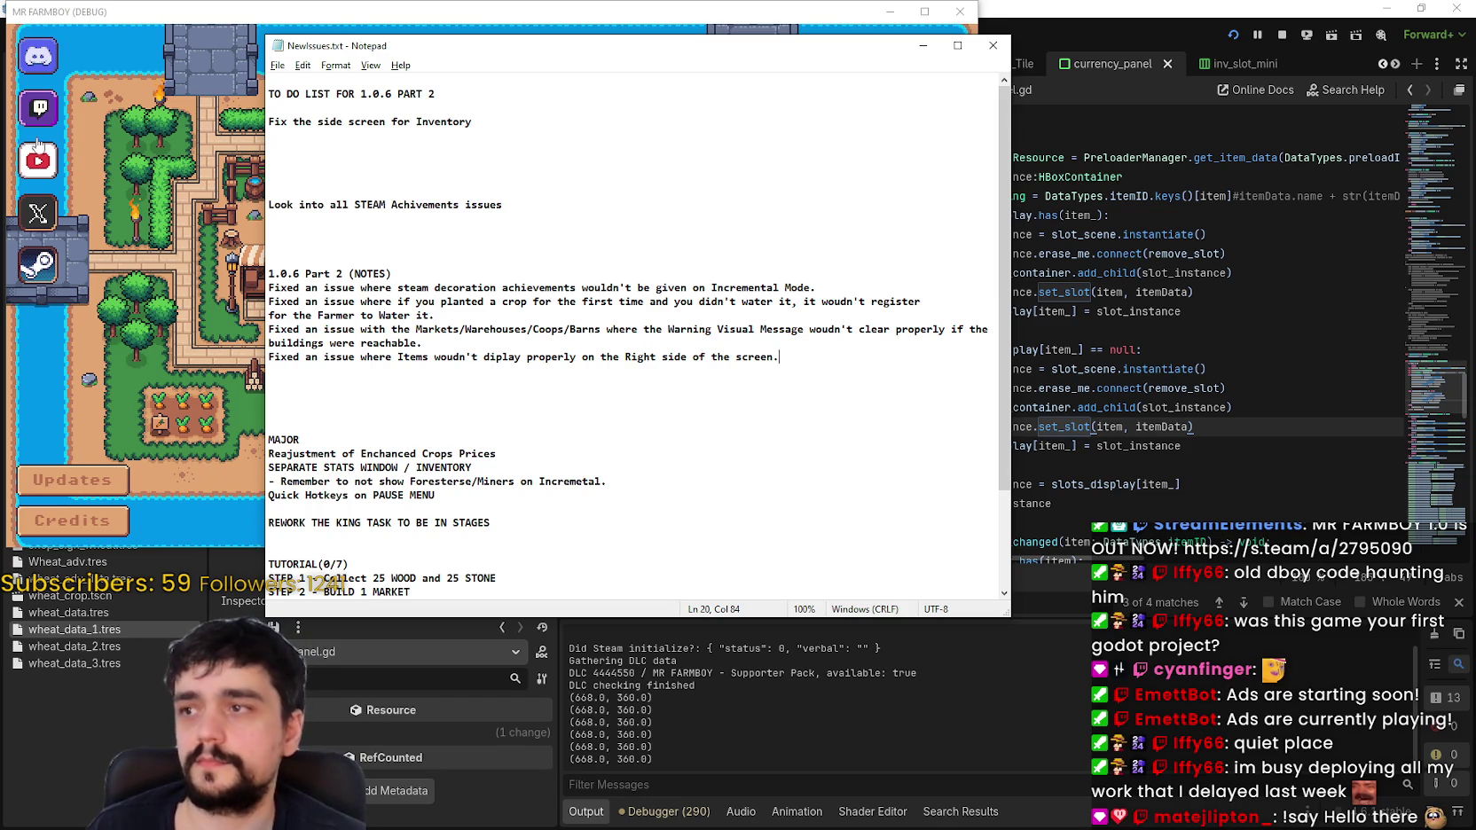
pyautogui.hotkey('alt', 'Tab')
pyautogui.press('F11')
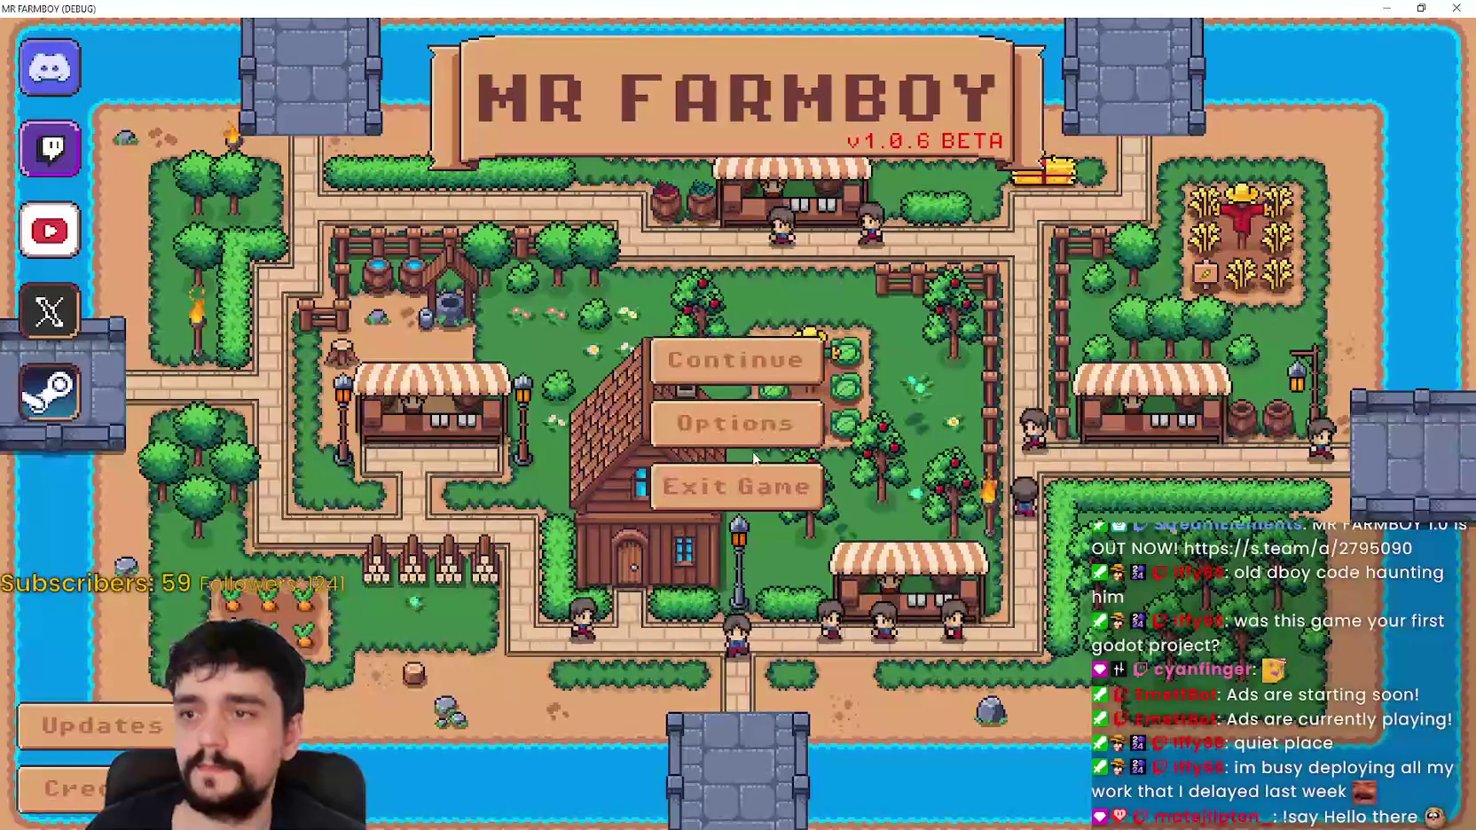
# Step: Load the first save game in the running game
pyautogui.click(816, 377)
pyautogui.click(620, 341)
pyautogui.click(621, 348)
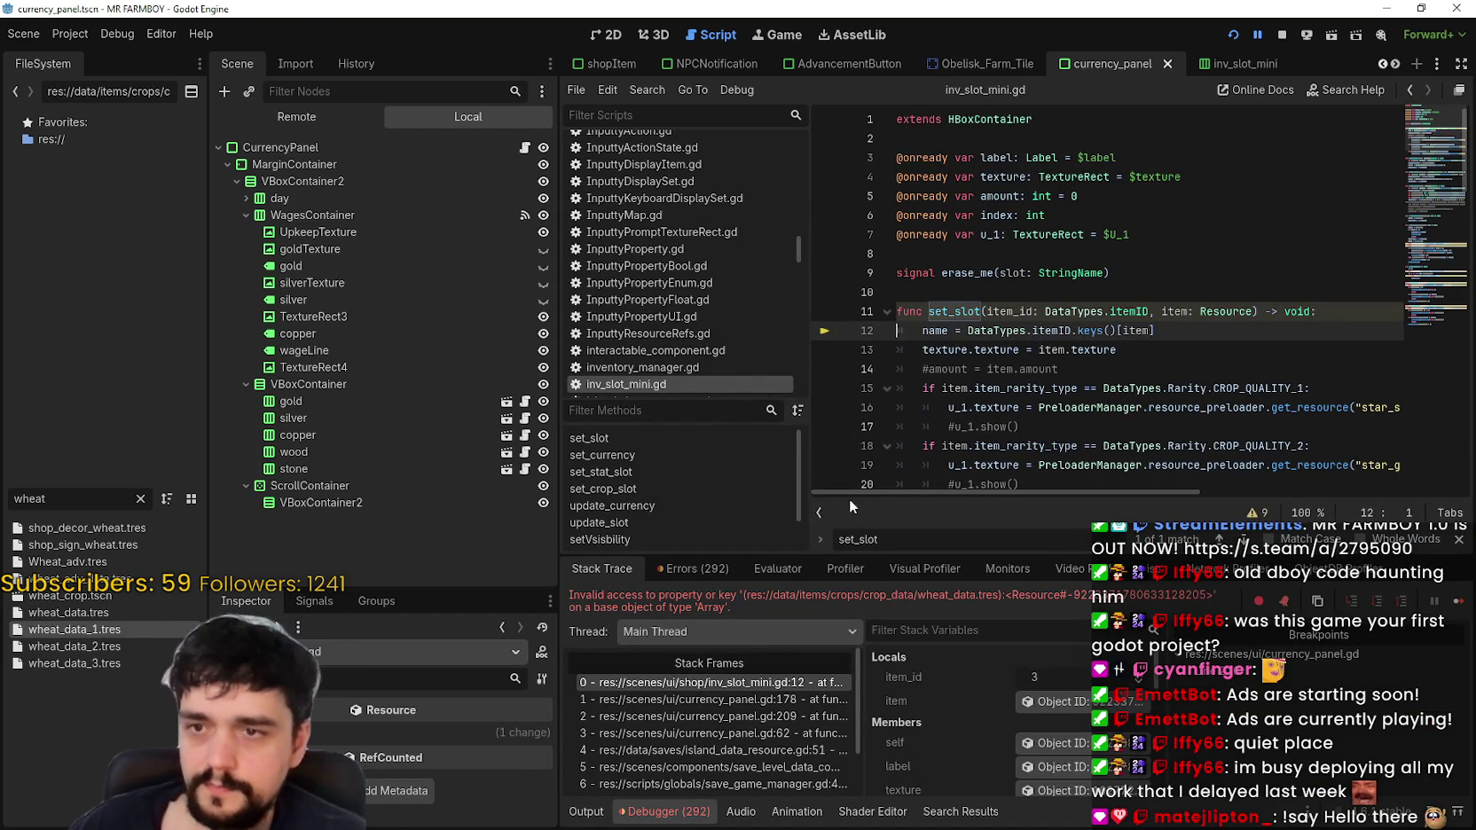
# Step: Change line 12 of inv_slot_mini.gd to use keys()[item_id], save, and rerun the project
pyautogui.doubleClick(1014, 311)
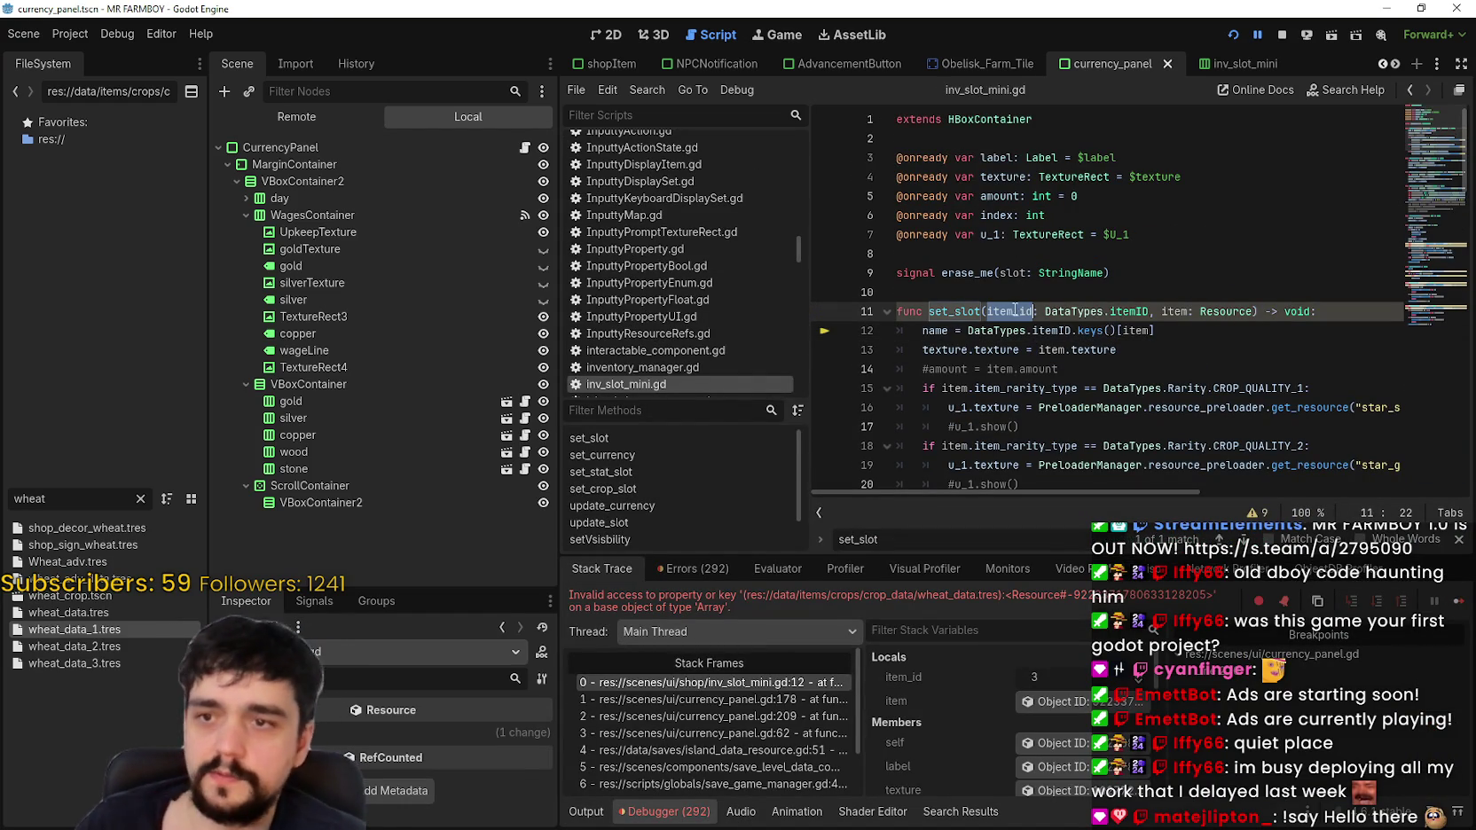
pyautogui.click(1137, 331)
pyautogui.click(1165, 343)
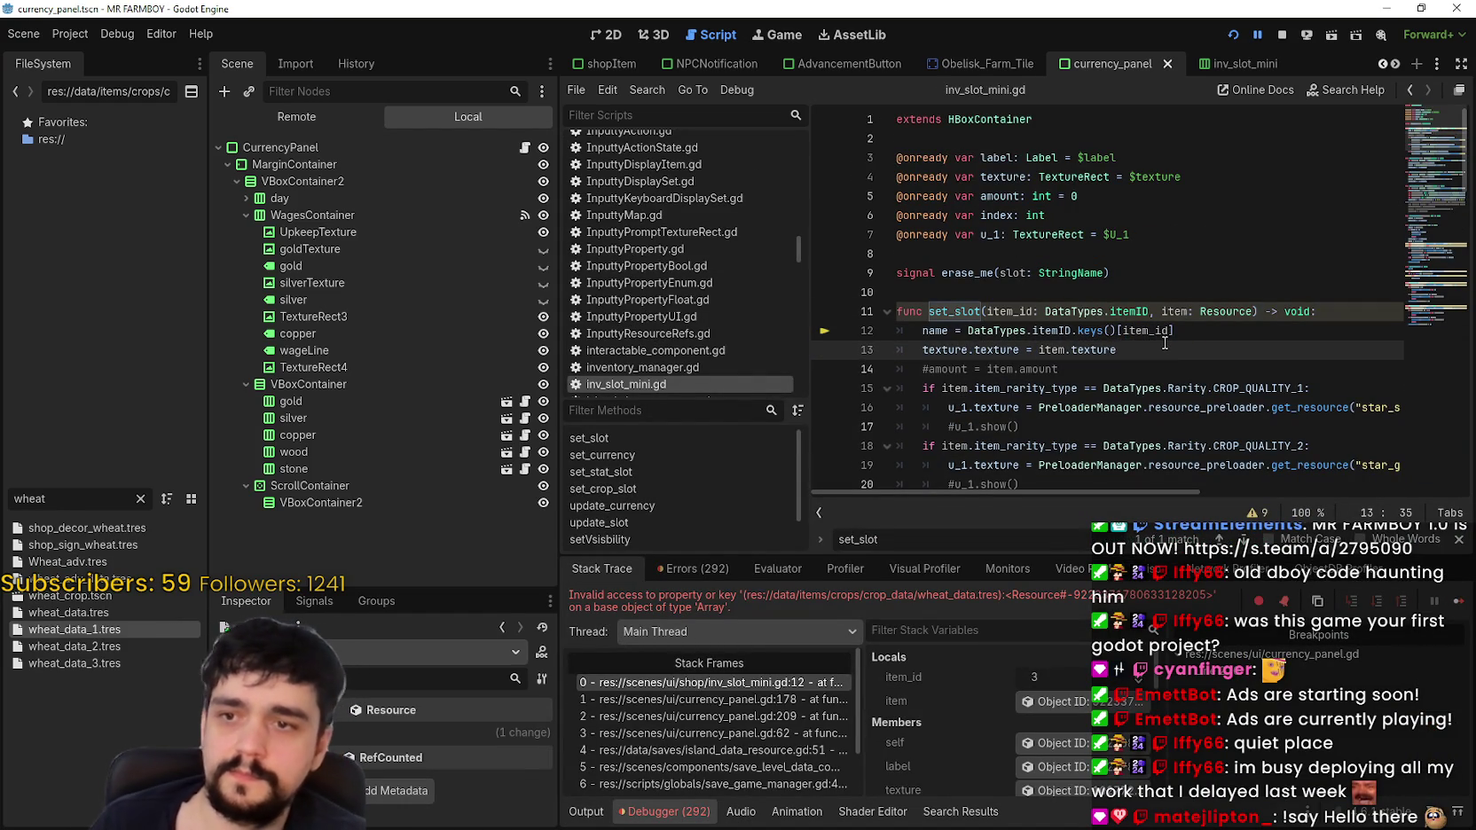
pyautogui.hotkey('ctrl', 's')
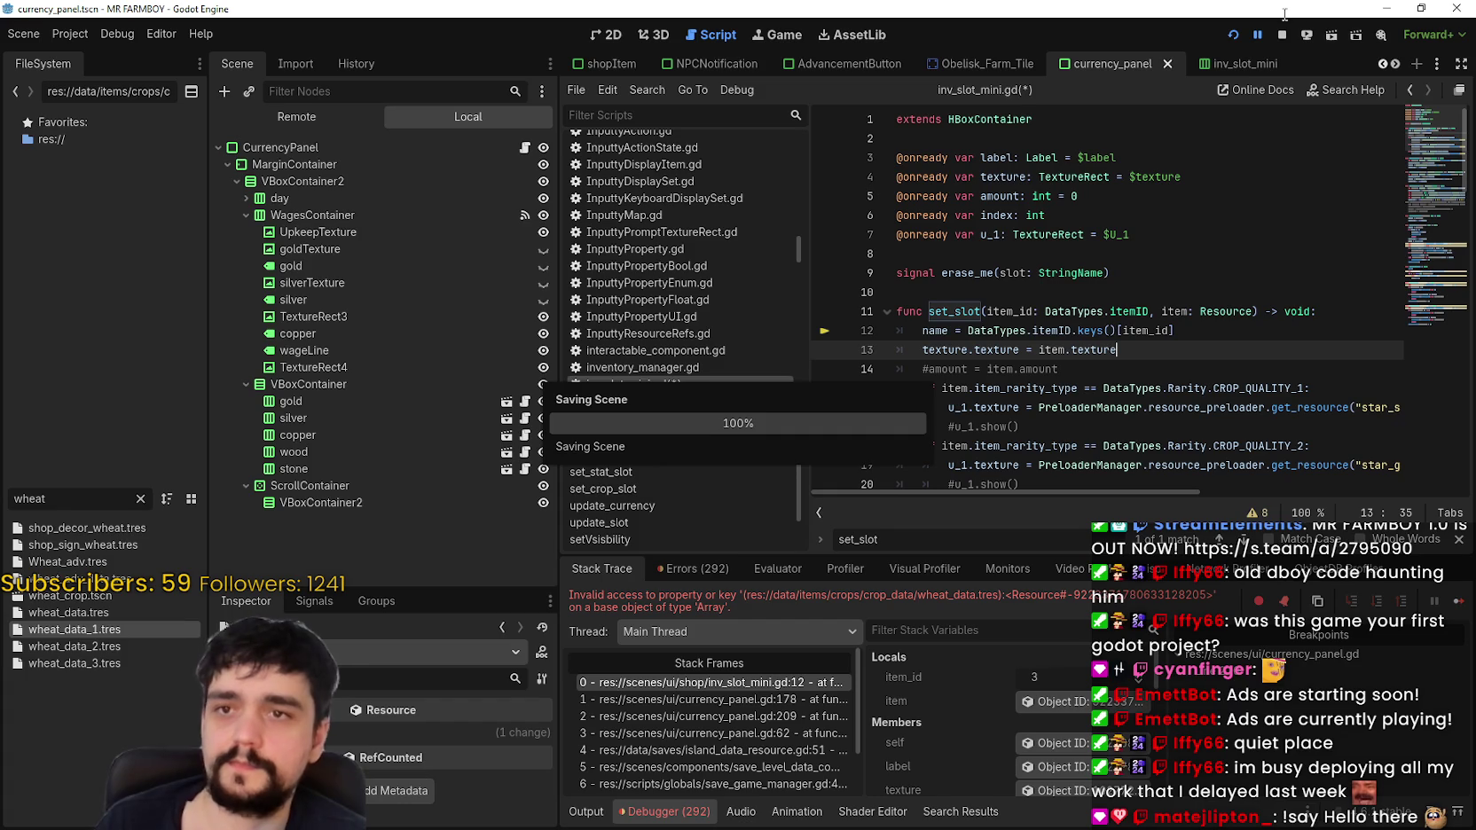
pyautogui.click(1281, 34)
pyautogui.press('F5')
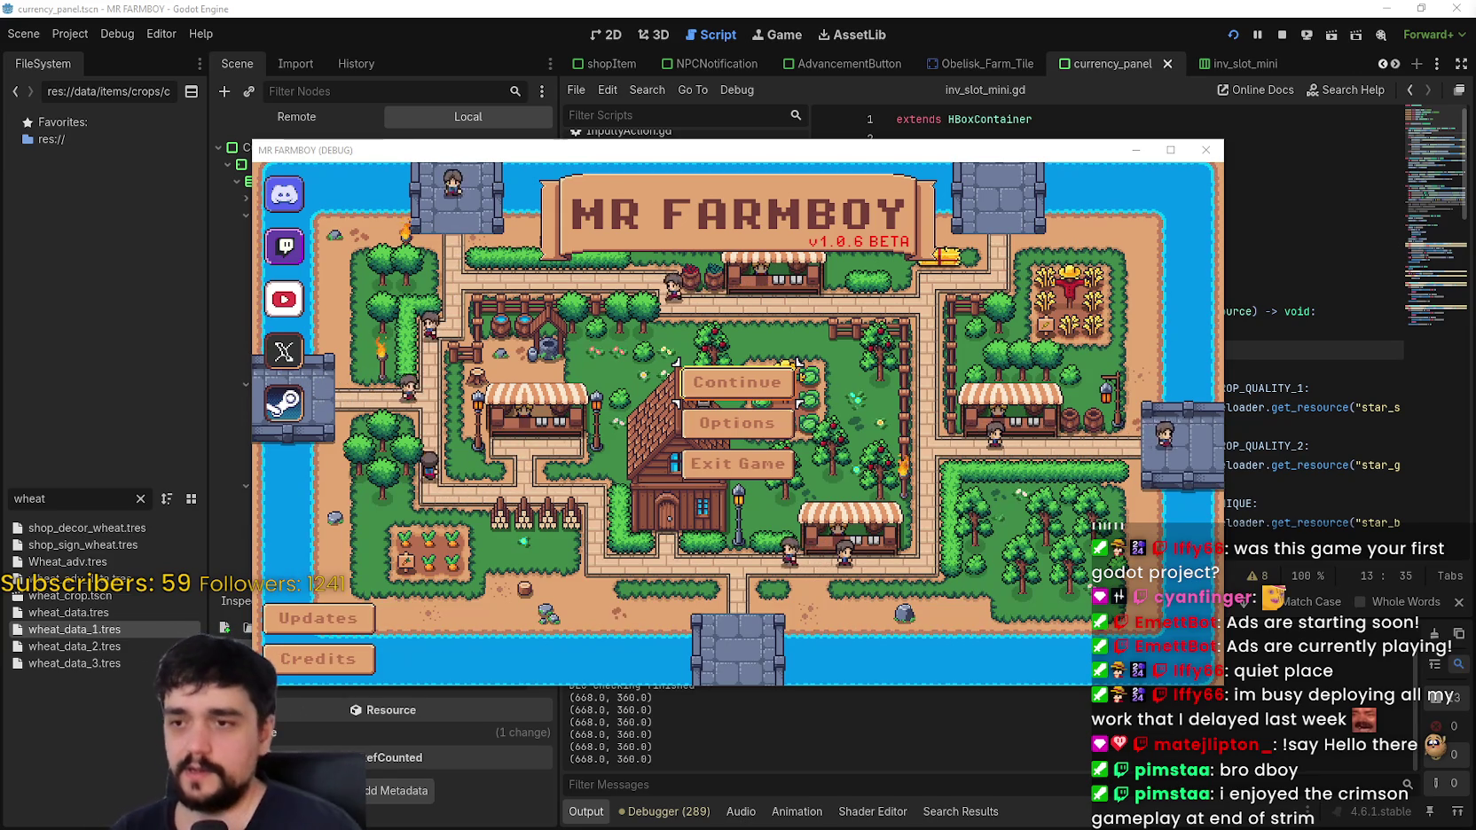
# Step: Maximize the game window and load Save 1 through Continue, halting at the line 210 breakpoint
pyautogui.click(1168, 151)
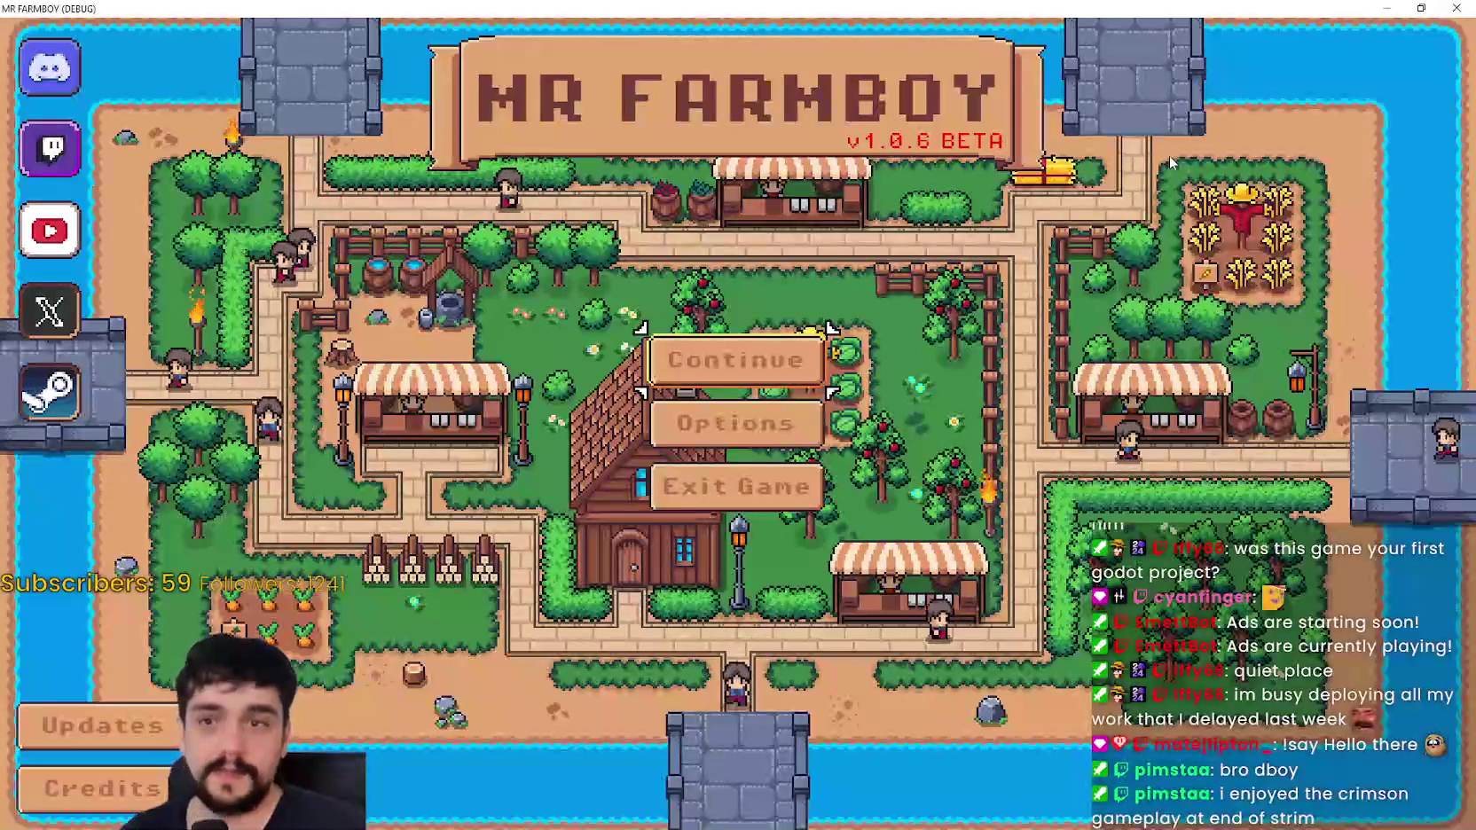
pyautogui.click(802, 350)
pyautogui.click(804, 344)
pyautogui.click(636, 326)
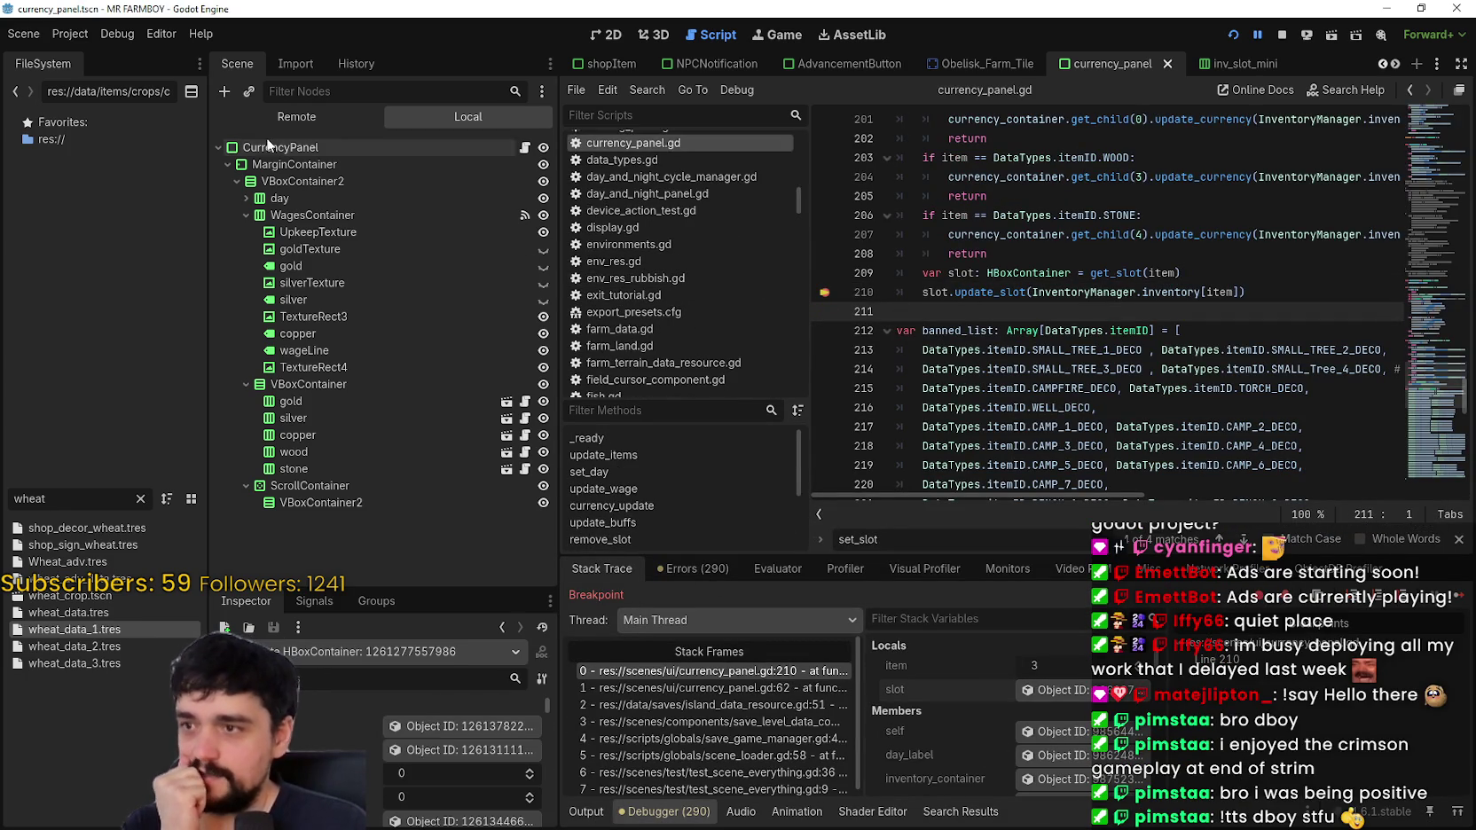
# Step: Show the Remote scene tree and resume the game from the line 210 breakpoint
pyautogui.click(283, 118)
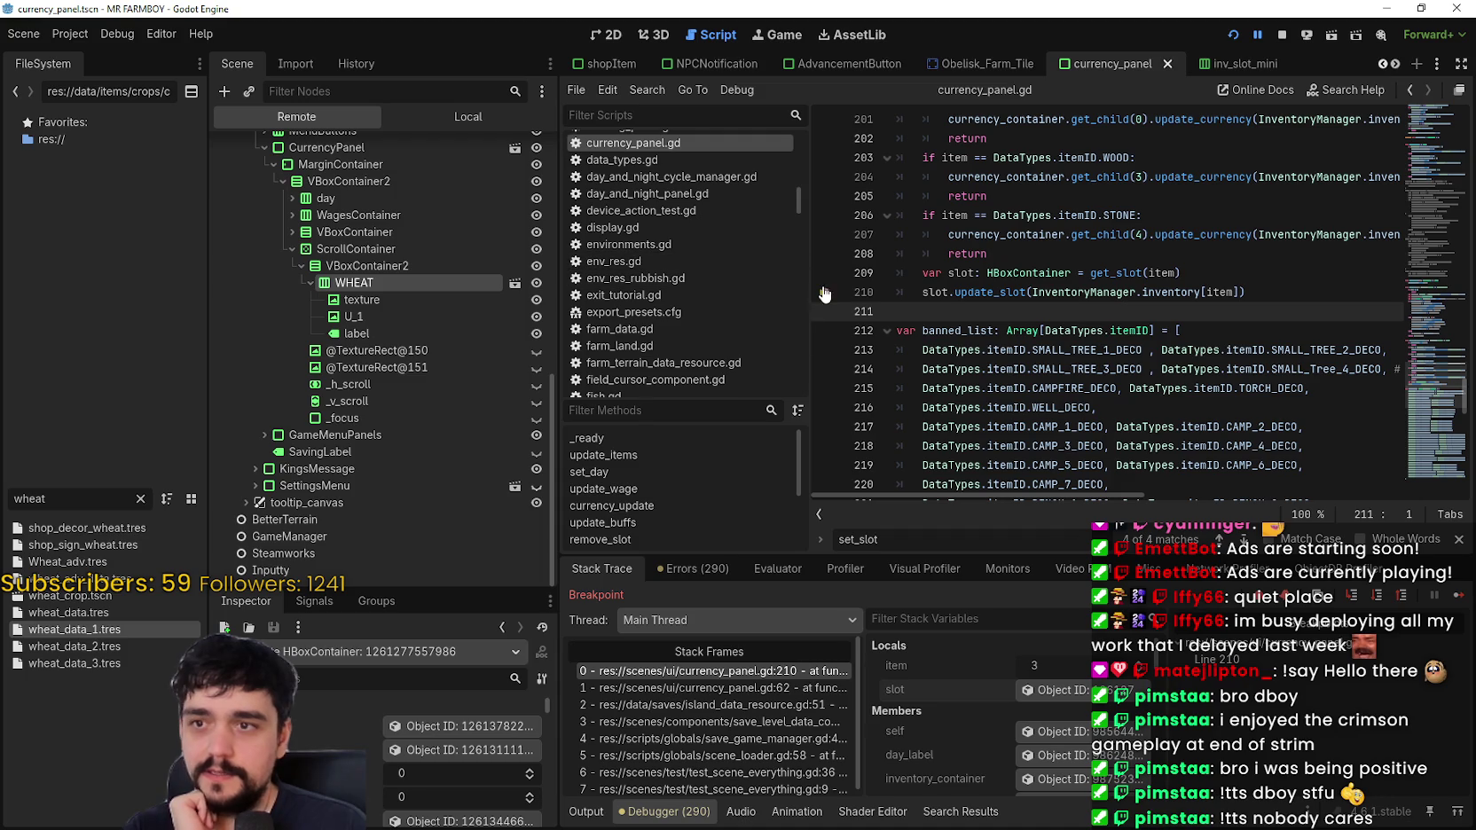
pyautogui.click(1463, 599)
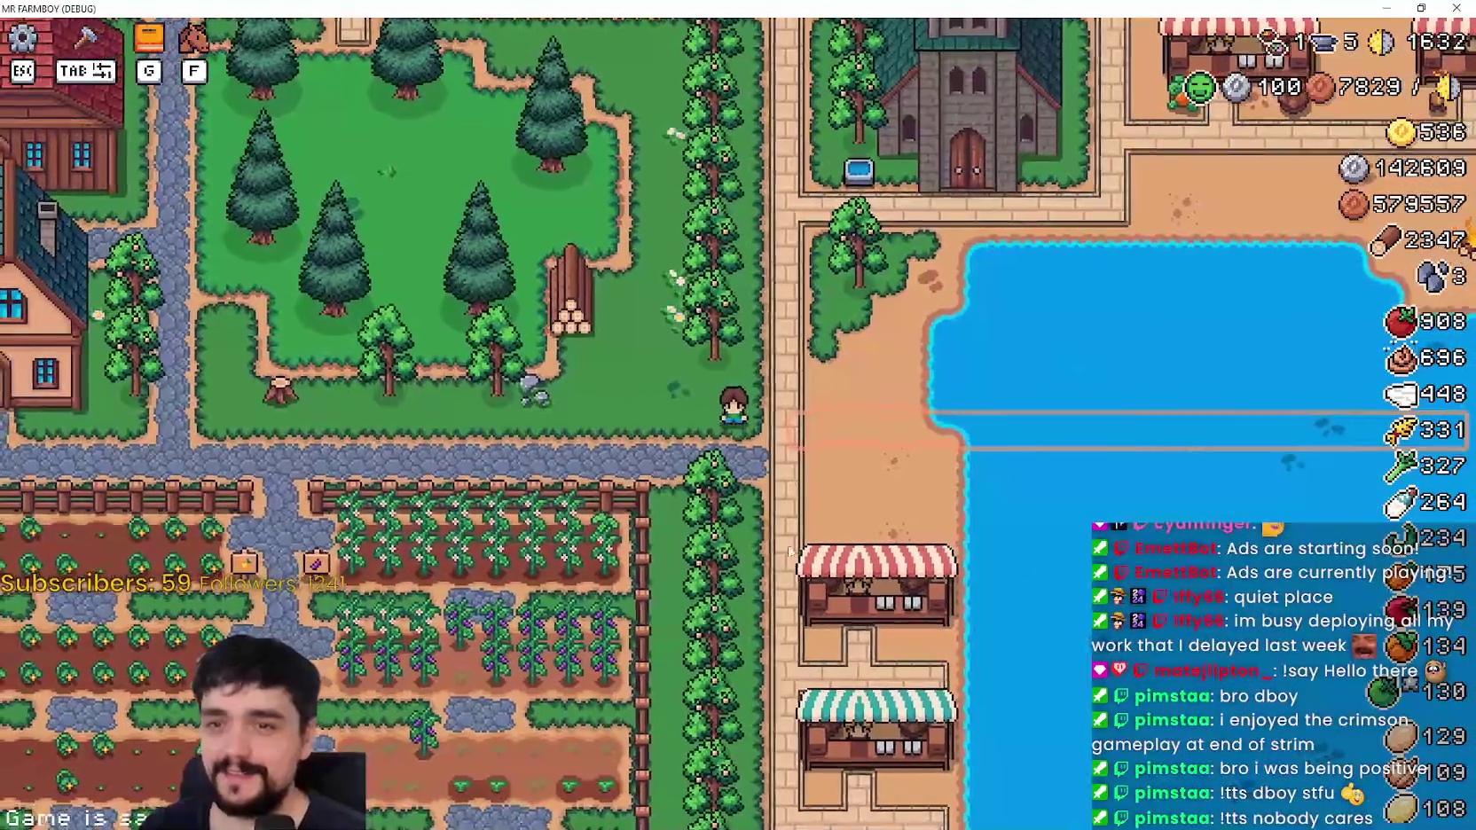
pyautogui.hotkey('alt', 'Tab')
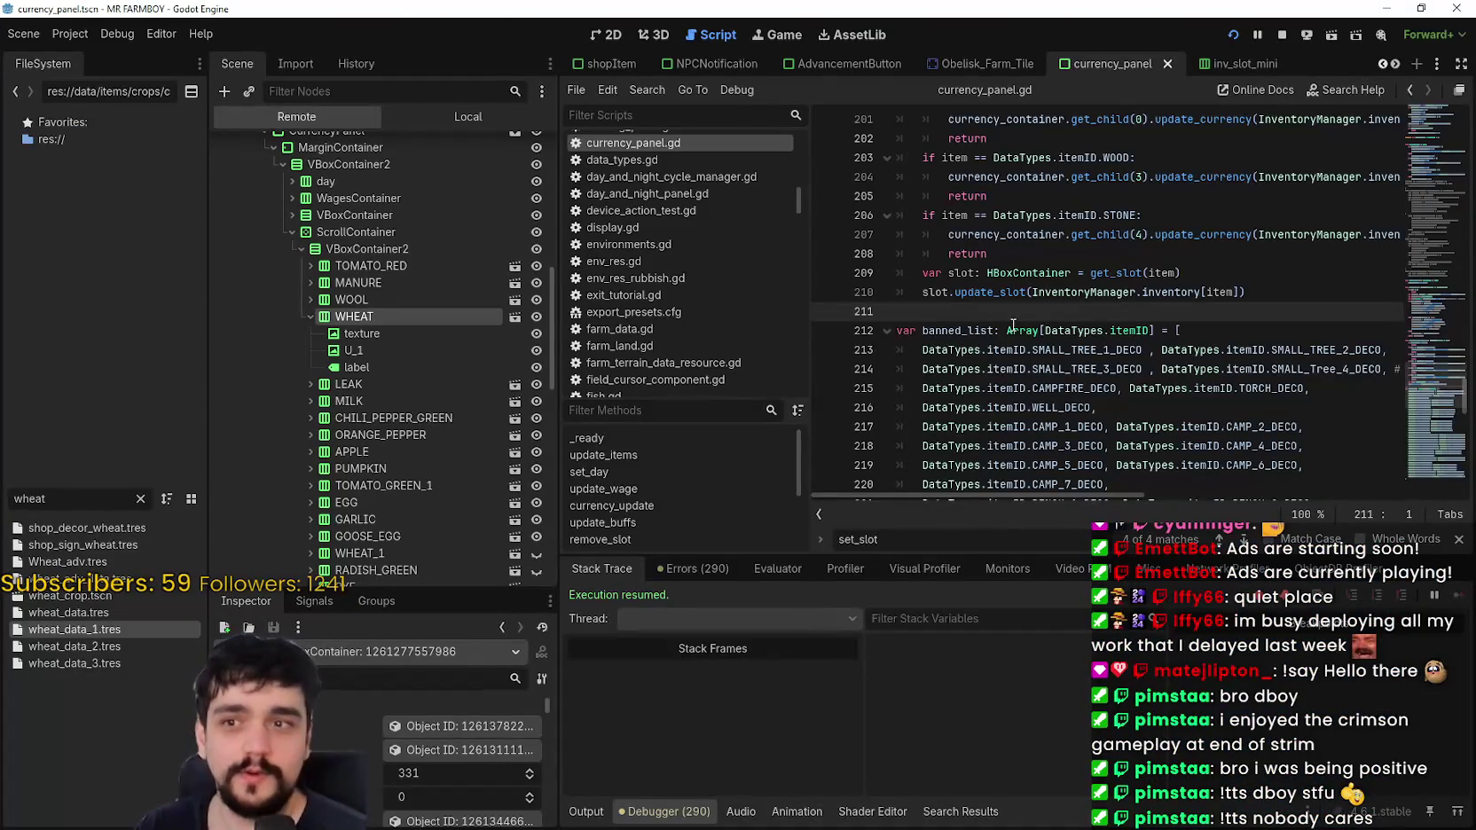
pyautogui.click(1013, 326)
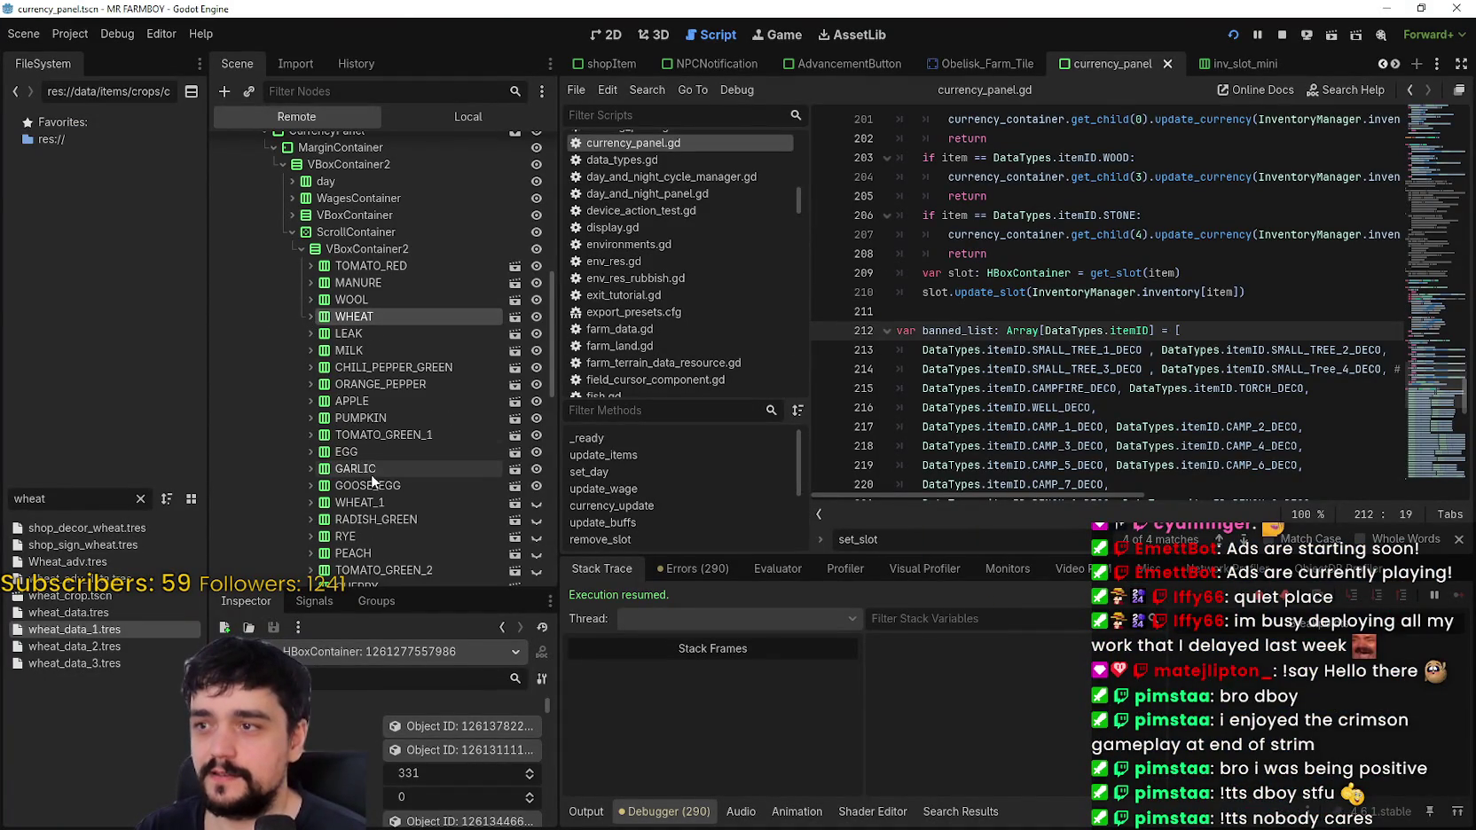
pyautogui.scroll(-8, 377, 470)
pyautogui.scroll(-3, 383, 473)
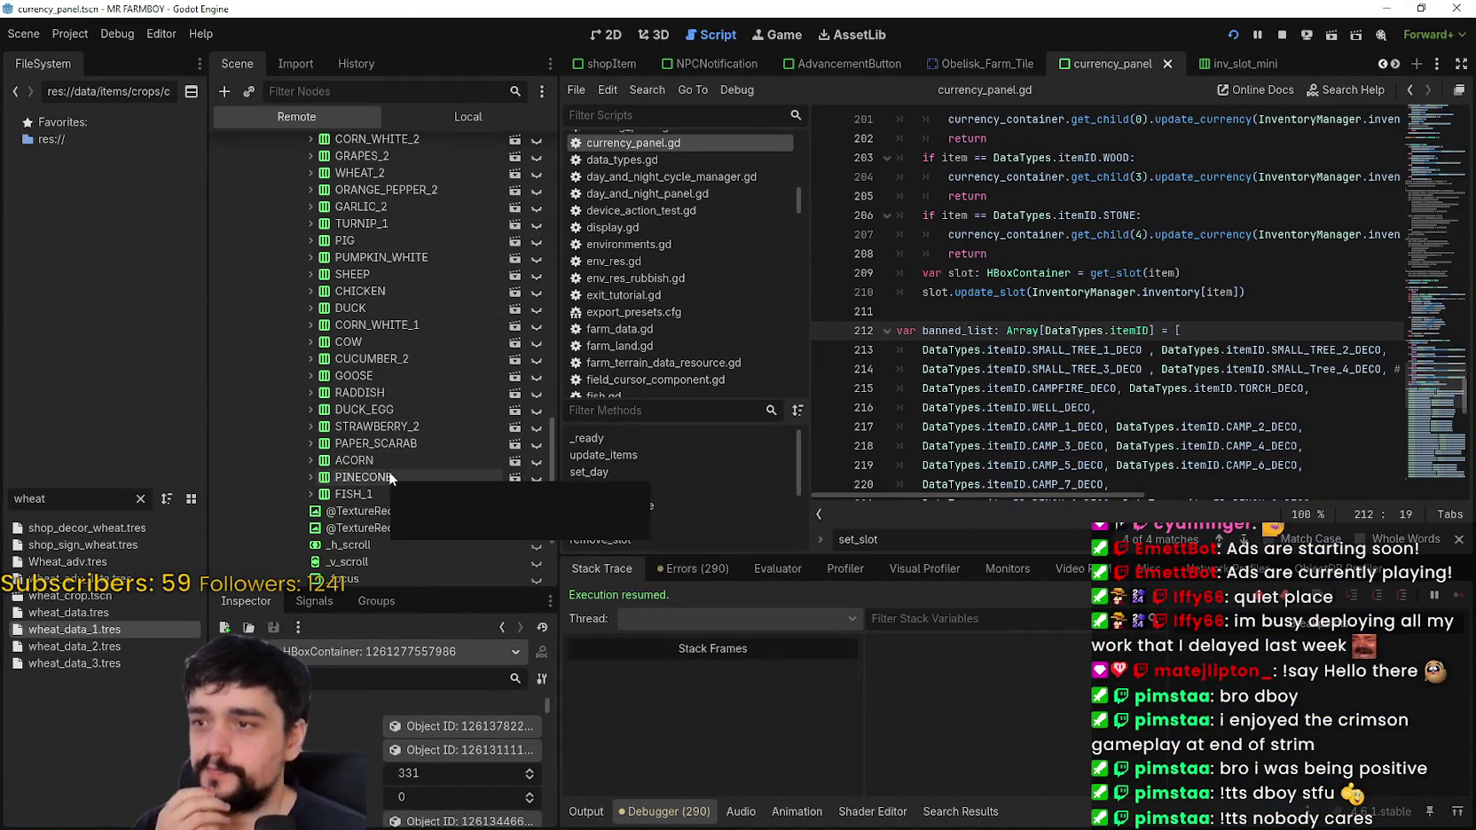
pyautogui.scroll(12, 435, 461)
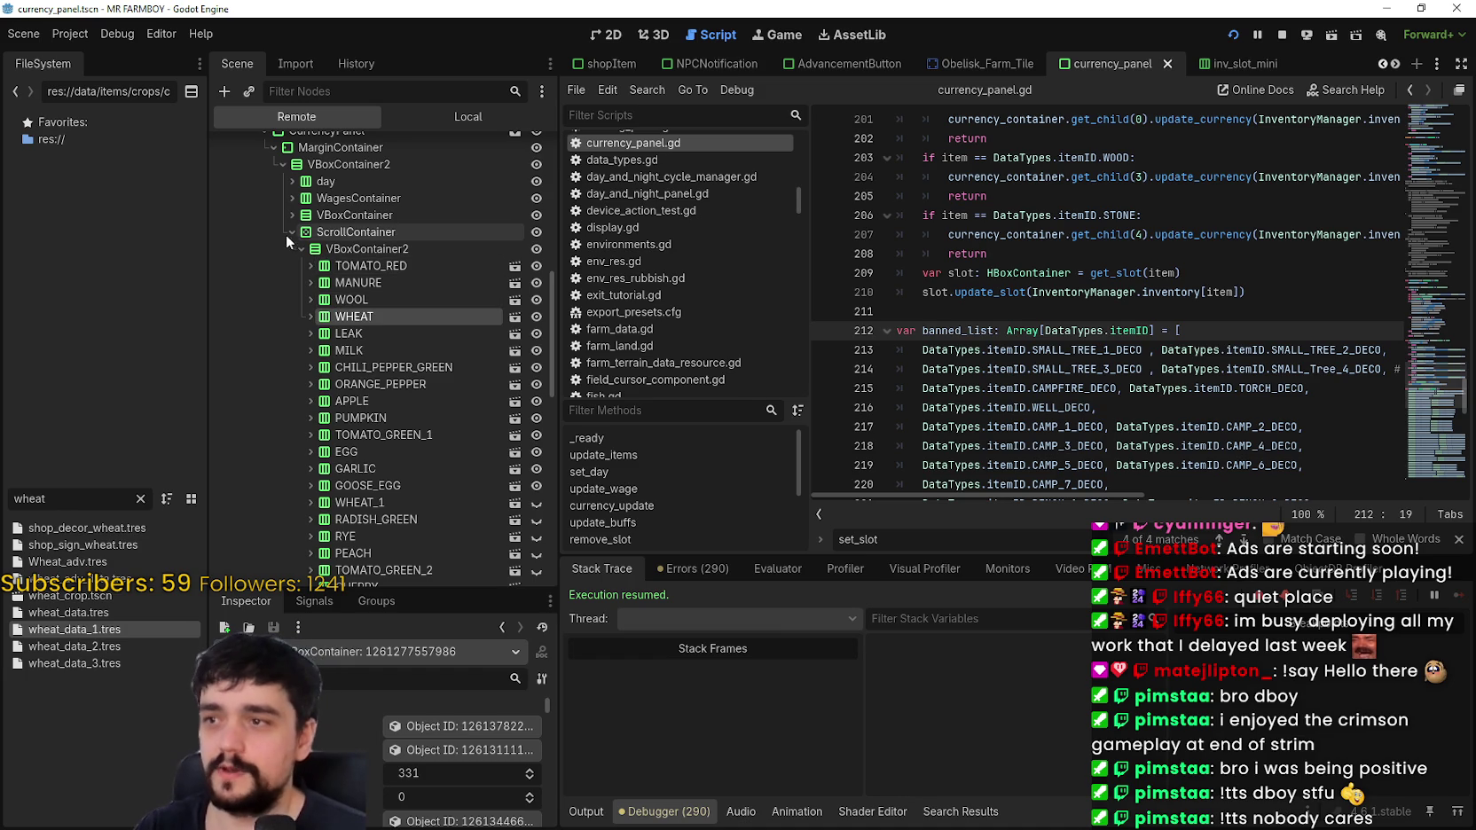
# Step: Expand ScrollContainer in the remote tree to browse slots like WHEAT, MILK and EGG
pyautogui.click(290, 233)
pyautogui.click(292, 417)
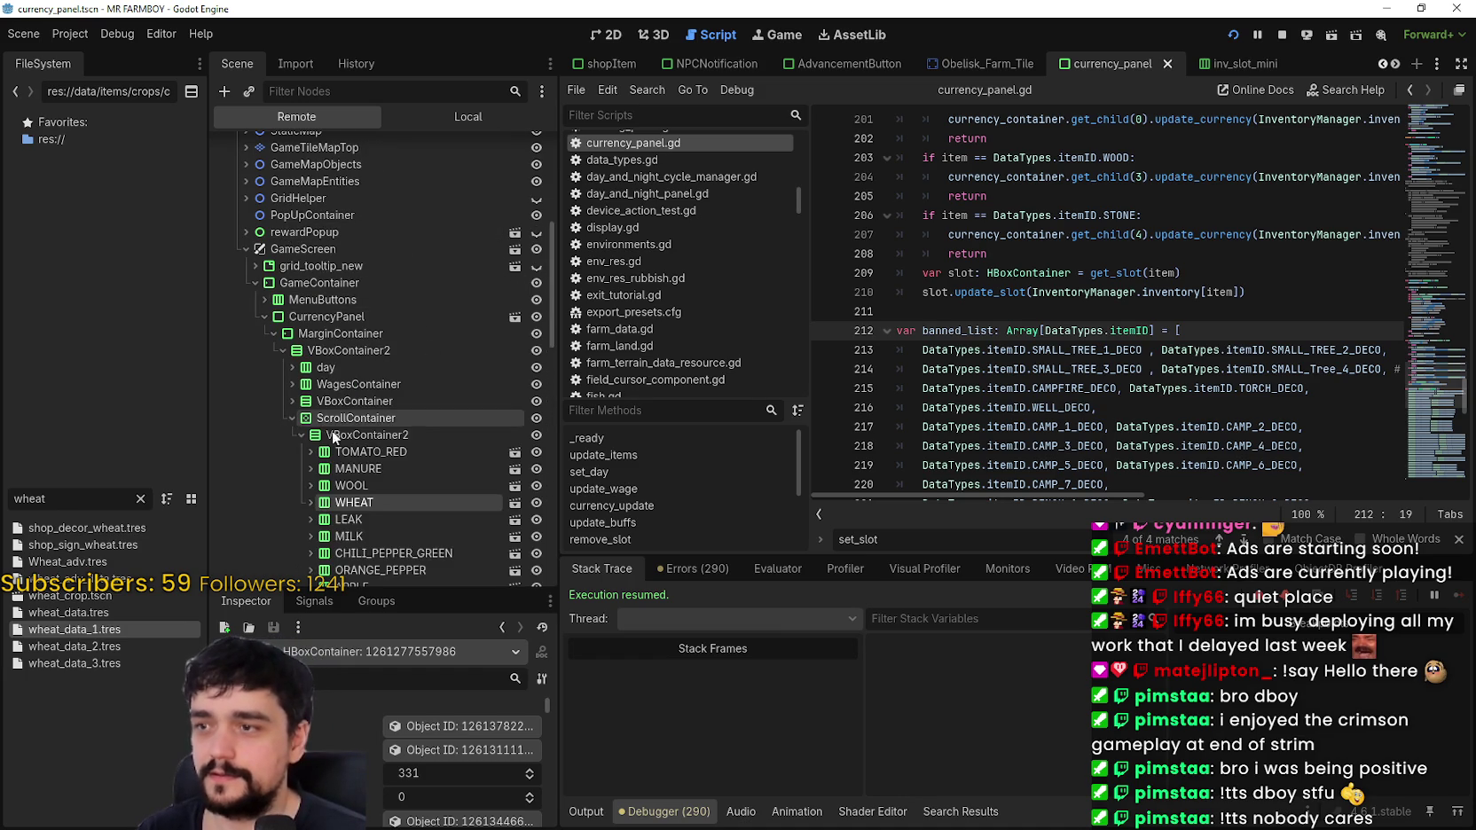
pyautogui.scroll(-6, 395, 428)
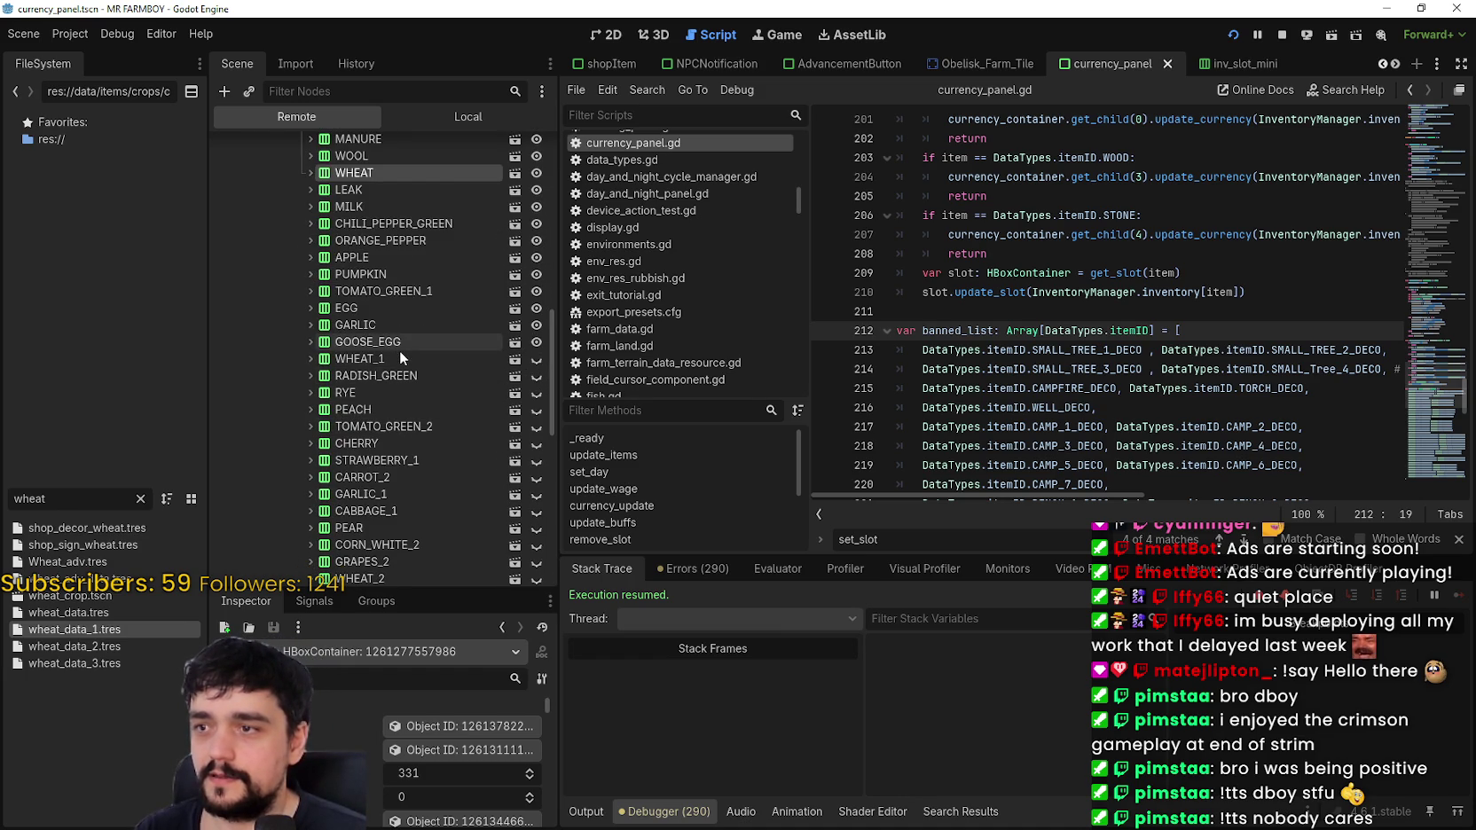
pyautogui.hotkey('alt', 'Tab')
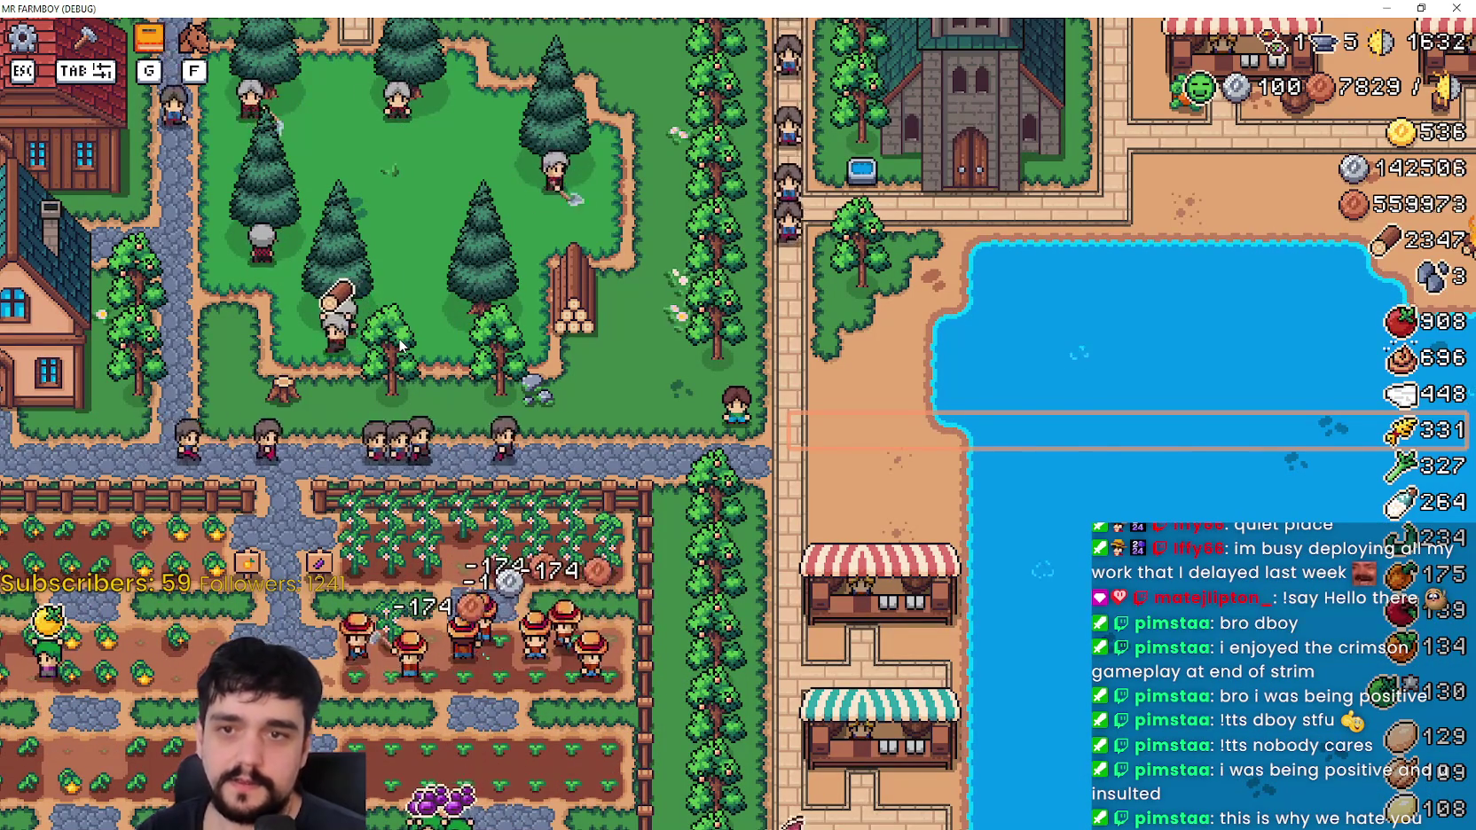
pyautogui.hotkey('alt', 'Tab')
pyautogui.click(1006, 314)
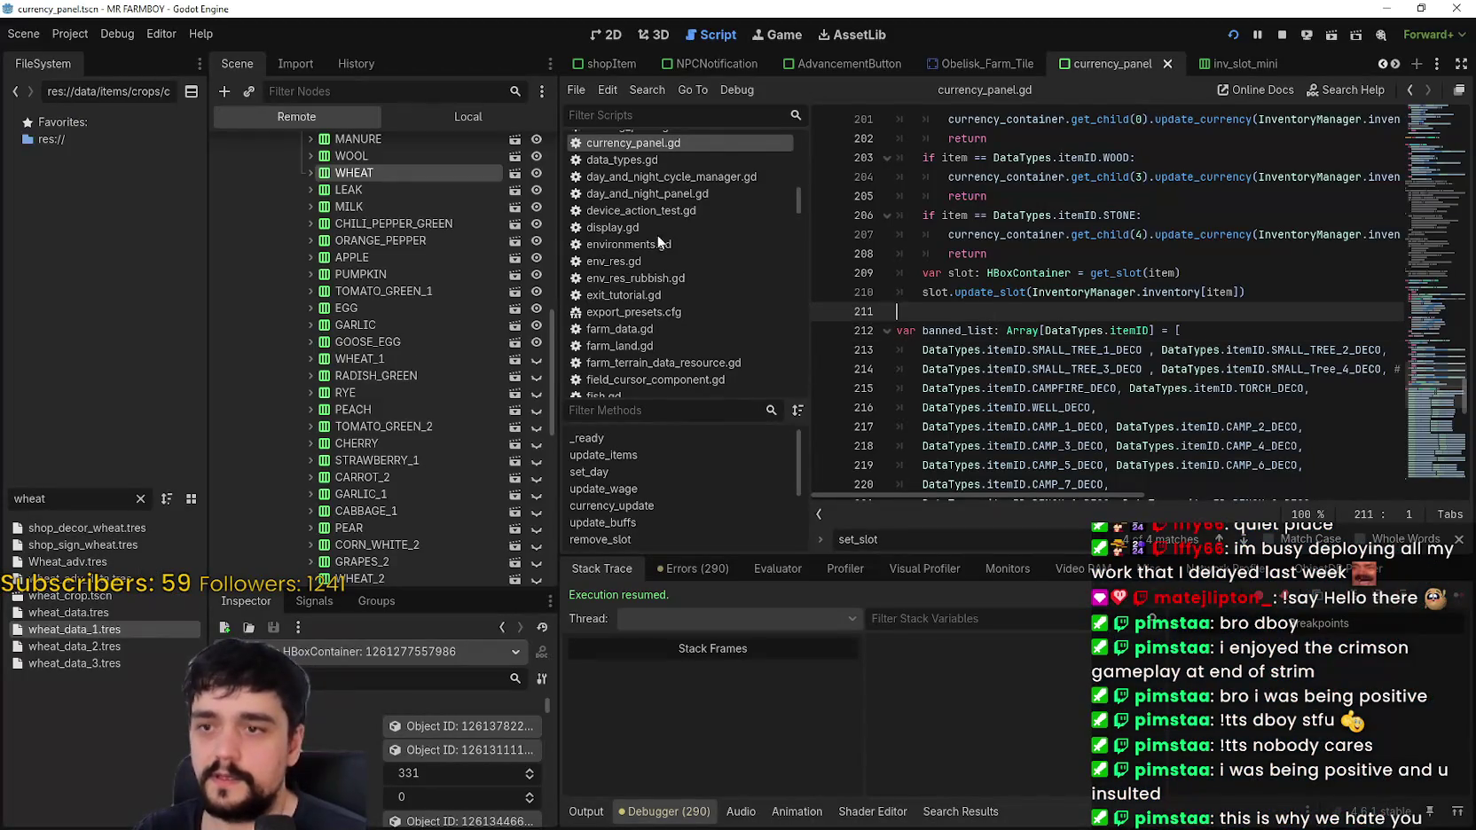
# Step: Return the Scene dock to the local CurrencyPanel scene tree
pyautogui.click(477, 120)
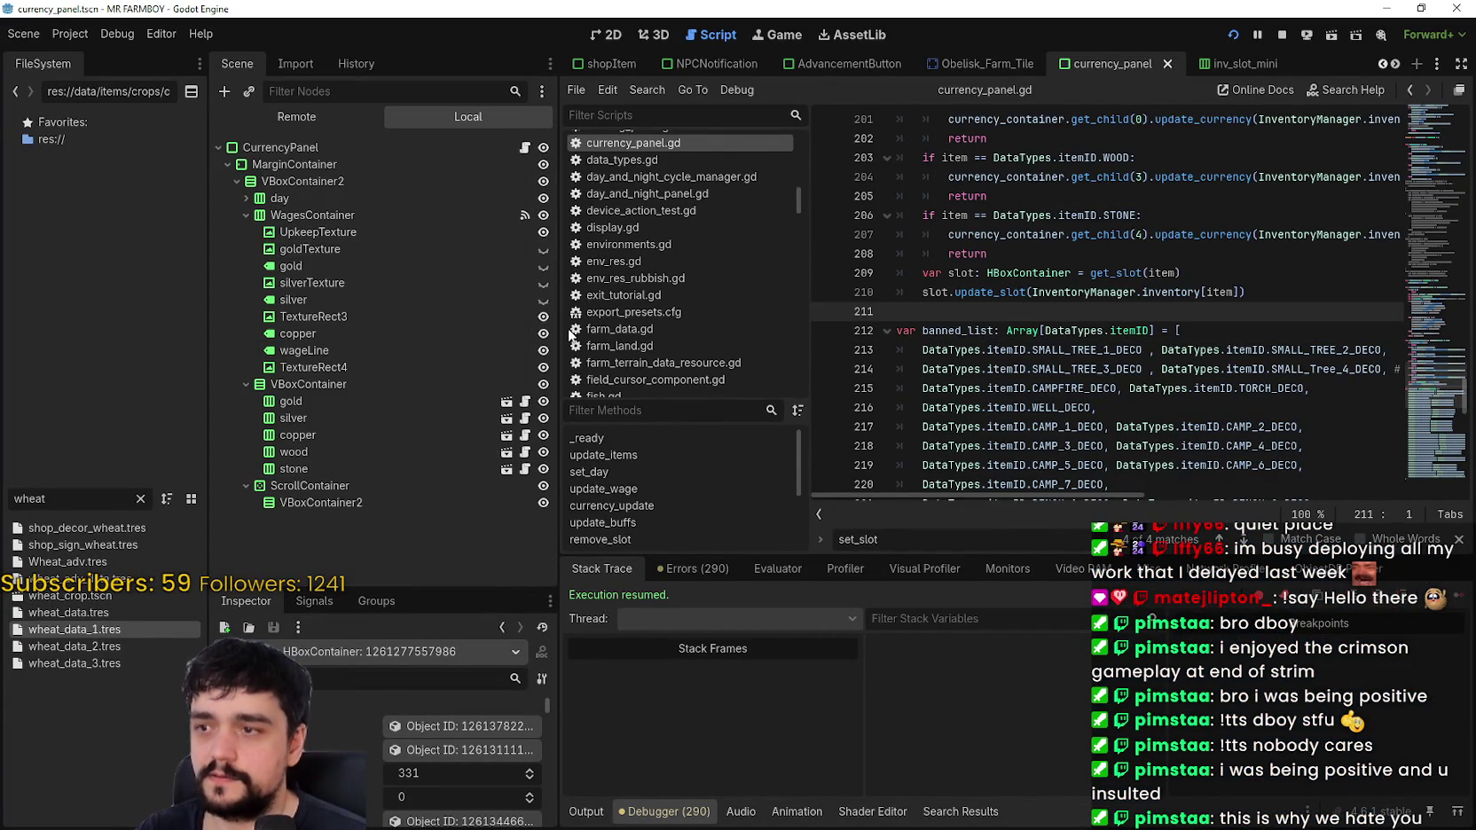
pyautogui.scroll(10, 1283, 431)
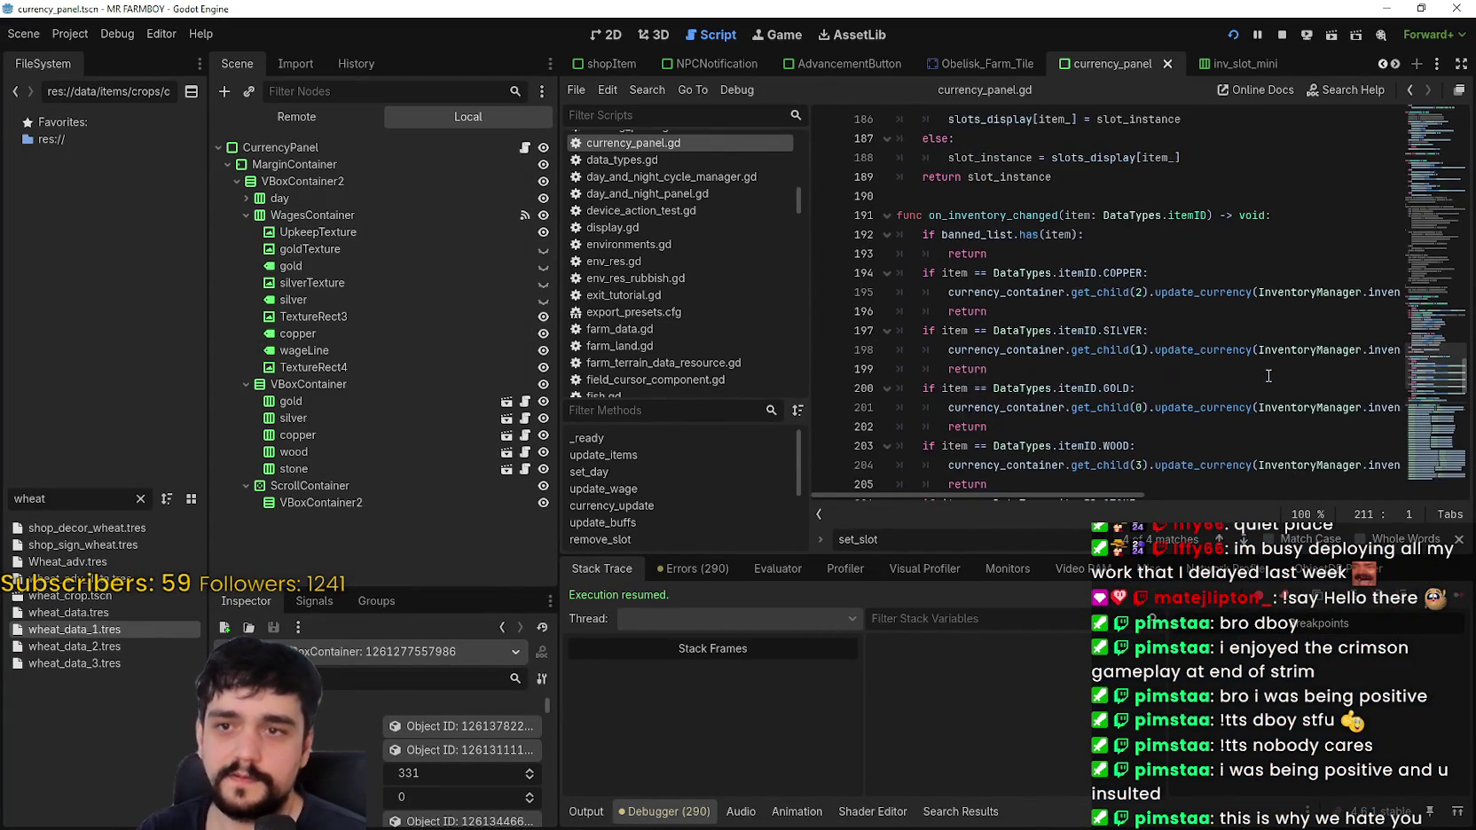
pyautogui.scroll(4, 1245, 348)
pyautogui.scroll(-9, 1243, 344)
pyautogui.scroll(6, 1240, 339)
pyautogui.scroll(2, 1239, 340)
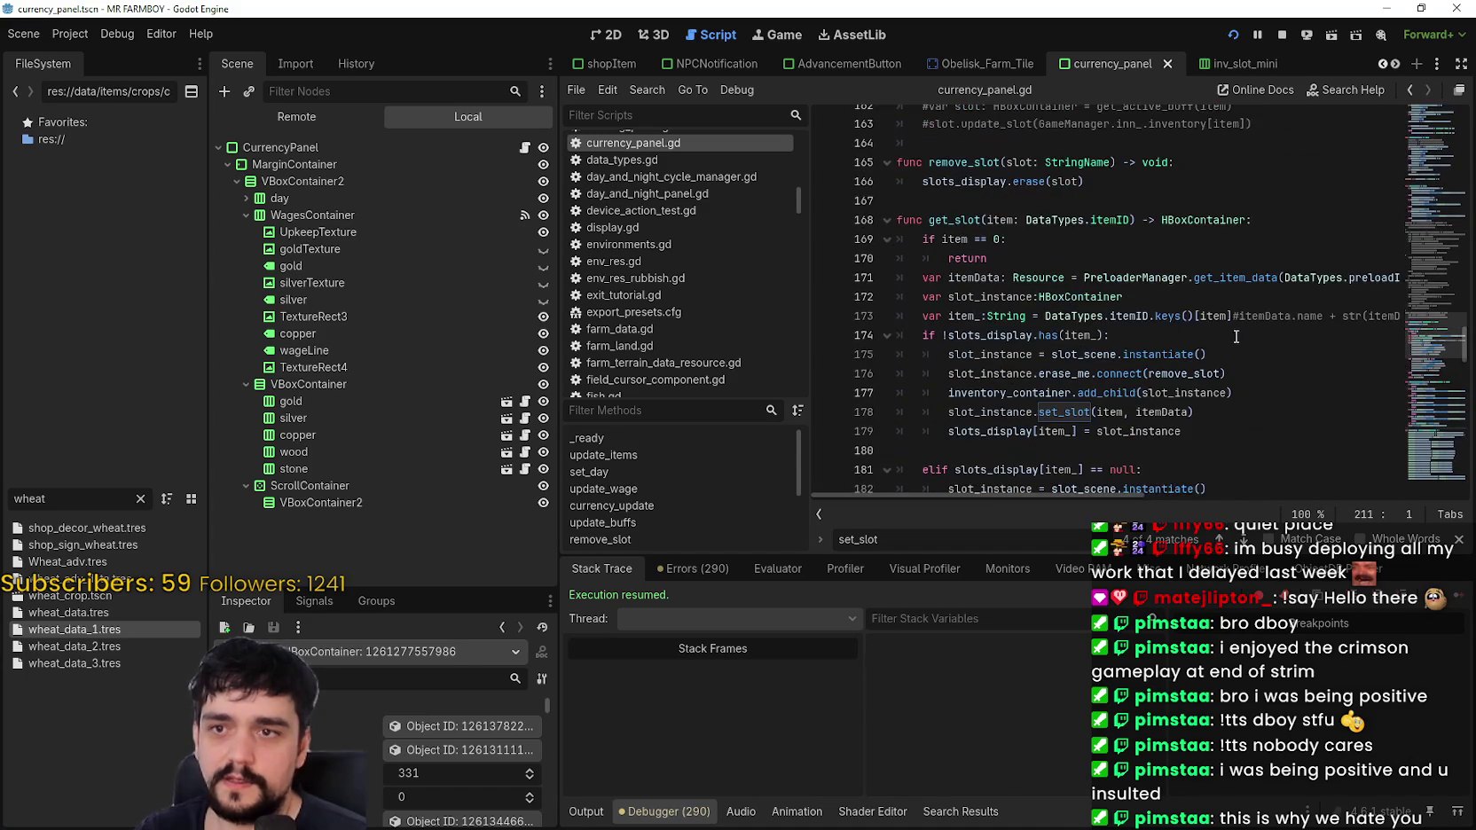
pyautogui.scroll(15, 1041, 261)
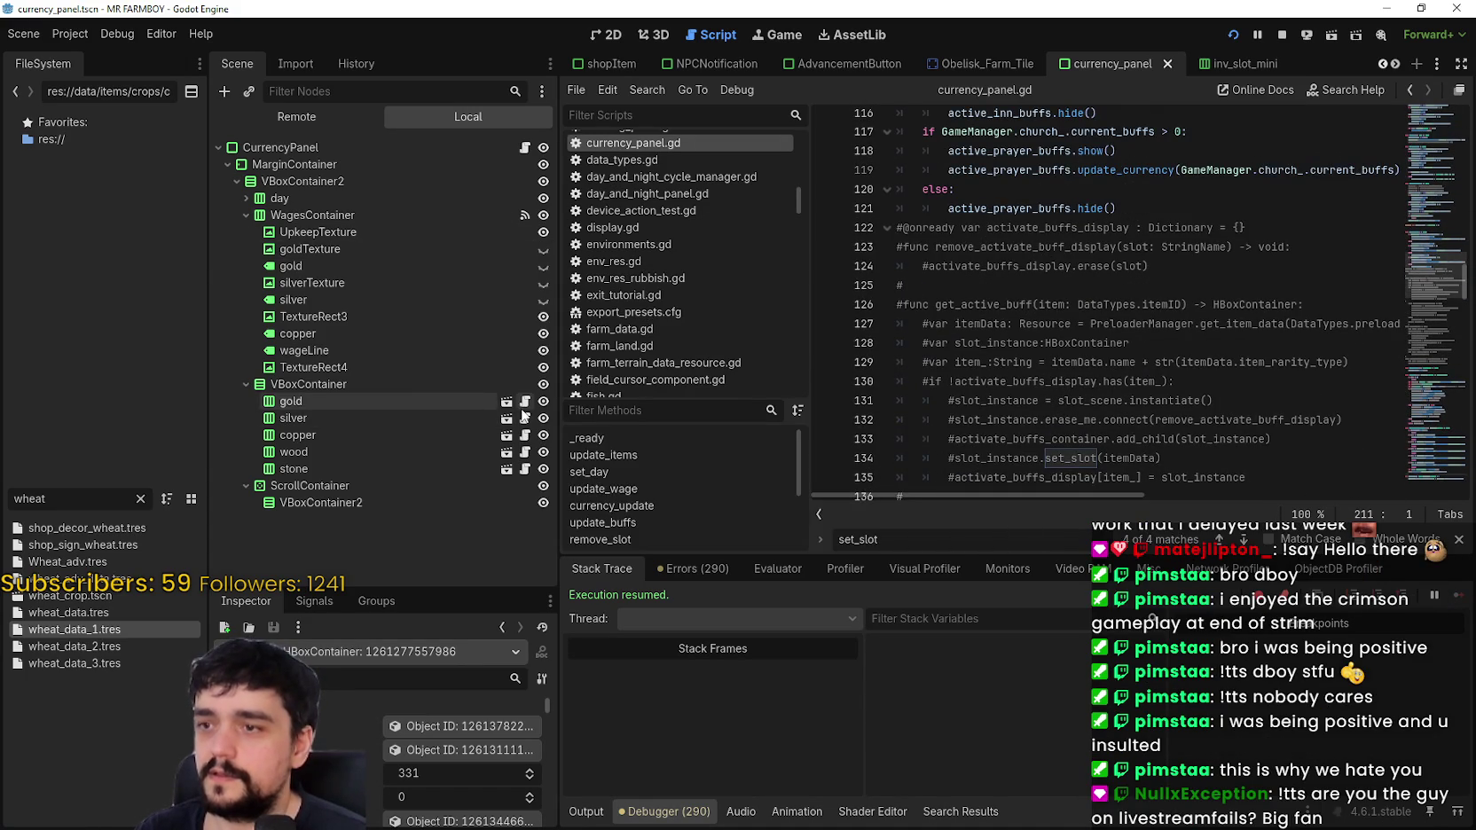
# Step: In inv_slot_mini.gd, change the visibility loop's range start from 14 to 12 and save
pyautogui.click(1216, 70)
pyautogui.click(524, 147)
pyautogui.scroll(-8, 1153, 345)
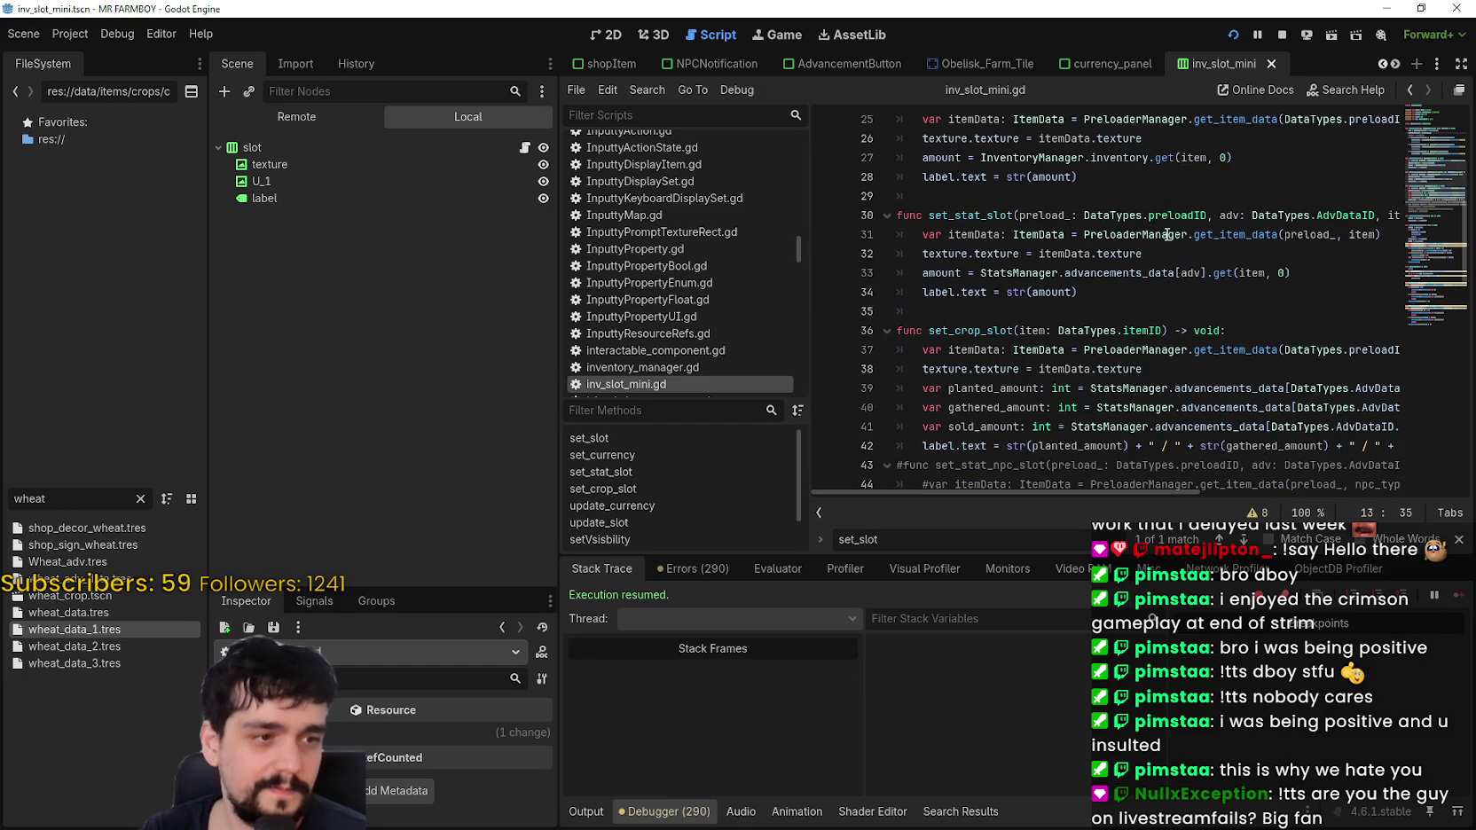
pyautogui.scroll(2, 1058, 317)
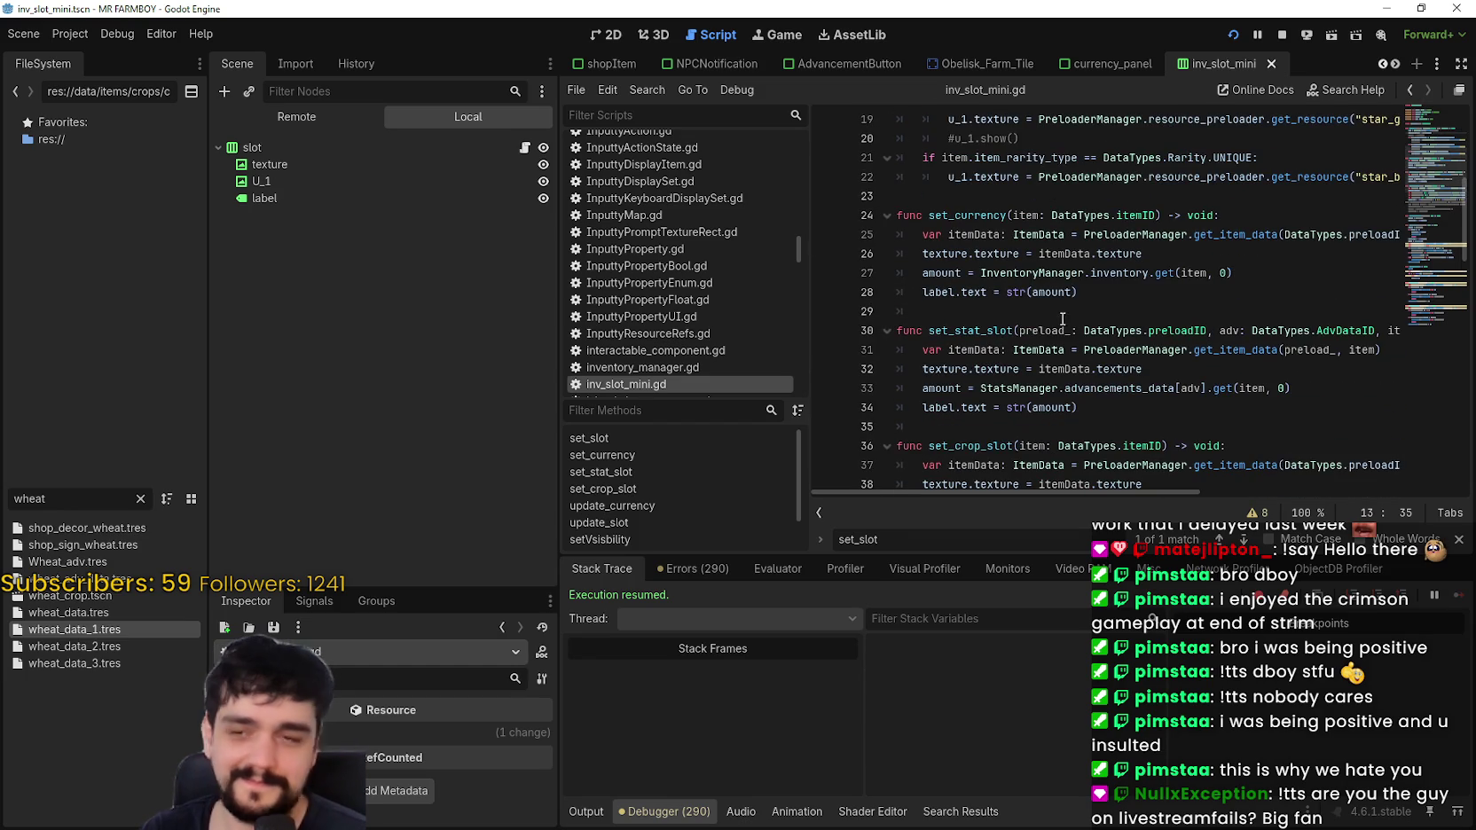
pyautogui.click(1142, 310)
pyautogui.scroll(-6, 1135, 310)
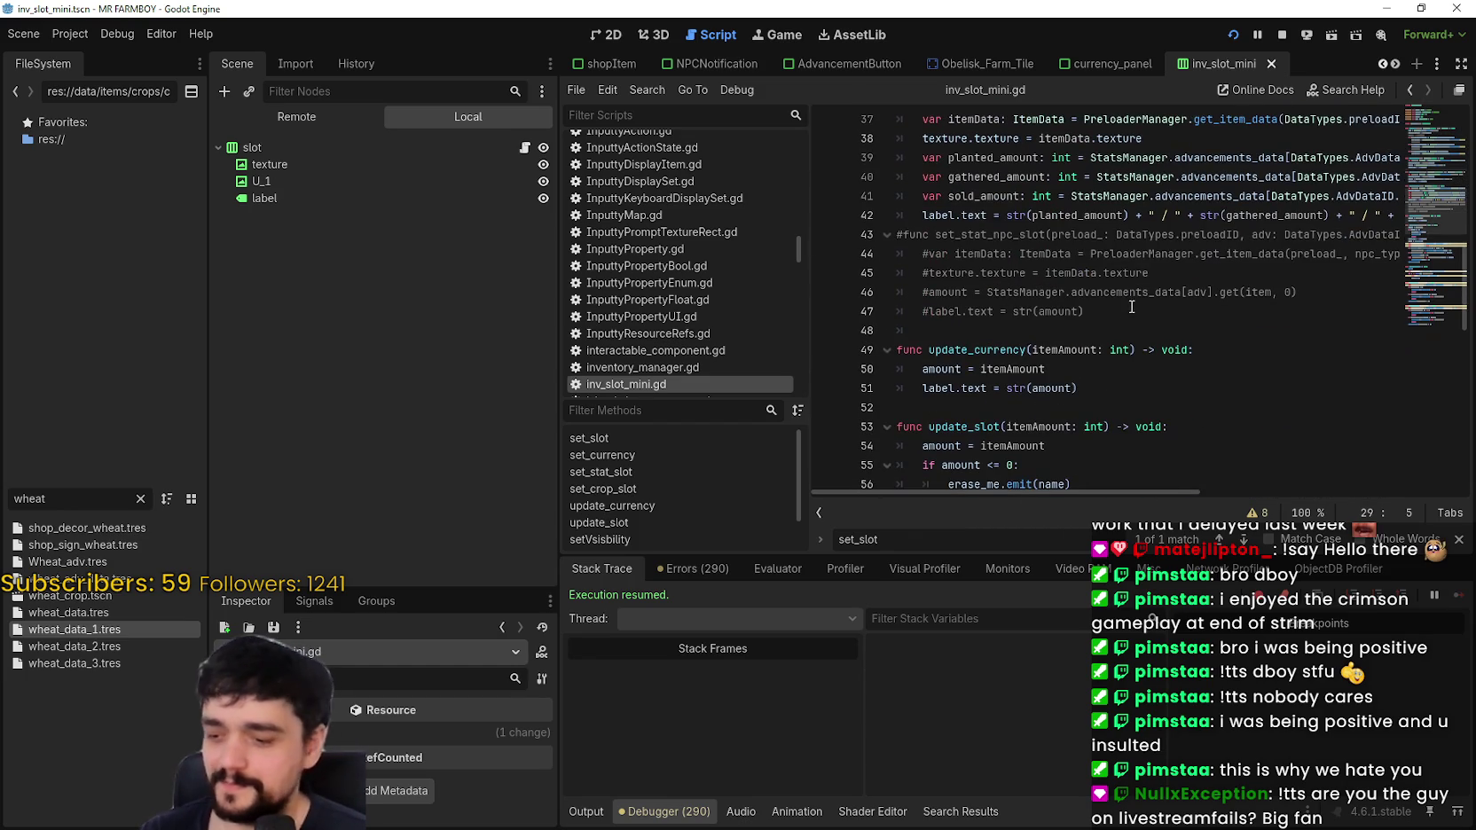
pyautogui.scroll(-7, 1138, 281)
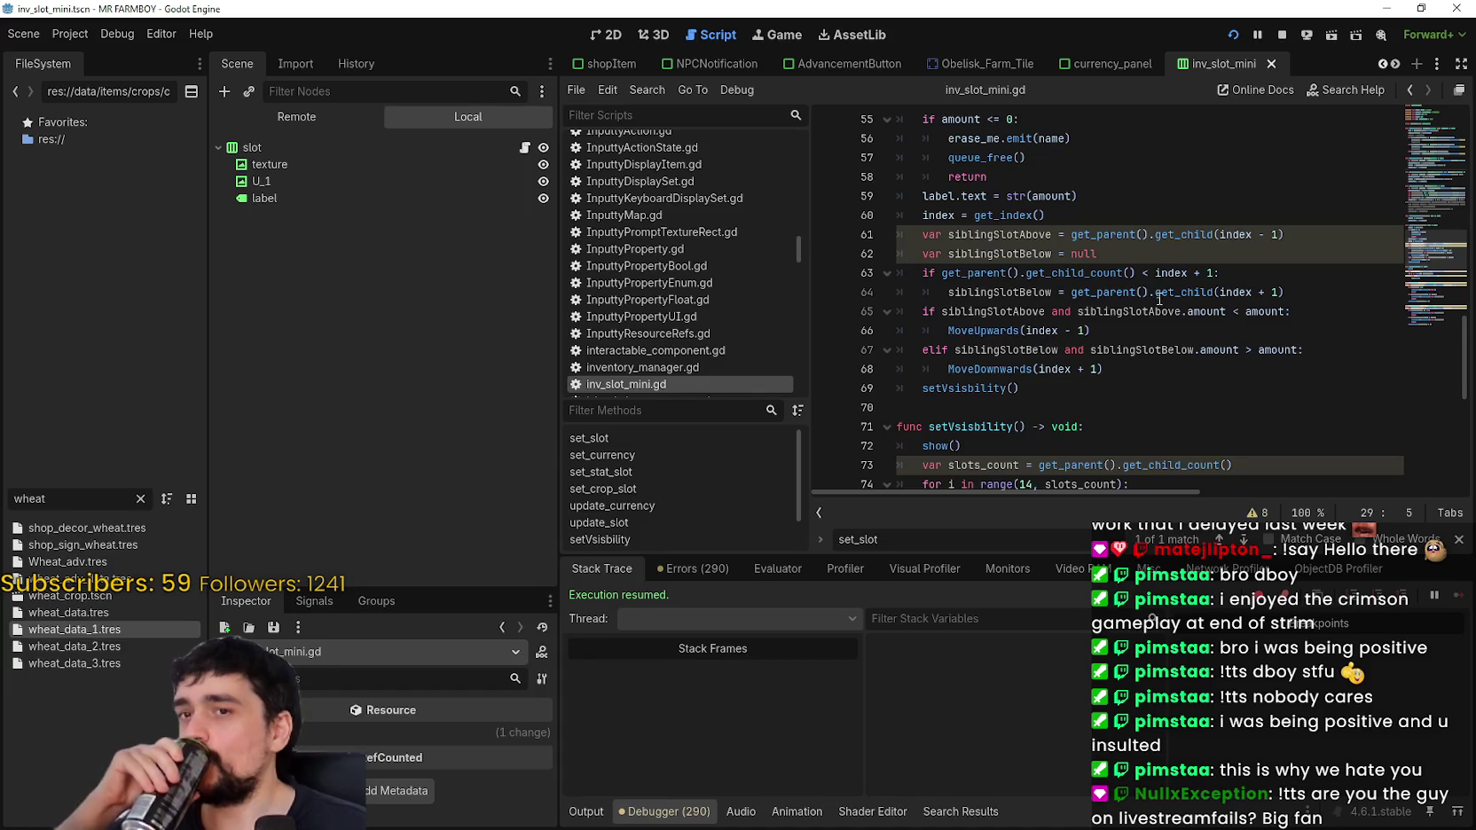
pyautogui.scroll(3, 1158, 264)
pyautogui.scroll(-4, 1196, 311)
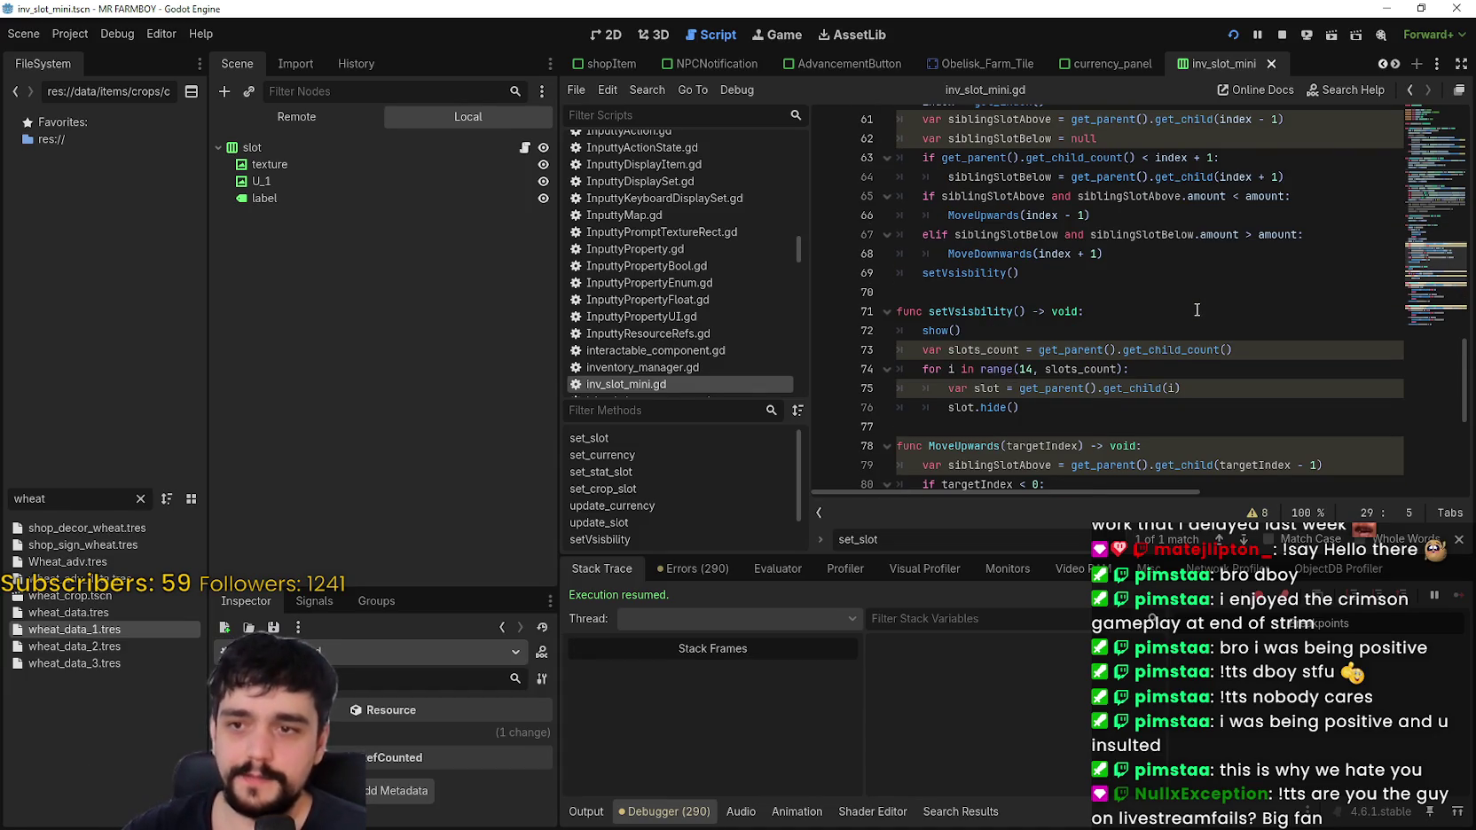
pyautogui.scroll(-2, 1196, 310)
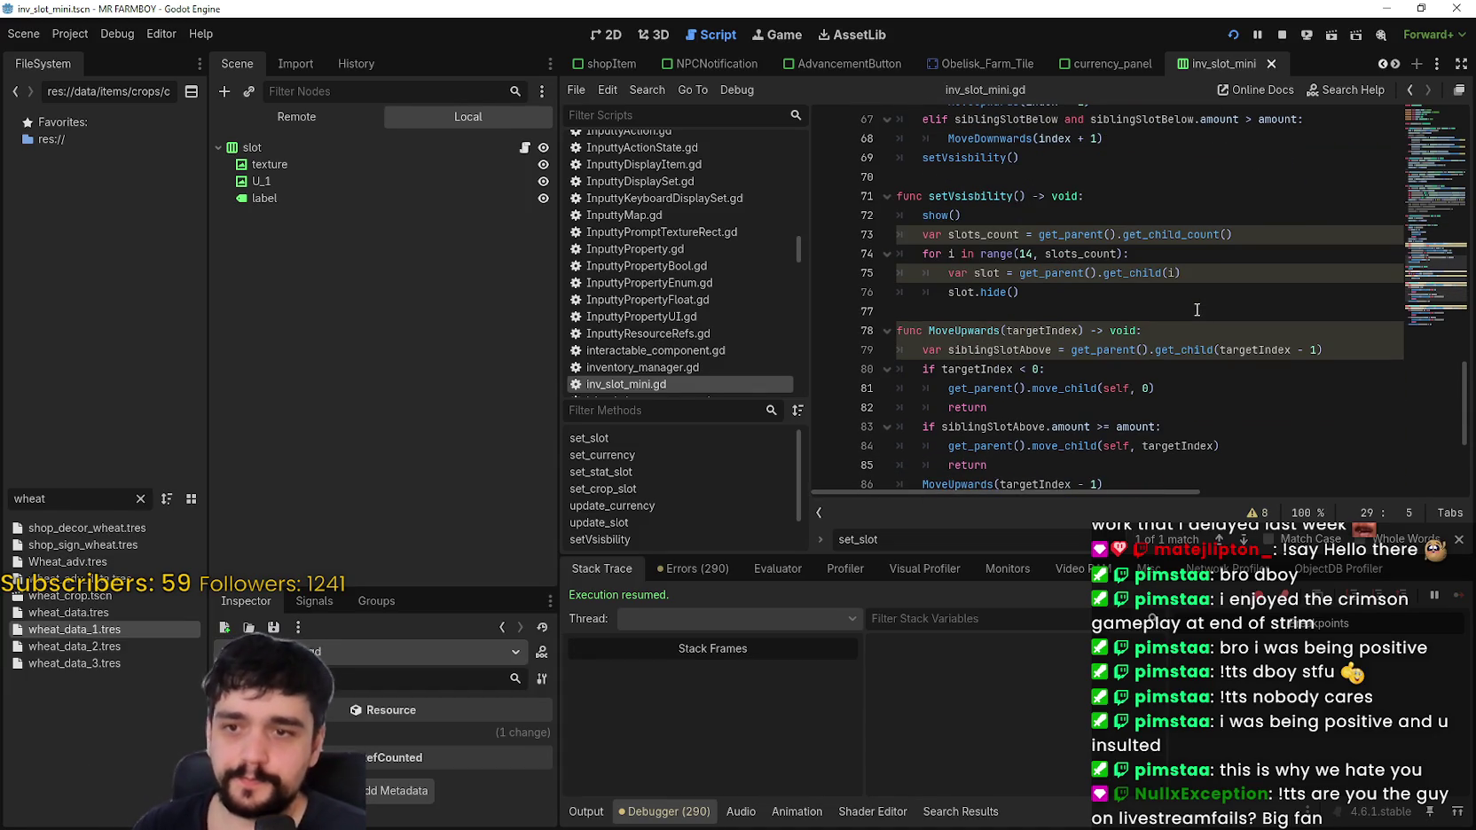
pyautogui.doubleClick(1026, 255)
pyautogui.click(1091, 293)
pyautogui.hotkey('ctrl', 's')
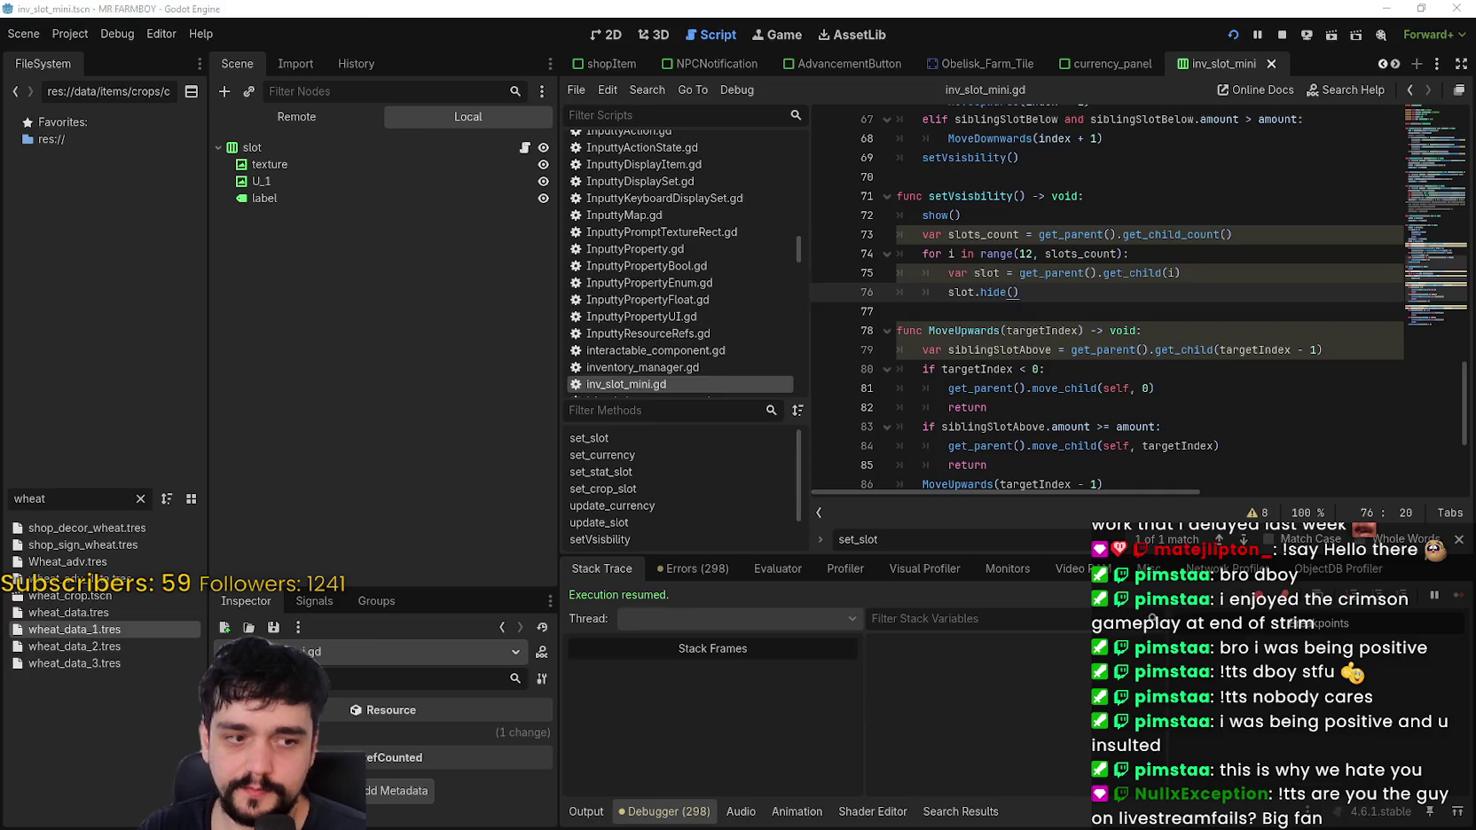
# Step: Close the running game and relaunch the project to test the change
pyautogui.hotkey('alt', 'Tab')
pyautogui.press('Escape')
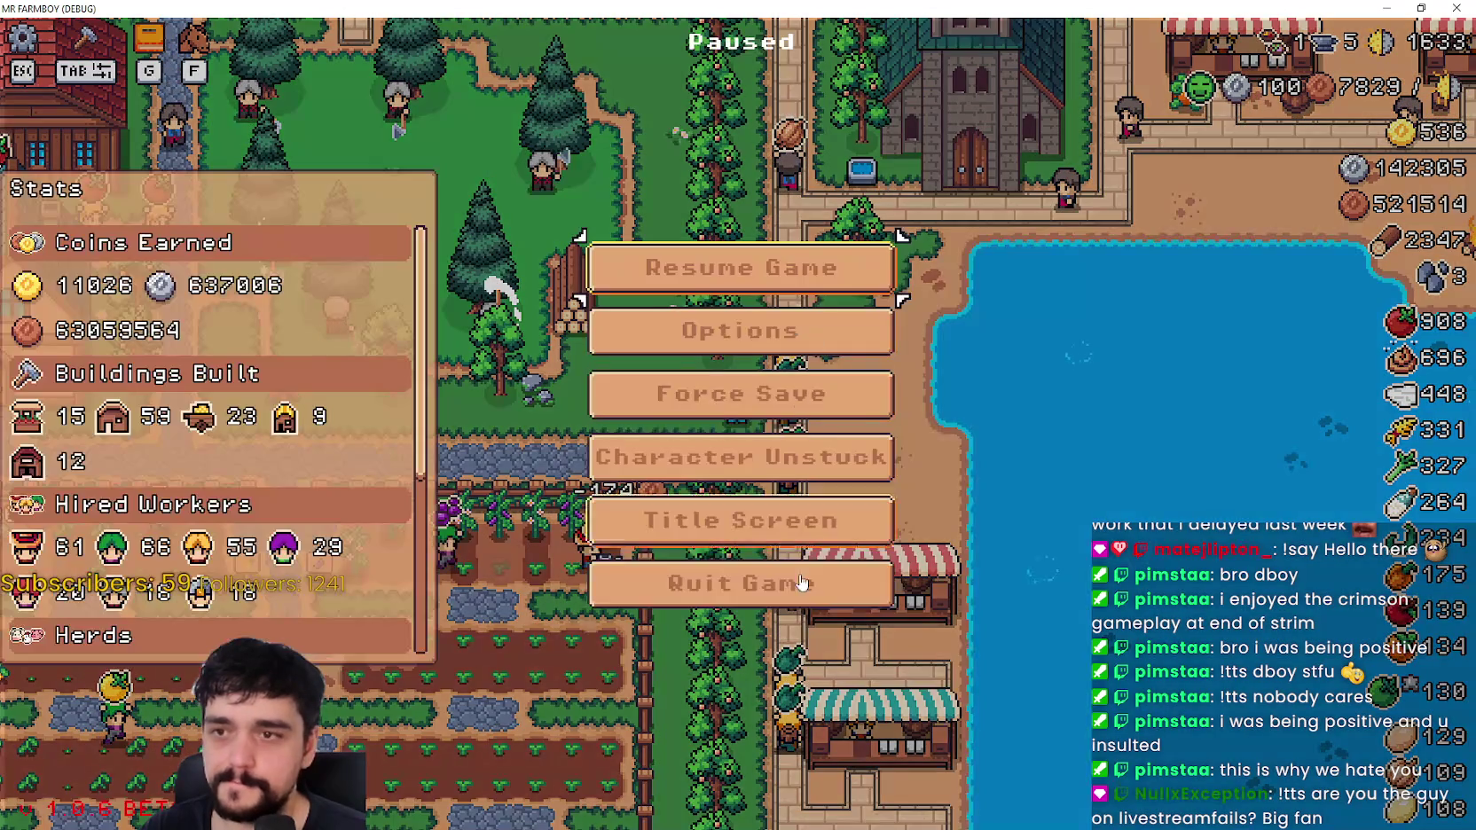
pyautogui.press('Escape')
pyautogui.hotkey('alt', 'F4')
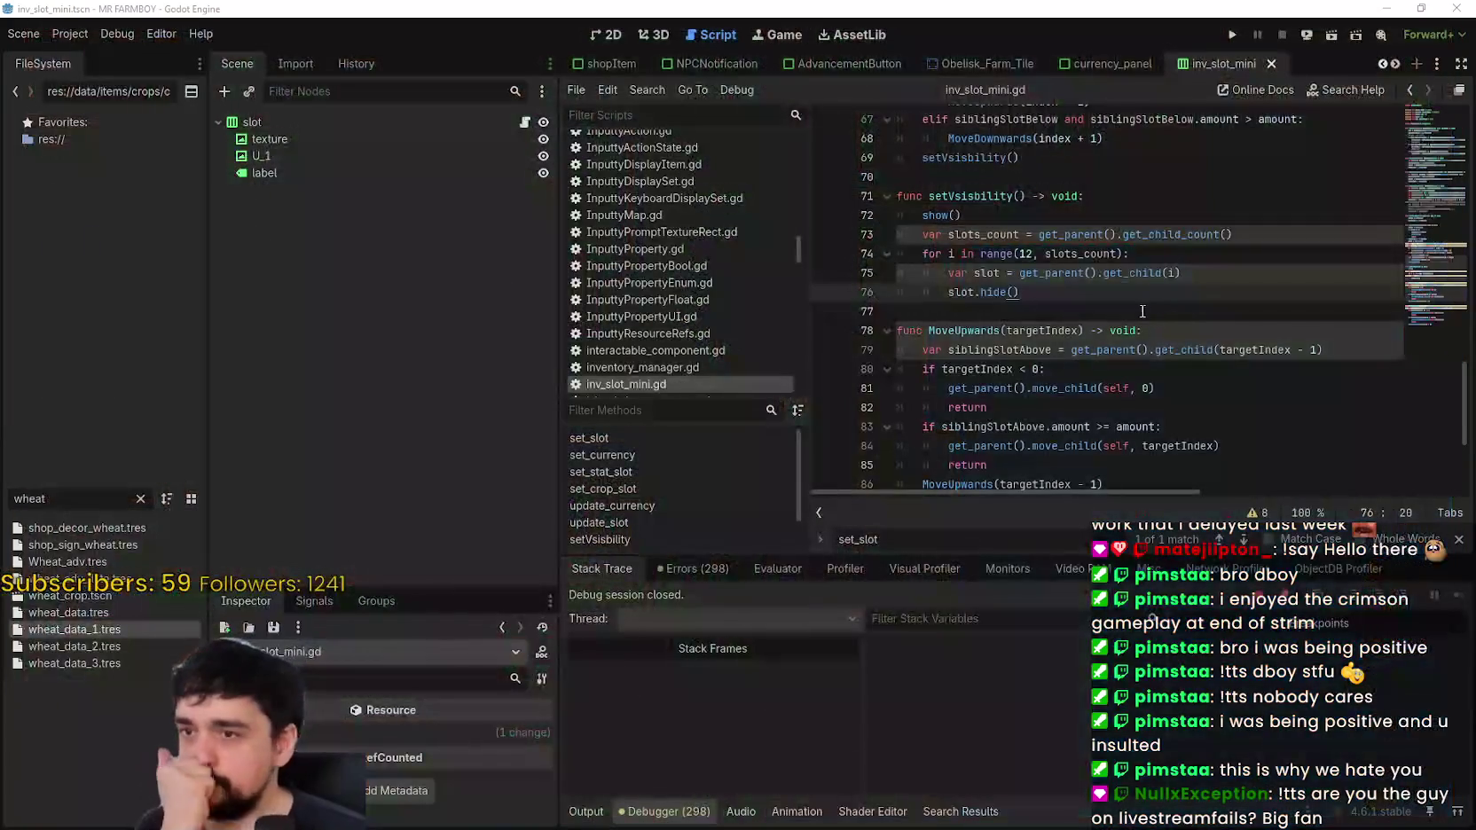
pyautogui.click(1233, 36)
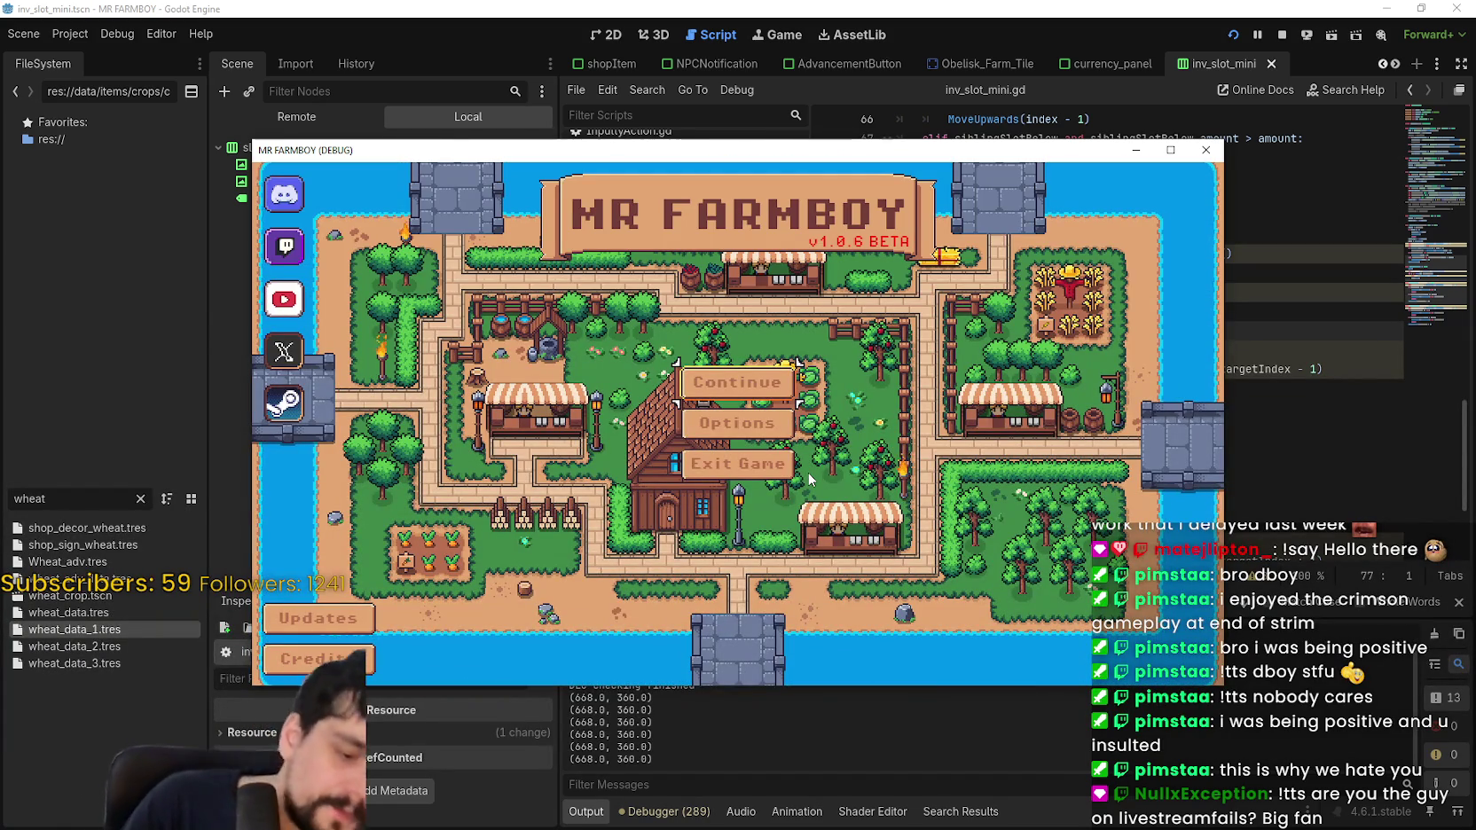
# Step: Continue to Save 1 in a maximized window, load it, and resume past the cameraNew.gd line 84 breakpoint
pyautogui.click(744, 382)
pyautogui.click(1169, 150)
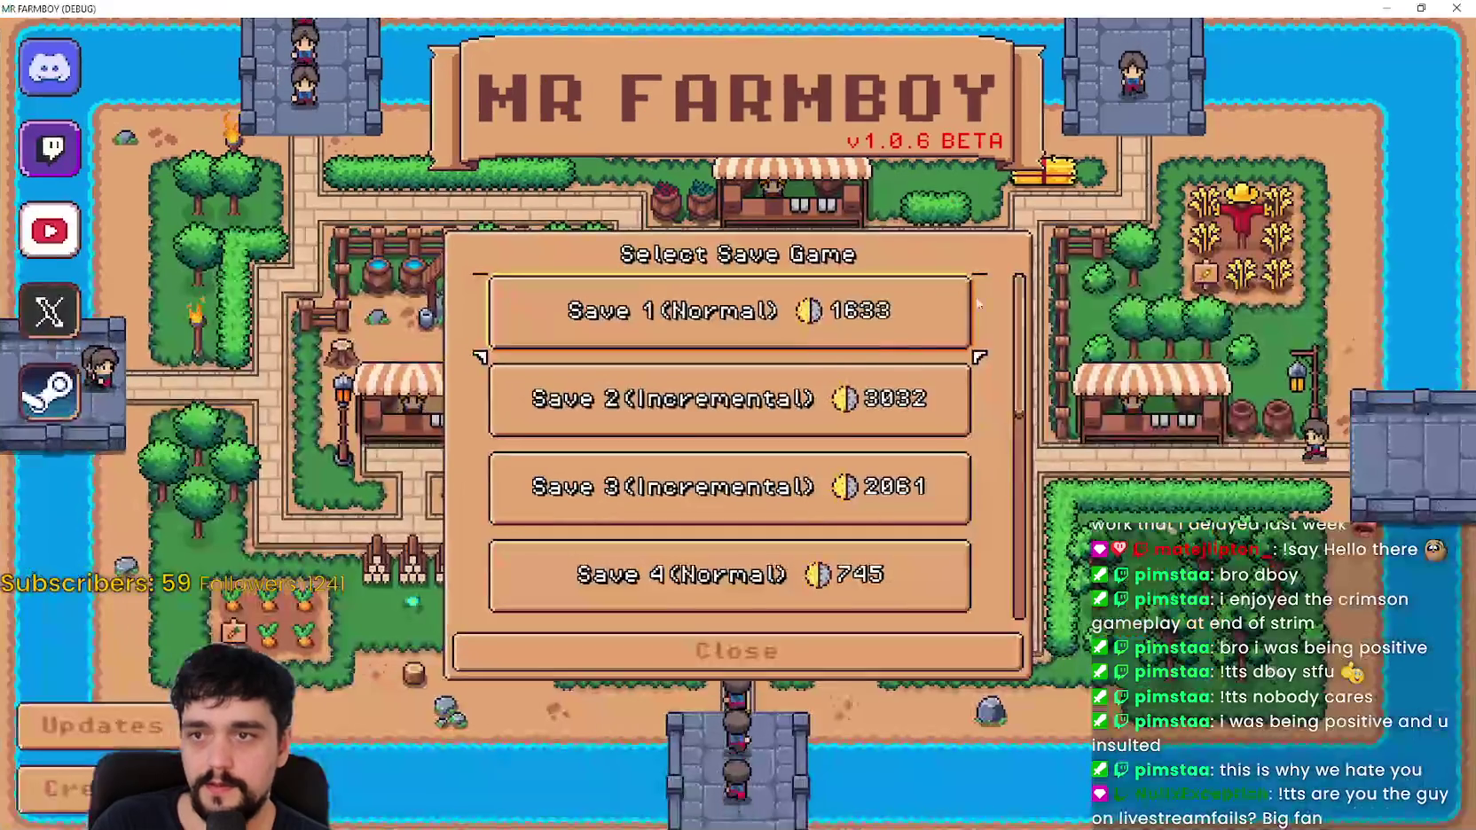
pyautogui.click(789, 327)
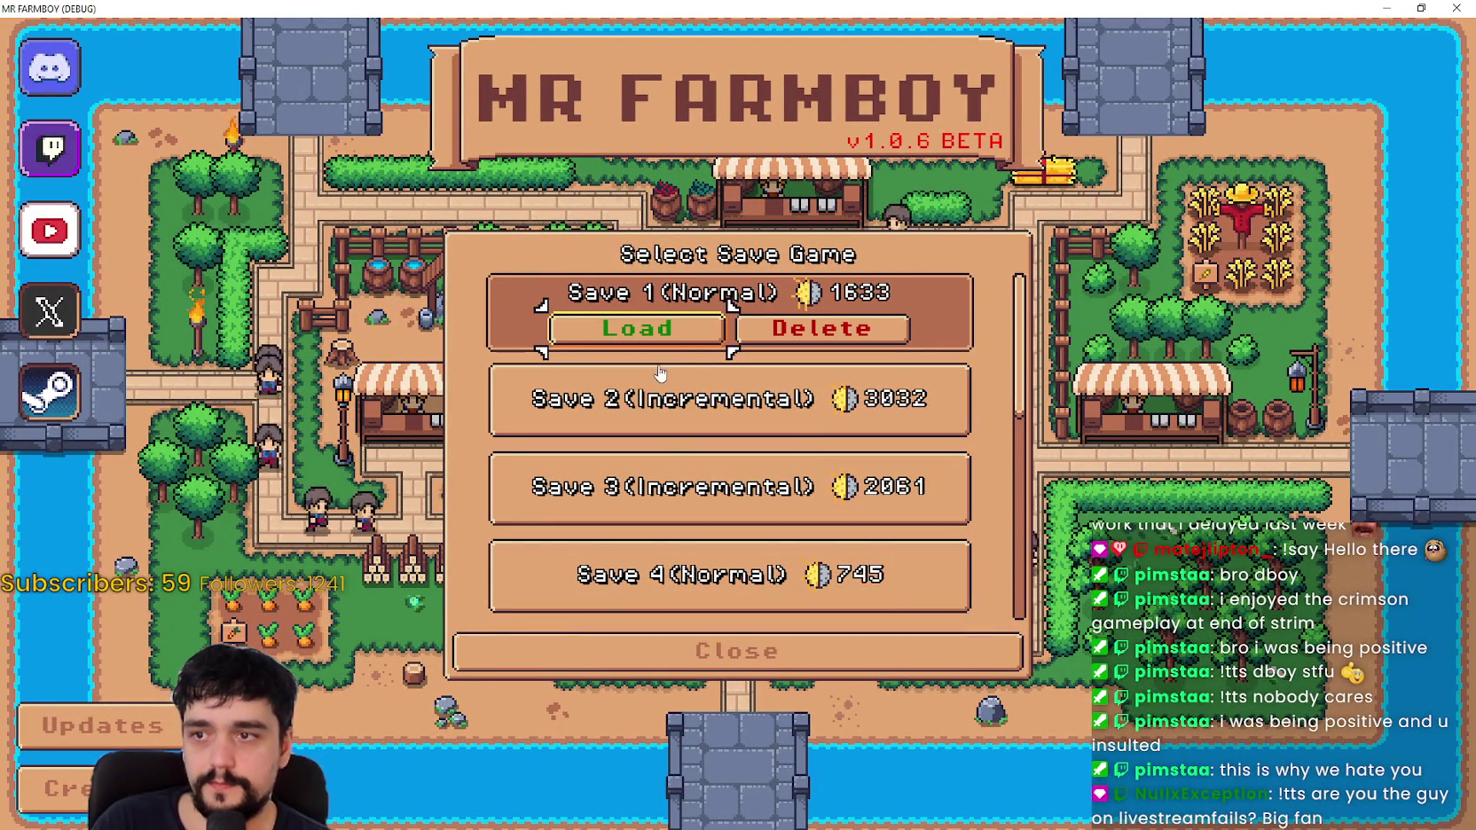
pyautogui.click(642, 346)
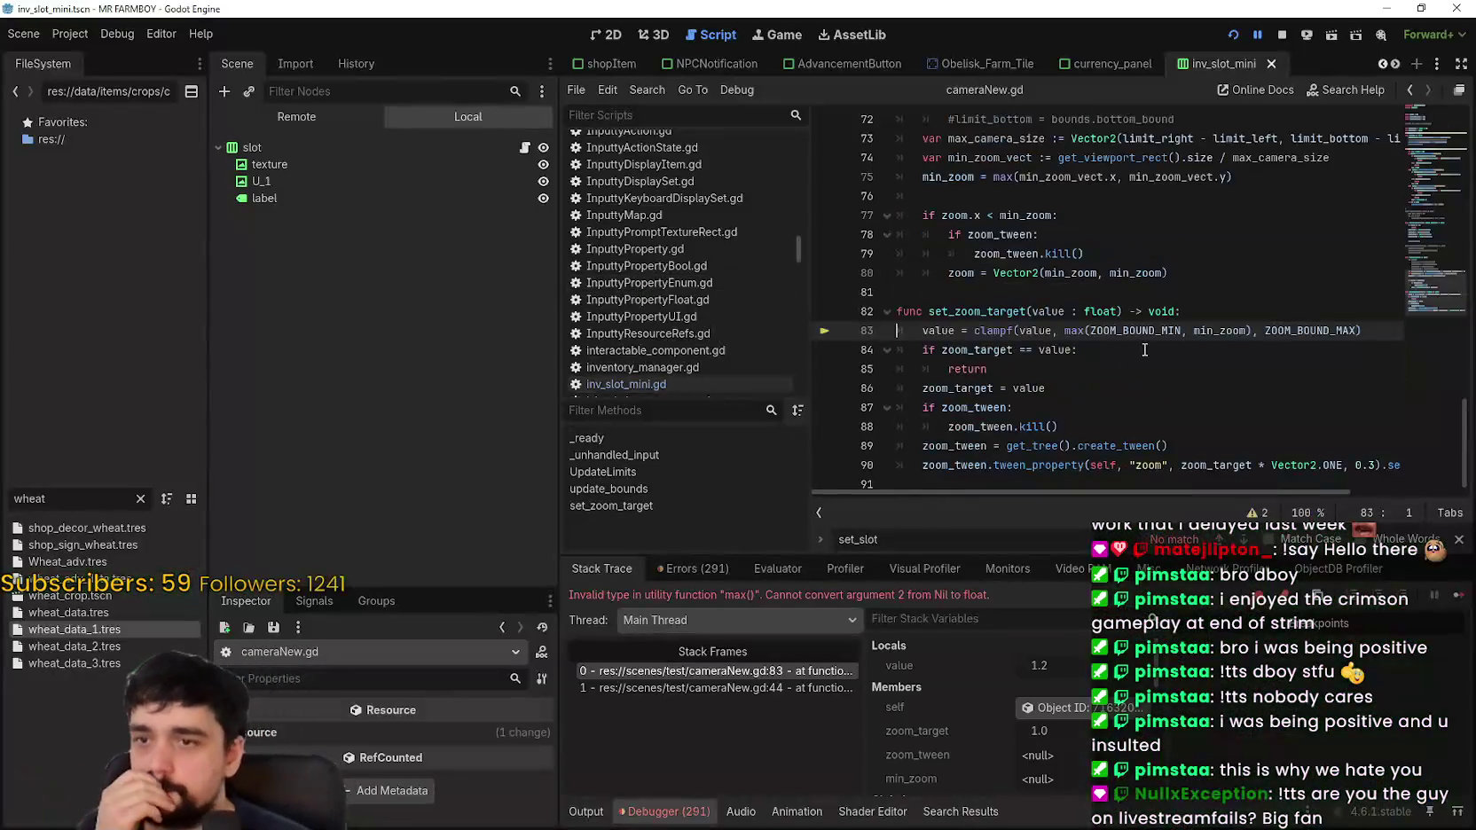
pyautogui.click(1146, 351)
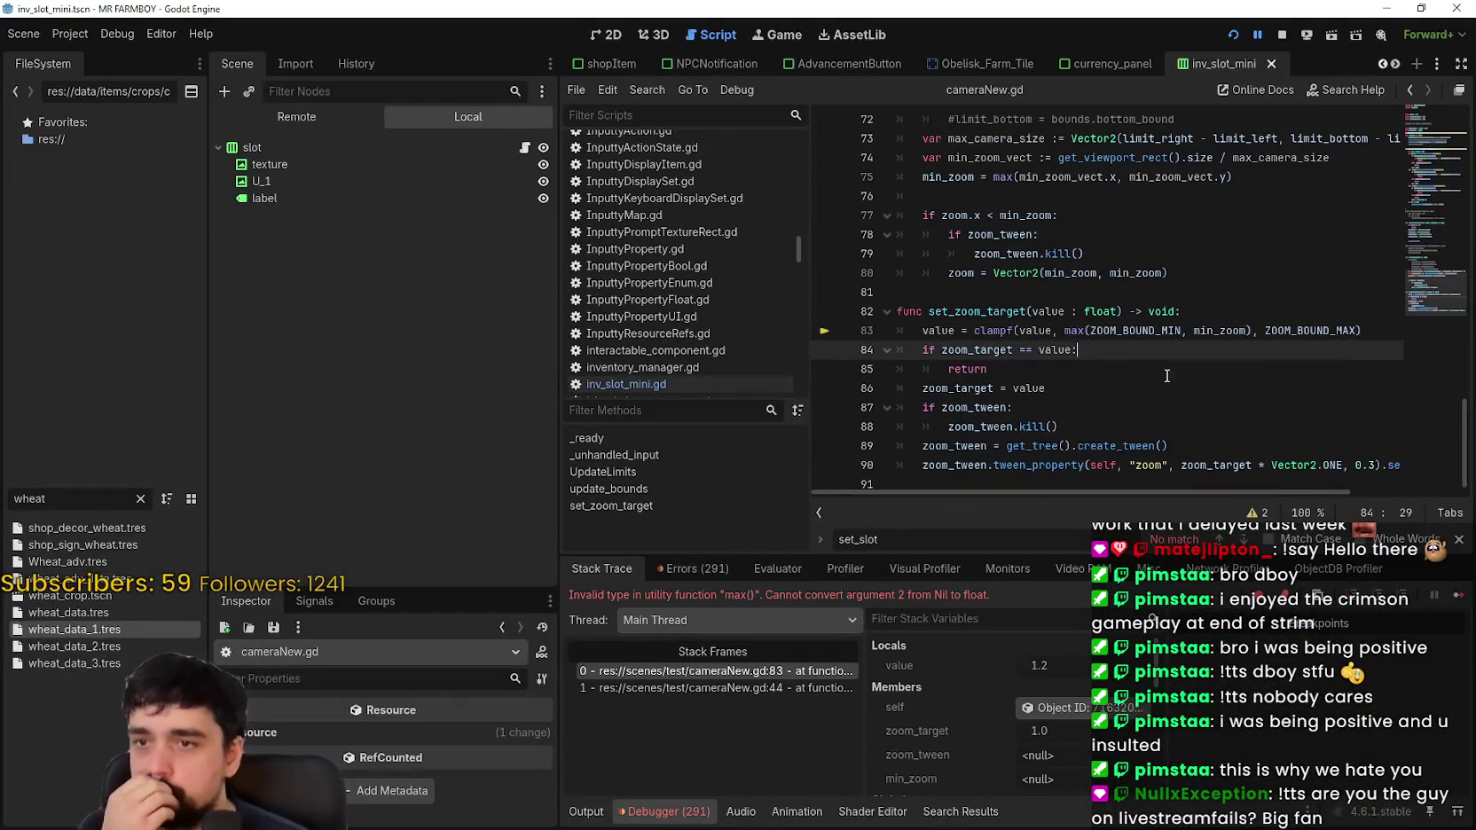
pyautogui.click(1455, 599)
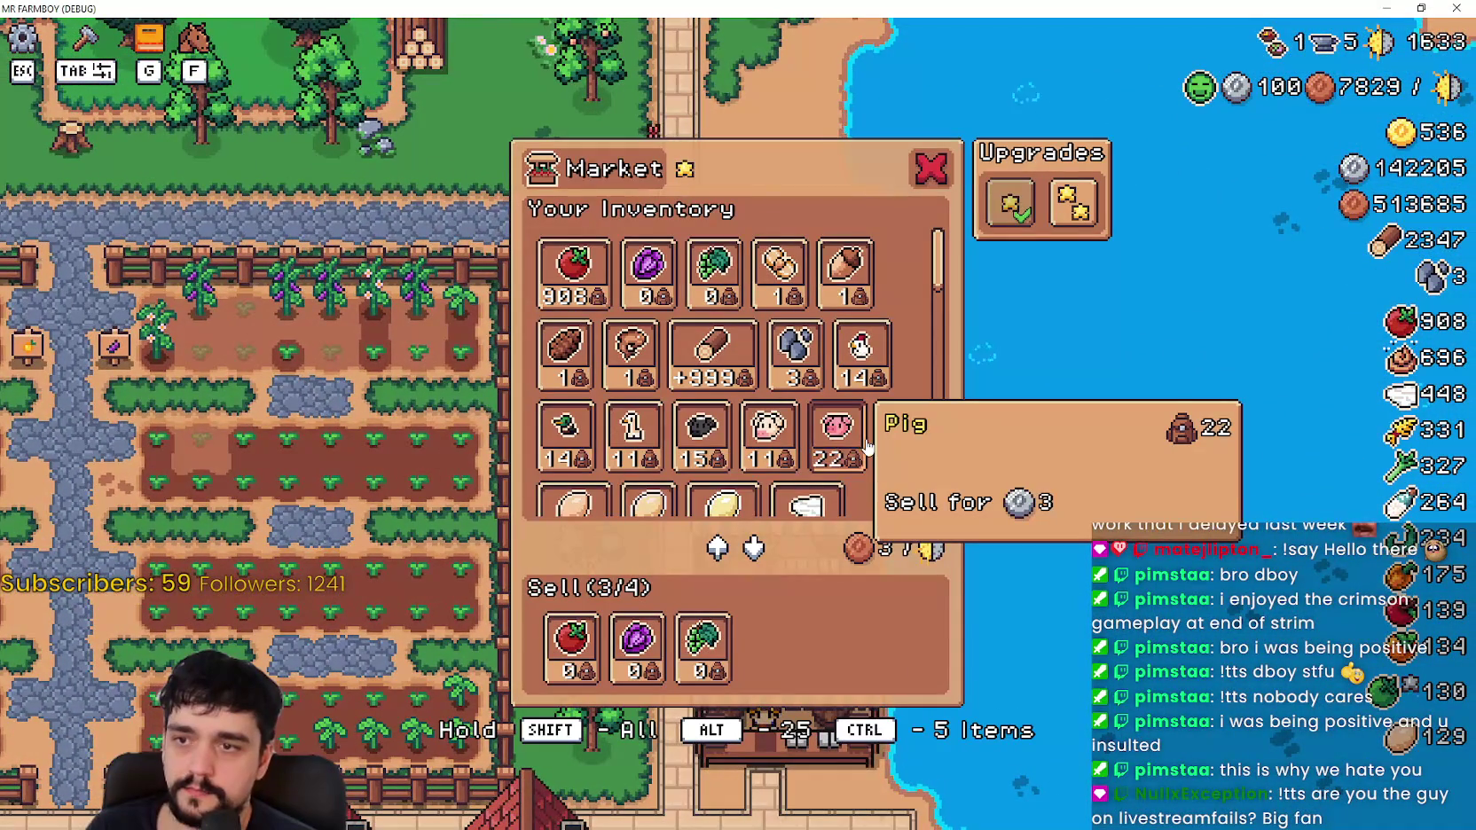
# Step: Put the whole Leek stack up for sale as the fourth Sell item
pyautogui.scroll(-1, 858, 404)
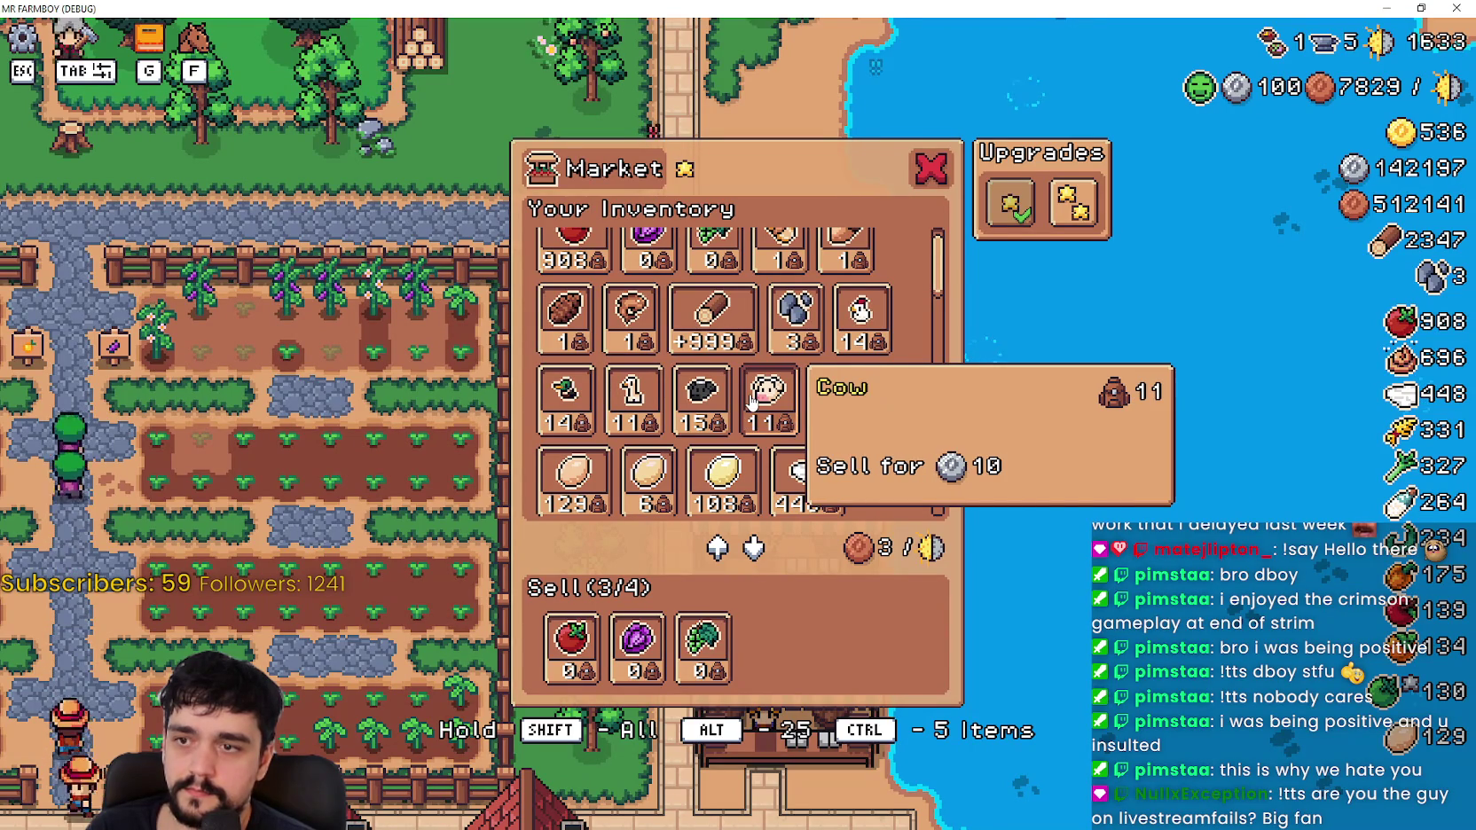
pyautogui.scroll(-5, 879, 427)
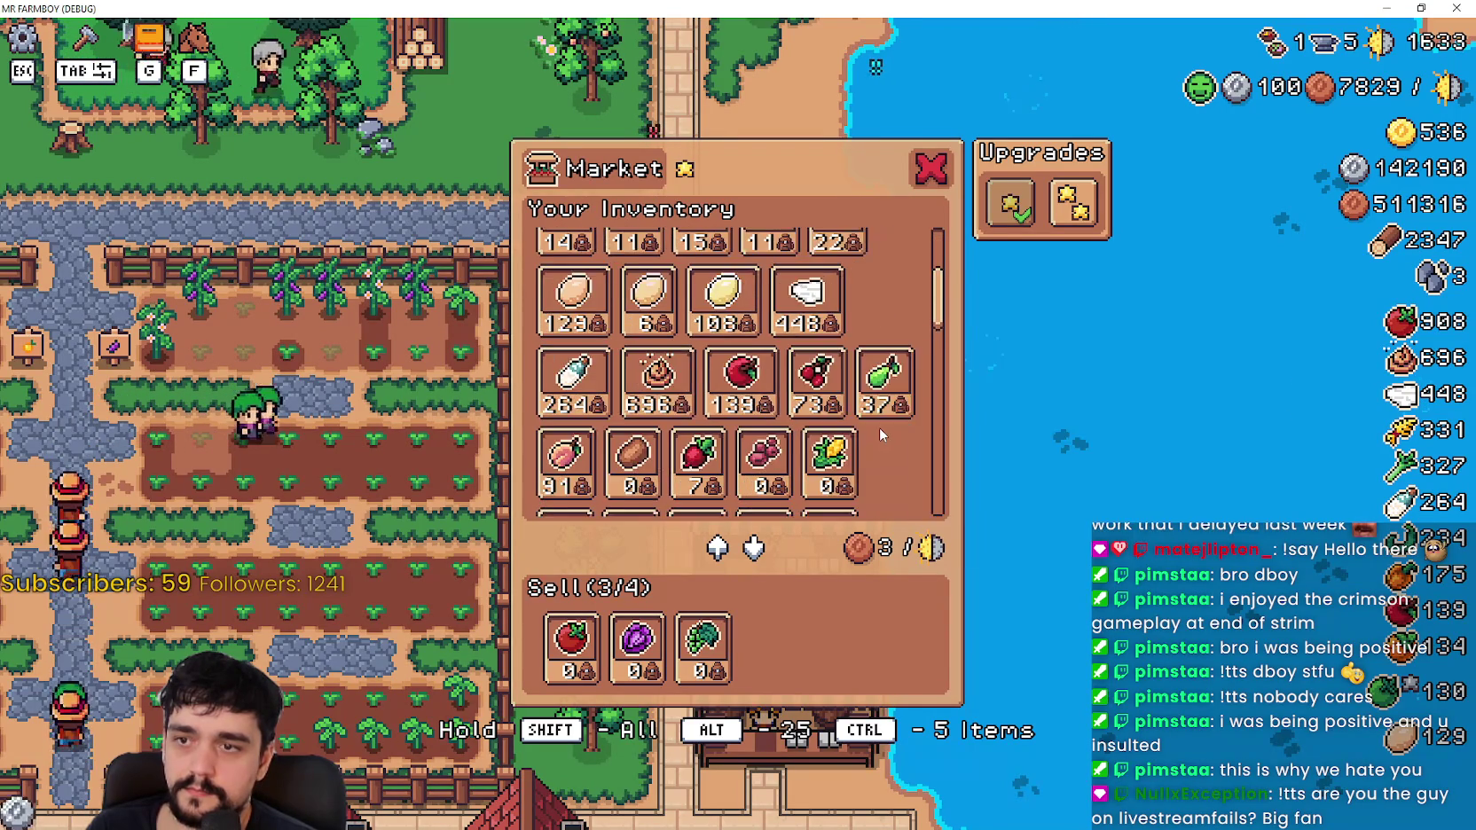
pyautogui.scroll(-6, 878, 422)
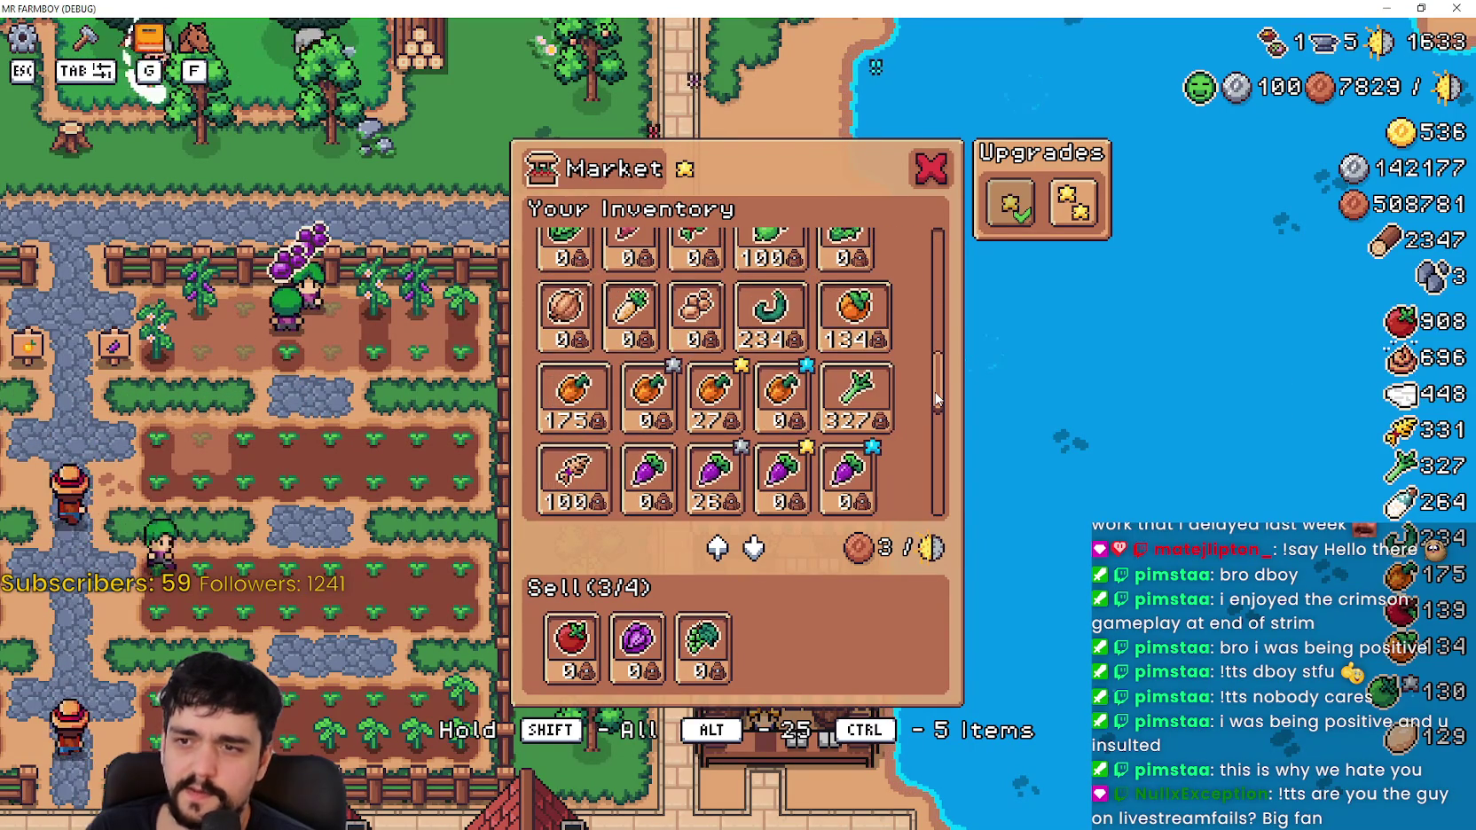
pyautogui.scroll(1, 936, 399)
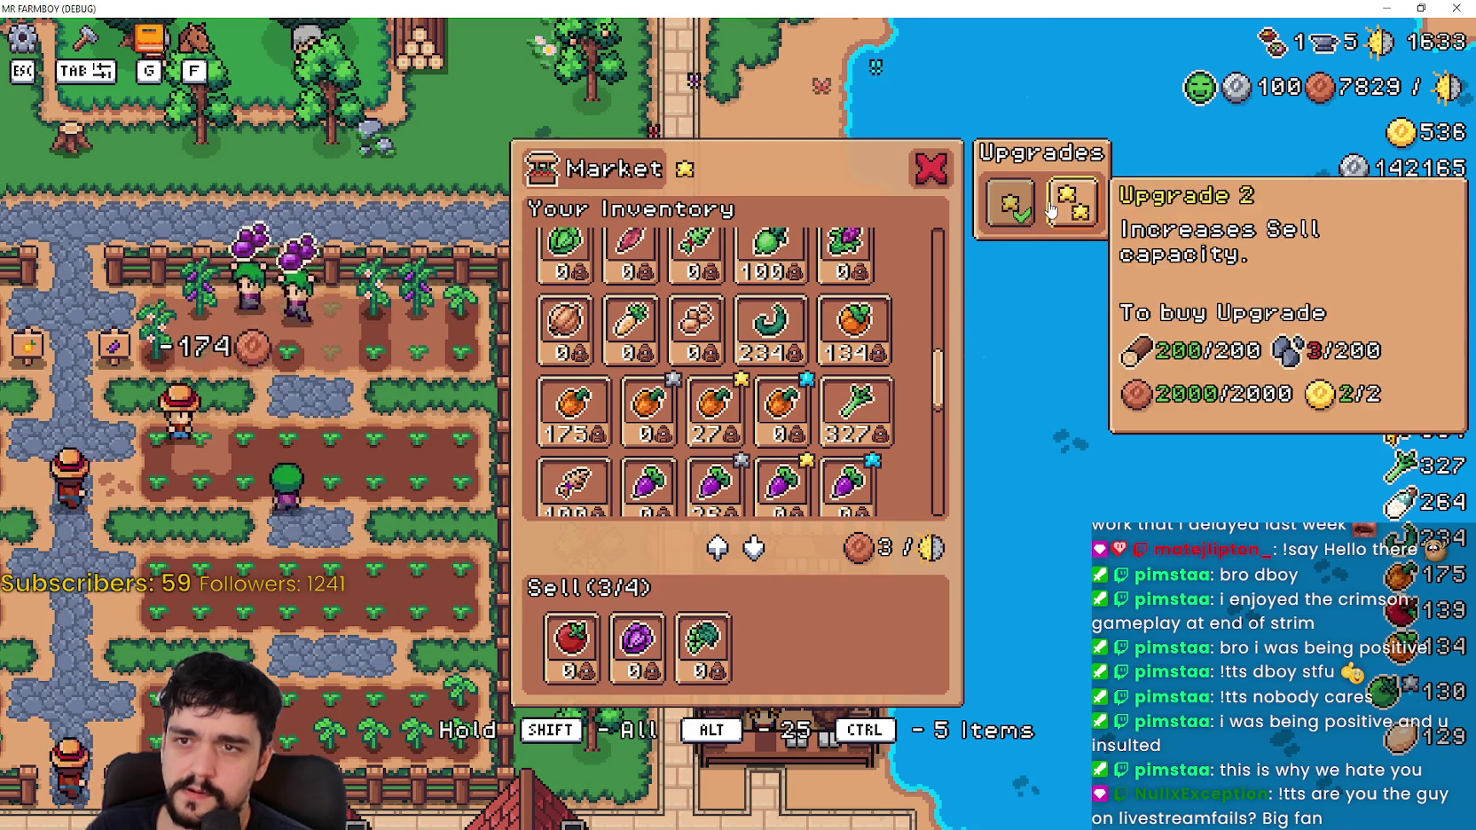
pyautogui.moveTo(856, 406)
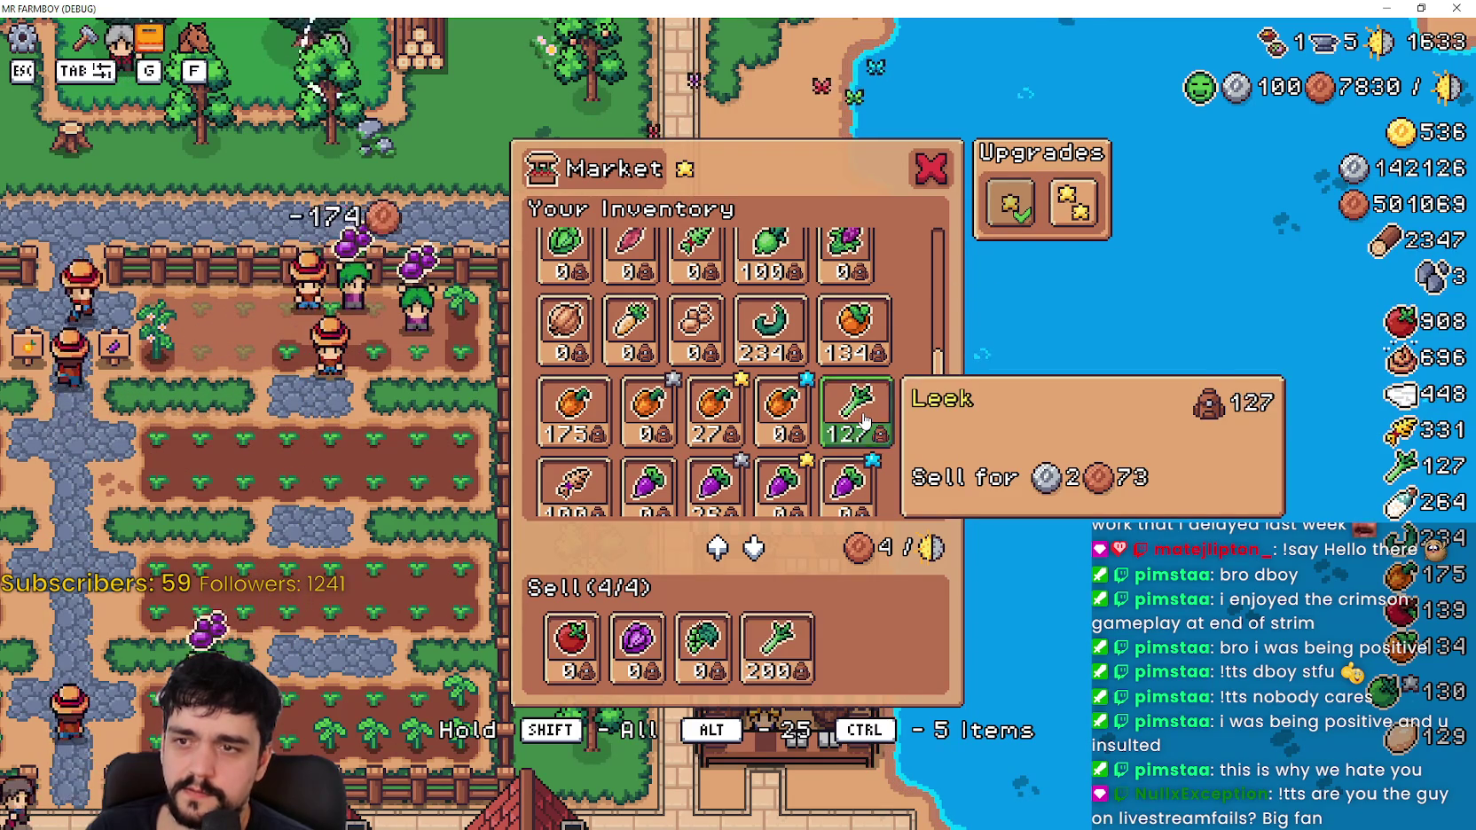
pyautogui.keyDown('shift'); pyautogui.click(849, 421); pyautogui.keyUp('shift')
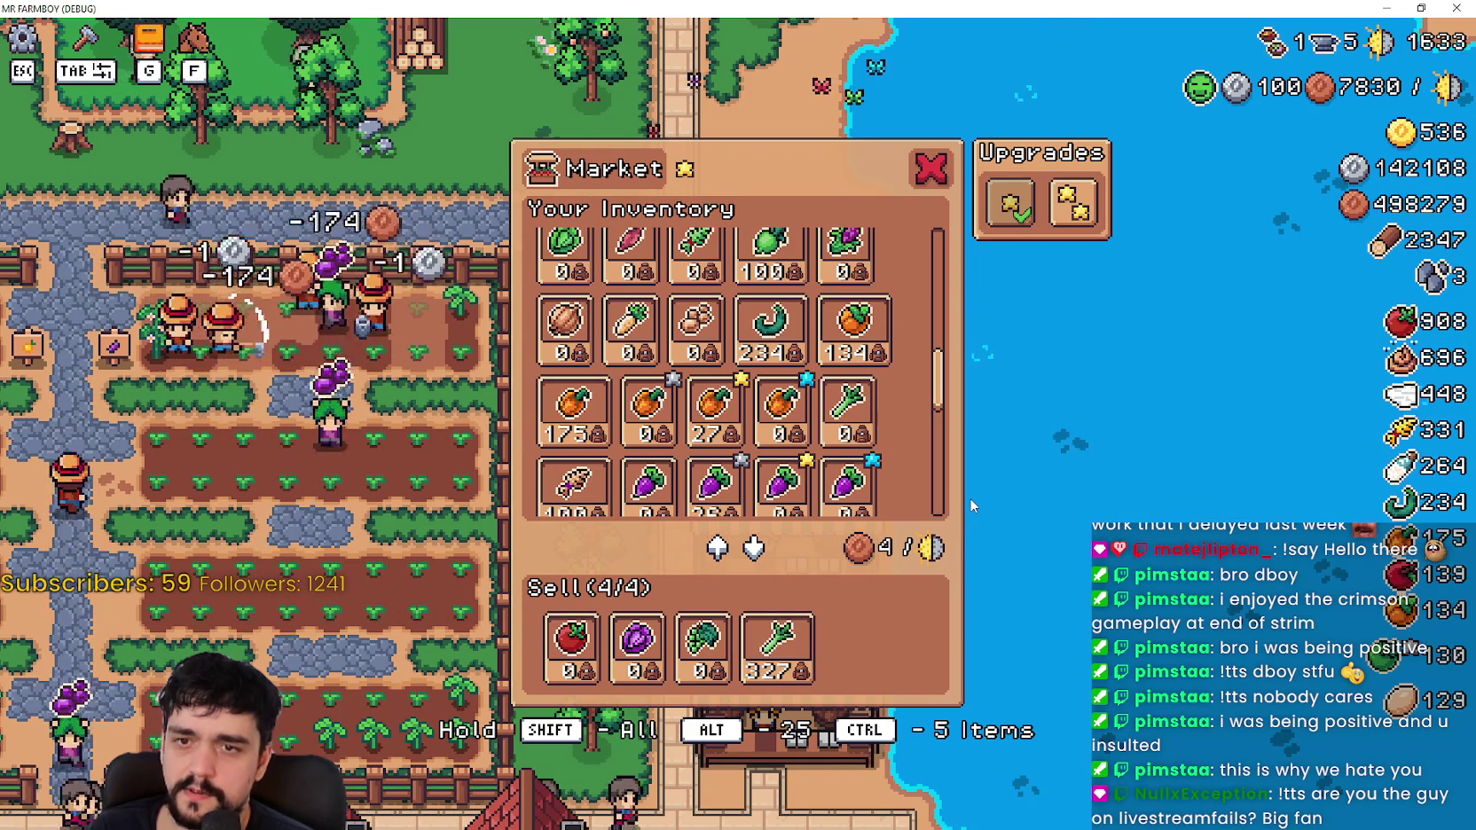
# Step: Move tomato stacks into the Sell row, then return 600 of them to inventory
pyautogui.scroll(2, 937, 343)
pyautogui.scroll(3, 937, 342)
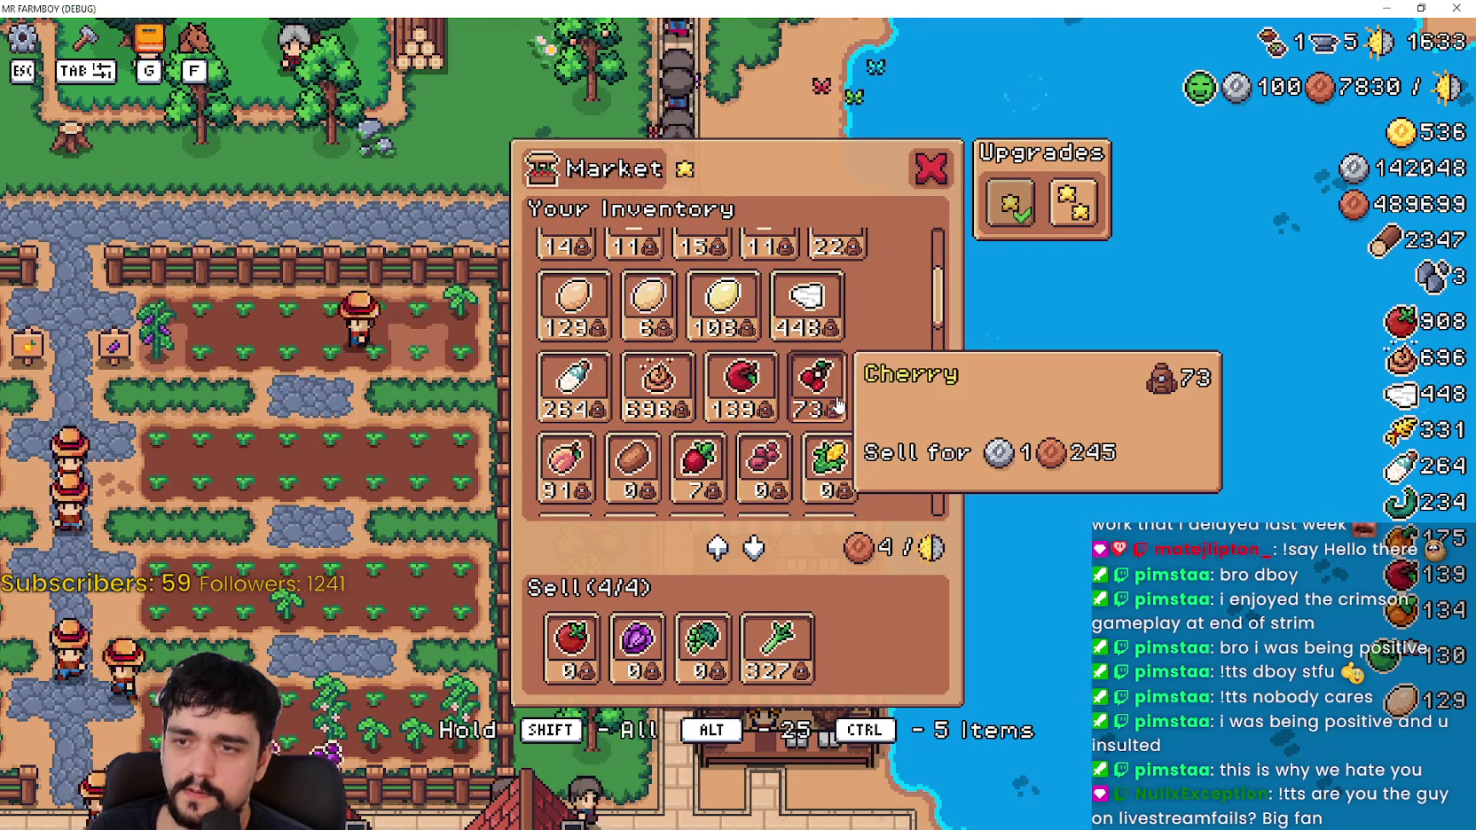
pyautogui.scroll(5, 807, 435)
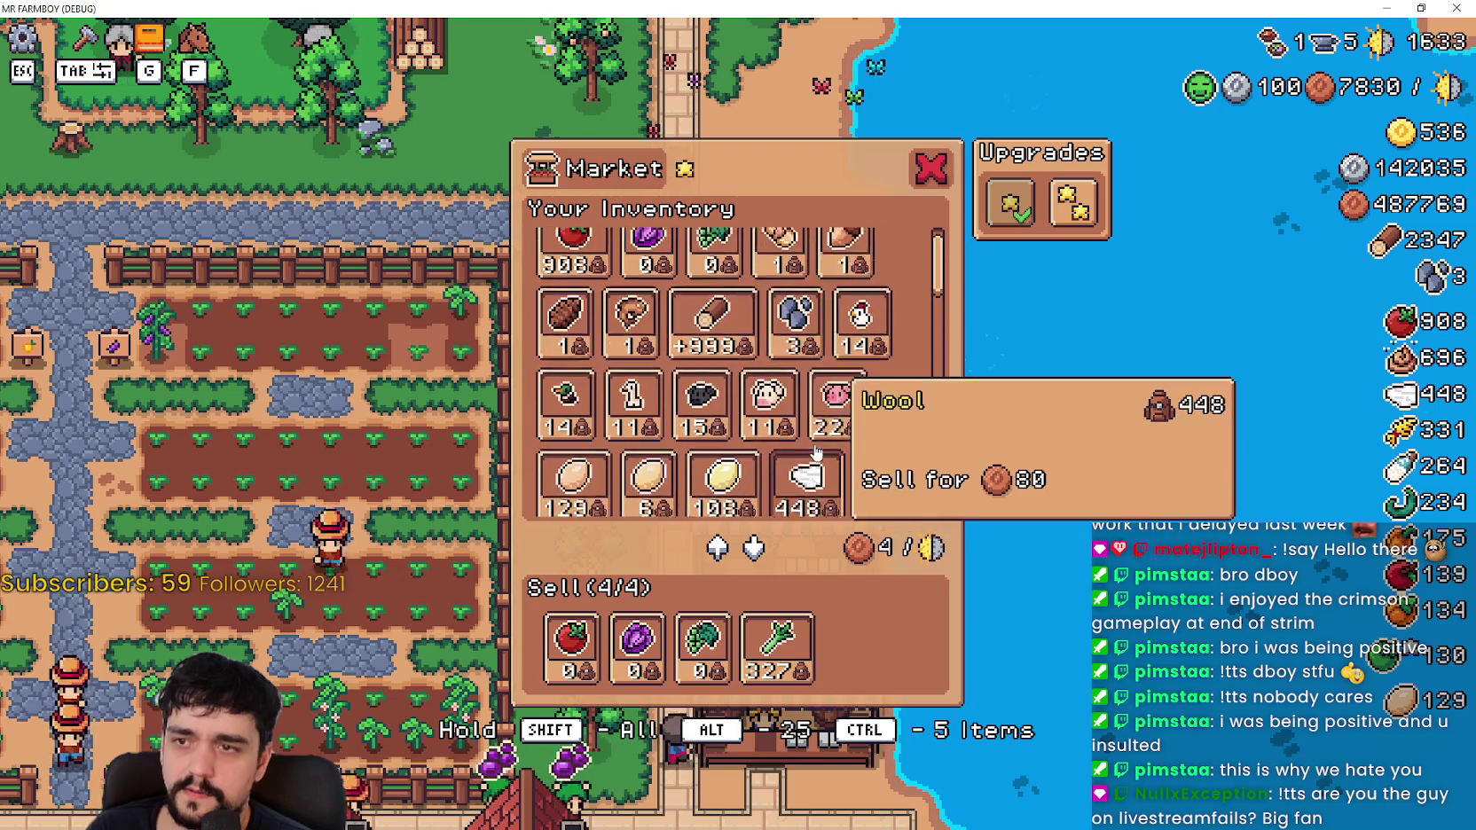
pyautogui.click(558, 275)
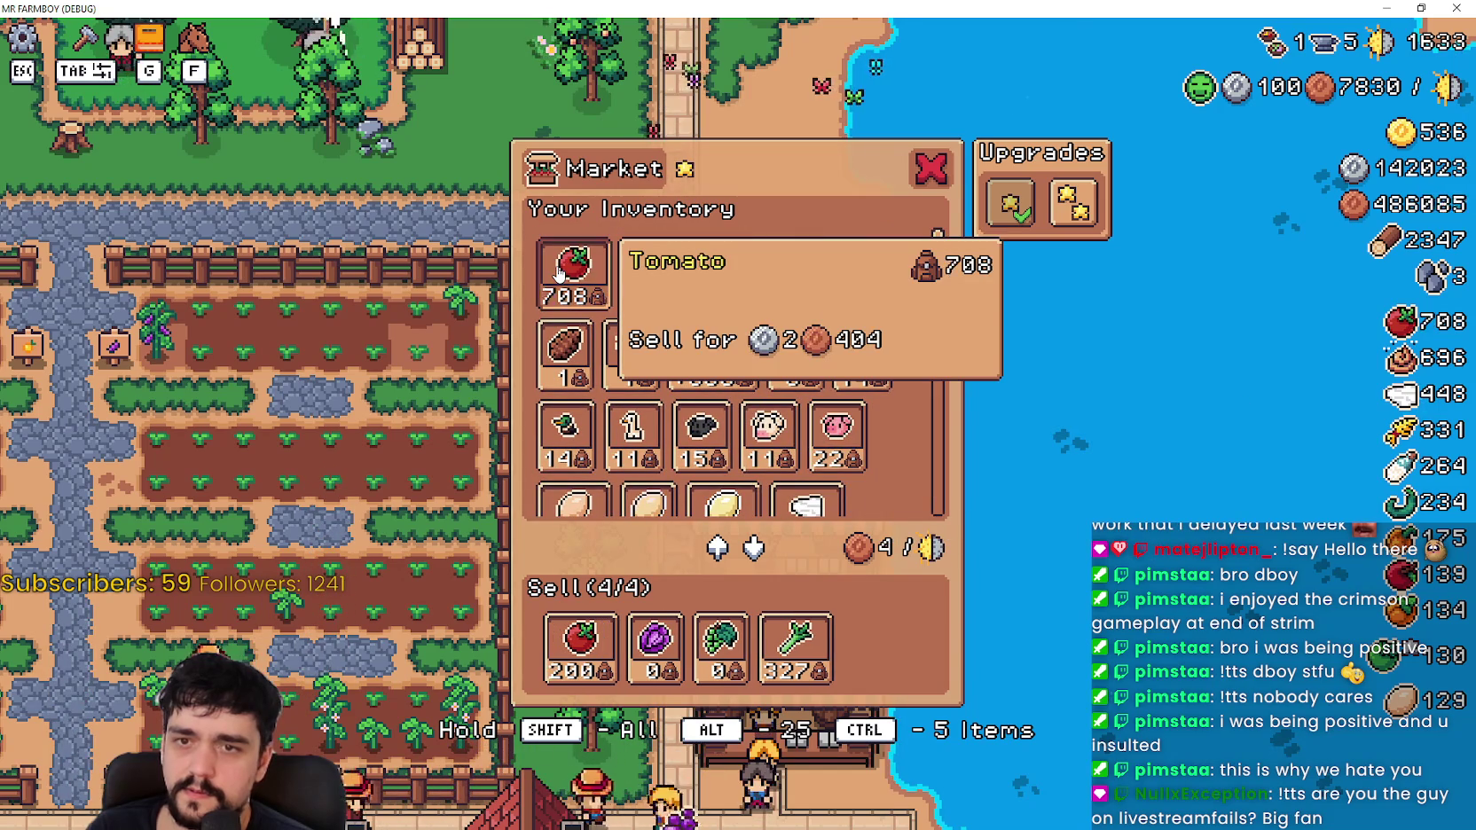
pyautogui.click(559, 273)
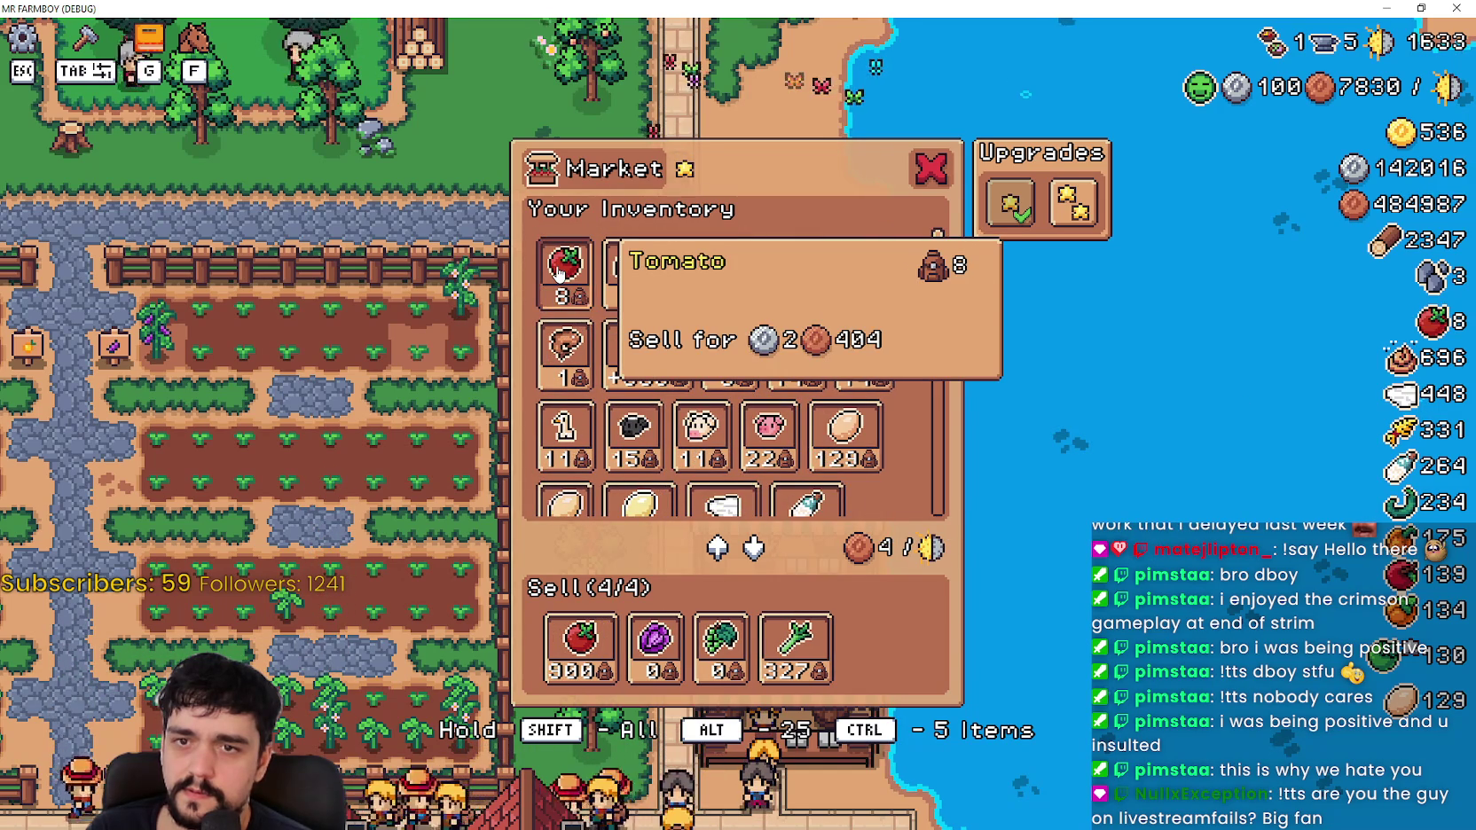
pyautogui.click(555, 291)
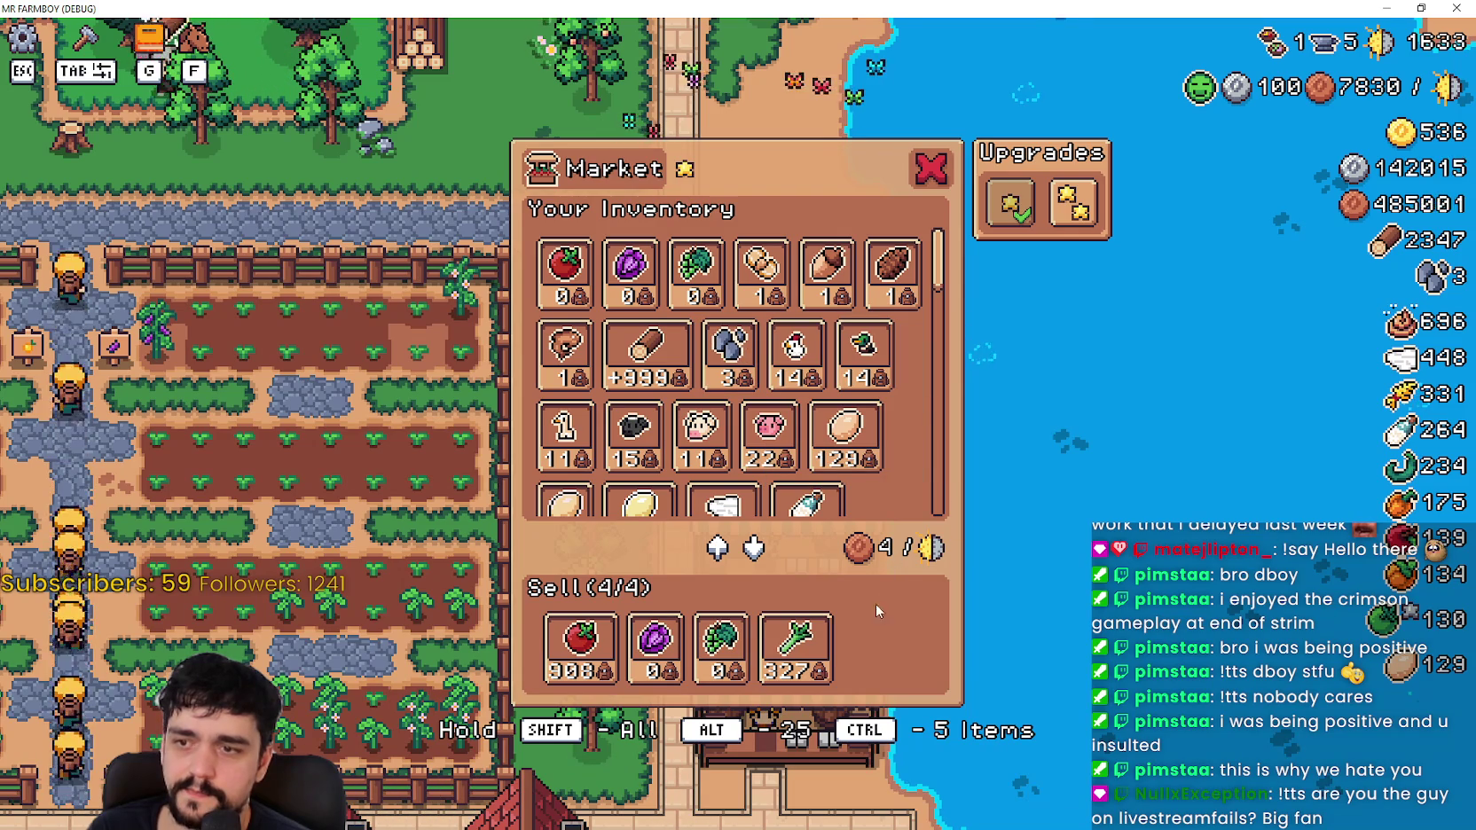
pyautogui.click(582, 644)
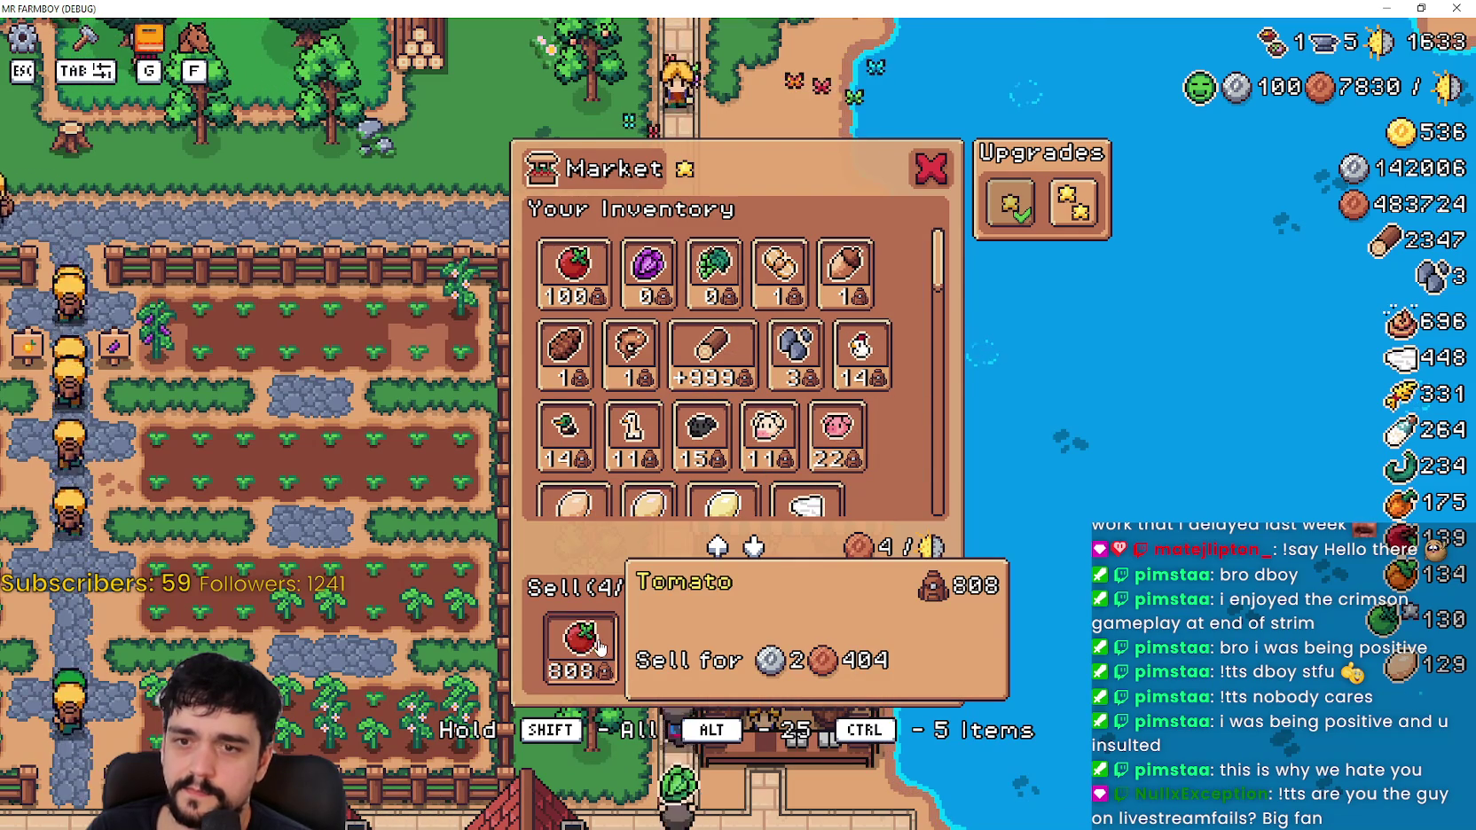
pyautogui.click(582, 645)
pyautogui.click(583, 637)
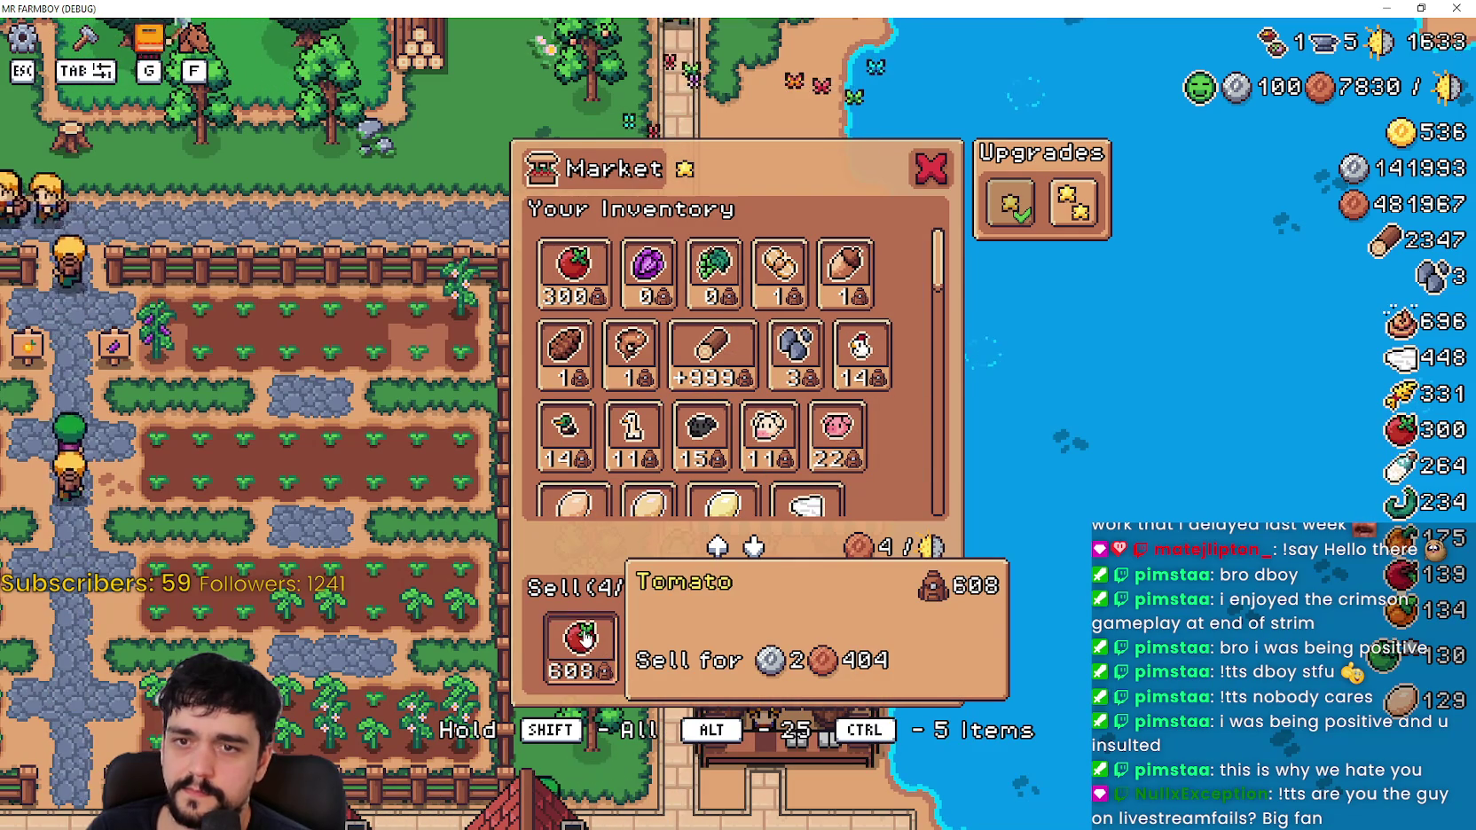
pyautogui.click(583, 637)
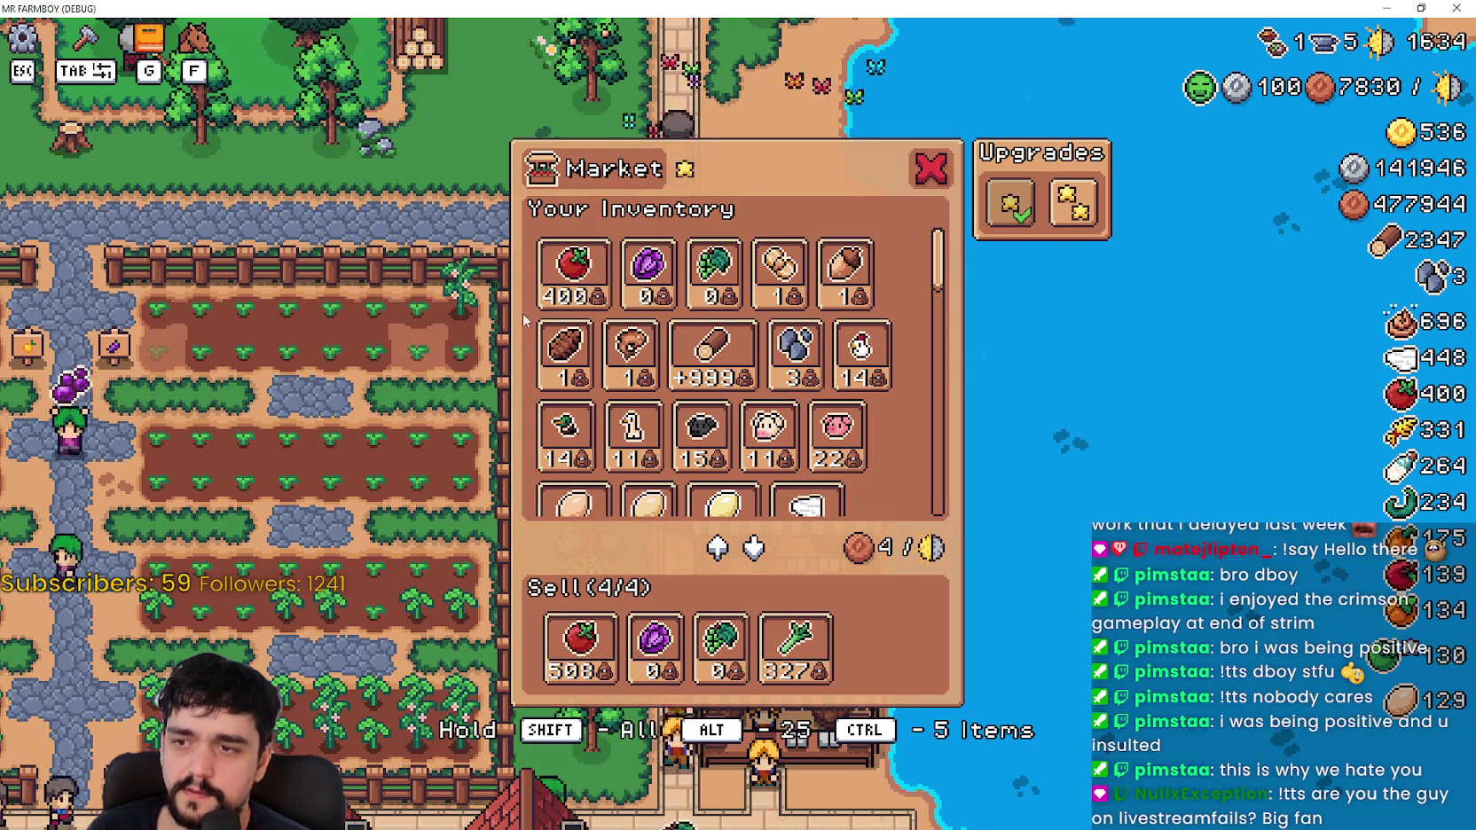
# Step: Shift tomatoes back into the Sell row and pull them out again, leaving 308 for sale
pyautogui.click(572, 264)
pyautogui.click(573, 264)
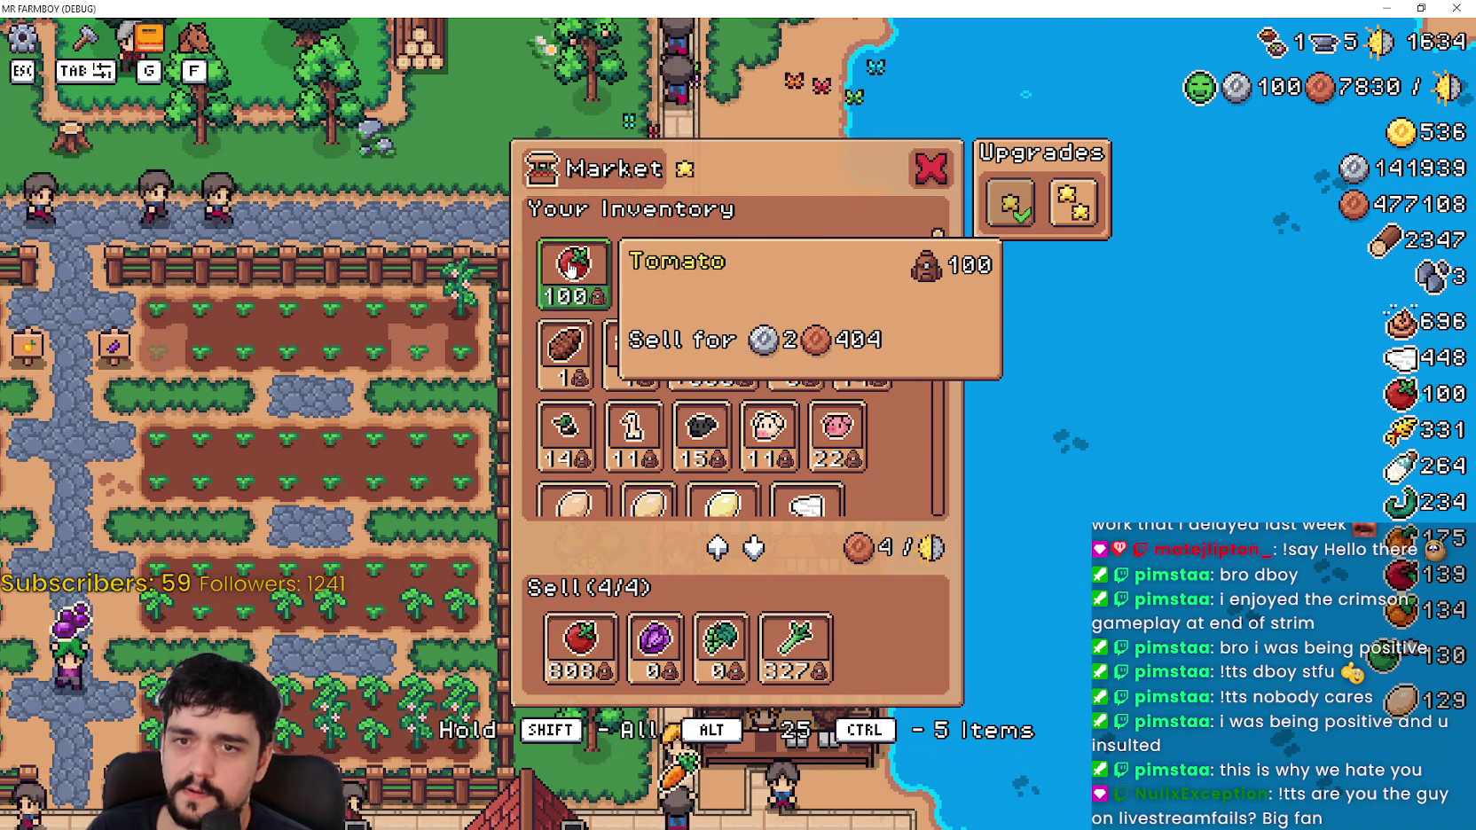
pyautogui.click(571, 266)
pyautogui.click(568, 269)
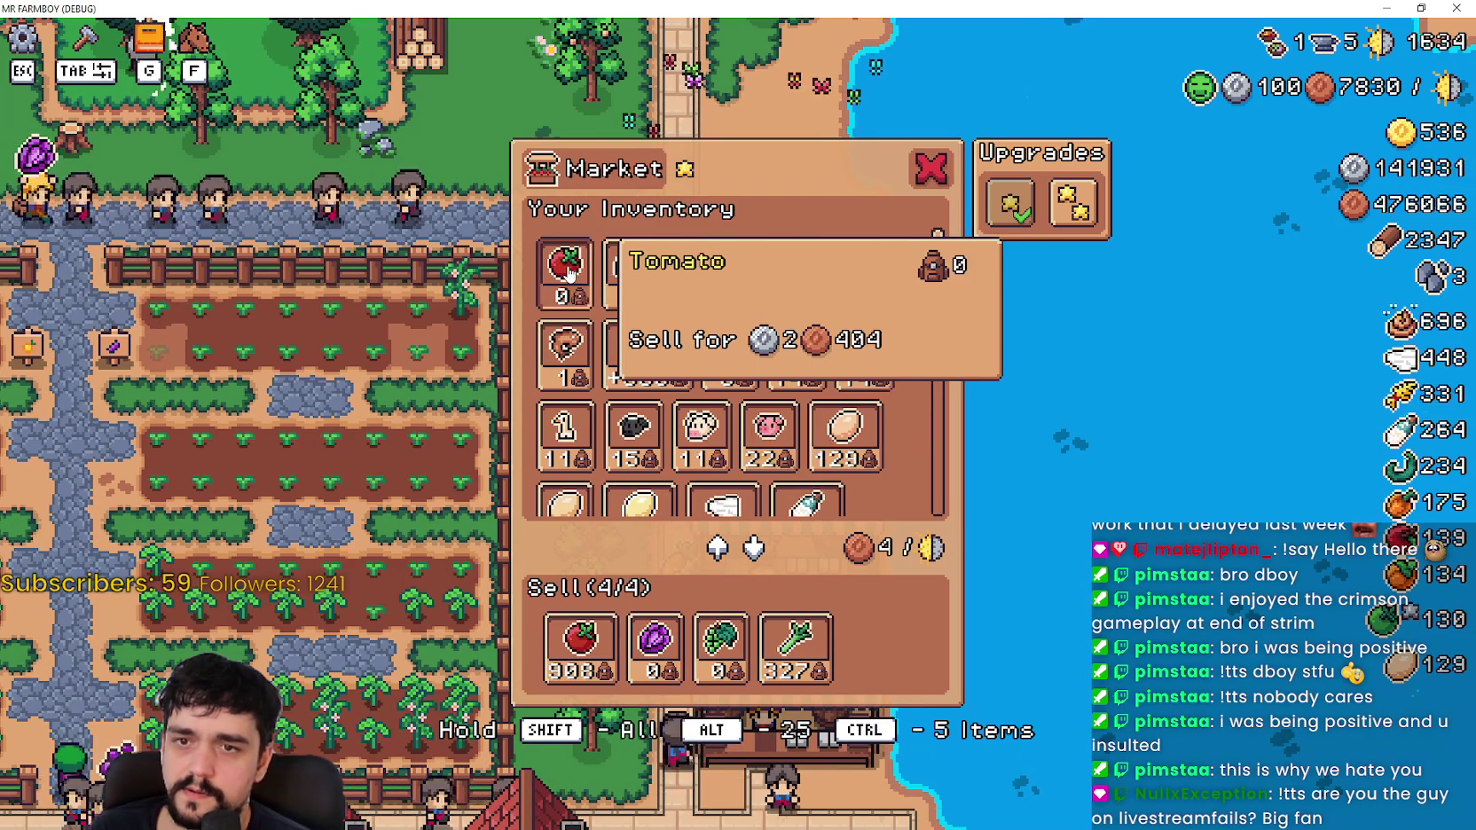
pyautogui.click(580, 643)
pyautogui.click(580, 643)
pyautogui.click(580, 643)
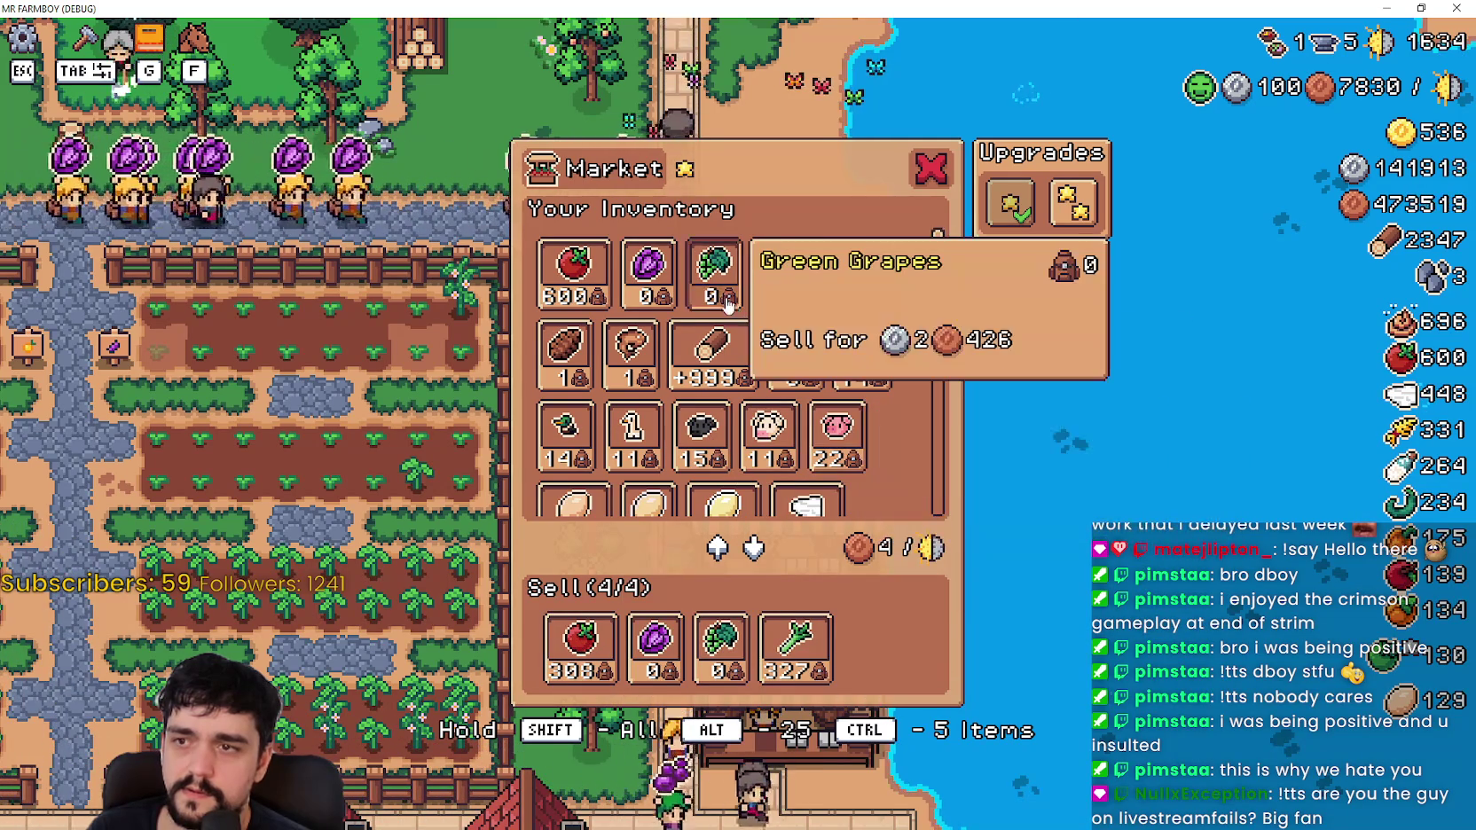
# Step: Take 300 leeks out of the Sell row, then move them back in 100-leek stacks
pyautogui.click(809, 662)
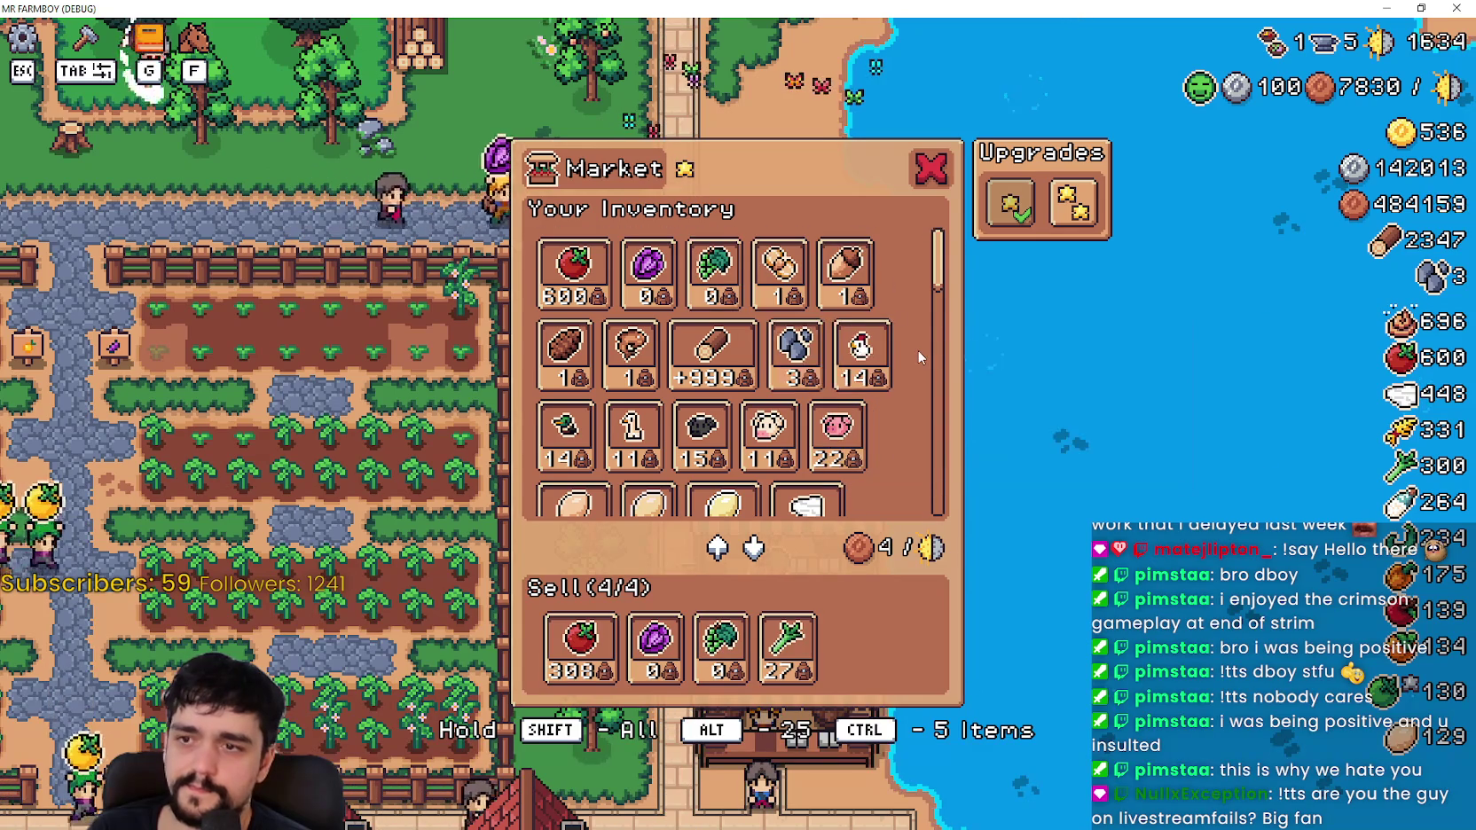
pyautogui.scroll(-5, 917, 350)
pyautogui.scroll(-2, 905, 374)
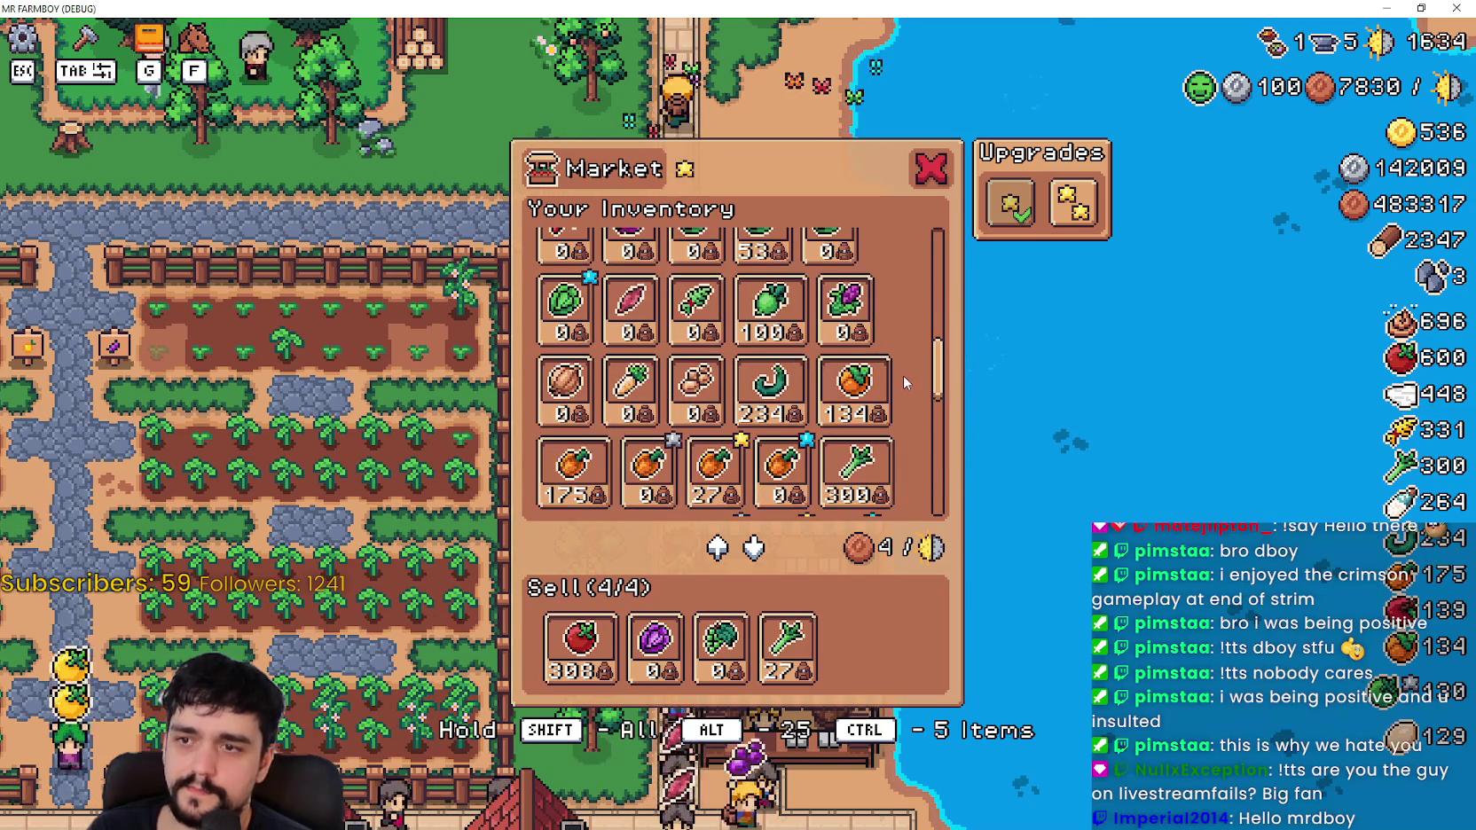
pyautogui.scroll(-1, 892, 337)
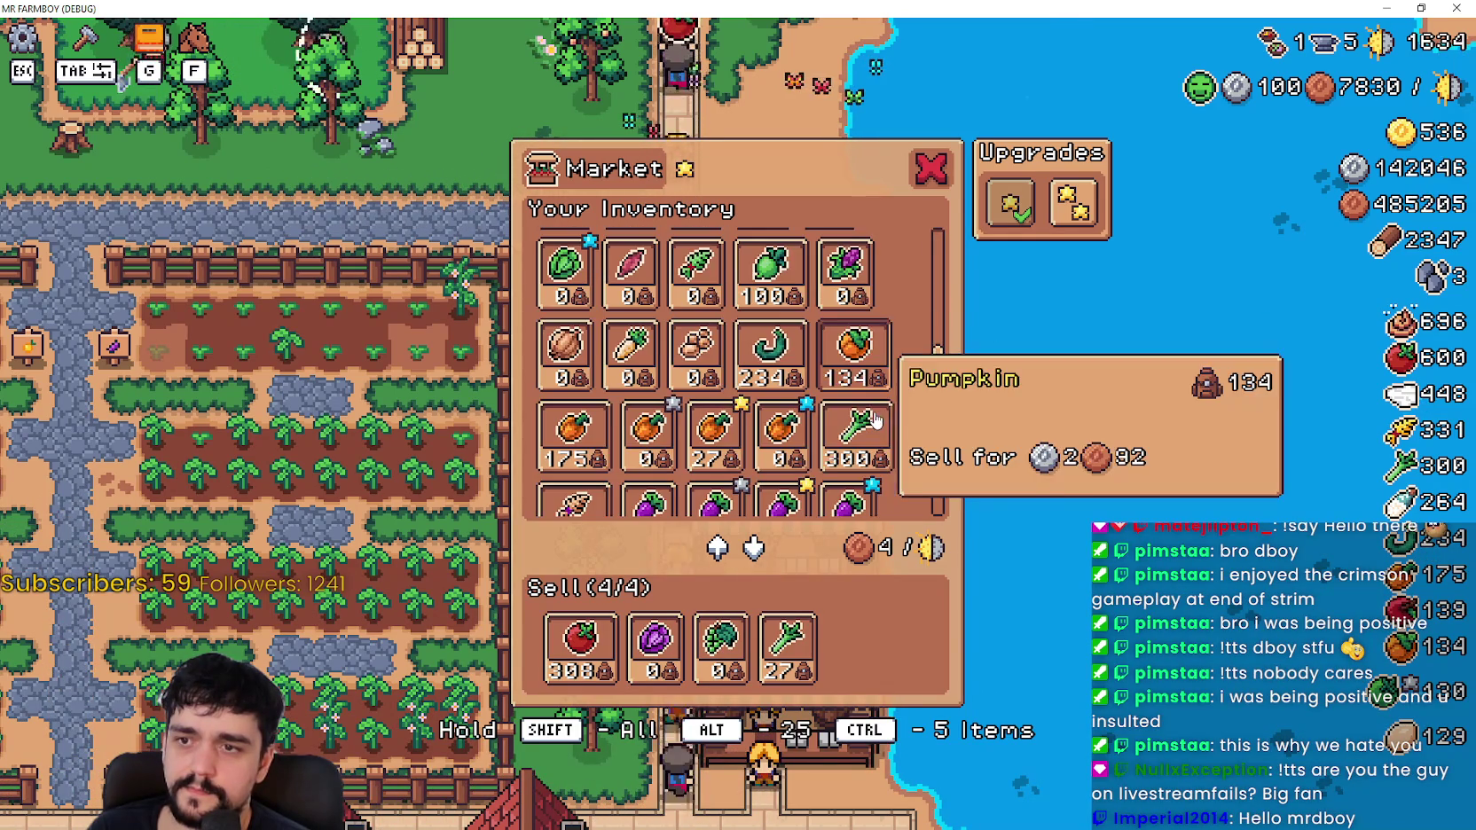
pyautogui.click(873, 419)
pyautogui.click(874, 450)
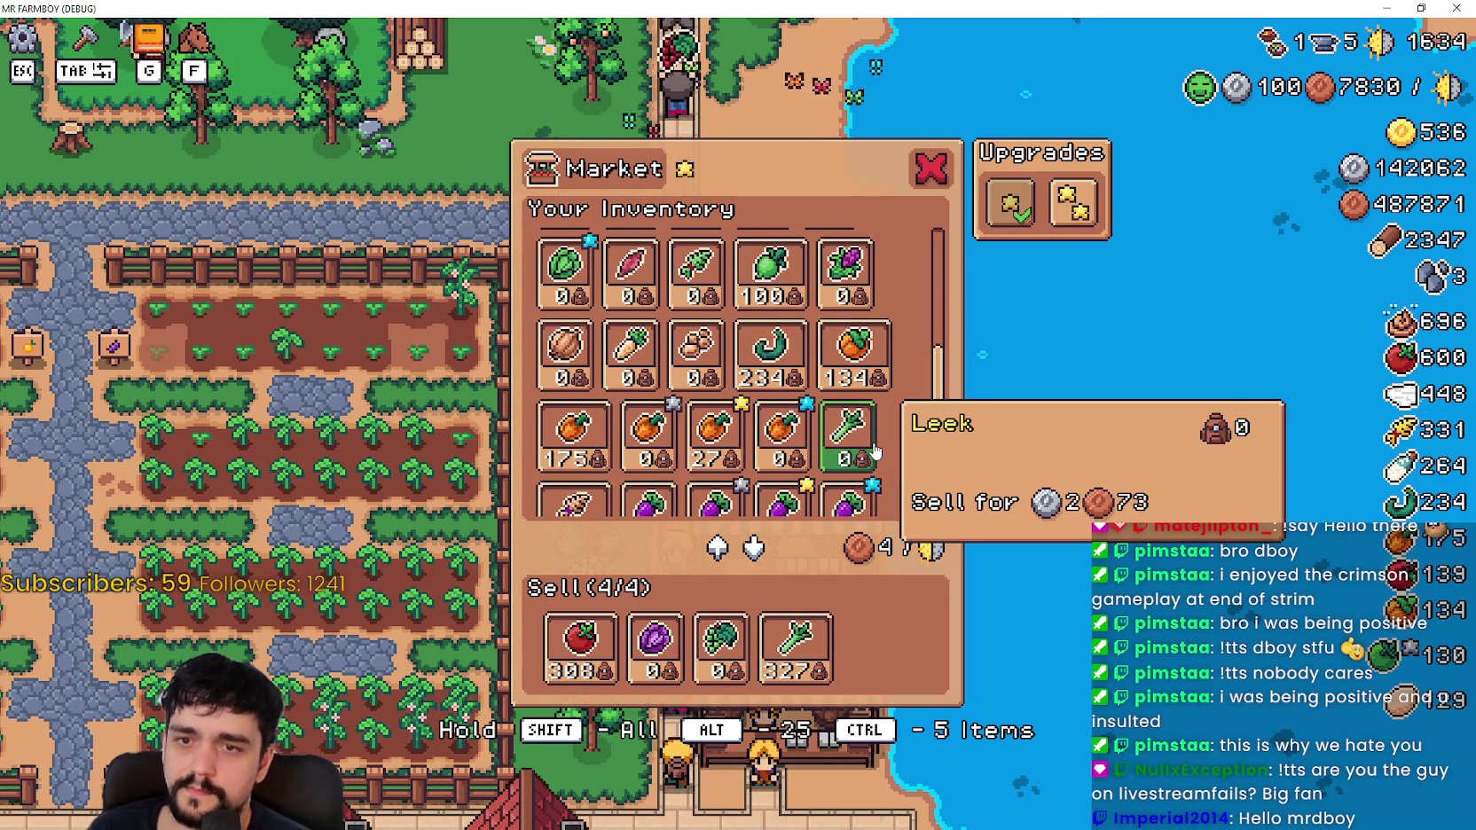
pyautogui.click(806, 650)
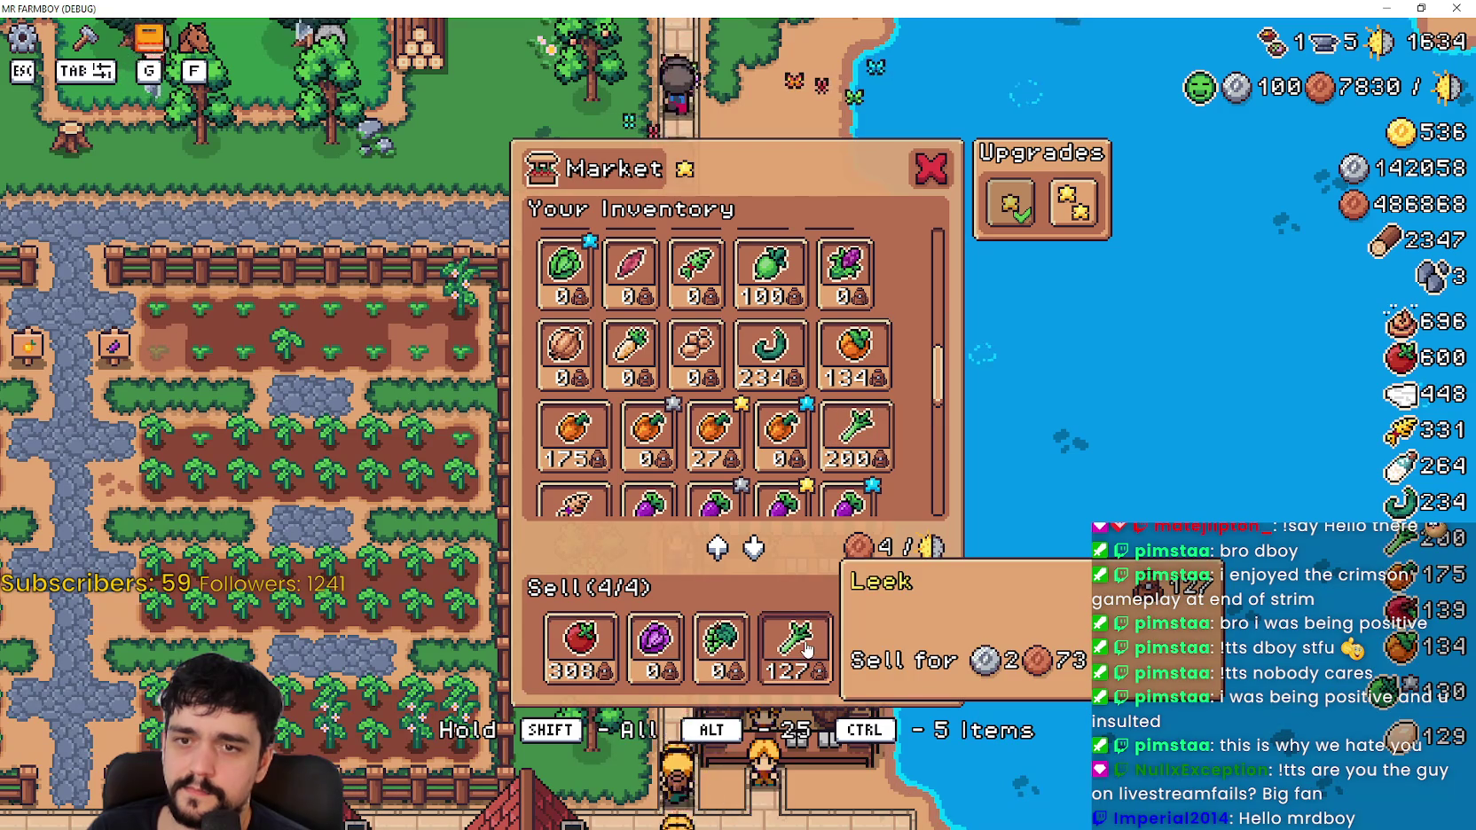
pyautogui.click(855, 436)
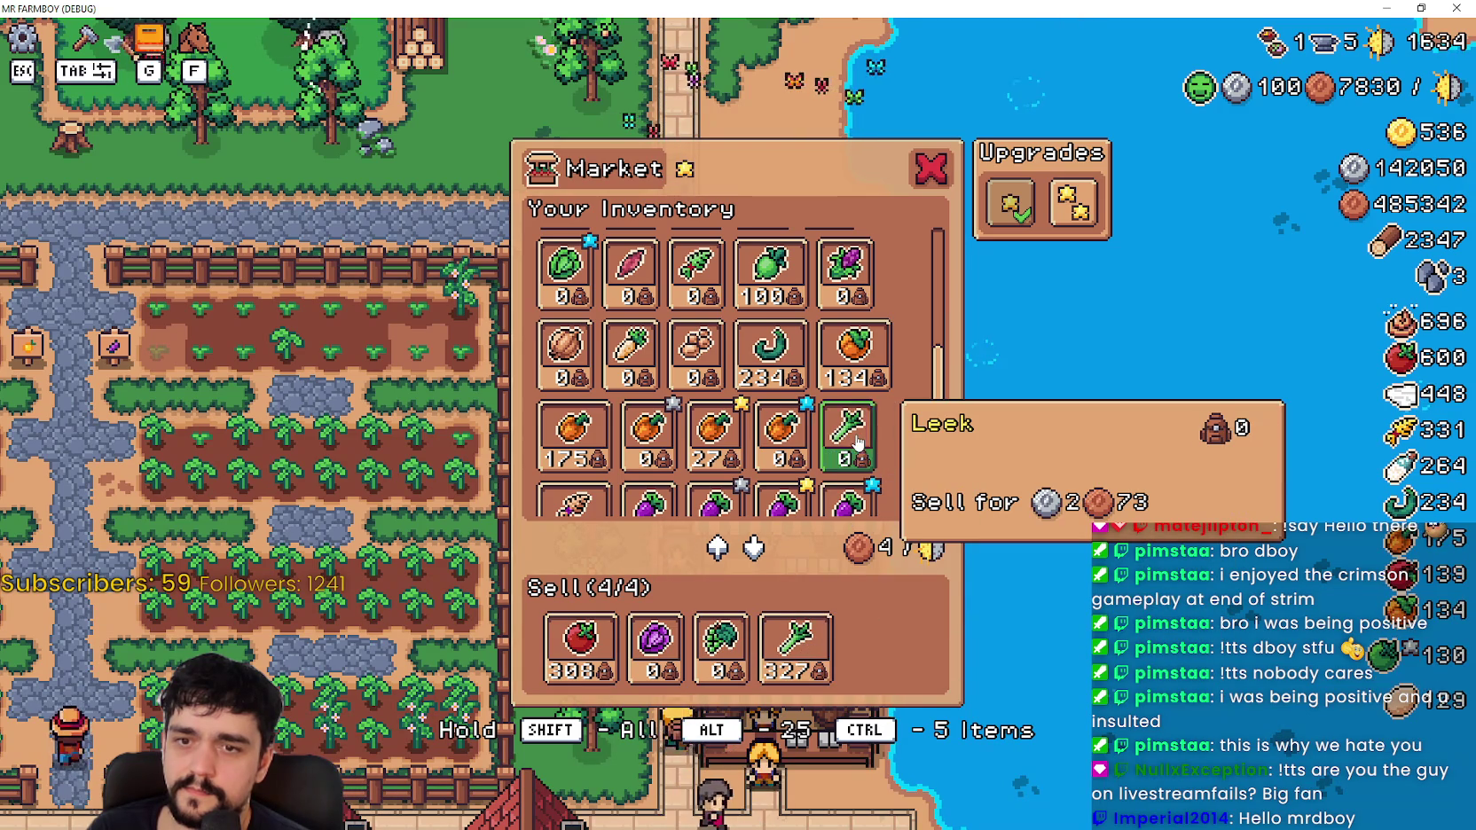
# Step: Keep shuttling 100-leek stacks between inventory and the Sell list to watch slot reordering
pyautogui.doubleClick(808, 658)
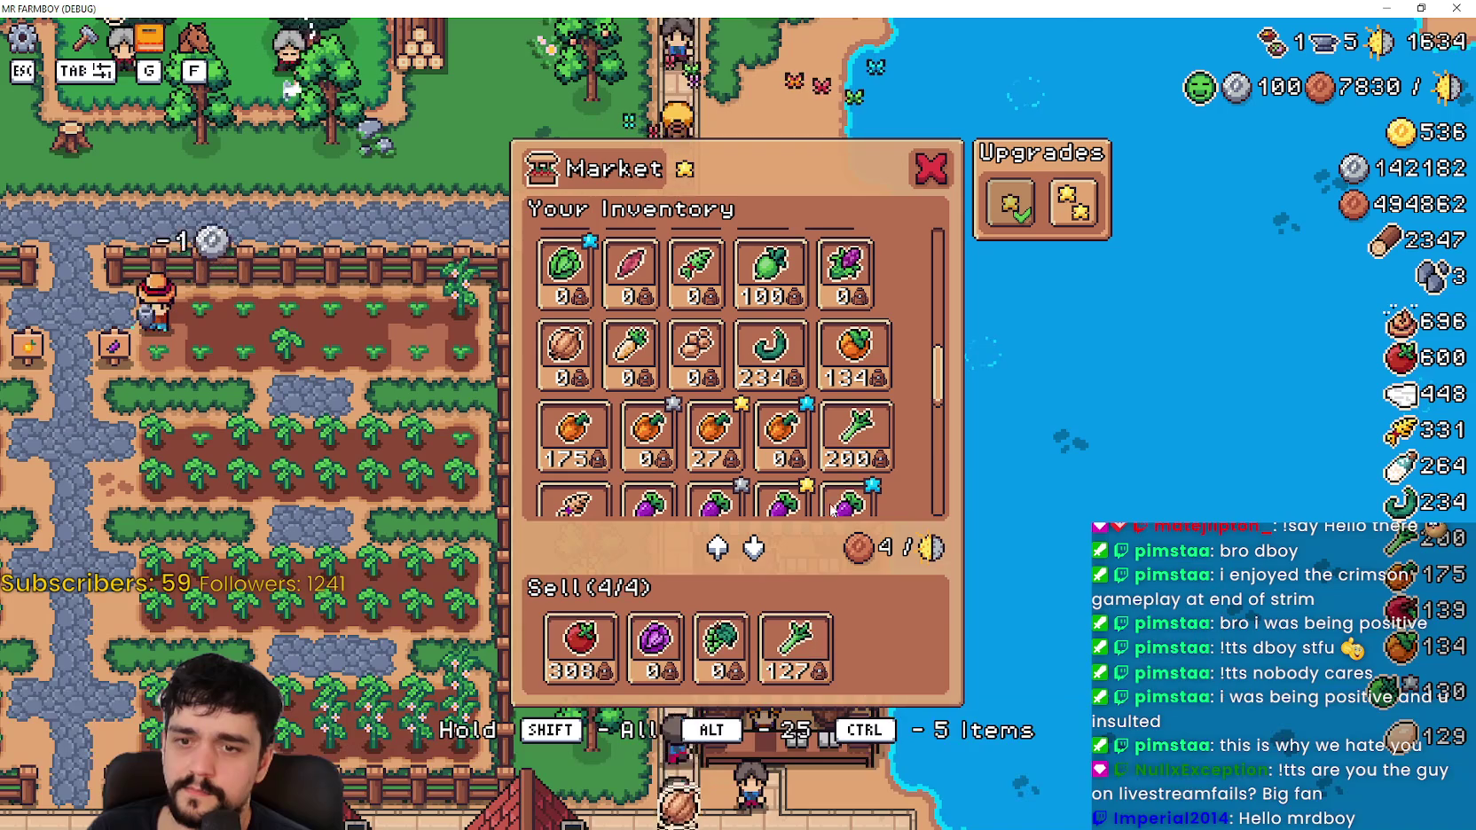
pyautogui.click(847, 429)
pyautogui.click(847, 429)
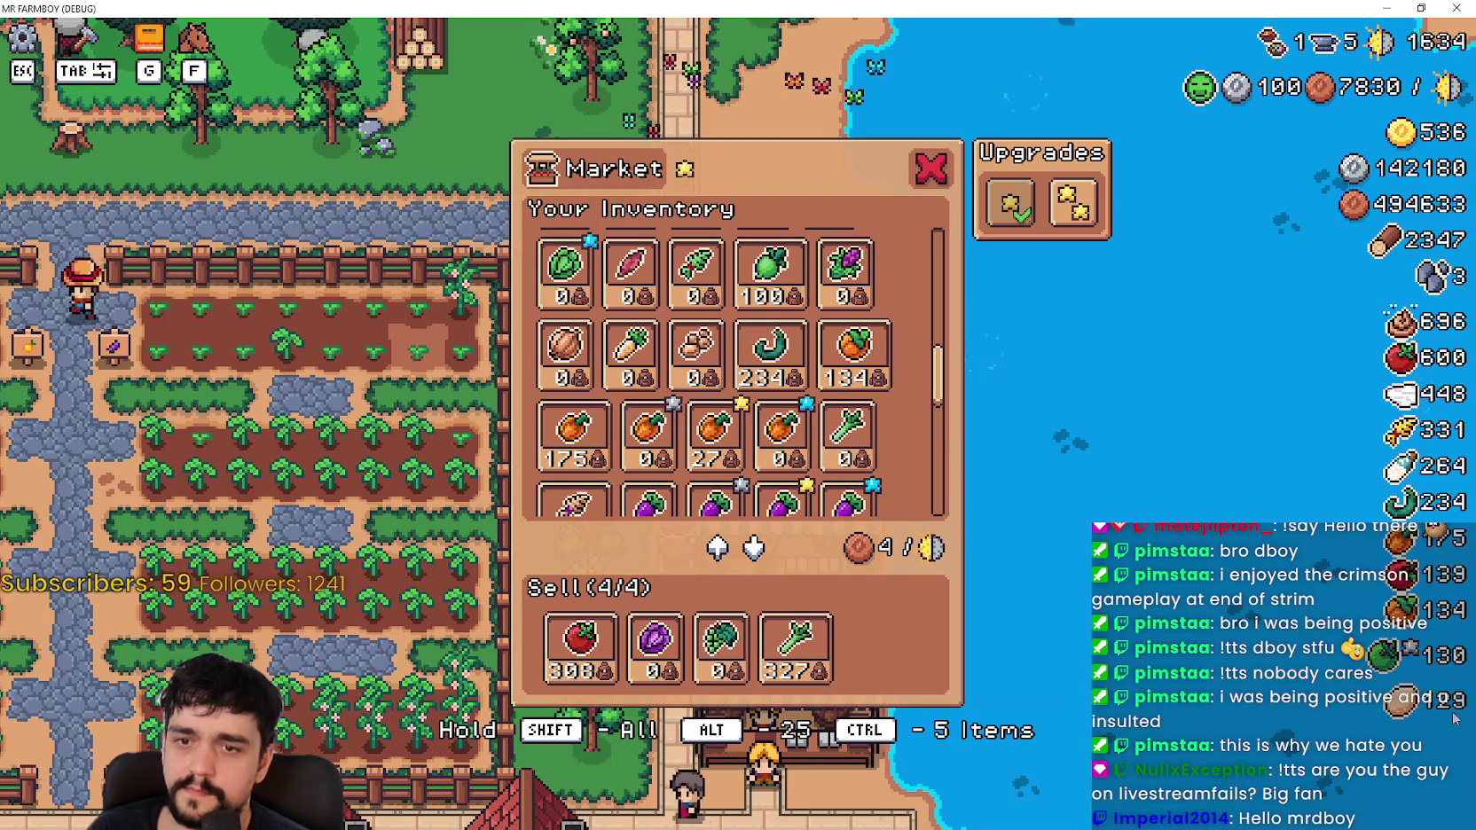
pyautogui.click(824, 645)
pyautogui.click(847, 429)
pyautogui.click(795, 644)
pyautogui.click(847, 429)
pyautogui.click(796, 644)
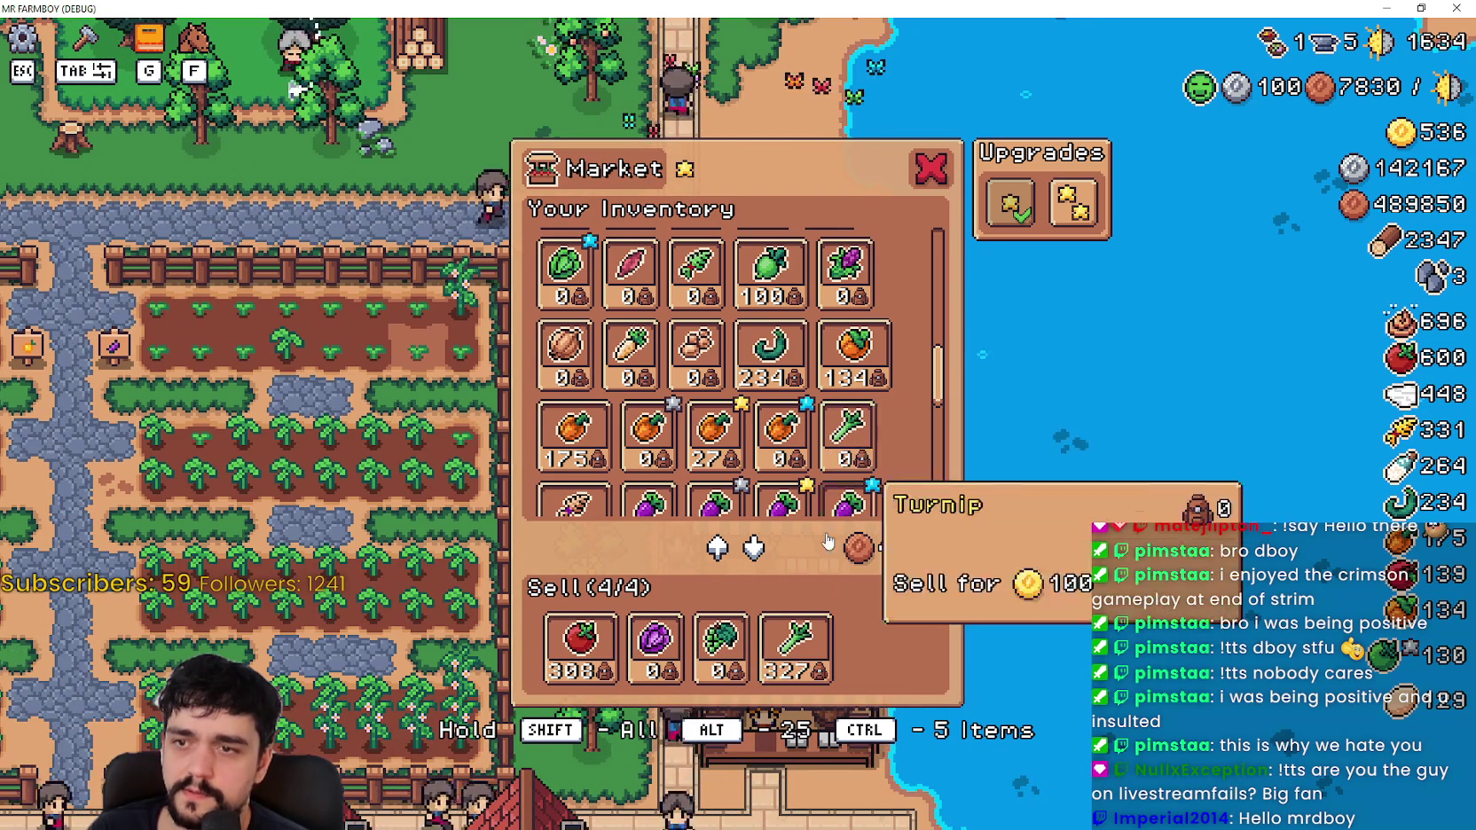
pyautogui.click(801, 650)
pyautogui.click(845, 456)
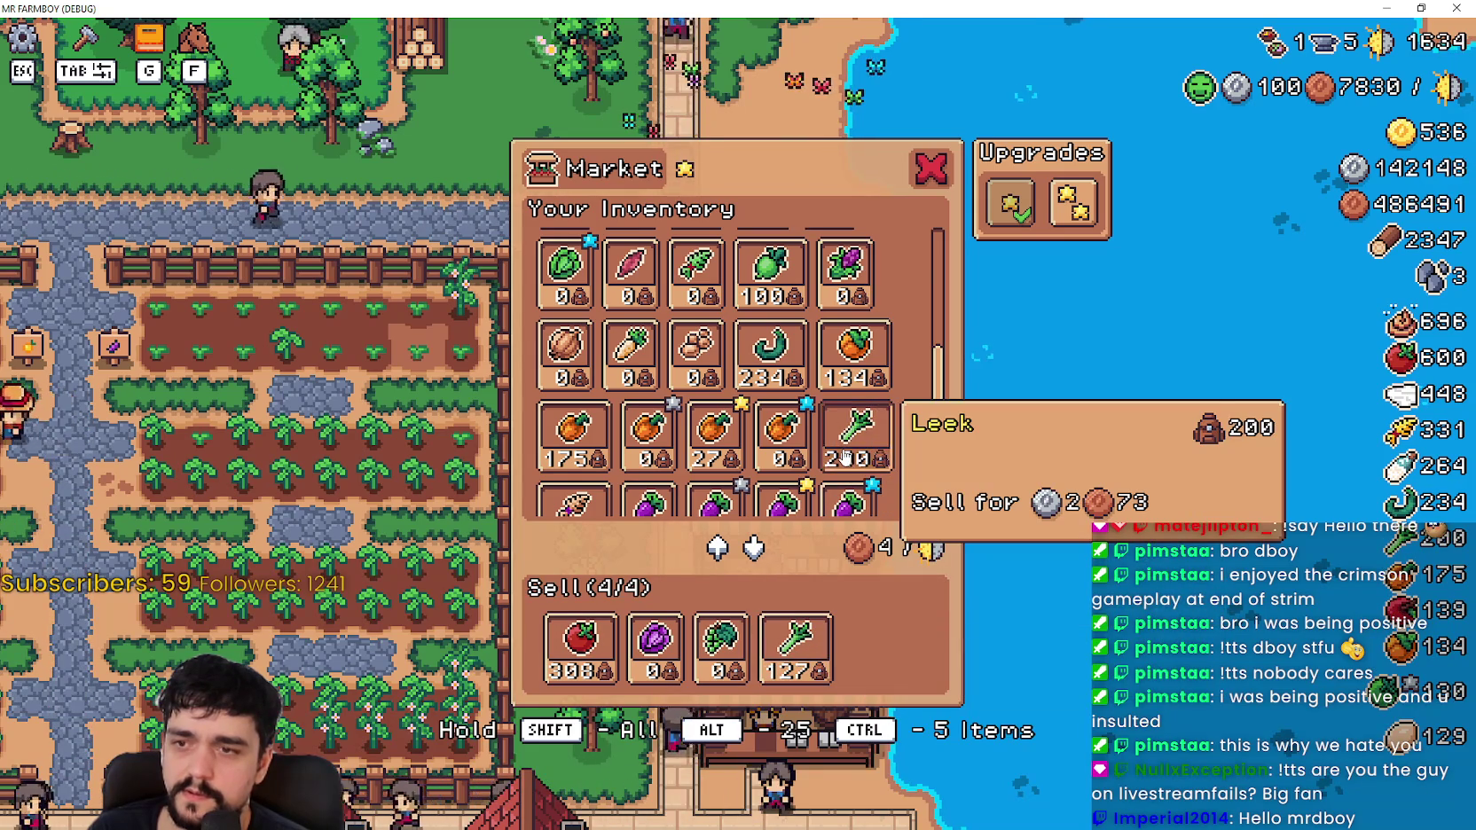
pyautogui.click(845, 457)
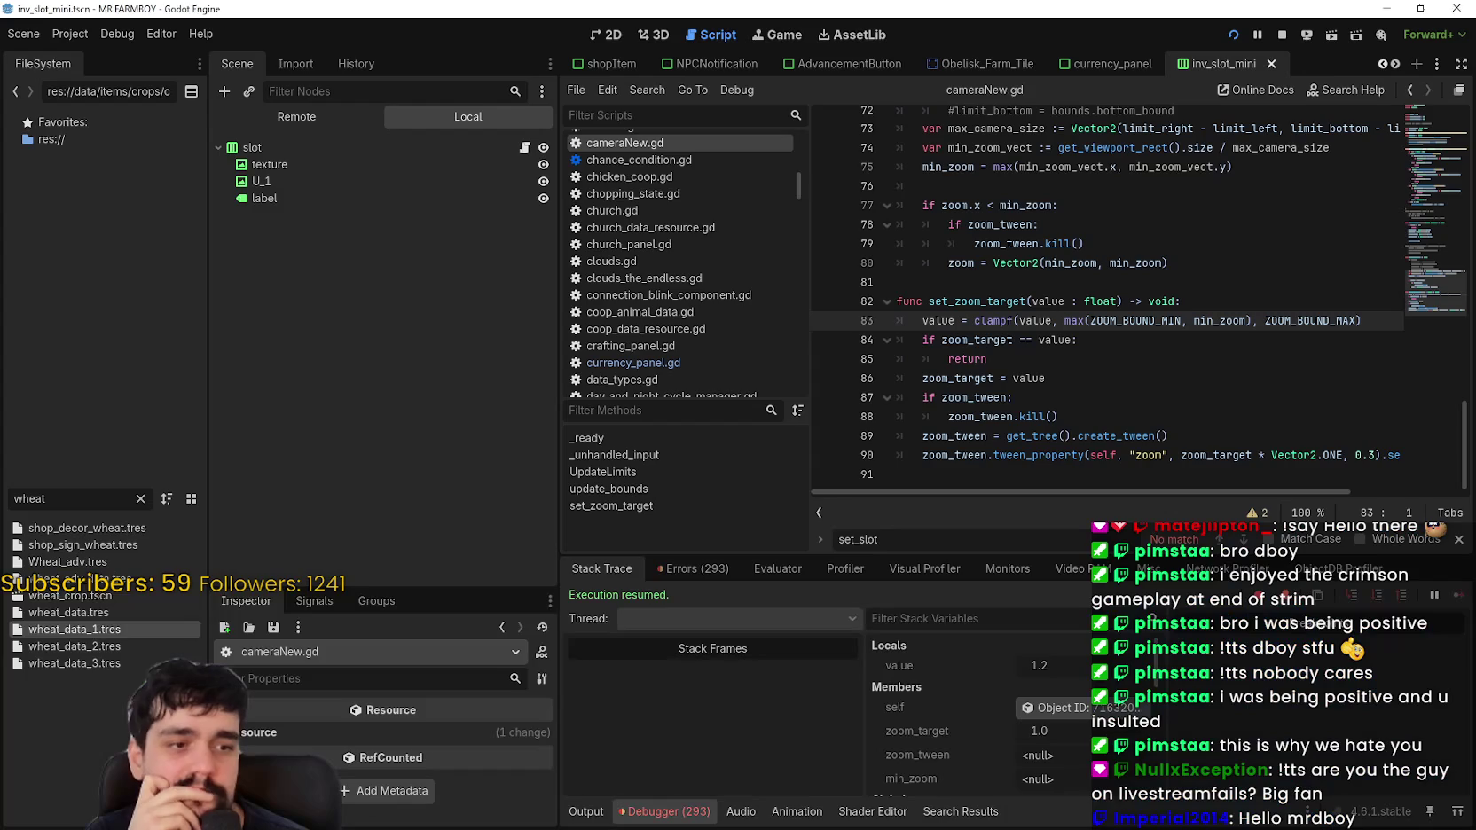
# Step: Open inv_slot_mini.gd from the slot node's script icon in the Scene dock
pyautogui.click(1153, 339)
pyautogui.scroll(8, 1153, 339)
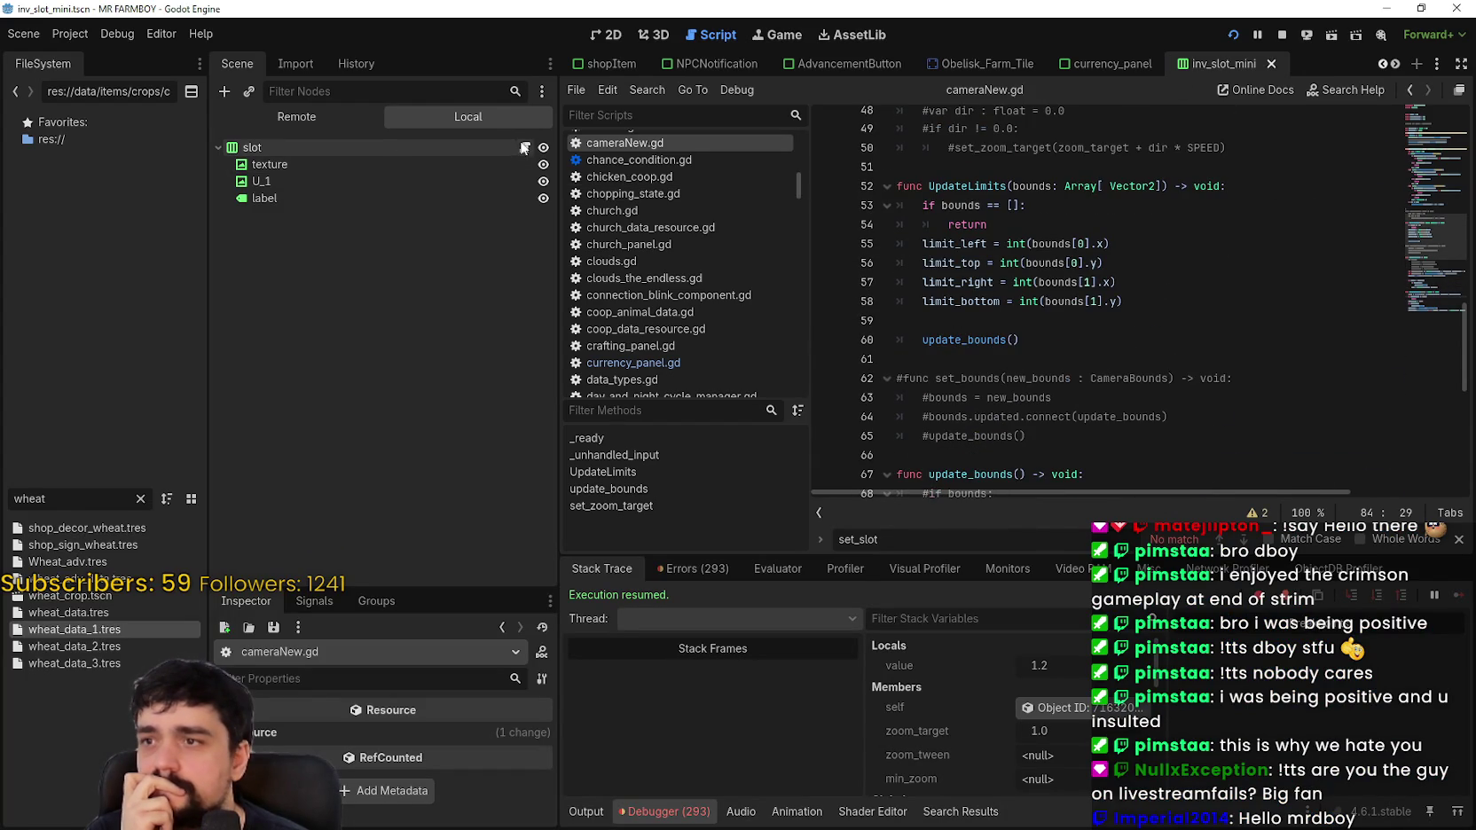
pyautogui.click(525, 148)
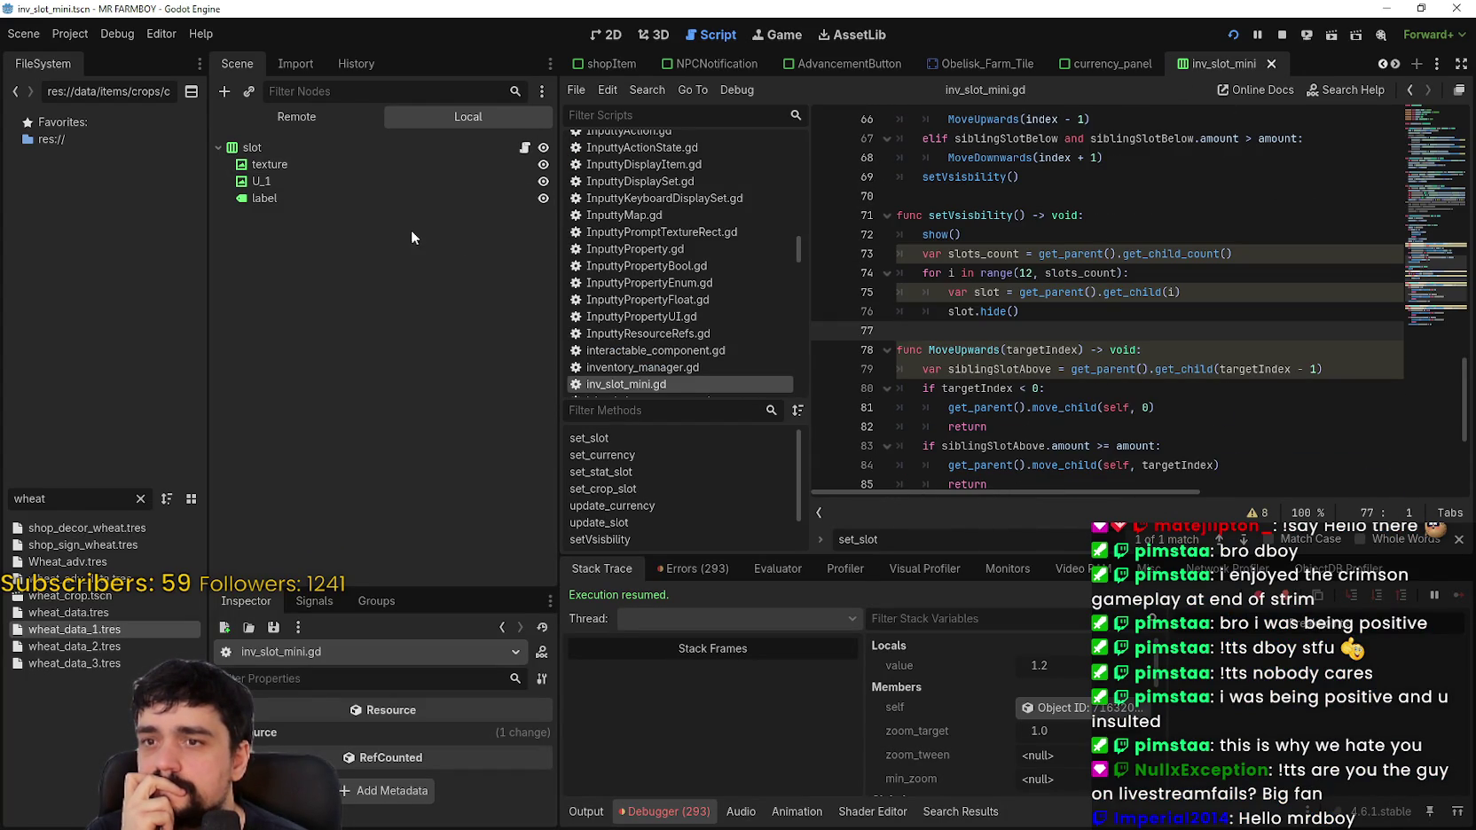
# Step: Widen the code area and scroll through inv_slot_mini.gd to the MoveUpwards function
pyautogui.moveTo(559, 264); pyautogui.dragTo(376, 262)
pyautogui.click(913, 281)
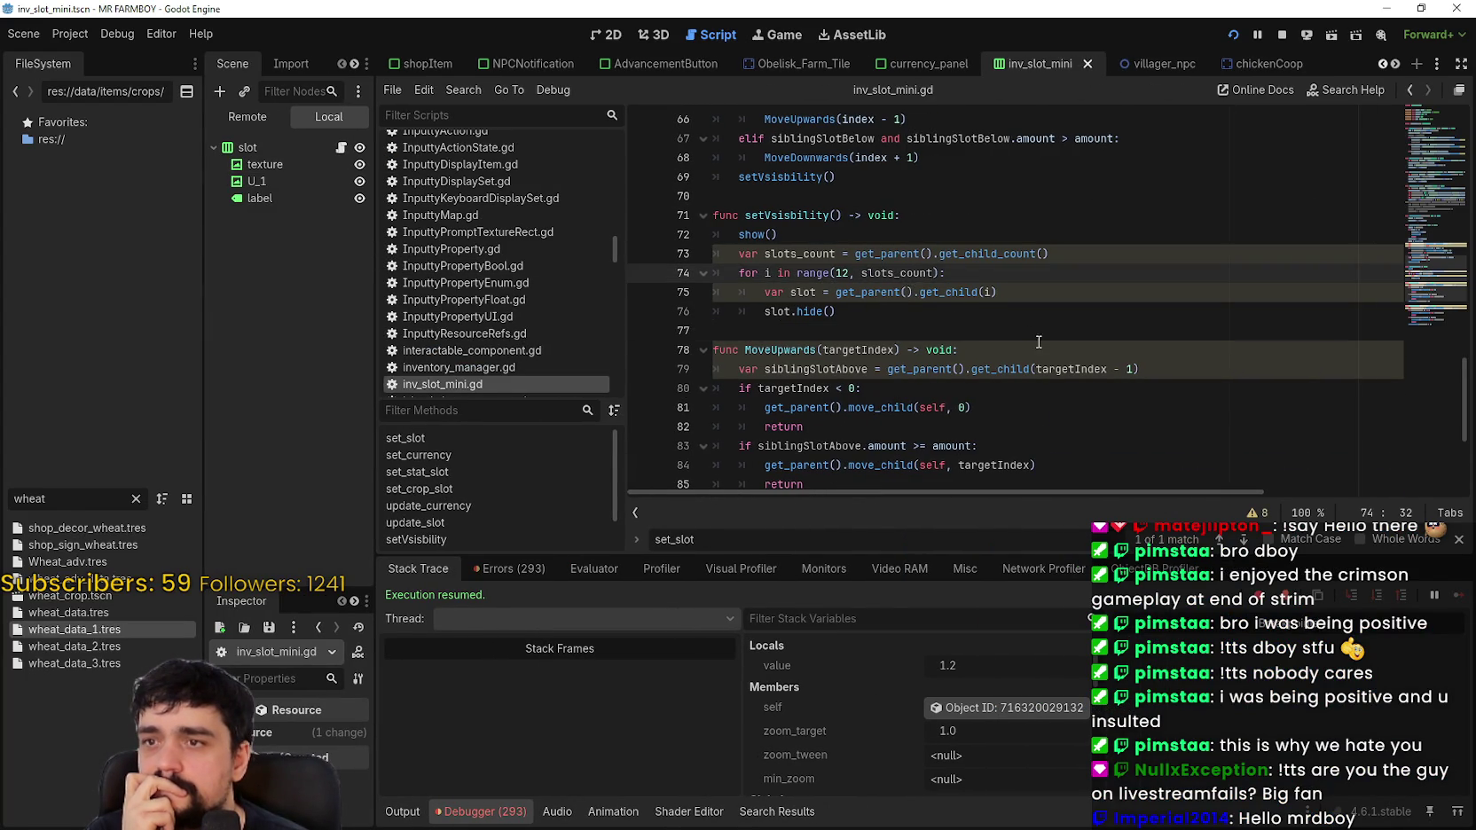
pyautogui.scroll(6, 1039, 341)
pyautogui.click(1039, 338)
pyautogui.scroll(8, 1036, 339)
pyautogui.scroll(2, 1034, 337)
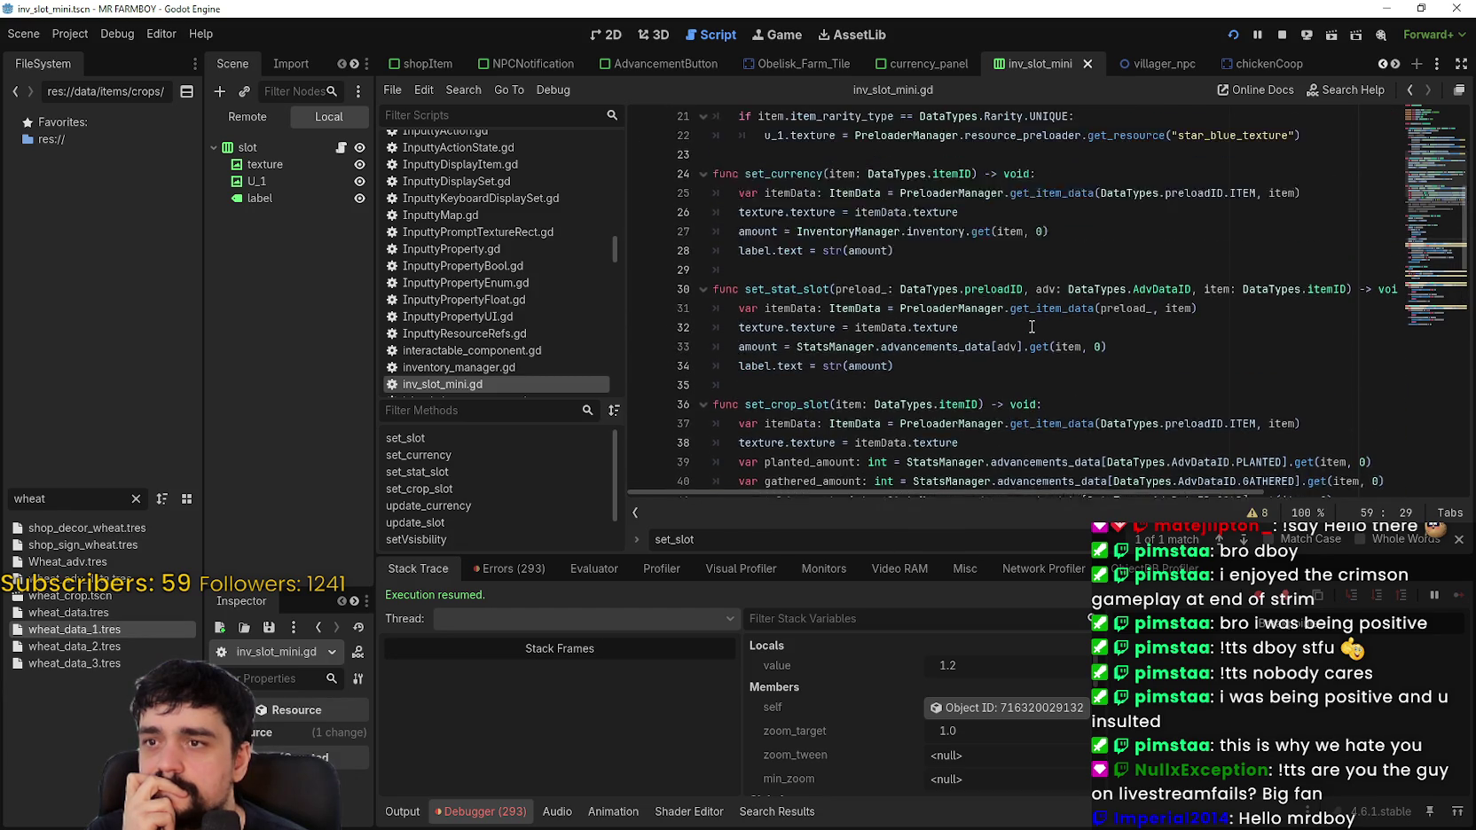
pyautogui.scroll(-4, 1238, 254)
pyautogui.scroll(7, 1447, 197)
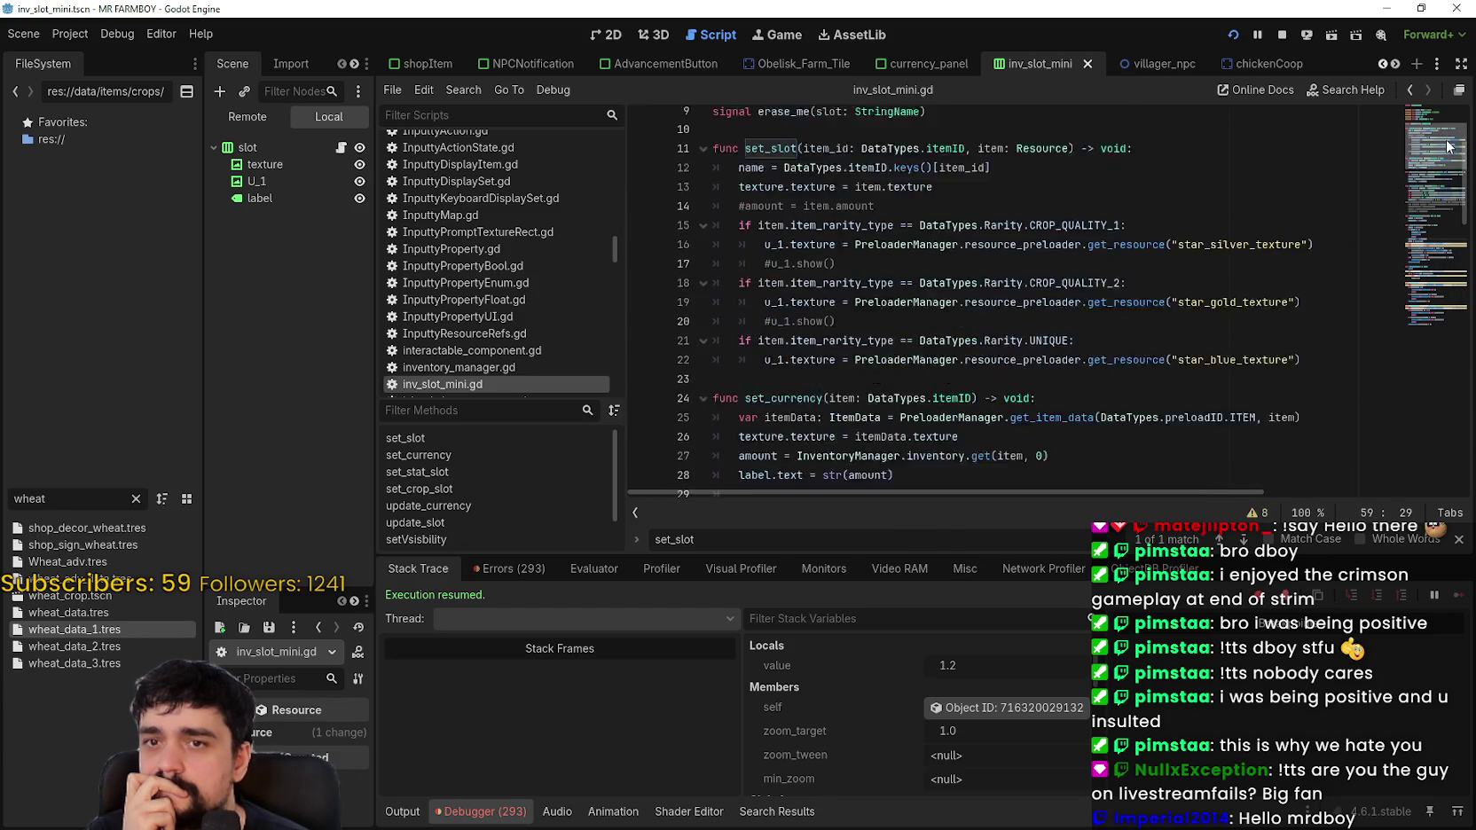
pyautogui.moveTo(1451, 147); pyautogui.dragTo(1451, 285)
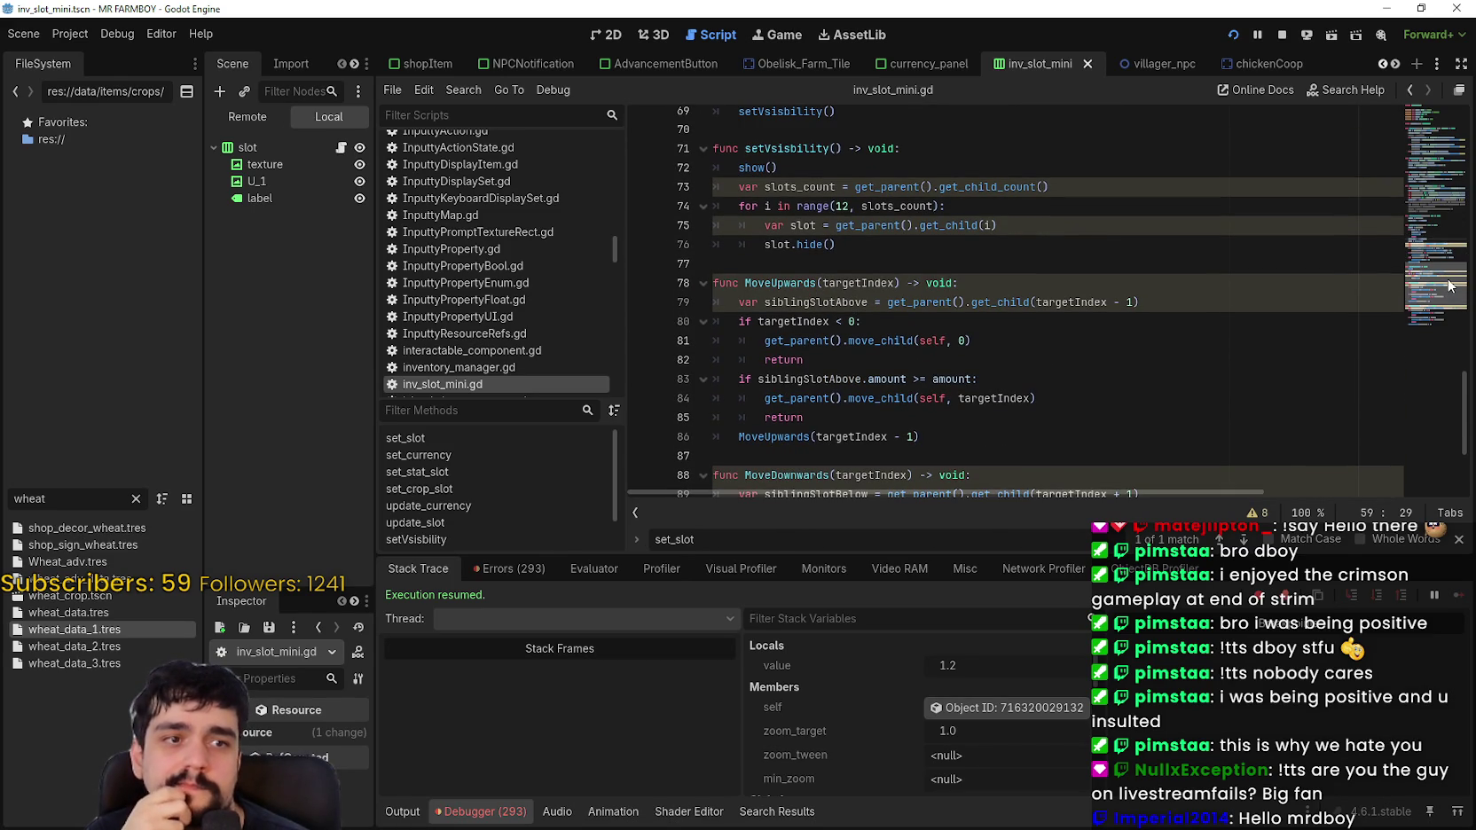
pyautogui.moveTo(1448, 284); pyautogui.dragTo(1440, 315)
pyautogui.scroll(1, 1041, 282)
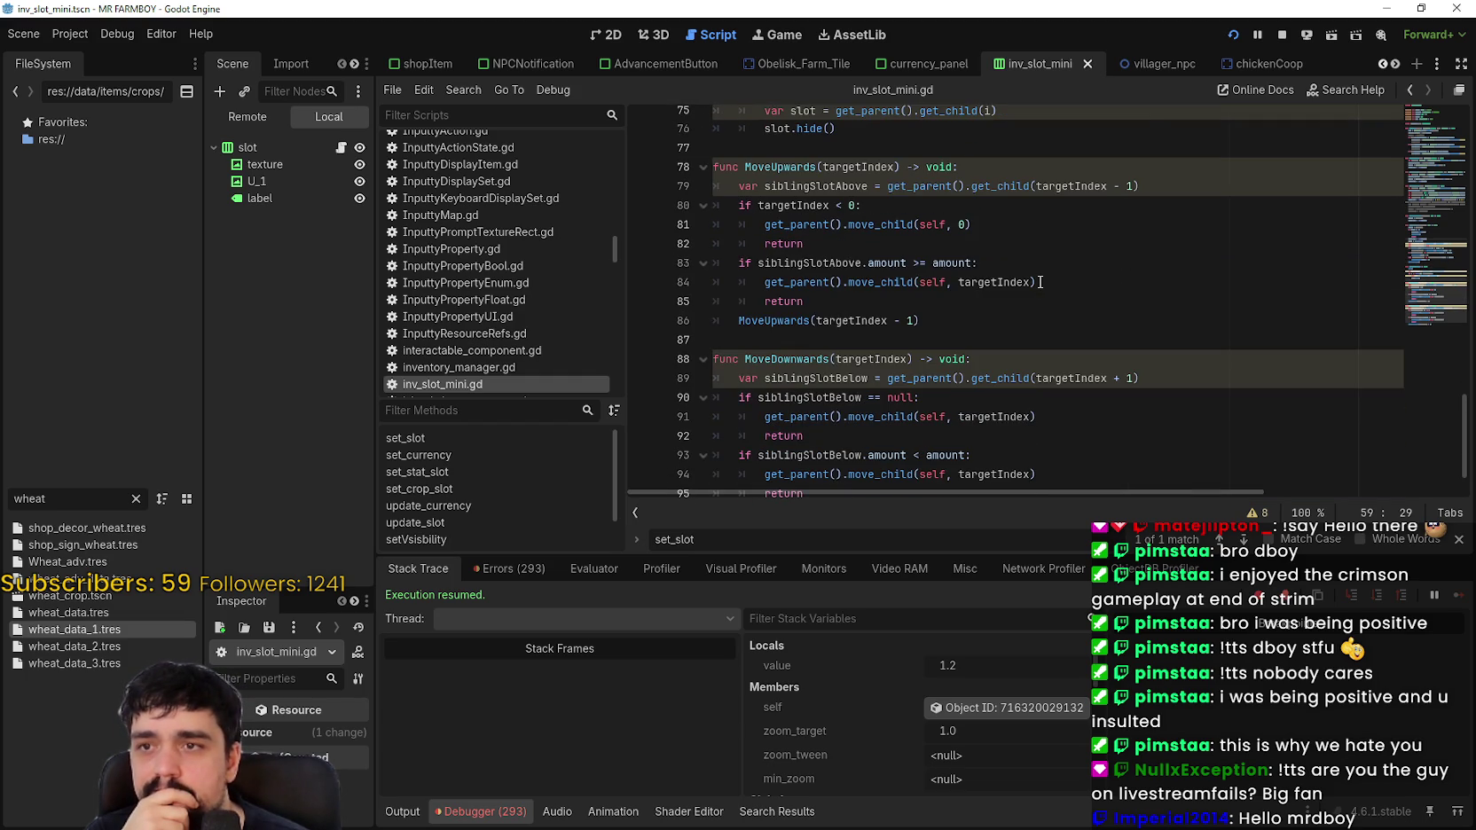
# Step: Inspect the MoveDownwards call on line 96 and highlight every use of targetIndex
pyautogui.click(1167, 319)
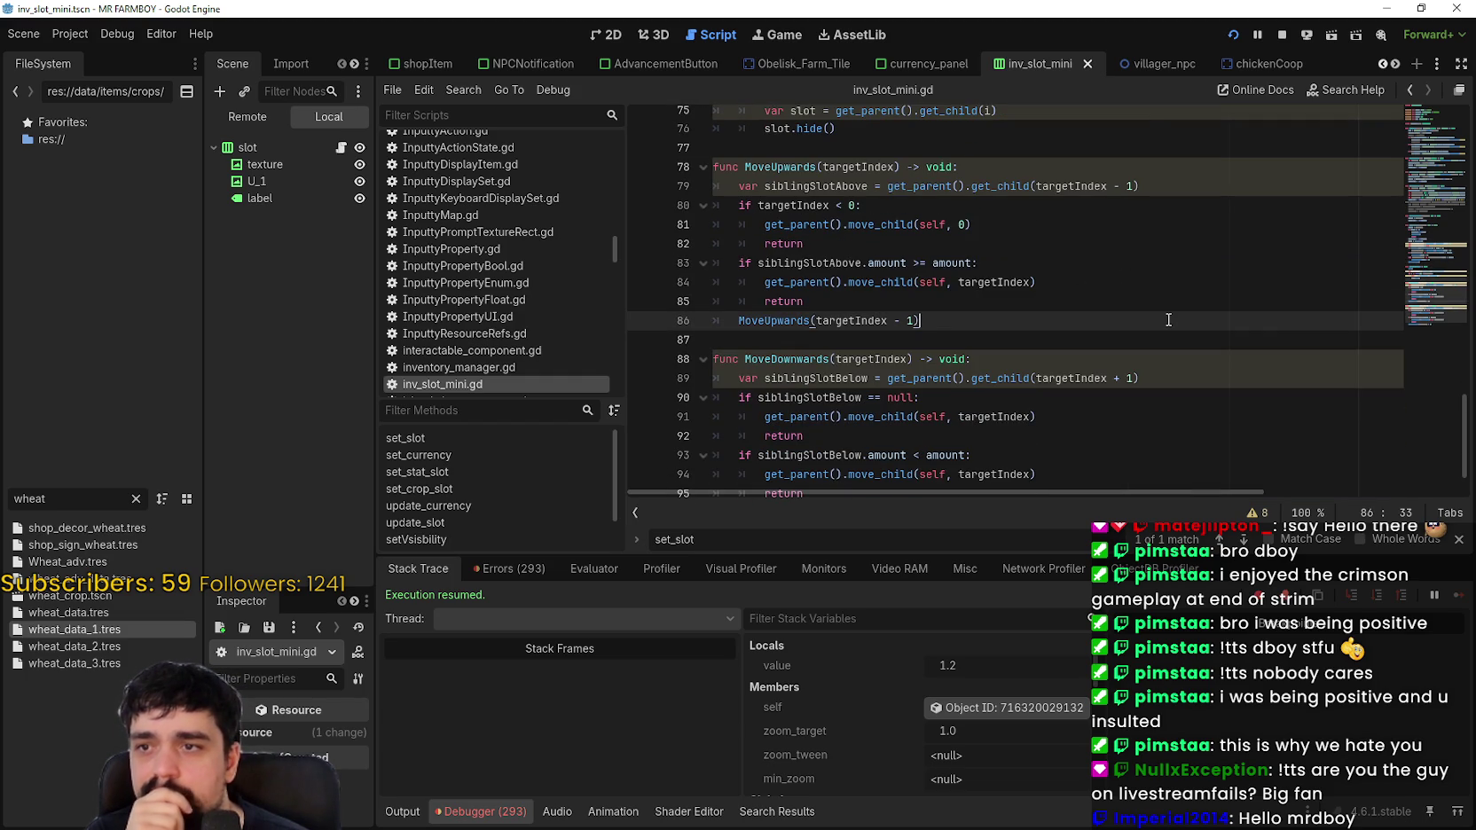
pyautogui.scroll(-1, 1162, 310)
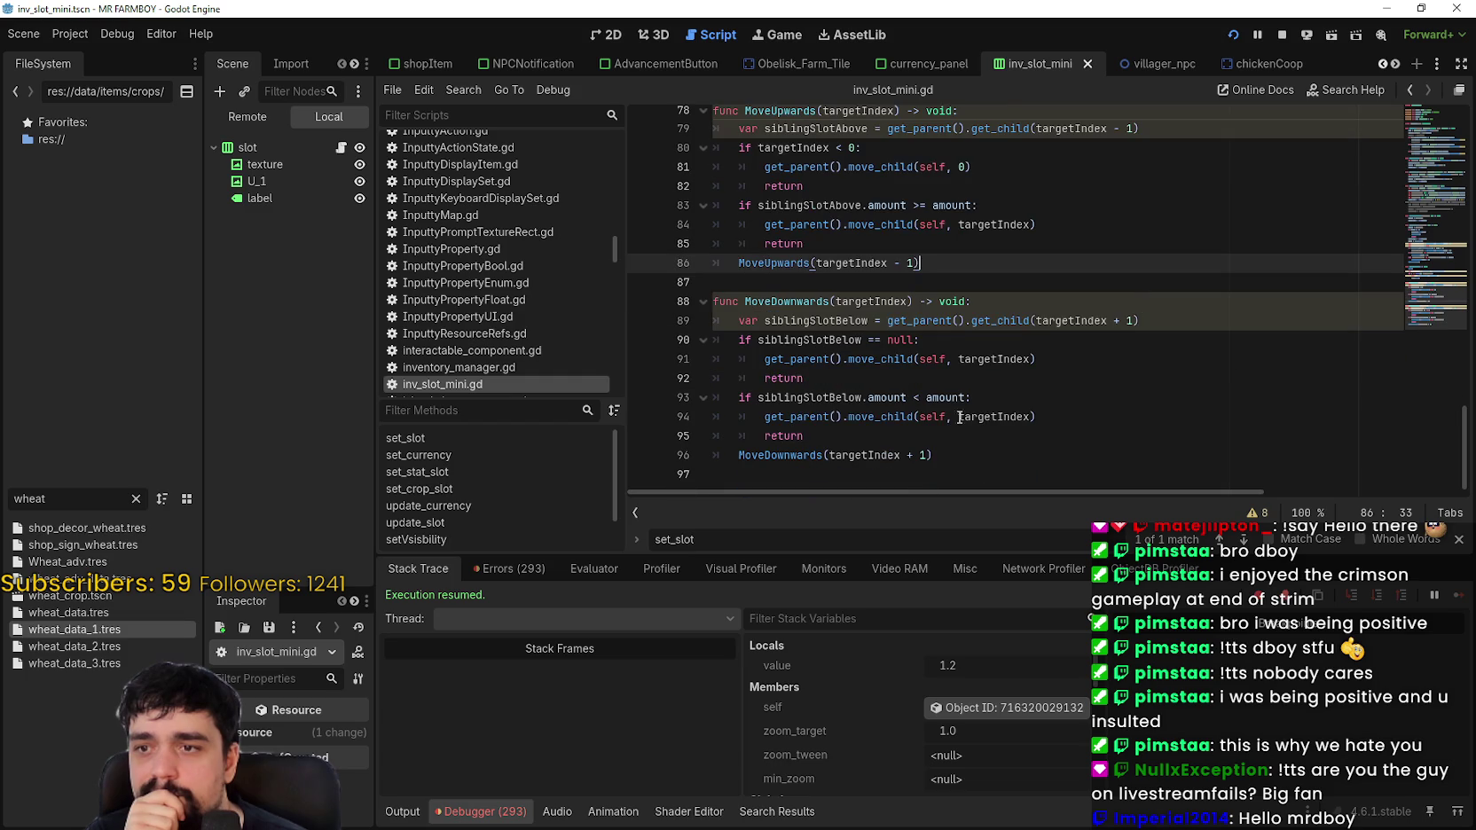
pyautogui.click(881, 457)
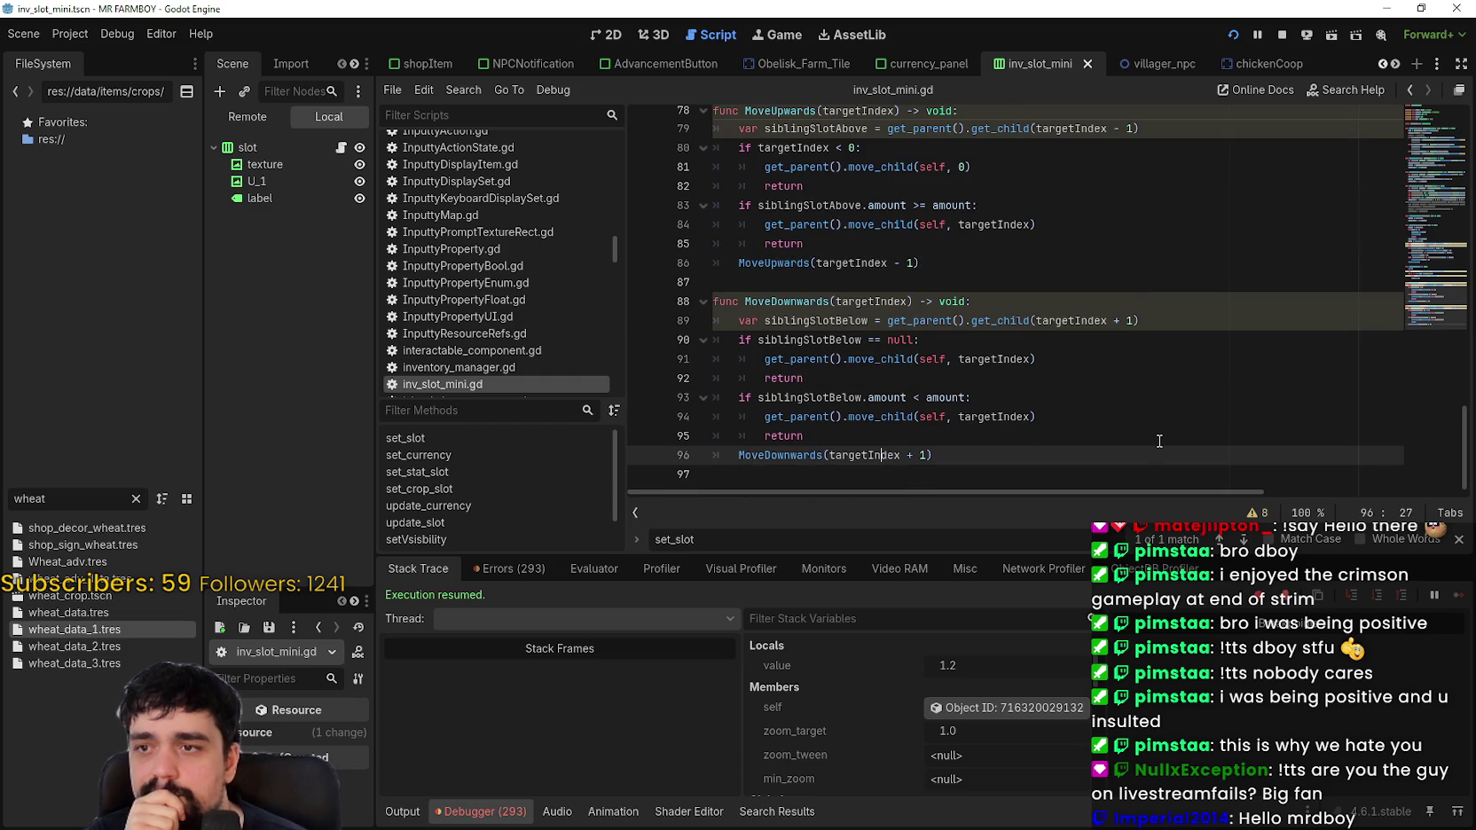
pyautogui.doubleClick(1095, 320)
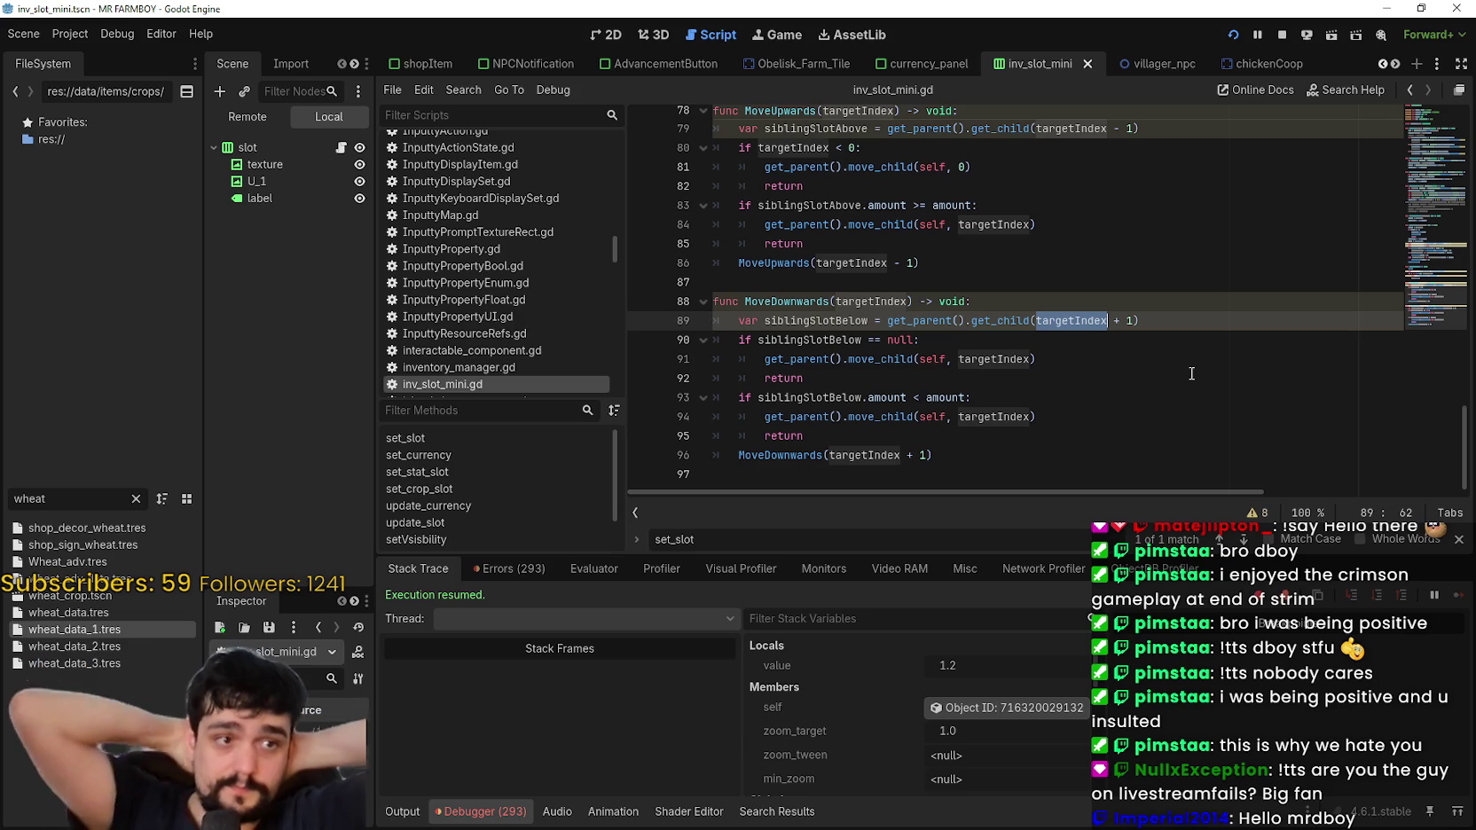
pyautogui.scroll(10, 886, 372)
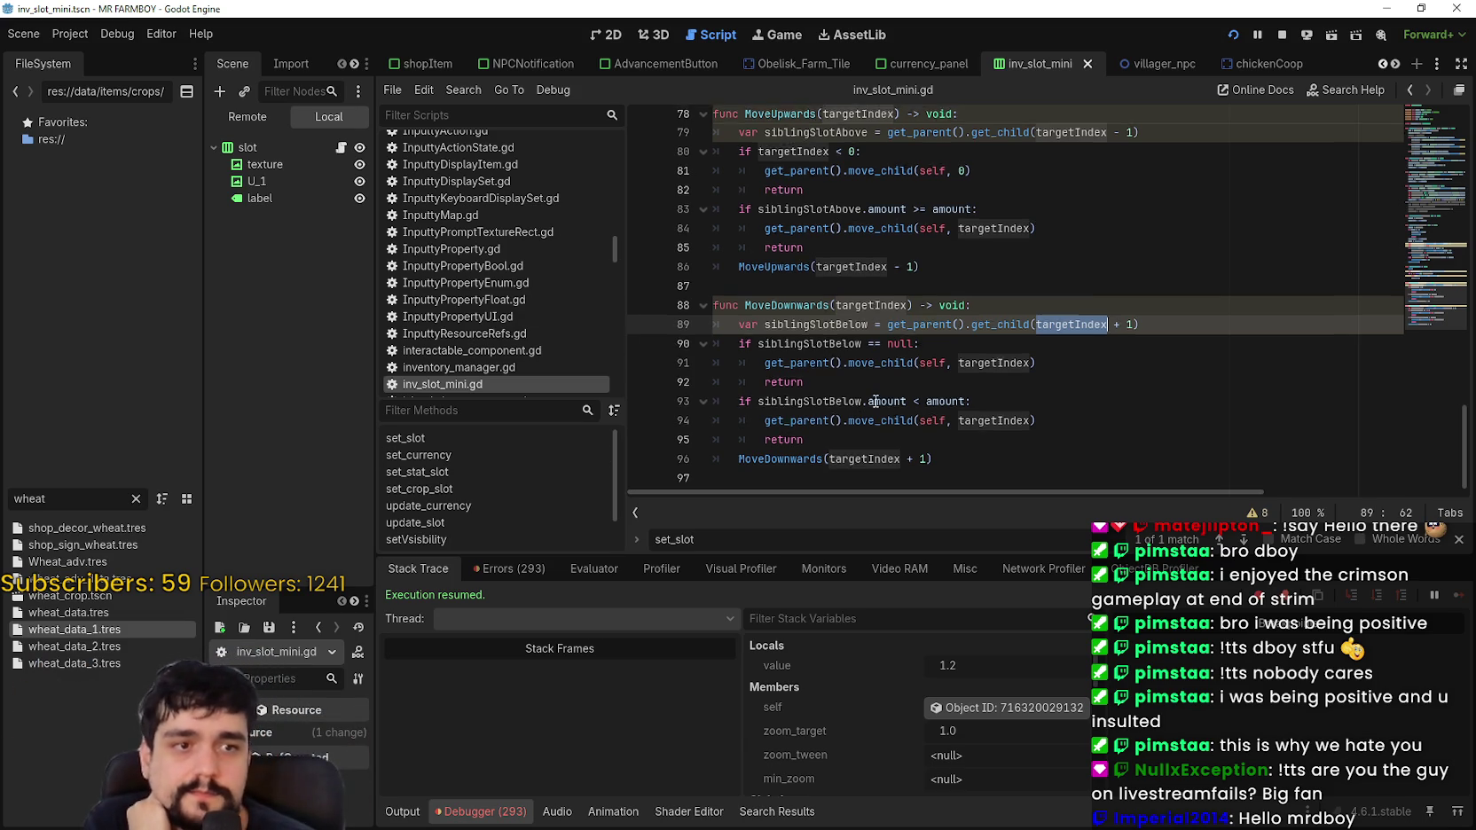
pyautogui.scroll(2, 926, 326)
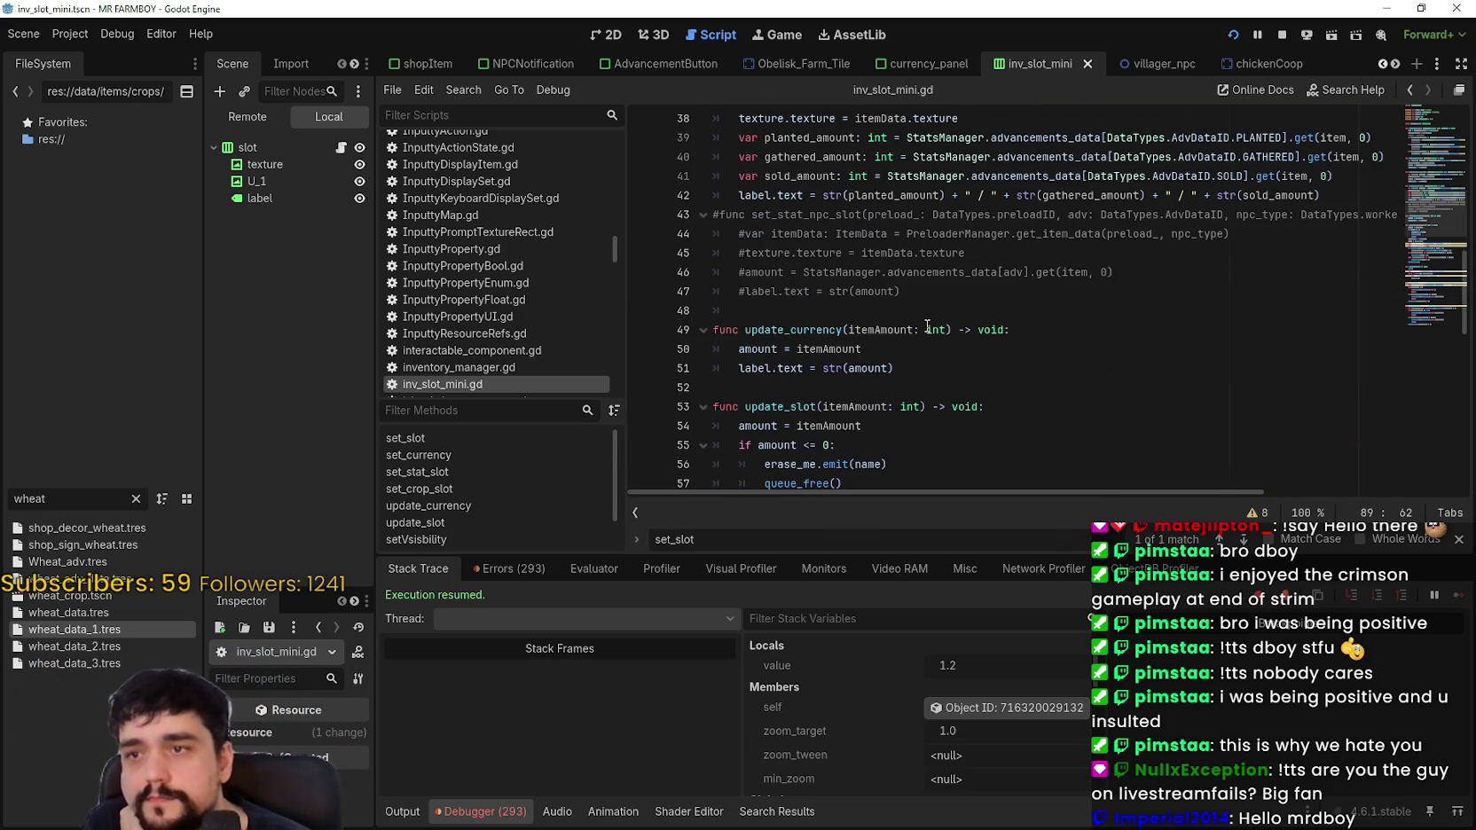
pyautogui.scroll(-6, 1061, 367)
pyautogui.click(1034, 363)
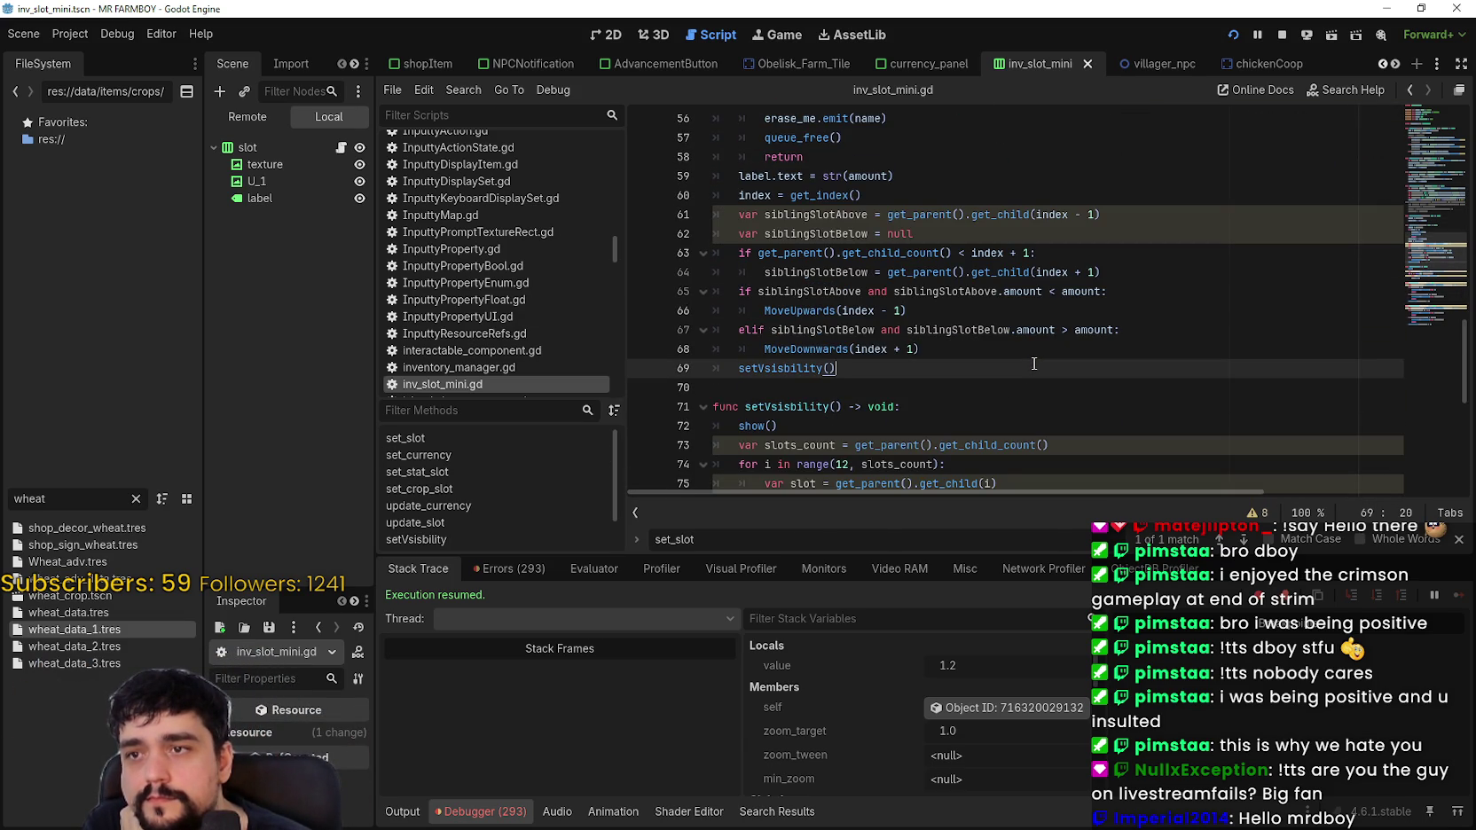
pyautogui.moveTo(752, 188)
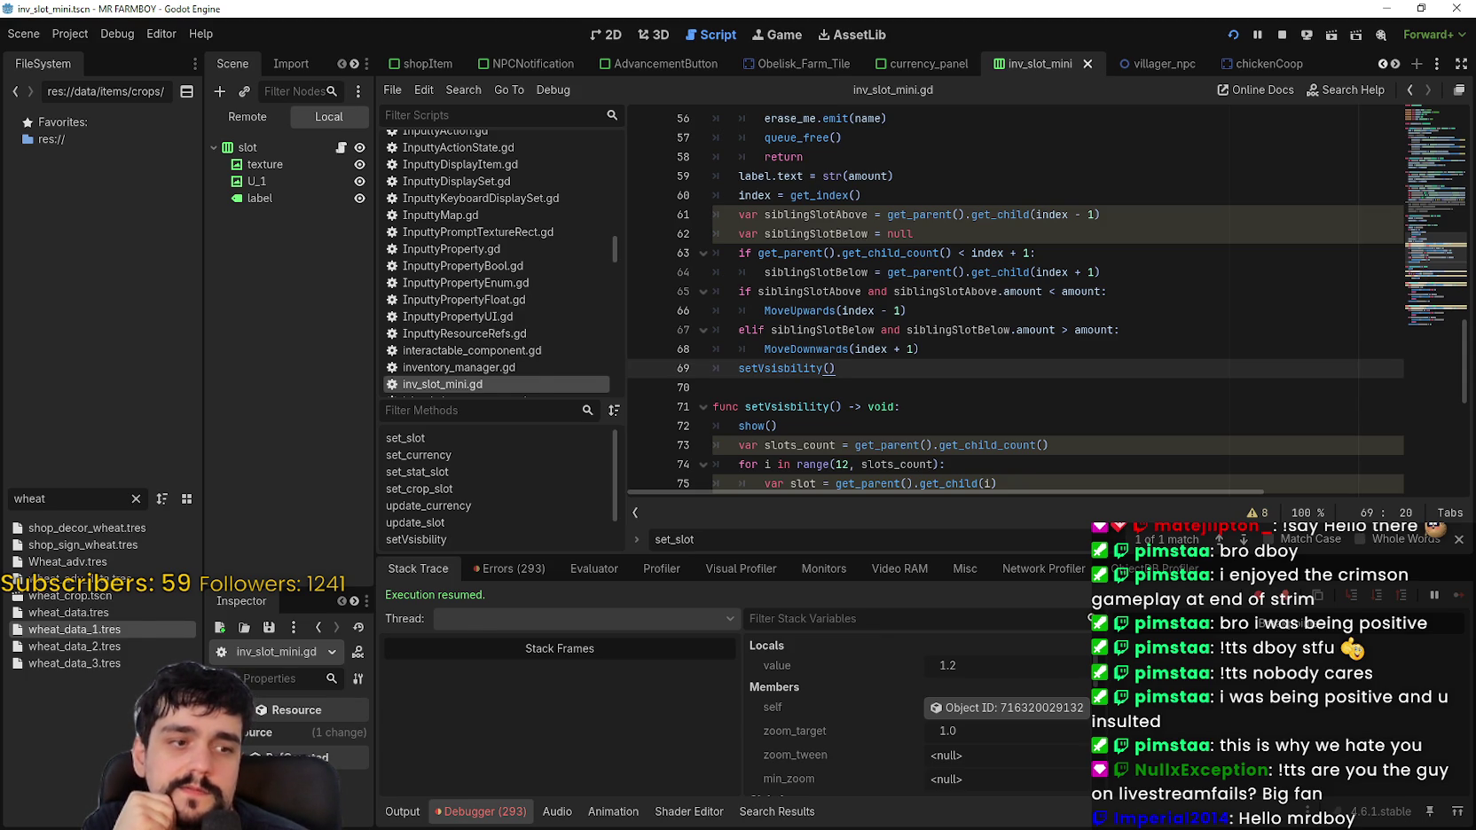
pyautogui.hotkey('alt', 'Tab')
pyautogui.hotkey('alt', 'Tab')
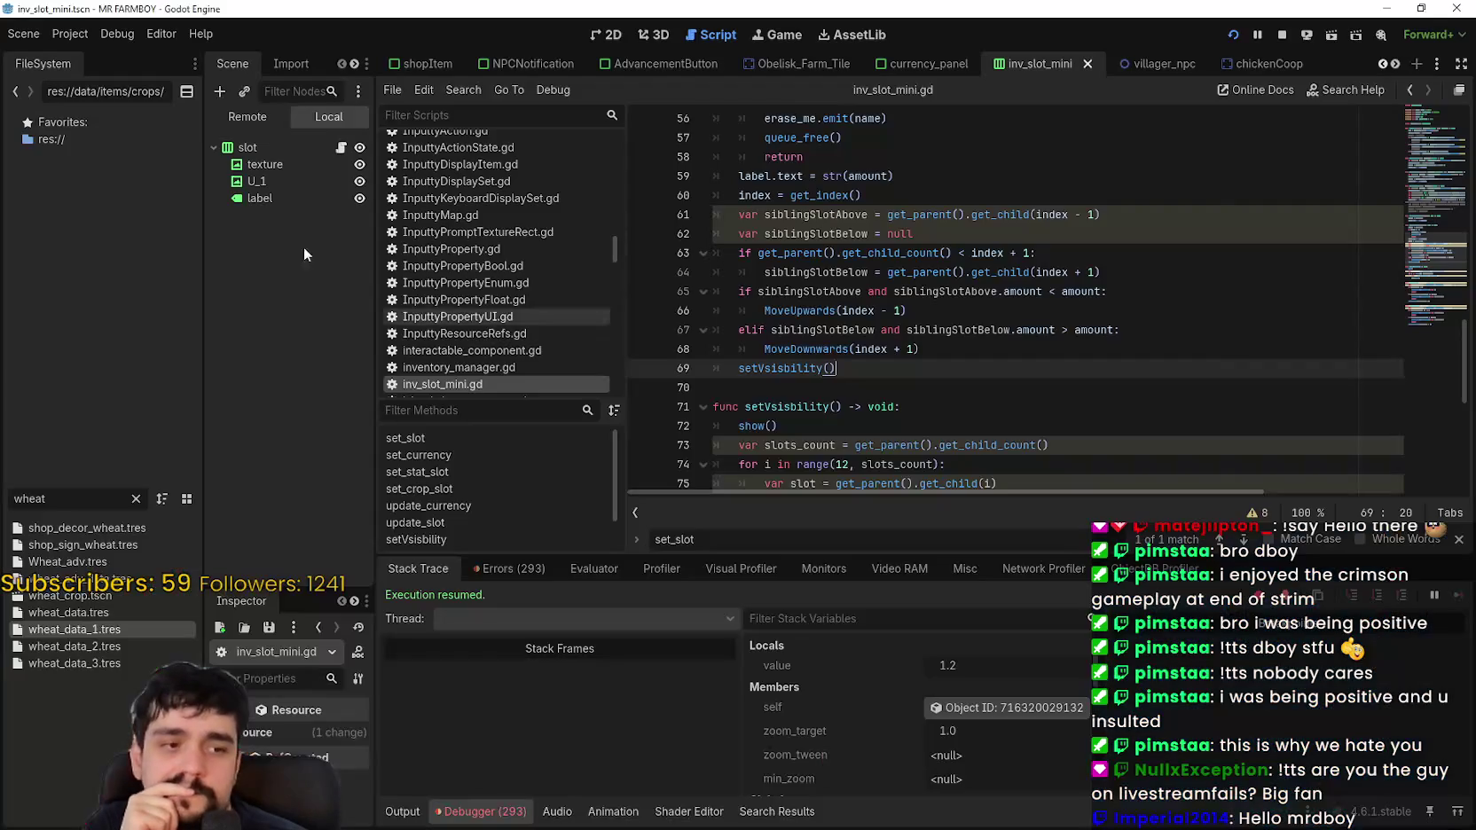
pyautogui.click(249, 117)
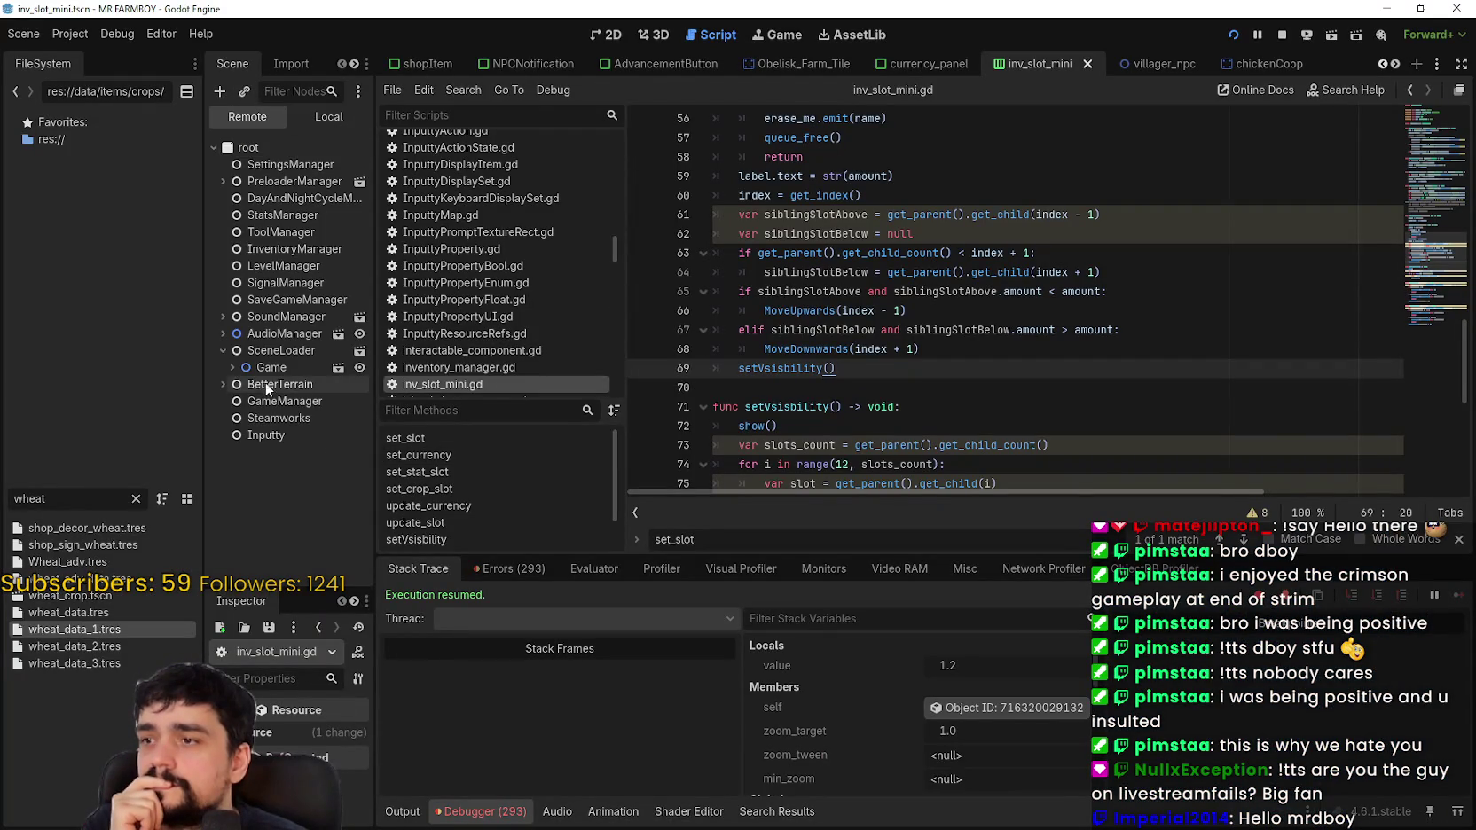
# Step: Widen the Remote tree and expand Game, GameContainer and CurrencyPanel down to VBoxContainer2
pyautogui.click(230, 366)
pyautogui.scroll(-2, 310, 447)
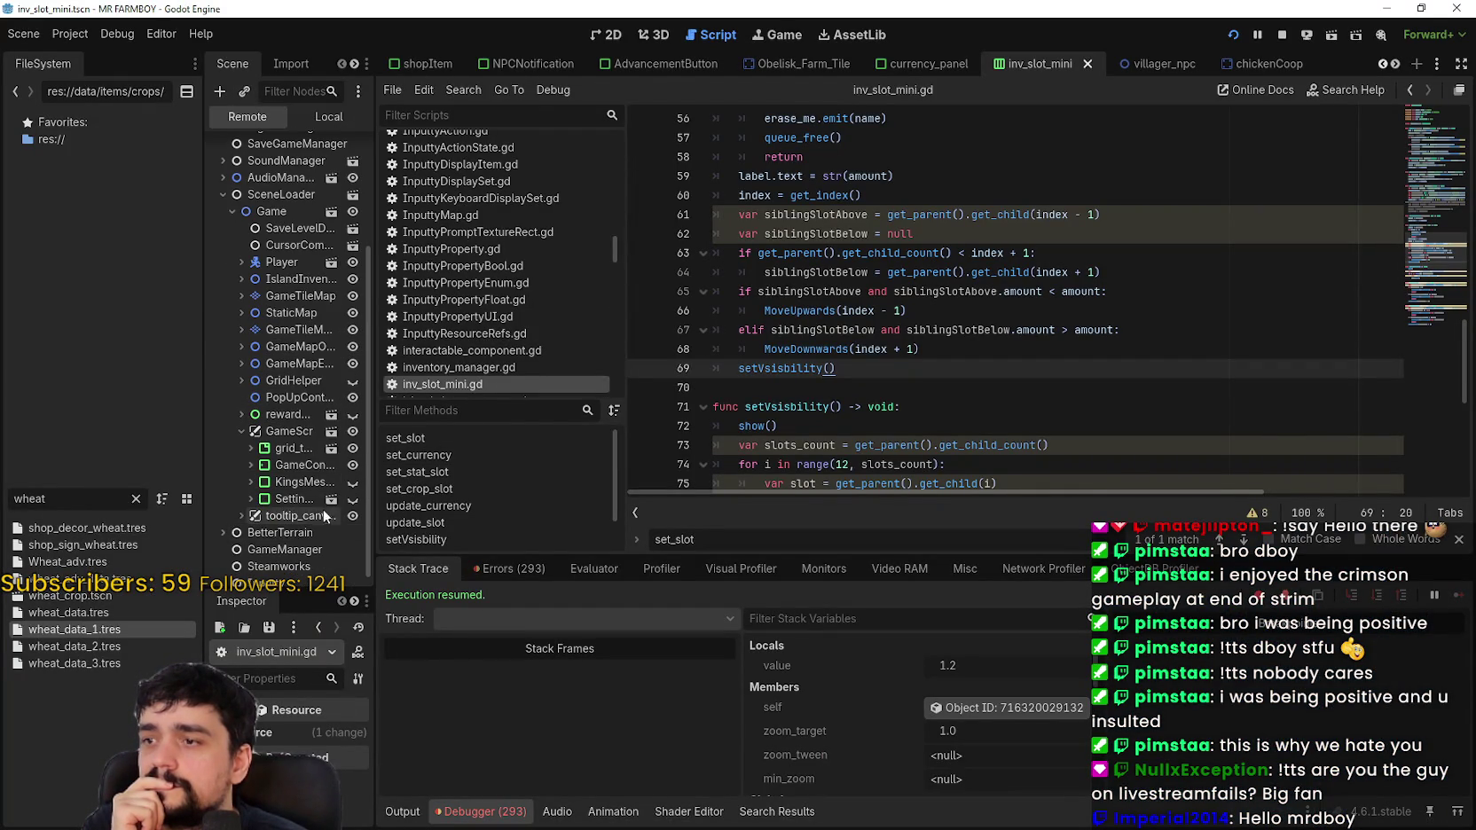
pyautogui.moveTo(376, 504); pyautogui.dragTo(567, 505)
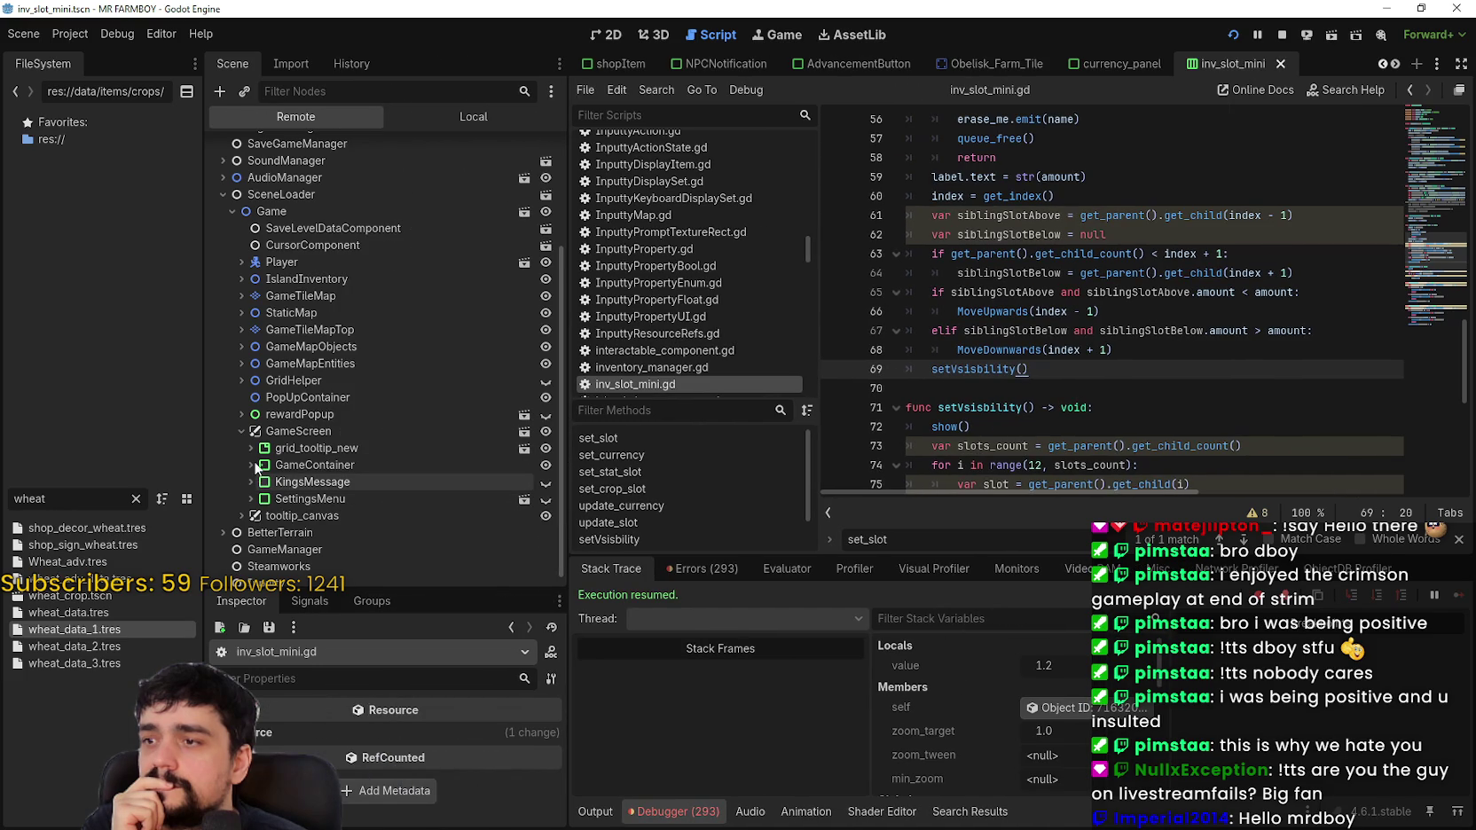
pyautogui.click(250, 464)
pyautogui.scroll(-2, 256, 461)
pyautogui.click(260, 418)
pyautogui.click(269, 435)
pyautogui.click(279, 451)
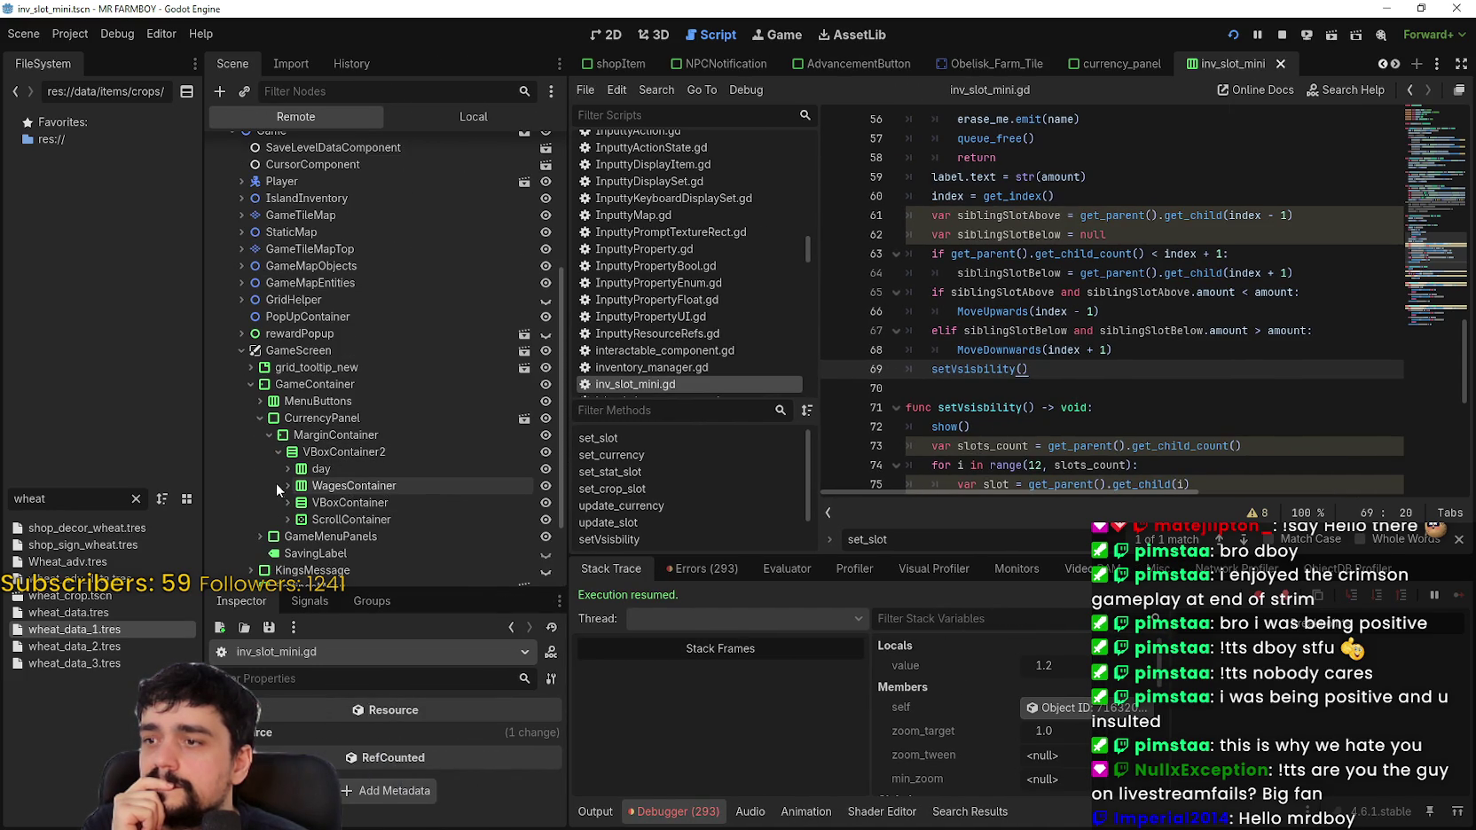
# Step: Expand ScrollContainer's VBoxContainer2 to list live slots like WHEAT_1, PIG, SHEEP and DUCK
pyautogui.scroll(-4, 330, 511)
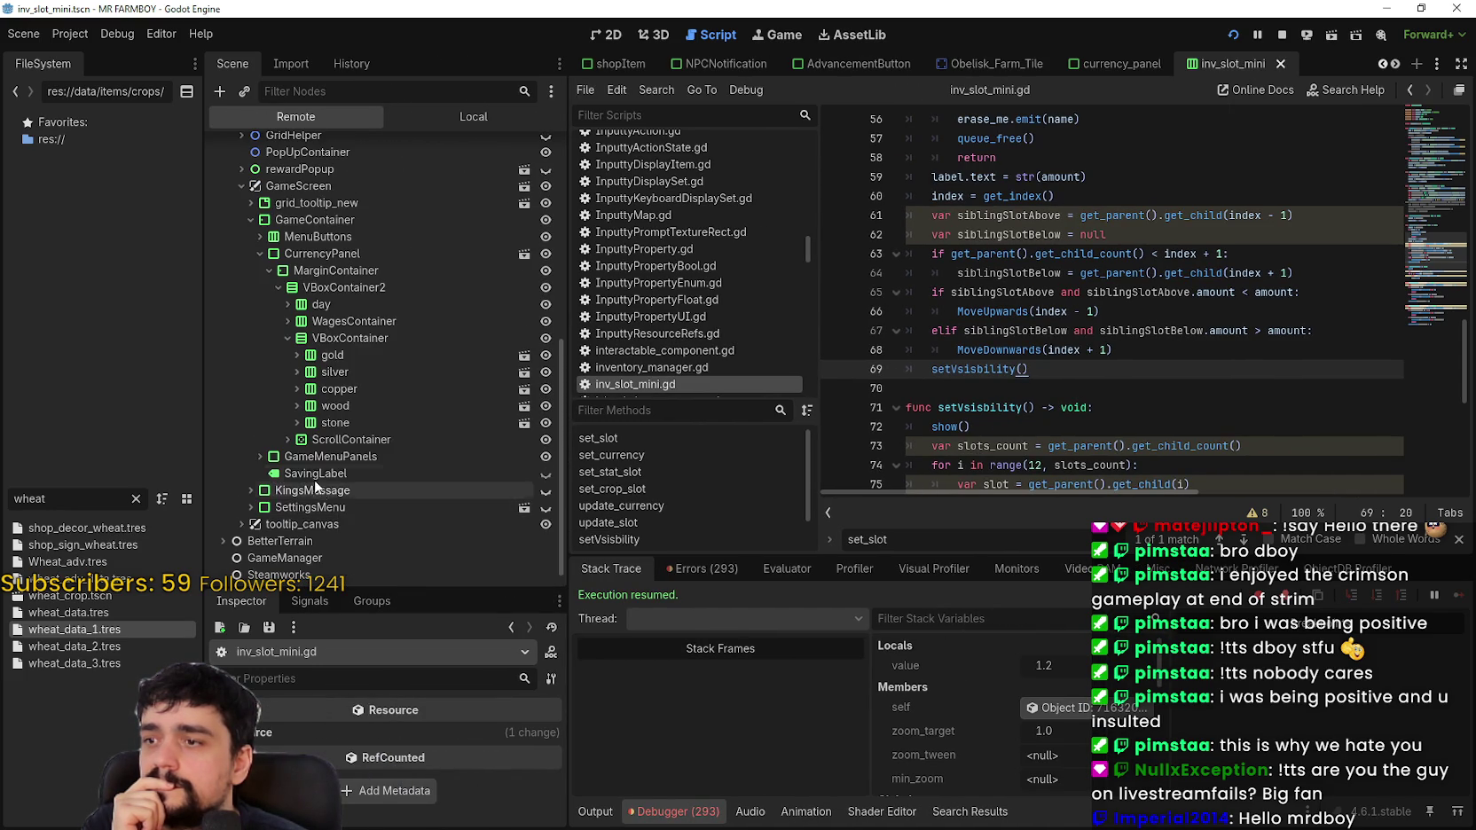
pyautogui.click(288, 439)
pyautogui.click(298, 455)
pyautogui.scroll(-6, 362, 489)
pyautogui.scroll(-5, 370, 487)
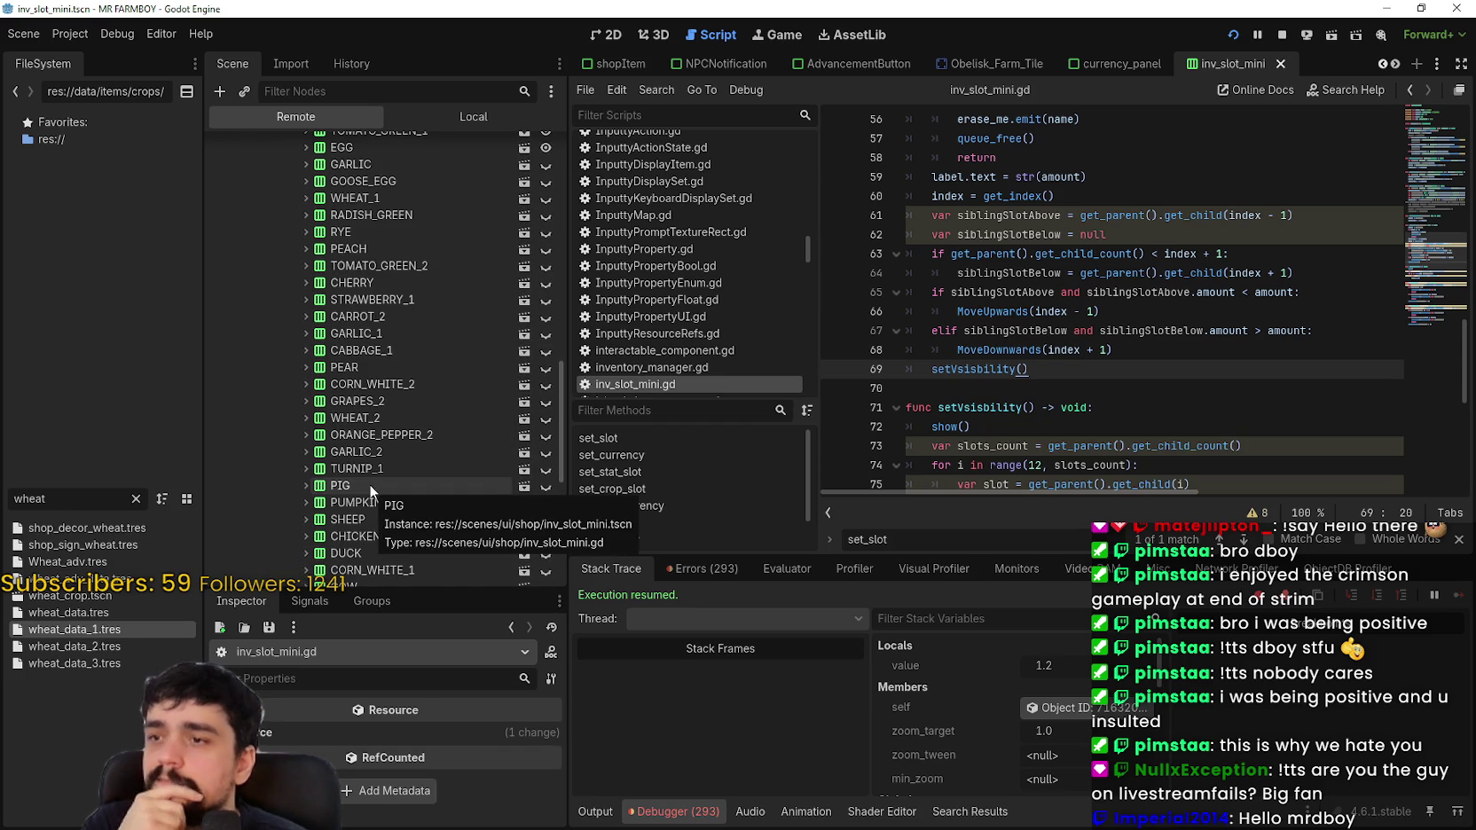
pyautogui.scroll(1, 1185, 254)
pyautogui.scroll(2, 1185, 255)
pyautogui.click(1138, 296)
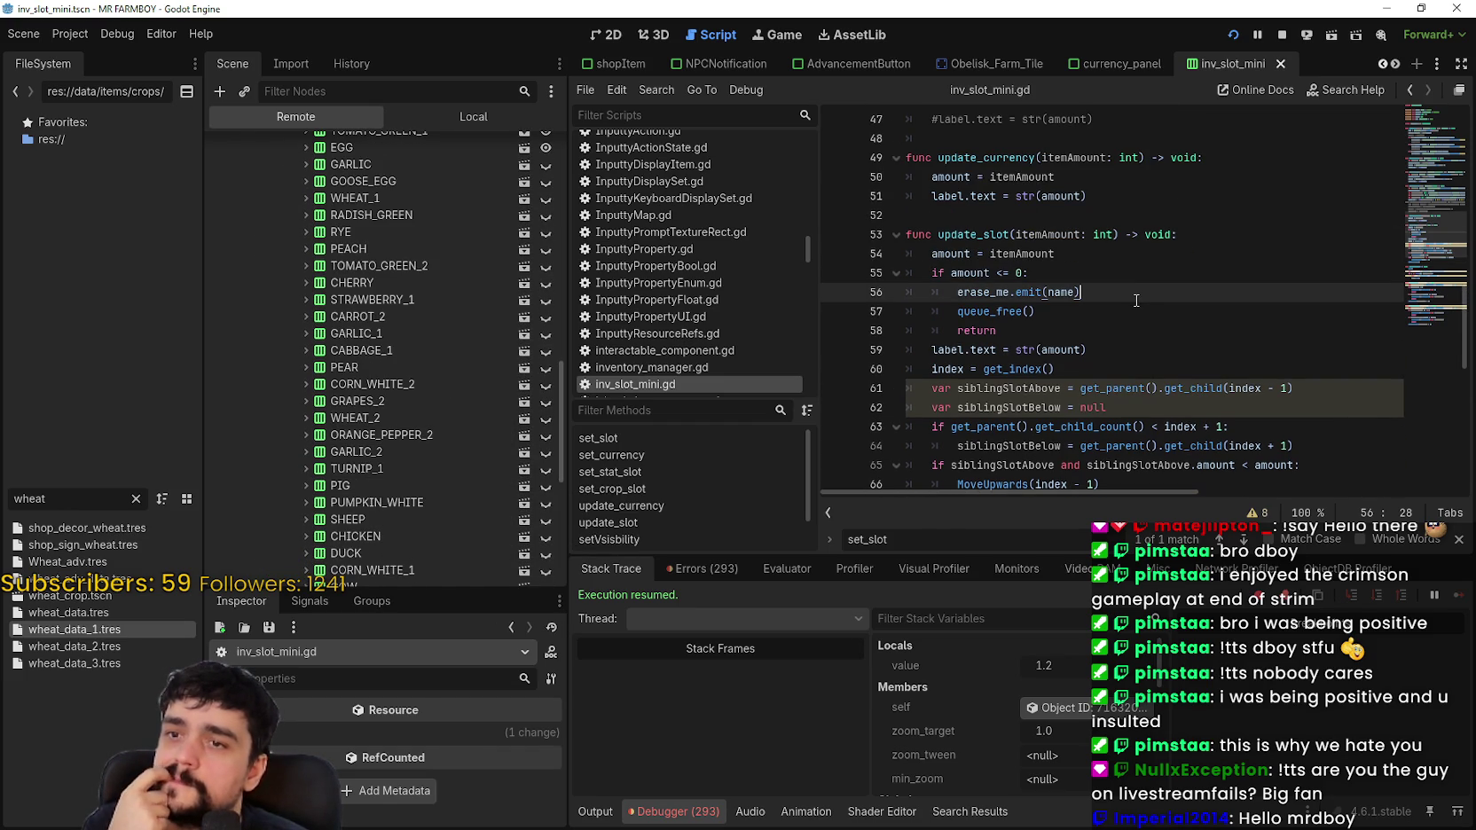
# Step: Highlight erase_me and amount in update_slot to trace the empty-slot removal block
pyautogui.scroll(2, 1136, 301)
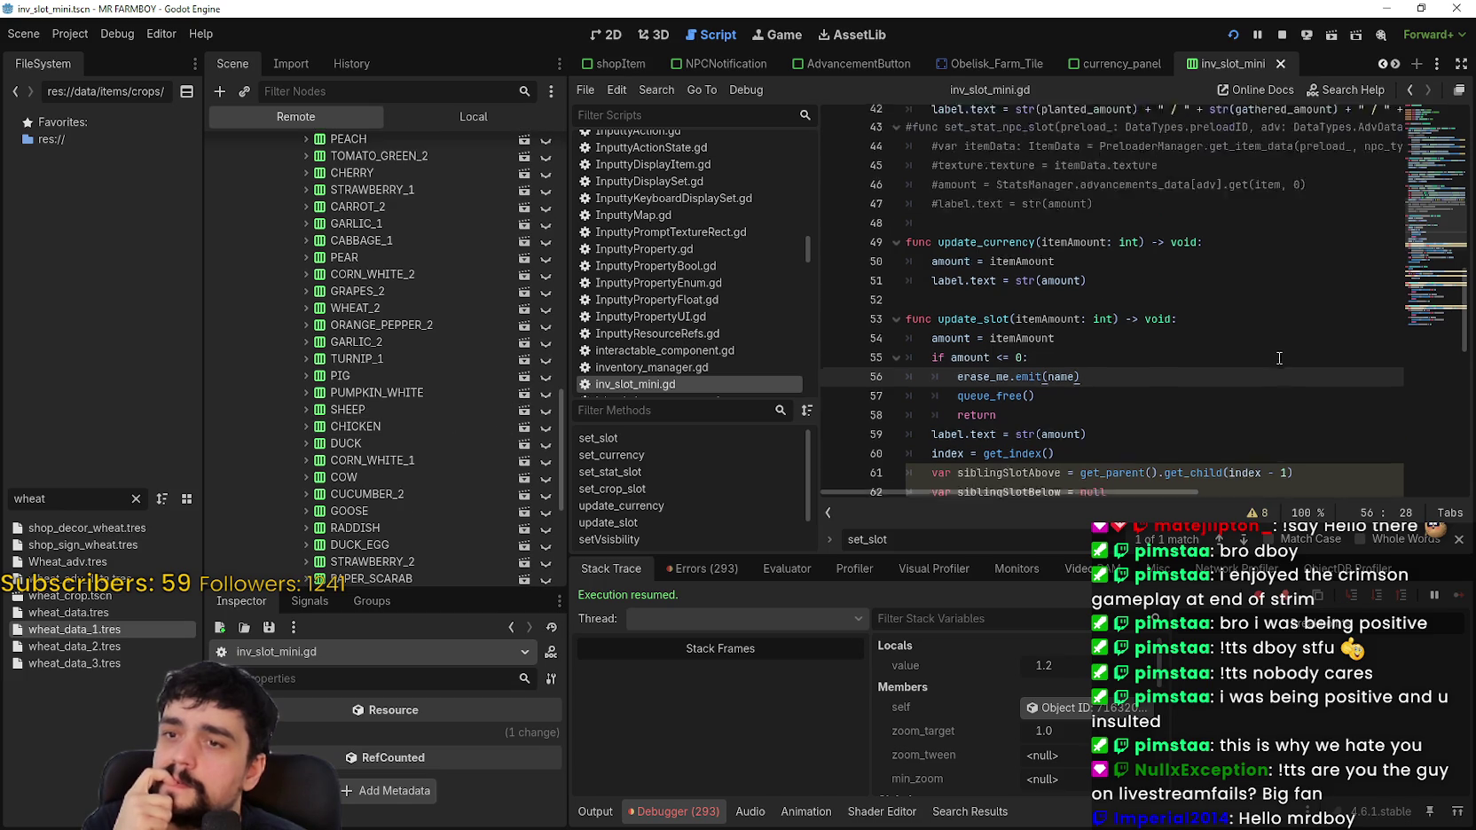
pyautogui.click(1183, 334)
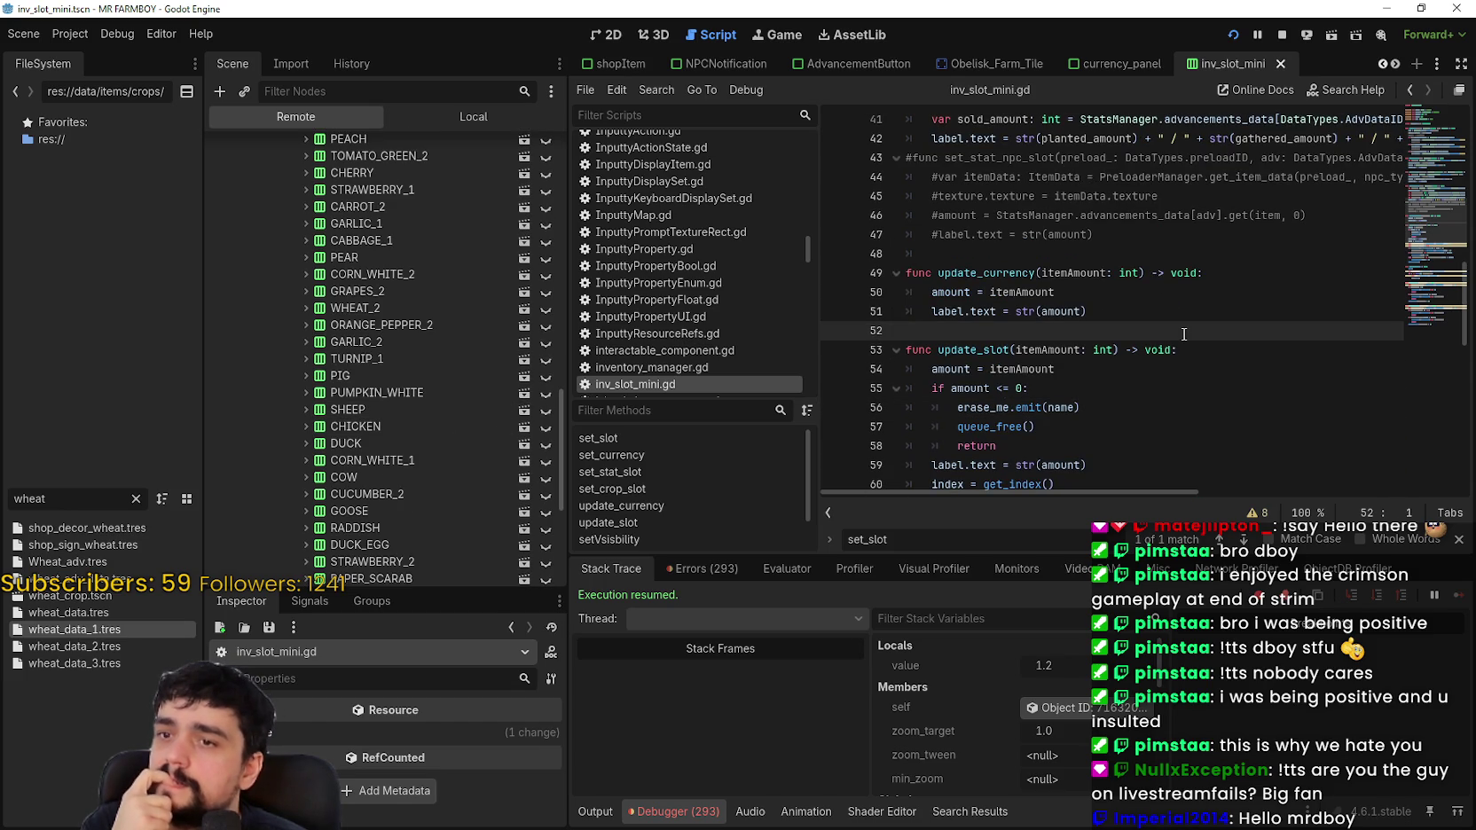
pyautogui.doubleClick(972, 404)
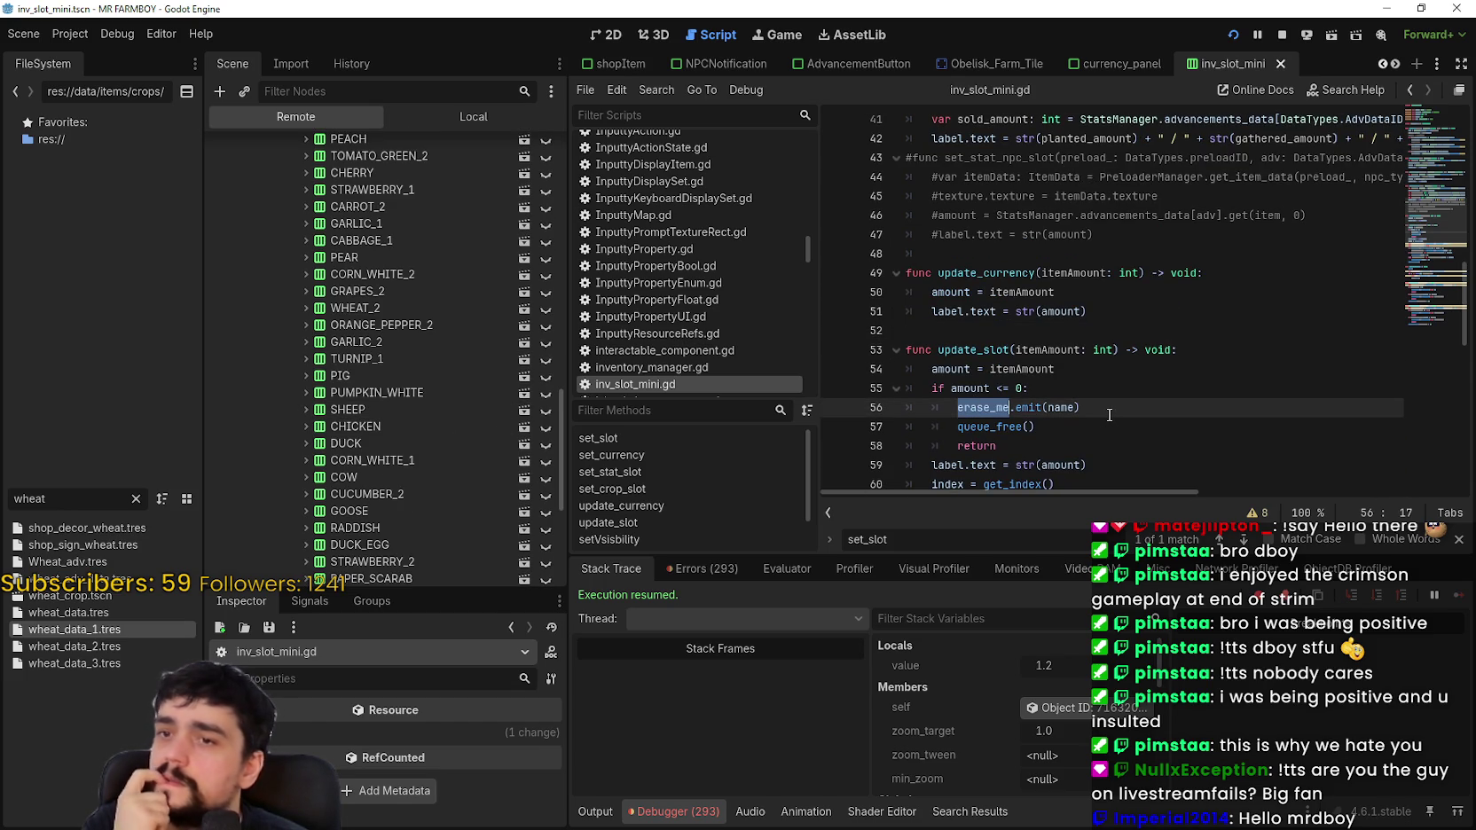
pyautogui.scroll(-1, 1107, 415)
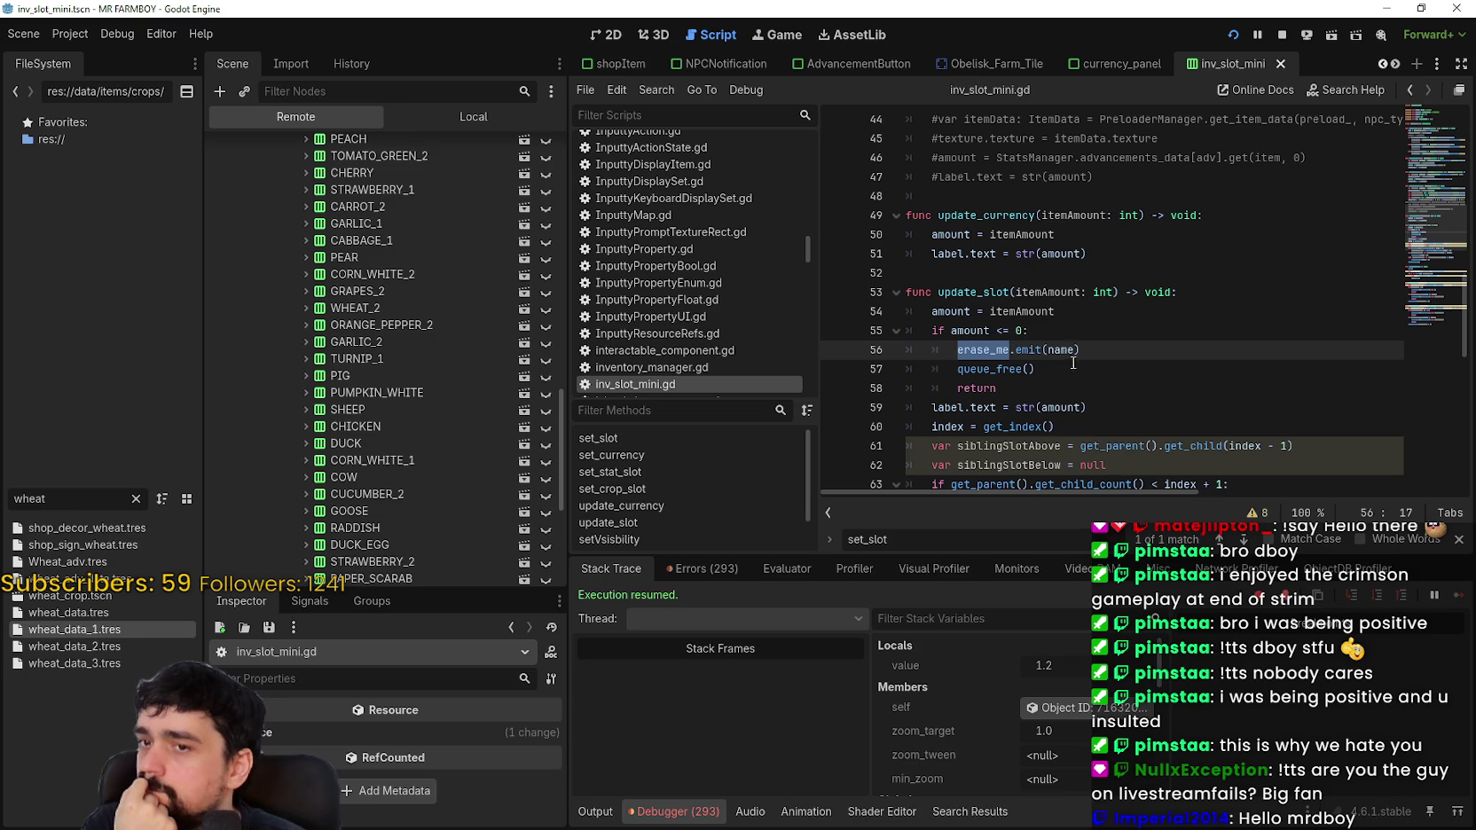
pyautogui.moveTo(1060, 352)
pyautogui.doubleClick(987, 330)
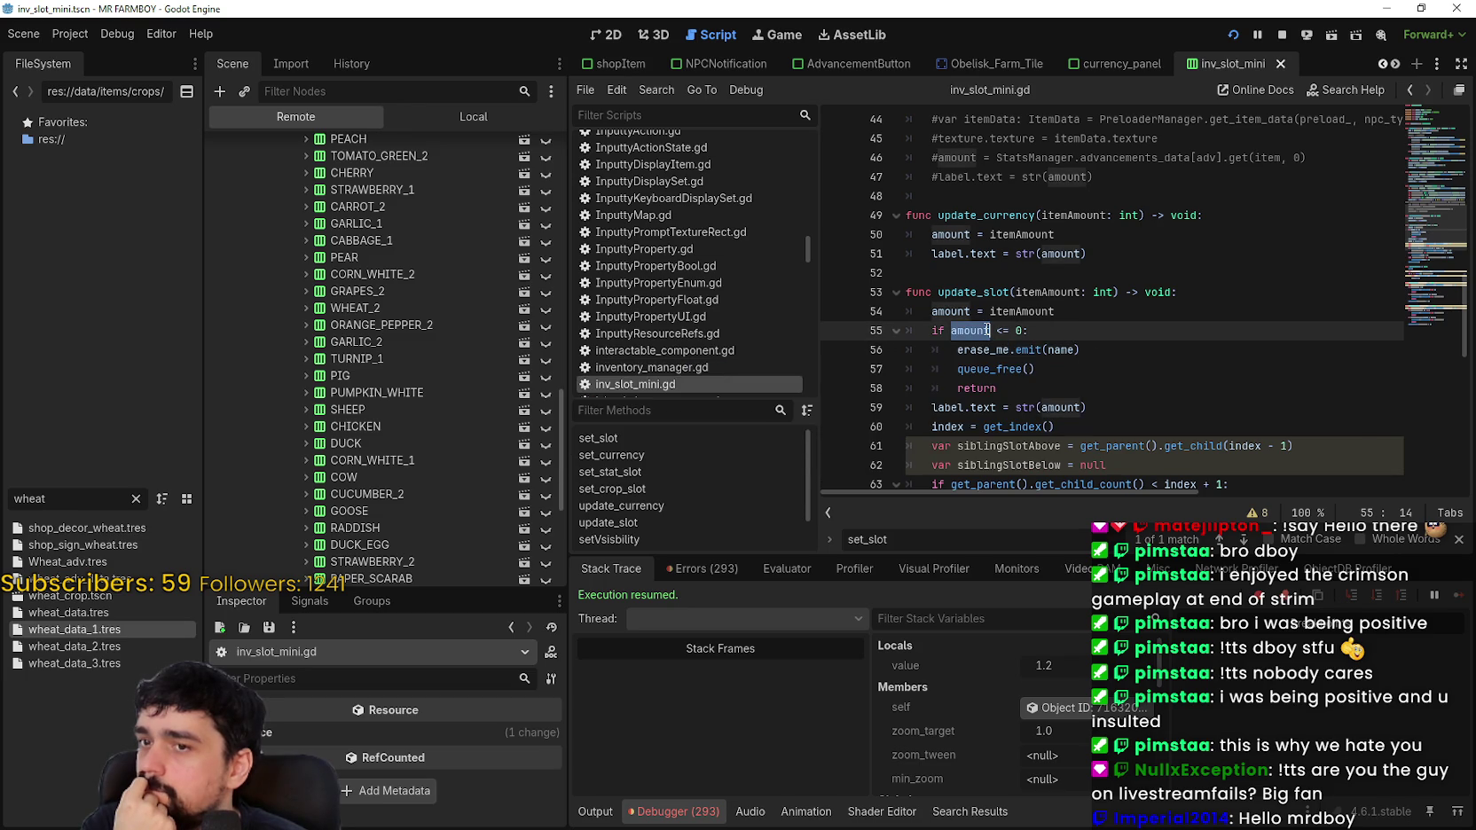
pyautogui.click(1055, 353)
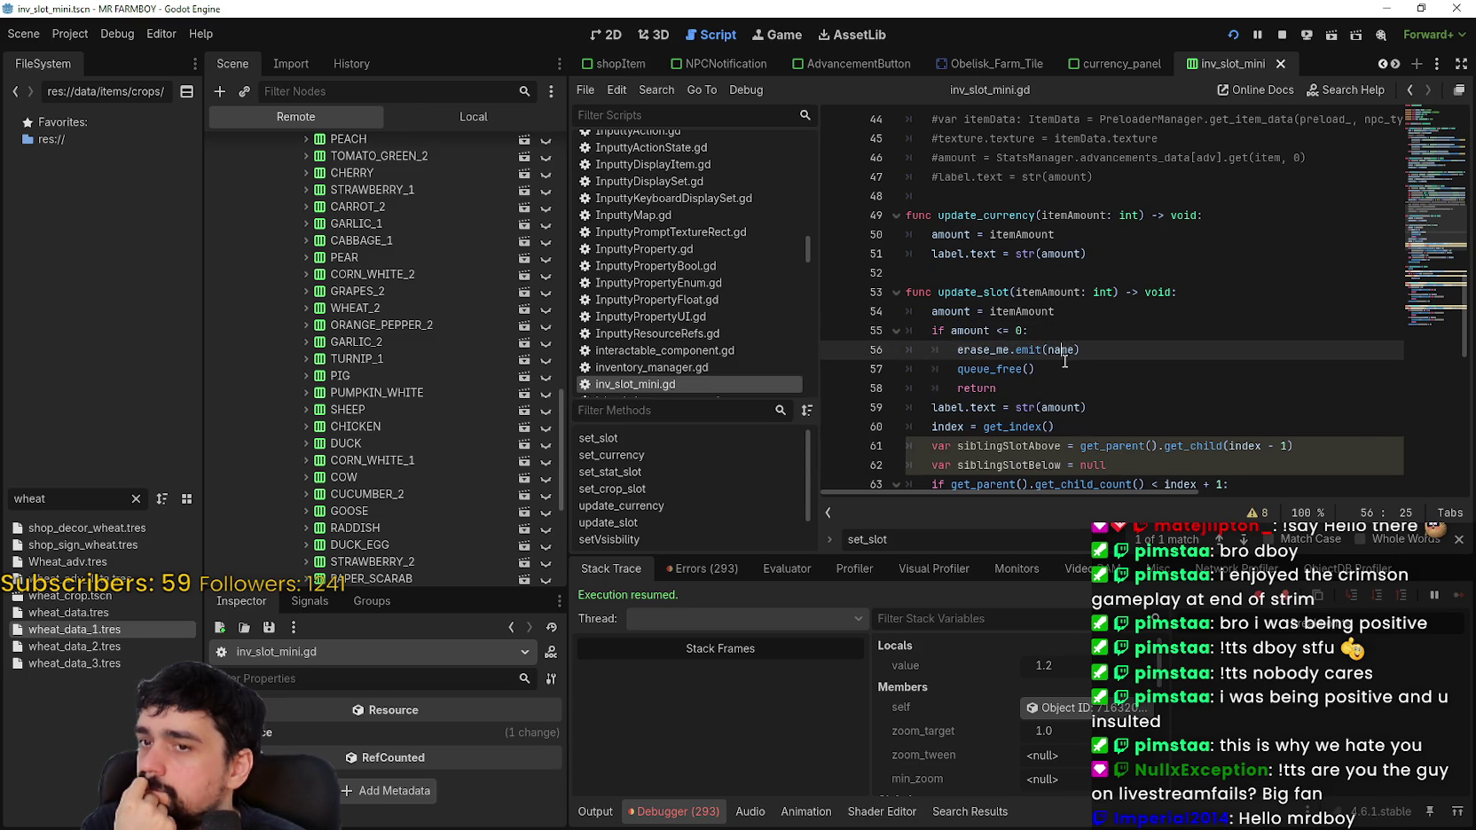
pyautogui.click(891, 313)
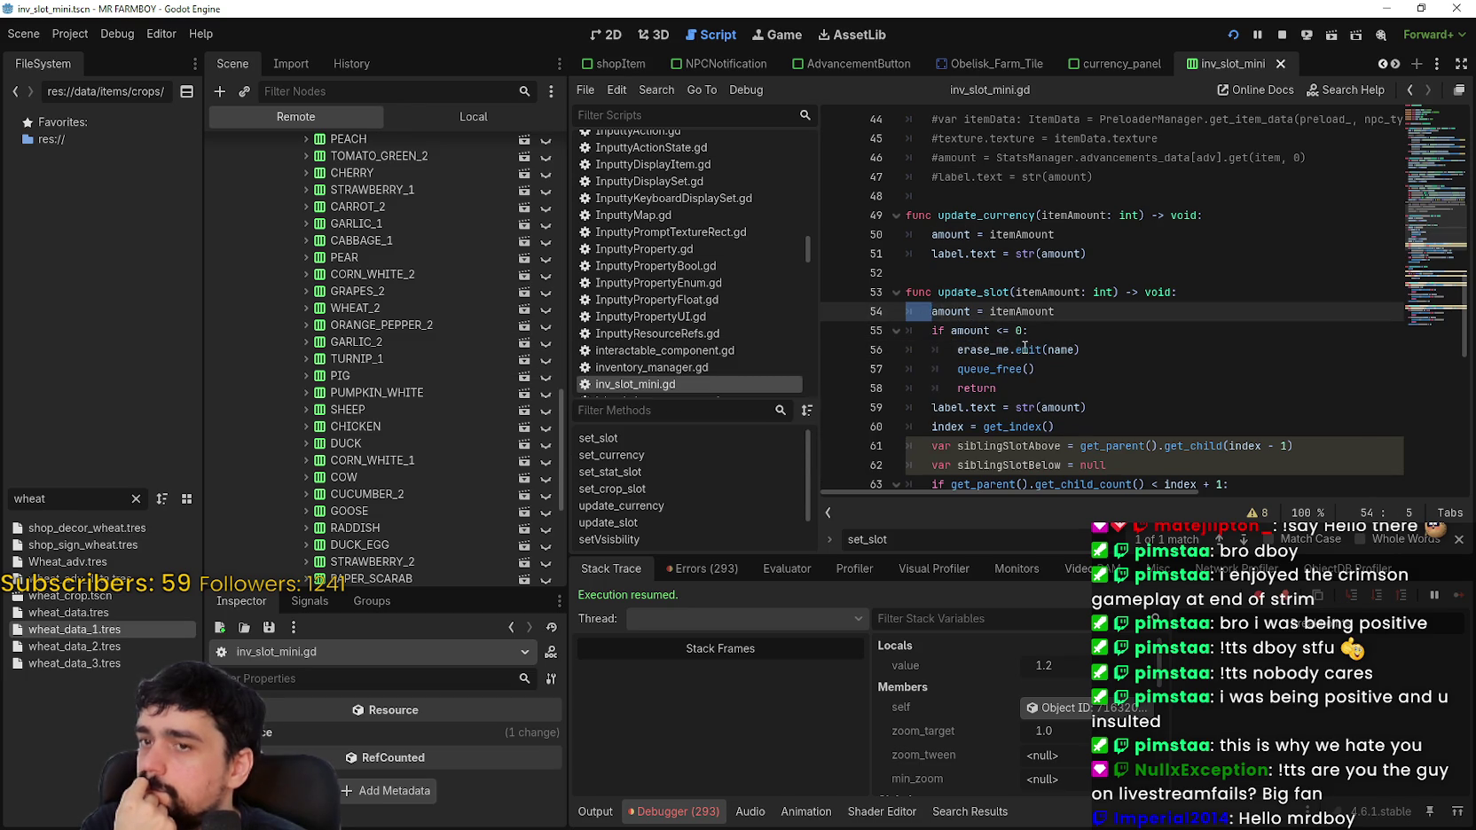
pyautogui.click(1043, 349)
pyautogui.moveTo(1081, 355); pyautogui.dragTo(925, 293)
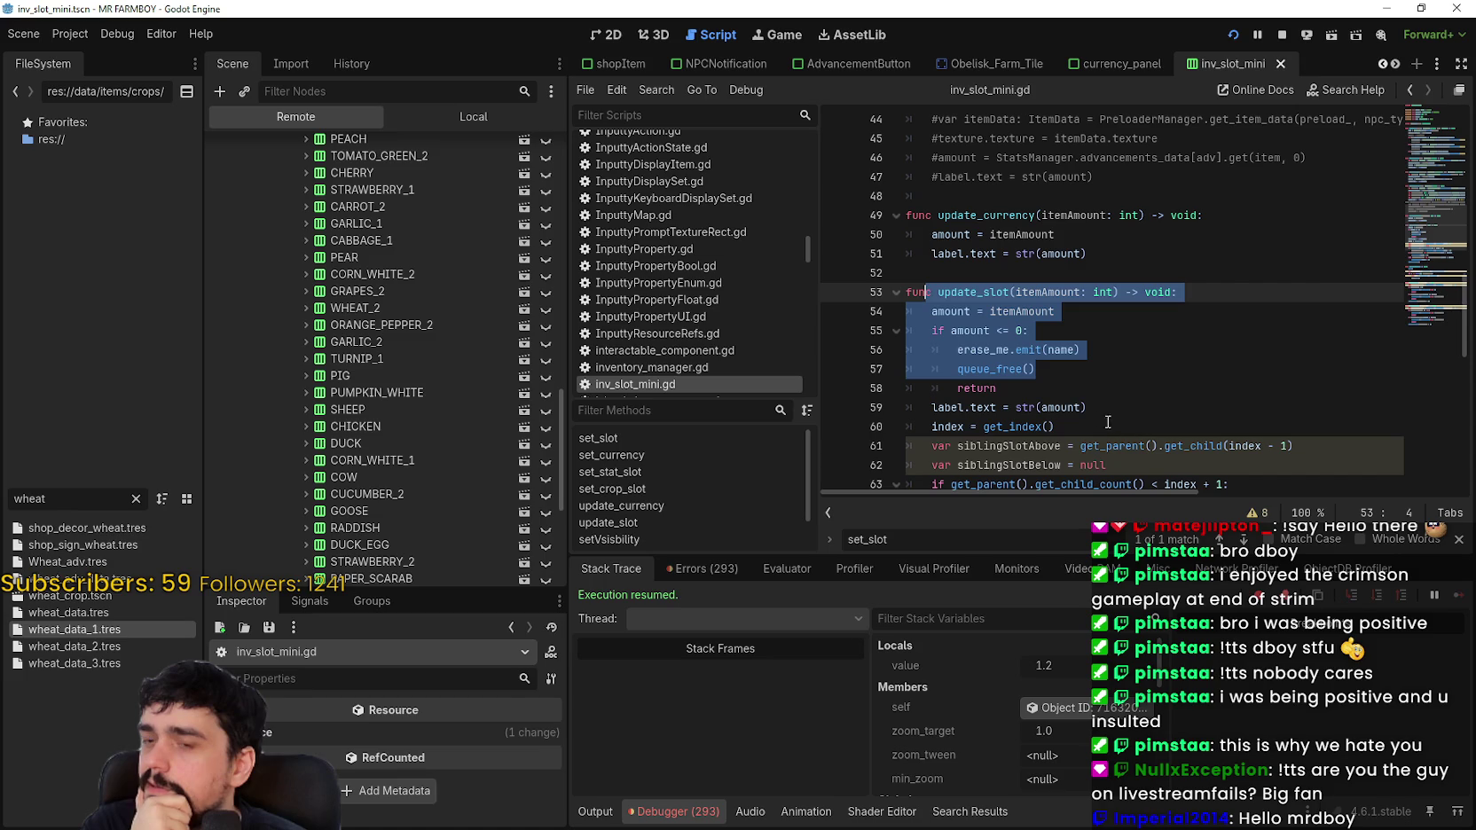
pyautogui.click(1111, 361)
pyautogui.moveTo(1114, 351); pyautogui.dragTo(993, 347)
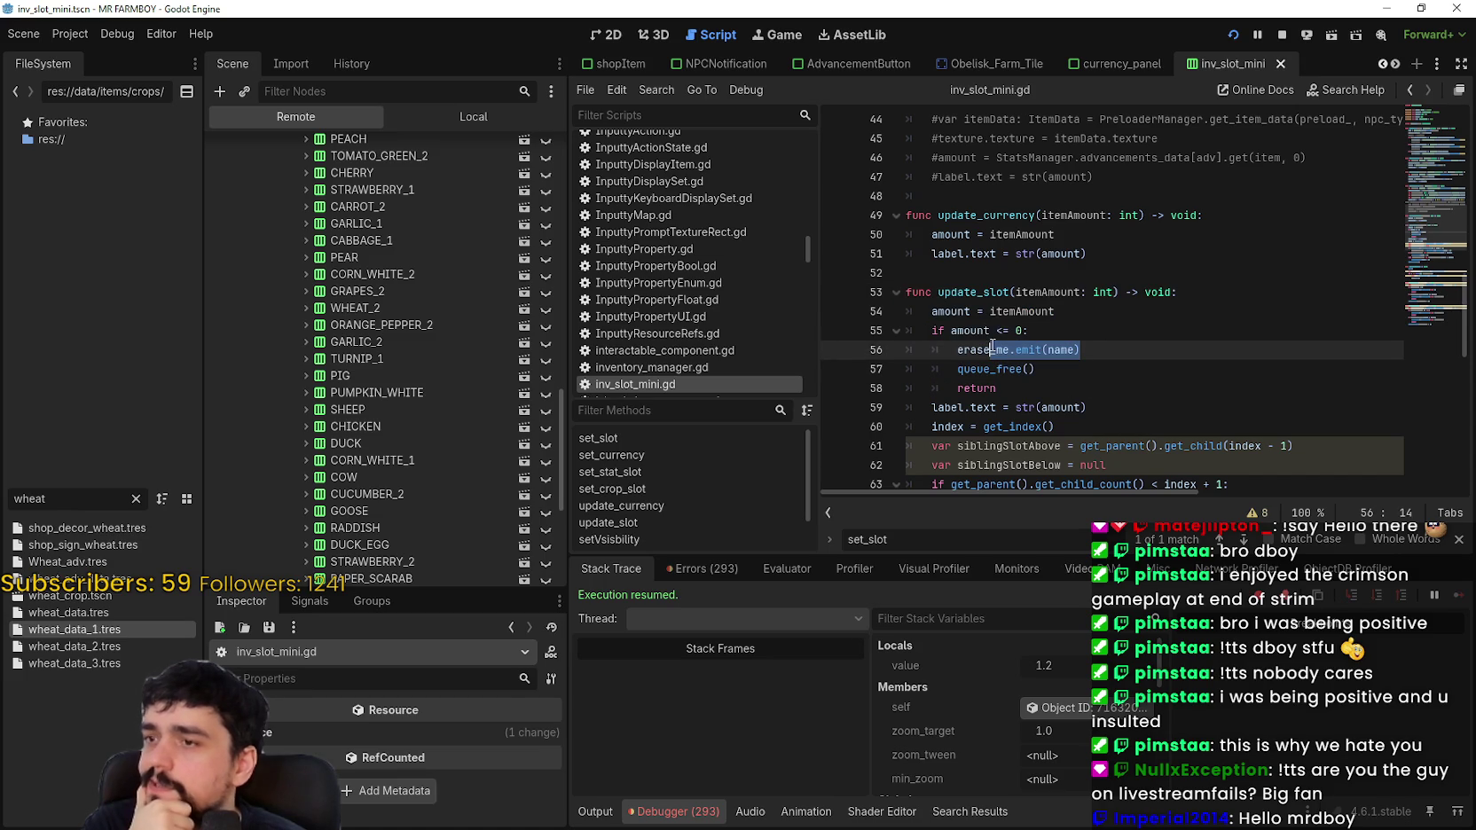
pyautogui.keyDown('shift'); pyautogui.click(914, 407); pyautogui.keyUp('shift')
# Step: Finish reviewing the queue_free removal code and switch to the running game's Market screen
pyautogui.scroll(-5, 510, 473)
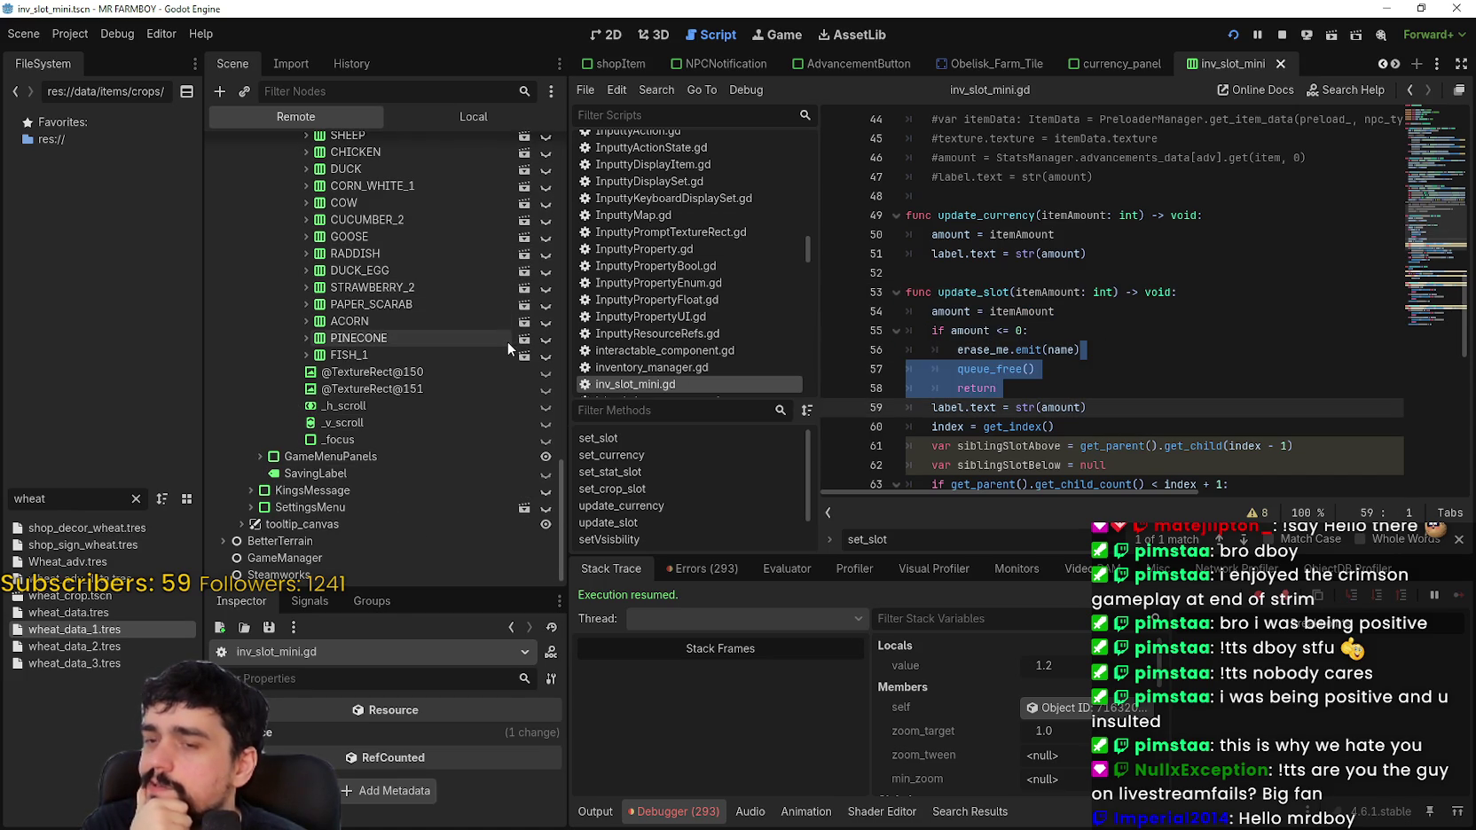
pyautogui.scroll(8, 507, 341)
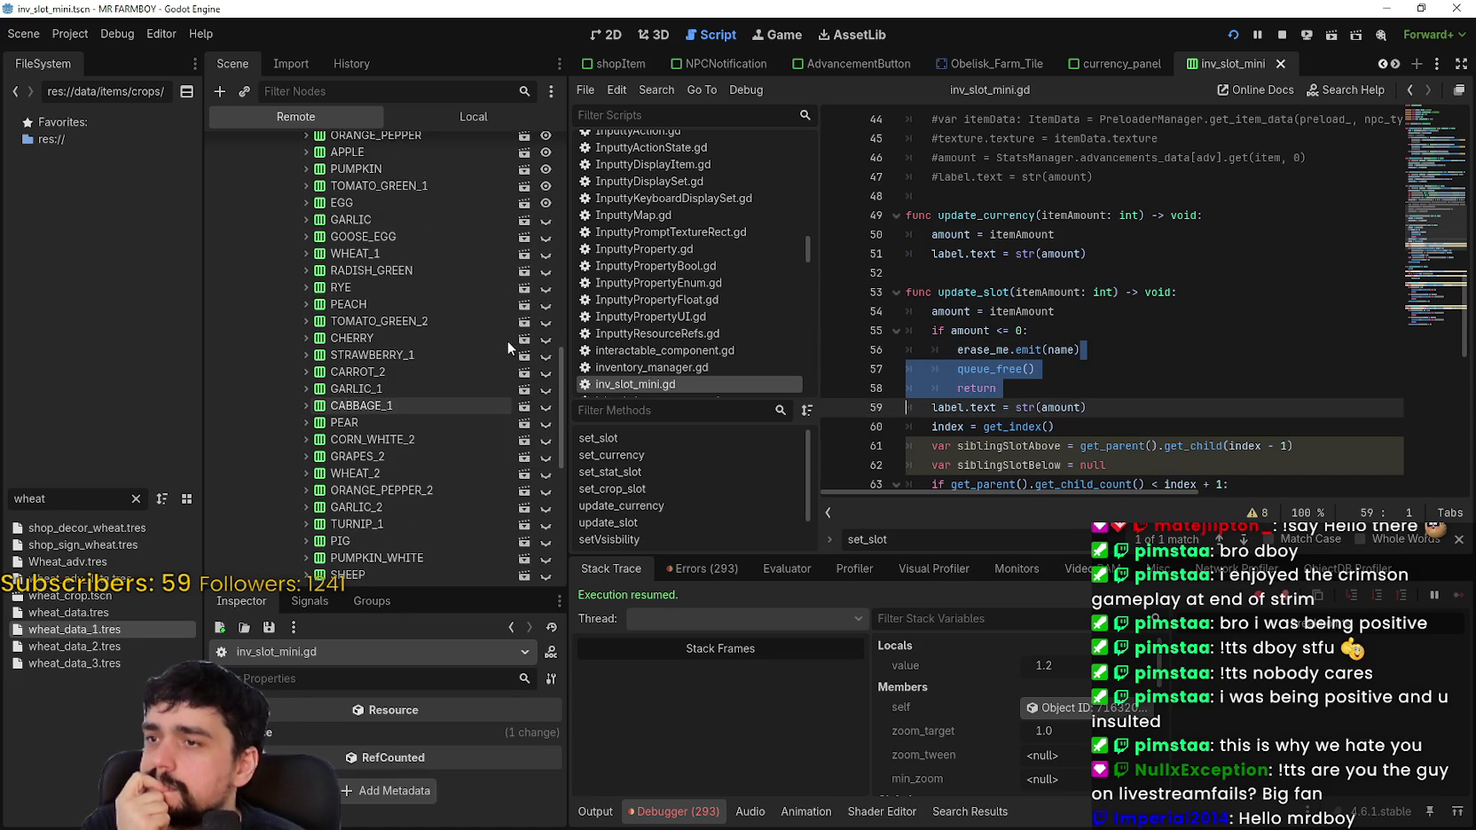
pyautogui.scroll(3, 507, 342)
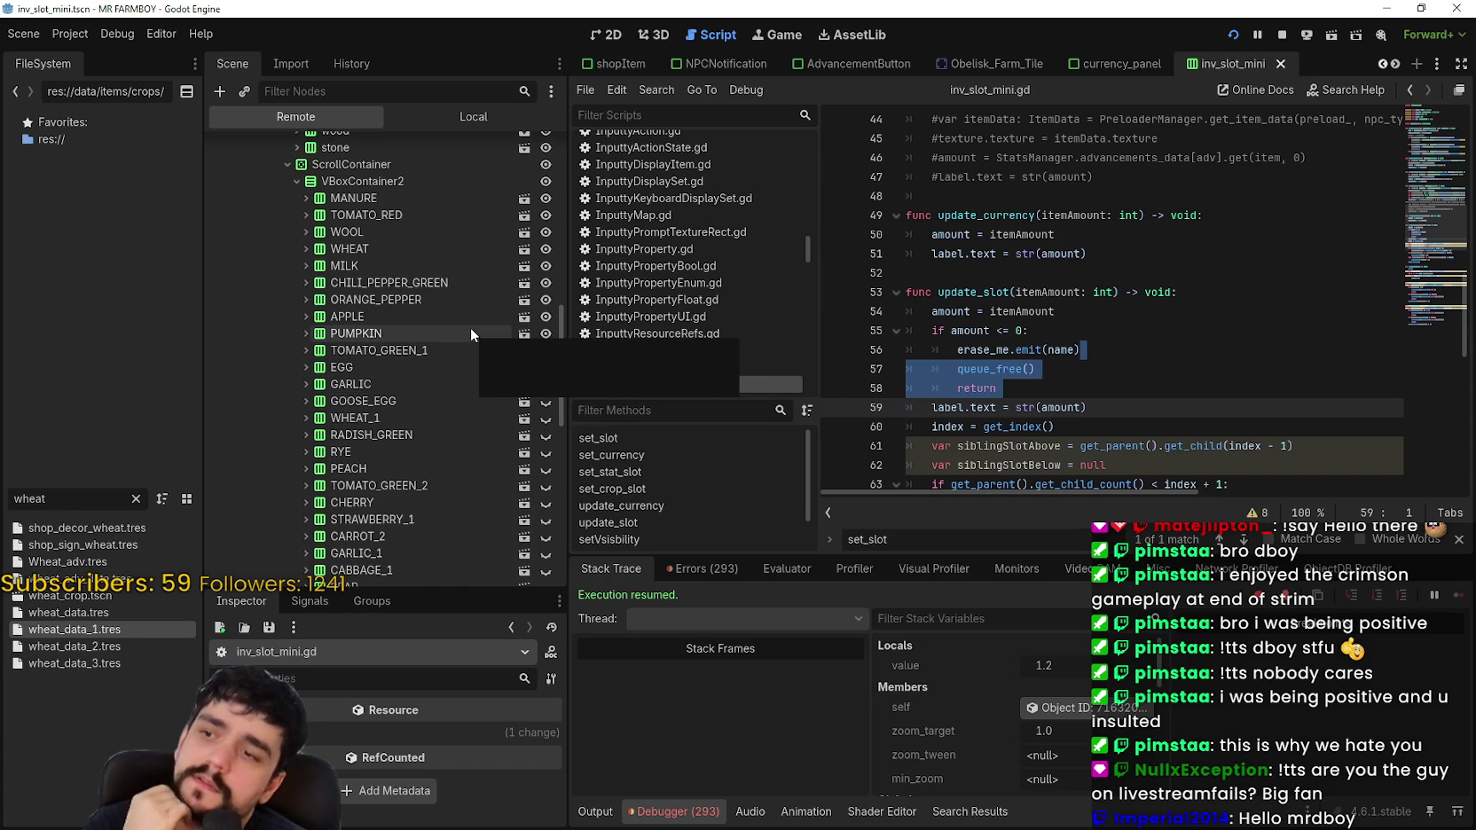
pyautogui.click(1125, 371)
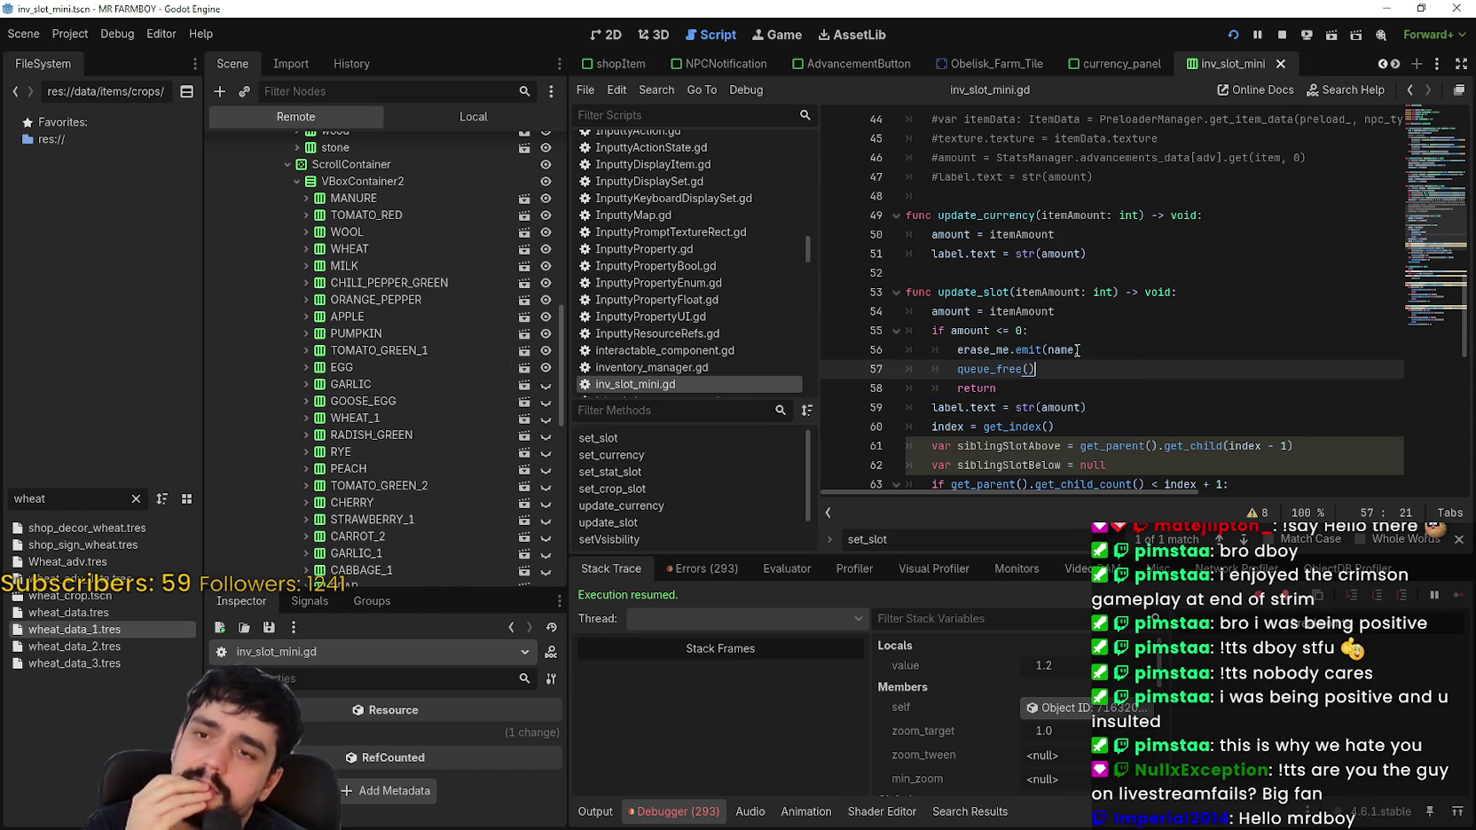
pyautogui.scroll(-10, 394, 490)
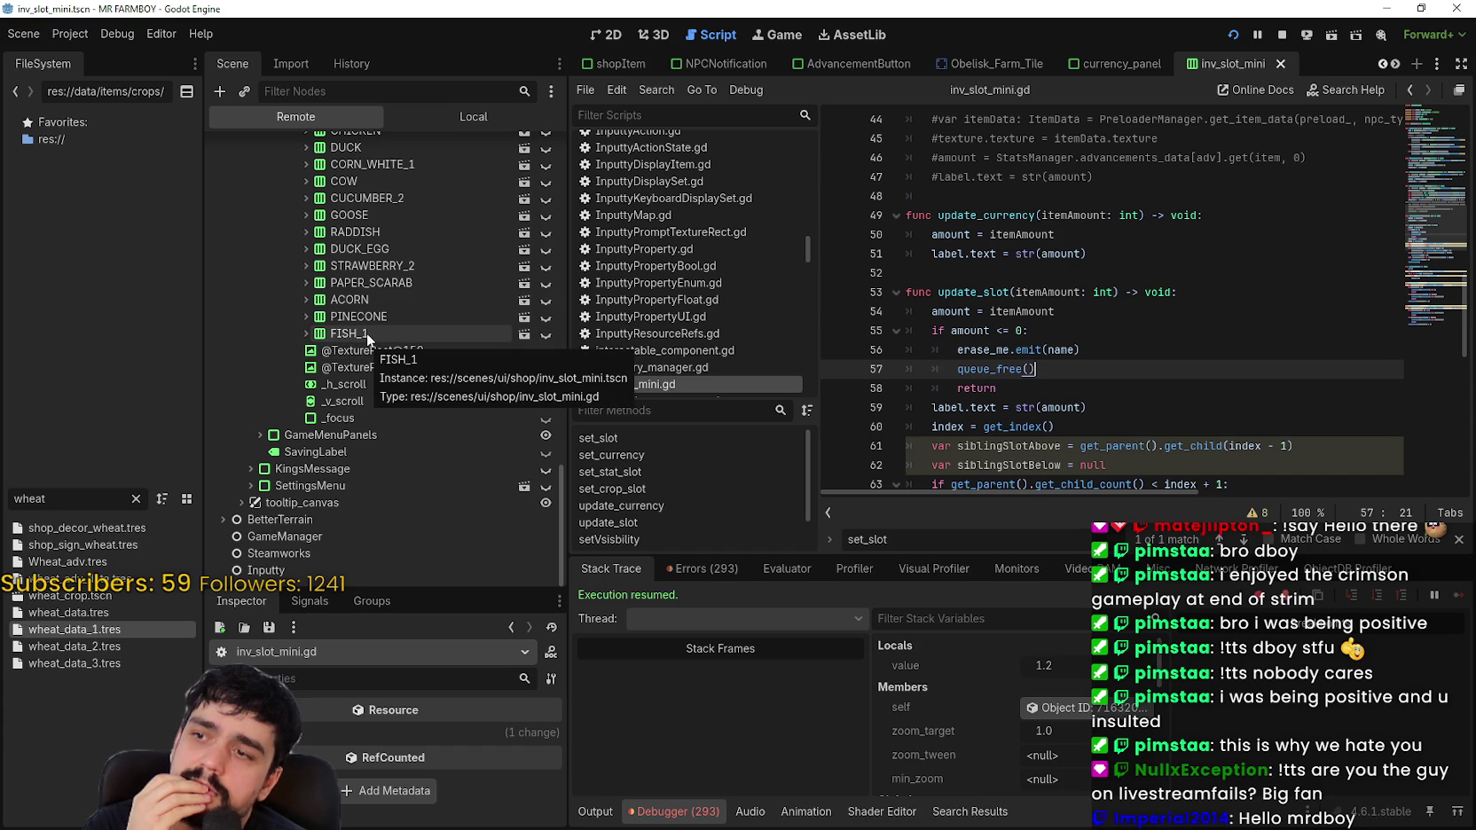
pyautogui.hotkey('alt', 'Tab')
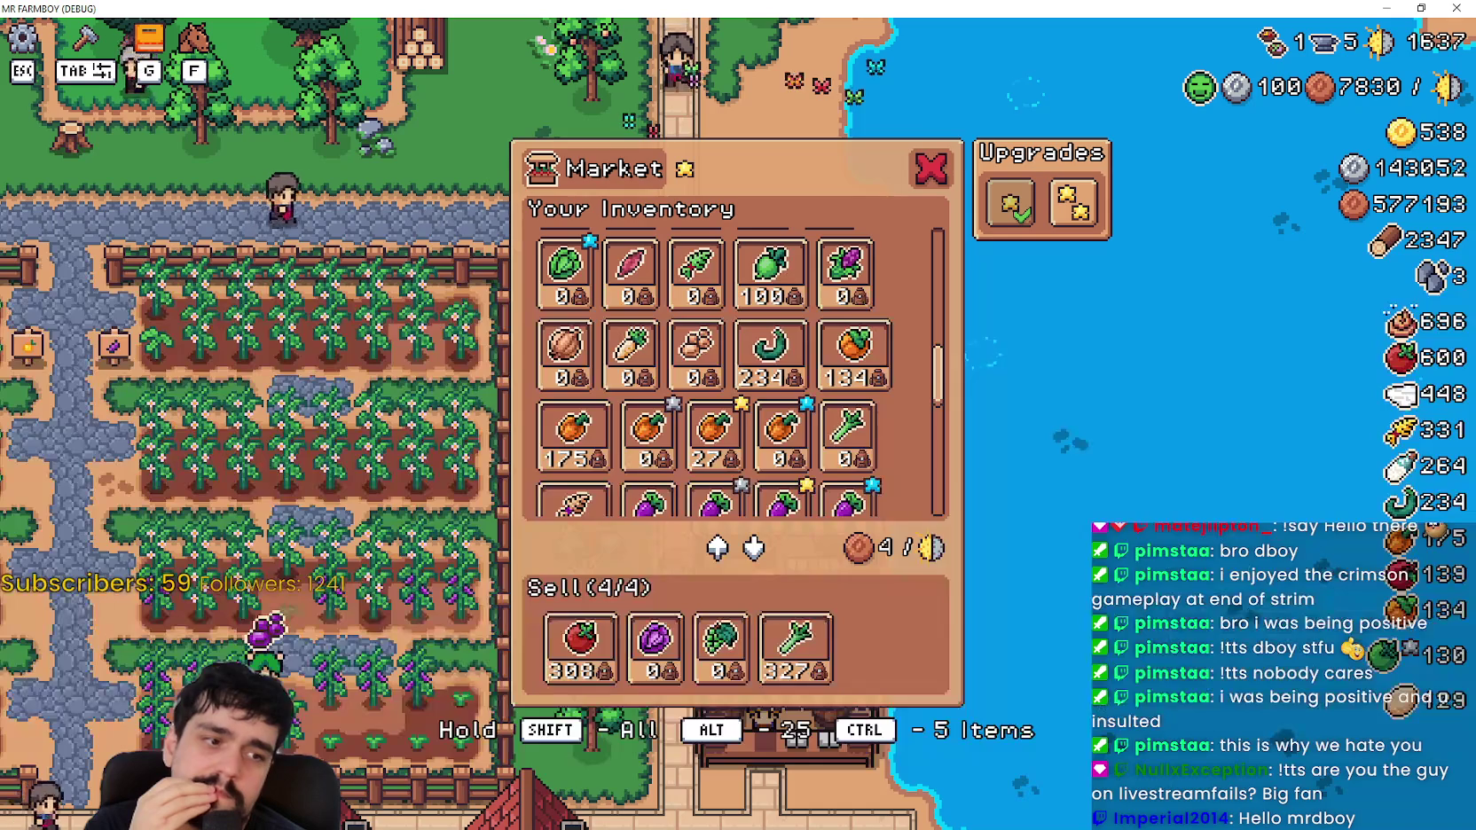
# Step: Take the tomatoes out of the Sell row, then inspect VBoxContainer2 in Godot's Remote tree
pyautogui.scroll(3, 878, 431)
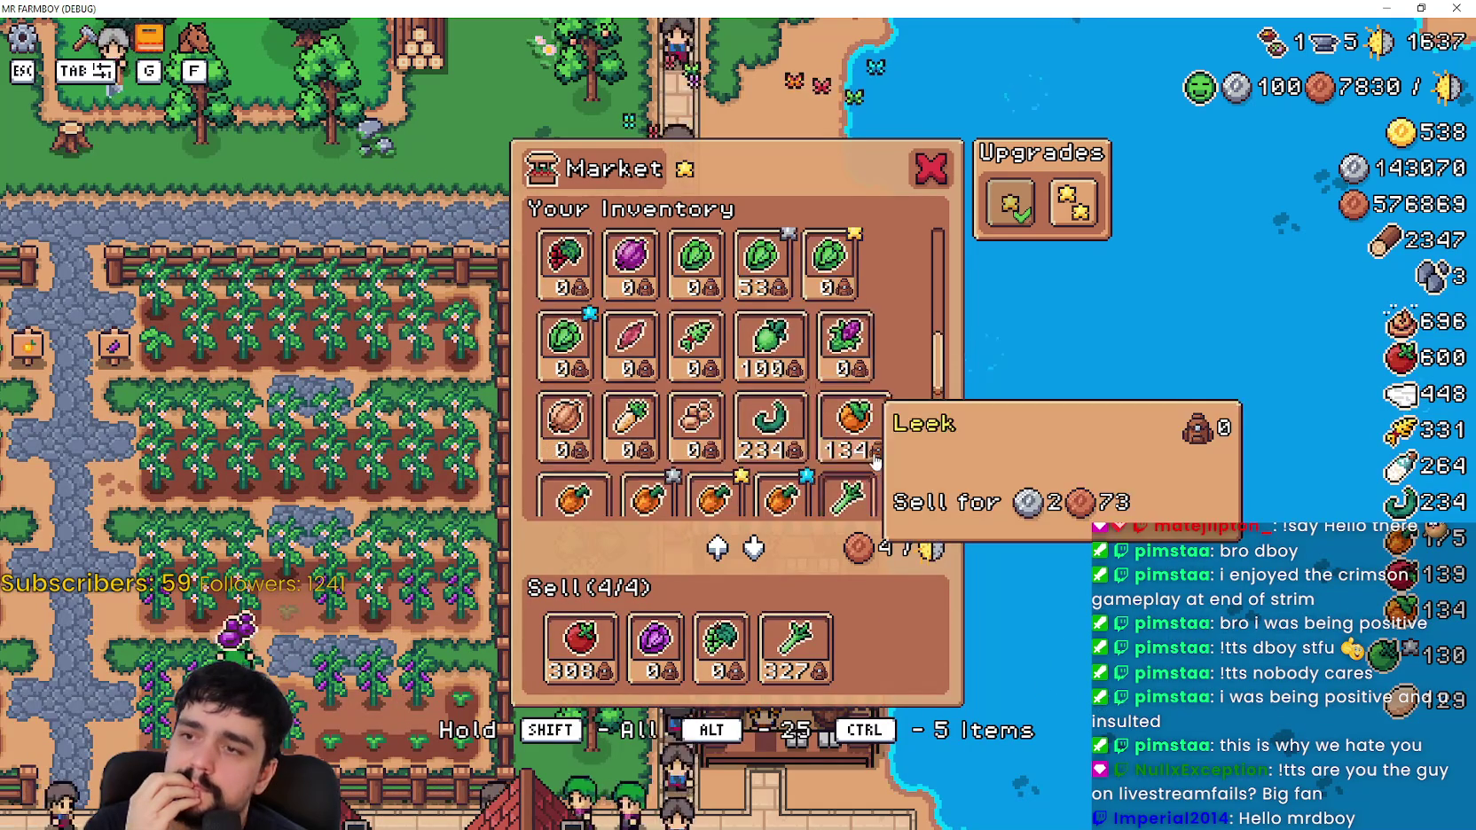
pyautogui.moveTo(936, 335); pyautogui.dragTo(937, 246)
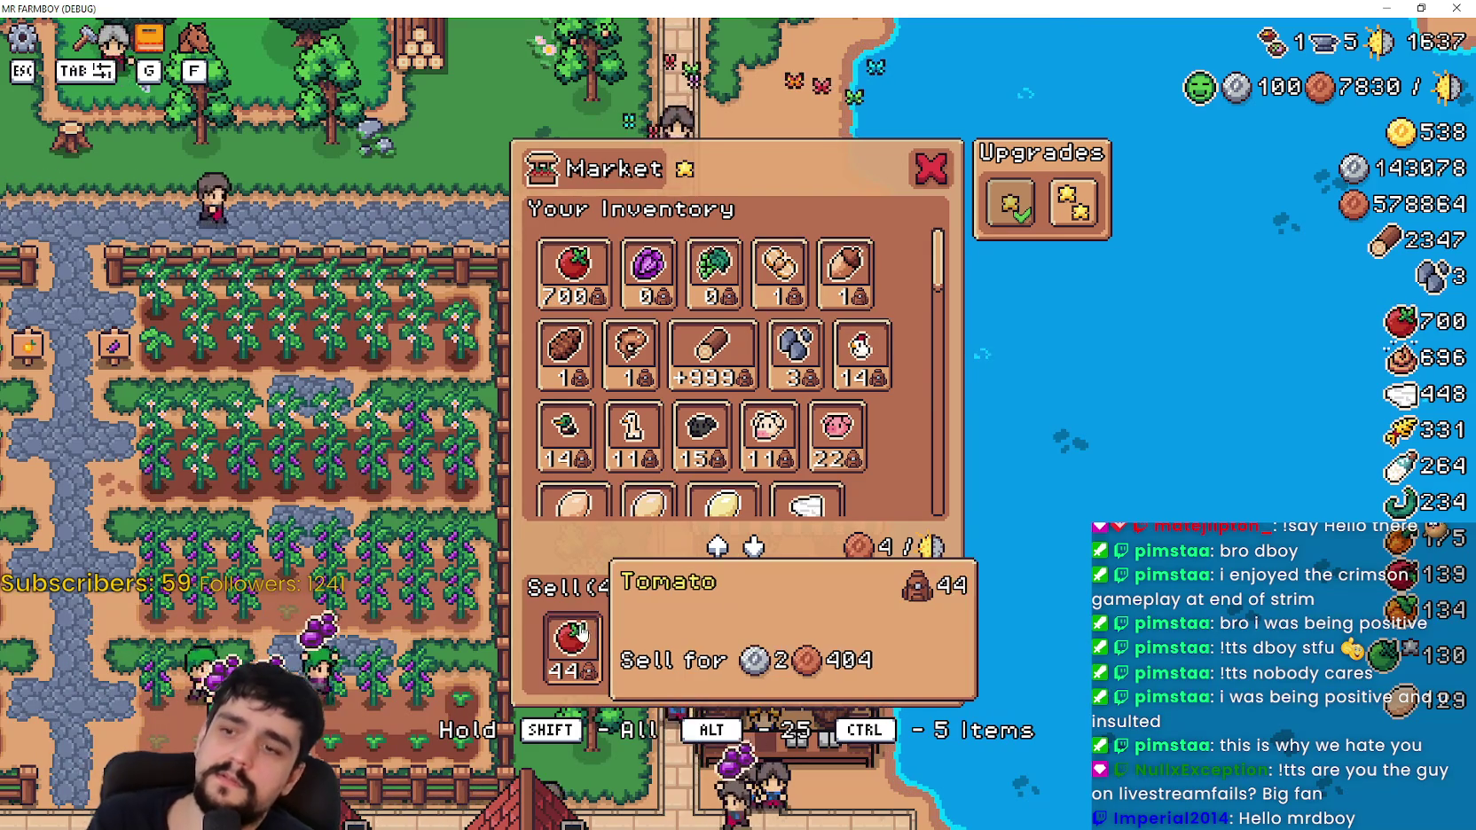
pyautogui.click(592, 636)
pyautogui.click(770, 337)
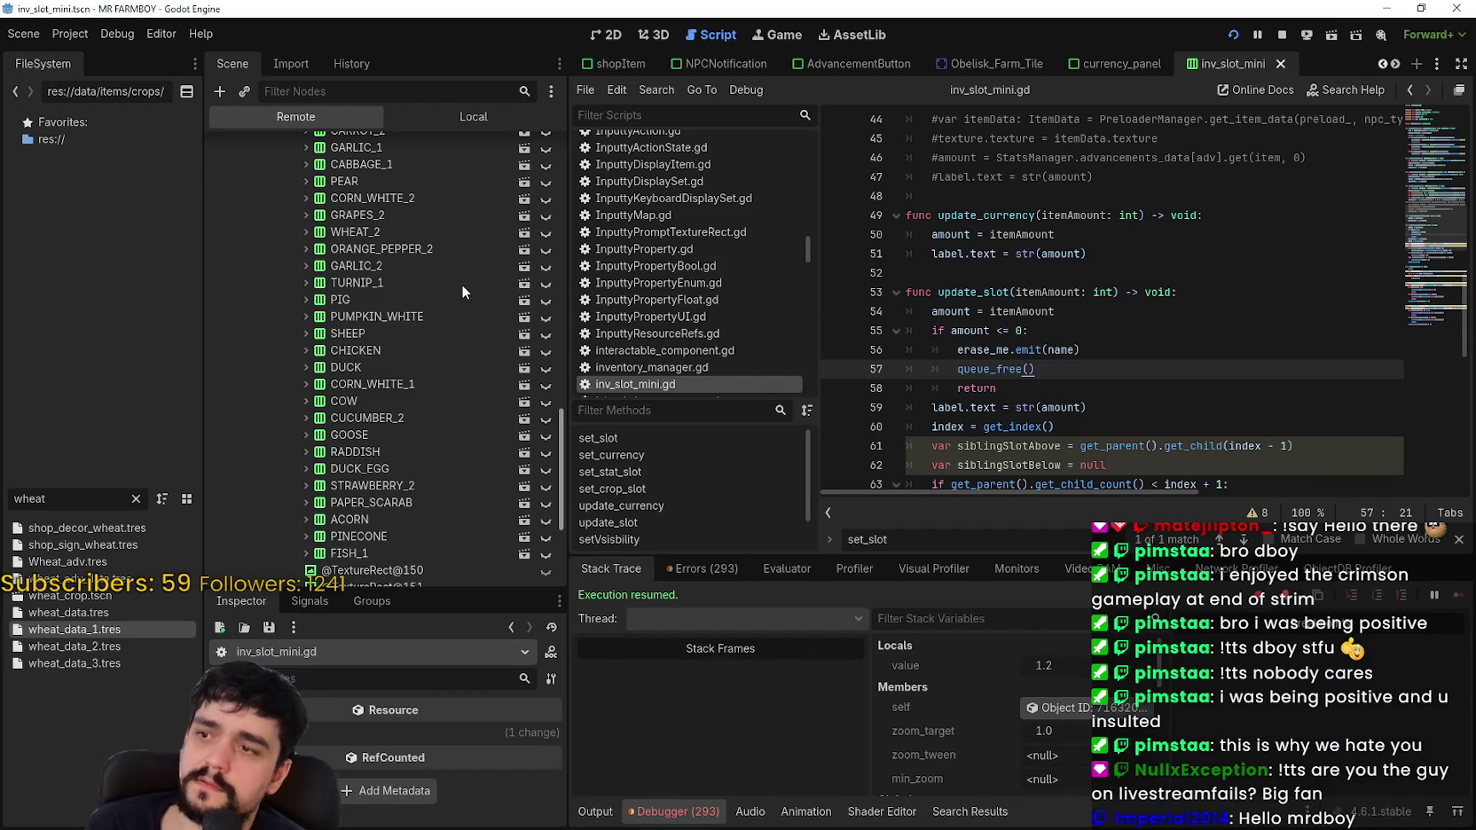
pyautogui.scroll(5, 470, 389)
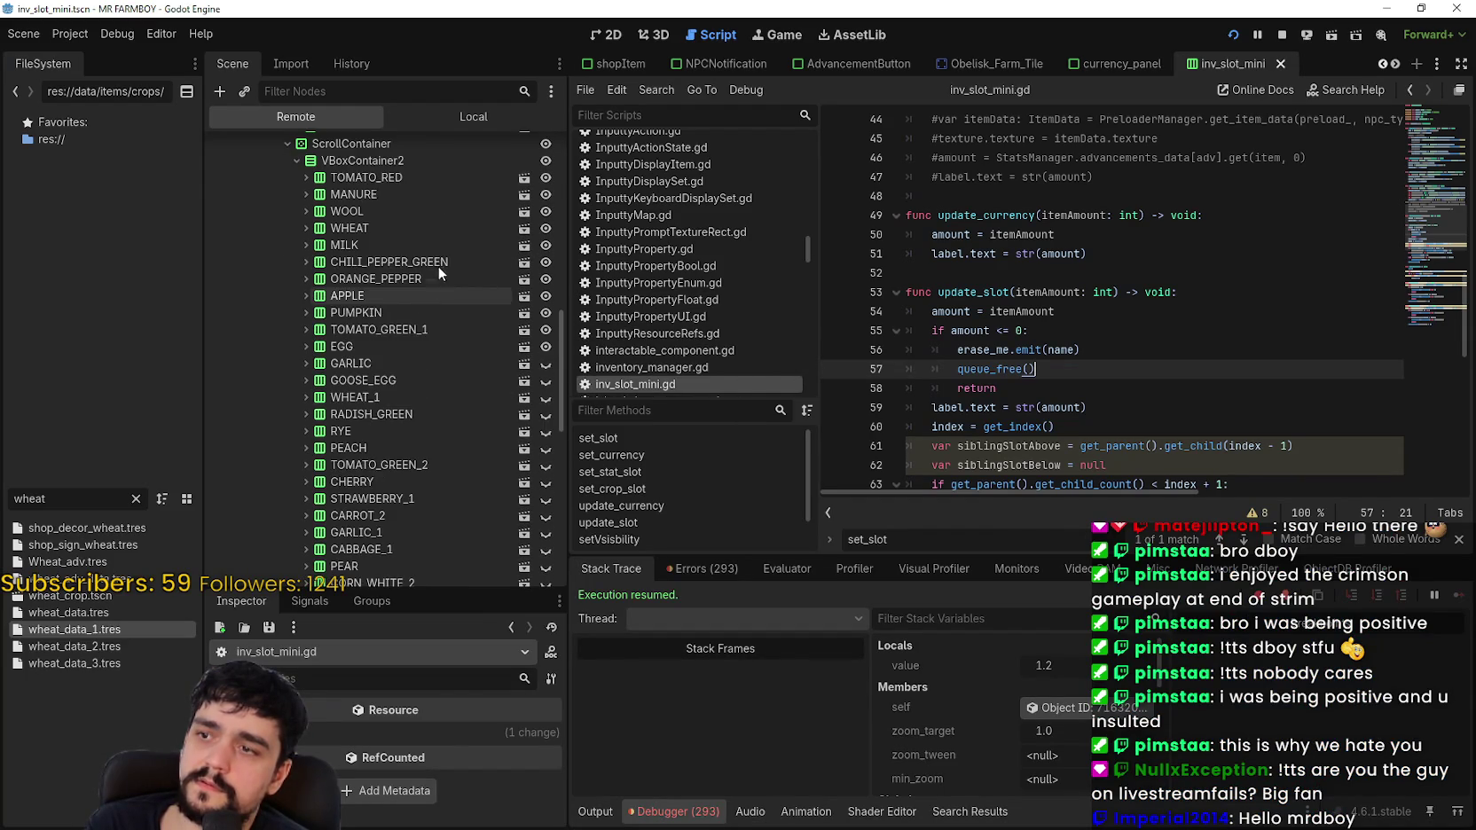
pyautogui.scroll(2, 438, 281)
pyautogui.click(411, 276)
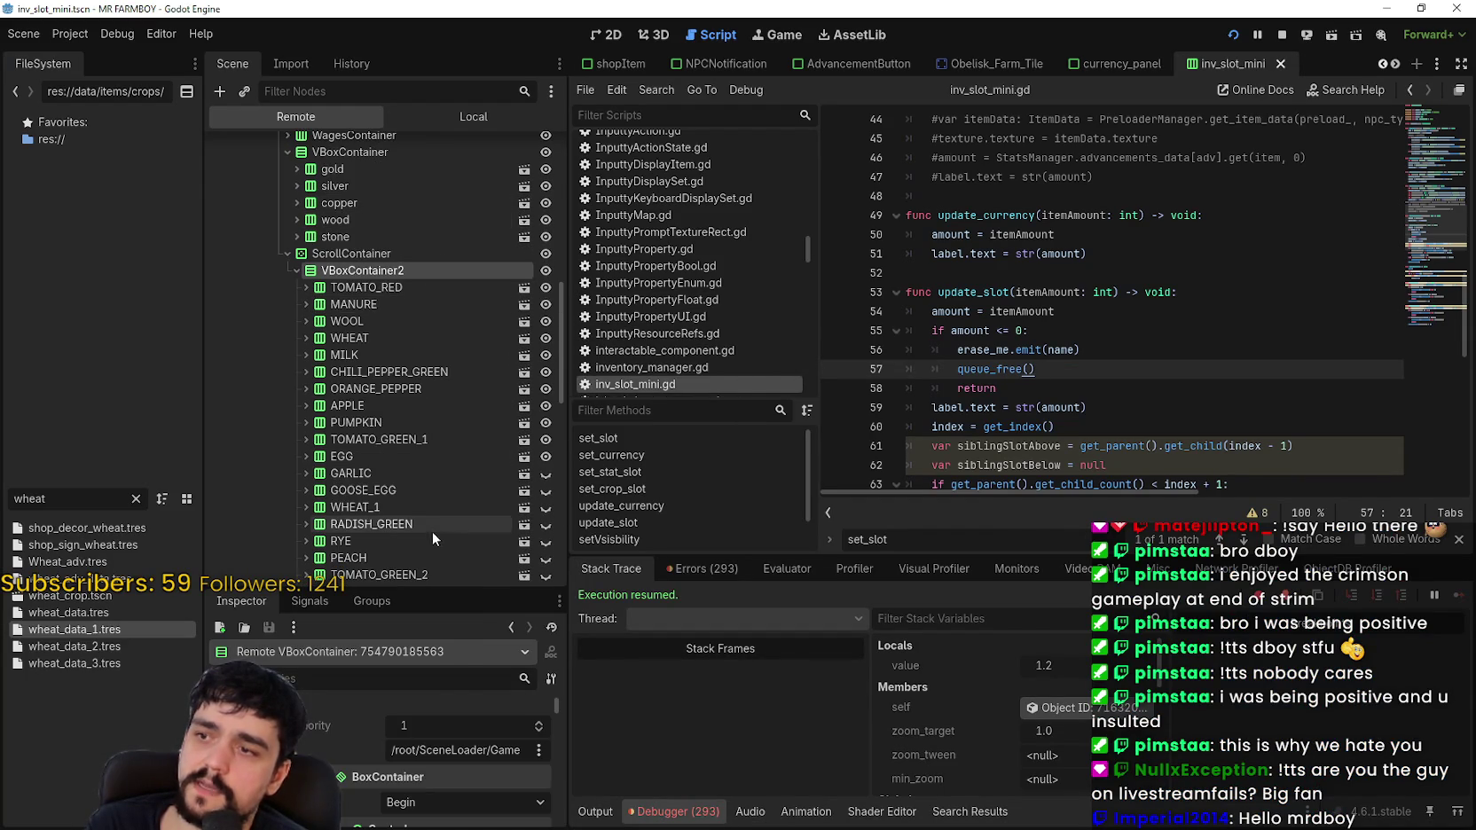
# Step: Restore and reposition the game window, then move tomatoes into the Sell slot 25 at a time
pyautogui.hotkey('alt', 'Tab')
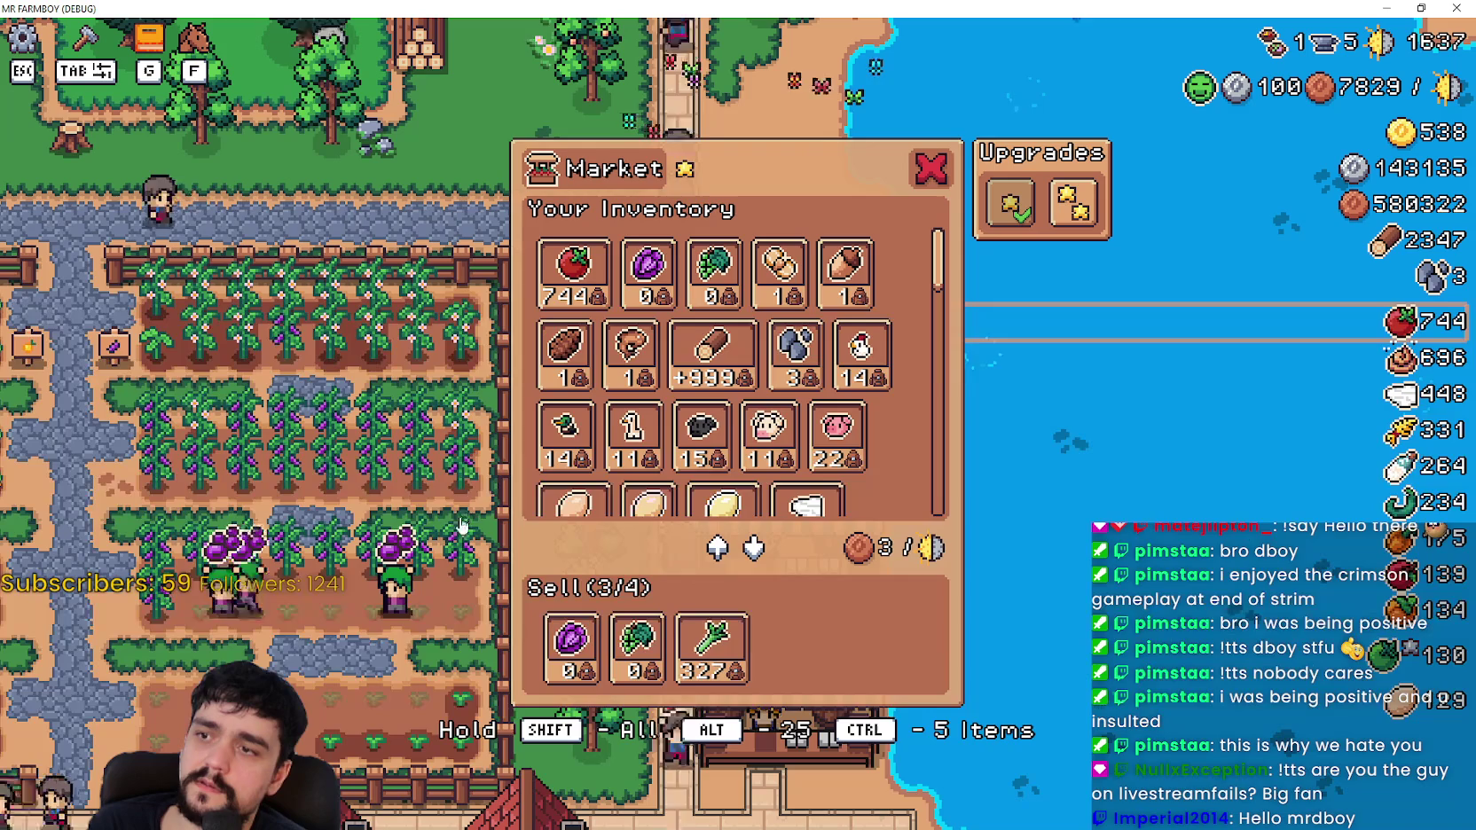
pyautogui.doubleClick(642, 7)
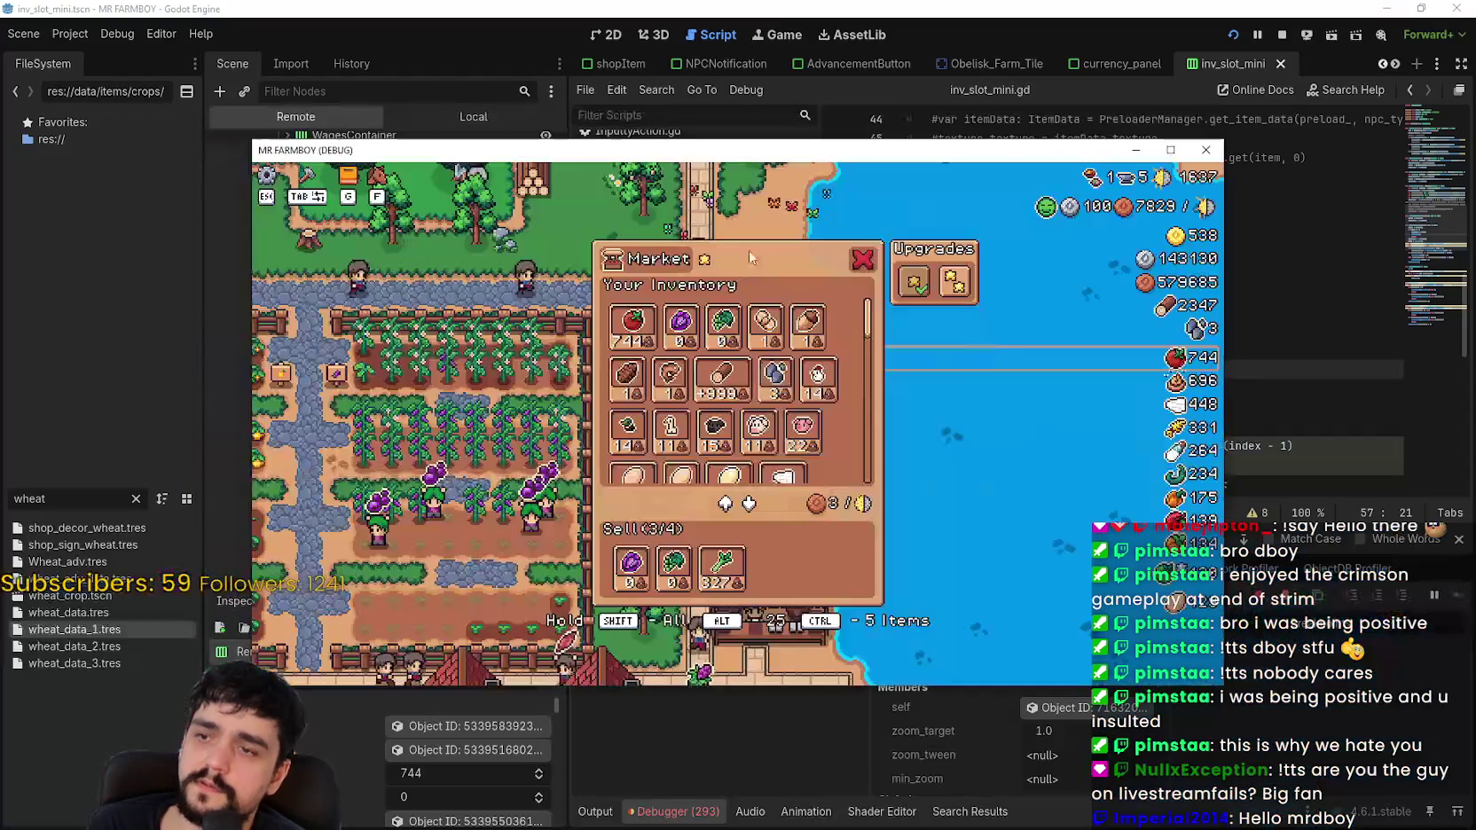
pyautogui.moveTo(603, 150)
pyautogui.mouseDown()
pyautogui.moveTo(634, 131)
pyautogui.moveTo(1009, 69)
pyautogui.mouseUp()
pyautogui.keyDown('alt'); pyautogui.click(1046, 257); pyautogui.keyUp('alt')
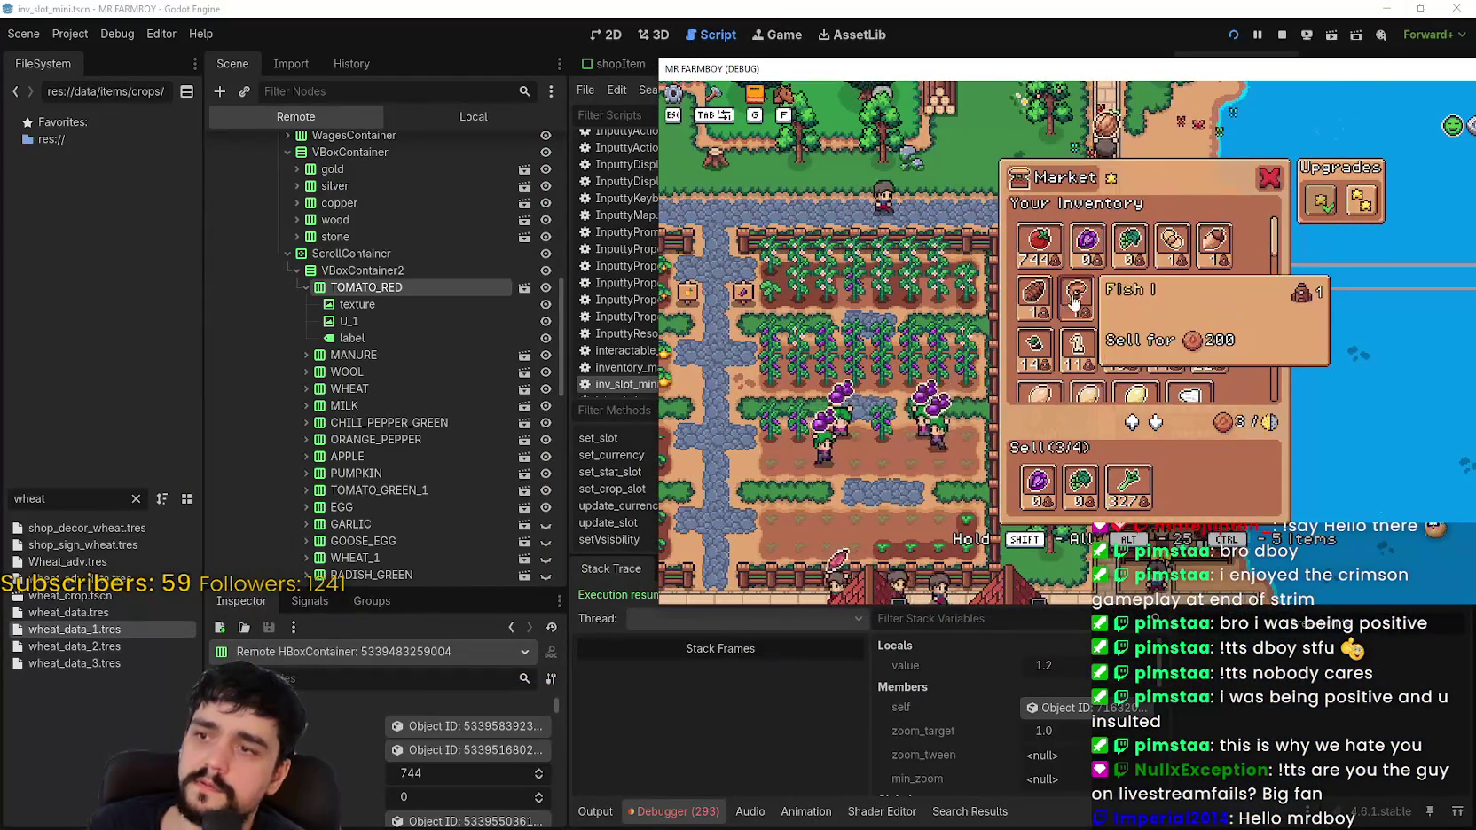
pyautogui.keyDown('alt'); pyautogui.click(1046, 255); pyautogui.keyUp('alt')
pyautogui.keyDown('alt'); pyautogui.click(1045, 252); pyautogui.keyUp('alt')
pyautogui.keyDown('alt'); pyautogui.click(1043, 248); pyautogui.keyUp('alt')
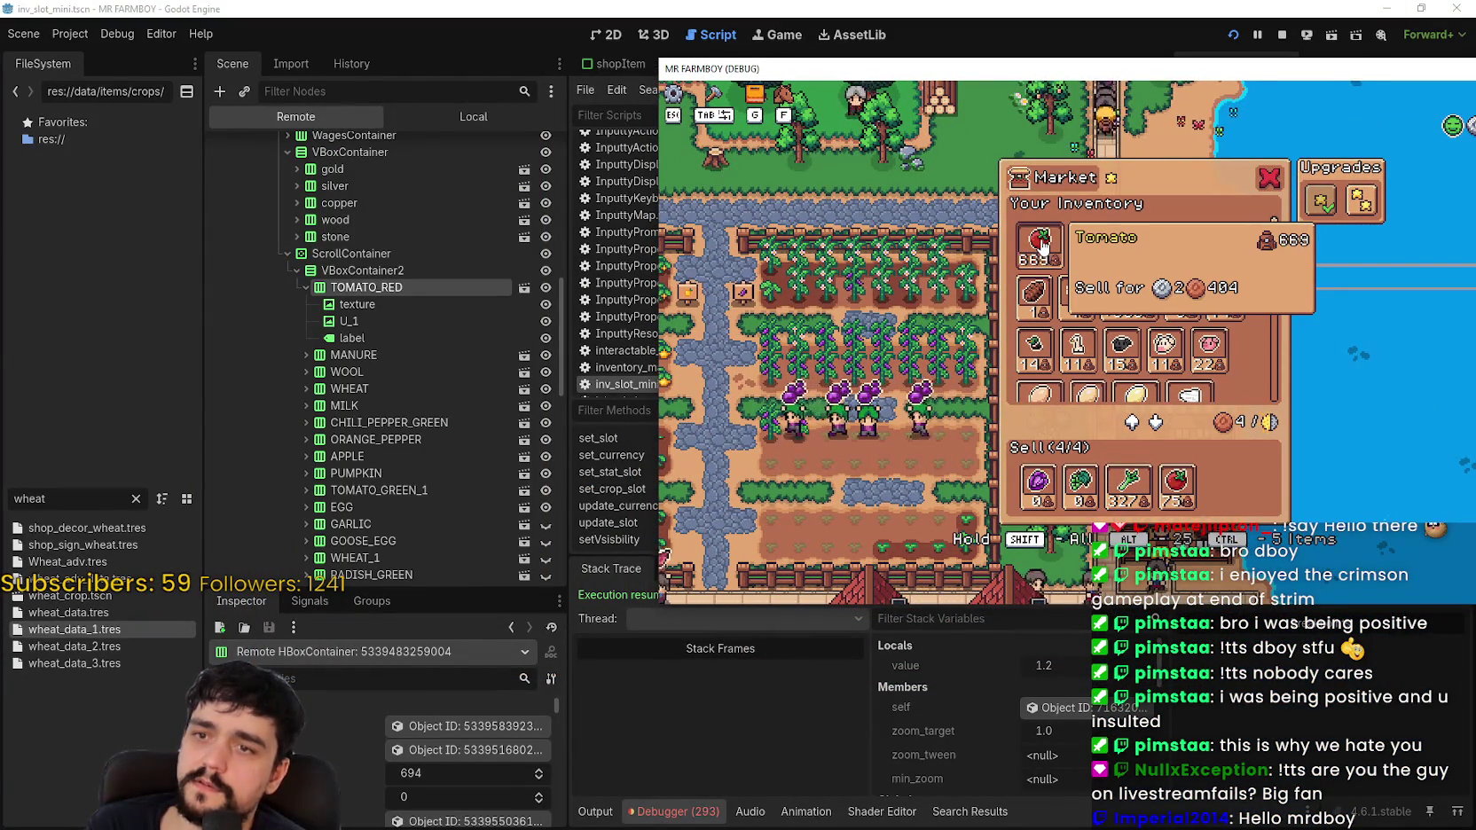
pyautogui.keyDown('alt'); pyautogui.click(1042, 244); pyautogui.keyUp('alt')
pyautogui.keyDown('alt'); pyautogui.click(1043, 242); pyautogui.keyUp('alt')
pyautogui.keyDown('alt'); pyautogui.click(1043, 242); pyautogui.keyUp('alt')
pyautogui.keyDown('alt'); pyautogui.click(1043, 243); pyautogui.keyUp('alt')
pyautogui.keyDown('alt'); pyautogui.click(1042, 243); pyautogui.keyUp('alt')
pyautogui.keyDown('alt'); pyautogui.click(1042, 243); pyautogui.keyUp('alt')
pyautogui.keyDown('alt'); pyautogui.click(1043, 244); pyautogui.keyUp('alt')
# Step: Move the remaining tomatoes until the TOMATO_RED slot disappears, then return to the Godot editor
pyautogui.keyDown('alt'); pyautogui.click(1043, 245); pyautogui.keyUp('alt')
pyautogui.keyDown('alt'); pyautogui.click(1043, 244); pyautogui.keyUp('alt')
pyautogui.keyDown('alt'); pyautogui.click(1043, 244); pyautogui.keyUp('alt')
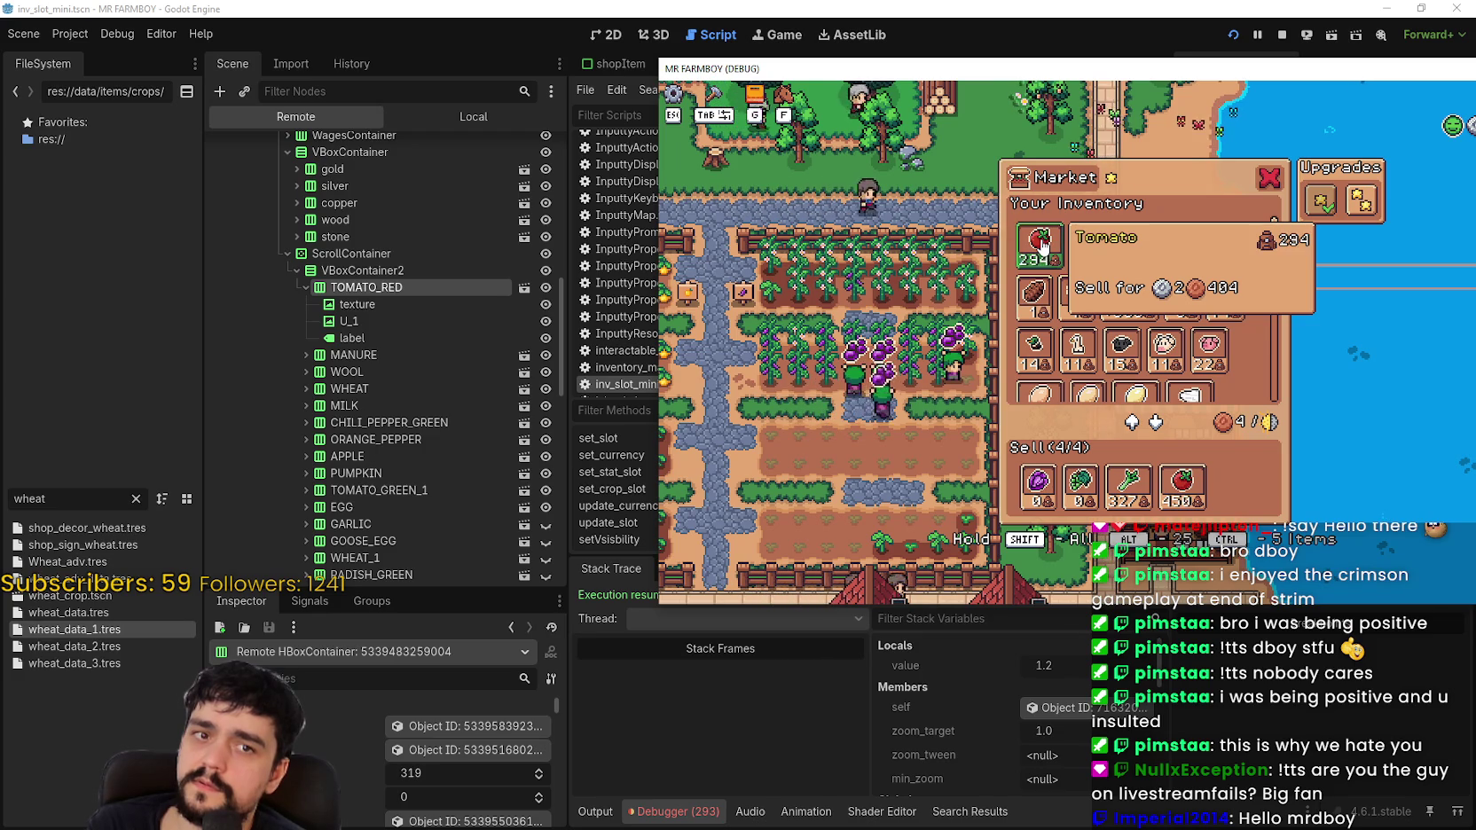
pyautogui.keyDown('alt'); pyautogui.click(1043, 245); pyautogui.keyUp('alt')
pyautogui.keyDown('alt'); pyautogui.click(1043, 244); pyautogui.keyUp('alt')
pyautogui.keyDown('alt'); pyautogui.click(1043, 244); pyautogui.keyUp('alt')
pyautogui.keyDown('alt'); pyautogui.click(1043, 243); pyautogui.keyUp('alt')
pyautogui.keyDown('alt'); pyautogui.click(1042, 243); pyautogui.keyUp('alt')
pyautogui.keyDown('alt'); pyautogui.click(1038, 243); pyautogui.keyUp('alt')
pyautogui.keyDown('alt'); pyautogui.click(1035, 241); pyautogui.keyUp('alt')
pyautogui.keyDown('alt'); pyautogui.click(1034, 240); pyautogui.keyUp('alt')
pyautogui.keyDown('alt'); pyautogui.click(1033, 239); pyautogui.keyUp('alt')
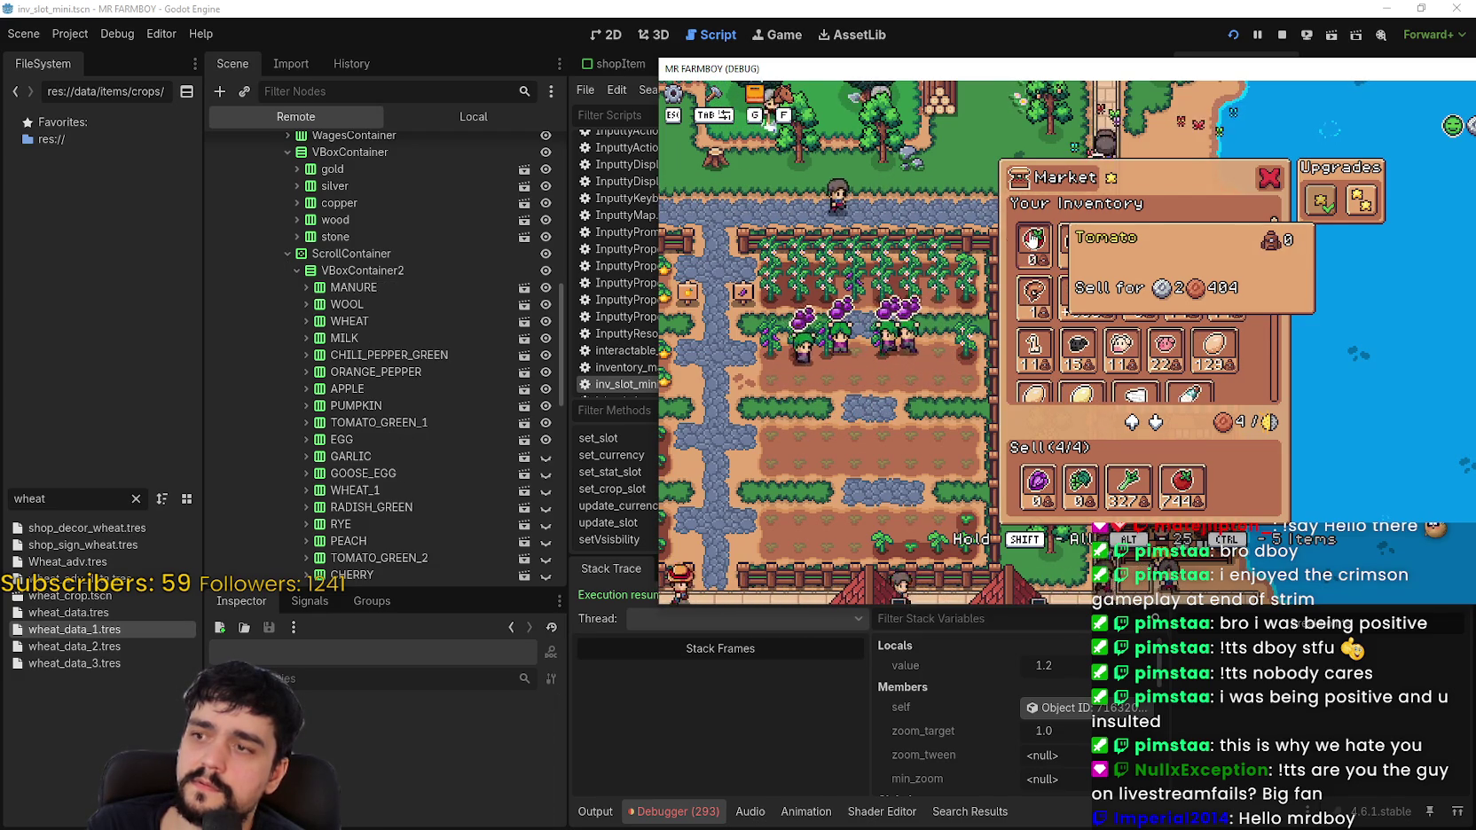
pyautogui.scroll(-10, 423, 550)
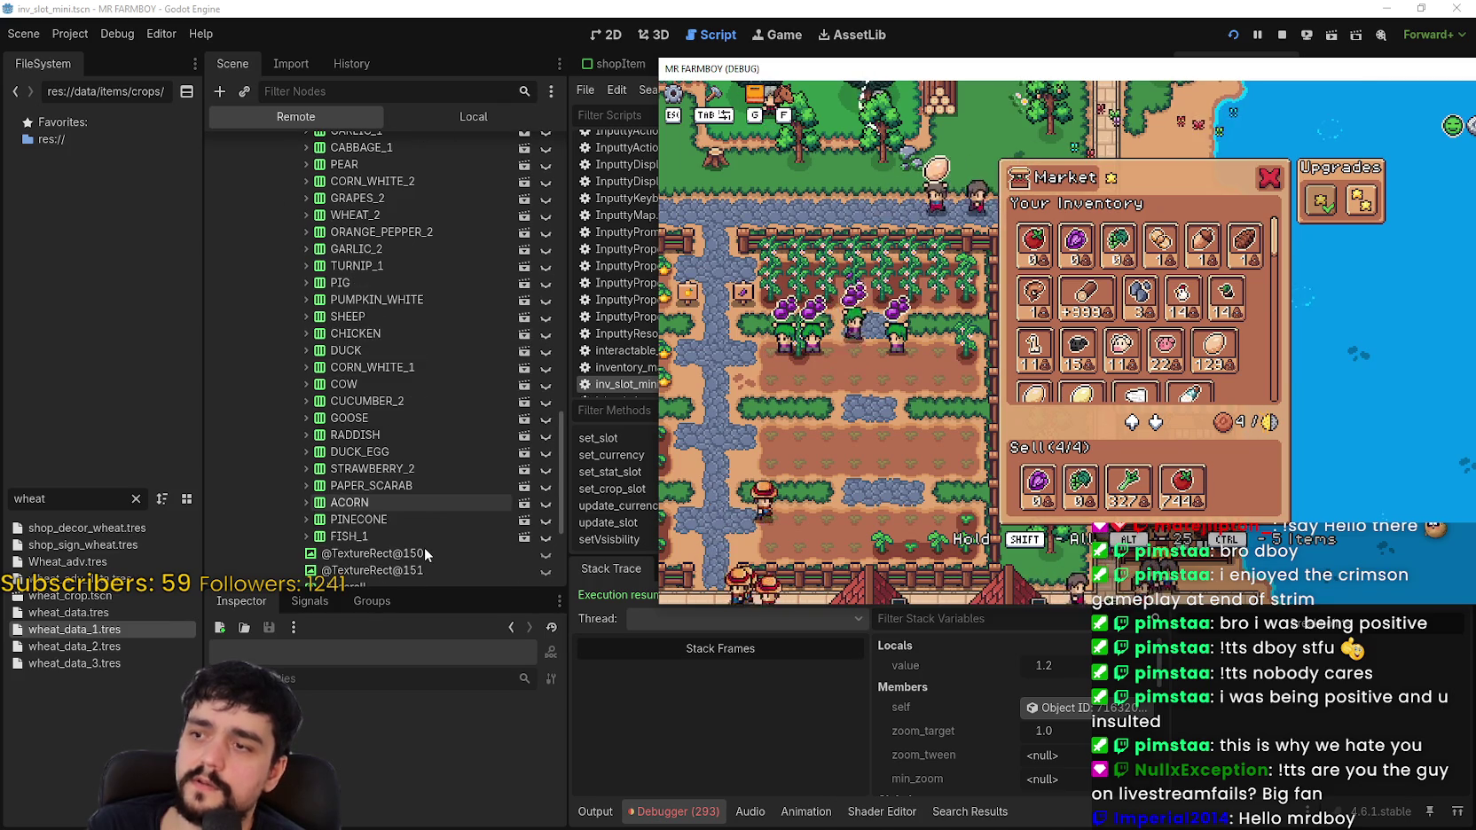
pyautogui.click(1084, 7)
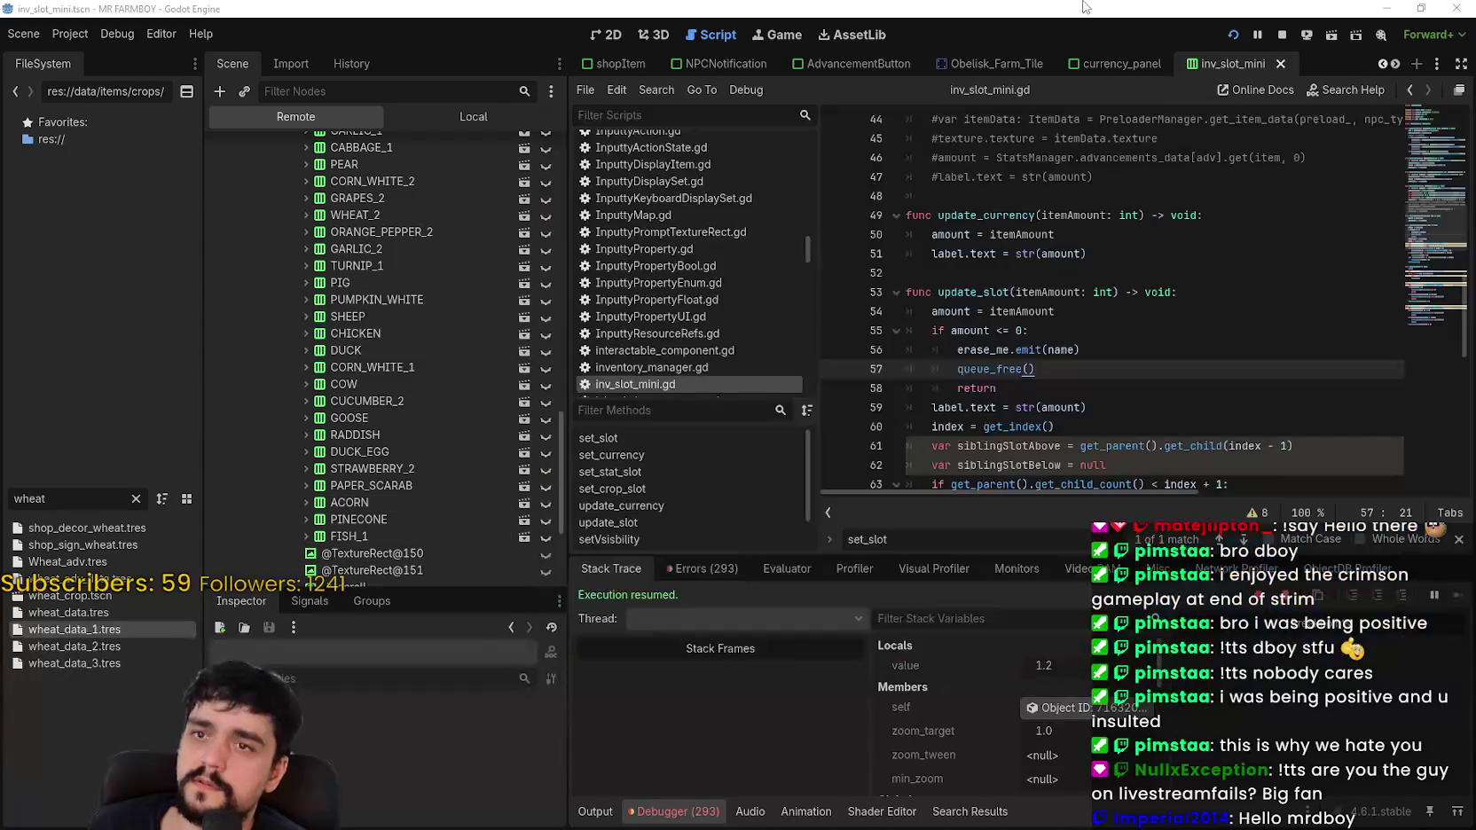
# Step: Review lines 69–70, then select the body of the MoveDownwards function
pyautogui.click(1036, 389)
pyautogui.scroll(-4, 1037, 389)
pyautogui.click(1069, 377)
pyautogui.click(1061, 395)
pyautogui.scroll(-2, 1060, 396)
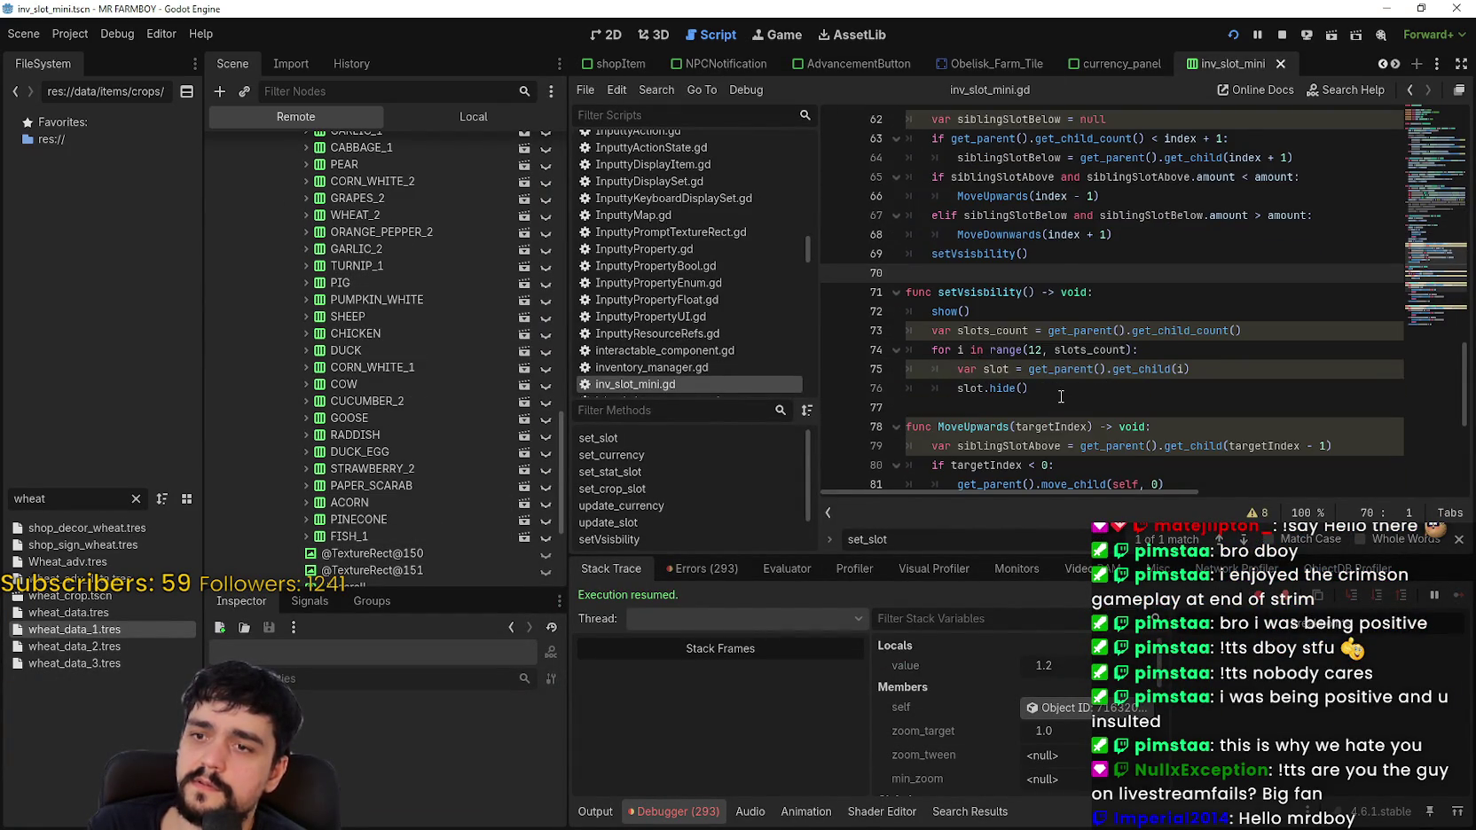
pyautogui.scroll(-4, 1060, 396)
pyautogui.scroll(-2, 1051, 326)
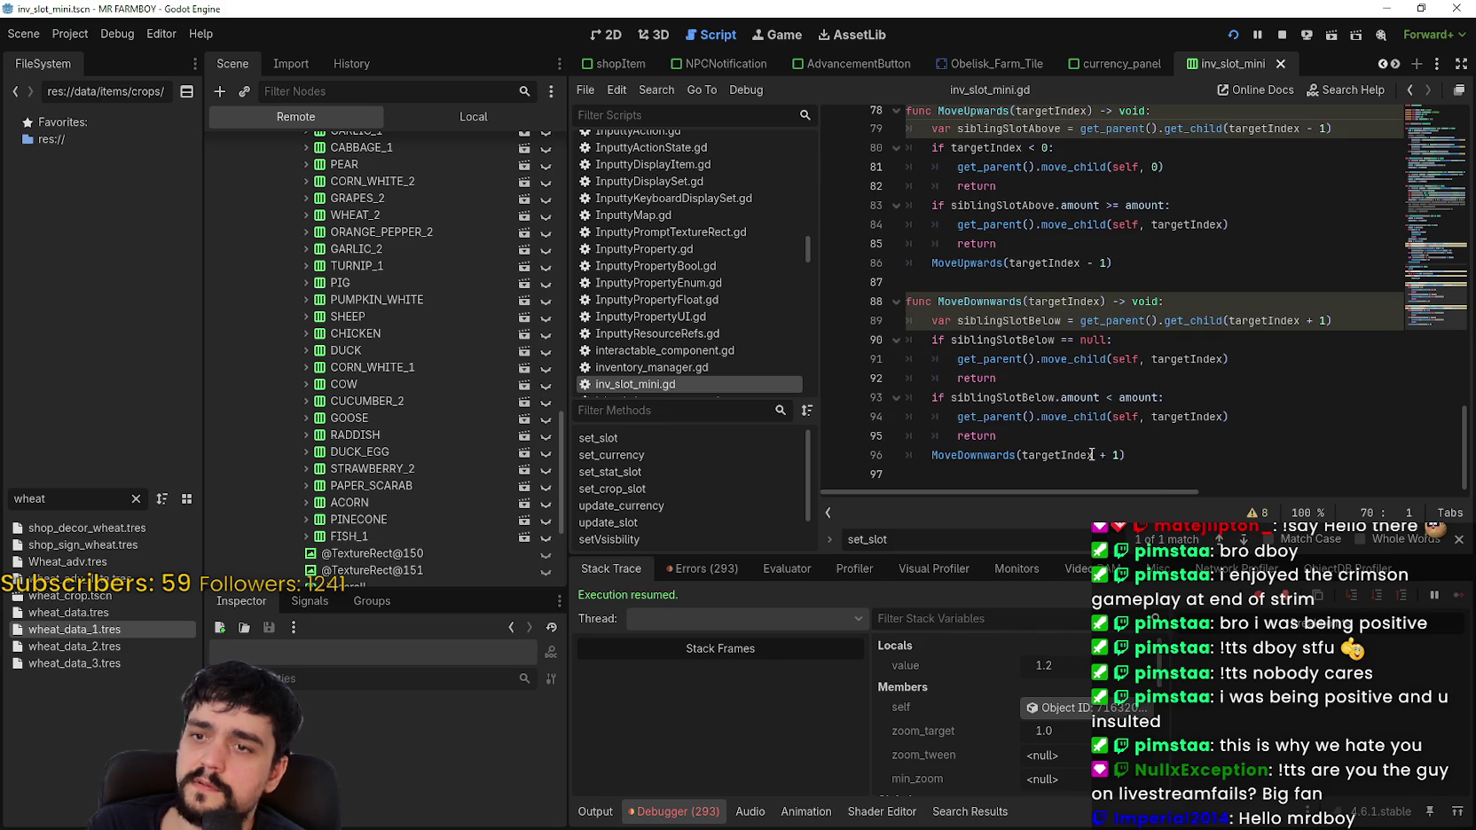
pyautogui.moveTo(1058, 302); pyautogui.dragTo(1114, 462)
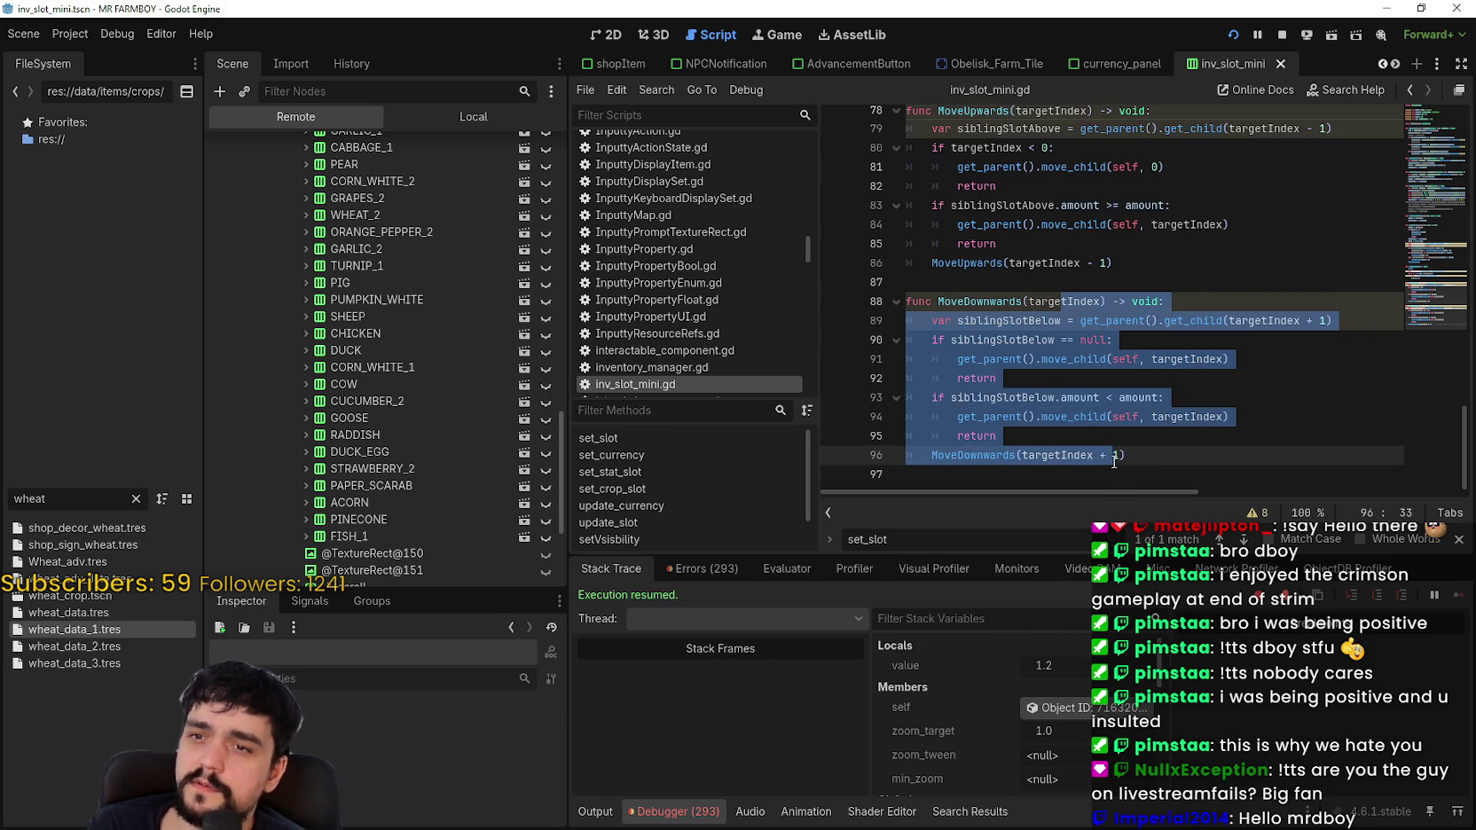
# Step: Inspect the siblingSlotBelow null check on line 93 and the empty line 97
pyautogui.click(1034, 340)
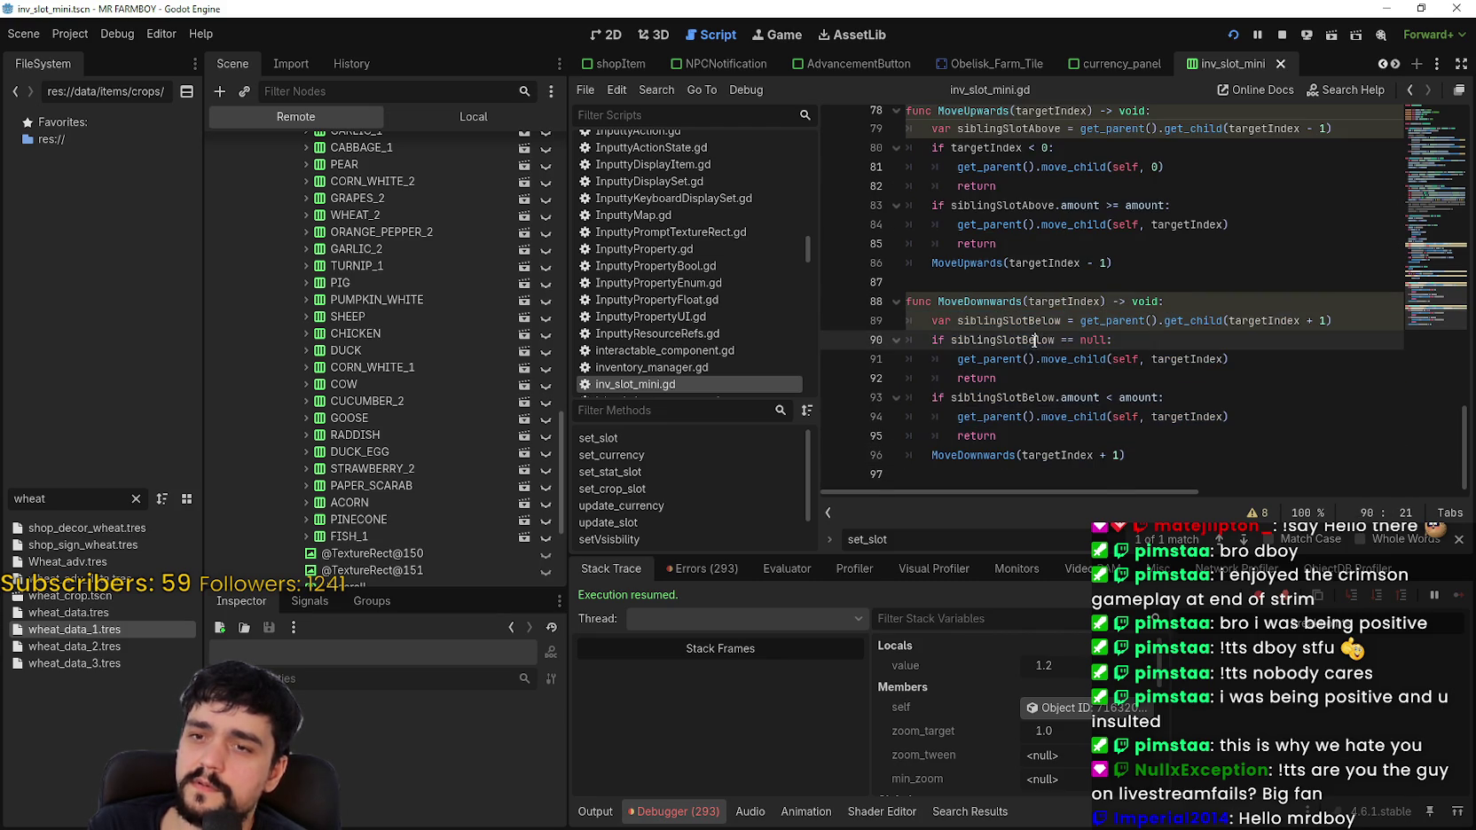
pyautogui.click(1035, 395)
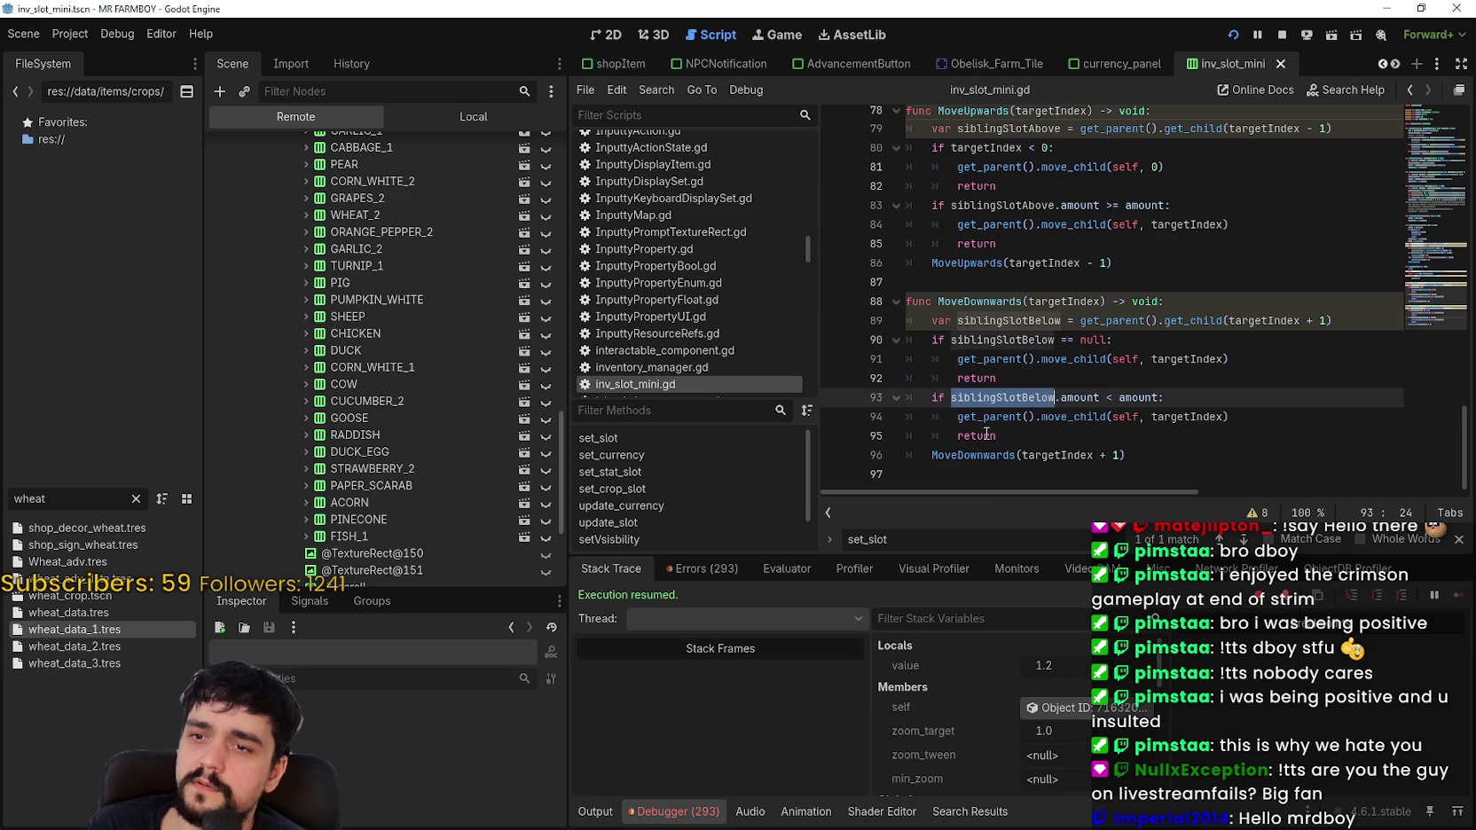
pyautogui.click(972, 460)
pyautogui.press('Down')
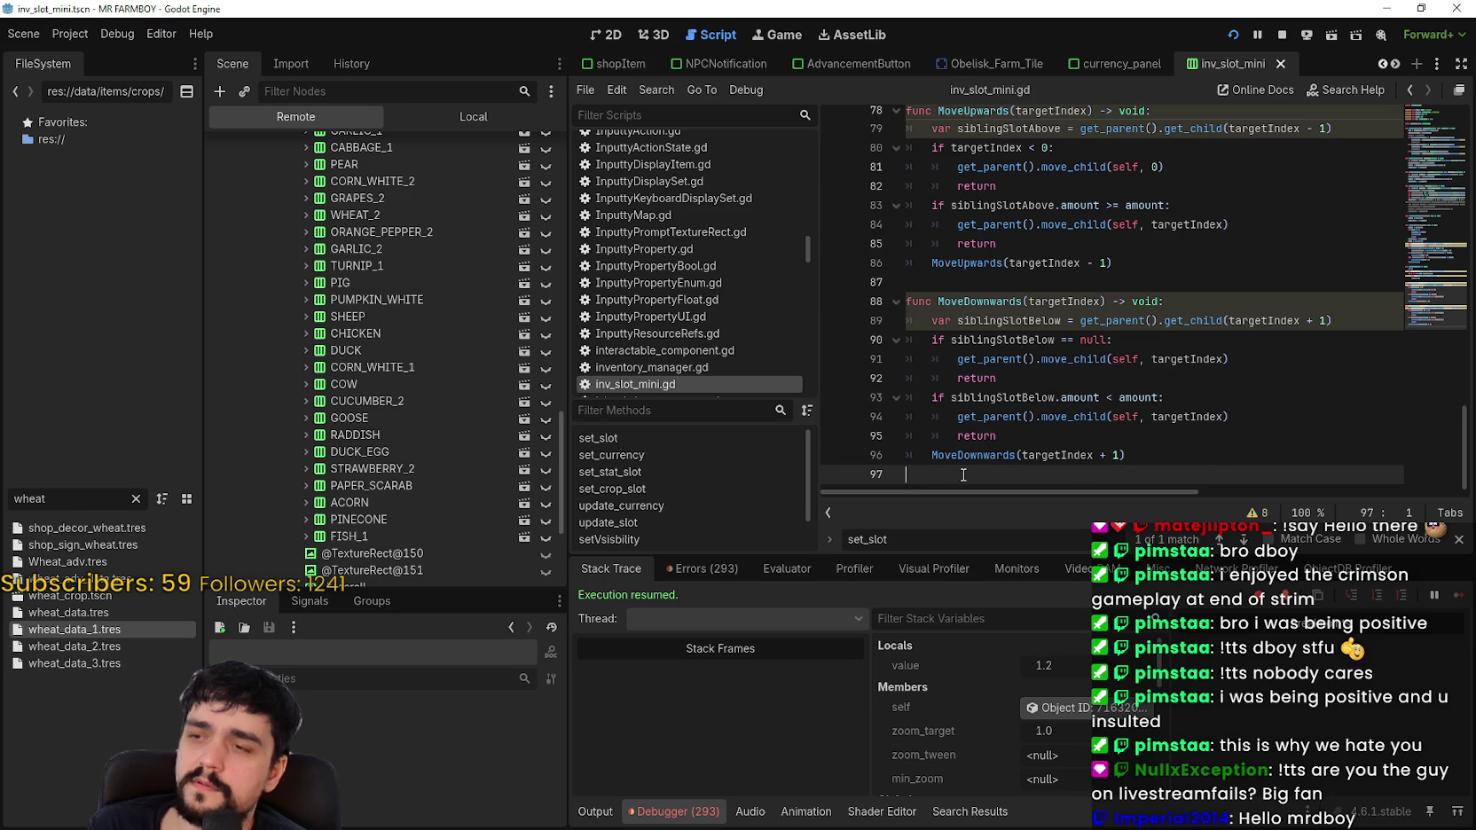
pyautogui.scroll(5, 356, 568)
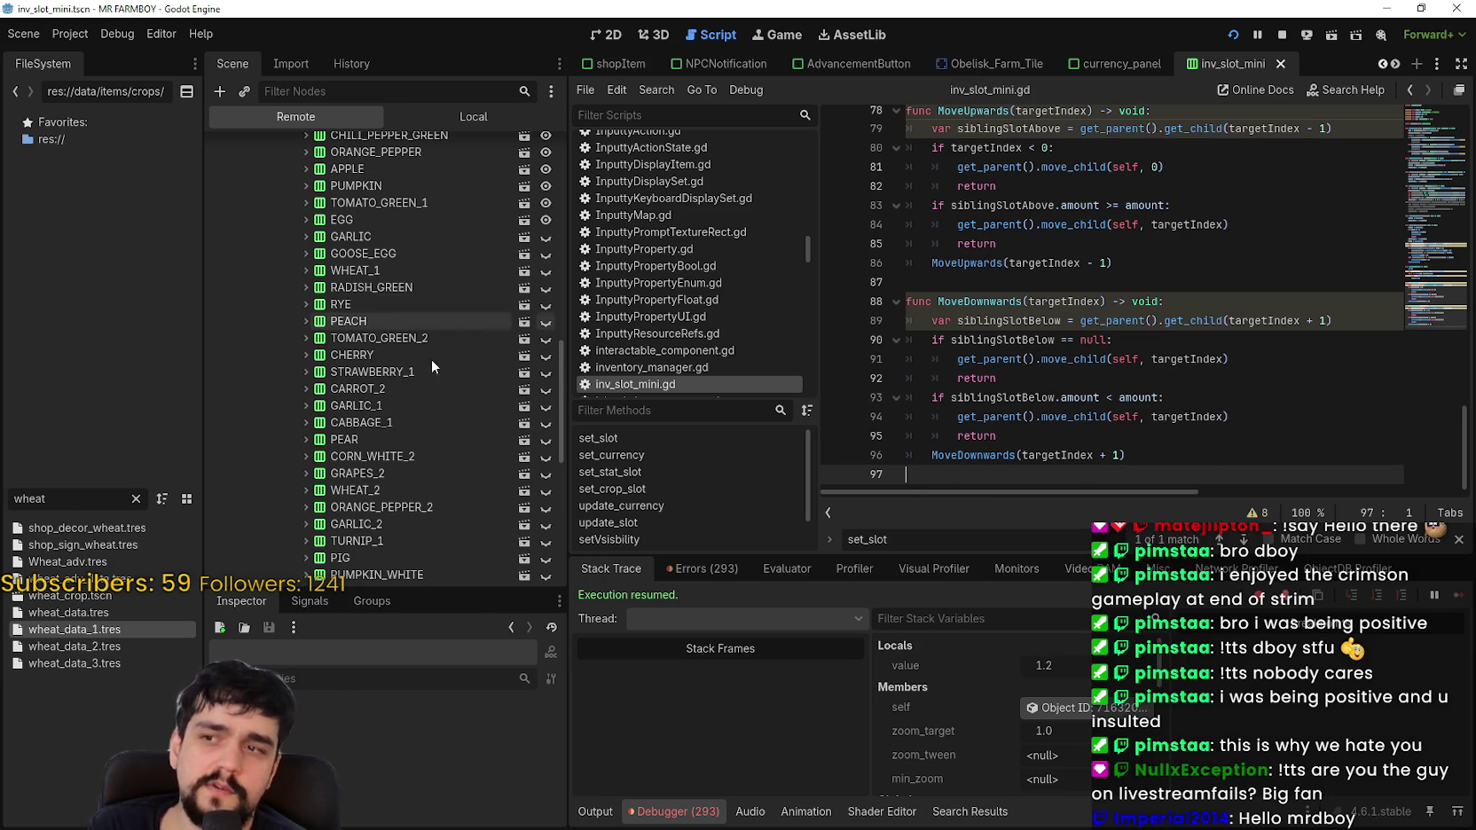
pyautogui.scroll(4, 415, 383)
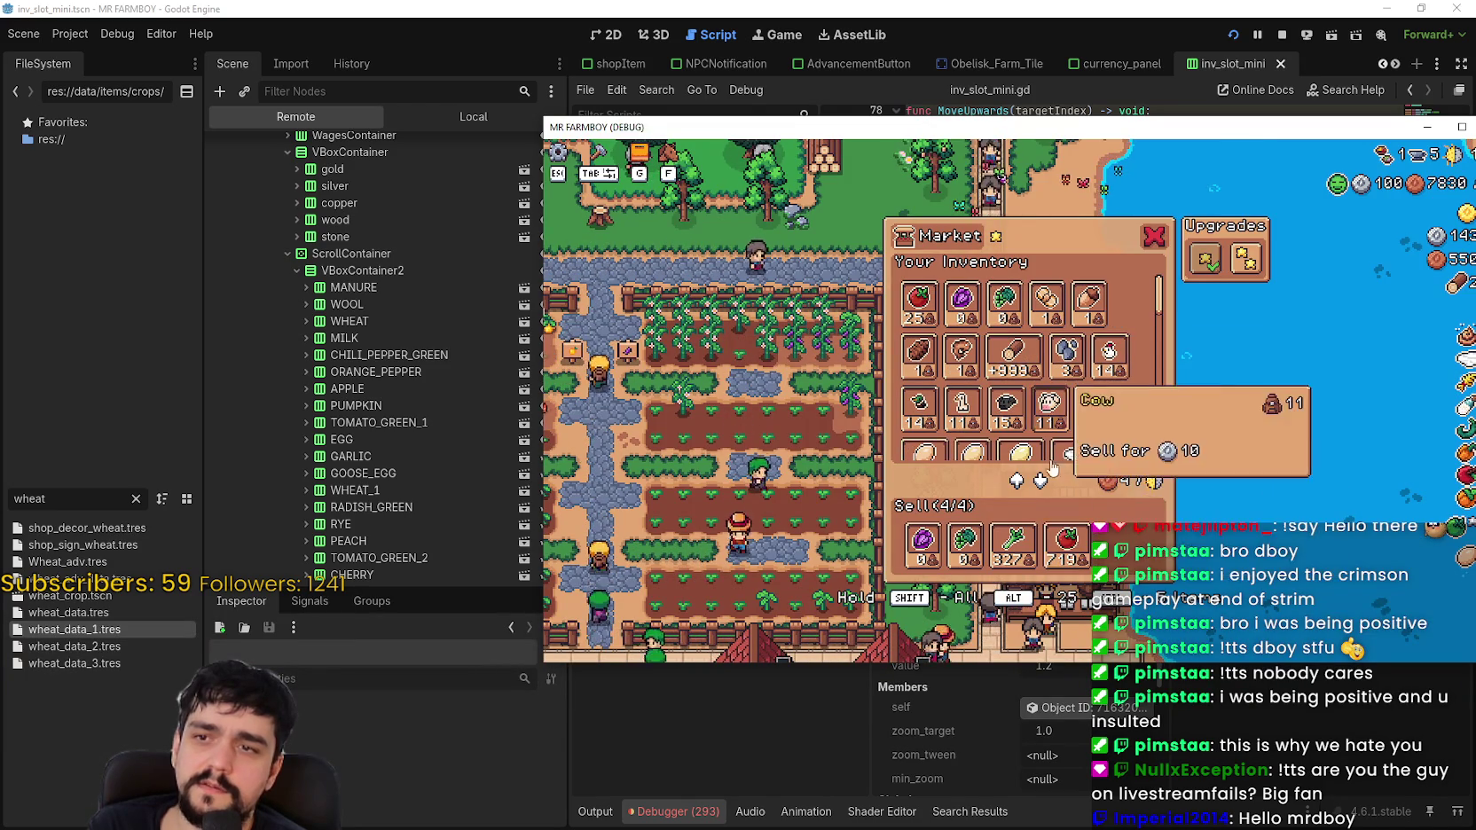
# Step: Take the tomatoes back from the Market sell slot and move the game window up-left
pyautogui.scroll(-10, 381, 454)
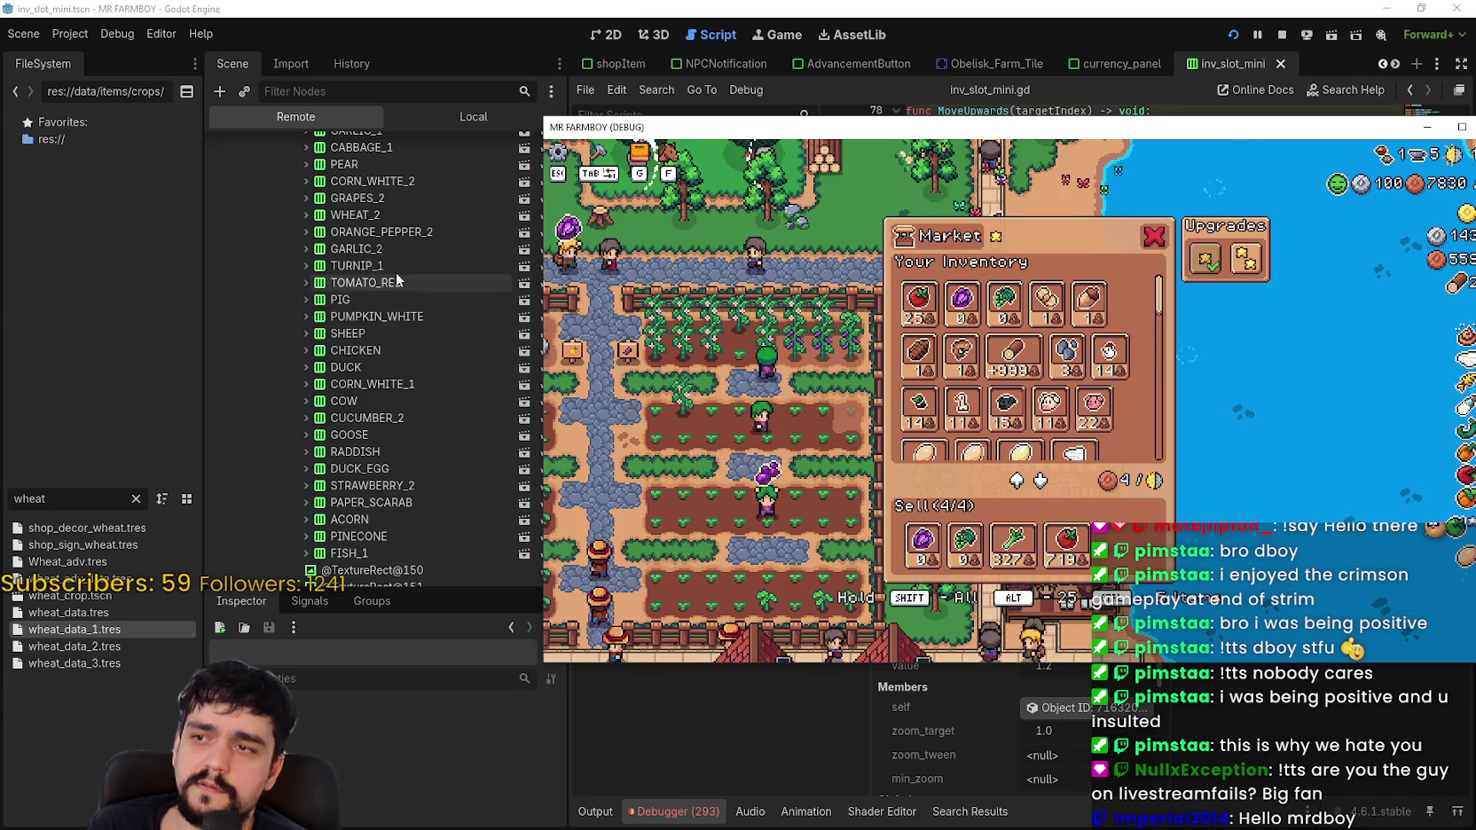
pyautogui.scroll(2, 406, 332)
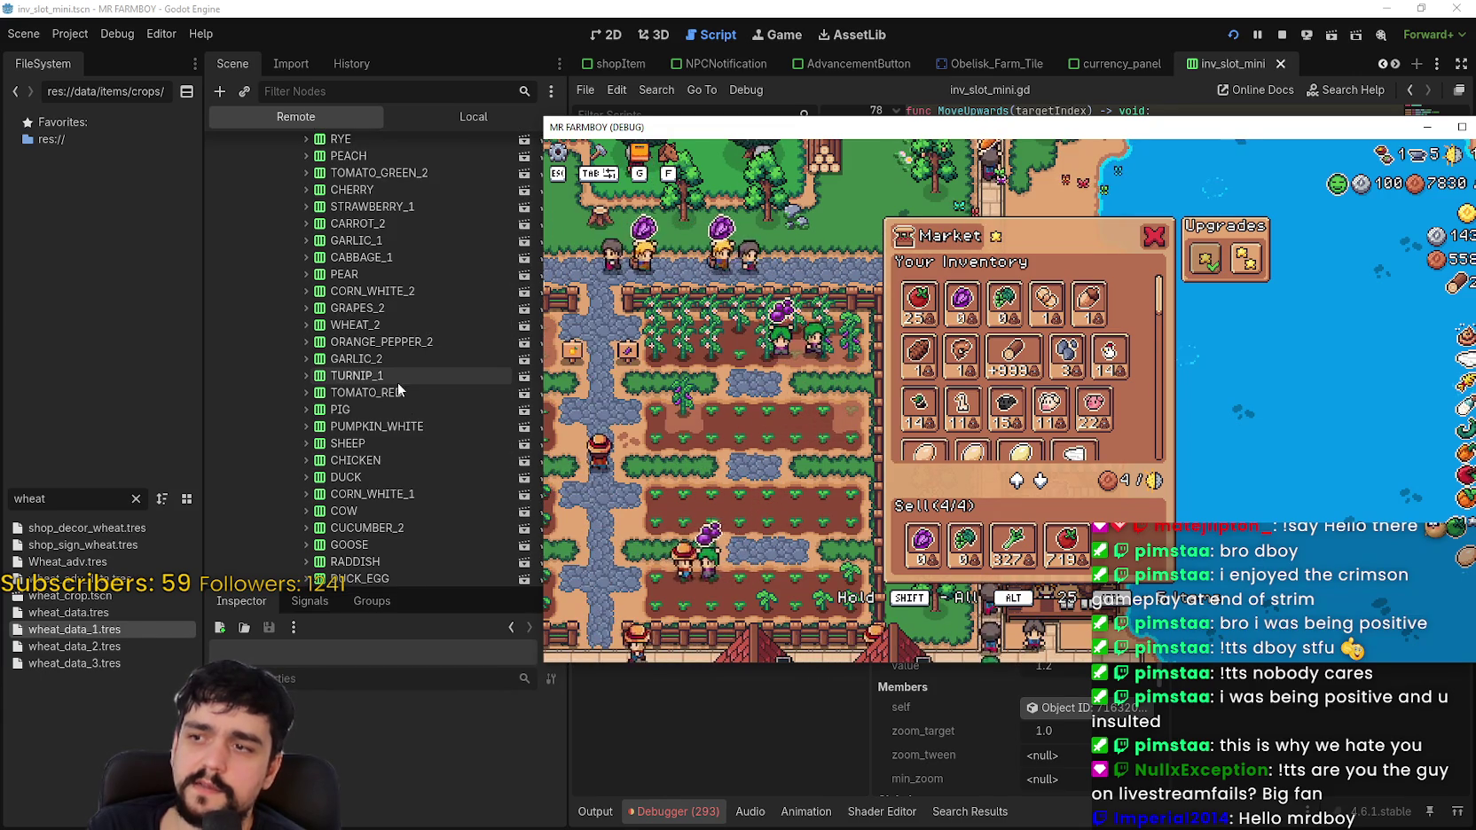
pyautogui.moveTo(1075, 549)
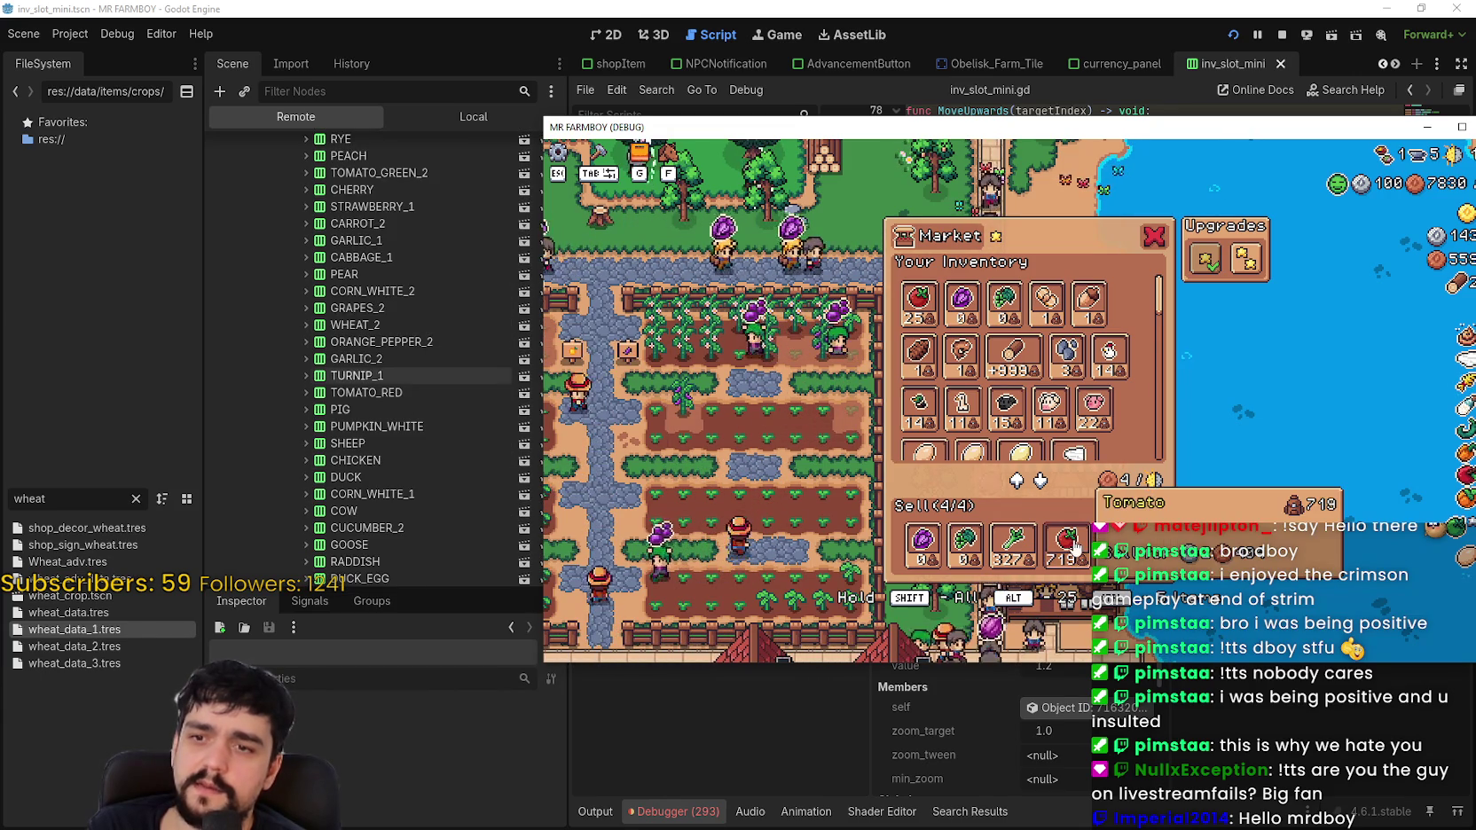
pyautogui.click(1075, 548)
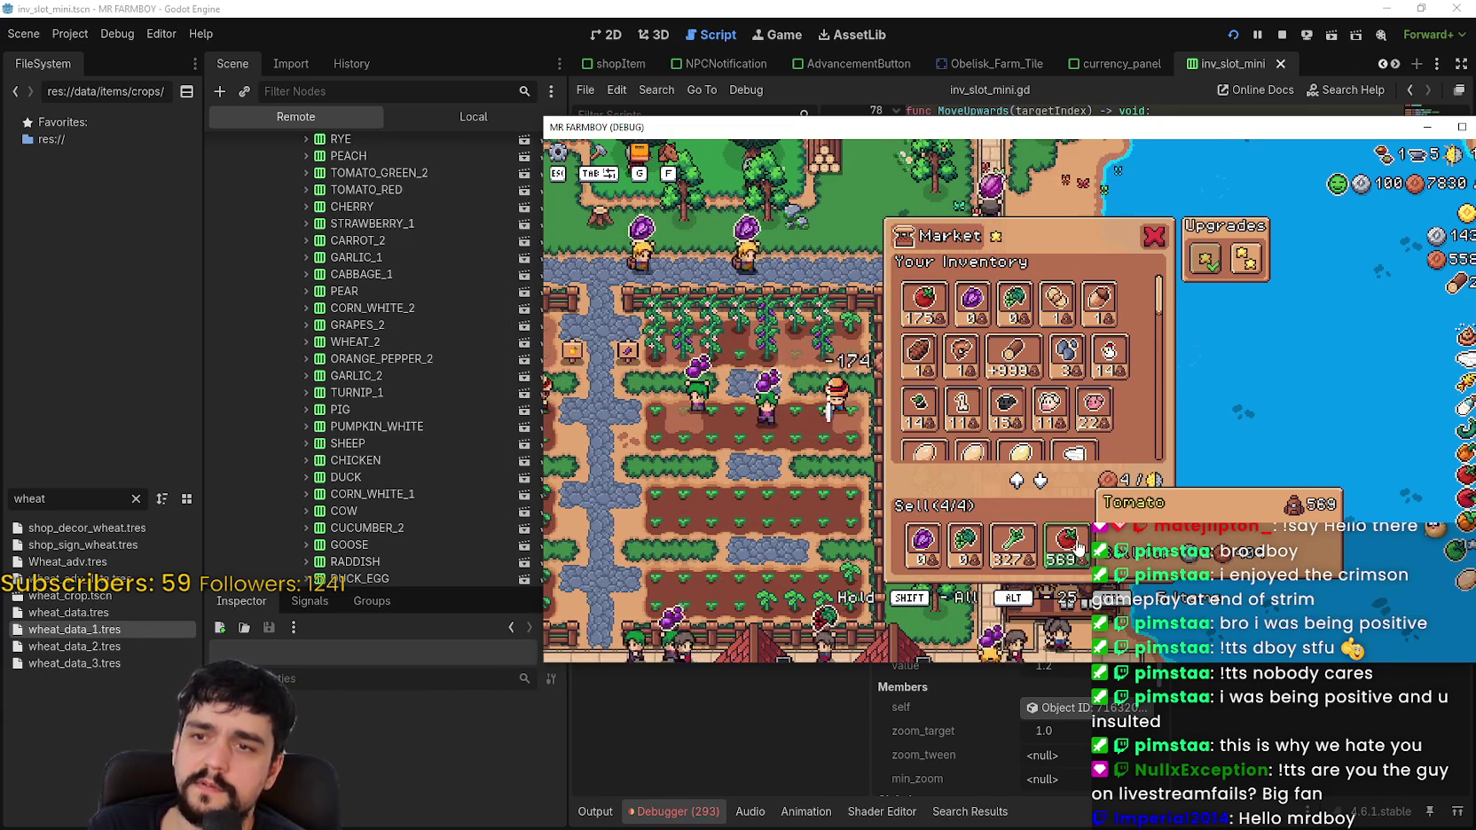
pyautogui.scroll(5, 408, 354)
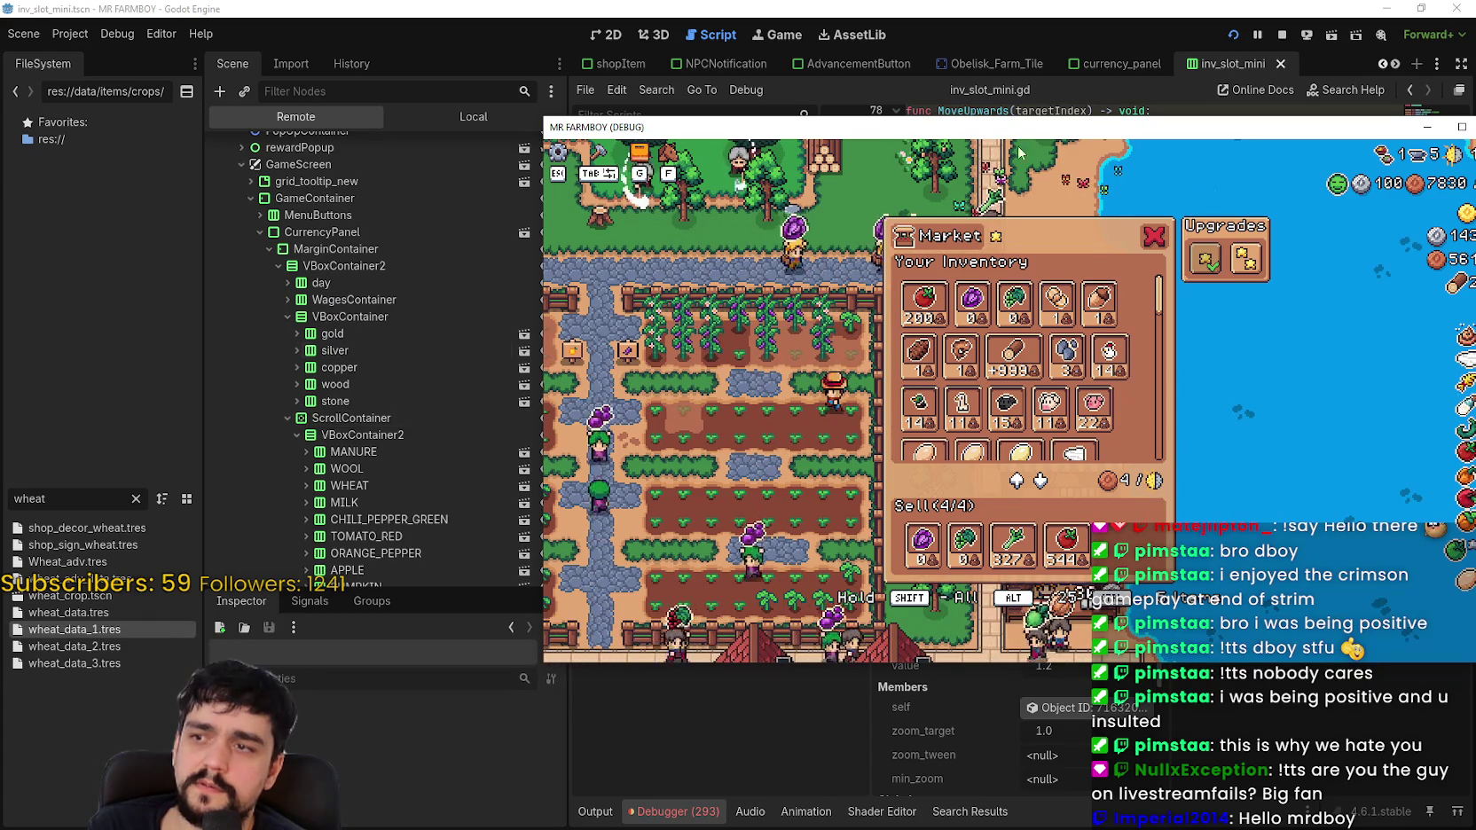
pyautogui.moveTo(1121, 124)
pyautogui.mouseDown()
pyautogui.moveTo(991, 92)
pyautogui.moveTo(1033, 55)
pyautogui.moveTo(1070, 60)
pyautogui.mouseUp()
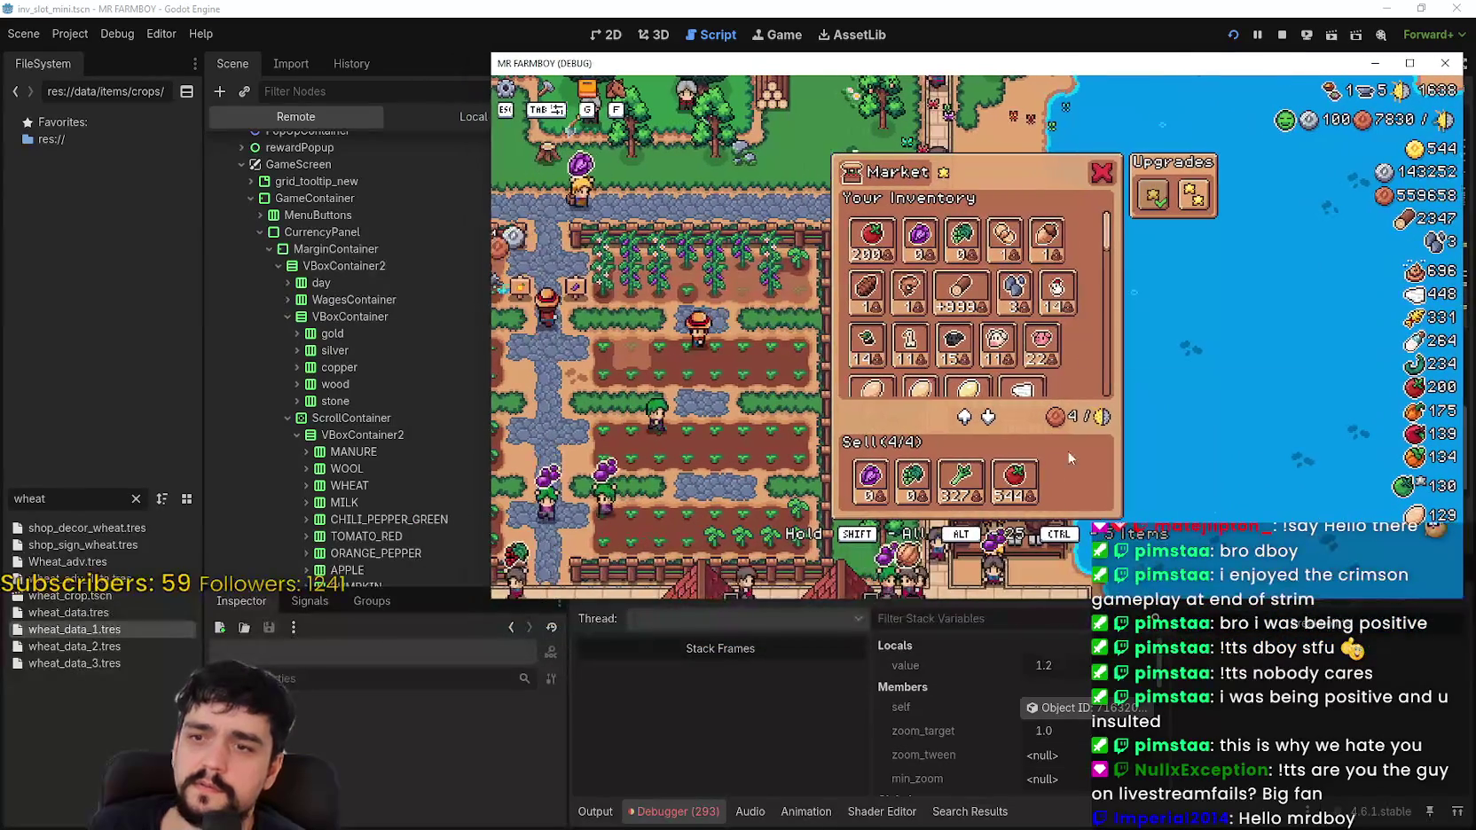
# Step: Move 50, 50, then 25 tomatoes from the inventory into the sell slot
pyautogui.click(862, 232)
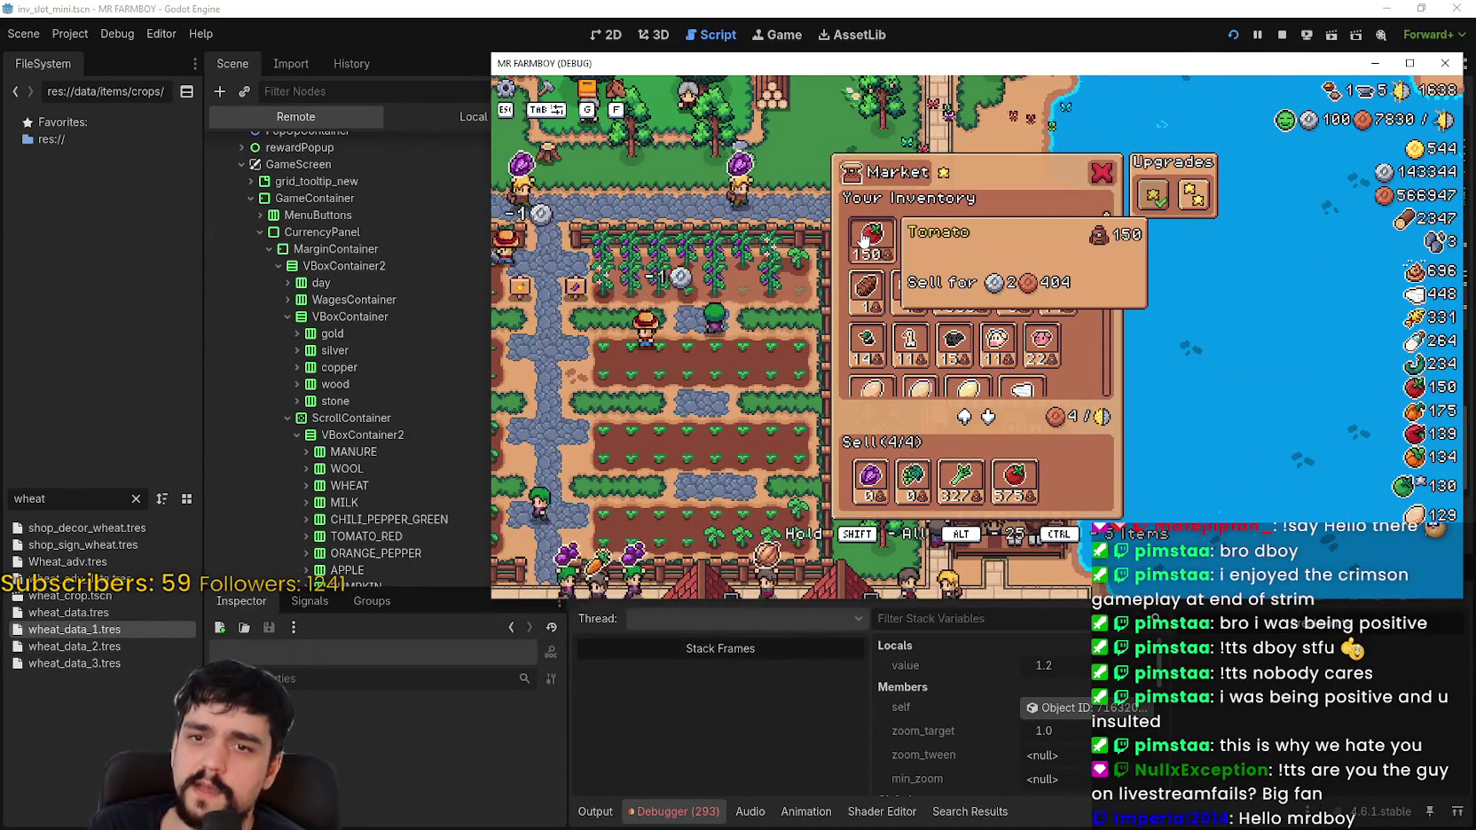
pyautogui.click(862, 233)
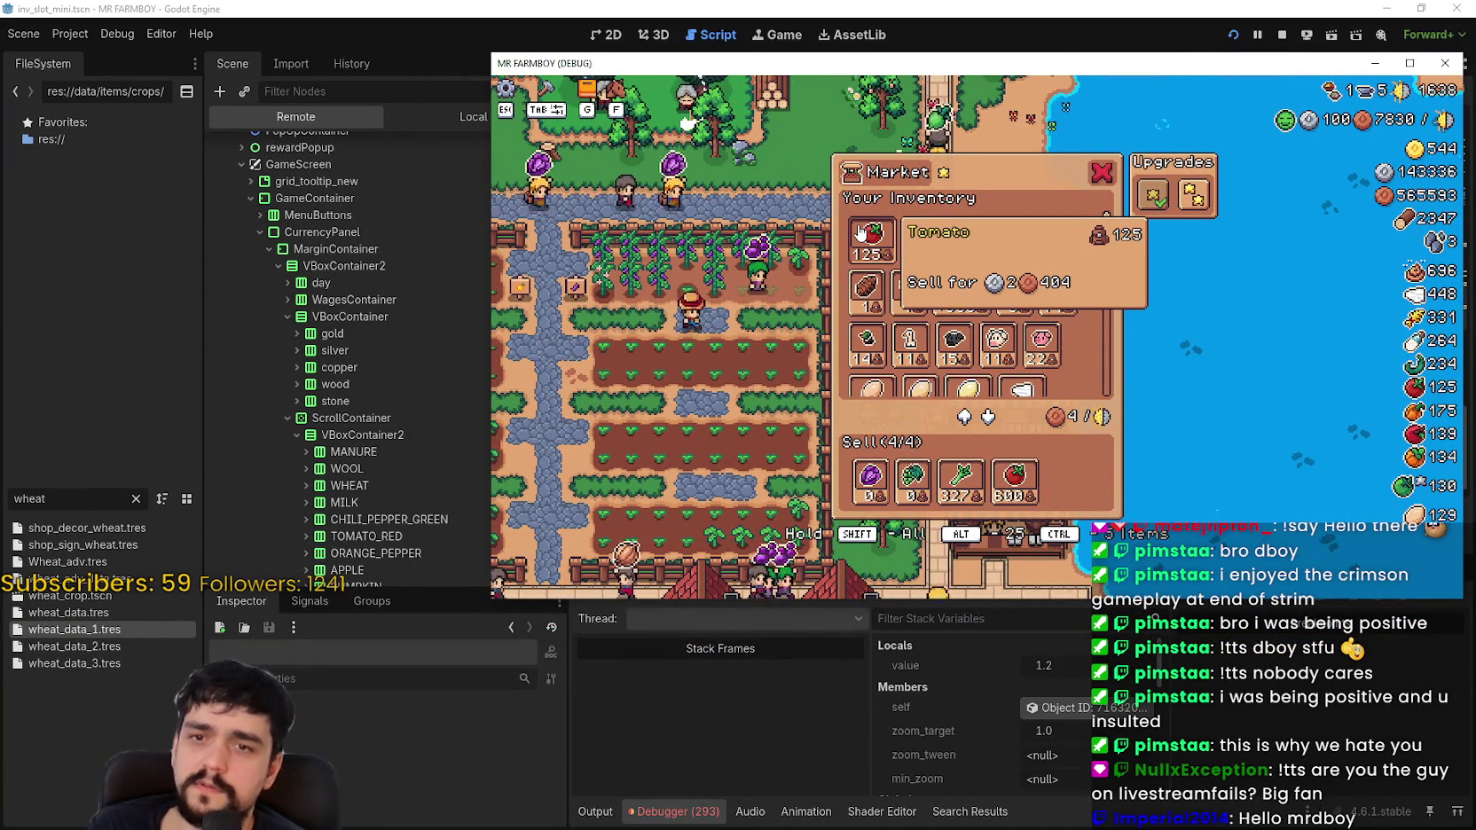
pyautogui.click(862, 232)
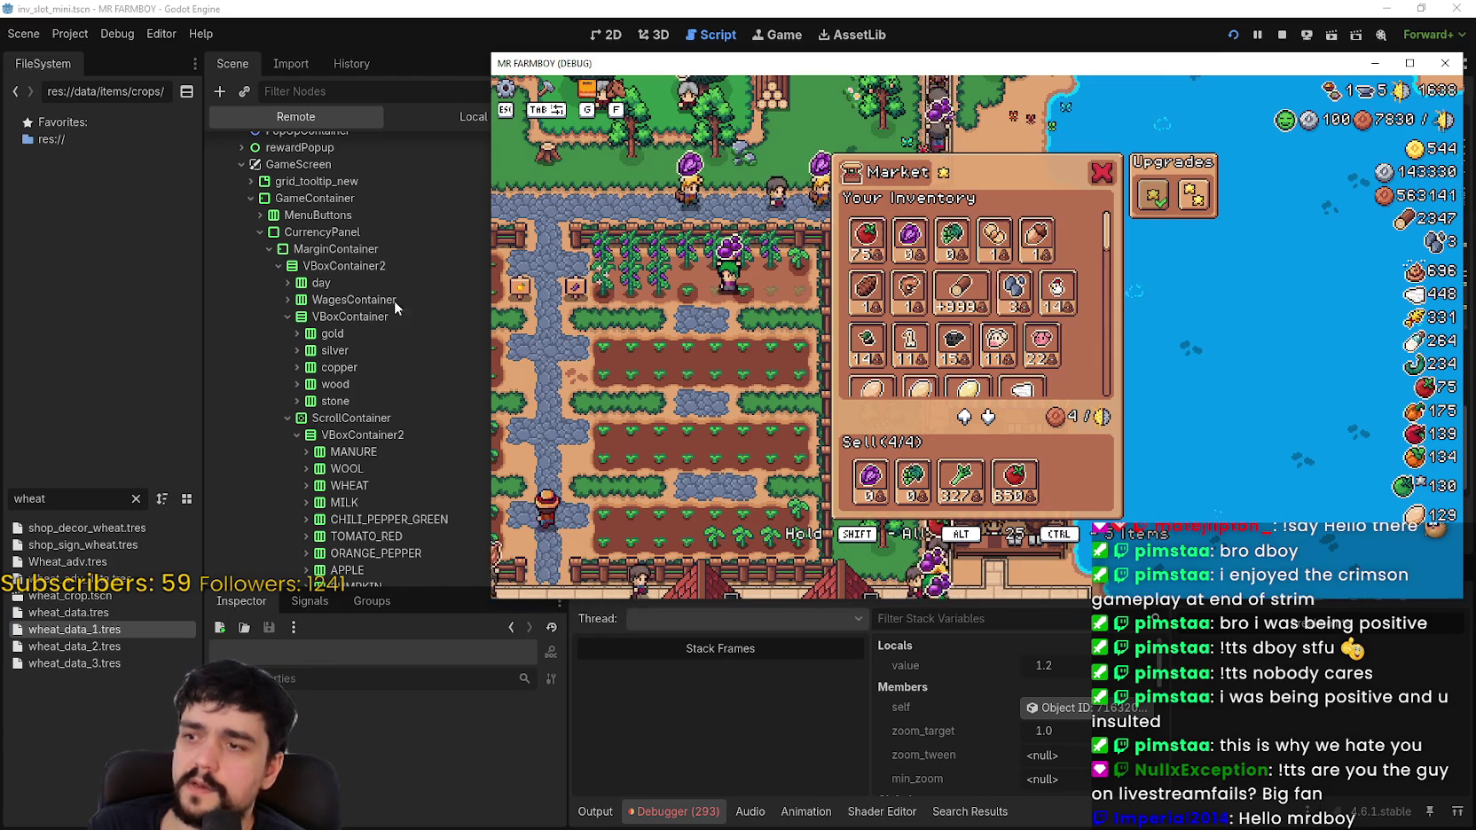
pyautogui.scroll(-5, 326, 459)
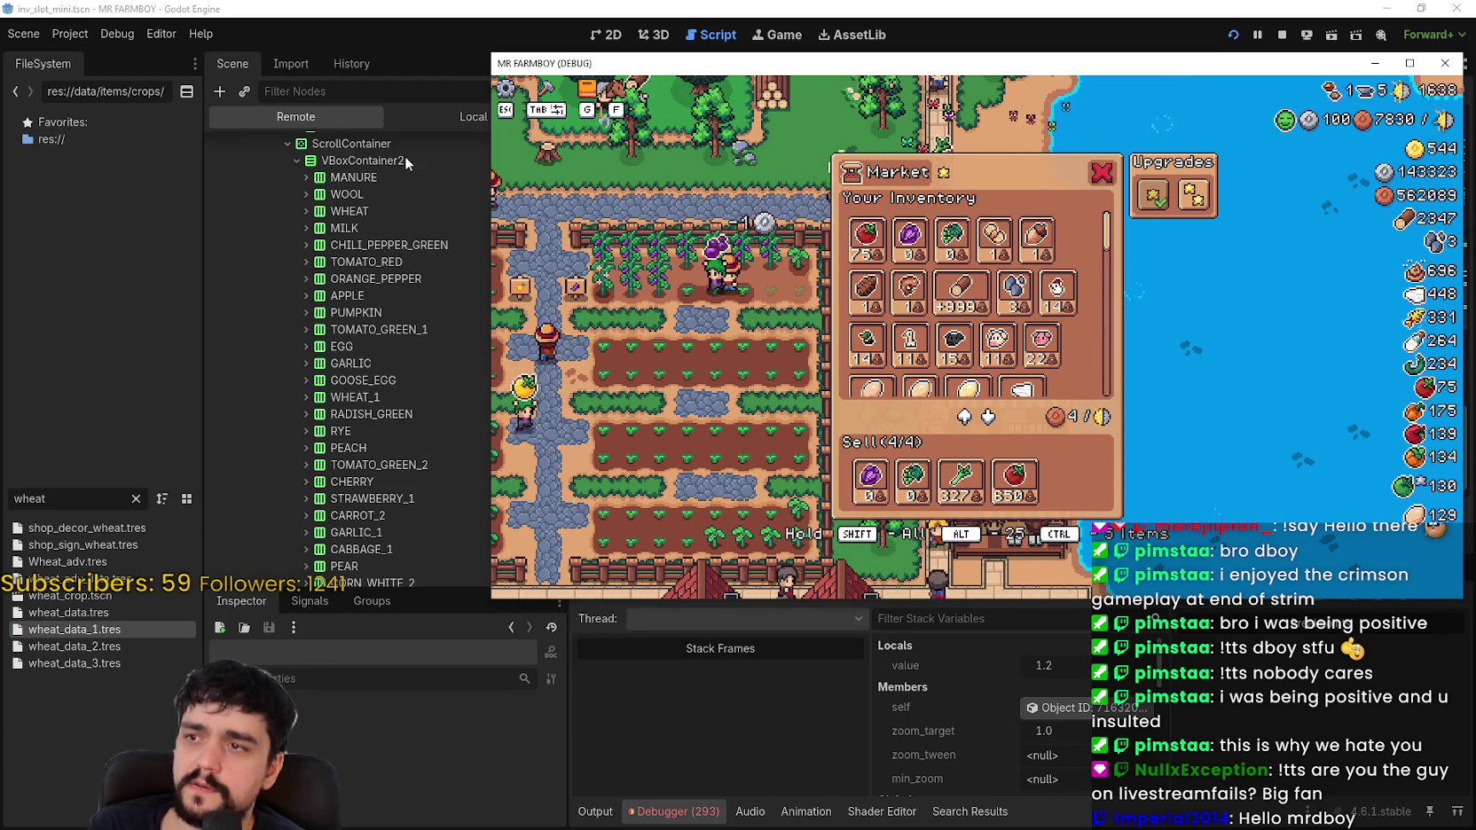
# Step: Return to inv_slot_mini.gd at the MoveDownwards function name on line 88
pyautogui.hotkey('alt', 'Tab')
pyautogui.click(1023, 321)
pyautogui.click(985, 296)
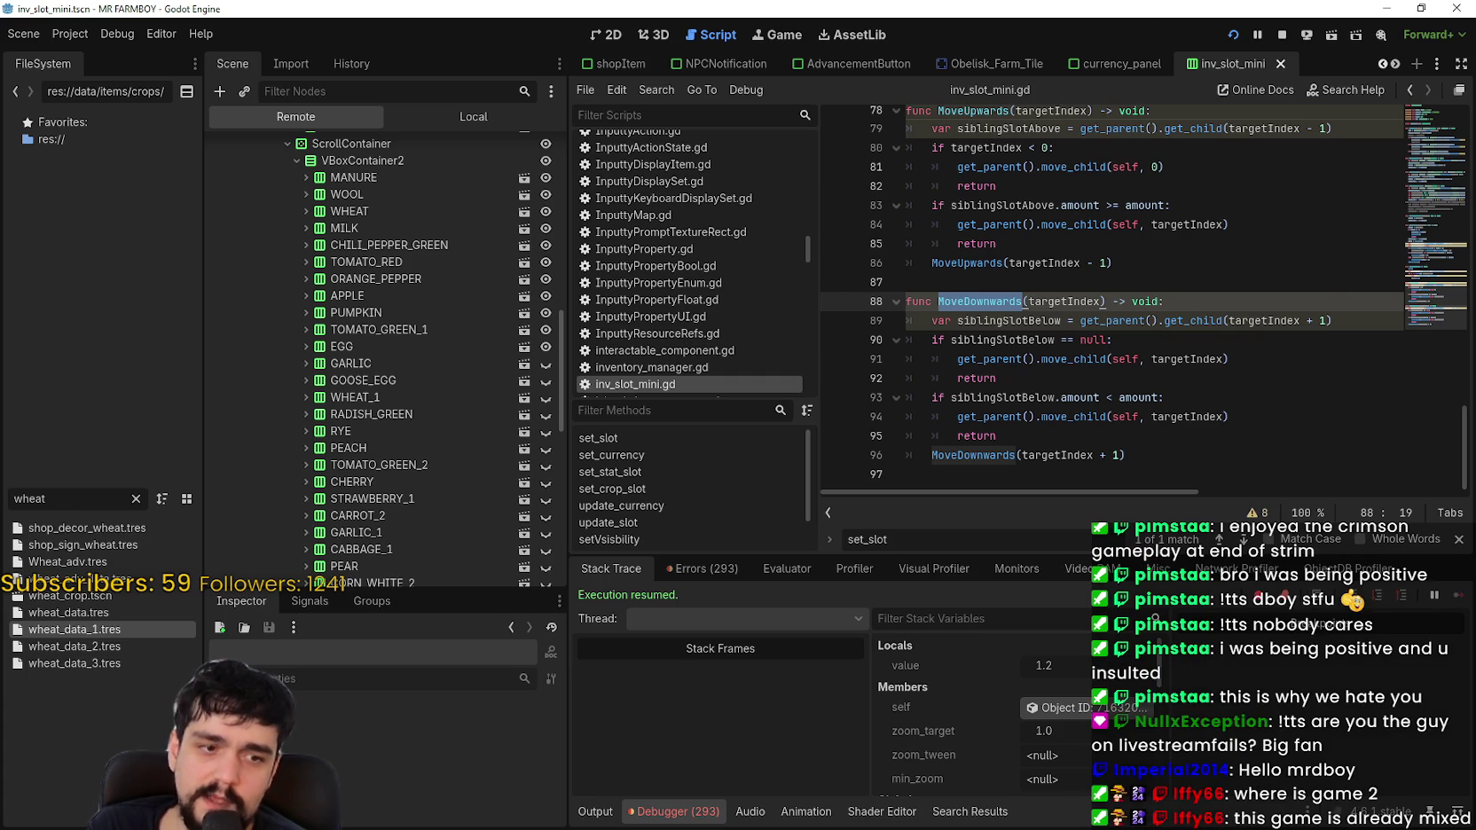
pyautogui.hotkey('alt', 'Tab')
pyautogui.scroll(3, 483, 146)
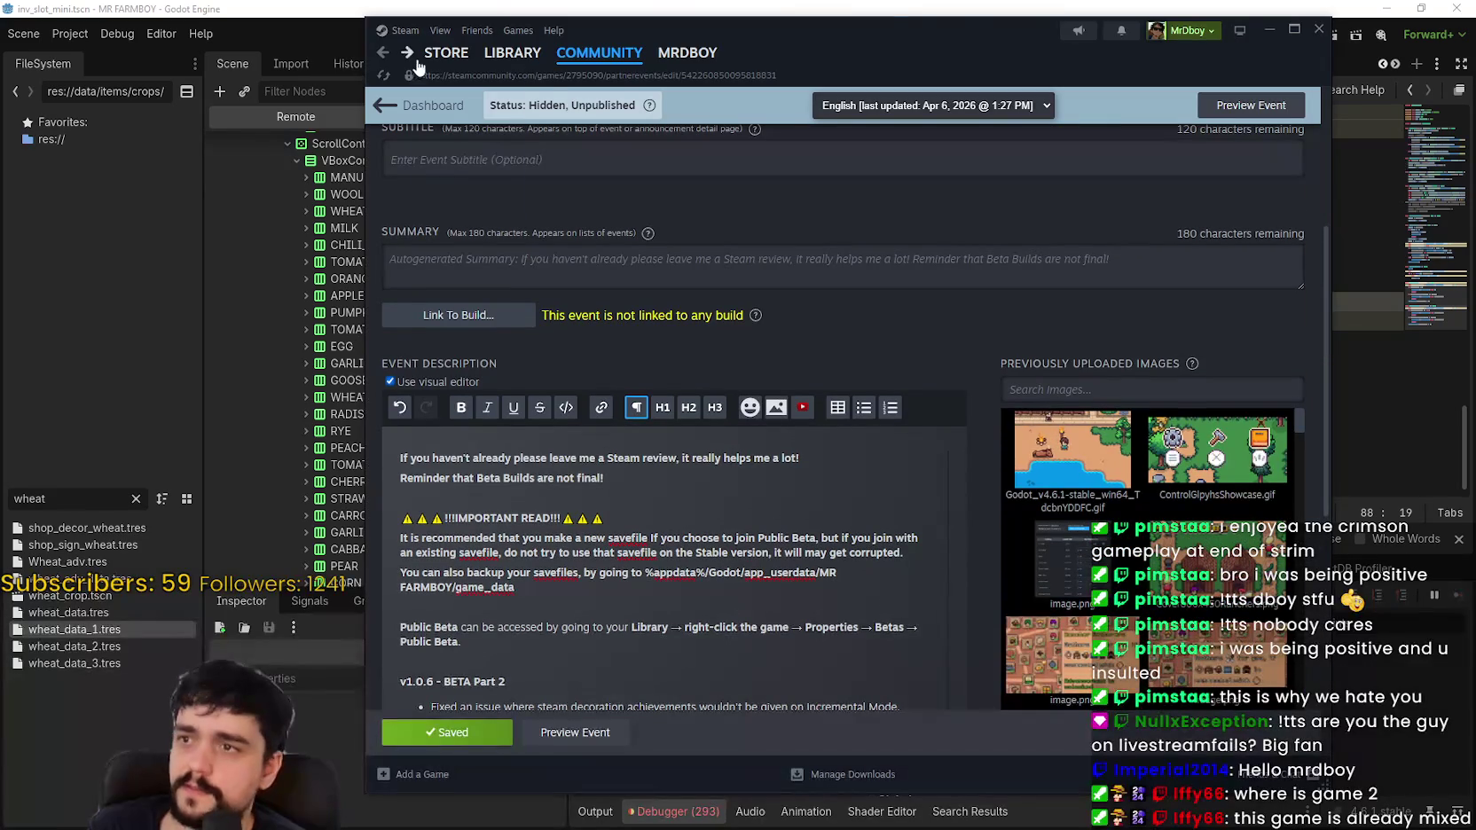
pyautogui.click(446, 53)
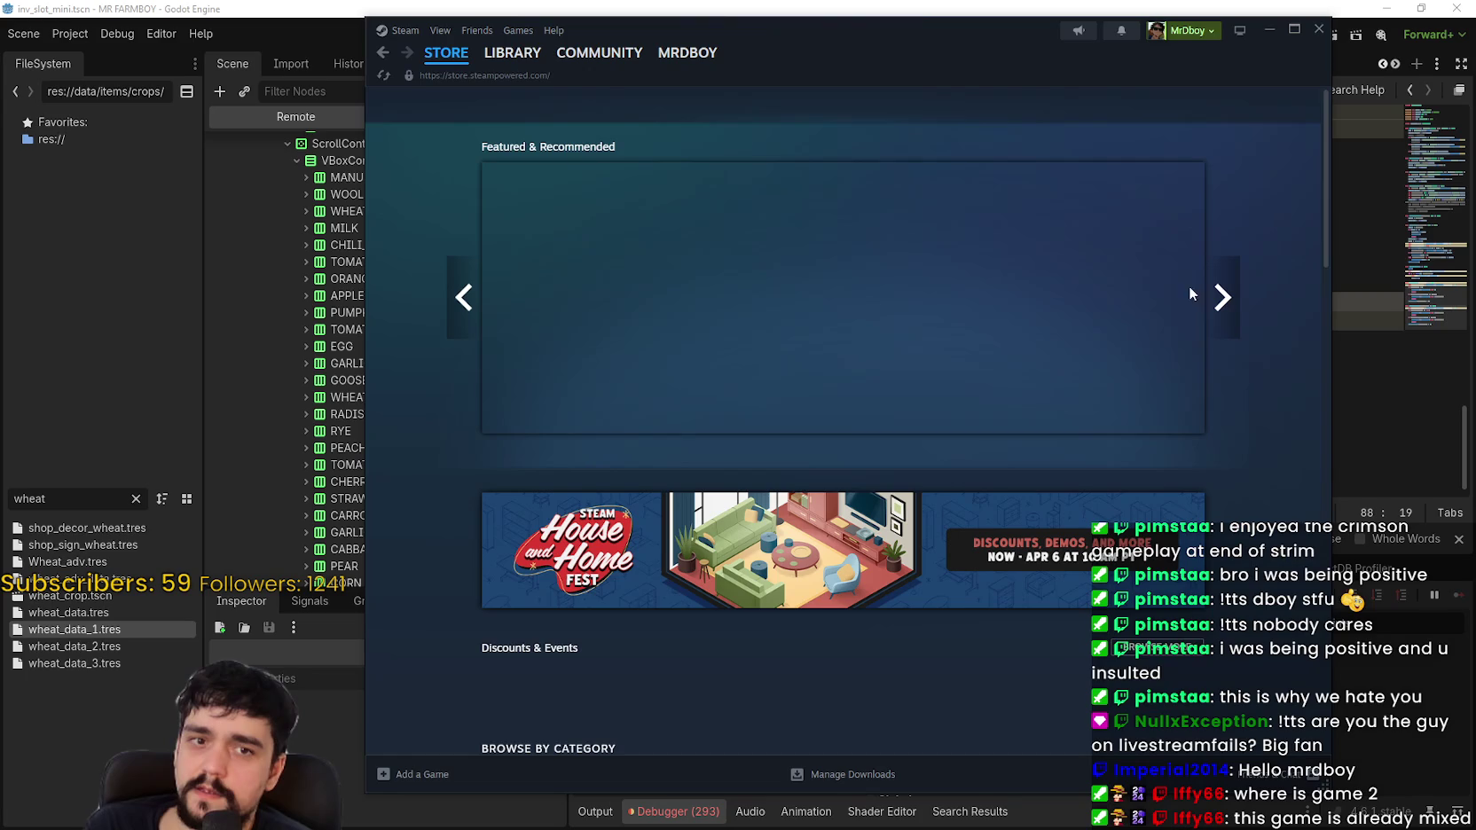
pyautogui.click(1073, 111)
pyautogui.write('MRT')
pyautogui.press('BackSpace')
pyautogui.write('FARMBOY')
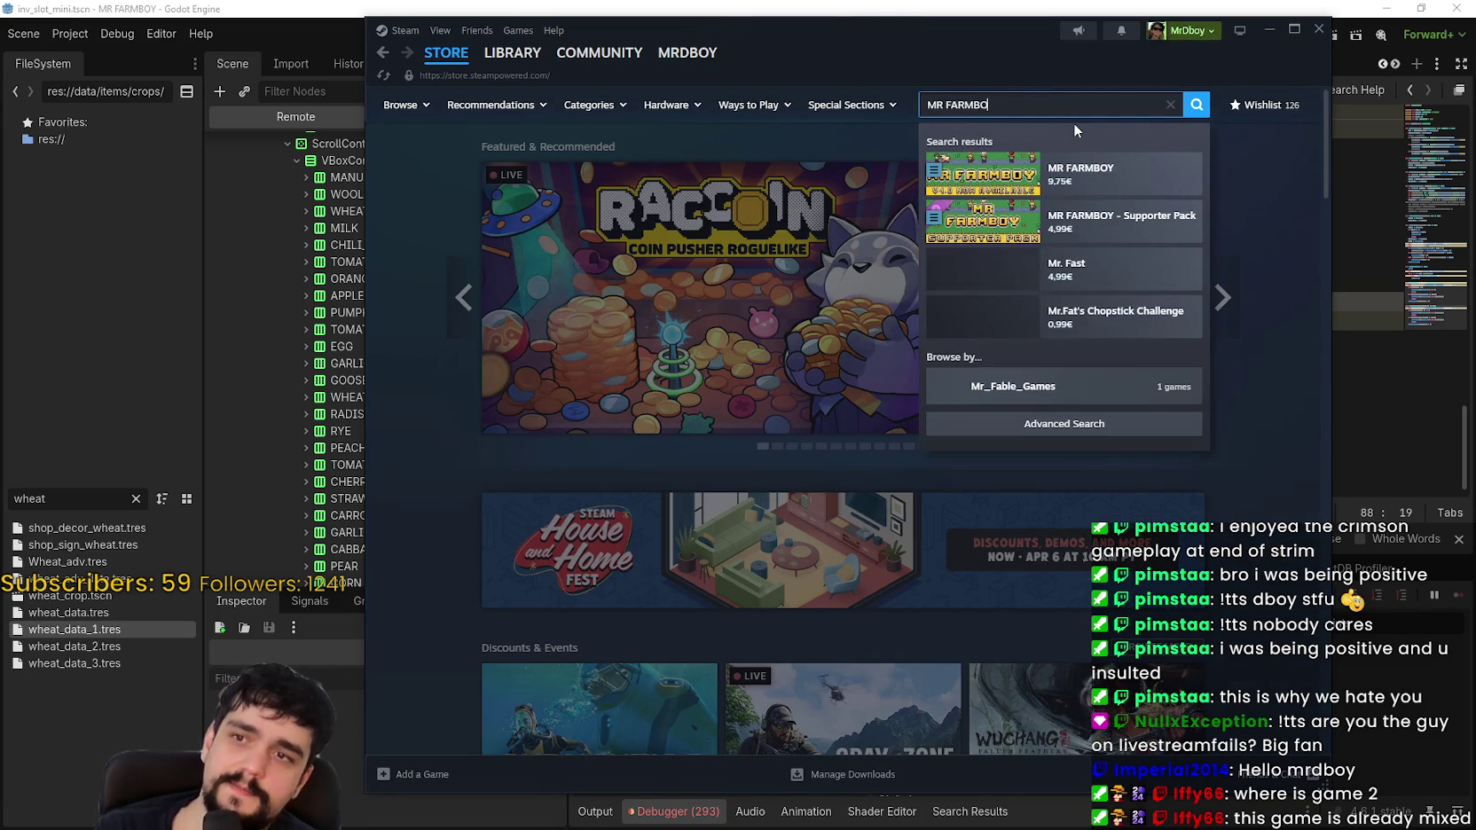
pyautogui.click(1073, 173)
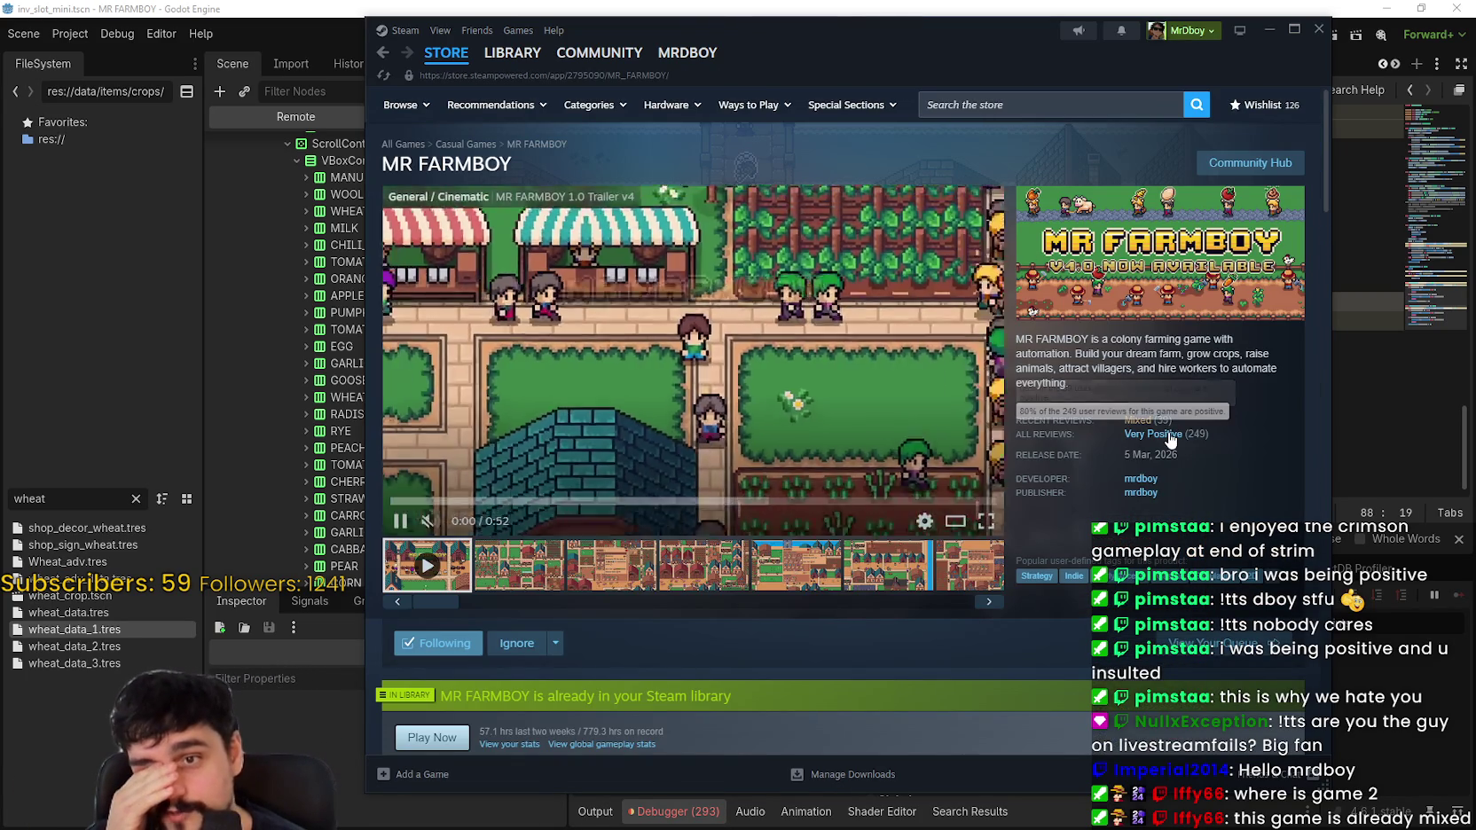
pyautogui.moveTo(1157, 426)
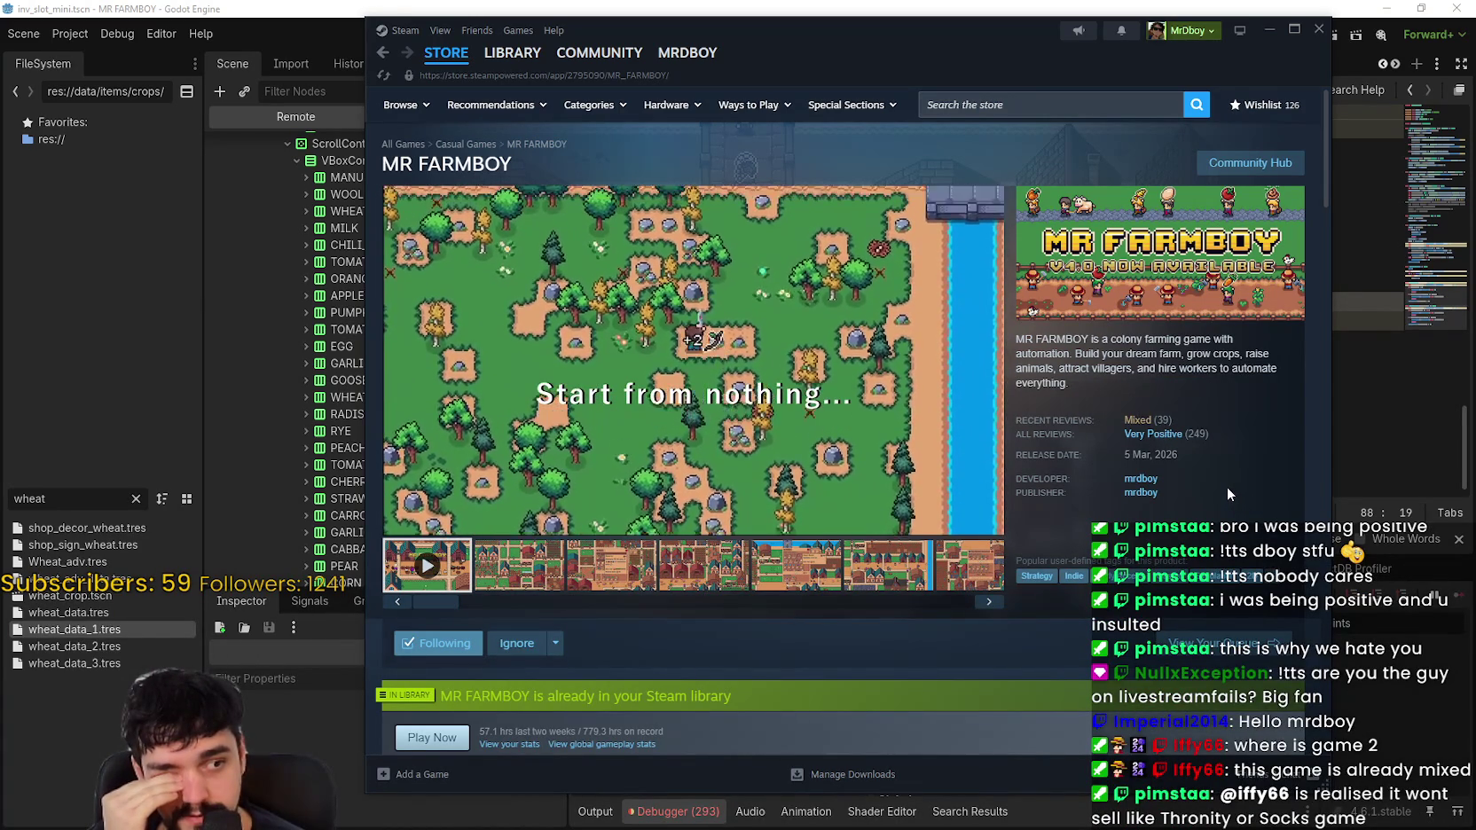
pyautogui.click(1268, 34)
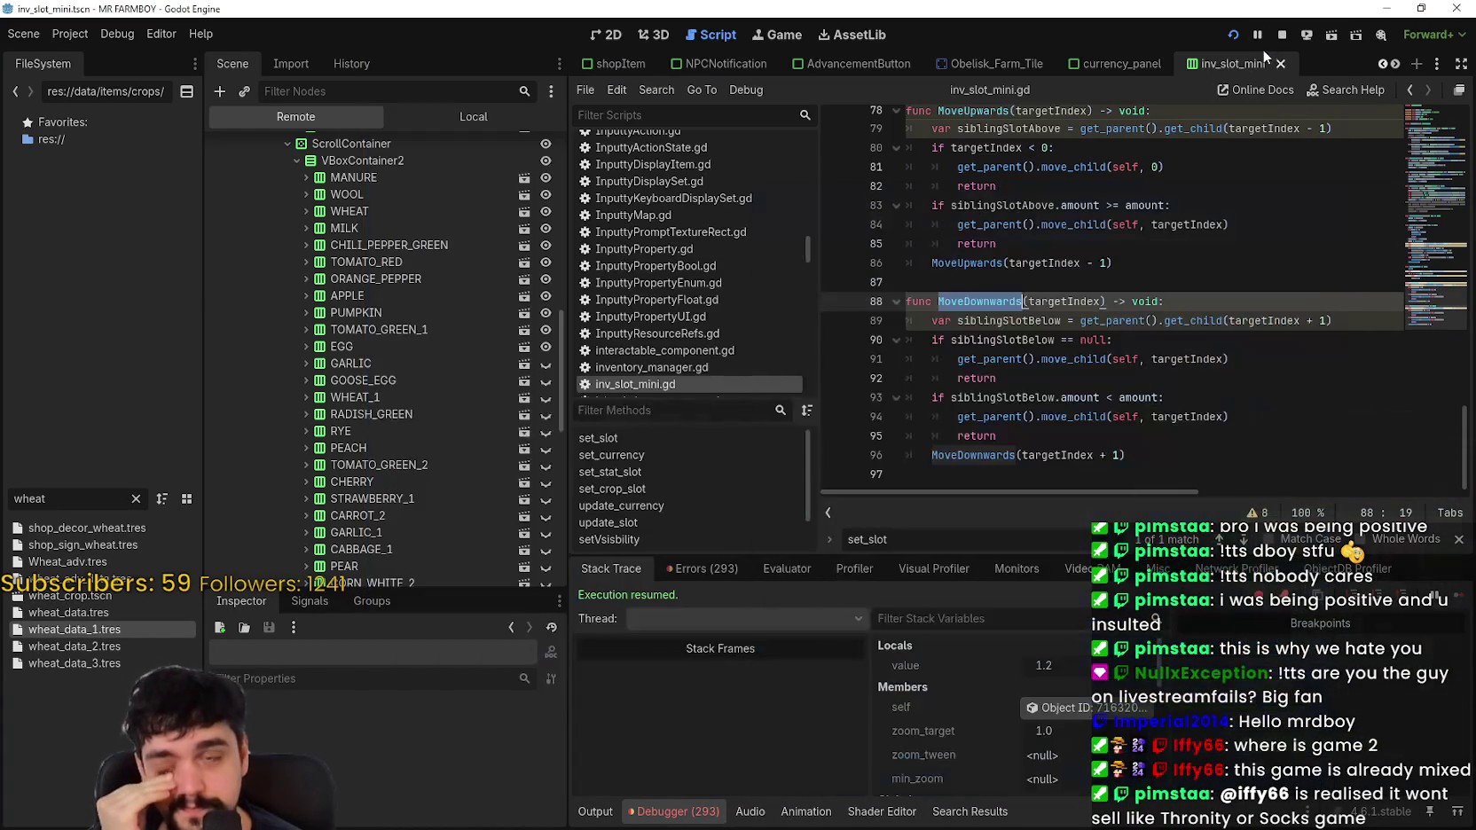
# Step: Toggle a breakpoint on line 89, the siblingSlotBelow lookup inside MoveDownwards
pyautogui.click(1148, 284)
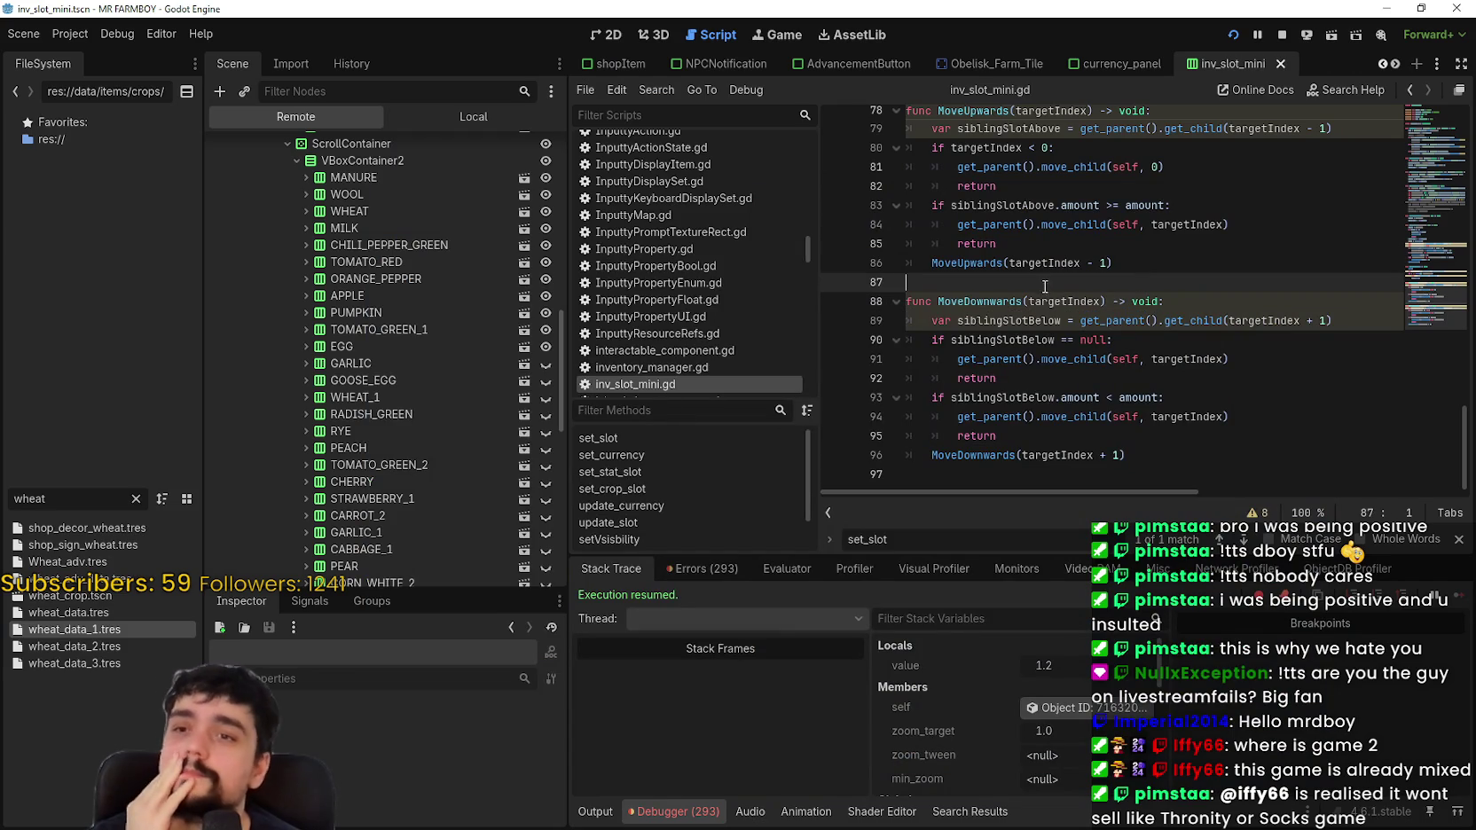
pyautogui.click(1231, 364)
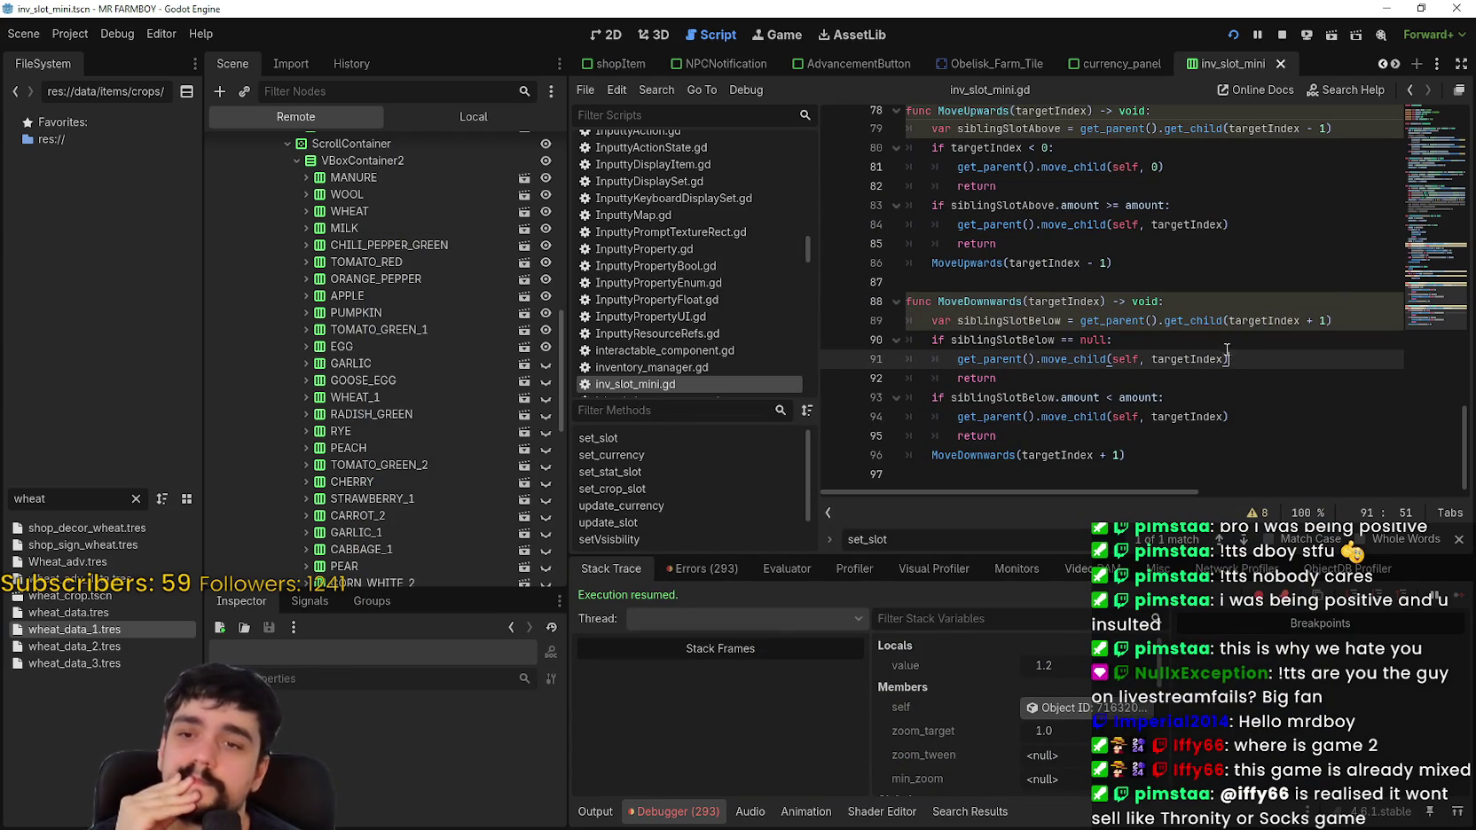
pyautogui.click(1003, 301)
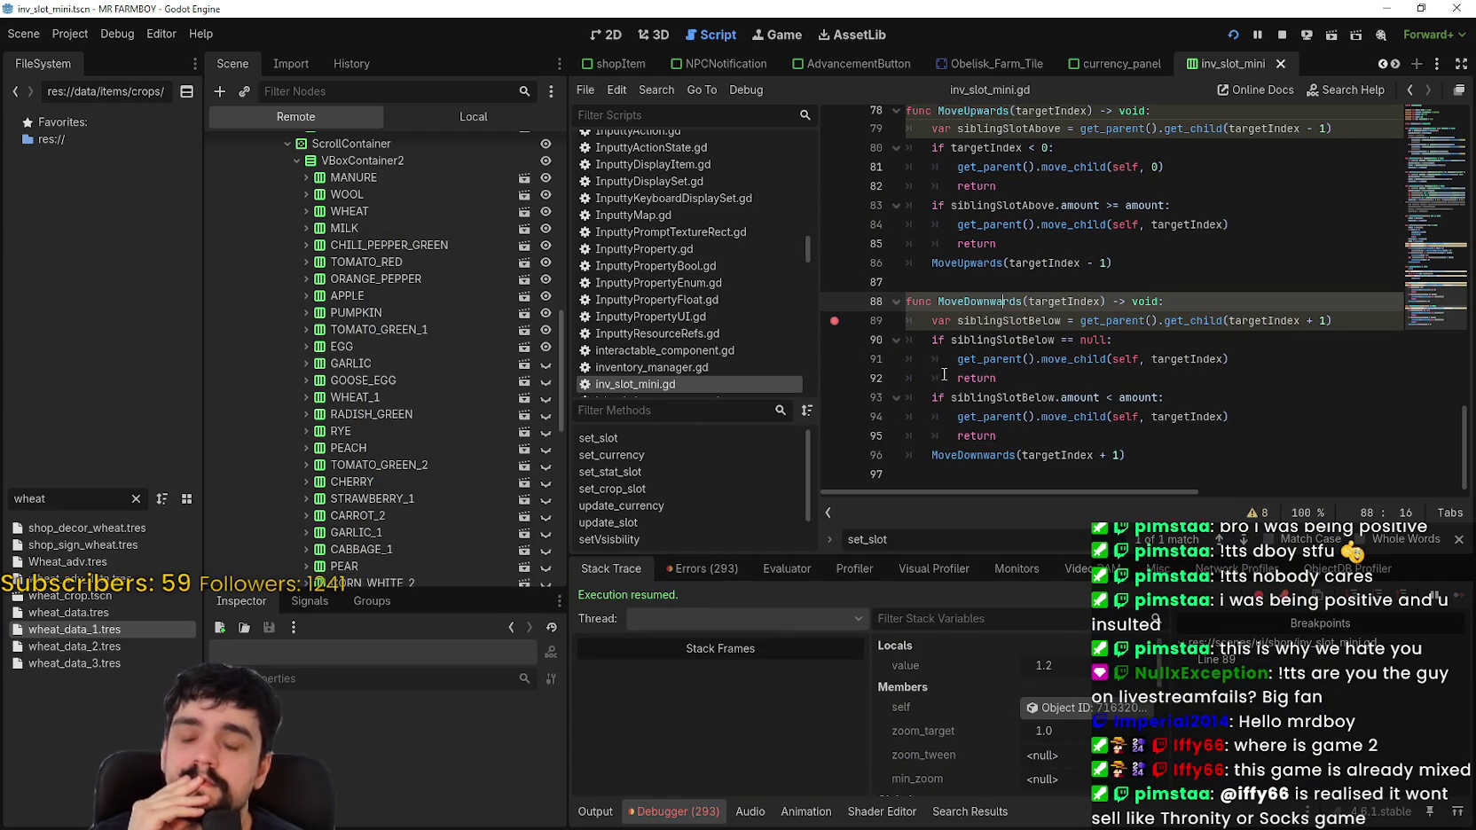
pyautogui.click(1011, 361)
pyautogui.hotkey('alt', 'Tab')
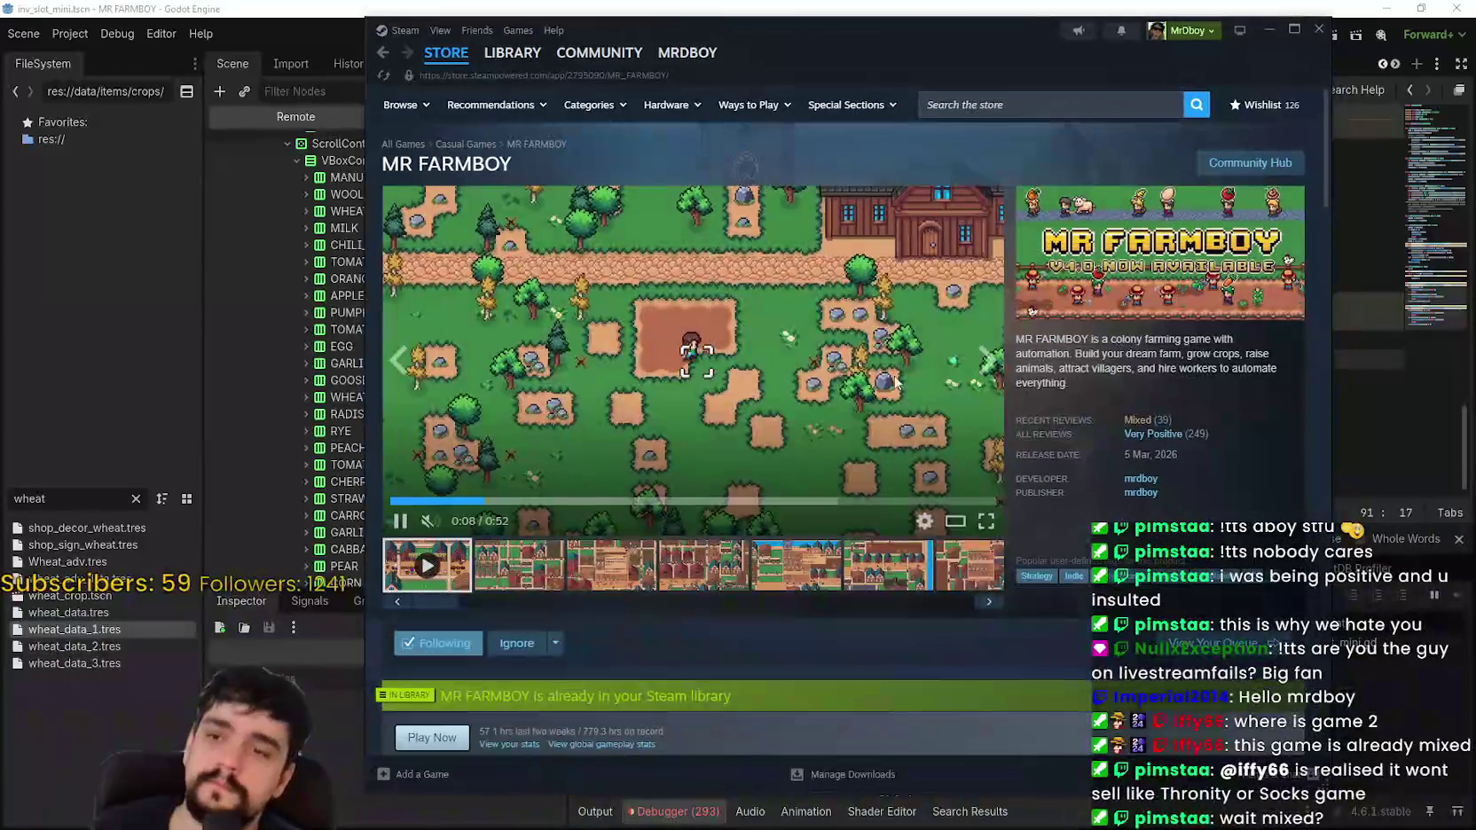
pyautogui.hotkey('alt', 'Tab')
pyautogui.hotkey('alt', 'Tab')
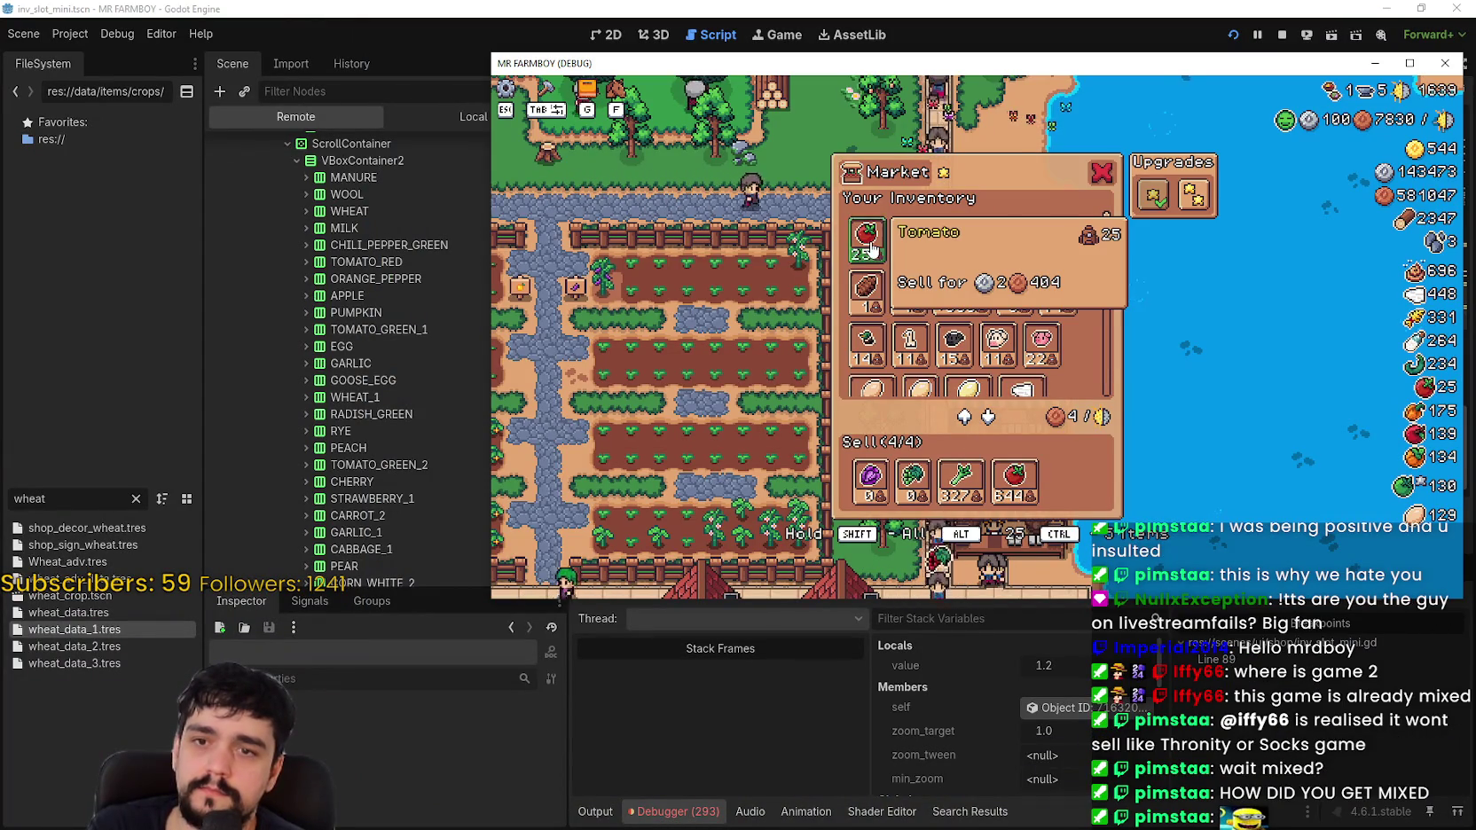
pyautogui.hotkey('alt', 'Tab')
pyautogui.click(987, 300)
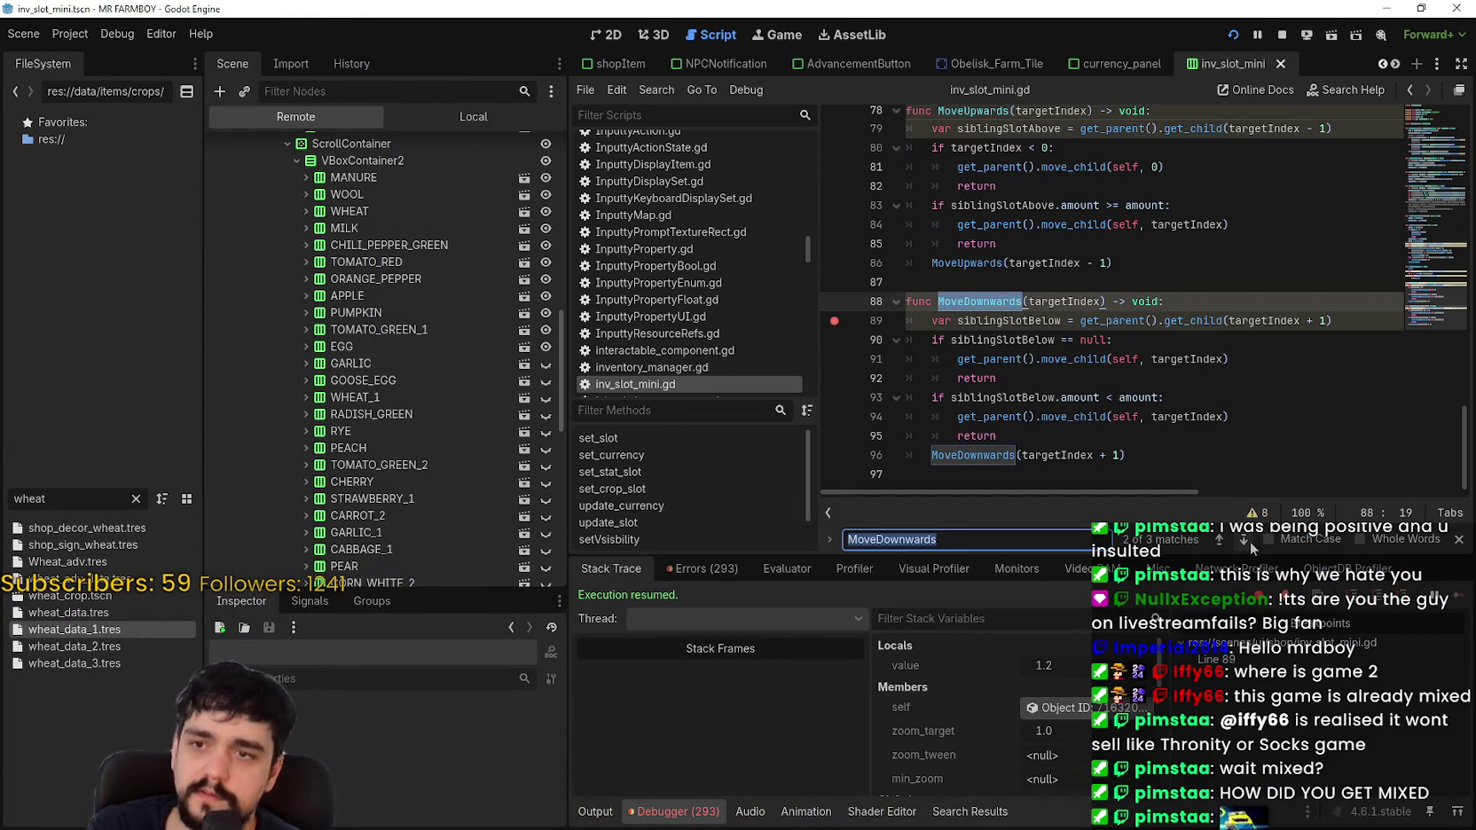
# Step: Set a breakpoint on the MoveDownwards call on line 68
pyautogui.click(1220, 540)
pyautogui.click(1220, 539)
pyautogui.scroll(2, 957, 315)
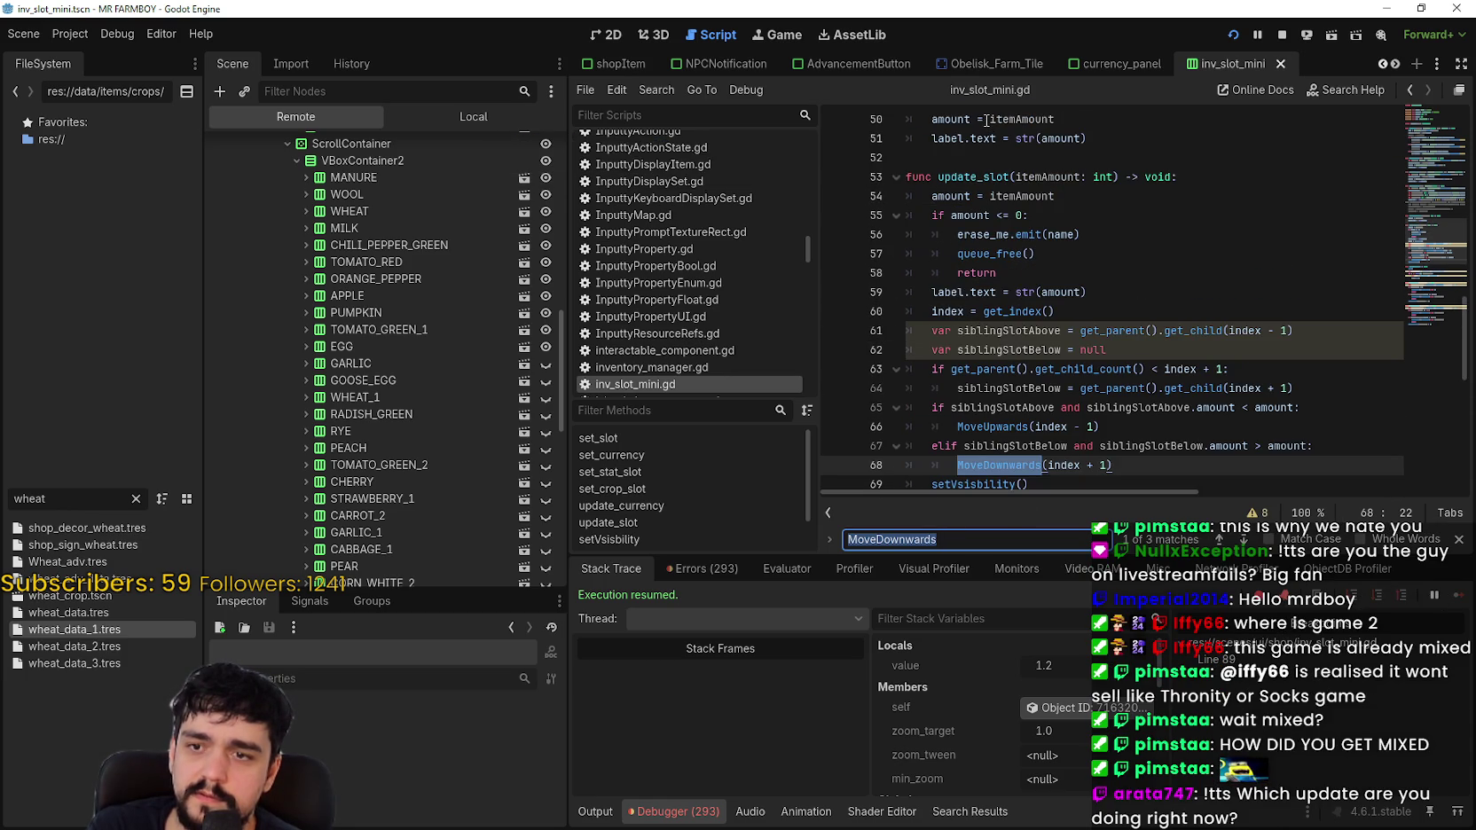
pyautogui.moveTo(965, 490)
pyautogui.mouseDown()
pyautogui.moveTo(1011, 486)
pyautogui.moveTo(740, 432)
pyautogui.mouseUp()
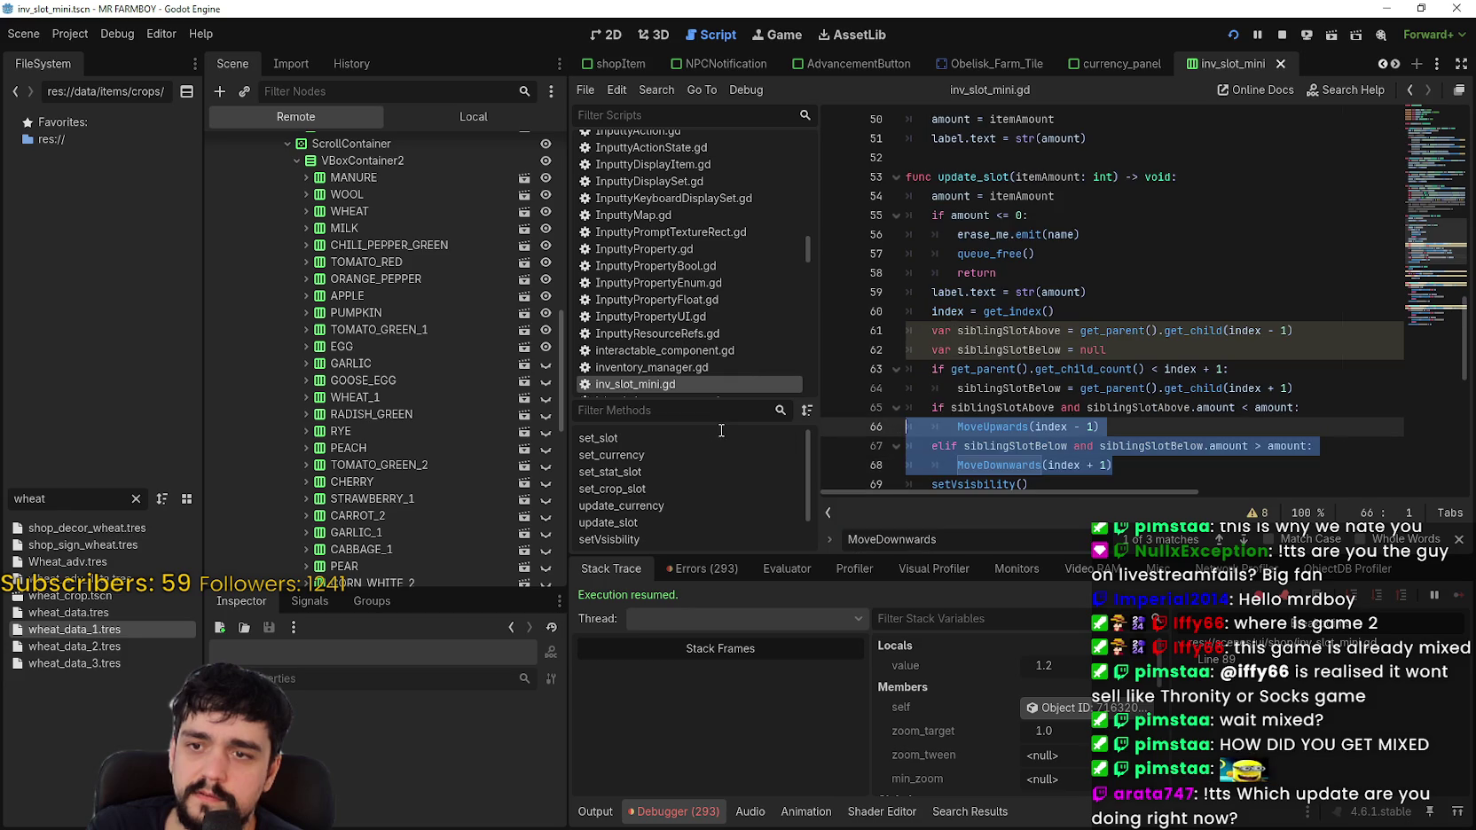
pyautogui.click(945, 465)
pyautogui.click(834, 465)
pyautogui.click(1082, 465)
pyautogui.scroll(-2, 1077, 464)
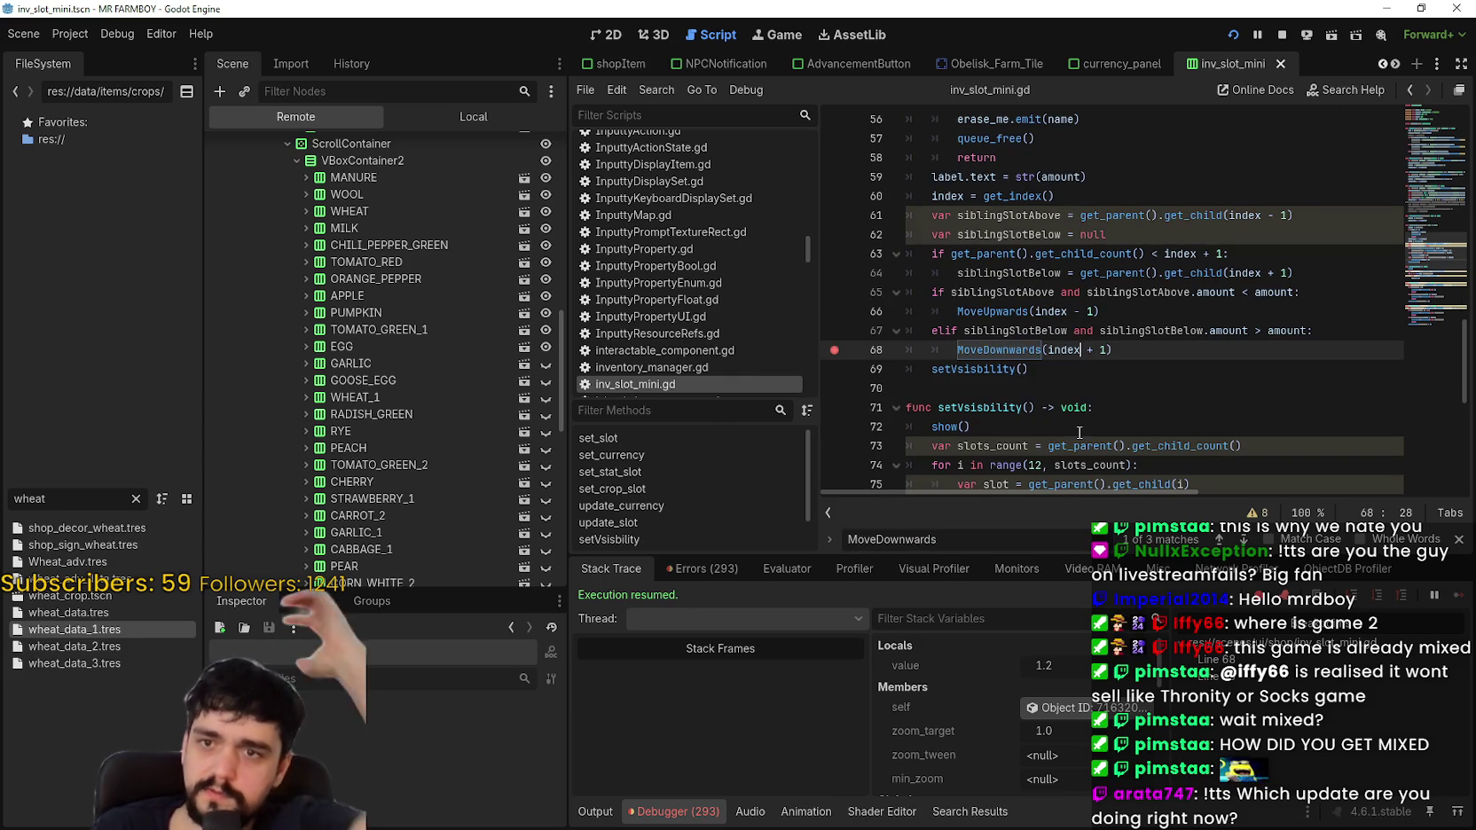
# Step: Move 100 tomatoes from the sell stack to inventory, hit the breakpoint, and resume
pyautogui.hotkey('alt', 'Tab')
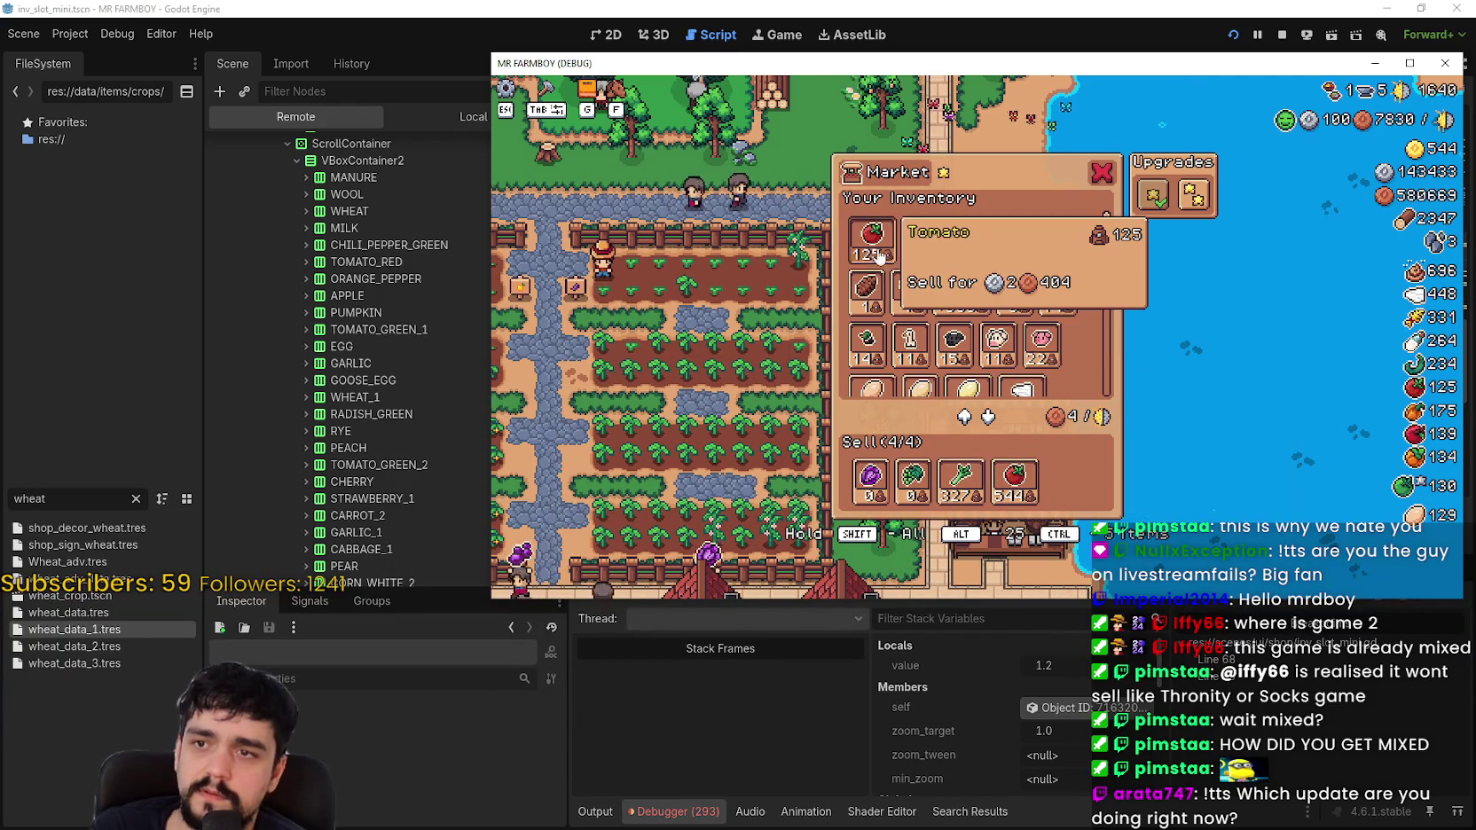
pyautogui.hotkey('alt', 'Tab')
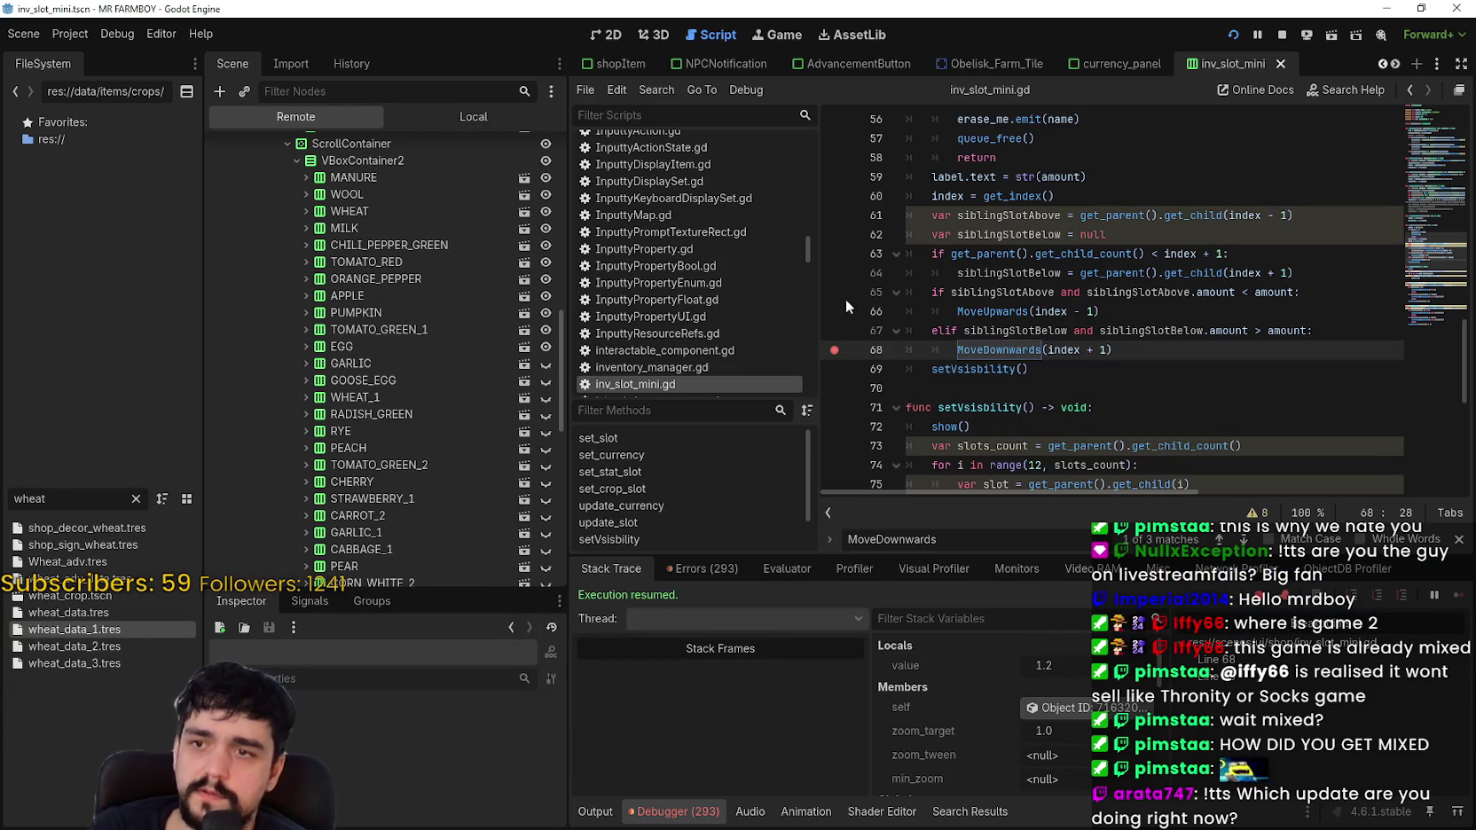
pyautogui.hotkey('alt', 'Tab')
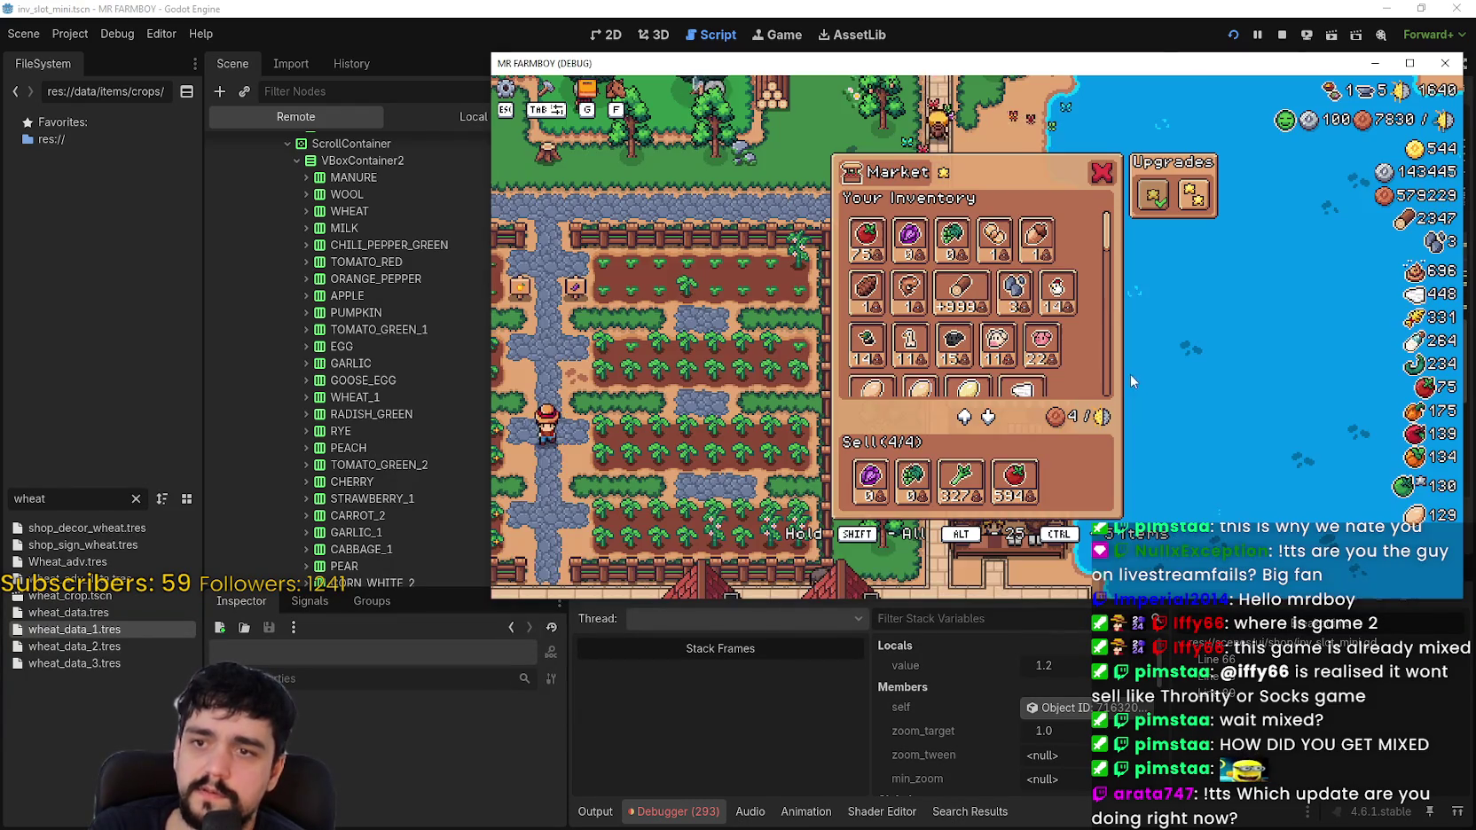
pyautogui.click(1026, 486)
pyautogui.click(1022, 482)
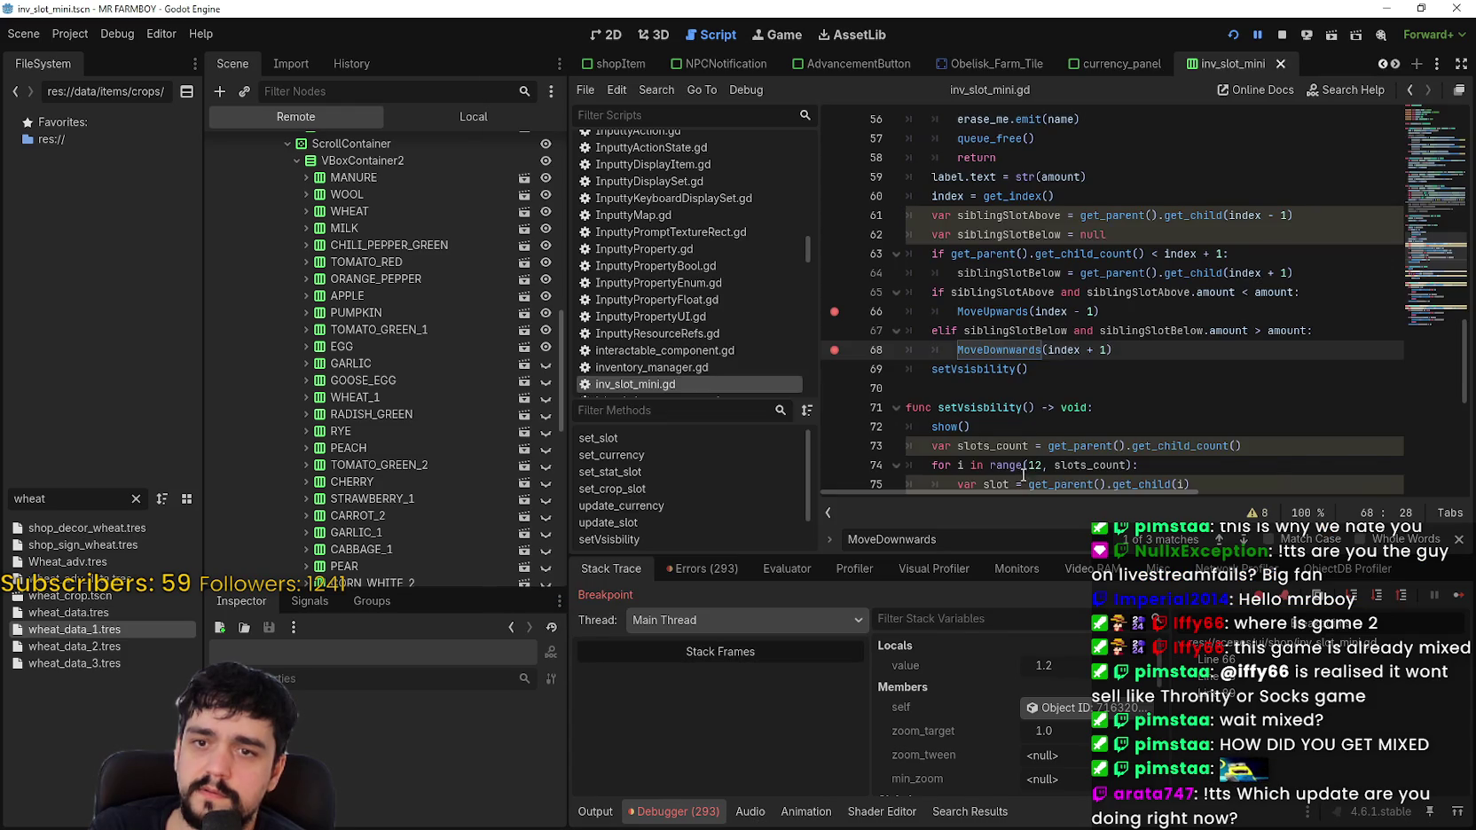
pyautogui.click(1457, 595)
# Step: Move 50 and then another 50 tomatoes to the sell stack, then return to the script
pyautogui.click(861, 241)
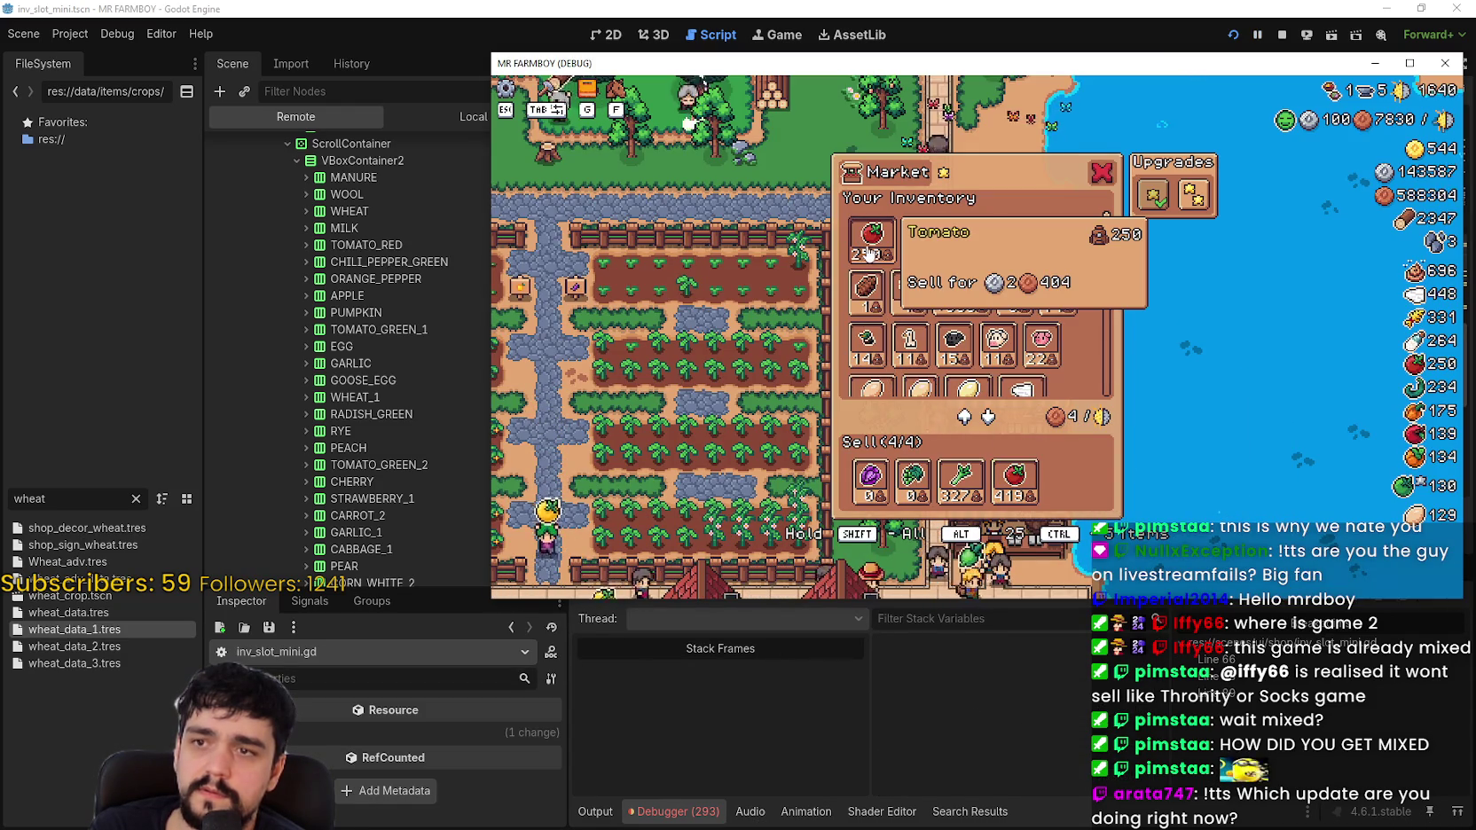
pyautogui.click(858, 241)
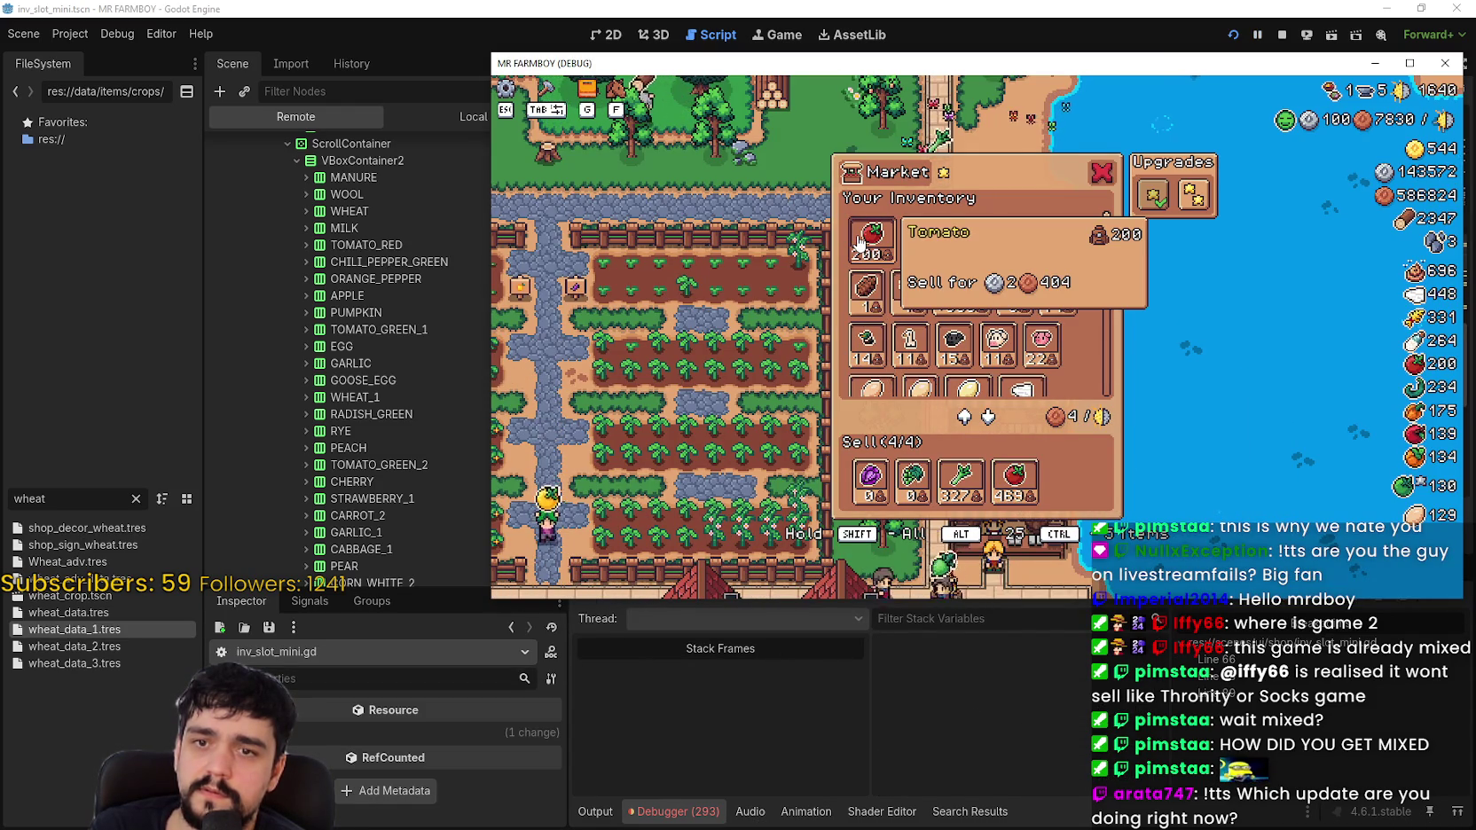
pyautogui.hotkey('alt', 'Tab')
pyautogui.click(1084, 371)
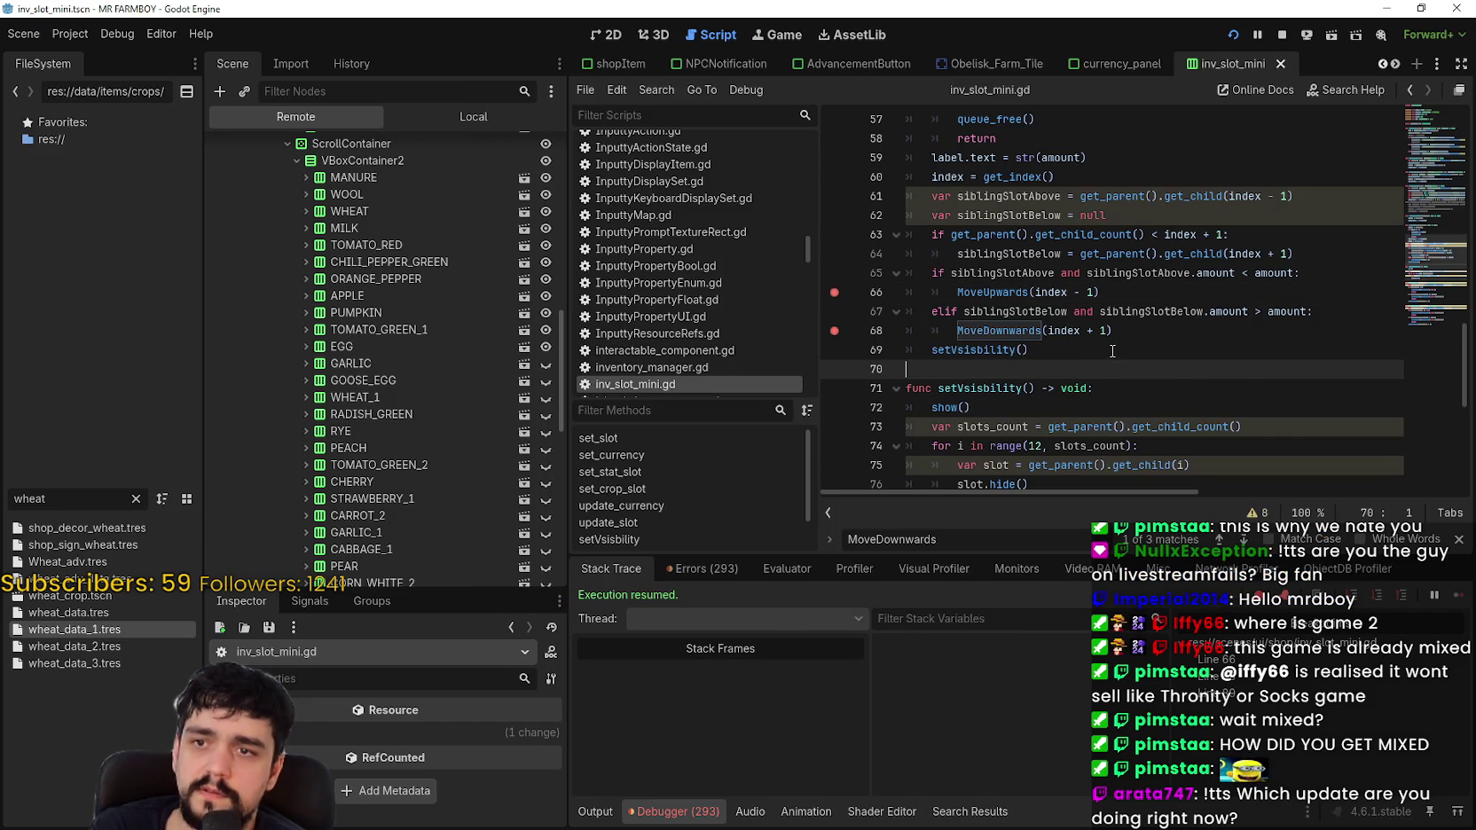
# Step: Break on line 60 of update_slot from a game tomato slot update, then resume
pyautogui.scroll(2, 1112, 344)
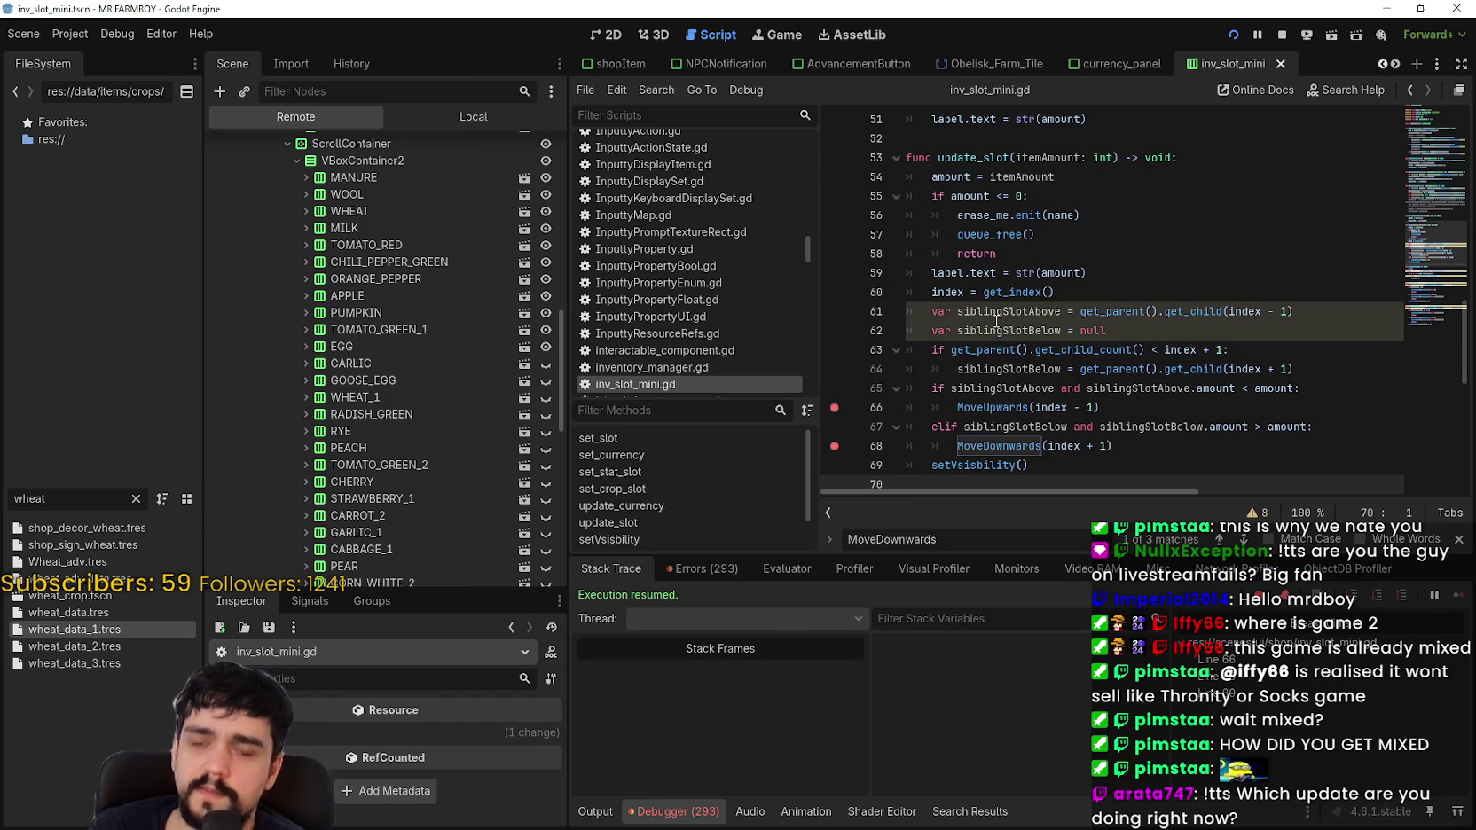
pyautogui.doubleClick(966, 157)
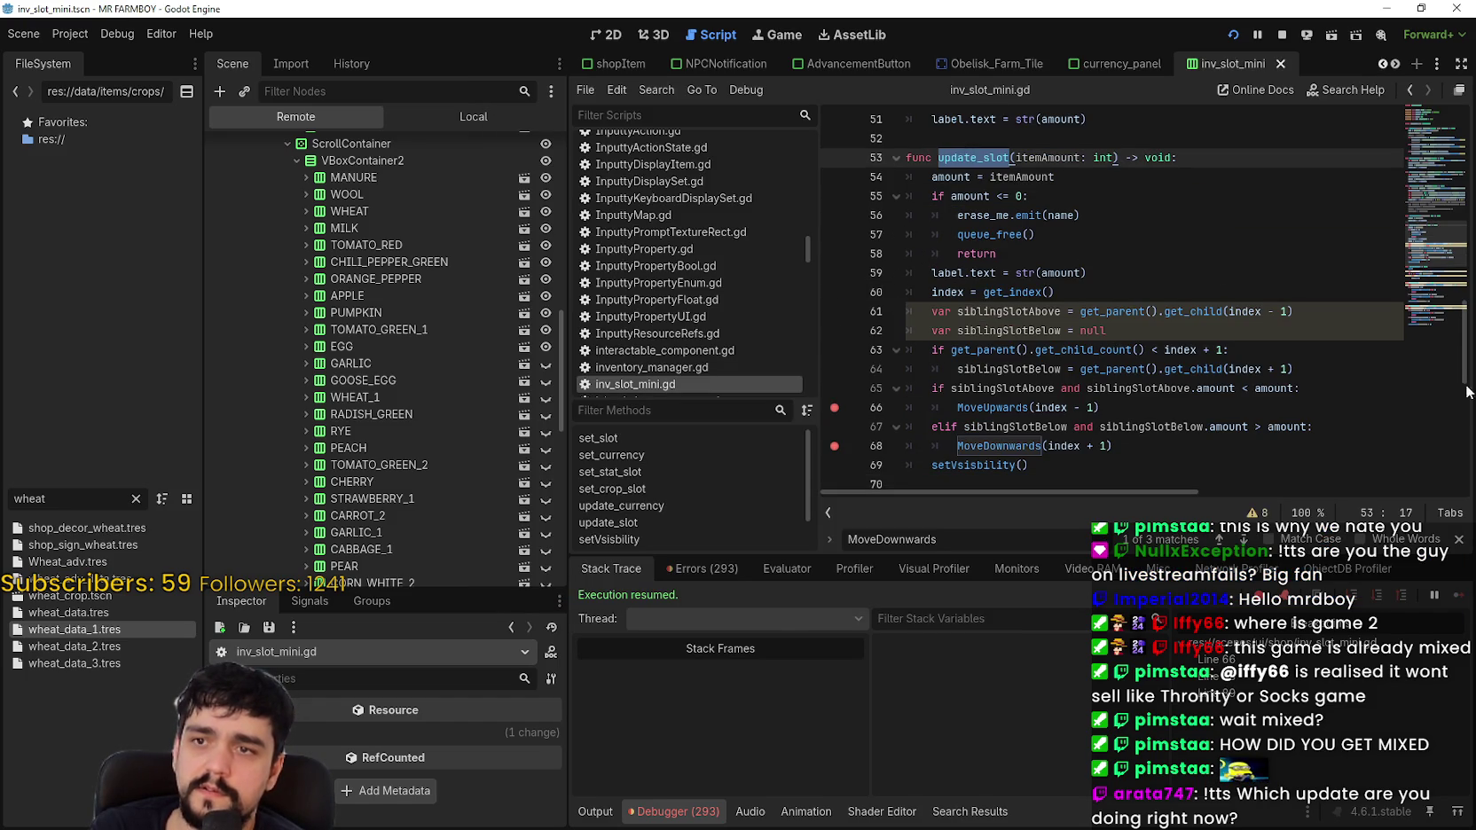
pyautogui.click(835, 291)
pyautogui.scroll(-5, 812, 298)
pyautogui.click(834, 292)
pyautogui.click(1118, 288)
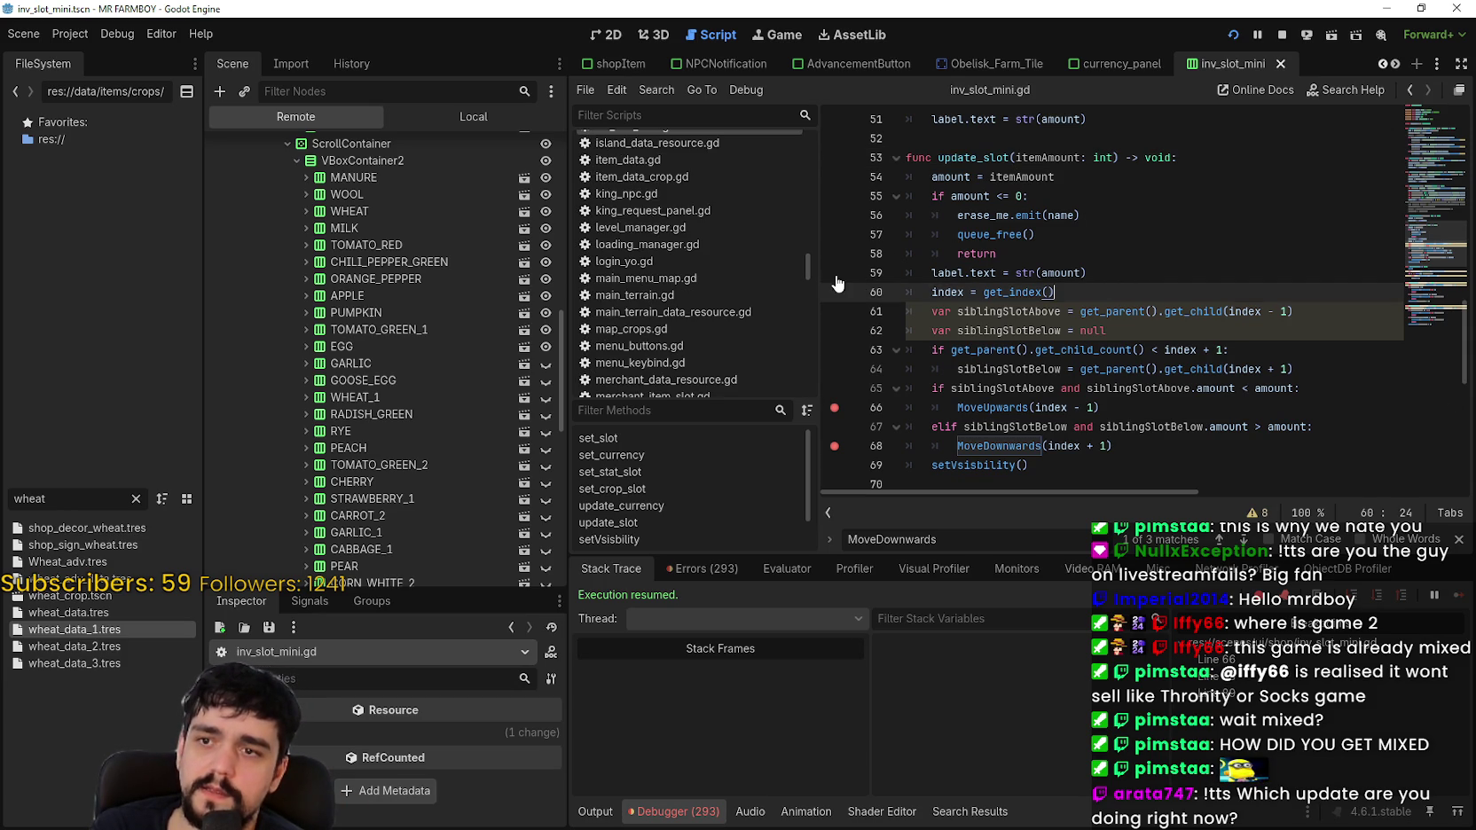
pyautogui.hotkey('alt', 'Tab')
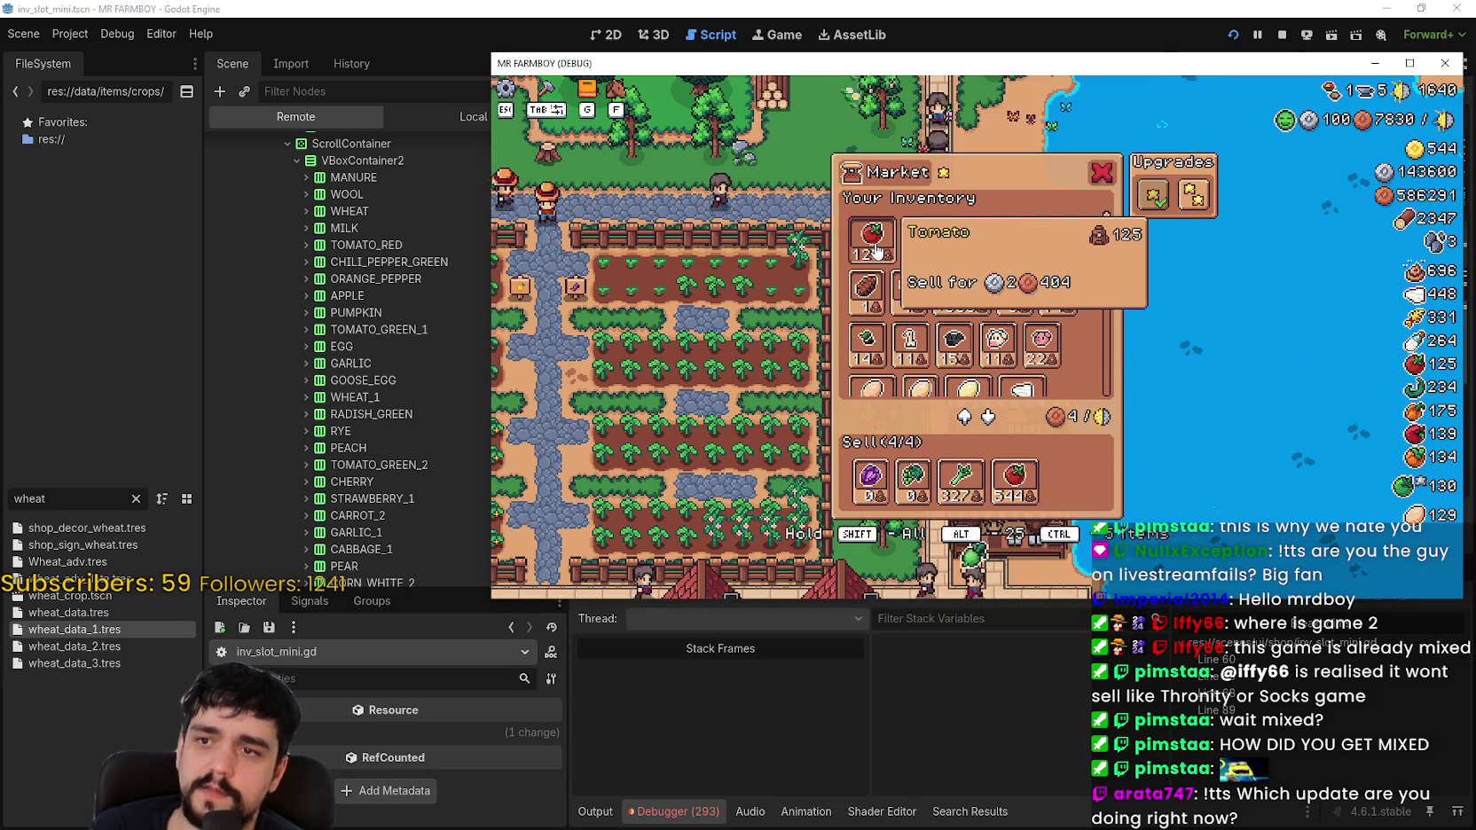
pyautogui.click(874, 248)
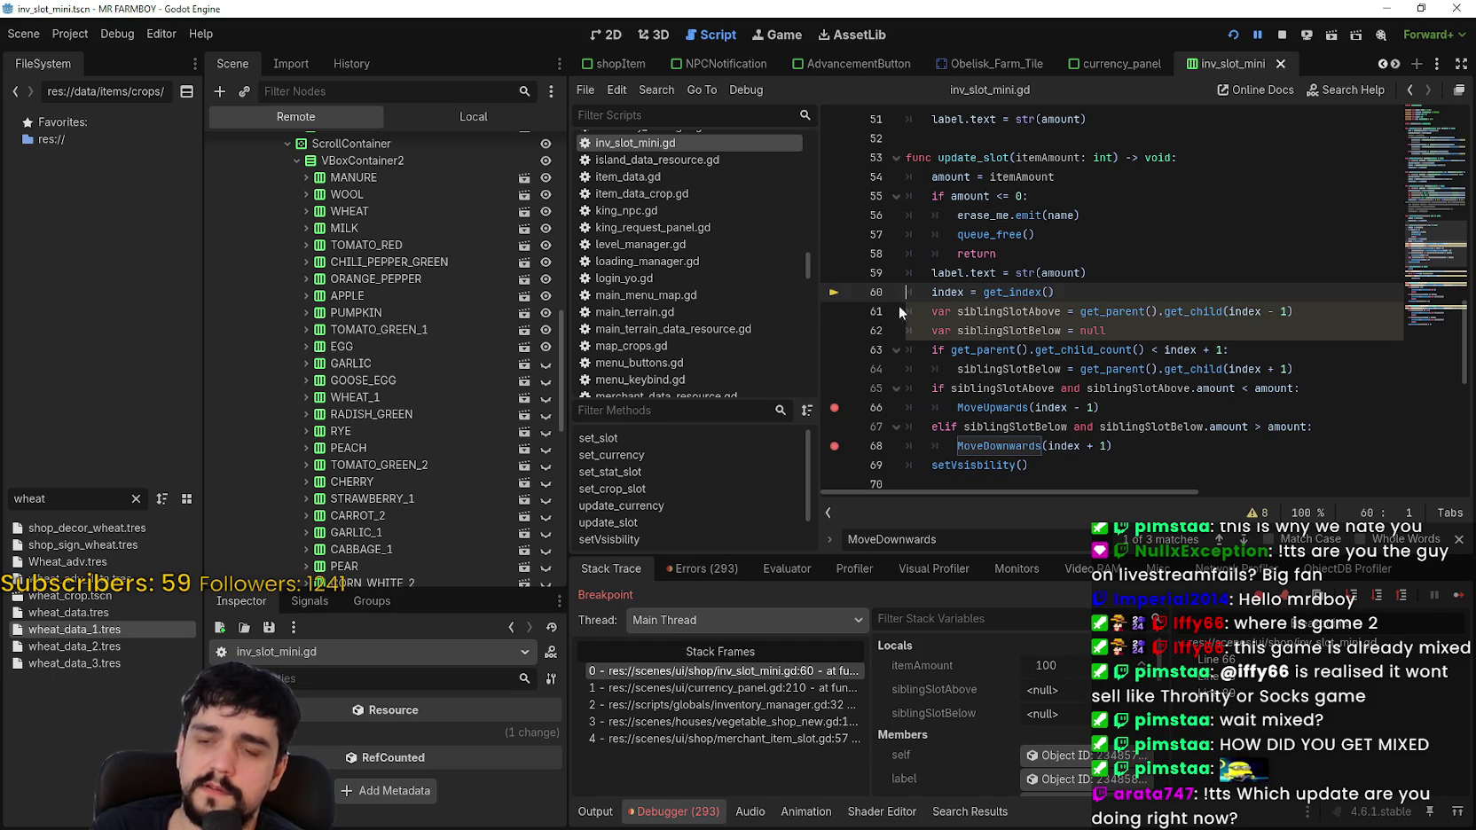
pyautogui.press('F12')
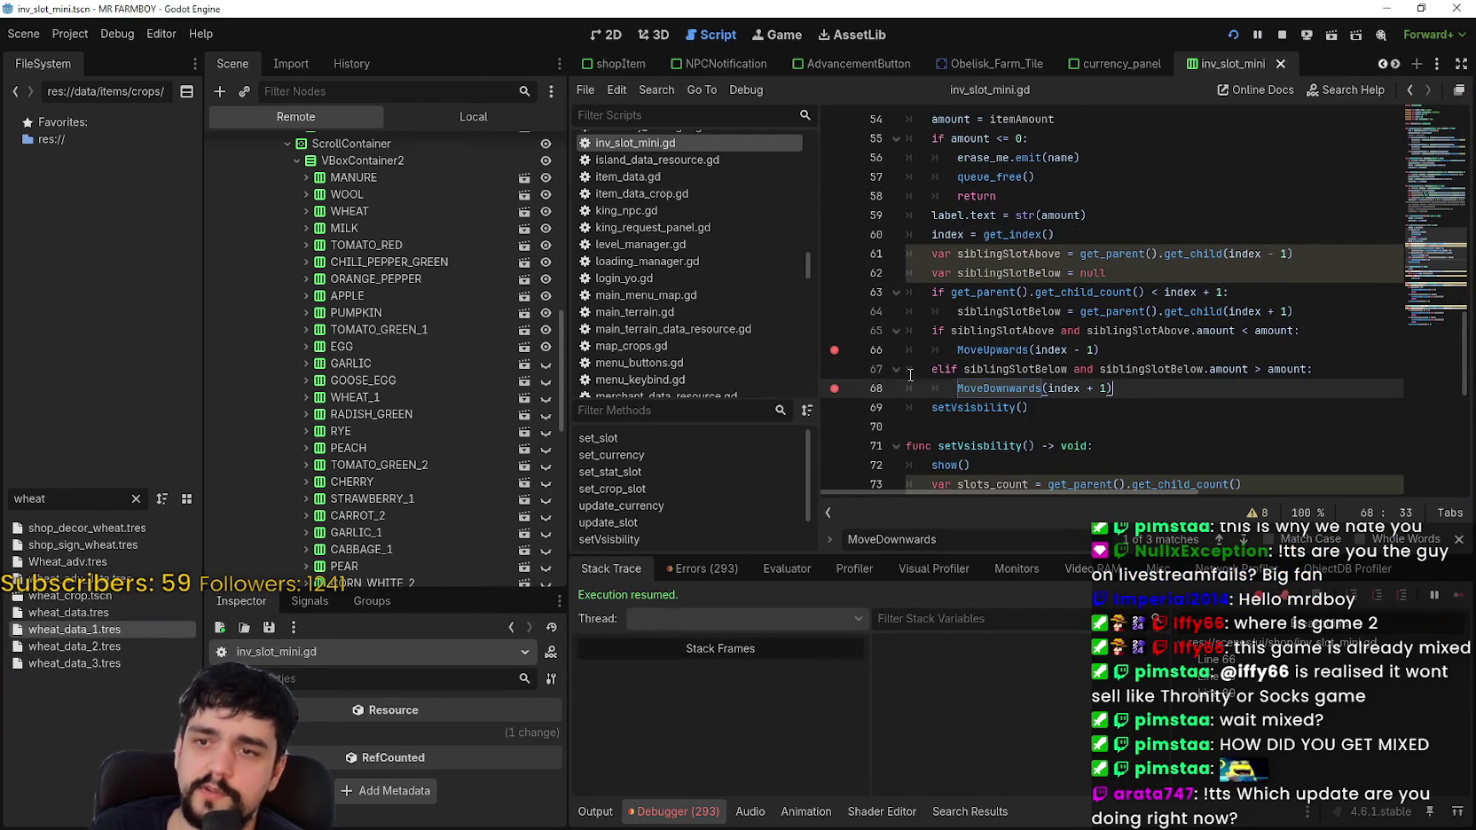
# Step: Study the siblingSlotBelow, siblingSlotAbove, amount and MoveDownwards references on lines 62–68
pyautogui.click(905, 368)
pyautogui.moveTo(1139, 394)
pyautogui.mouseDown()
pyautogui.moveTo(905, 390)
pyautogui.moveTo(892, 375)
pyautogui.mouseUp()
pyautogui.doubleClick(1025, 368)
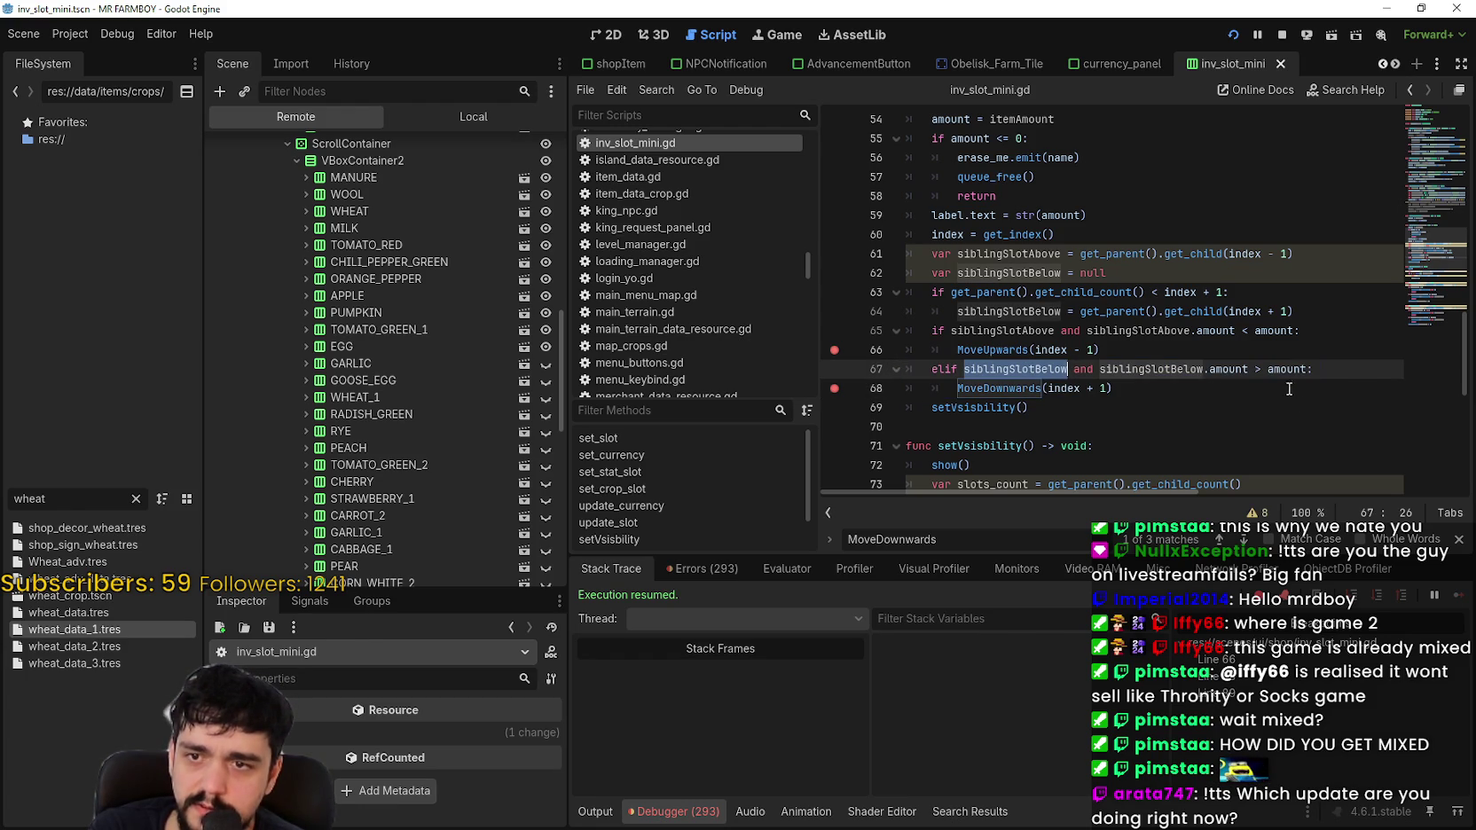
pyautogui.doubleClick(1158, 365)
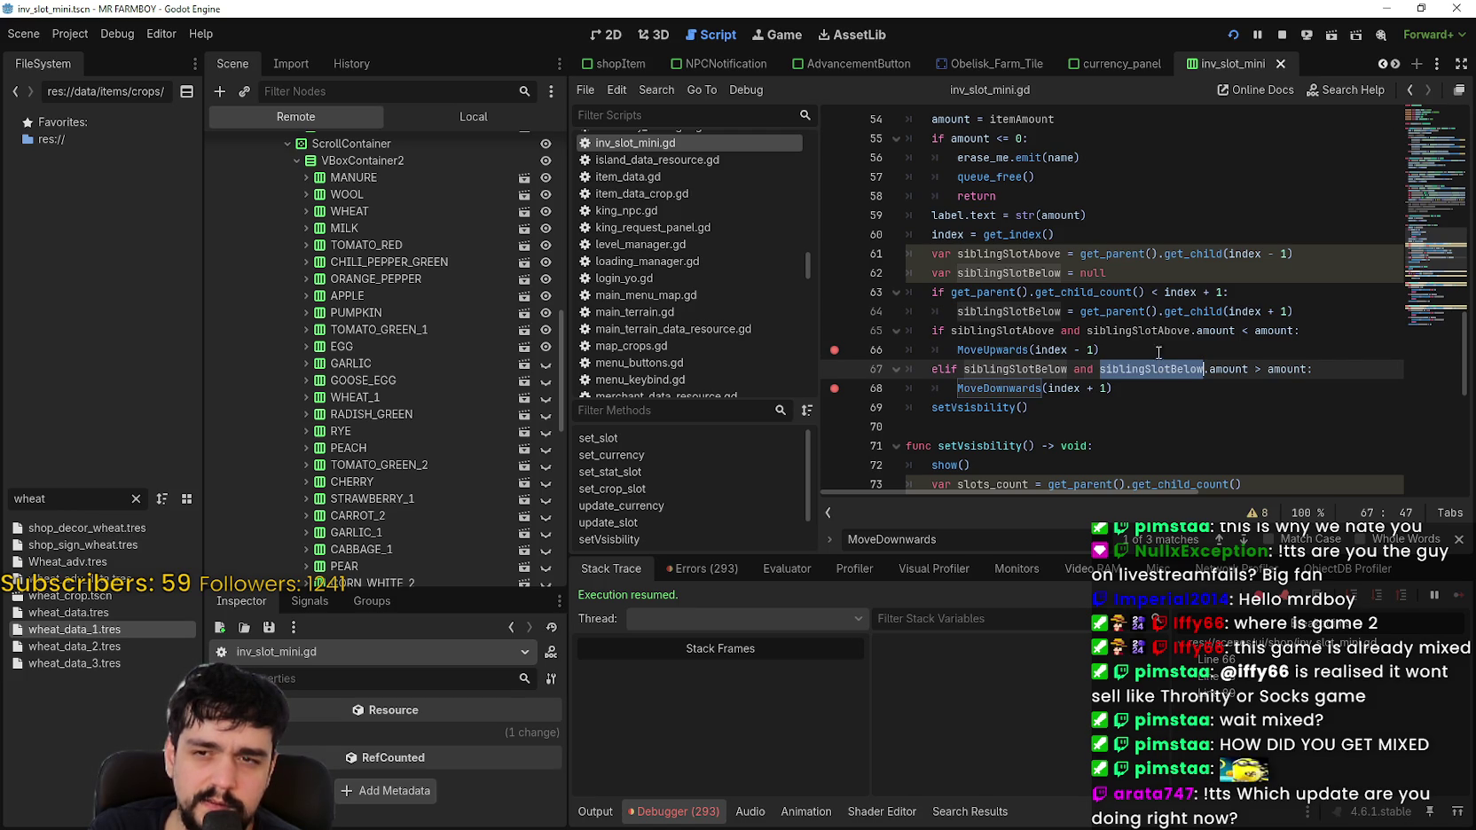
pyautogui.doubleClick(1029, 332)
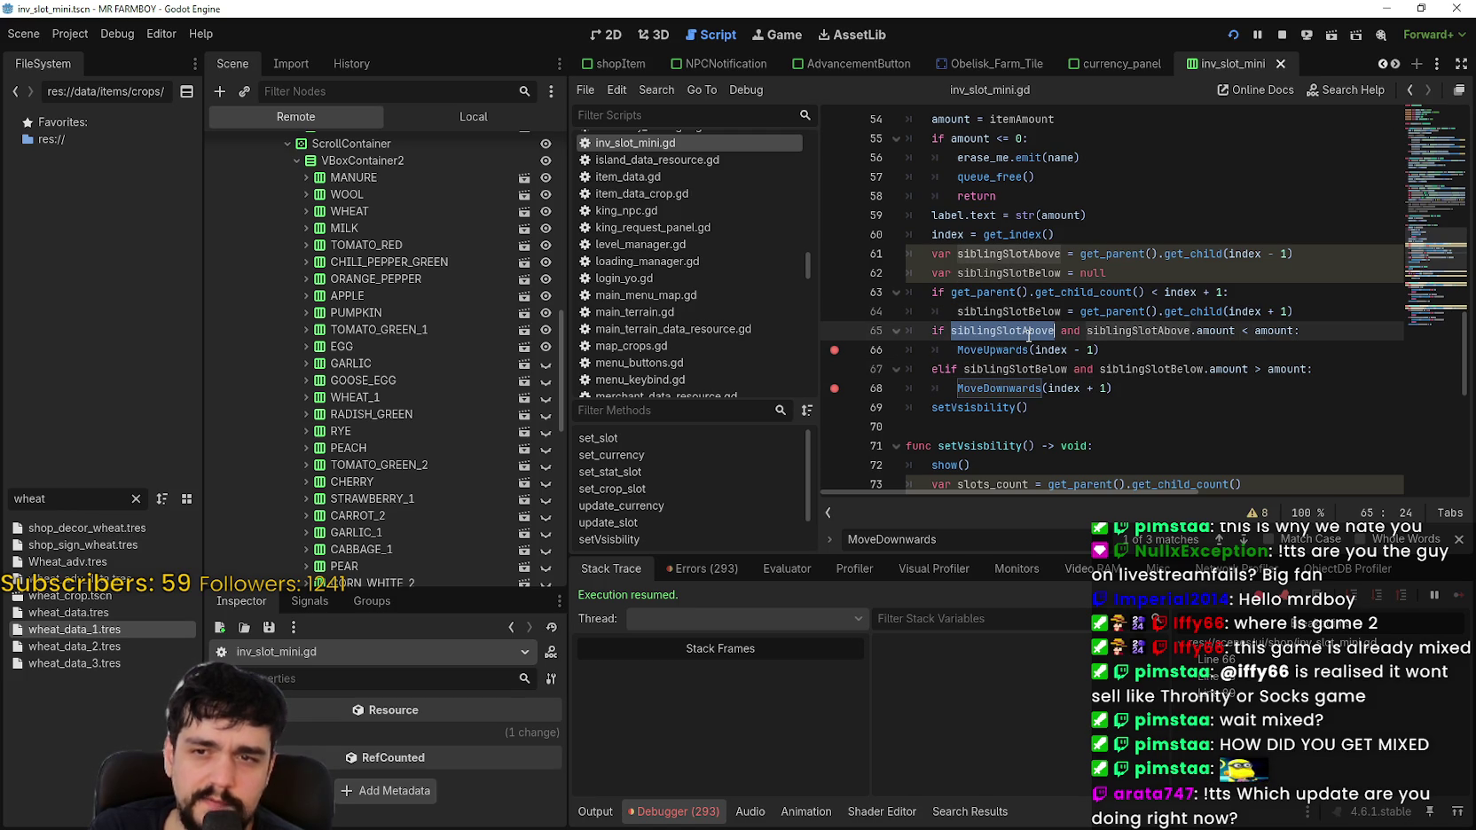
pyautogui.doubleClick(1281, 330)
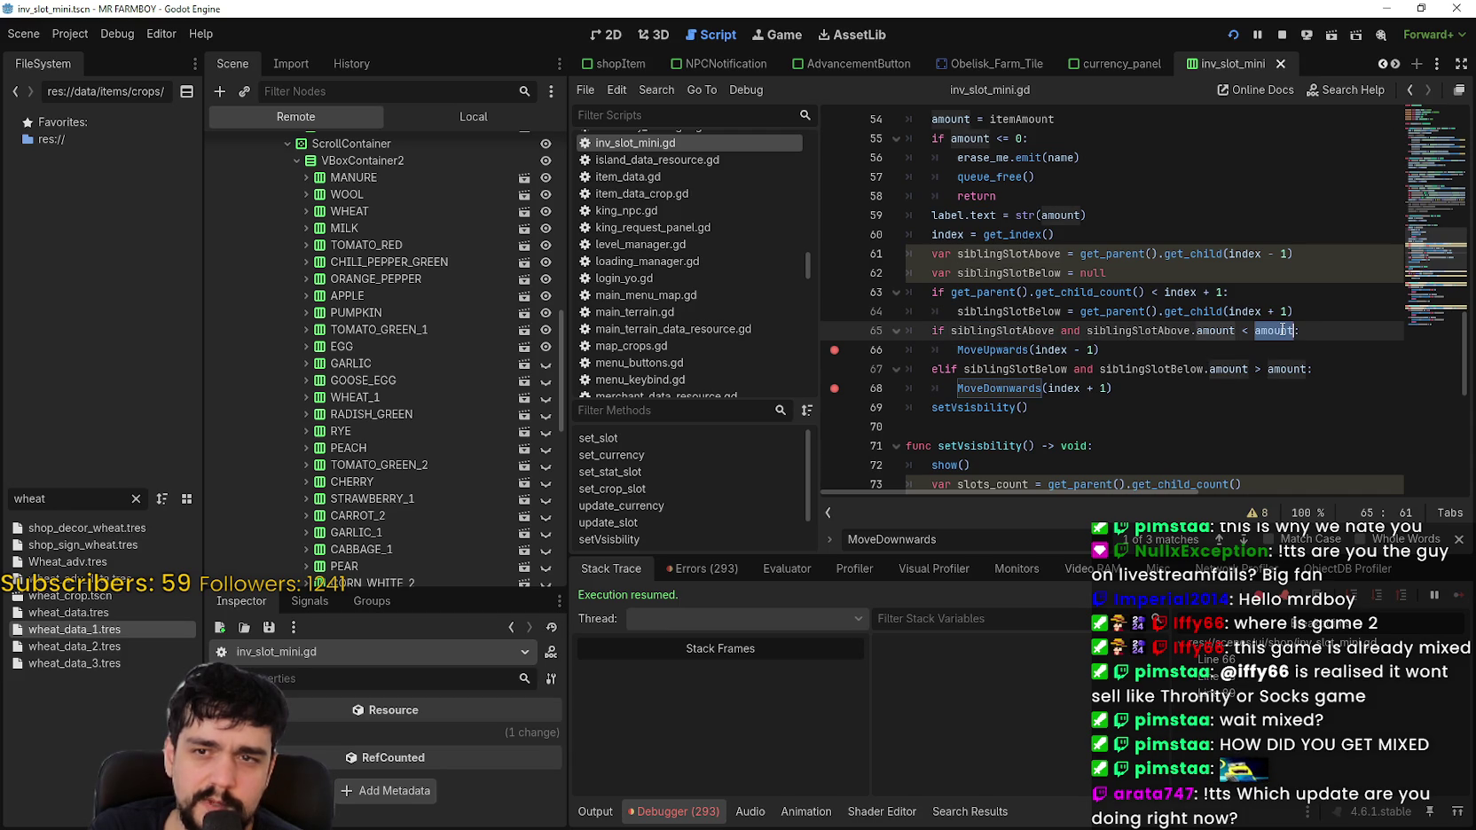
pyautogui.doubleClick(1011, 274)
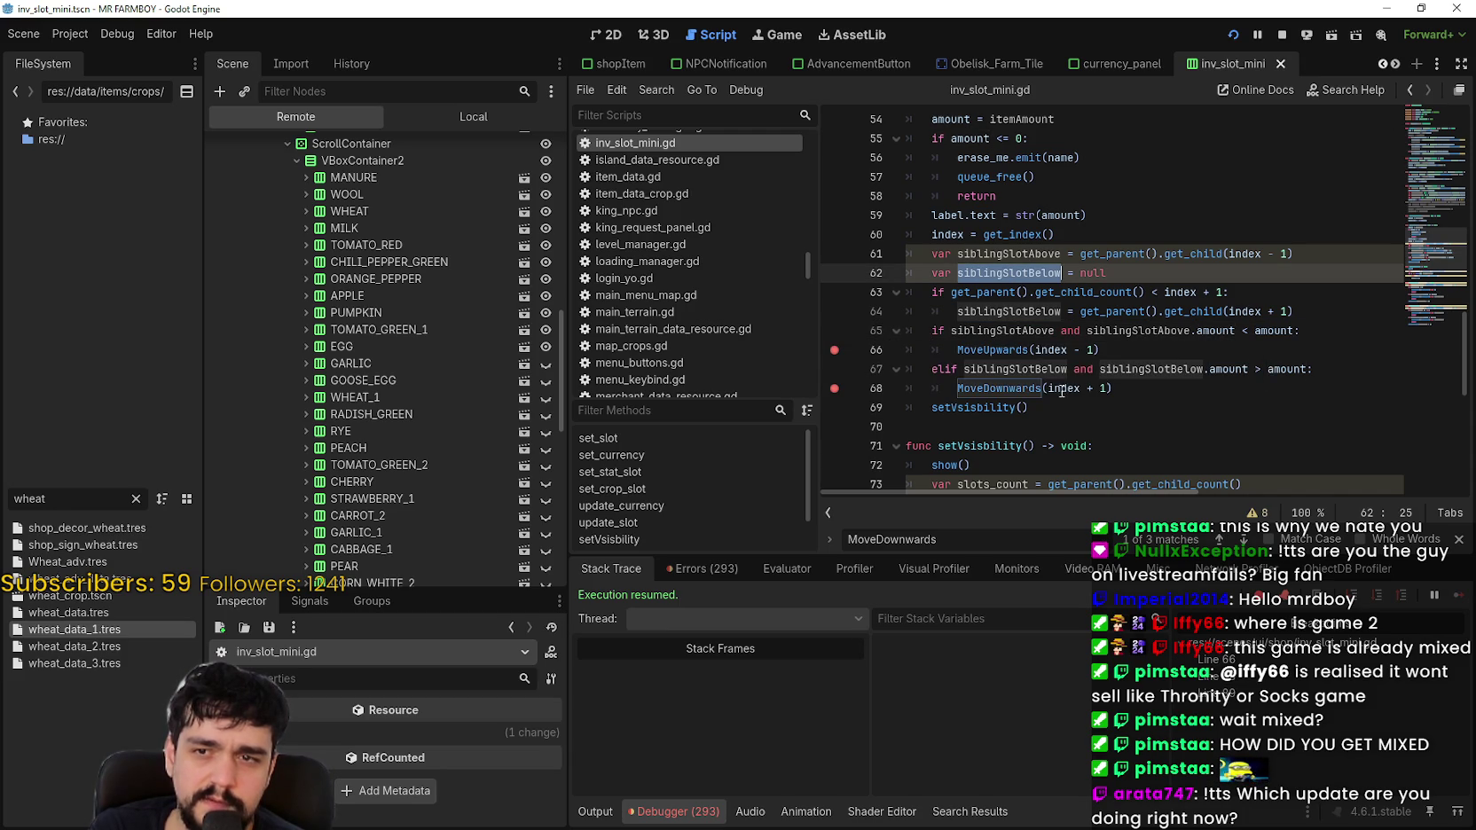
pyautogui.doubleClick(1017, 386)
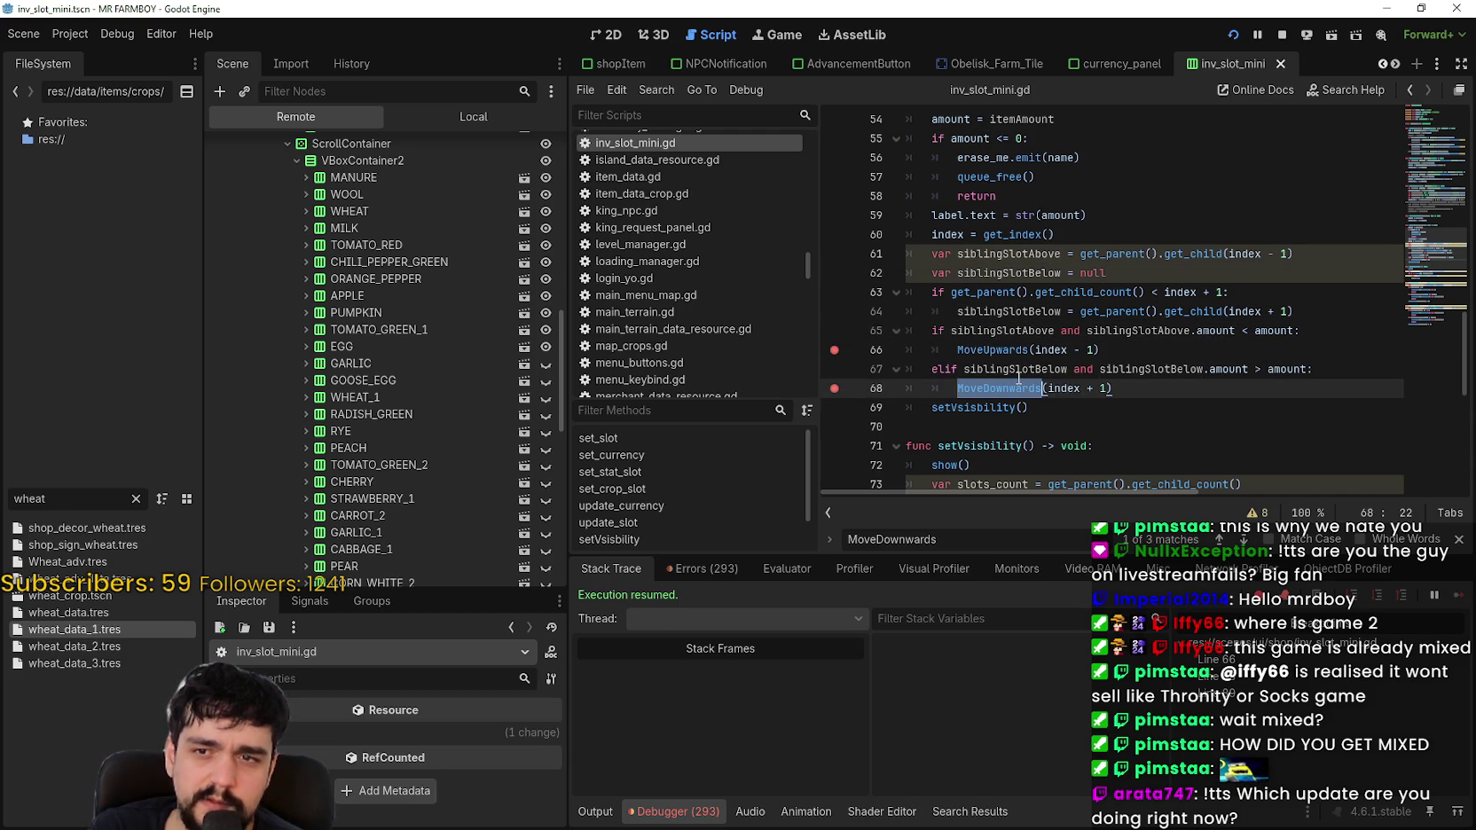
pyautogui.doubleClick(999, 273)
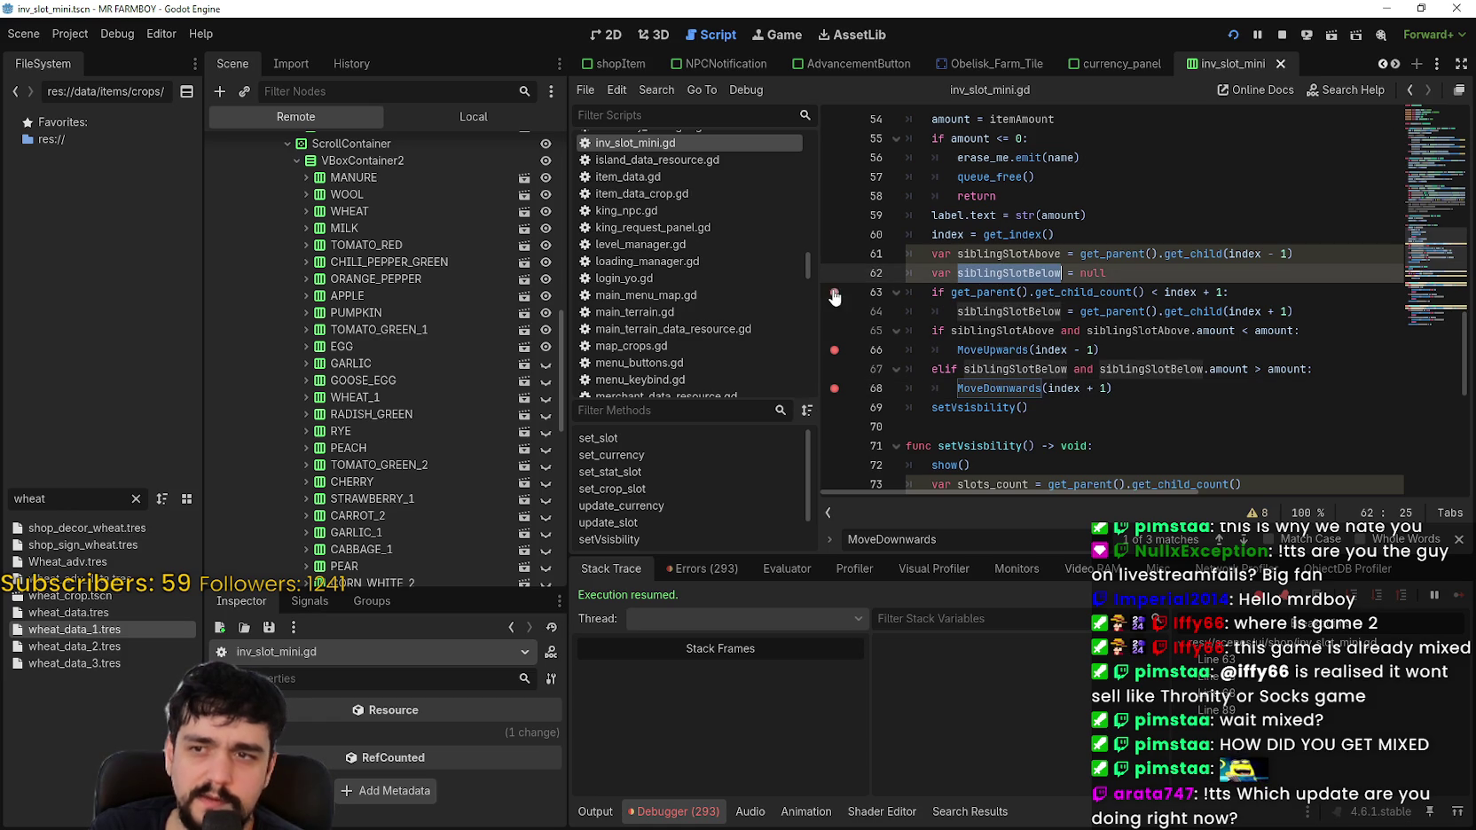
pyautogui.hotkey('alt', 'Tab')
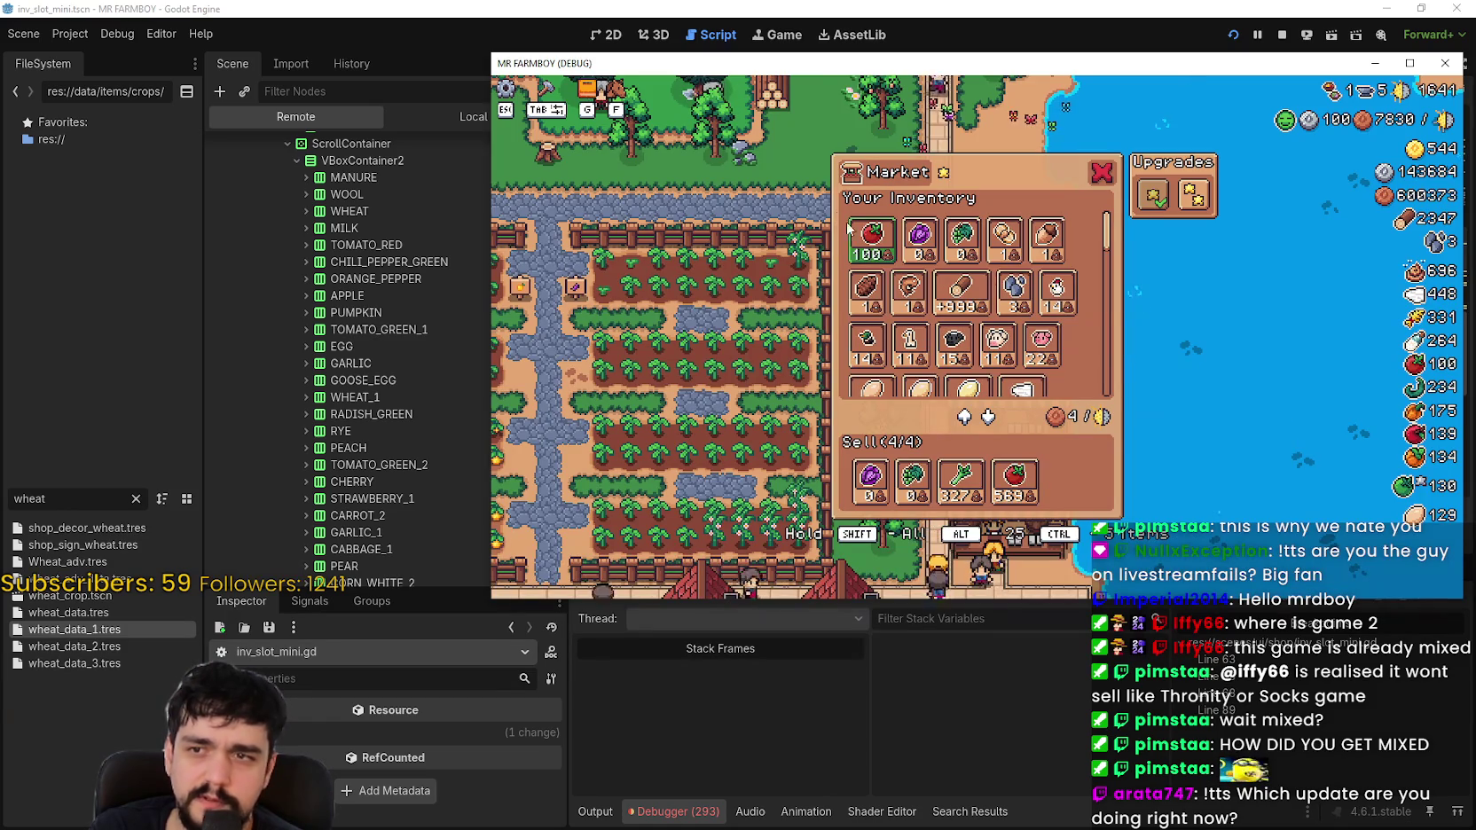
# Step: Break on line 63 from a tomato update, move the breakpoint to line 65, and continue
pyautogui.click(857, 245)
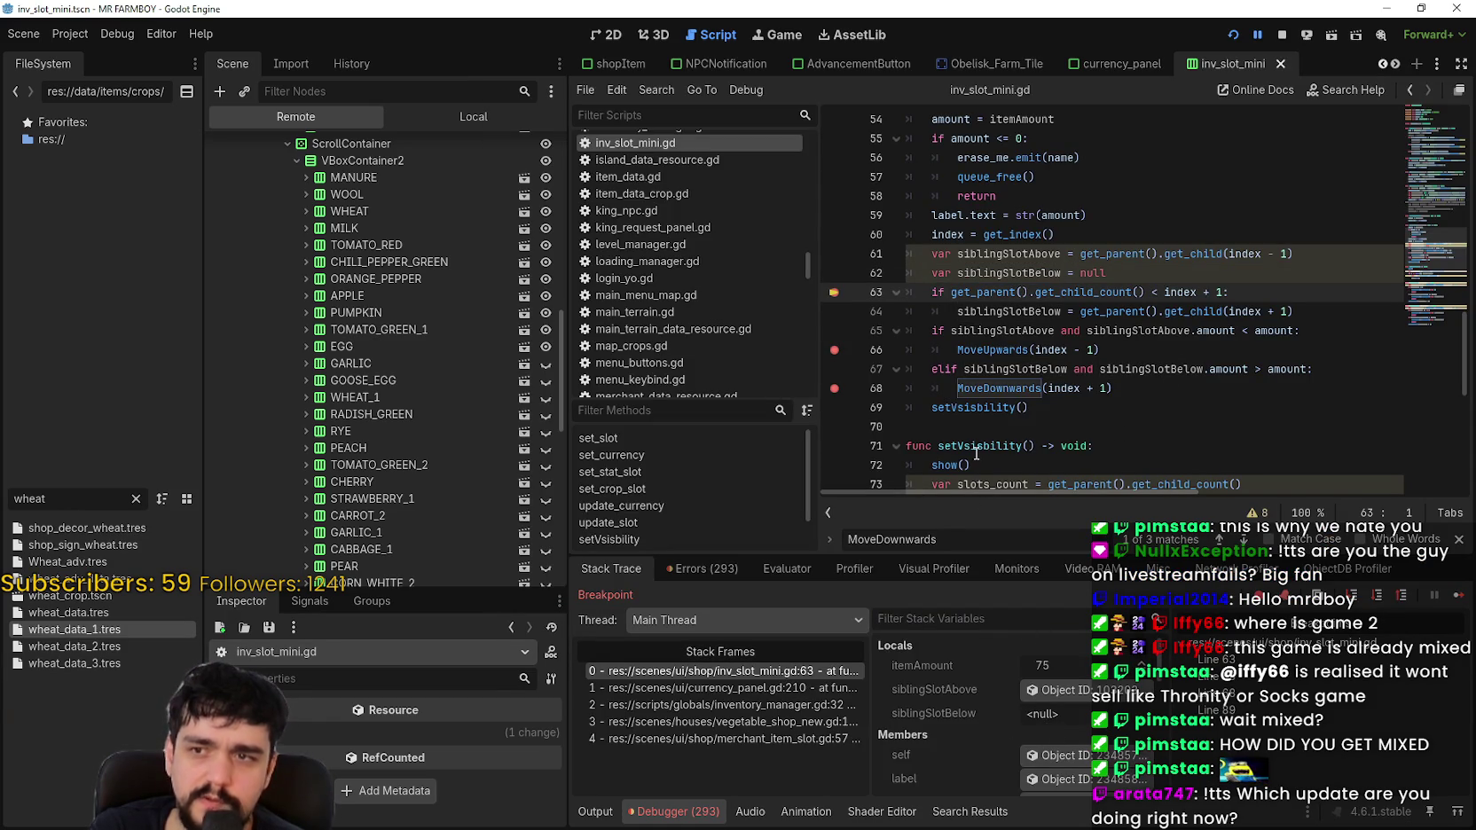
pyautogui.click(834, 331)
pyautogui.click(834, 293)
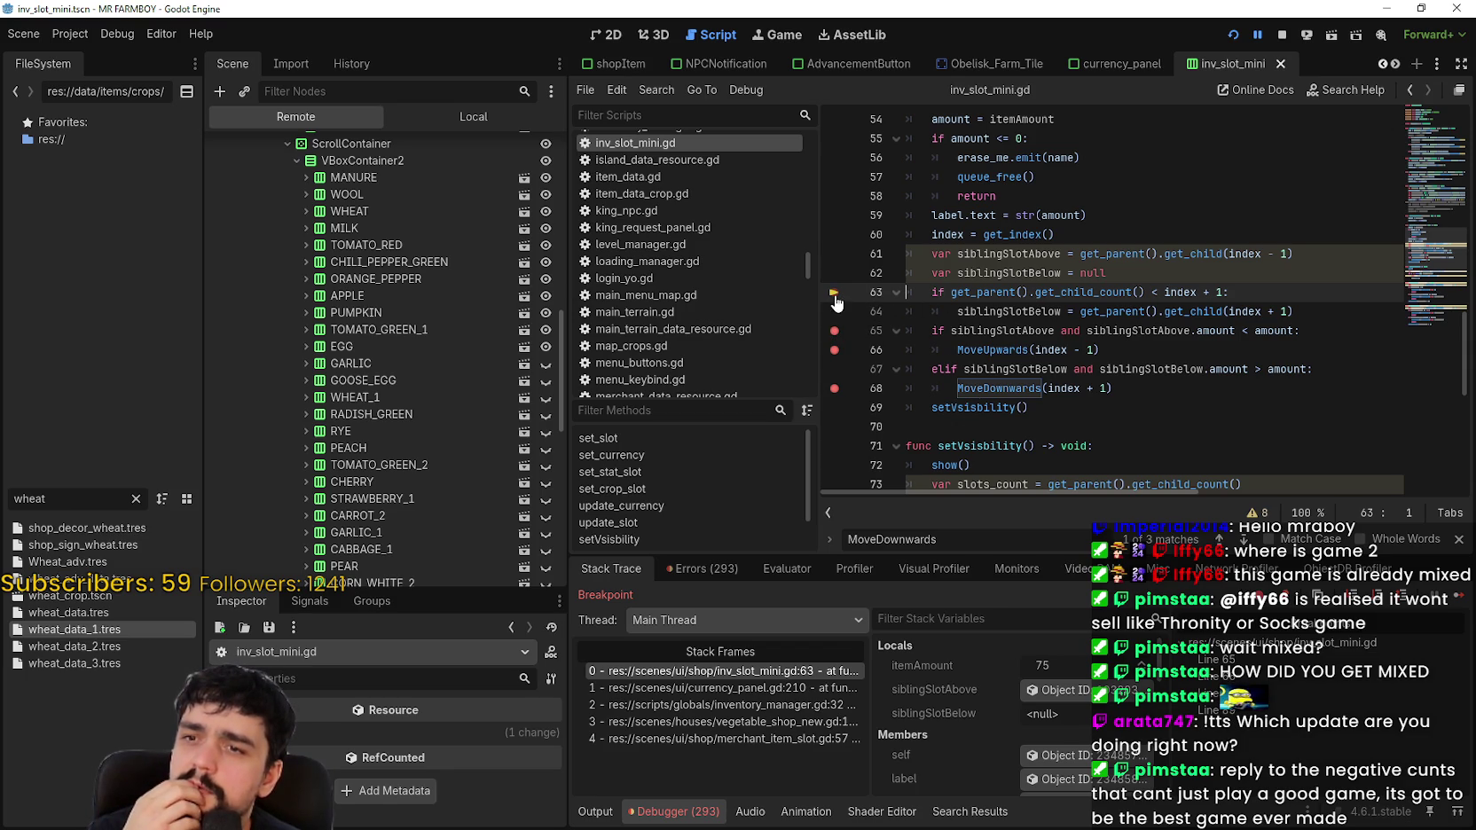
pyautogui.click(1463, 601)
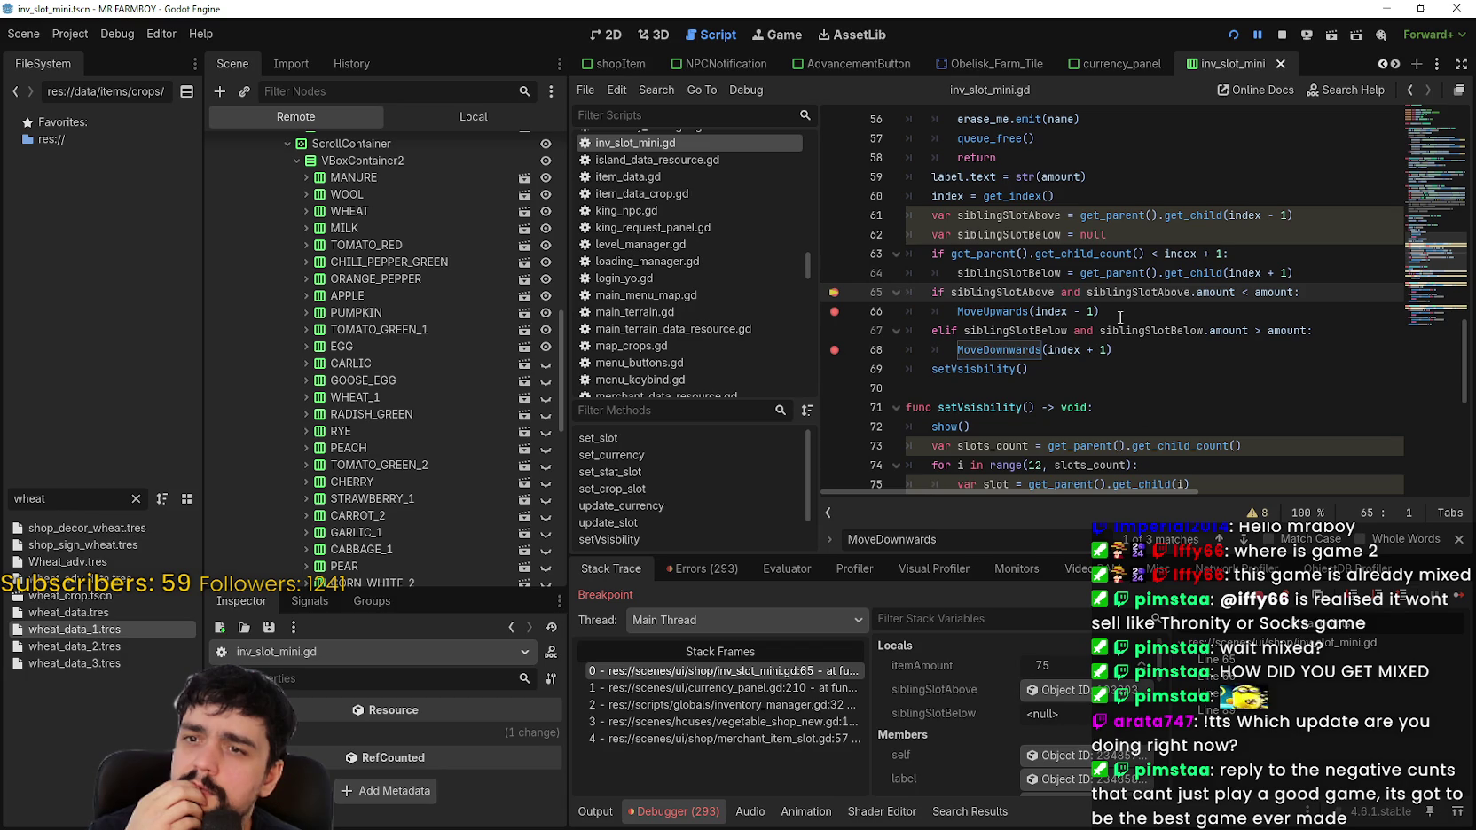
# Step: Inspect the get_child(index + 1) lookup for siblingSlotBelow on line 64
pyautogui.doubleClick(1046, 273)
pyautogui.moveTo(1149, 273); pyautogui.dragTo(1201, 268)
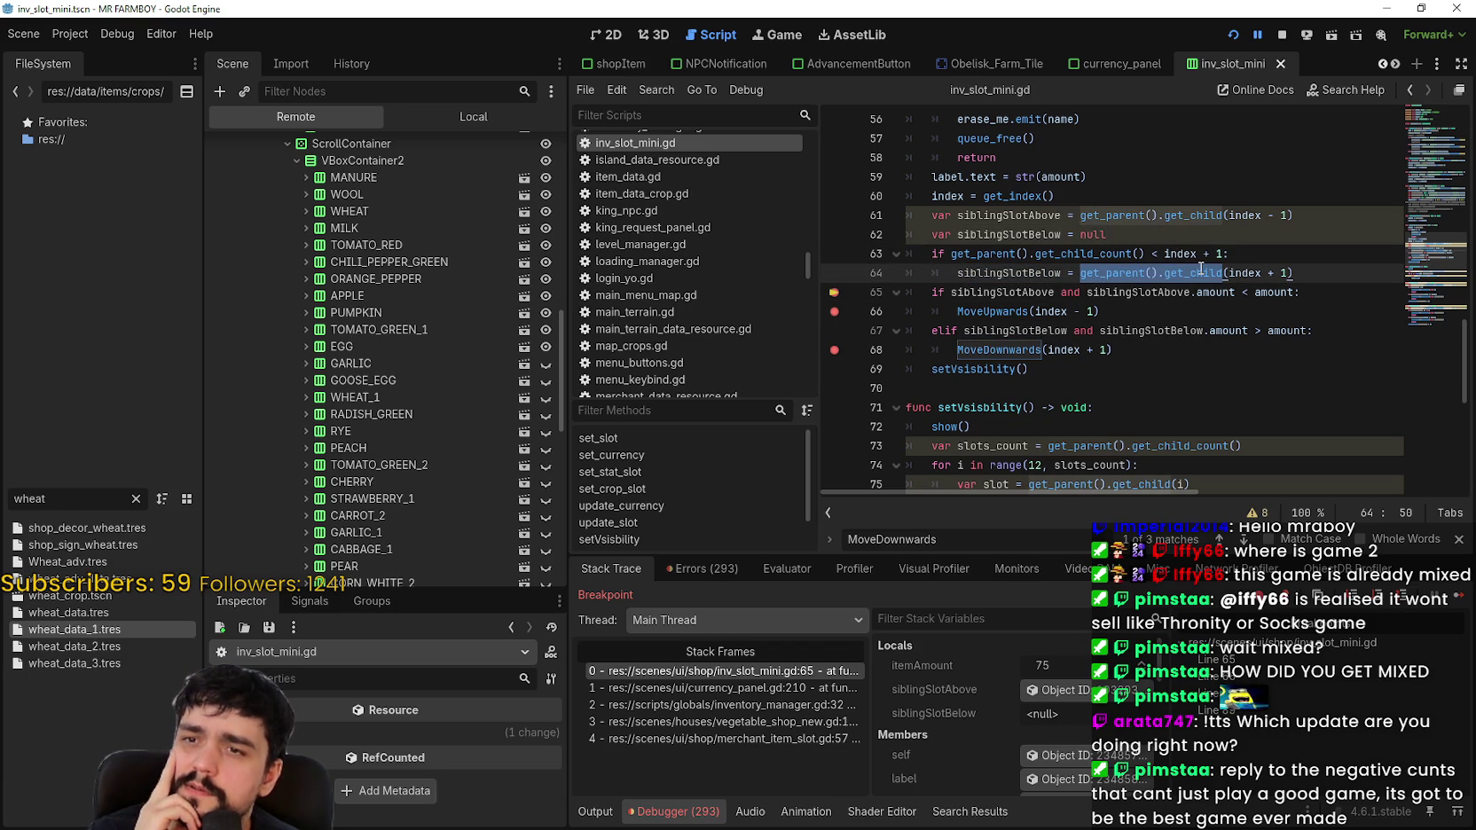
pyautogui.click(1201, 270)
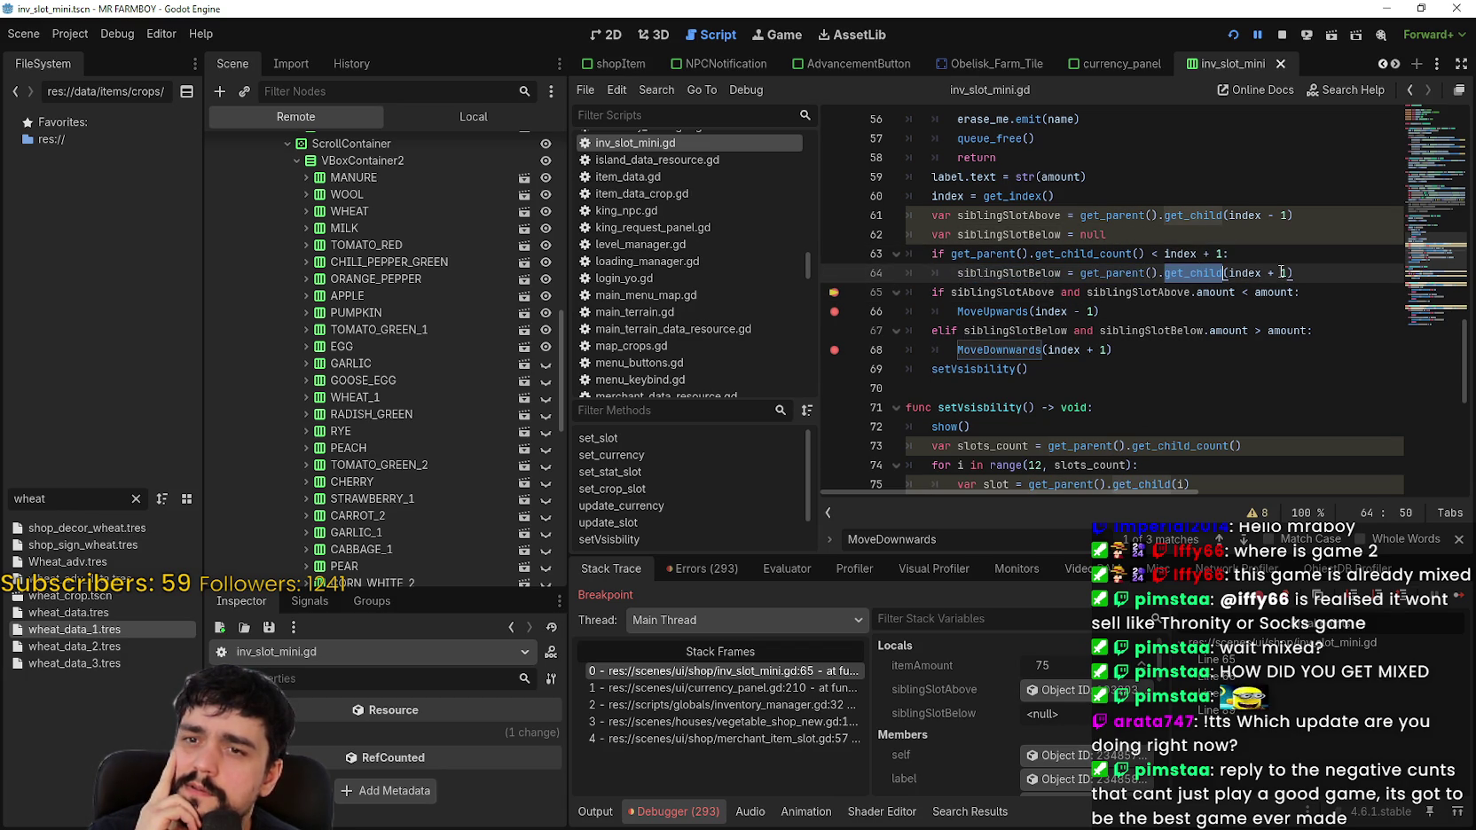
pyautogui.doubleClick(1245, 273)
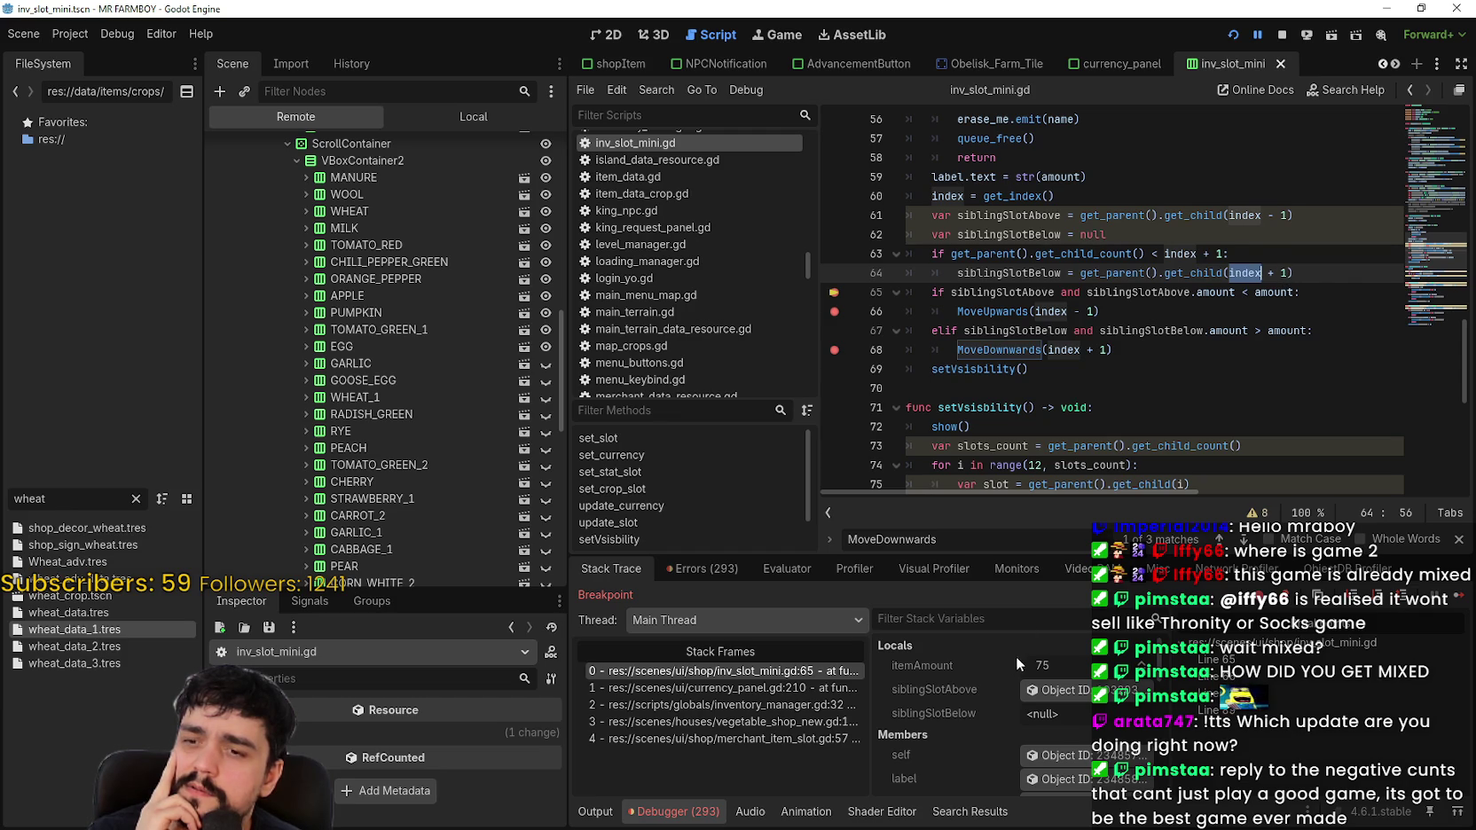
pyautogui.scroll(-3, 1011, 656)
pyautogui.scroll(-1, 975, 701)
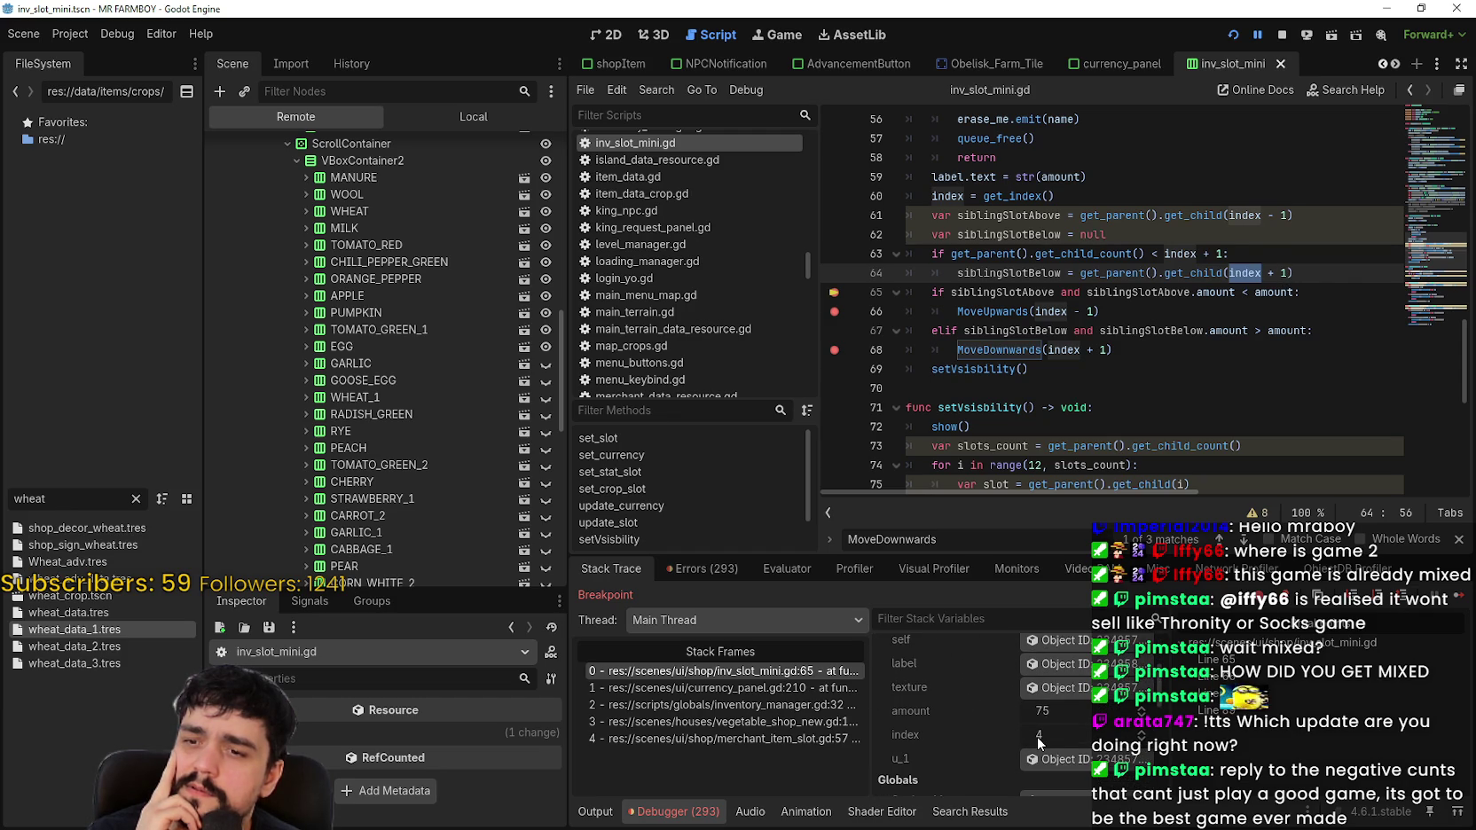
pyautogui.click(1248, 273)
pyautogui.moveTo(1229, 274); pyautogui.dragTo(1289, 273)
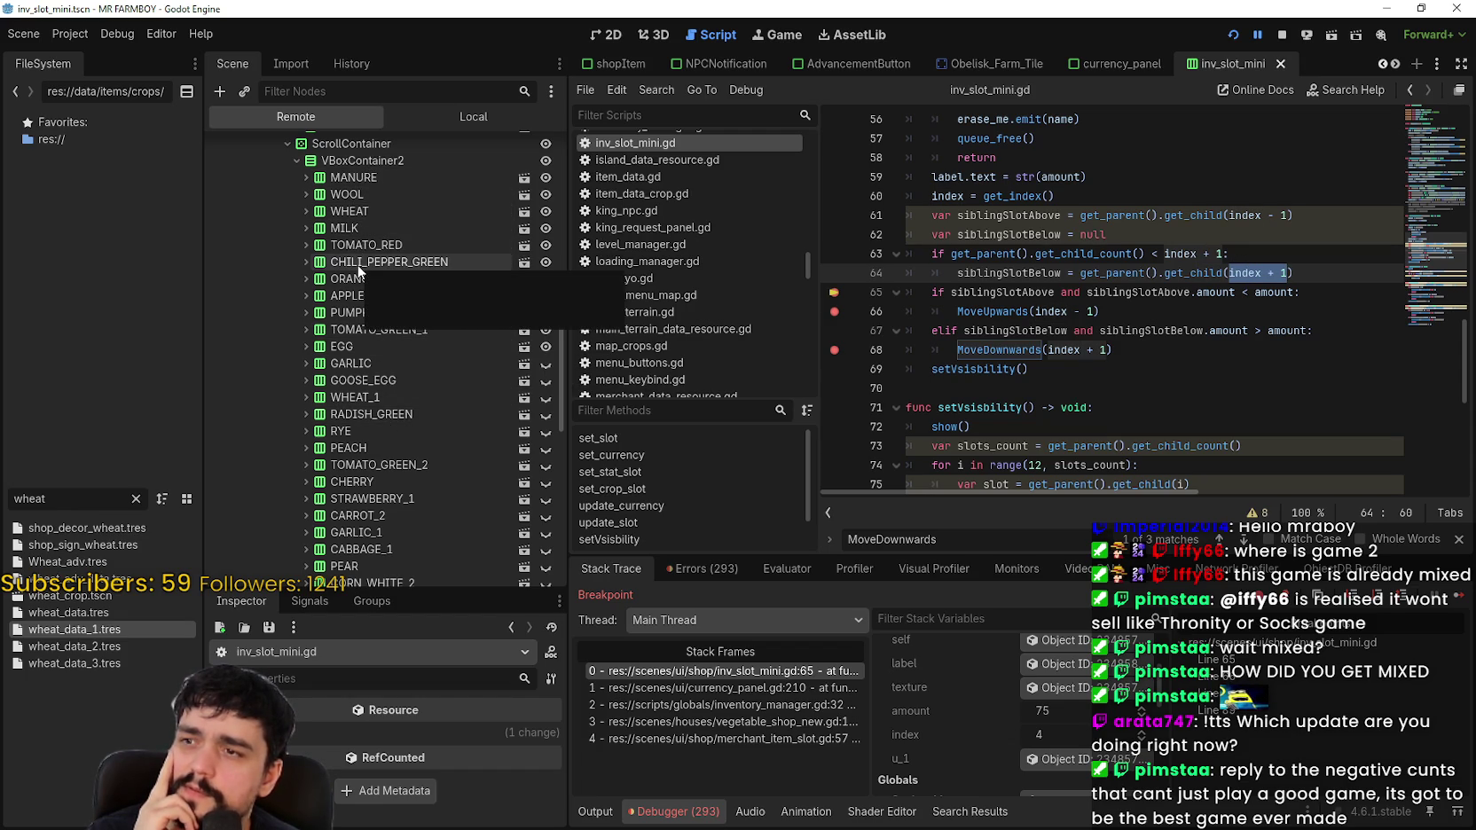
pyautogui.press('F12')
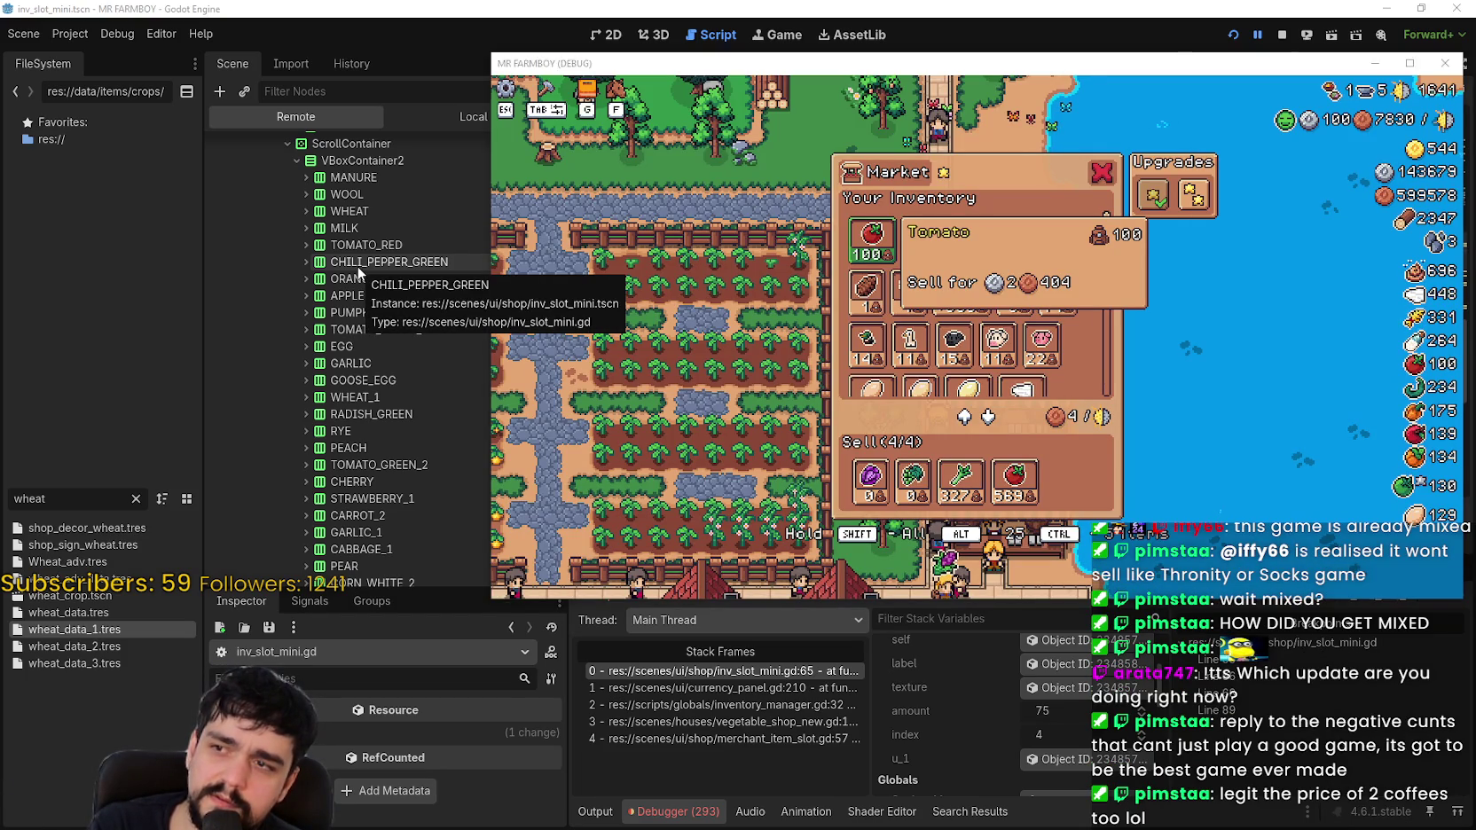
# Step: Select the get_child_count() condition on line 63 and delete its less-than sign
pyautogui.hotkey('alt', 'Tab')
pyautogui.hotkey('alt', 'Tab')
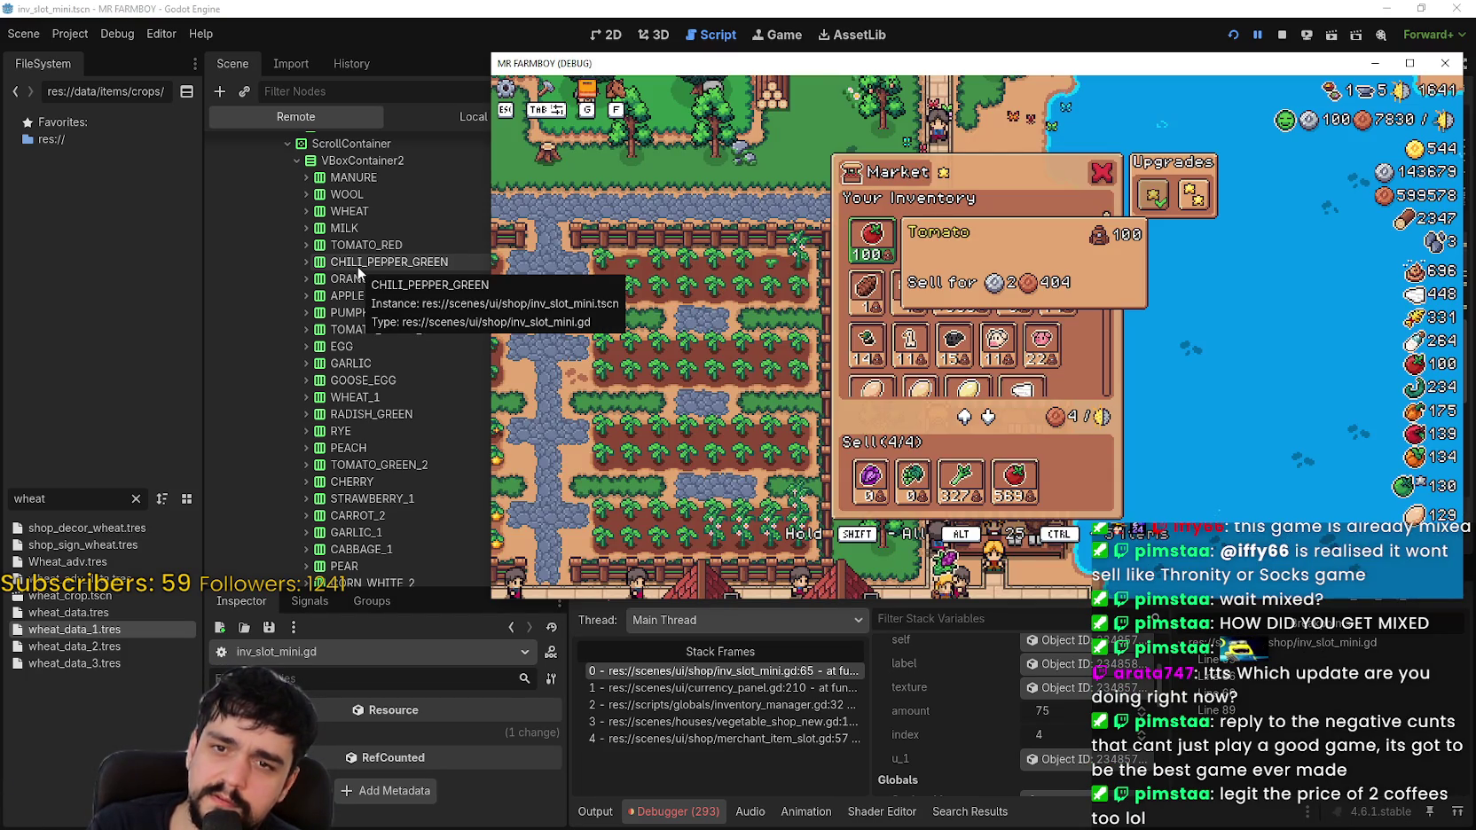
pyautogui.hotkey('alt', 'Tab')
pyautogui.click(1003, 272)
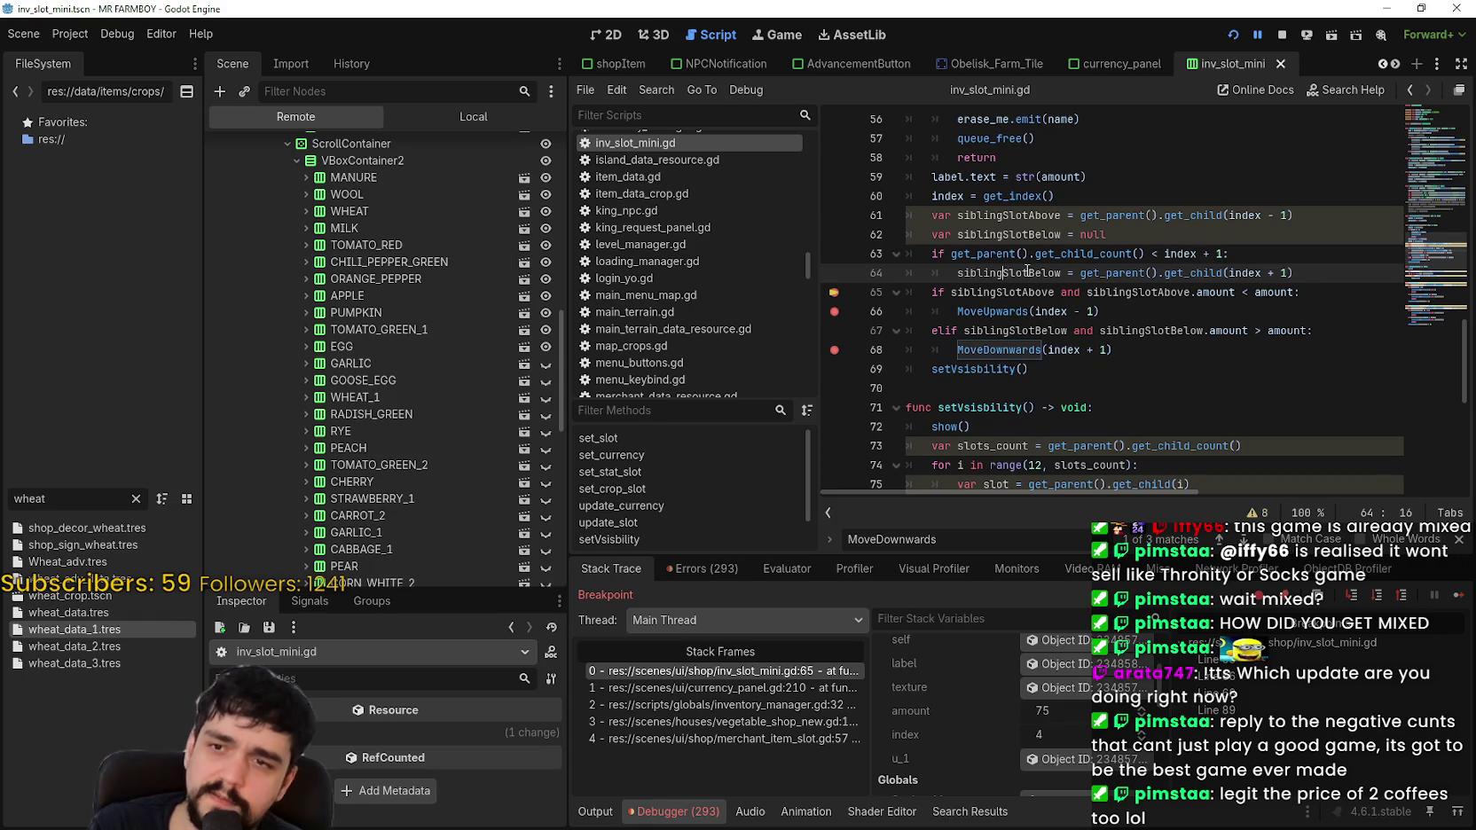
pyautogui.moveTo(950, 253); pyautogui.dragTo(1147, 252)
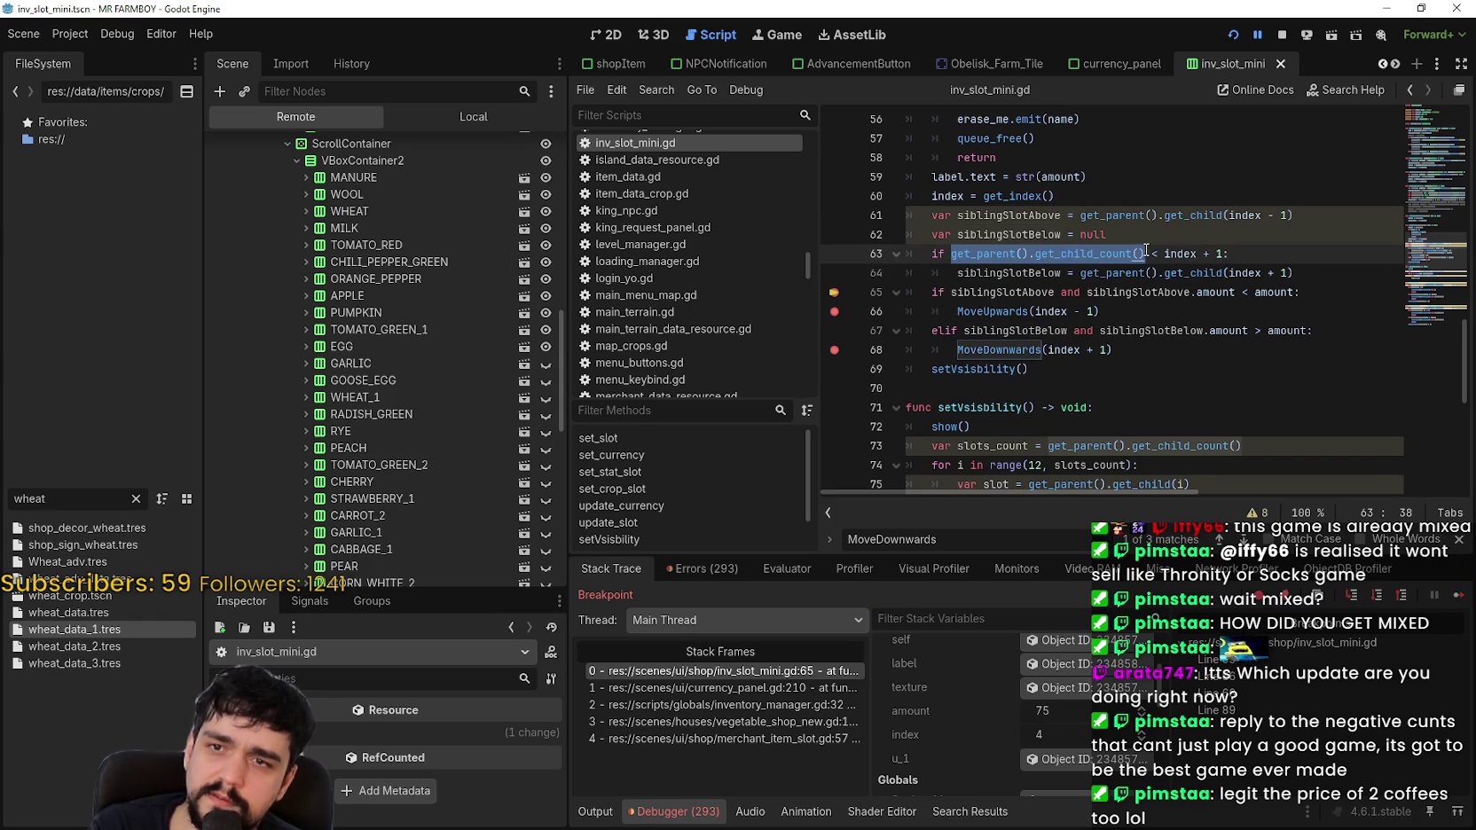
pyautogui.click(1151, 252)
pyautogui.press('BackSpace')
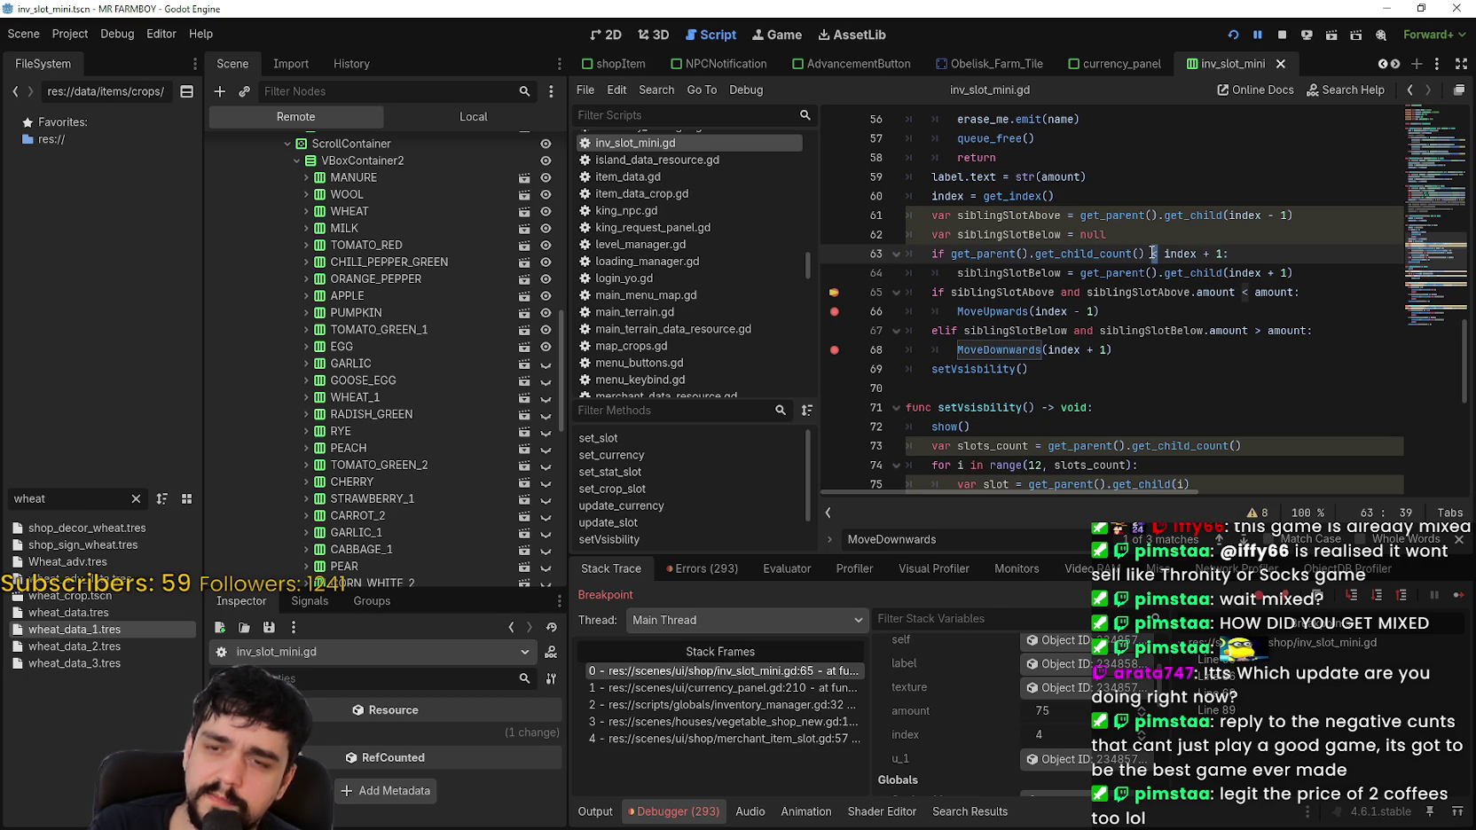
# Step: Cut get_parent().get_child_count() out of line 63, leaving 'if index + 1 :'
pyautogui.doubleClick(1177, 253)
pyautogui.moveTo(1222, 253); pyautogui.dragTo(1200, 254)
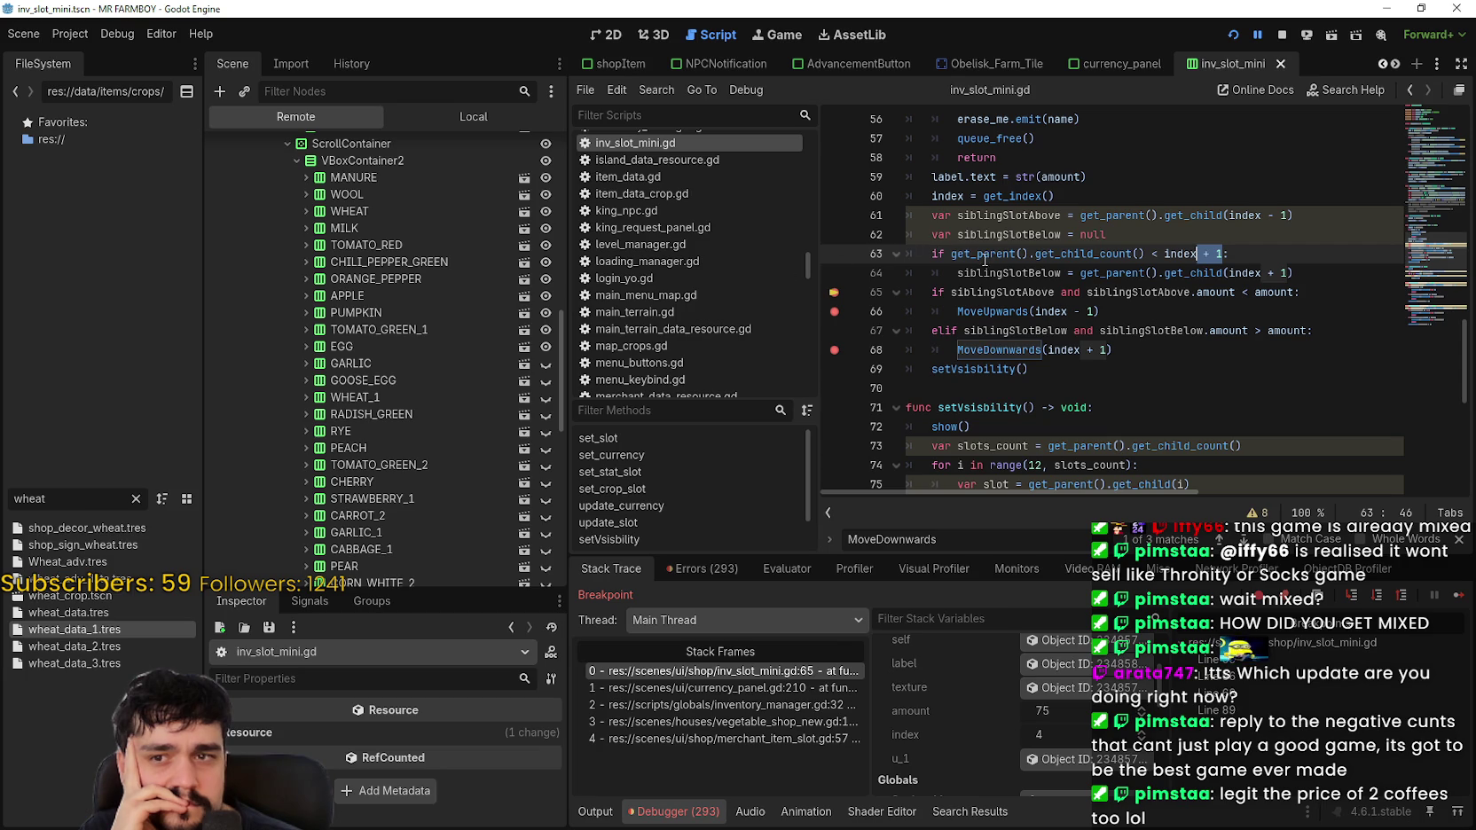
pyautogui.moveTo(974, 255)
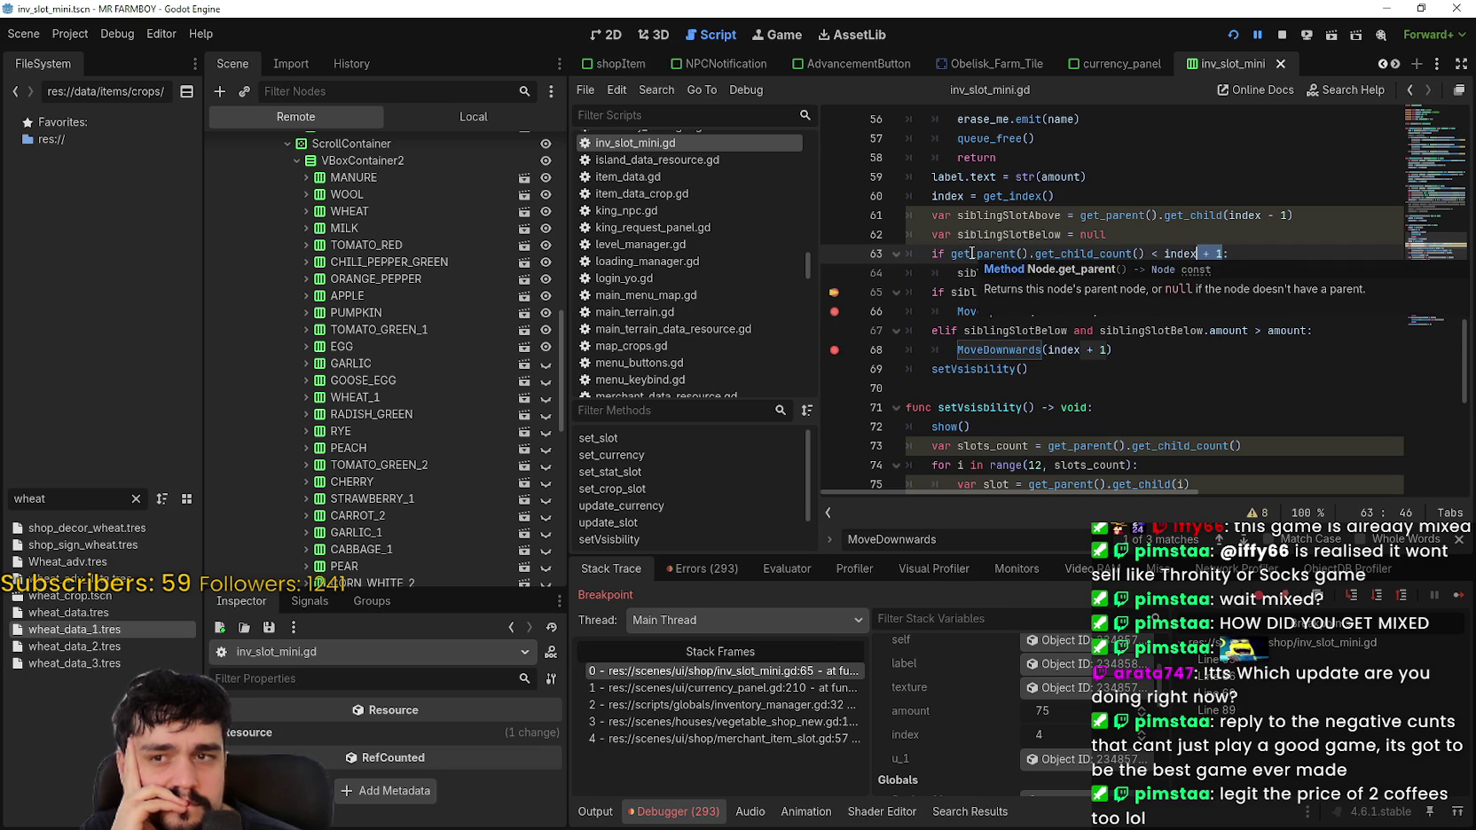
pyautogui.click(970, 253)
pyautogui.moveTo(970, 253); pyautogui.dragTo(1149, 254)
pyautogui.hotkey('ctrl', 'c')
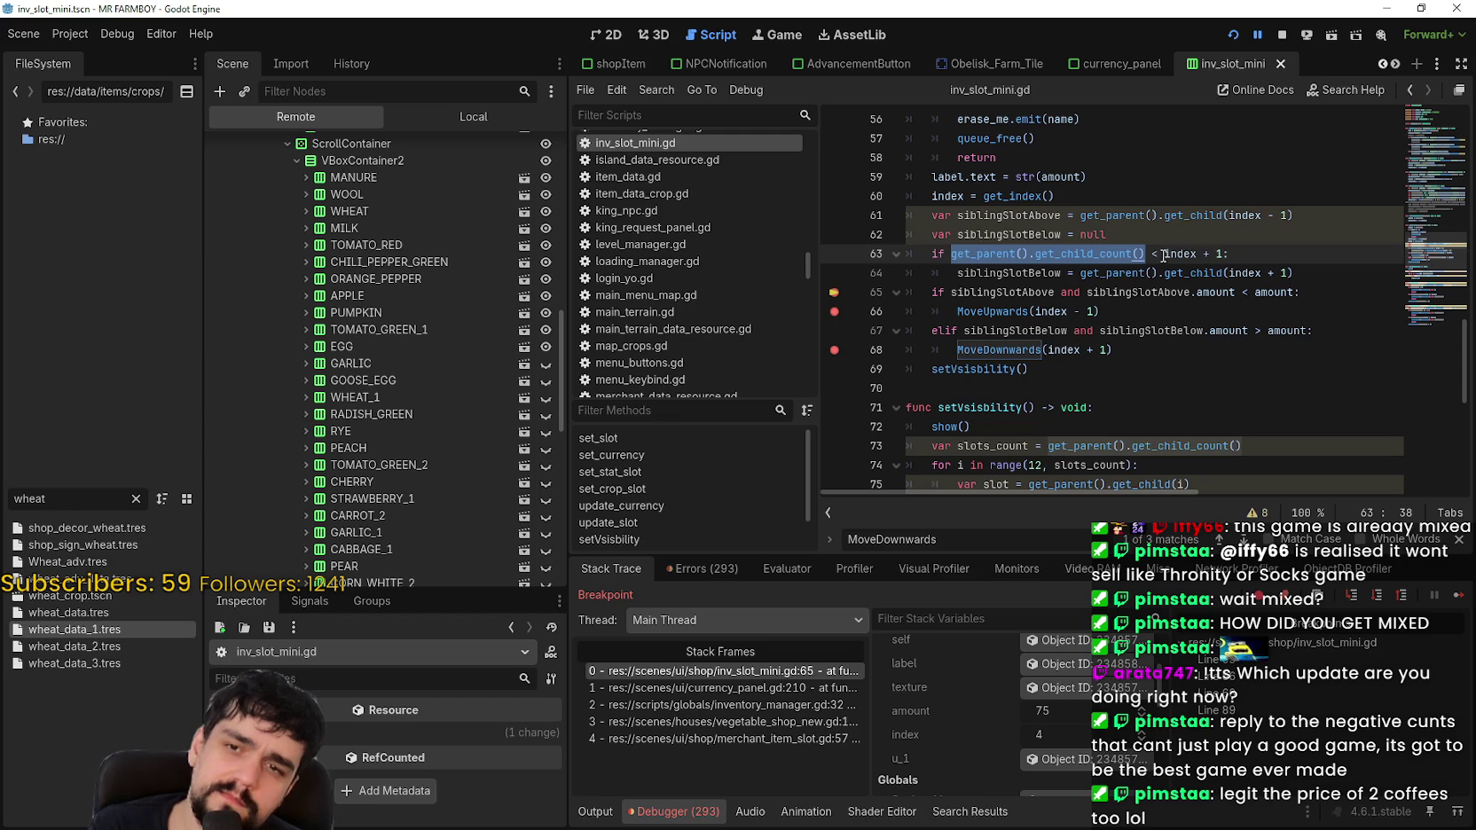
pyautogui.press('BackSpace')
# Step: Restore line 63 to 'if index + 1 < get_parent().get_child_count():', save, and resume the game
pyautogui.press('Right')
pyautogui.press('Right')
pyautogui.press('Delete')
pyautogui.press('BackSpace')
pyautogui.press('BackSpace')
pyautogui.press('Right')
pyautogui.press('Right')
pyautogui.press('Right')
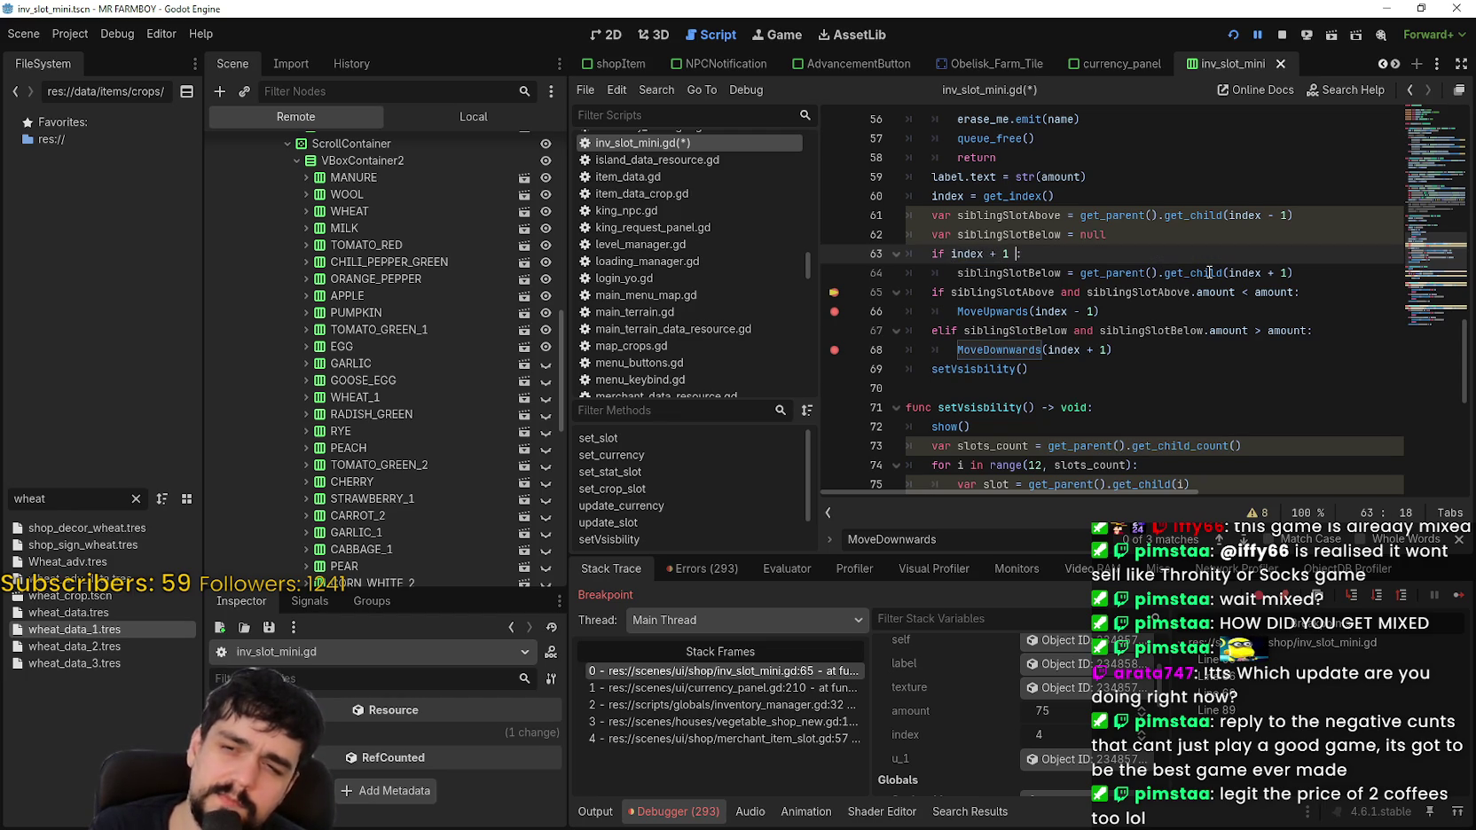
pyautogui.hotkey('ctrl', 'v')
pyautogui.hotkey('ctrl', 's')
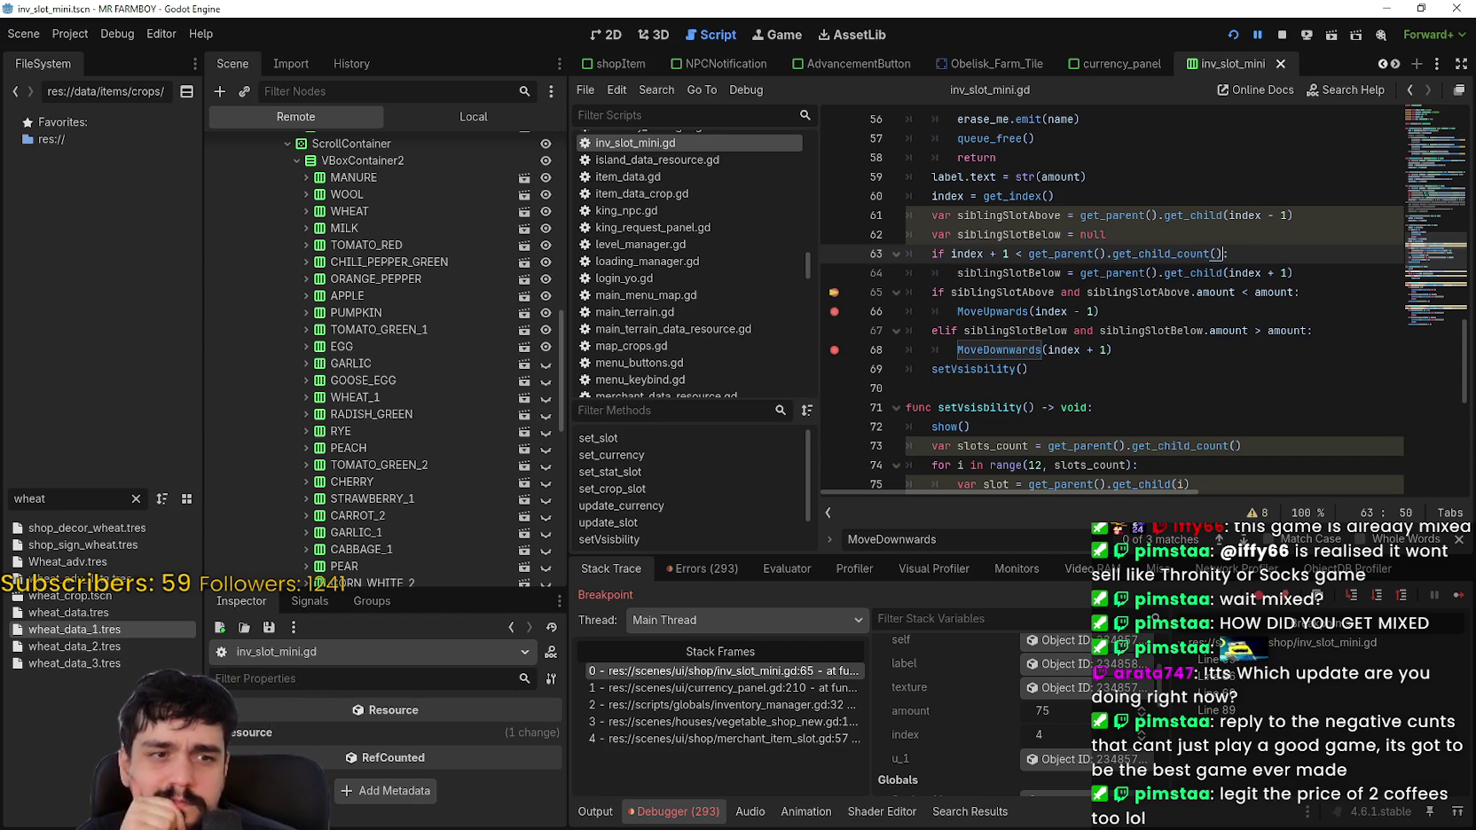
pyautogui.write(':')
pyautogui.click(1079, 272)
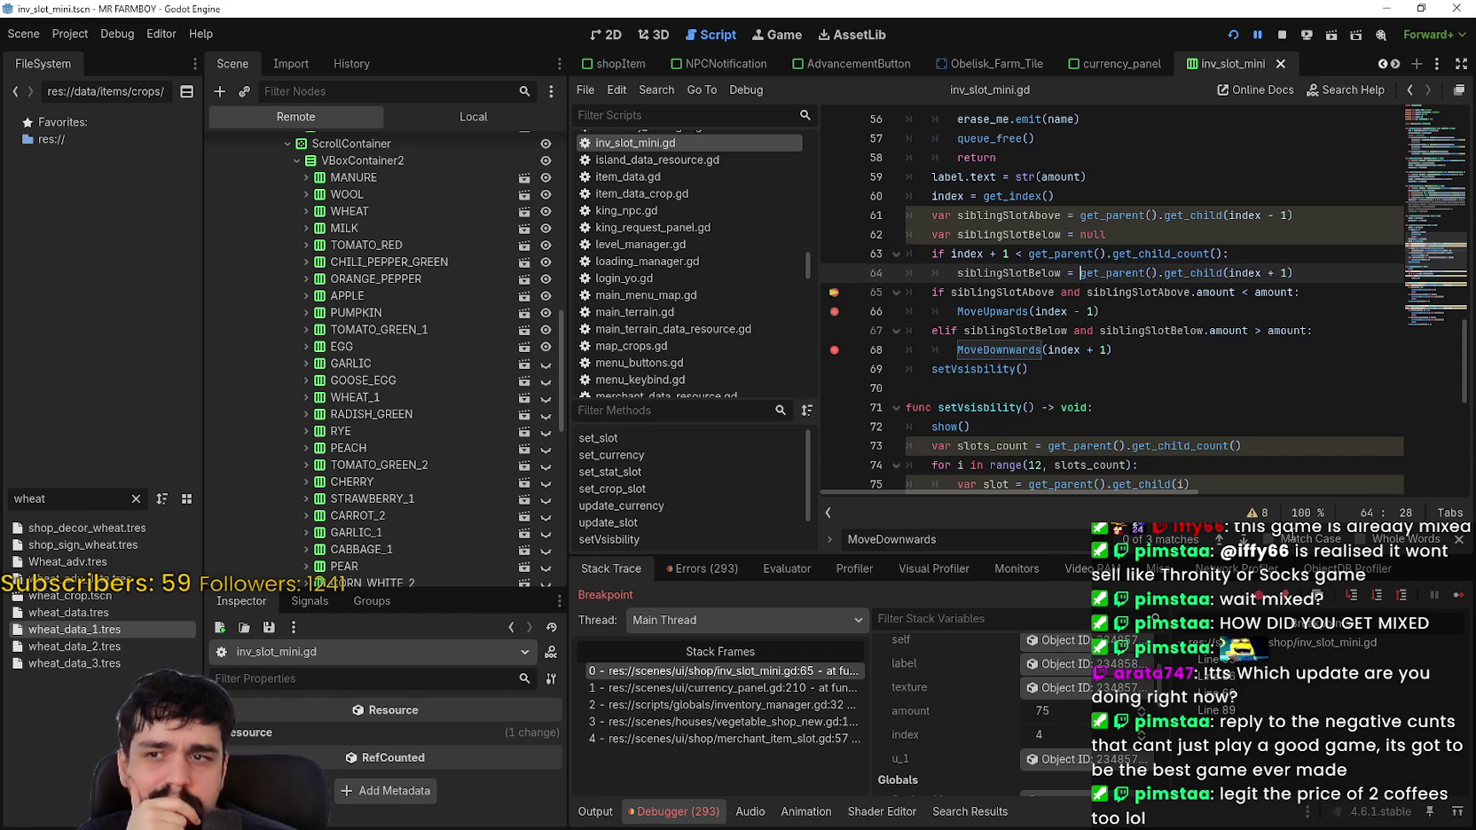
pyautogui.click(1454, 600)
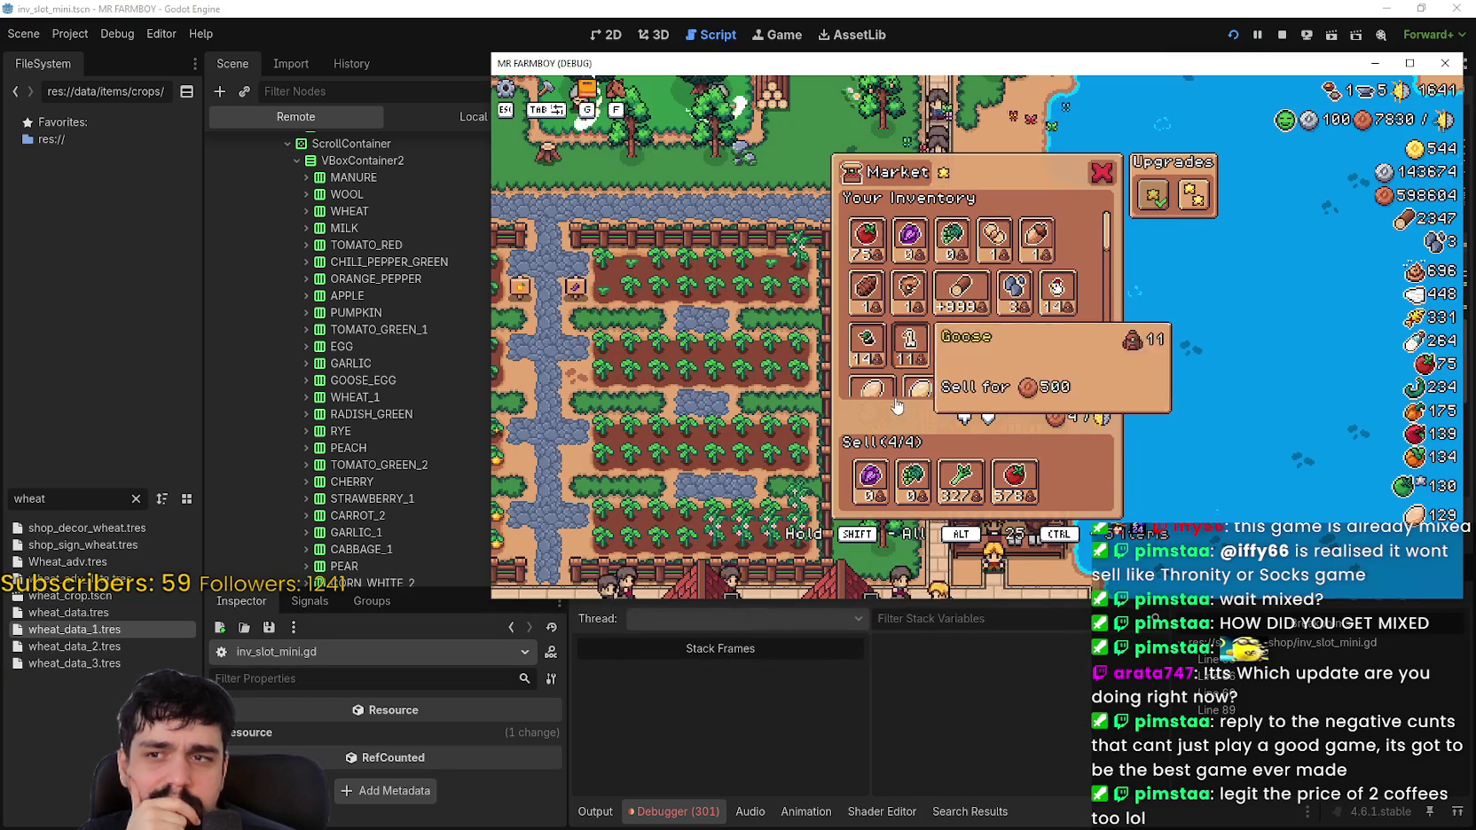
# Step: Click the tomato sell slot and continue through the line 65, 68 and 89 breakpoints
pyautogui.click(1016, 479)
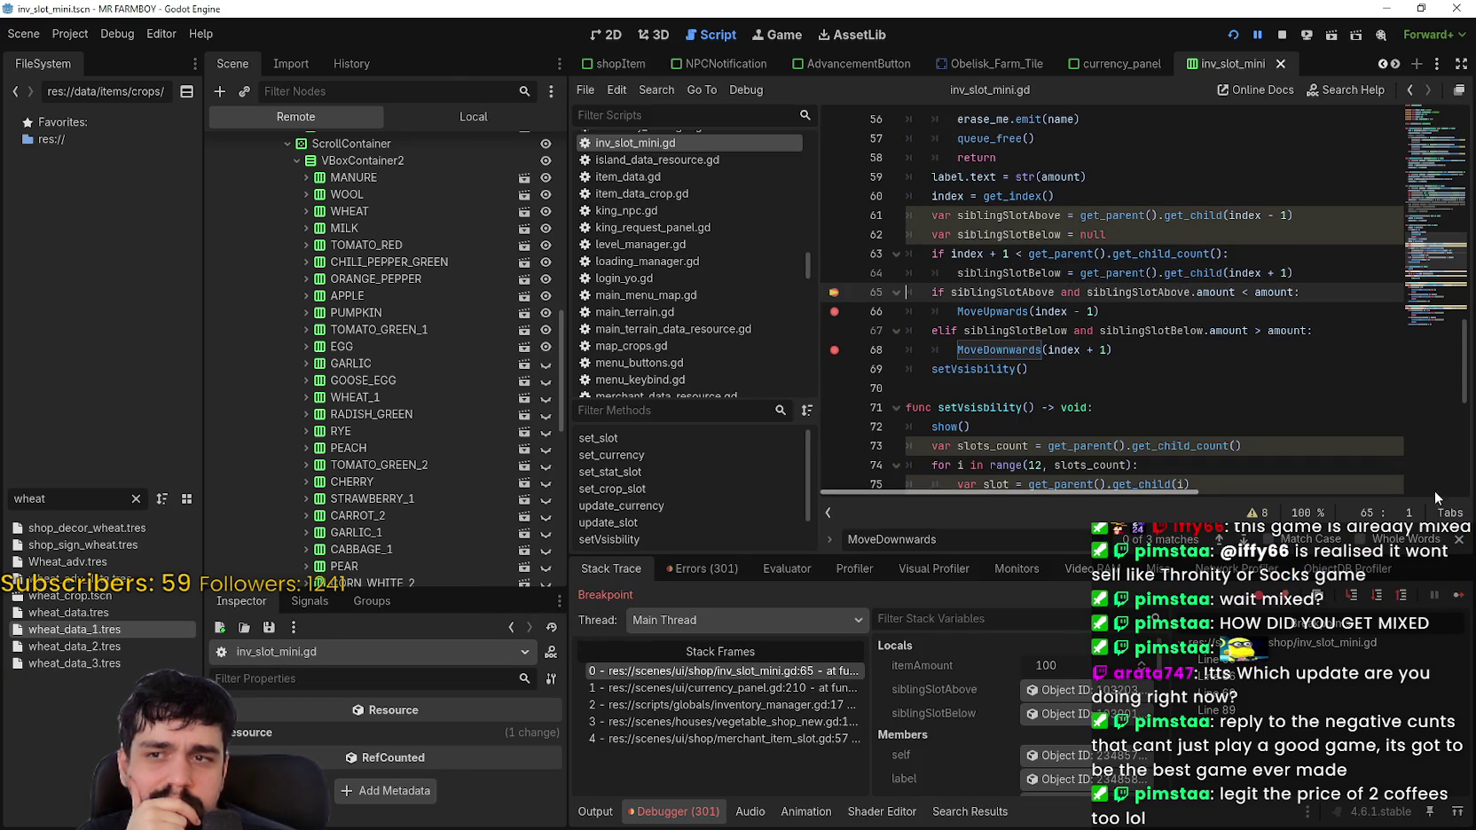
pyautogui.click(1459, 599)
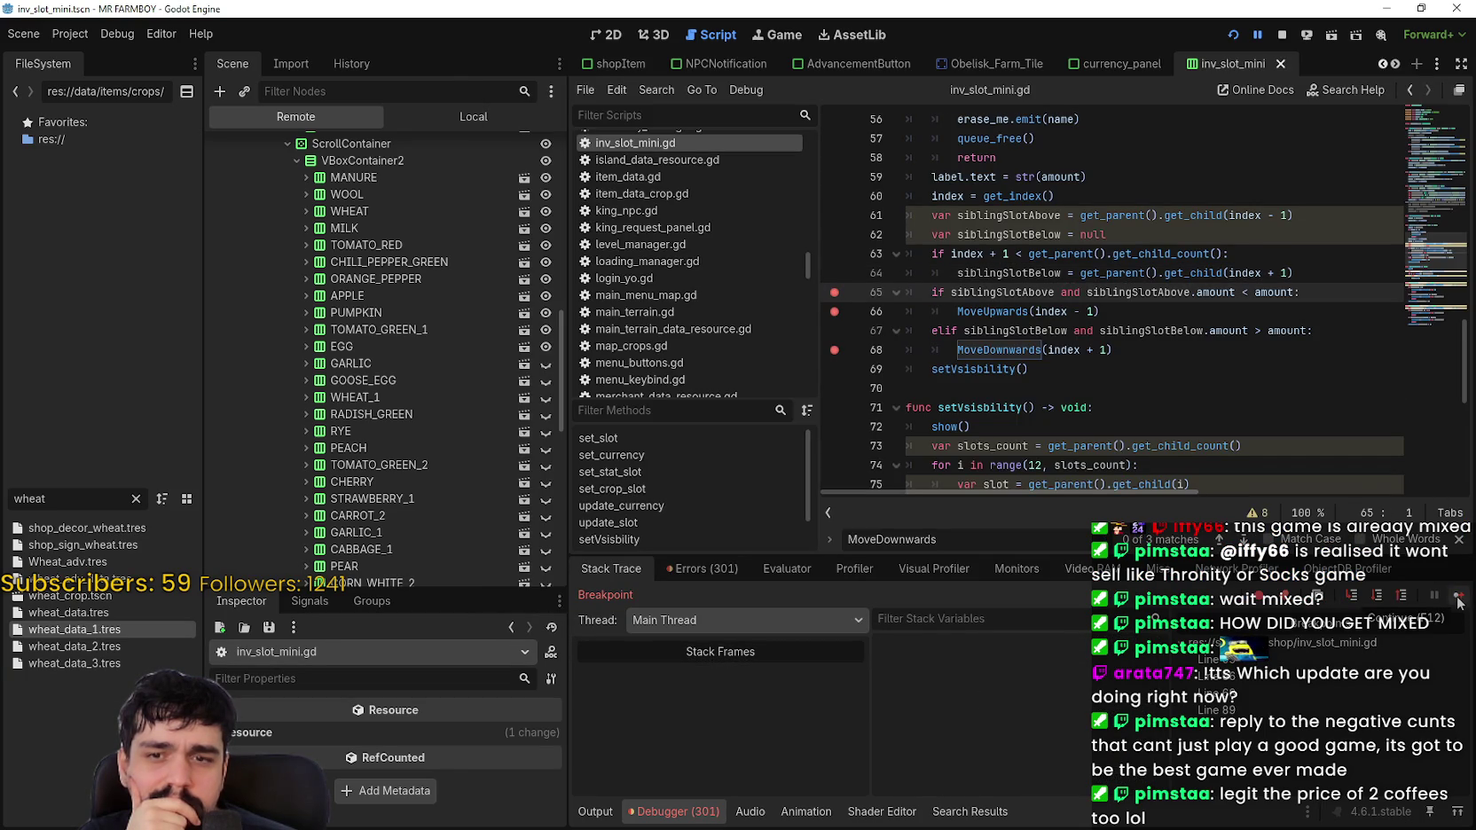
pyautogui.click(1459, 598)
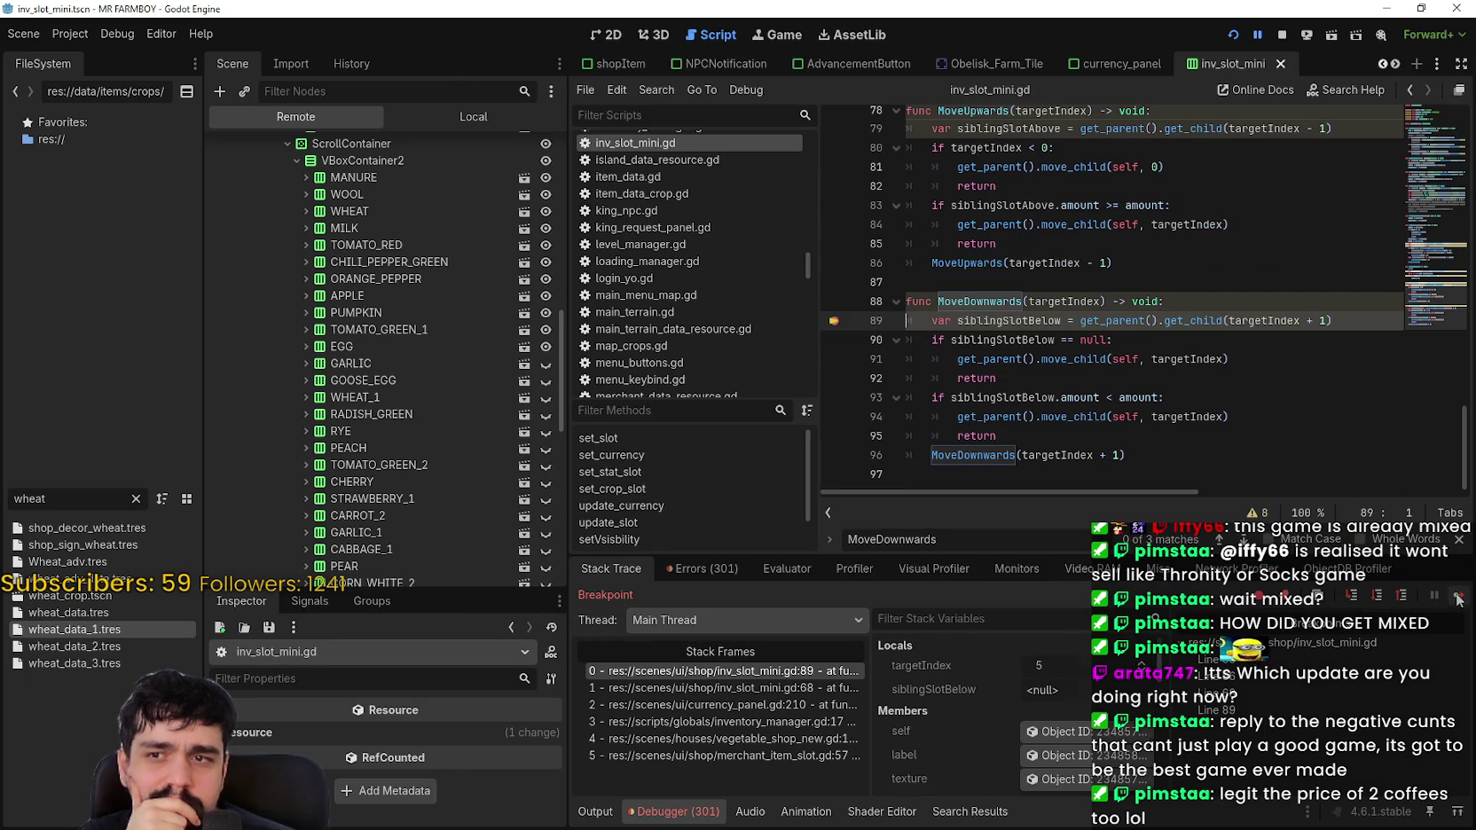
pyautogui.click(1459, 599)
pyautogui.click(1459, 599)
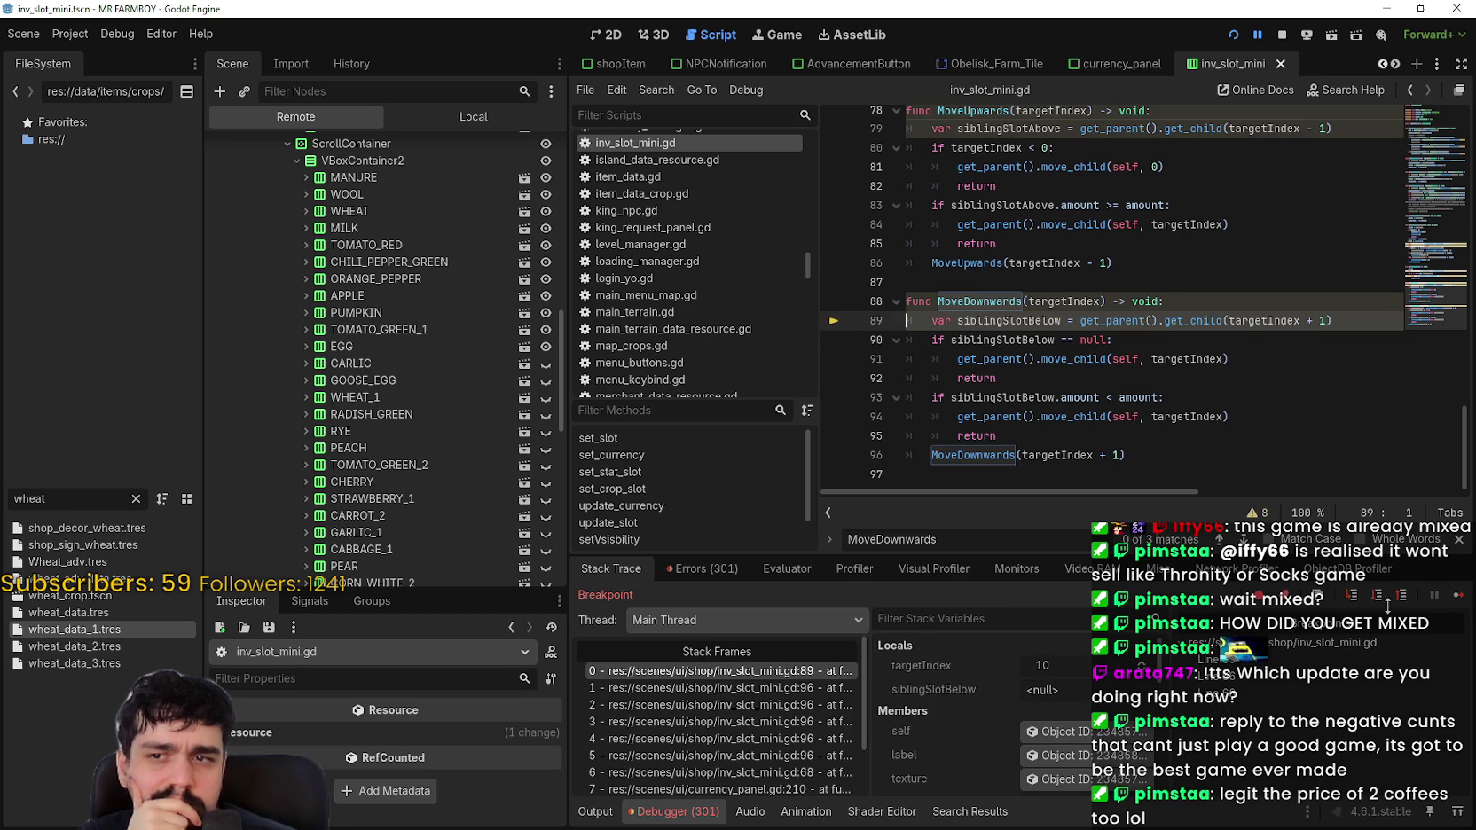
pyautogui.click(1459, 599)
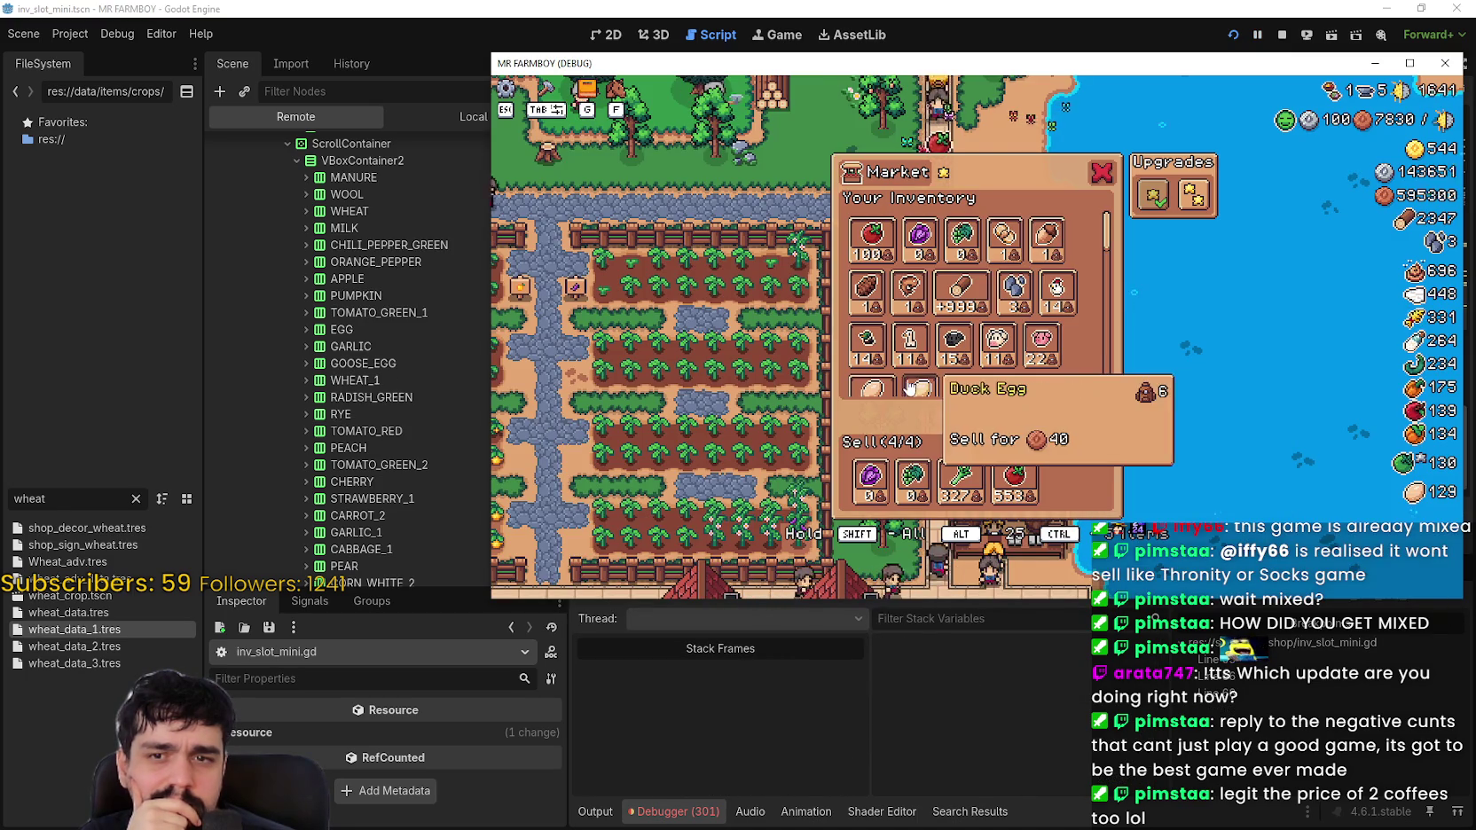
# Step: Retest tomato moves, resuming after each break, leaving 150 in inventory and 503 for sale
pyautogui.moveTo(863, 253)
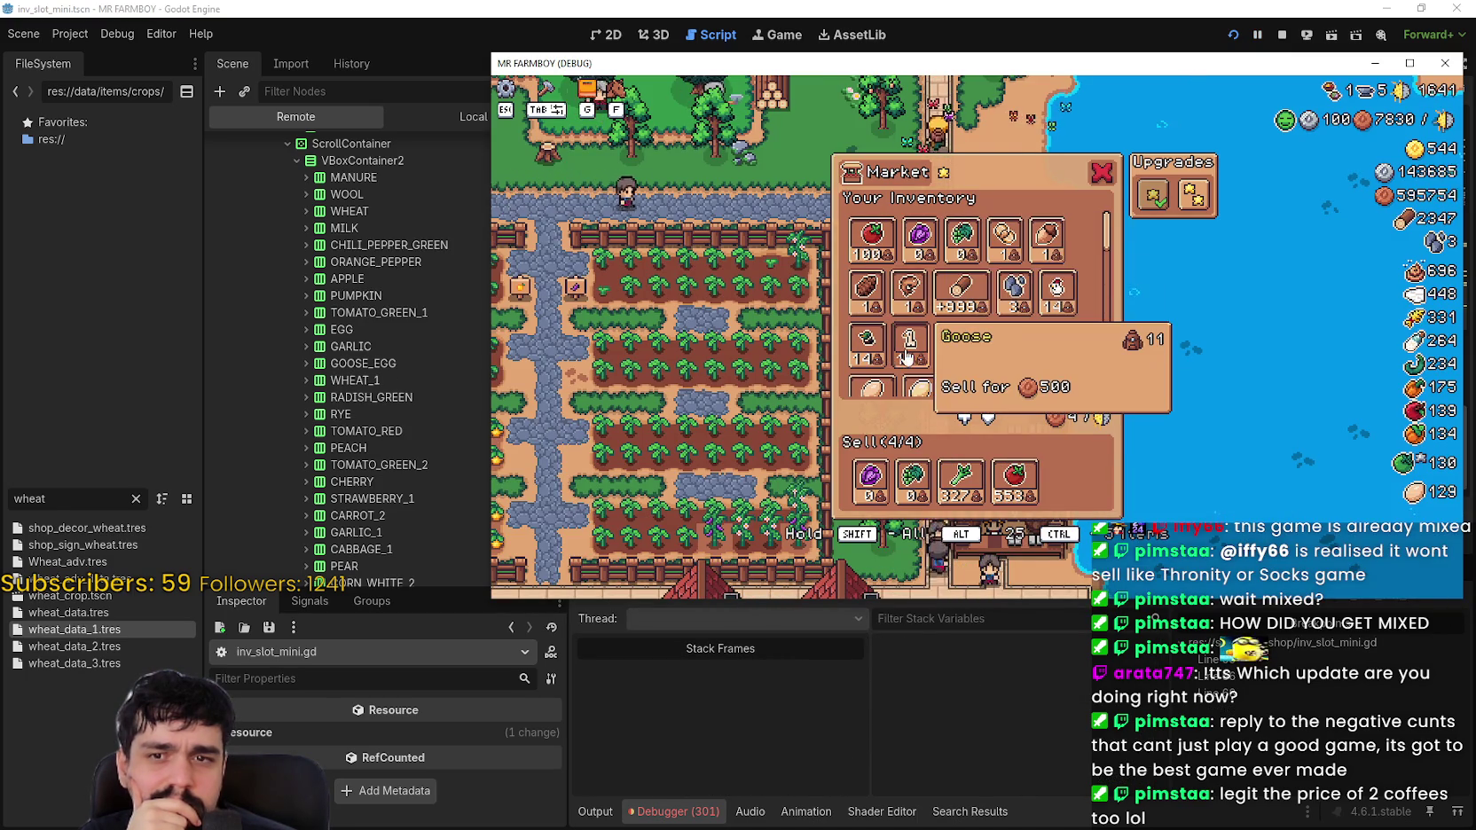
pyautogui.click(1010, 483)
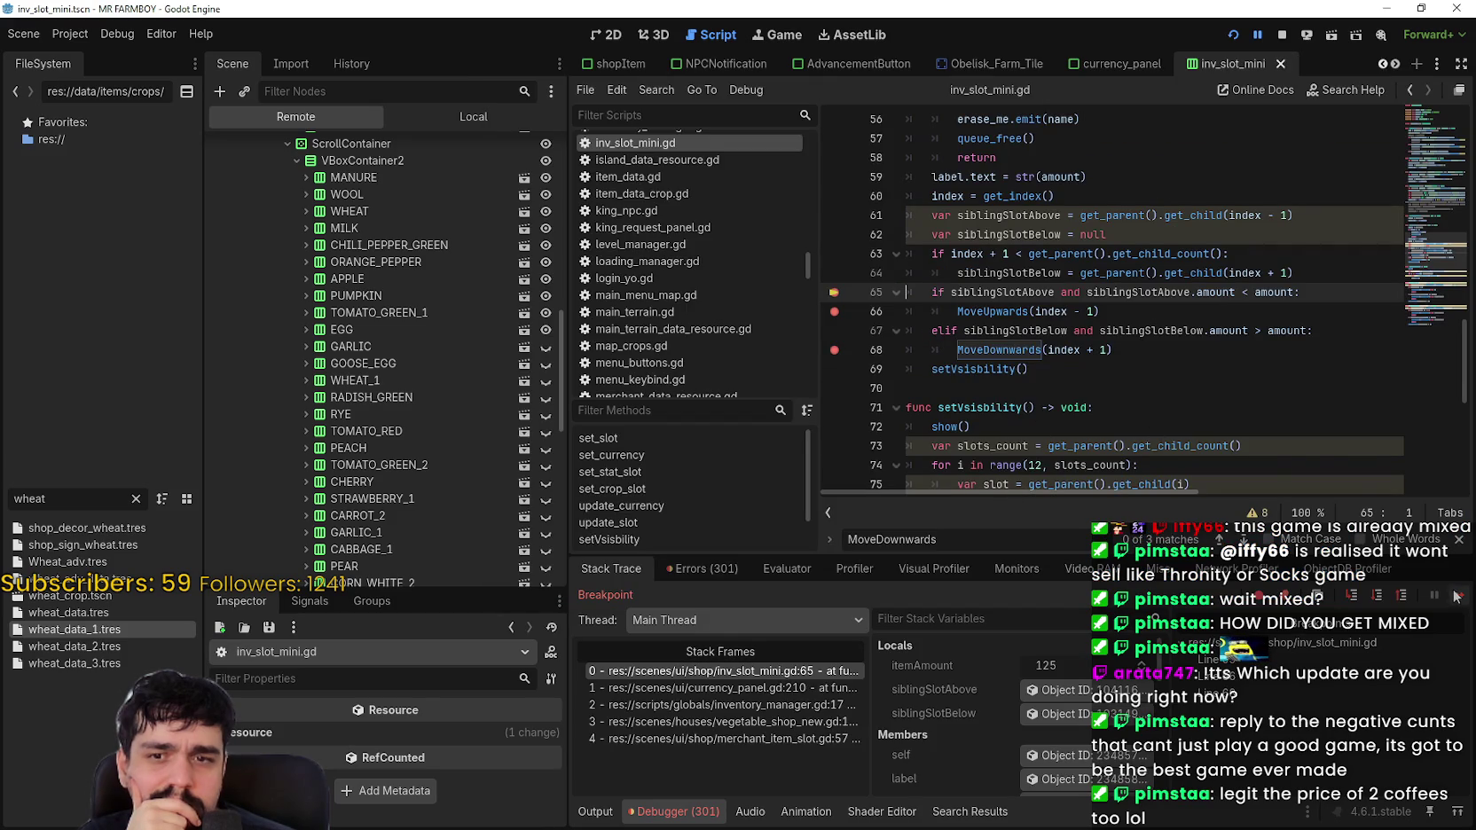
pyautogui.click(1455, 596)
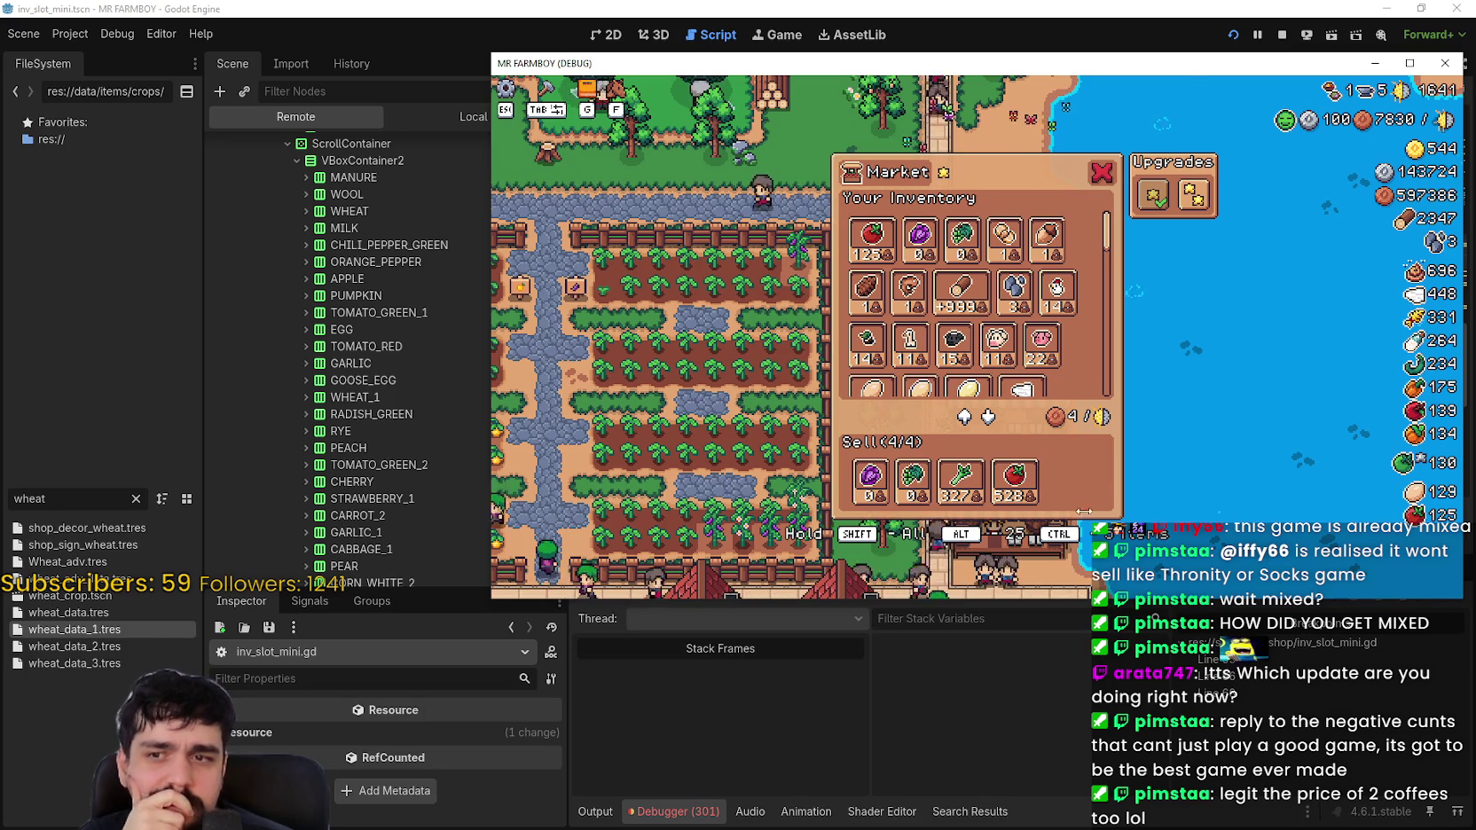
pyautogui.moveTo(1018, 486)
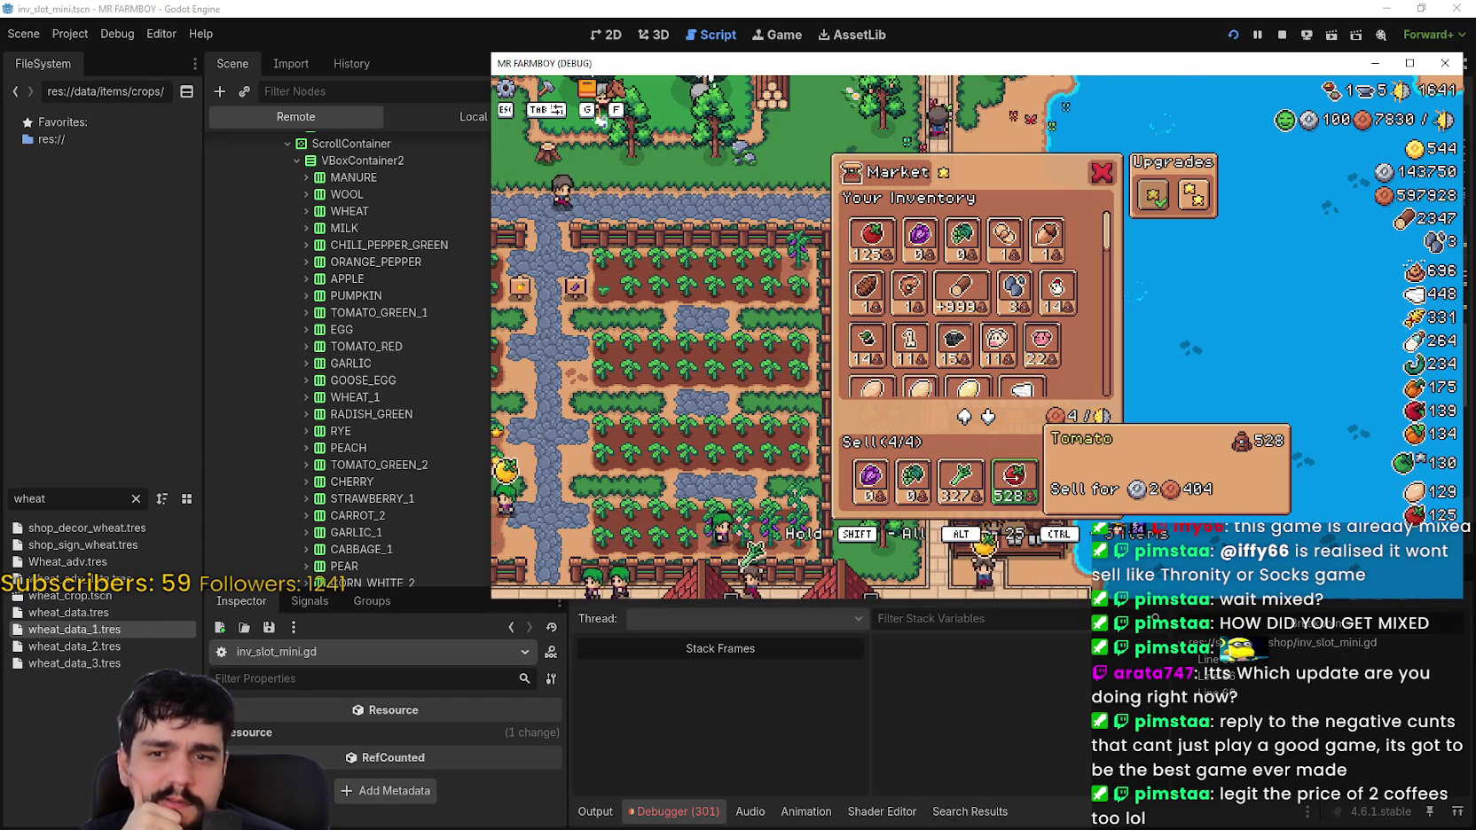
pyautogui.click(1014, 474)
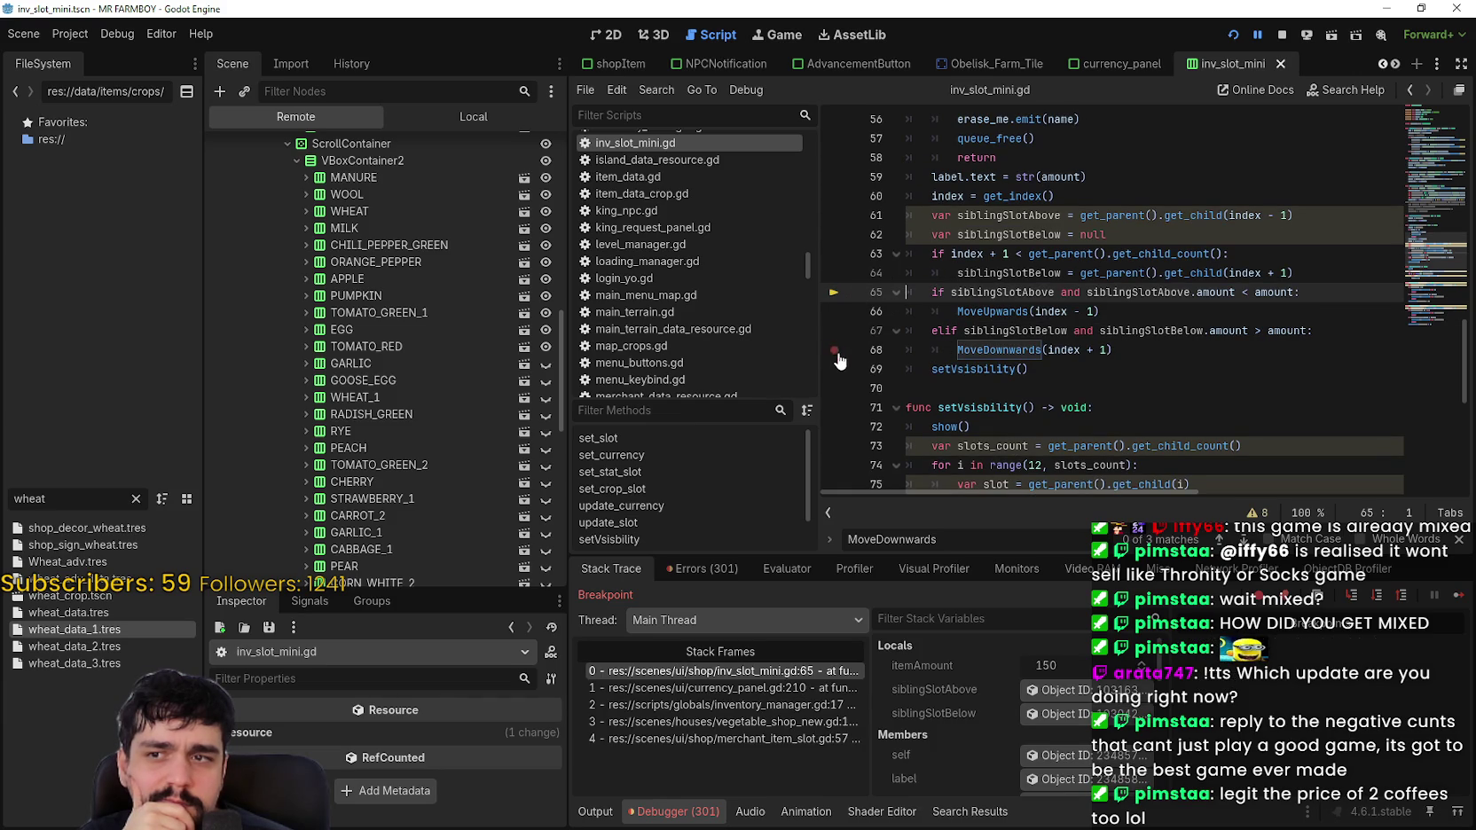
pyautogui.click(1465, 598)
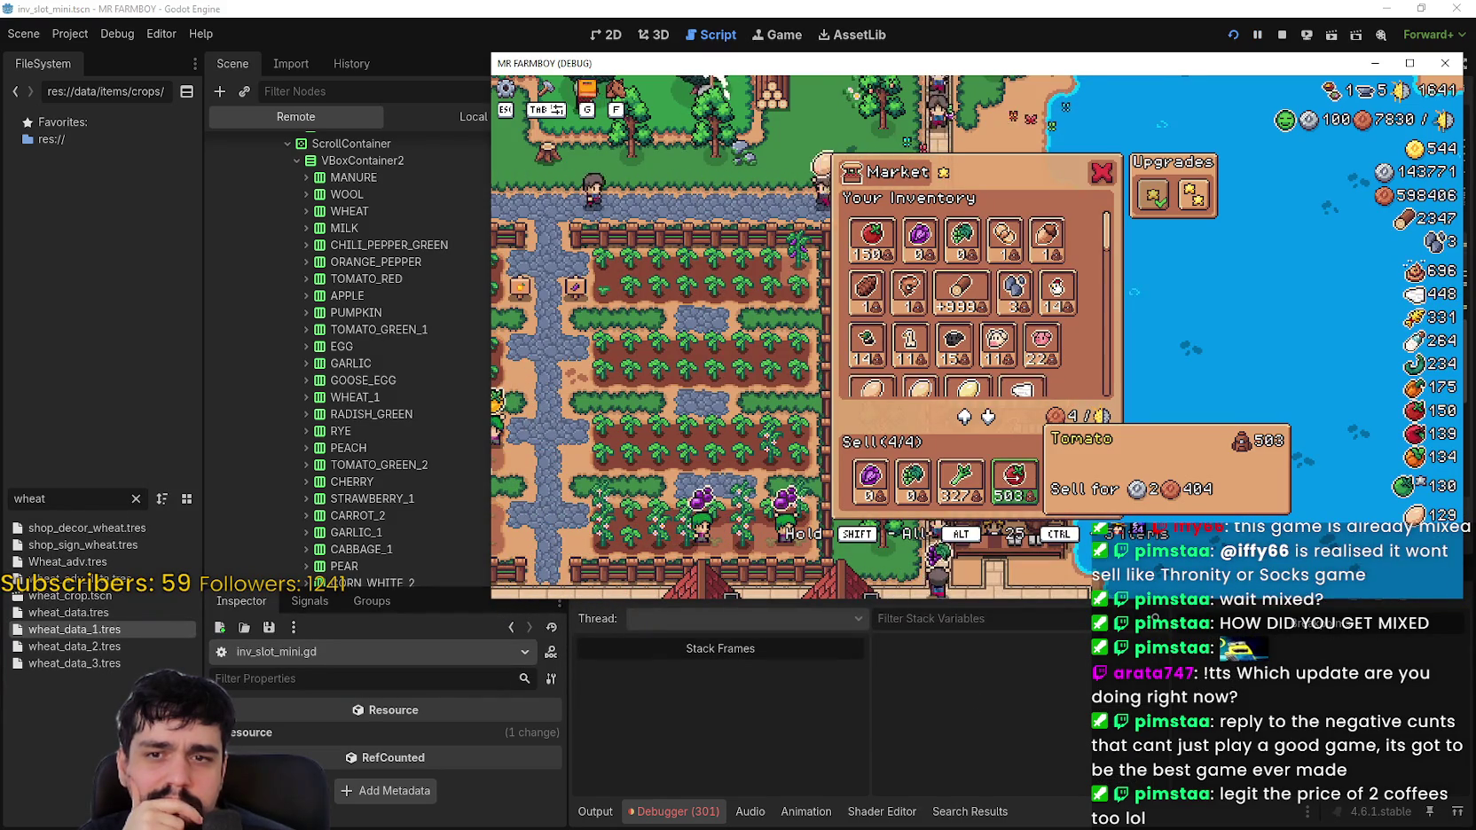
# Step: Move 100 tomatoes back to inventory, send tomatoes to Sell in 25s, and remove the Leek
pyautogui.keyDown('ctrl'); pyautogui.click(1013, 475); pyautogui.keyUp('ctrl')
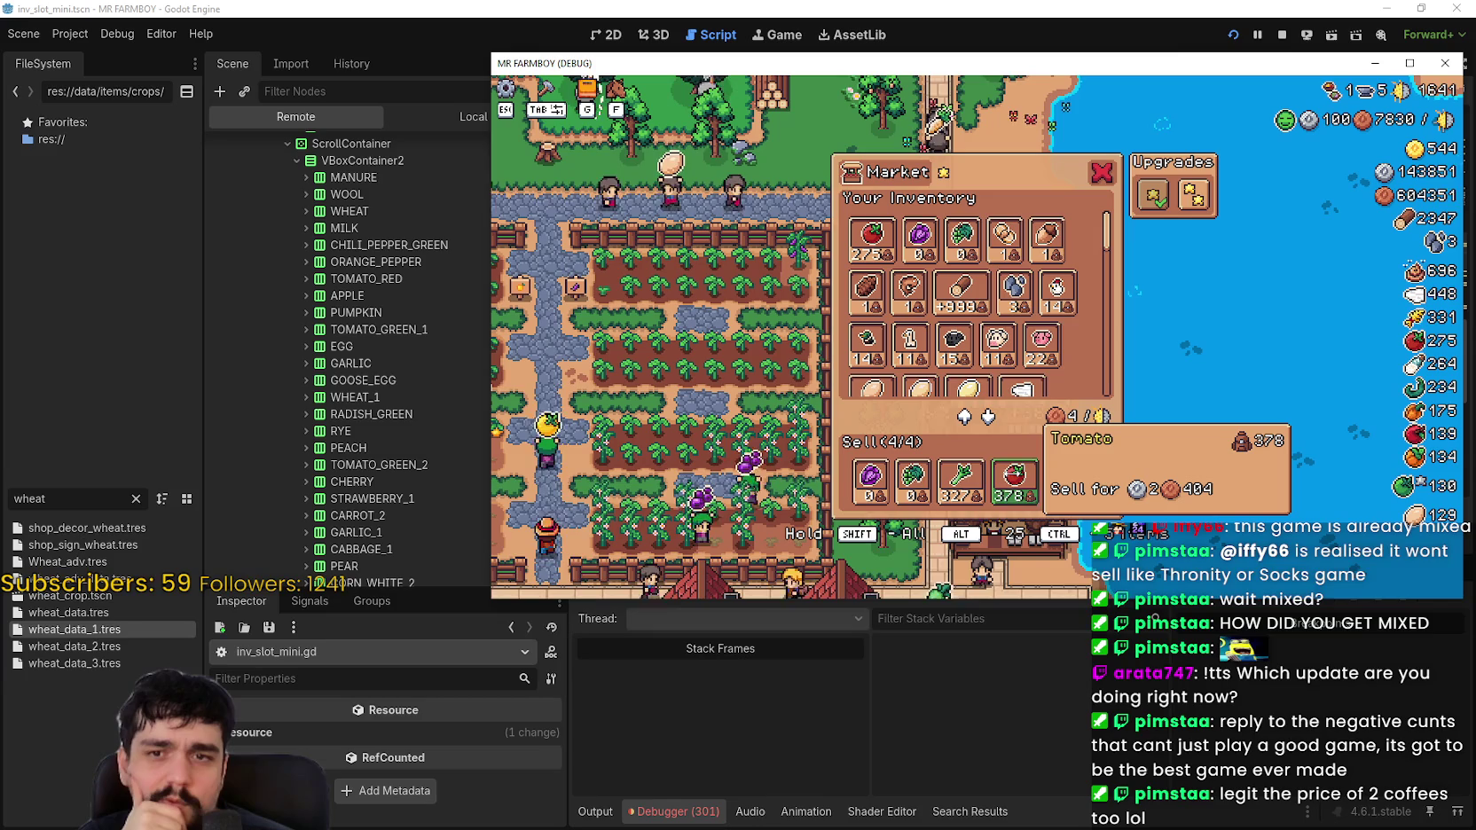
pyautogui.keyDown('alt'); pyautogui.click(864, 246); pyautogui.keyUp('alt')
pyautogui.keyDown('alt'); pyautogui.click(864, 246); pyautogui.keyUp('alt')
pyautogui.keyDown('alt'); pyautogui.click(865, 246); pyautogui.keyUp('alt')
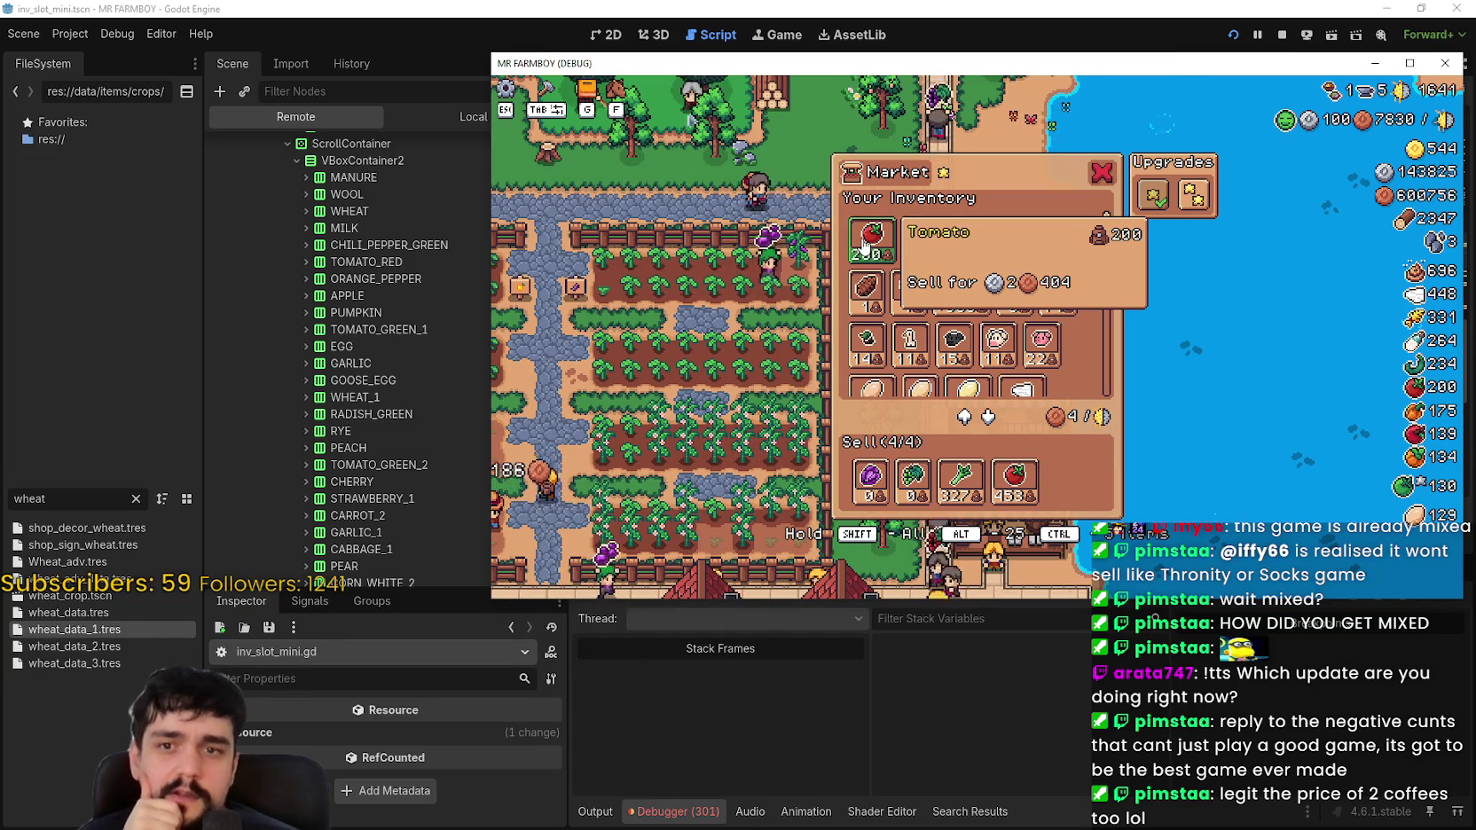
pyautogui.keyDown('alt'); pyautogui.click(864, 246); pyautogui.keyUp('alt')
pyautogui.keyDown('alt'); pyautogui.click(864, 247); pyautogui.keyUp('alt')
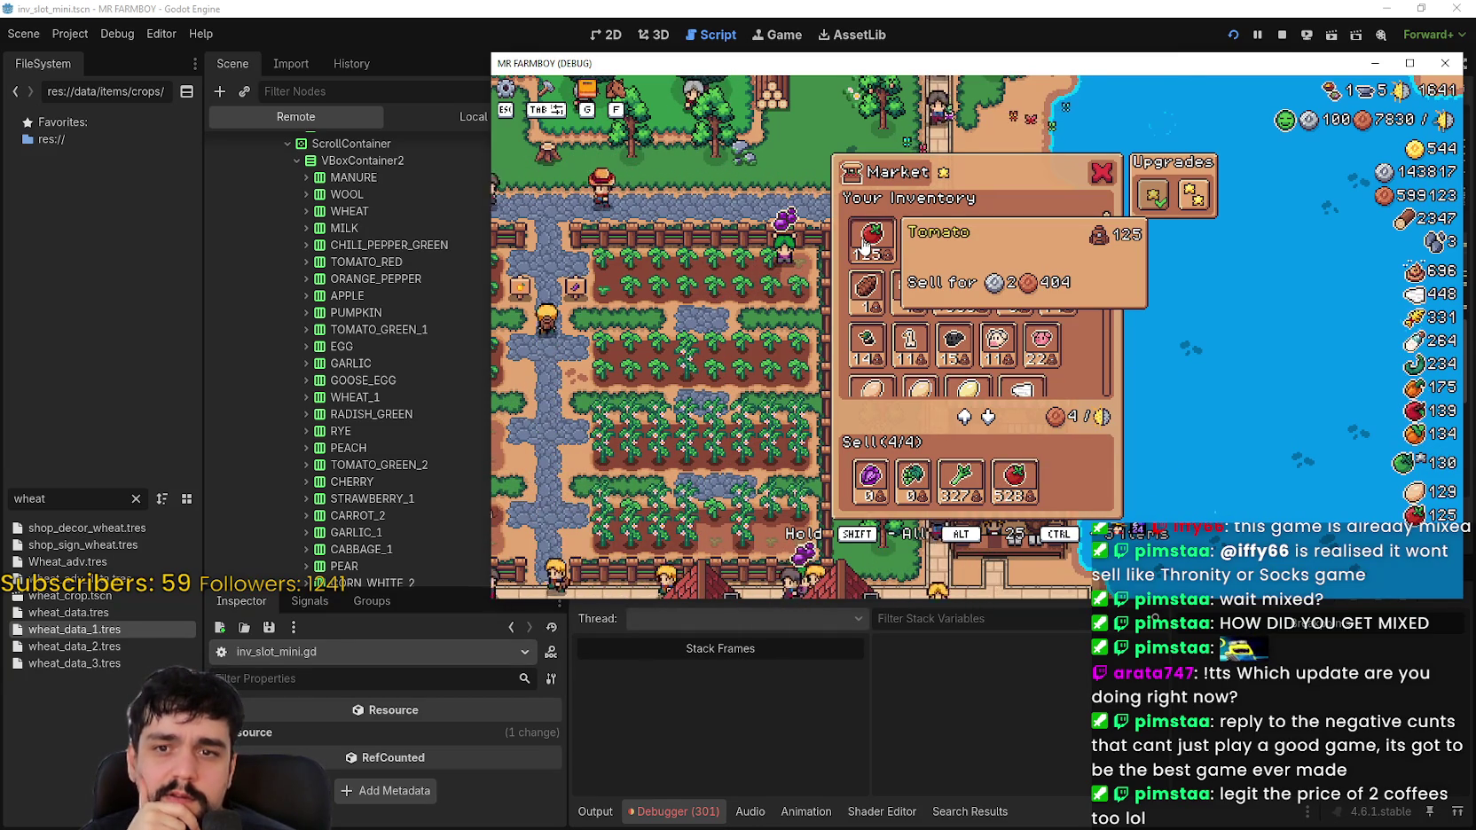
pyautogui.keyDown('alt'); pyautogui.click(864, 246); pyautogui.keyUp('alt')
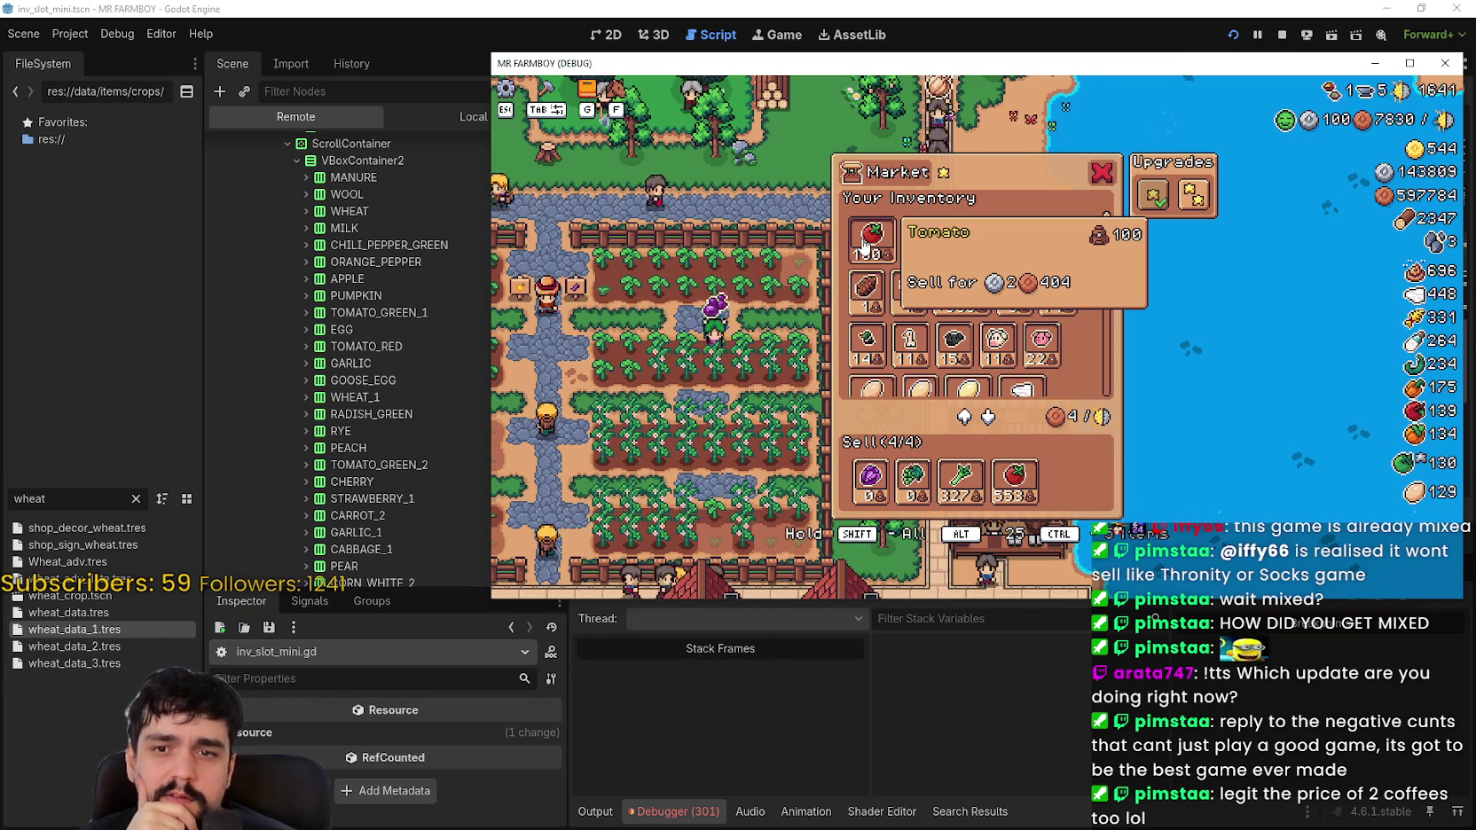
pyautogui.click(955, 486)
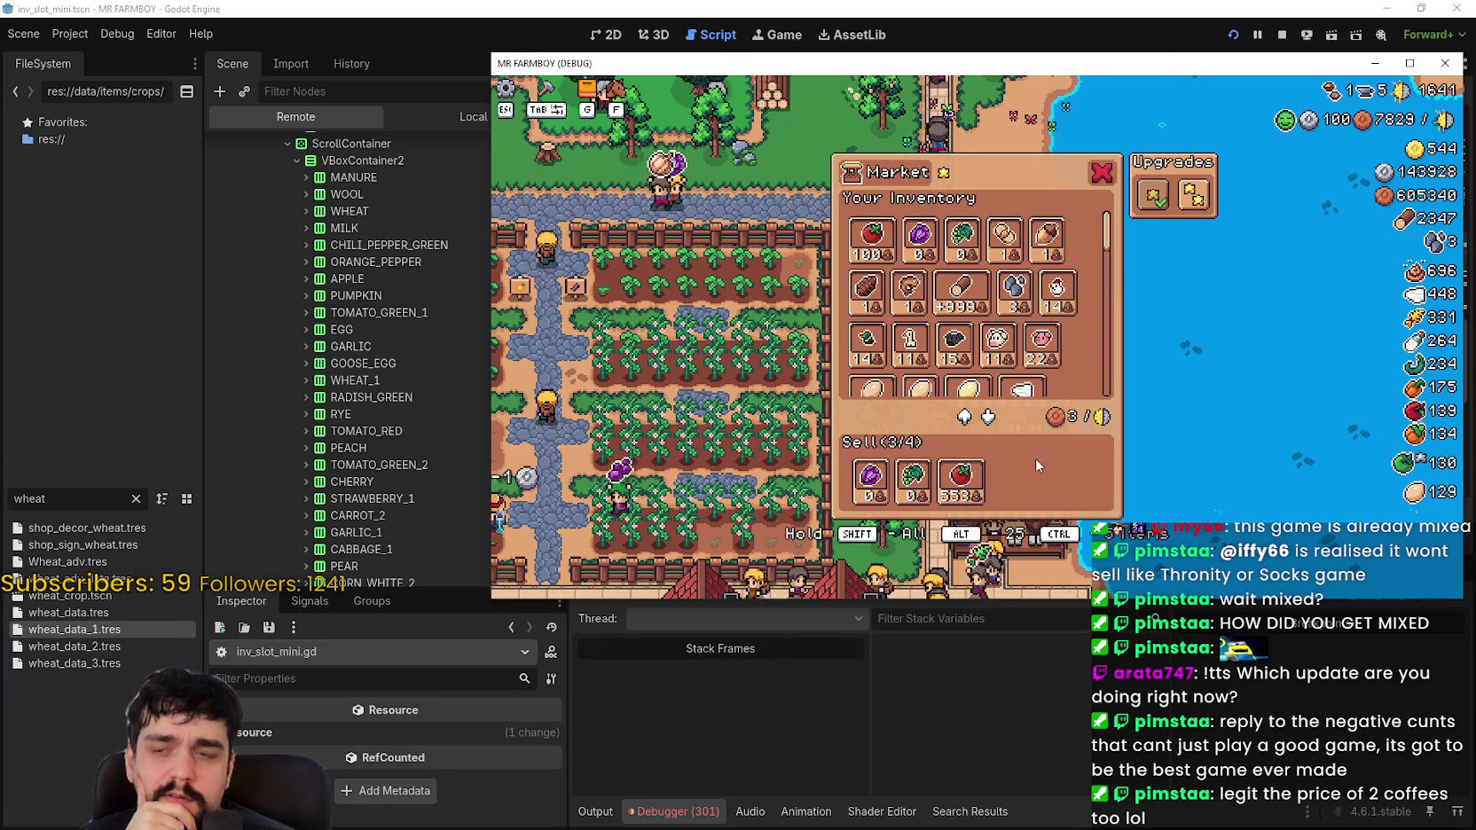
# Step: Close the Market window and open the game's pause menu
pyautogui.scroll(-1, 984, 438)
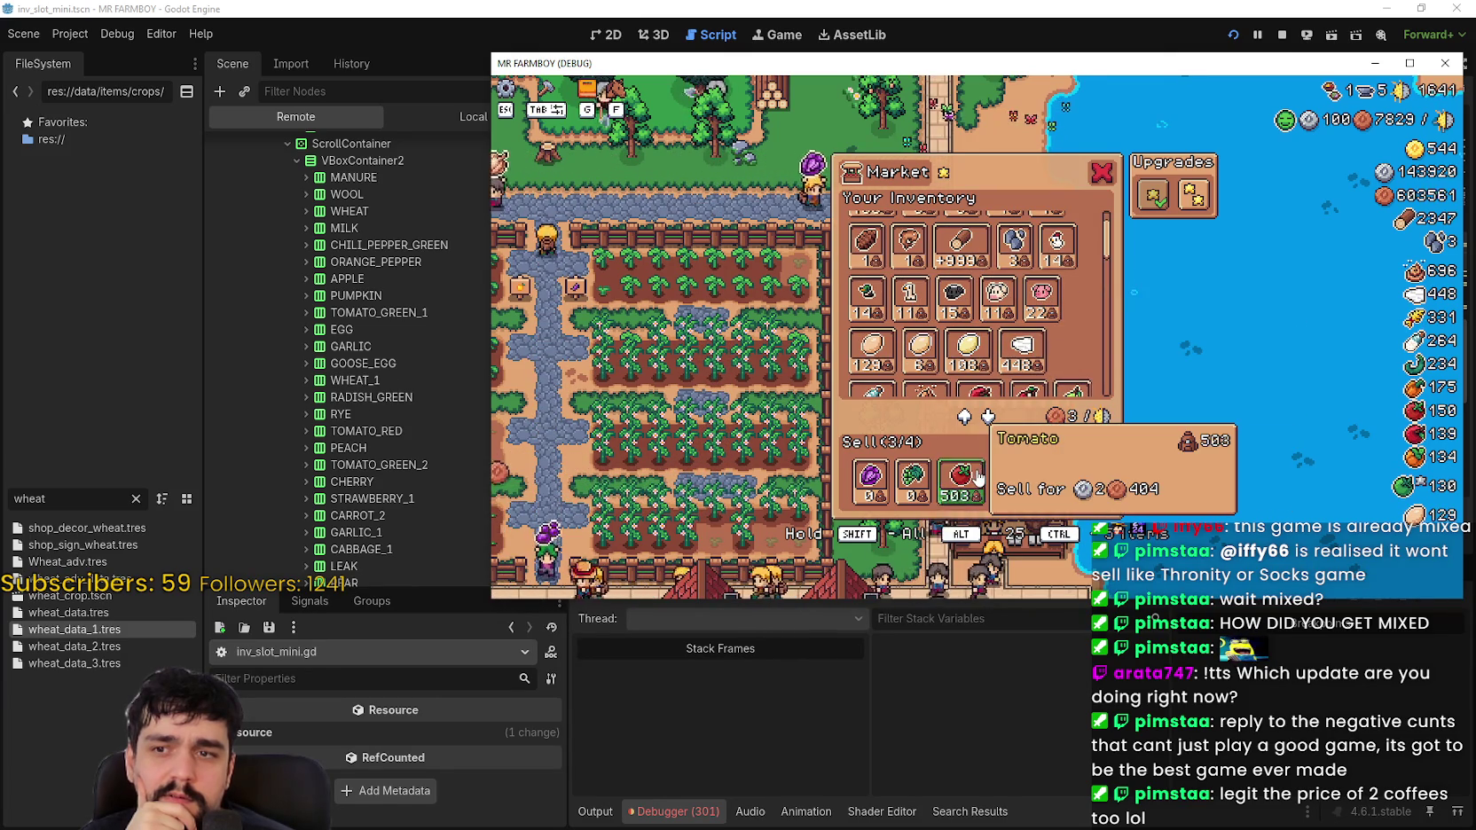
pyautogui.scroll(-3, 1134, 331)
pyautogui.scroll(-5, 1104, 298)
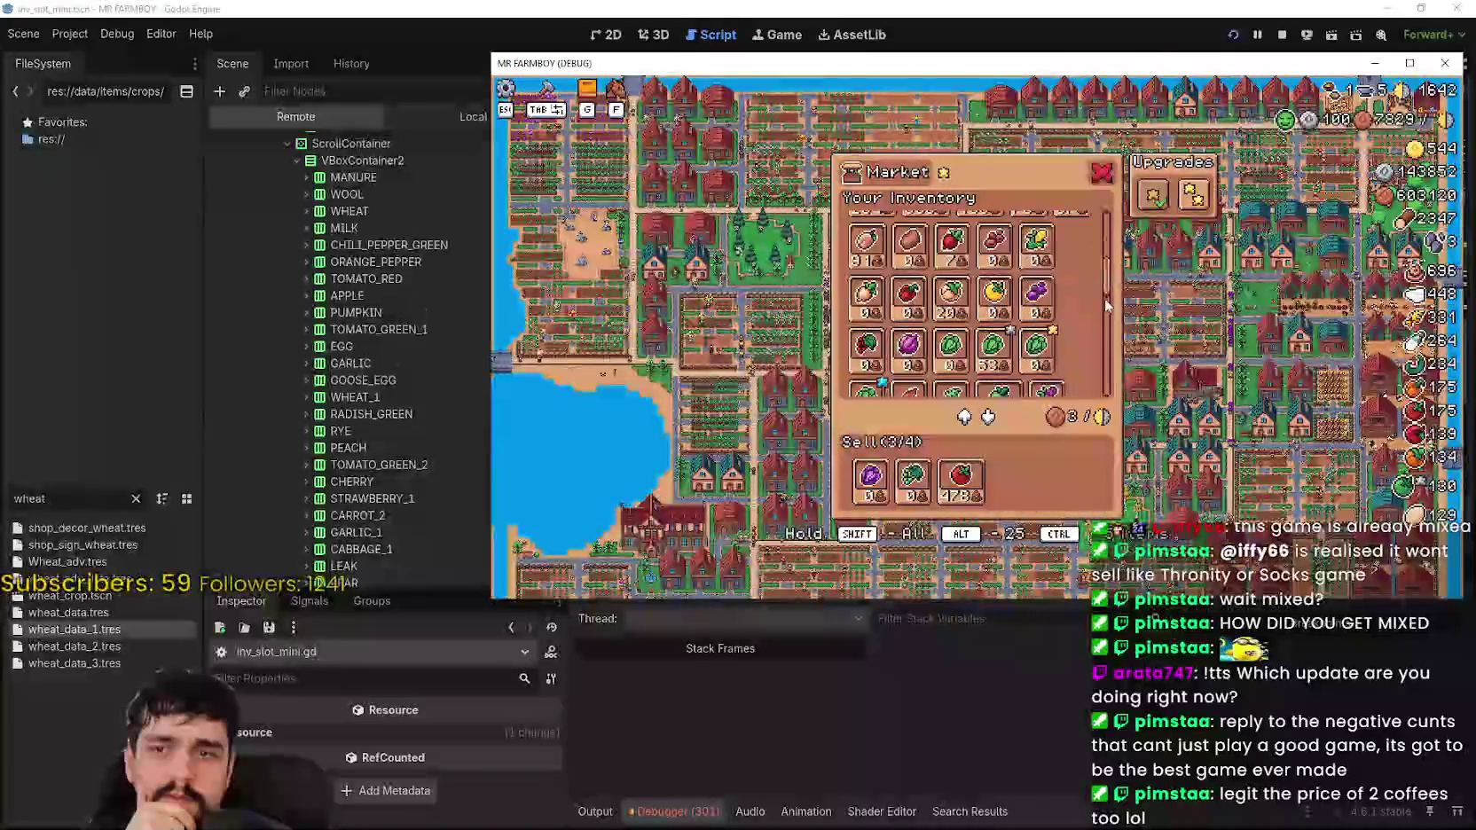
pyautogui.scroll(-2, 1100, 302)
pyautogui.scroll(5, 1158, 351)
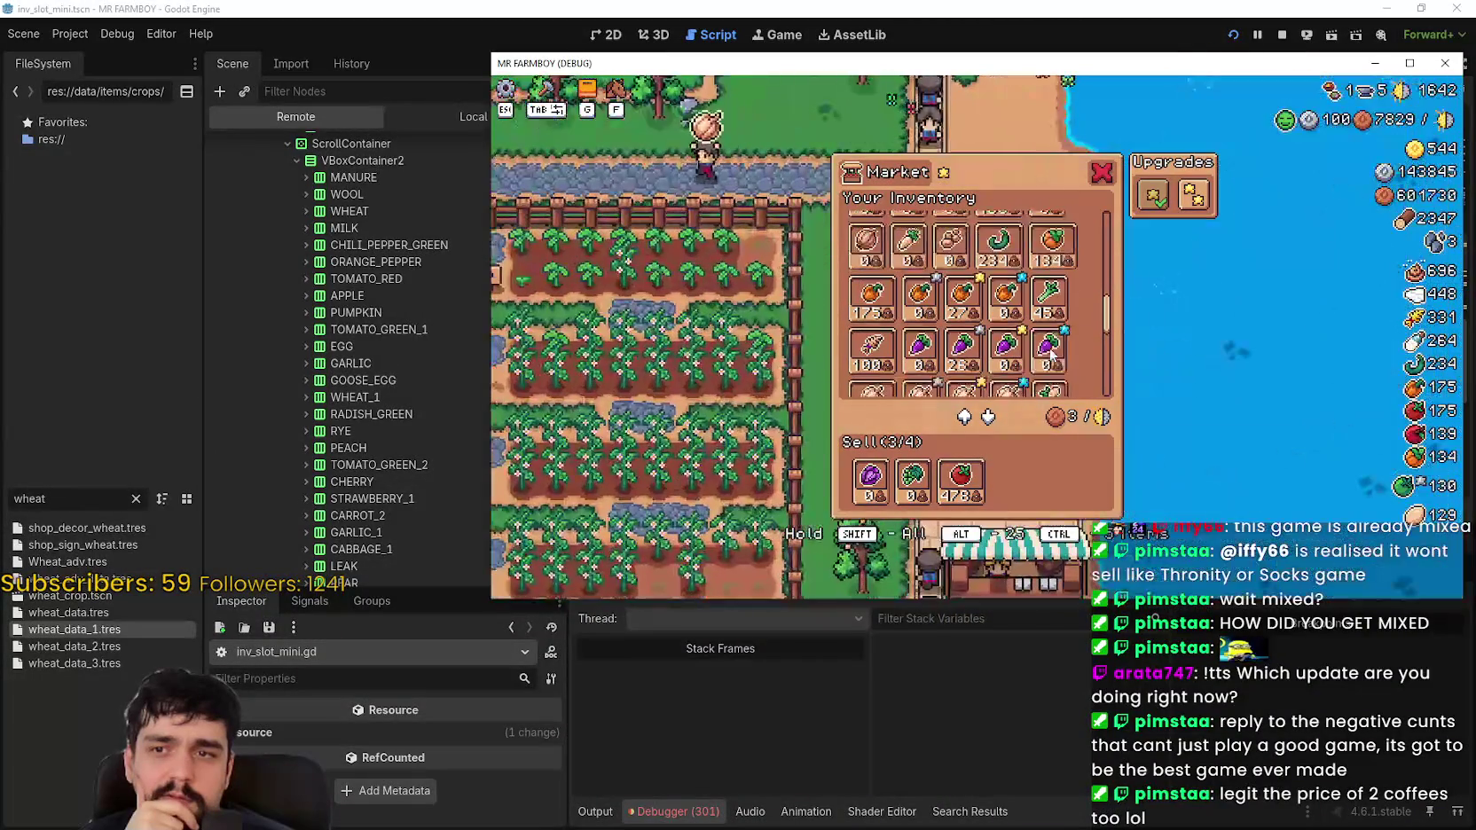
pyautogui.scroll(-1, 1052, 353)
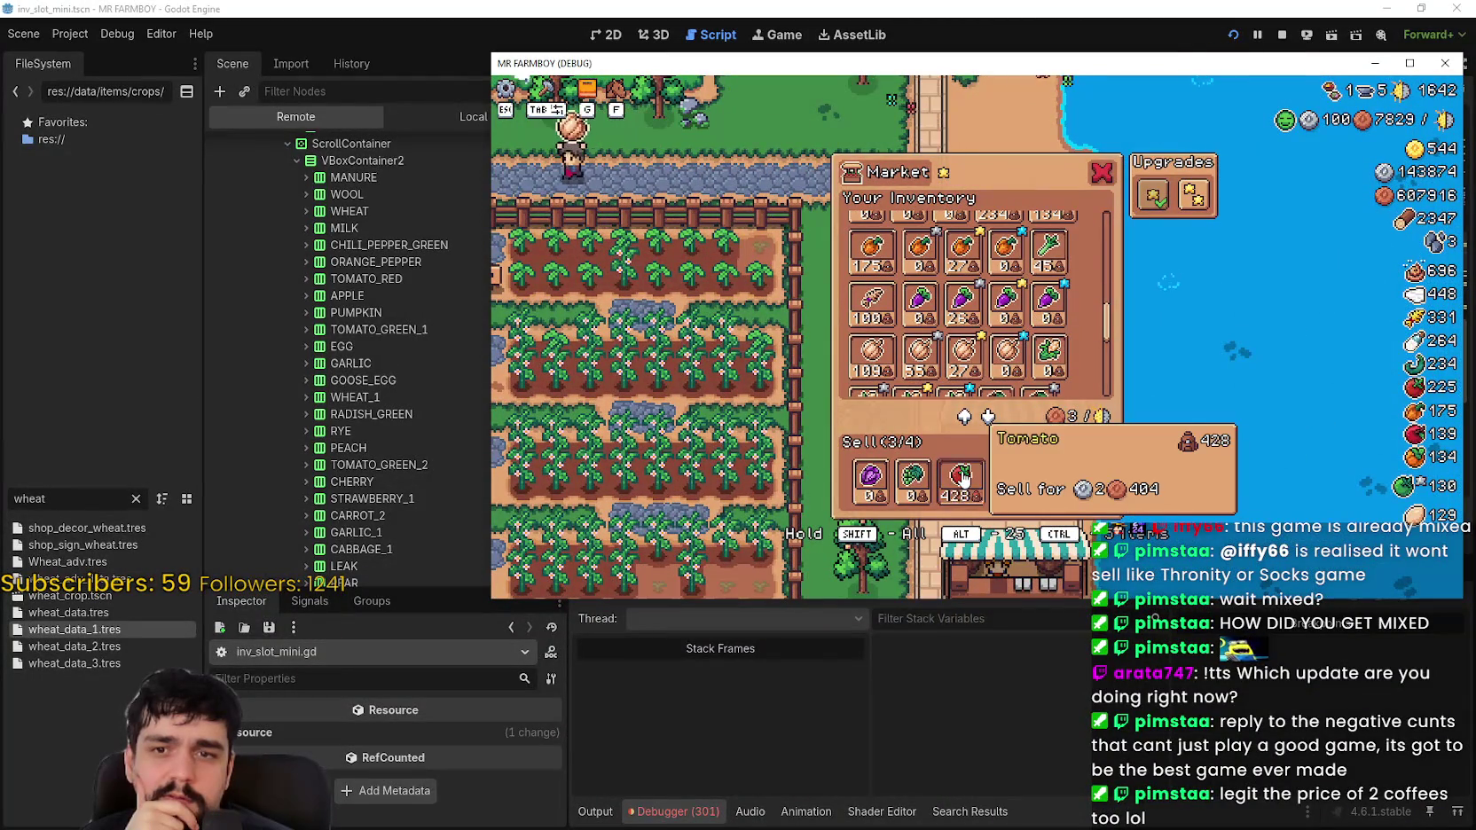
pyautogui.press('Escape')
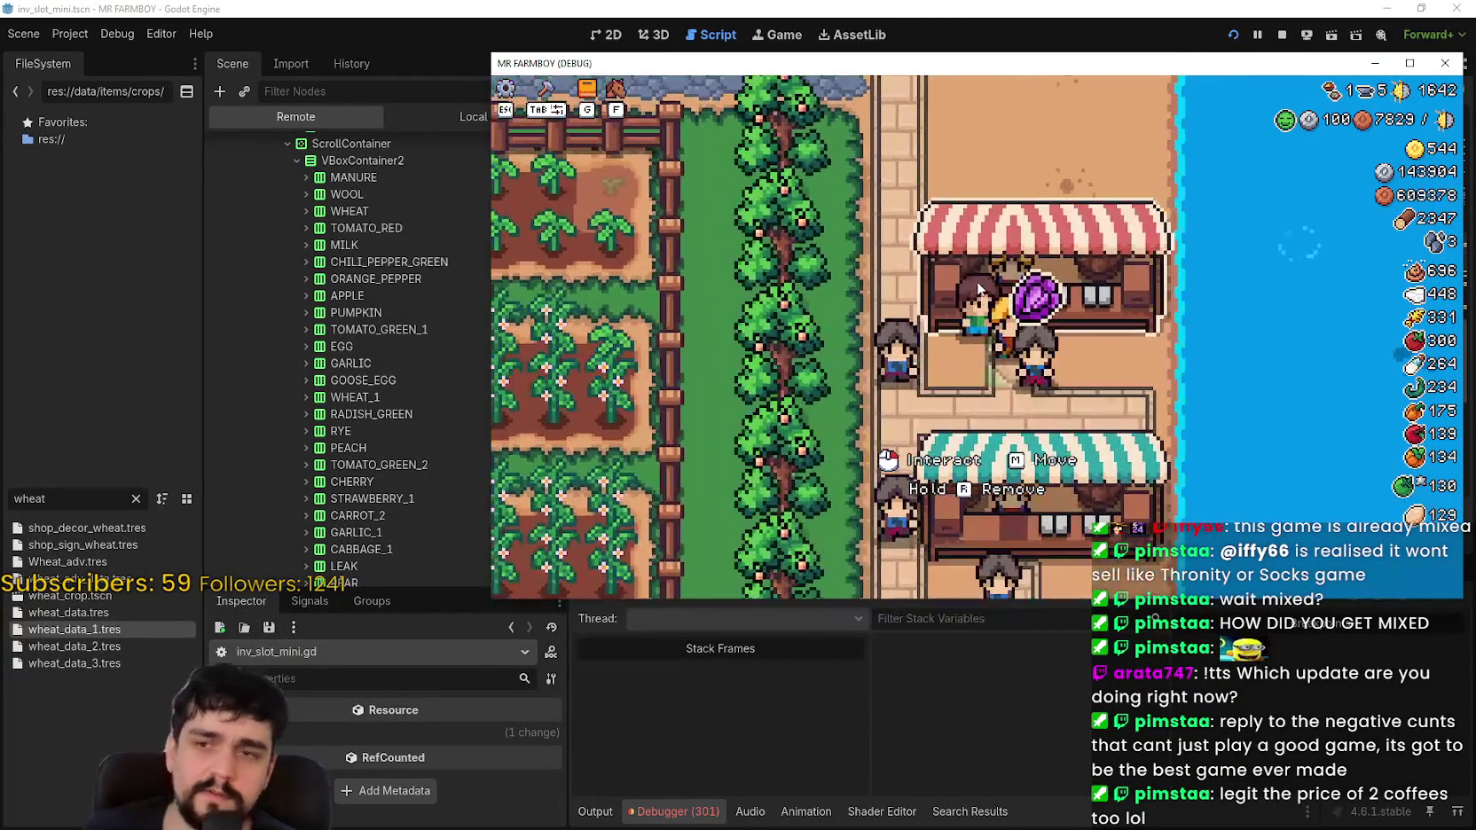
pyautogui.press('Escape')
# Step: Stop the debug game and run the project again
pyautogui.click(979, 236)
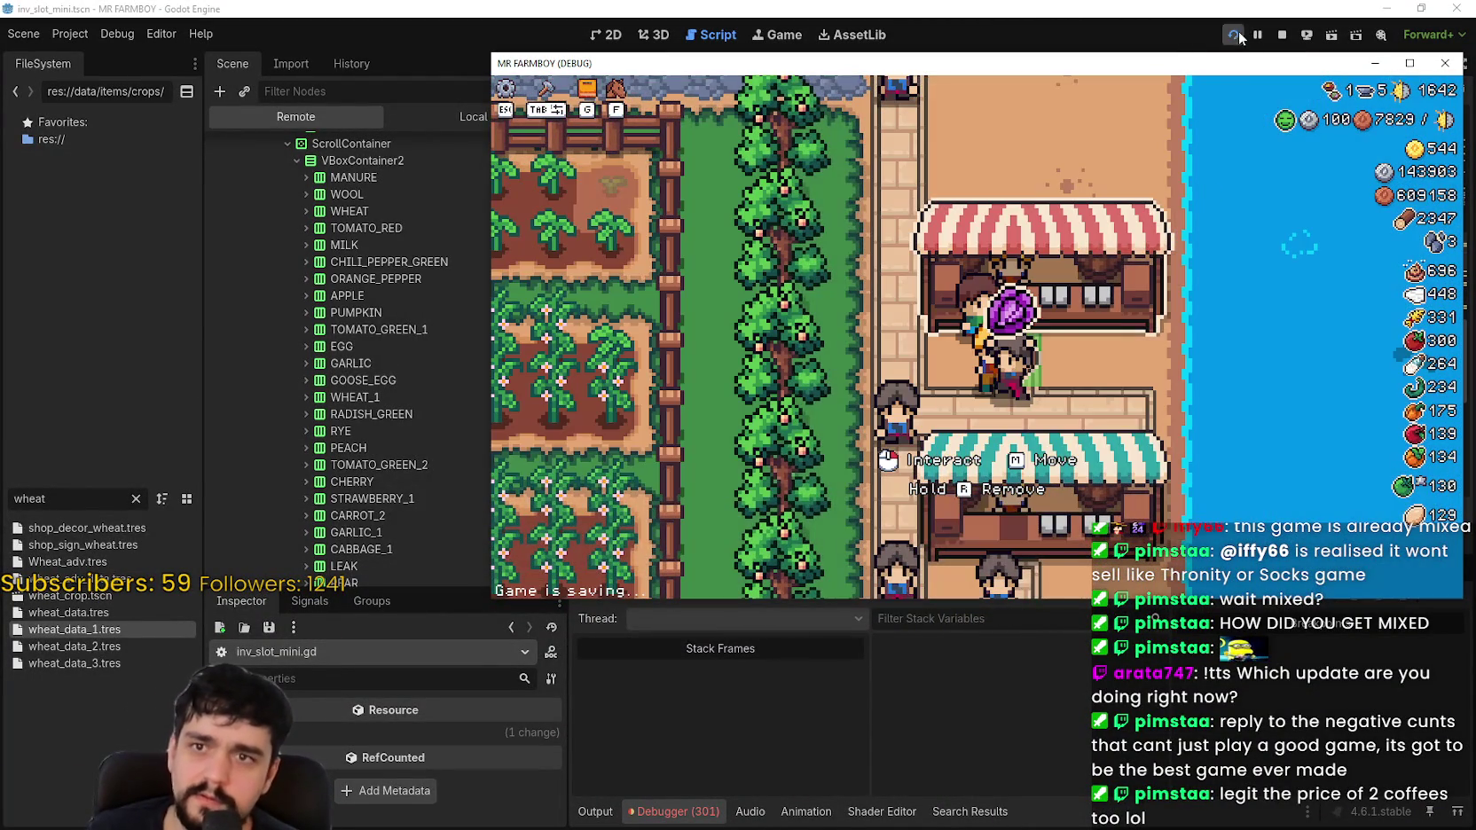
pyautogui.click(1239, 37)
pyautogui.click(1239, 38)
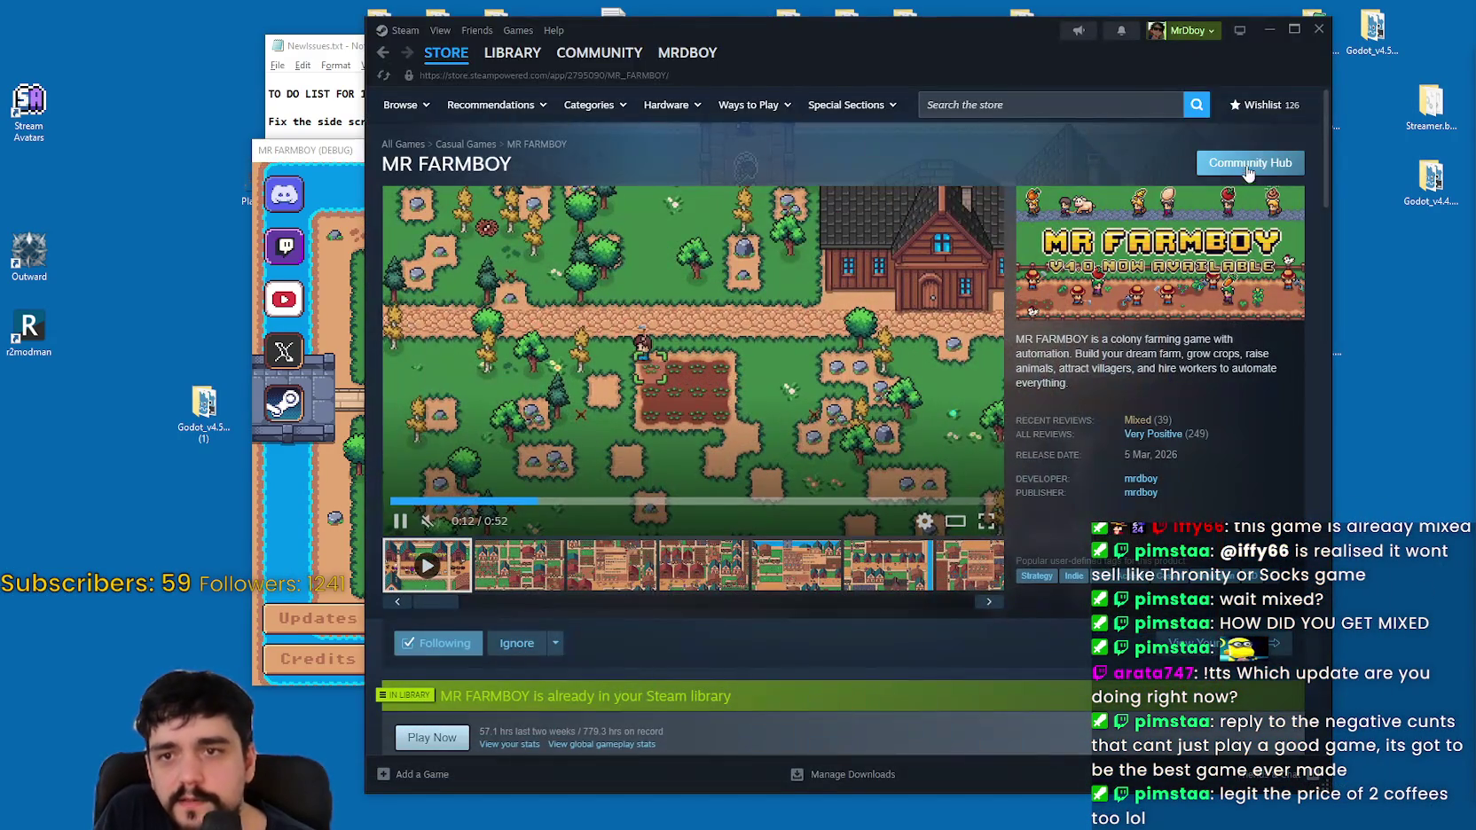
# Step: Open the game's community hub and the v1.0.6 Public Test Part 1 announcement
pyautogui.click(1241, 163)
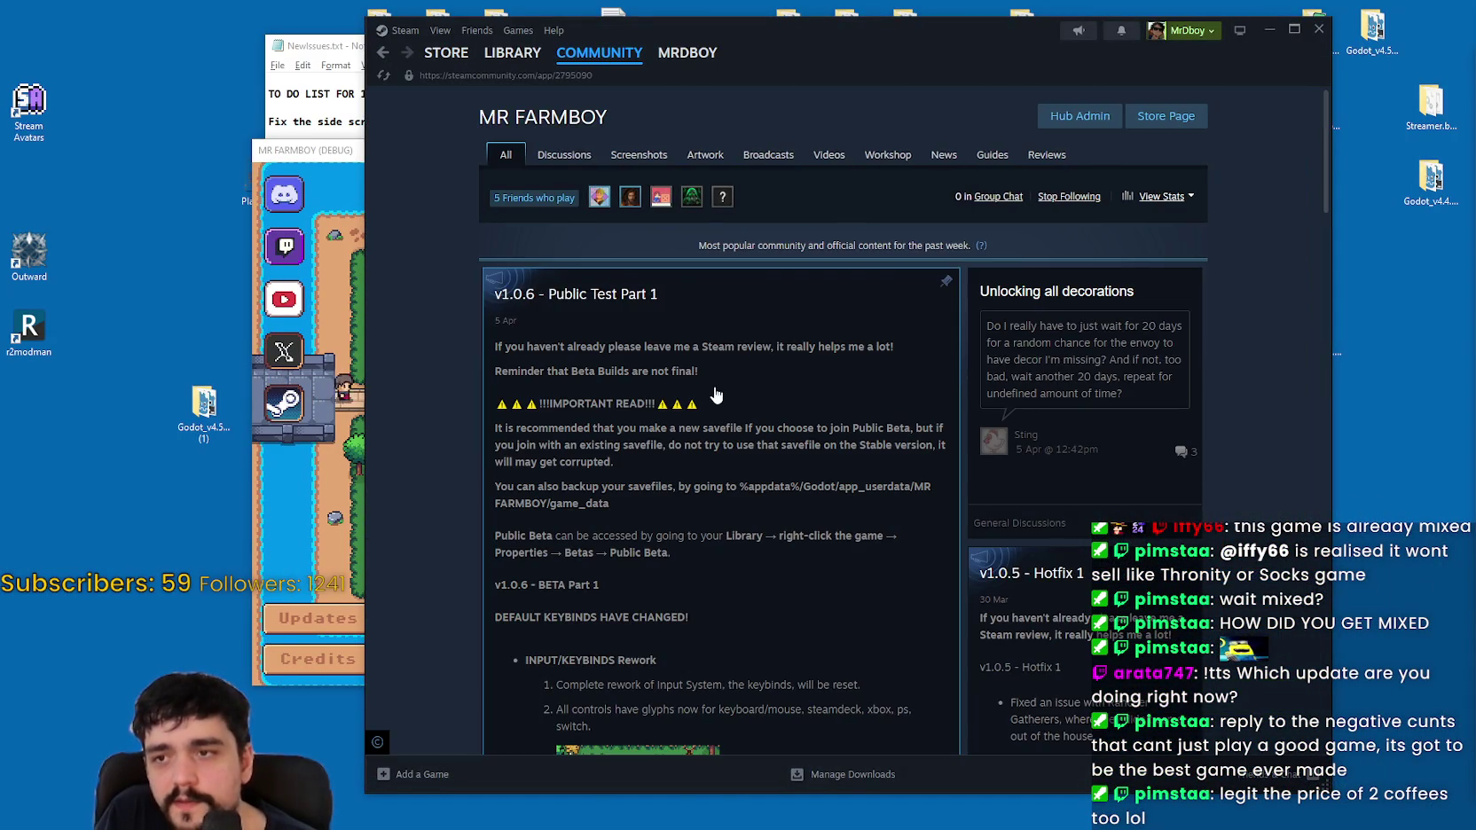
pyautogui.click(750, 465)
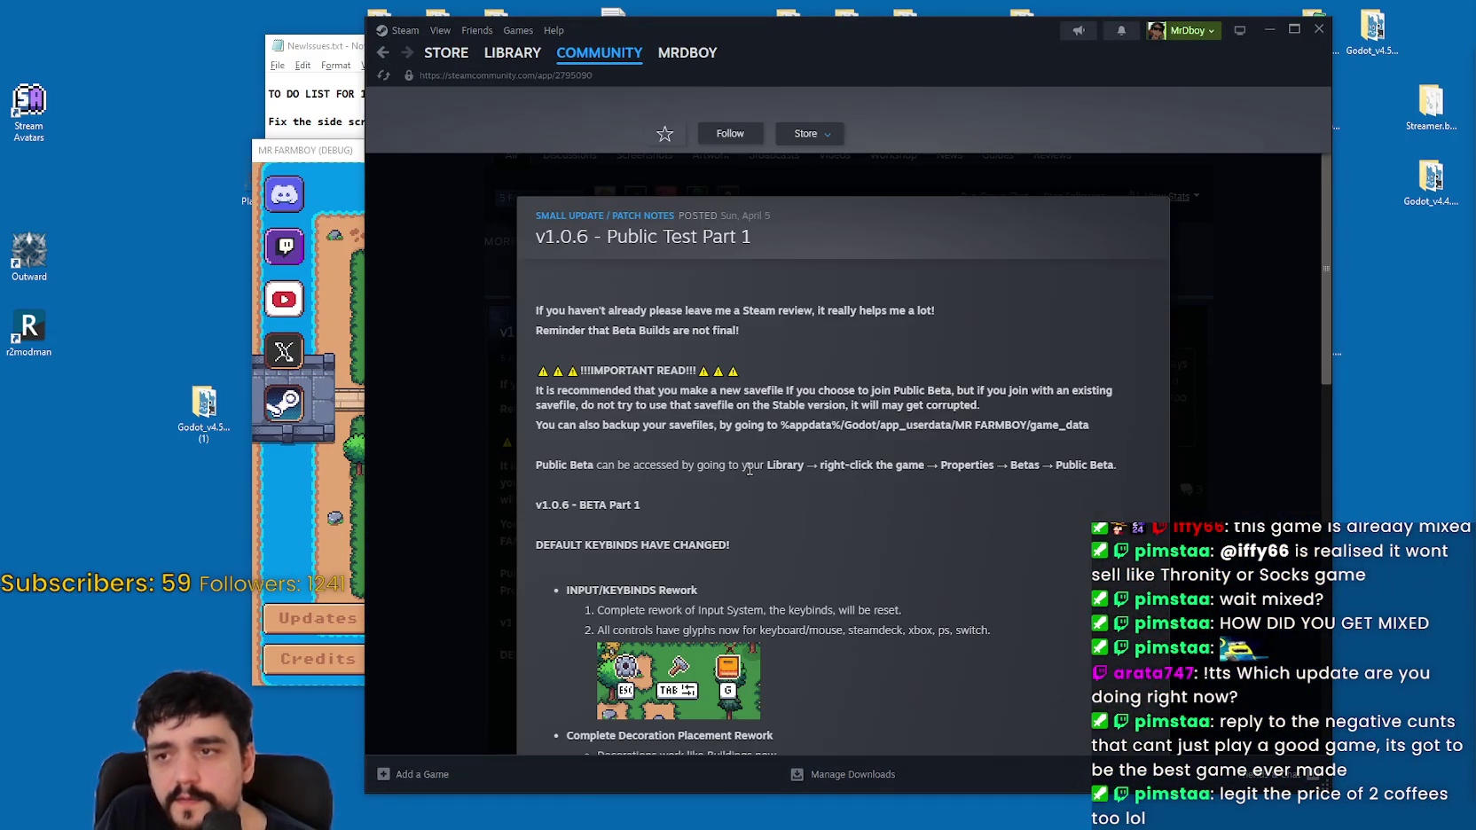
pyautogui.scroll(-3, 731, 436)
pyautogui.scroll(-3, 700, 355)
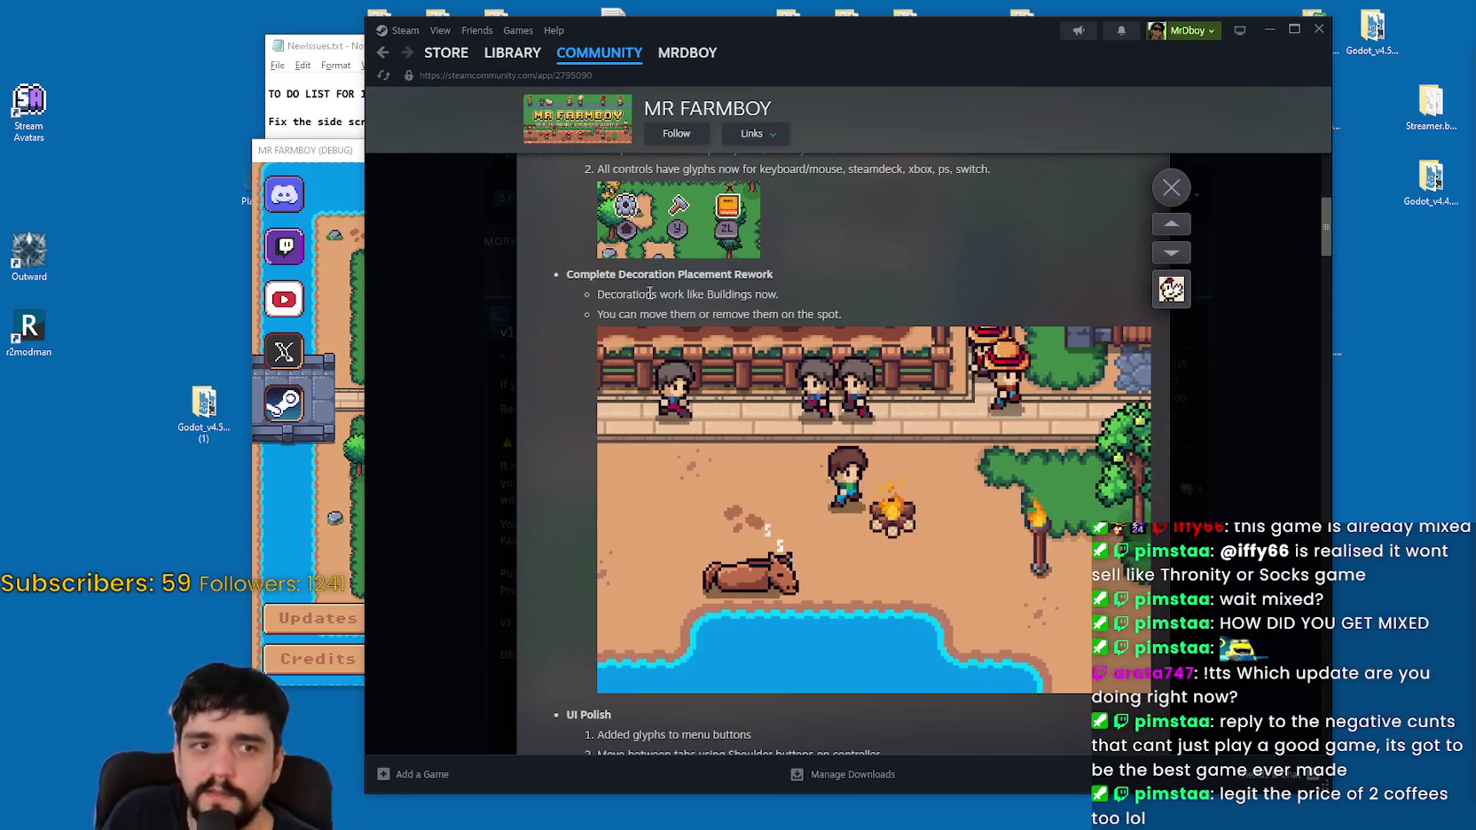
pyautogui.scroll(3, 684, 304)
# Step: Read through the patch notes, then go to the MR FARMBOY Hub Admin dashboard
pyautogui.moveTo(567, 430)
pyautogui.mouseDown()
pyautogui.moveTo(901, 484)
pyautogui.moveTo(869, 325)
pyautogui.moveTo(869, 497)
pyautogui.moveTo(887, 416)
pyautogui.moveTo(984, 528)
pyautogui.mouseUp()
pyautogui.click(869, 497)
pyautogui.scroll(5, 869, 496)
pyautogui.press('Escape')
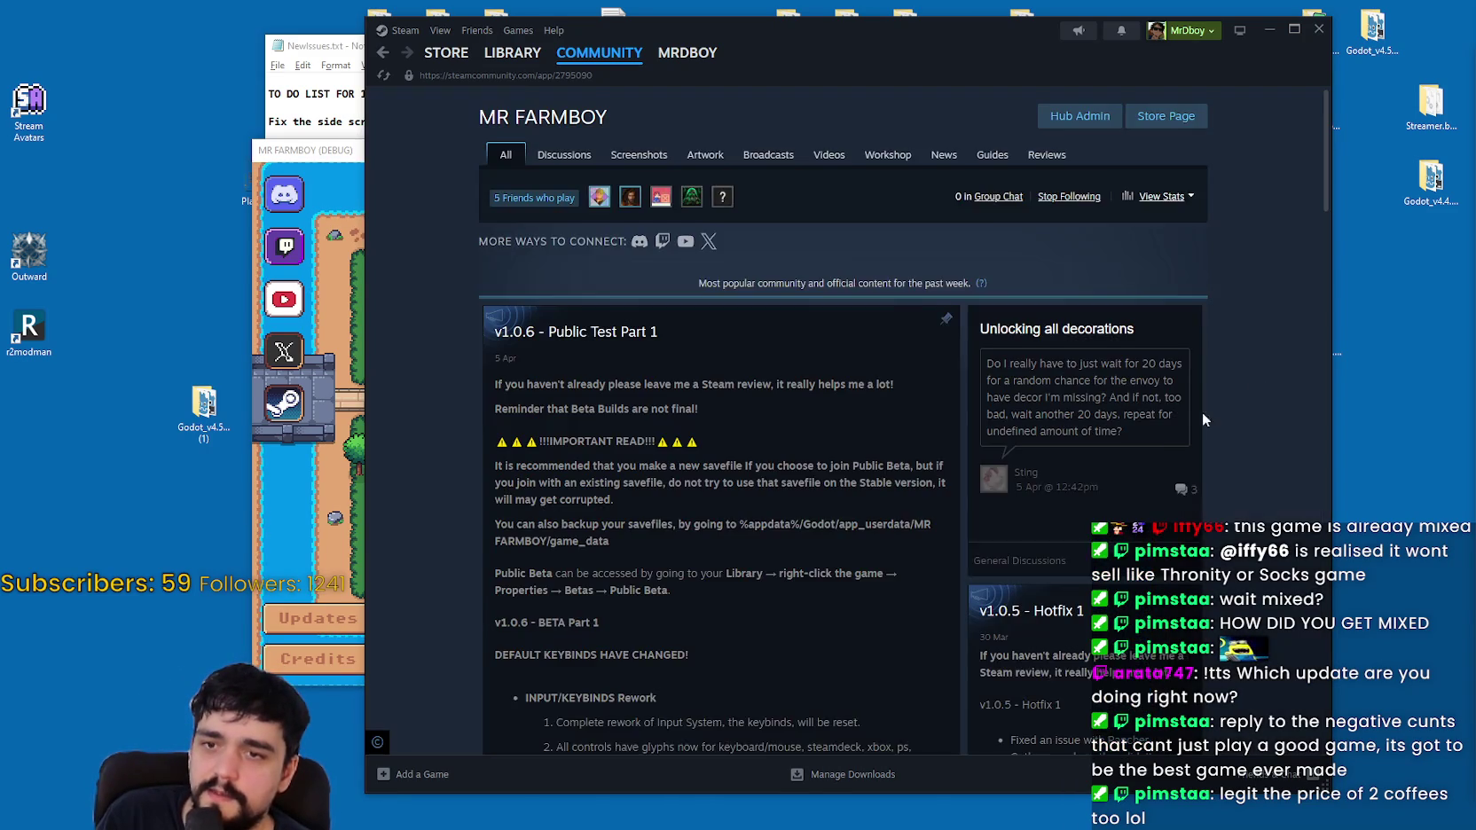
pyautogui.click(1079, 115)
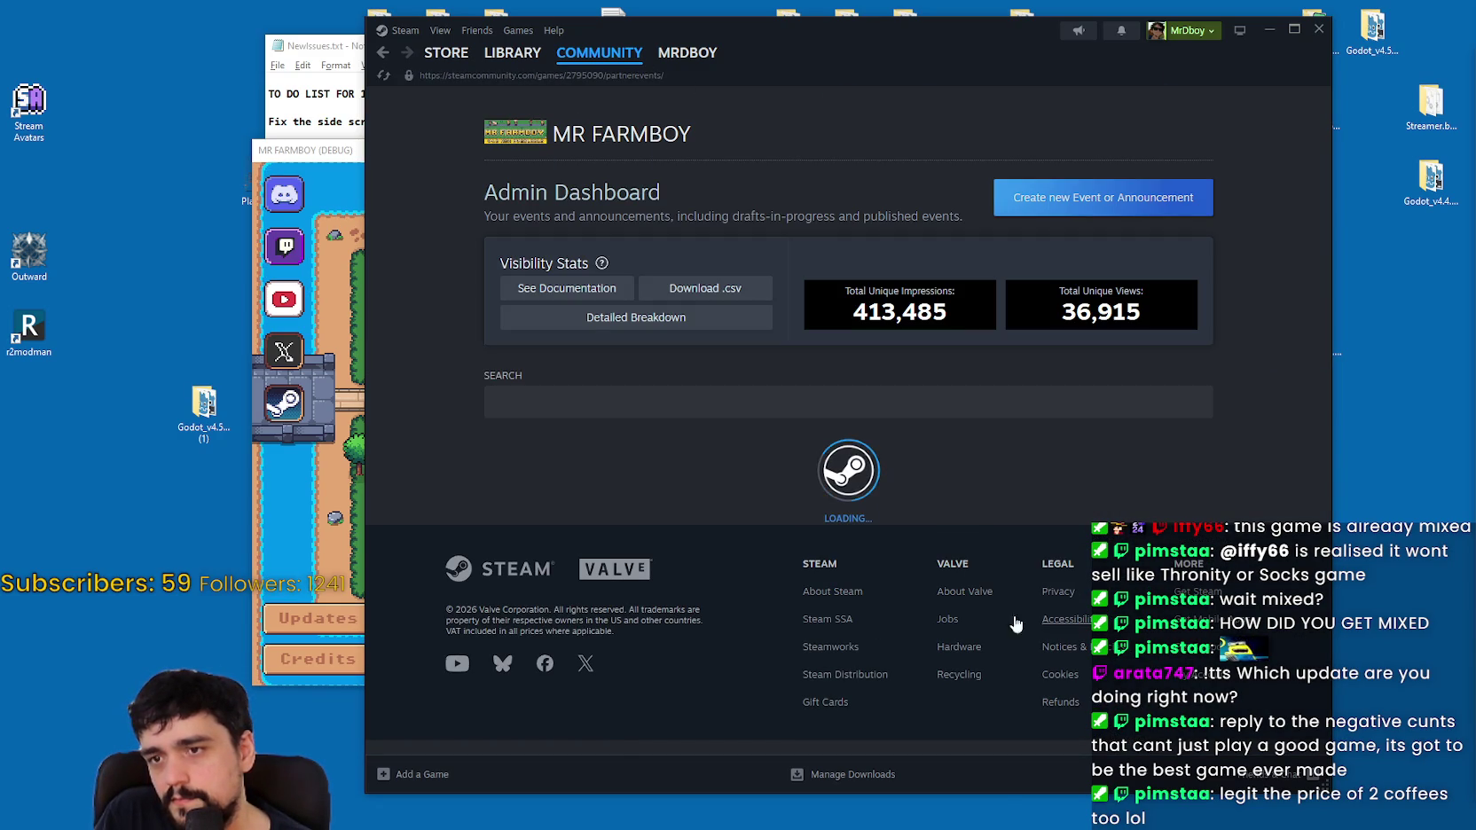
# Step: Add the Items-not-displaying line from the to-do notes to the v1.0.6 Part 2 draft and save
pyautogui.scroll(-3, 952, 405)
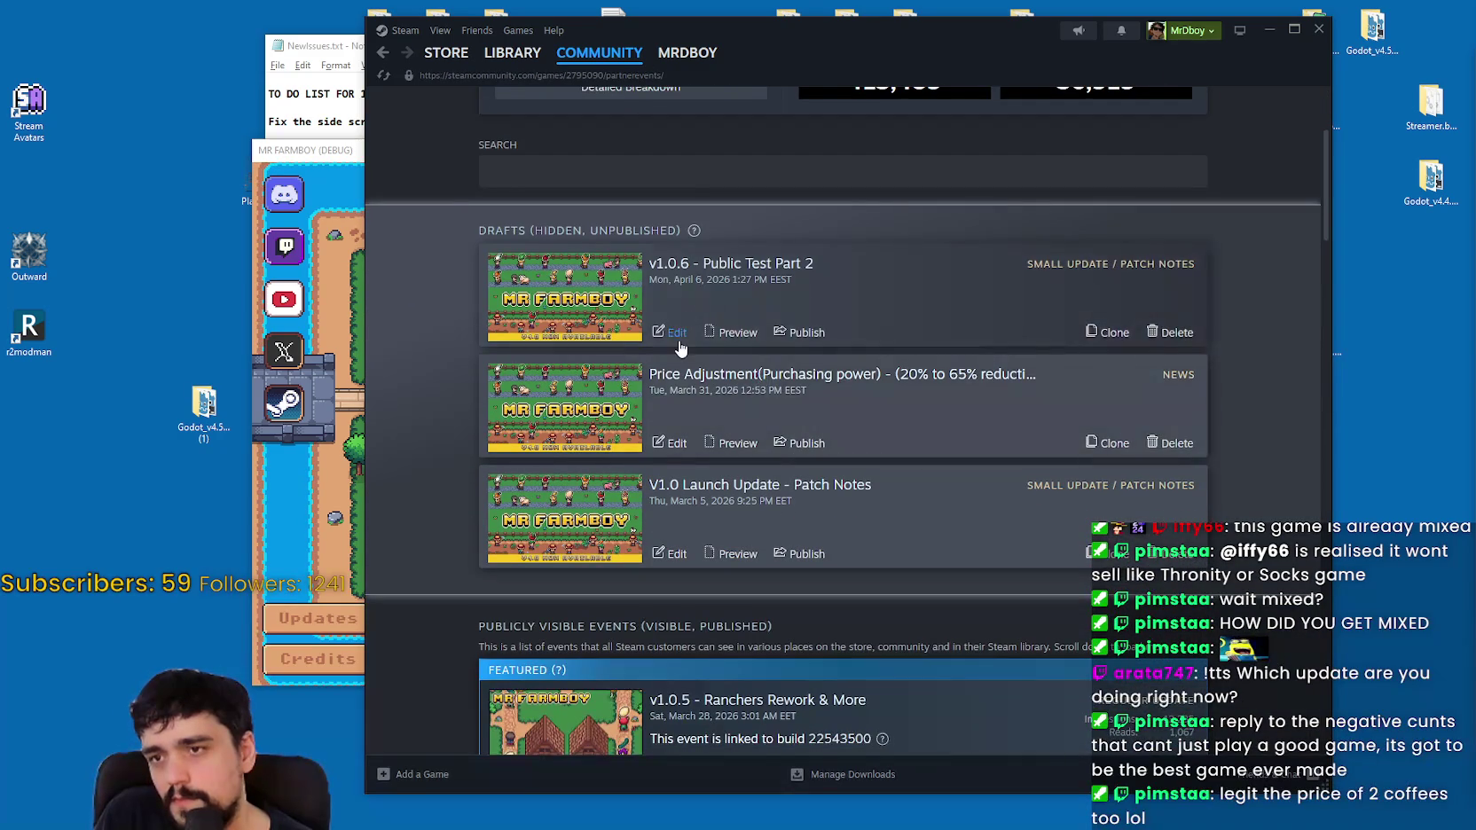
pyautogui.click(675, 343)
pyautogui.scroll(-5, 798, 399)
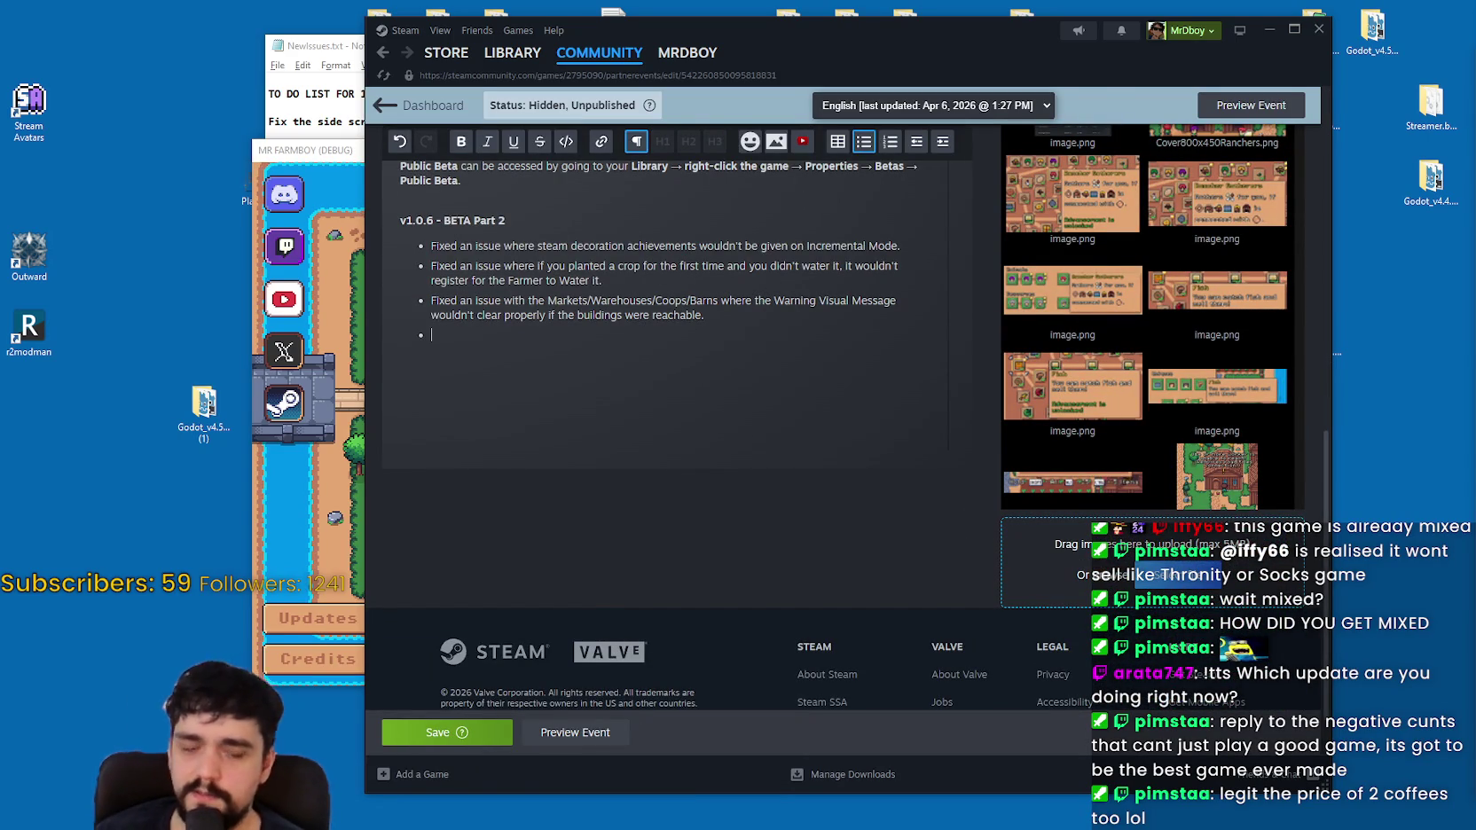
pyautogui.hotkey('alt', 'Tab')
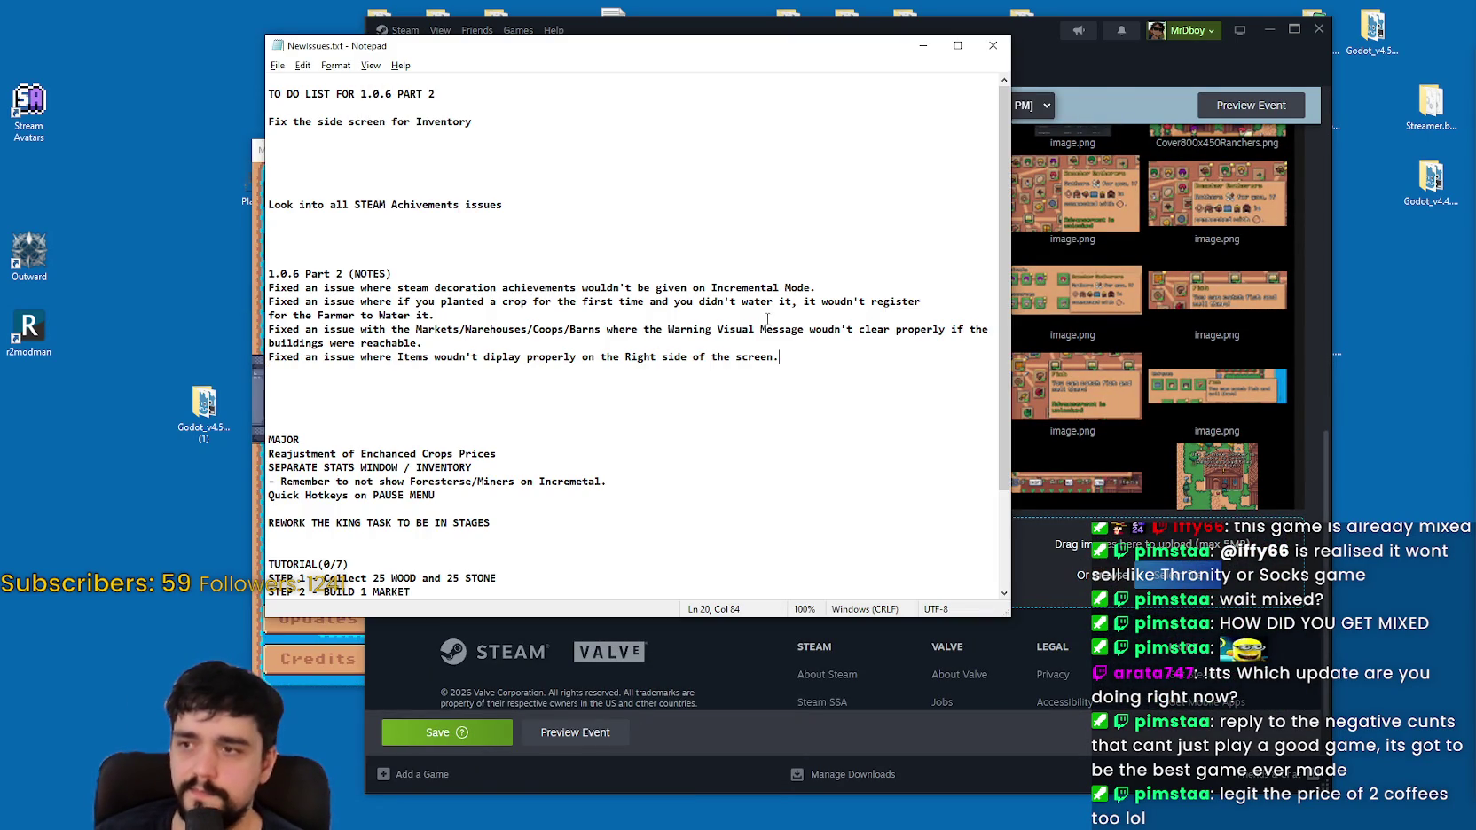
pyautogui.moveTo(795, 357); pyautogui.dragTo(228, 350)
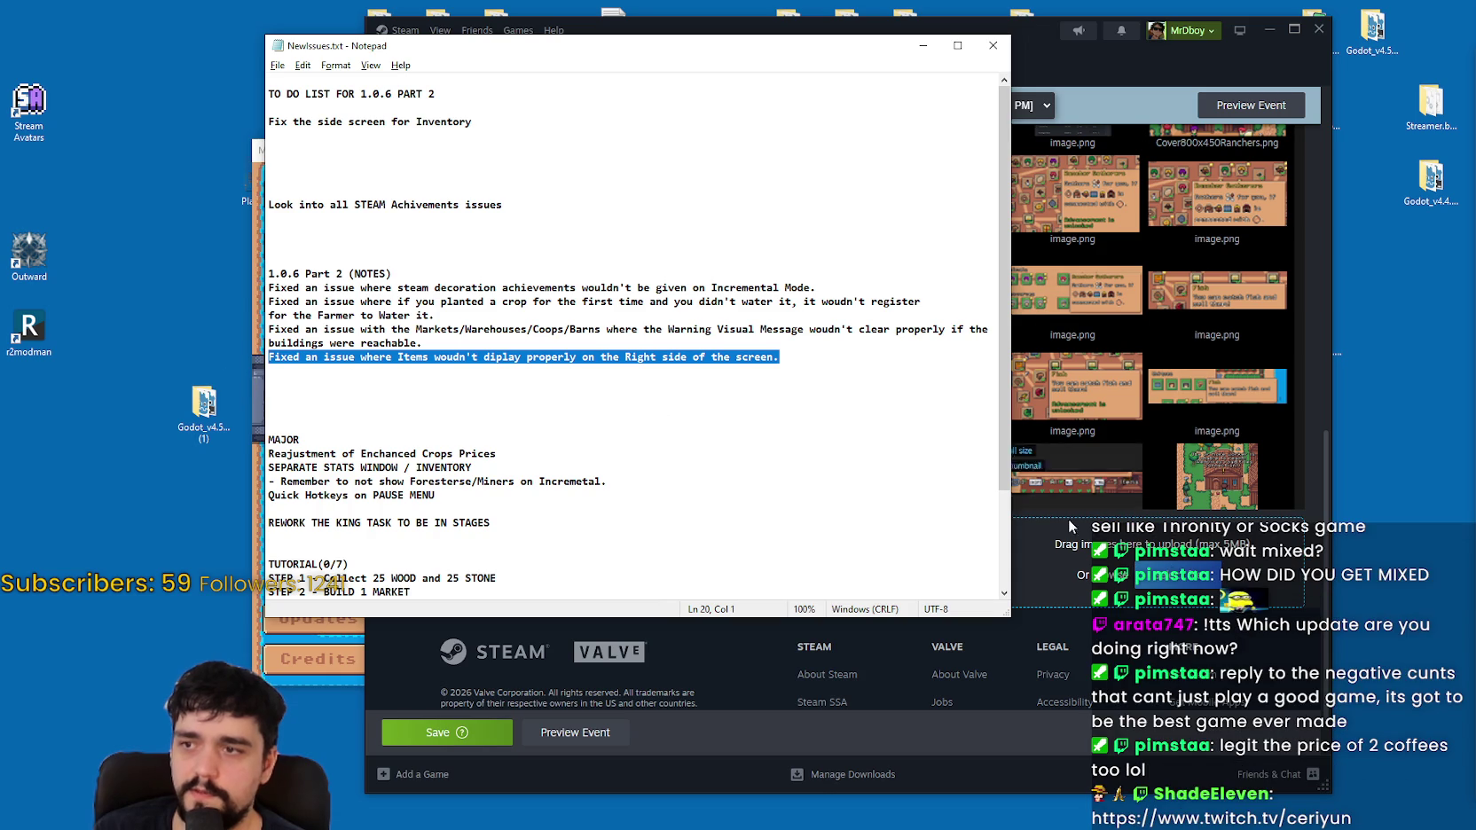
pyautogui.click(1055, 581)
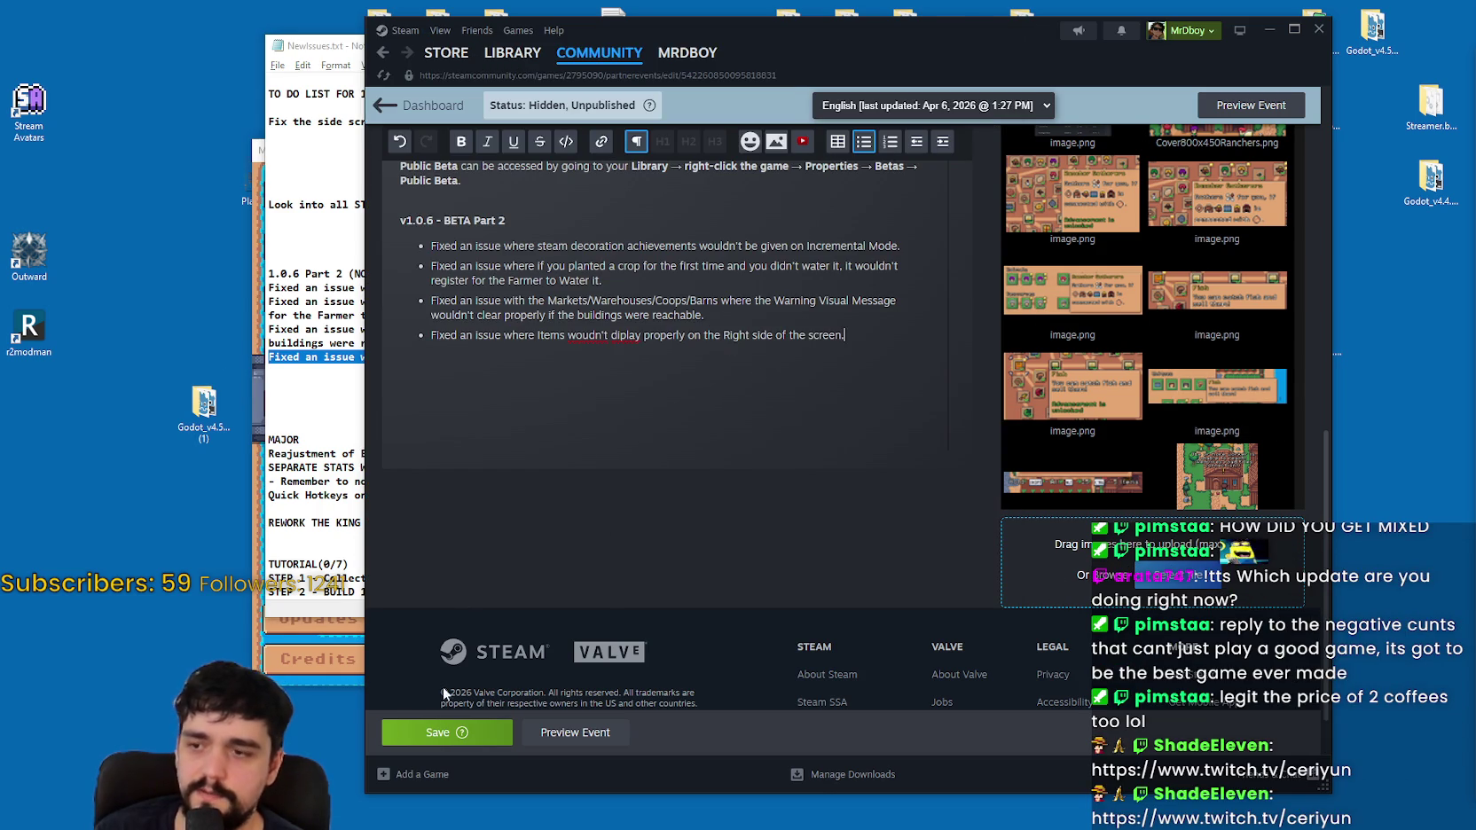
pyautogui.click(485, 730)
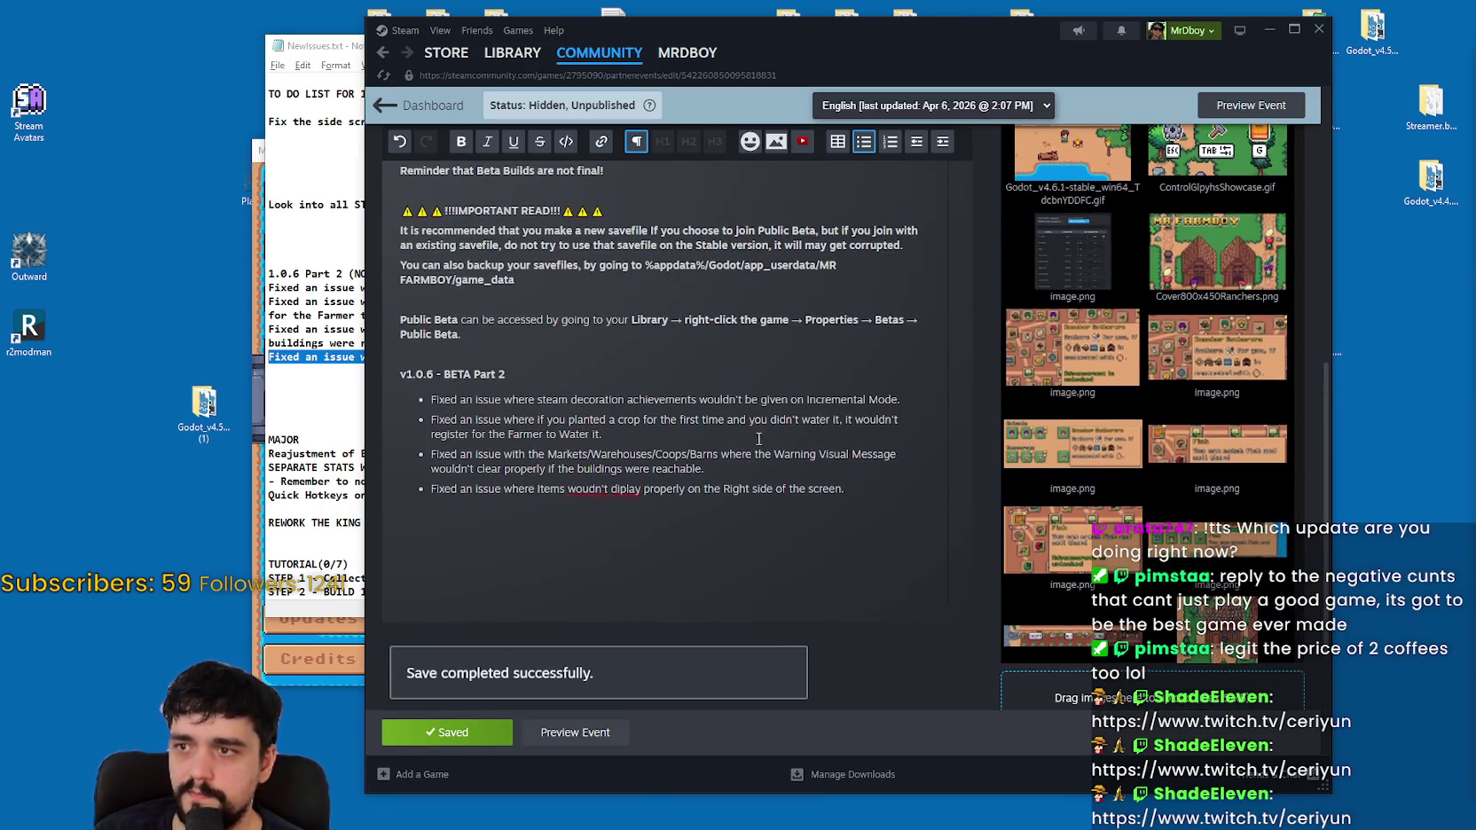
# Step: Correct the 'wouldn't' and 'display' typos in the new bullet and save the draft again
pyautogui.click(702, 505)
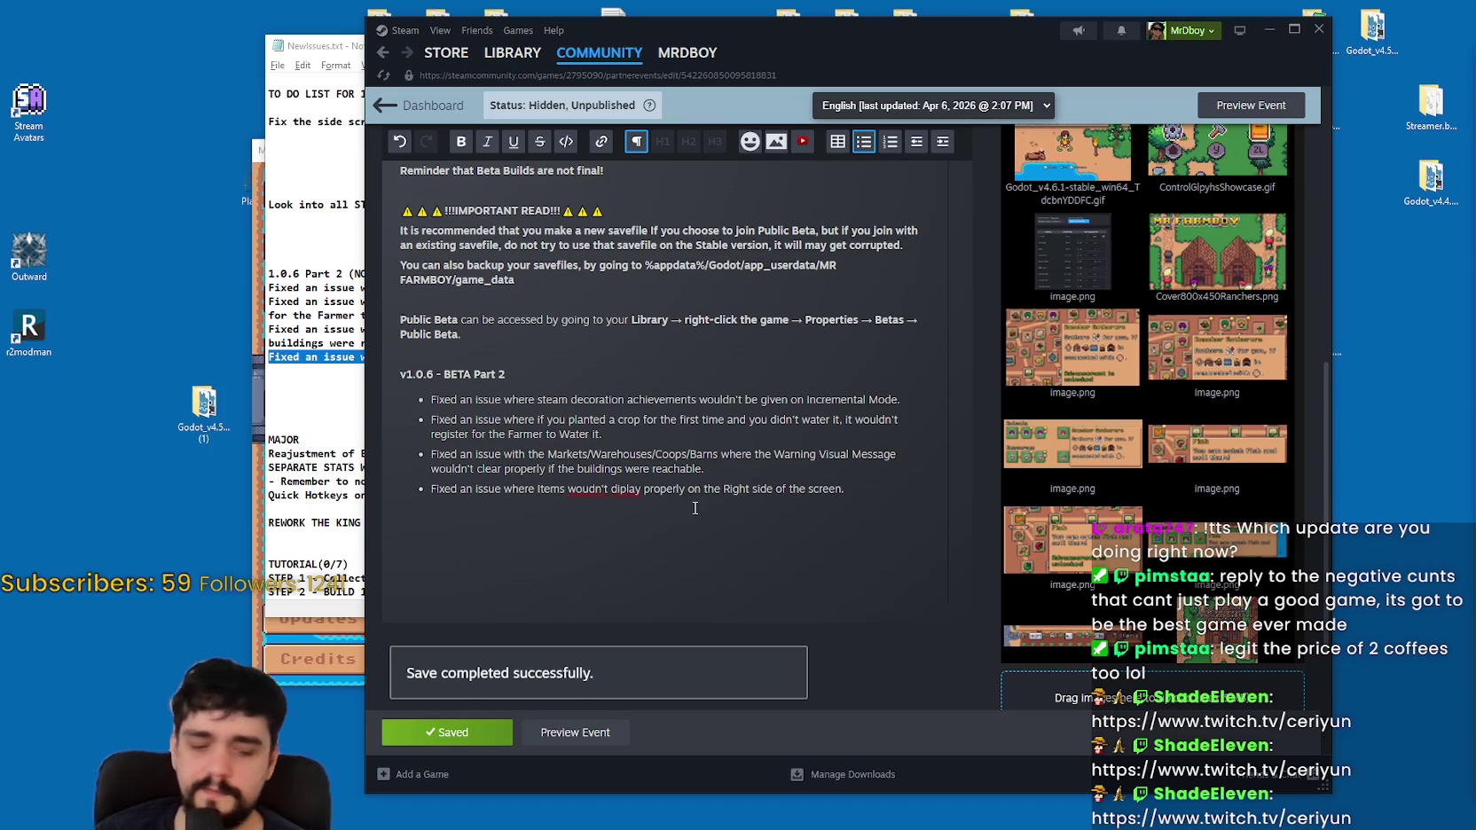
pyautogui.write('l')
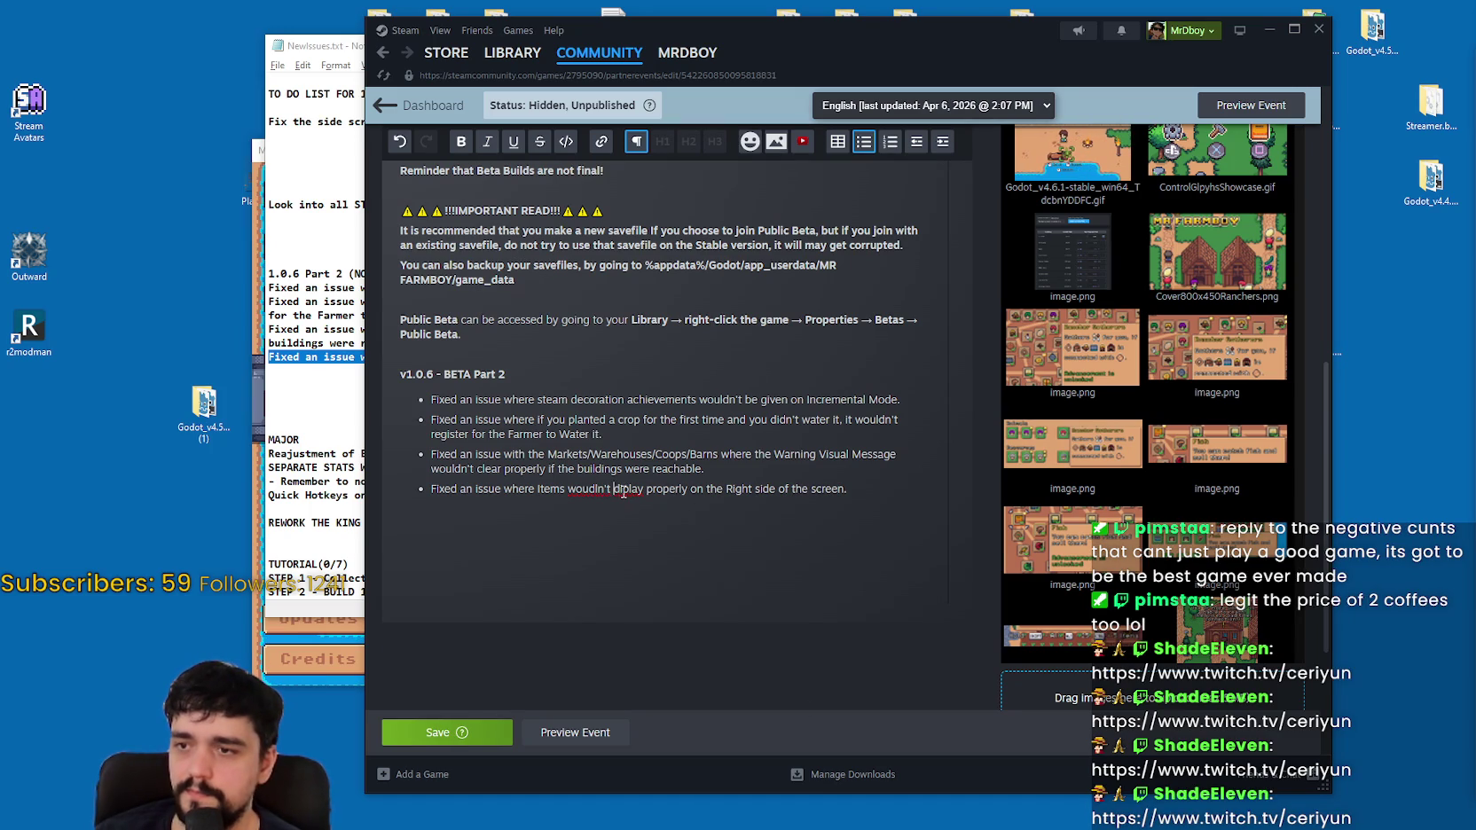
pyautogui.tripleClick(625, 494)
pyautogui.click(601, 499)
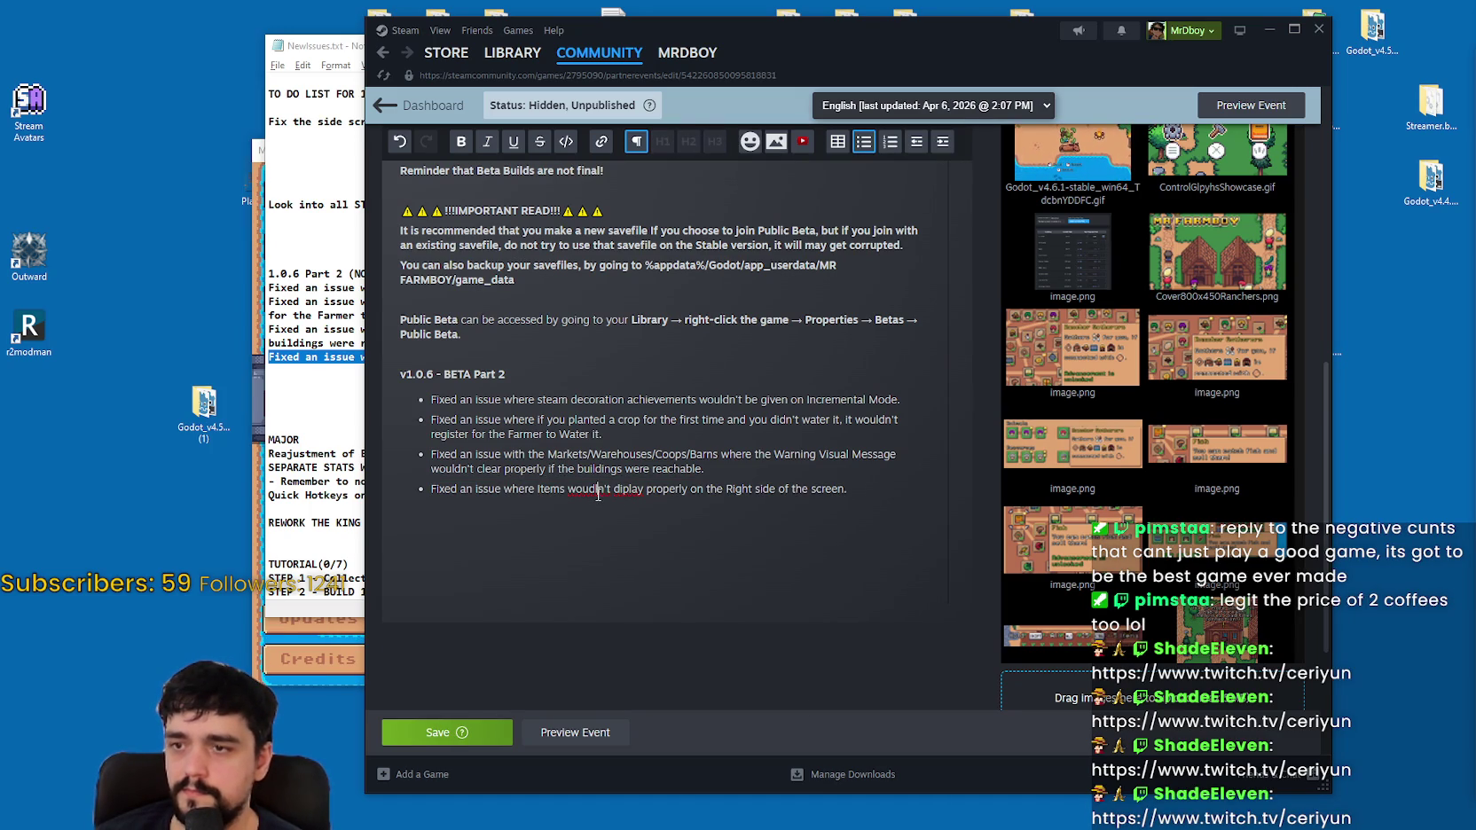
pyautogui.press('Left')
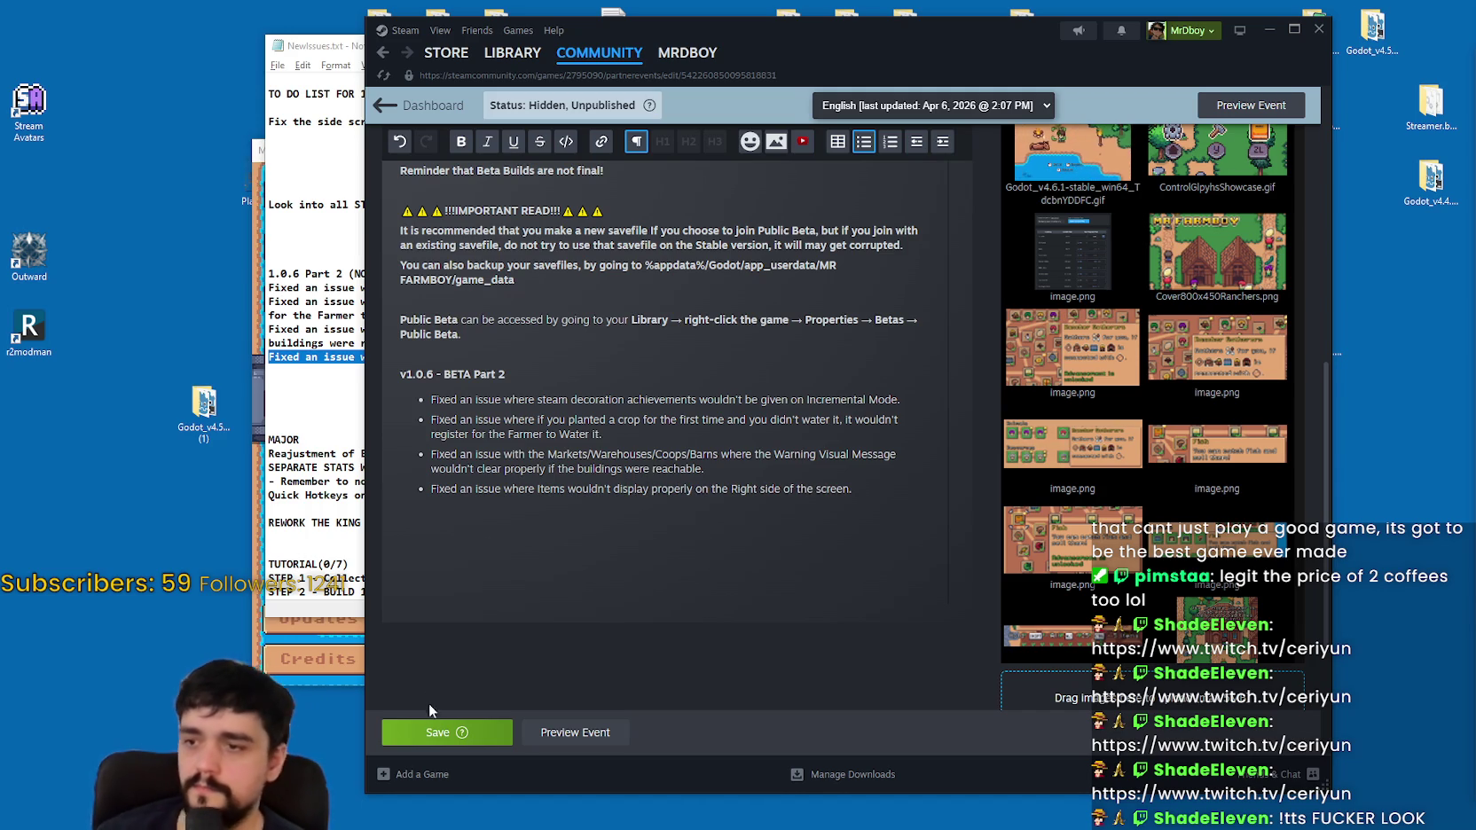
pyautogui.click(432, 733)
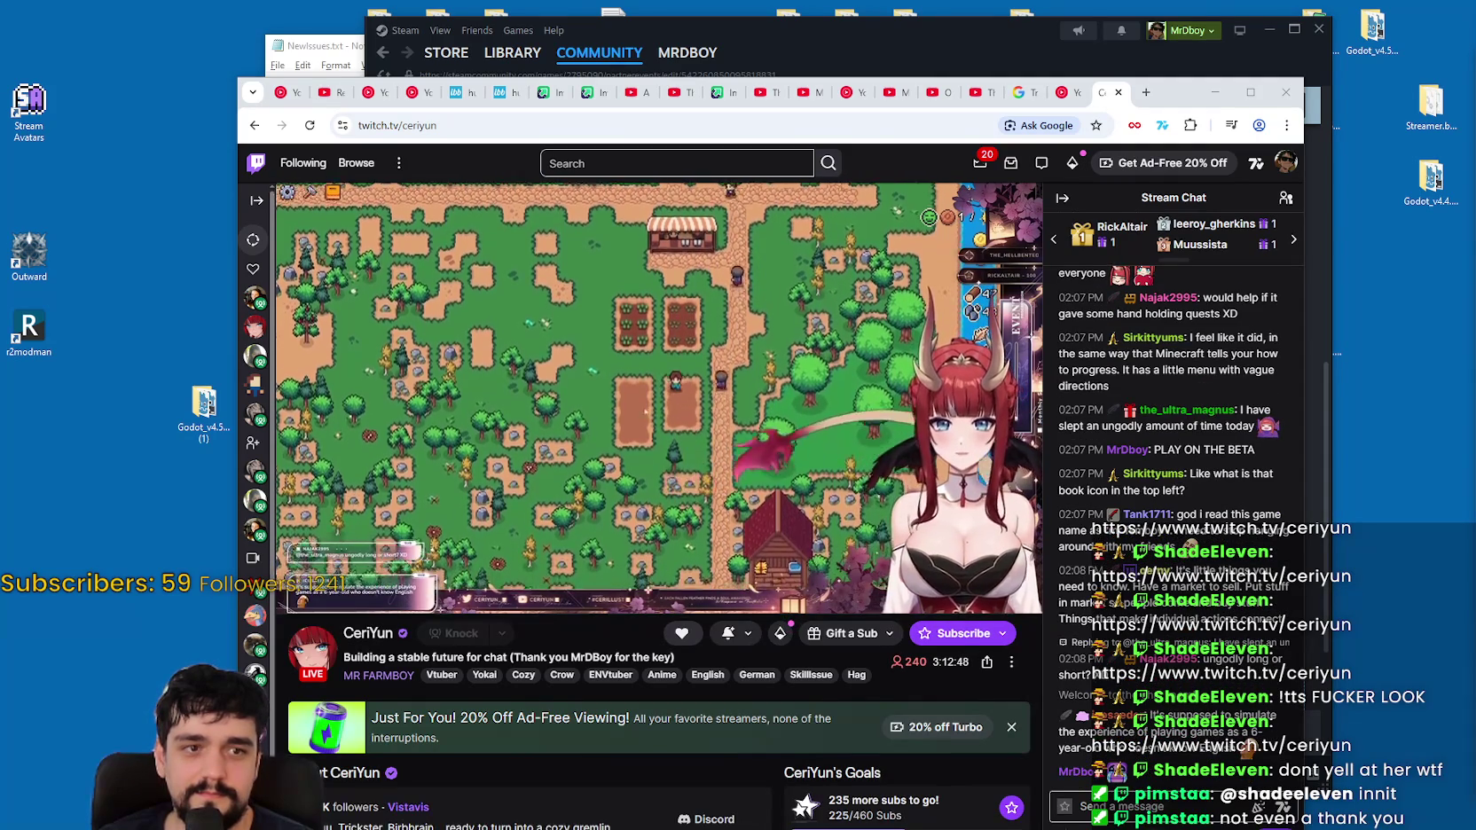
# Step: Move the Chrome window with the live MR FARMBOY Twitch stream up and to the left
pyautogui.moveTo(941, 460)
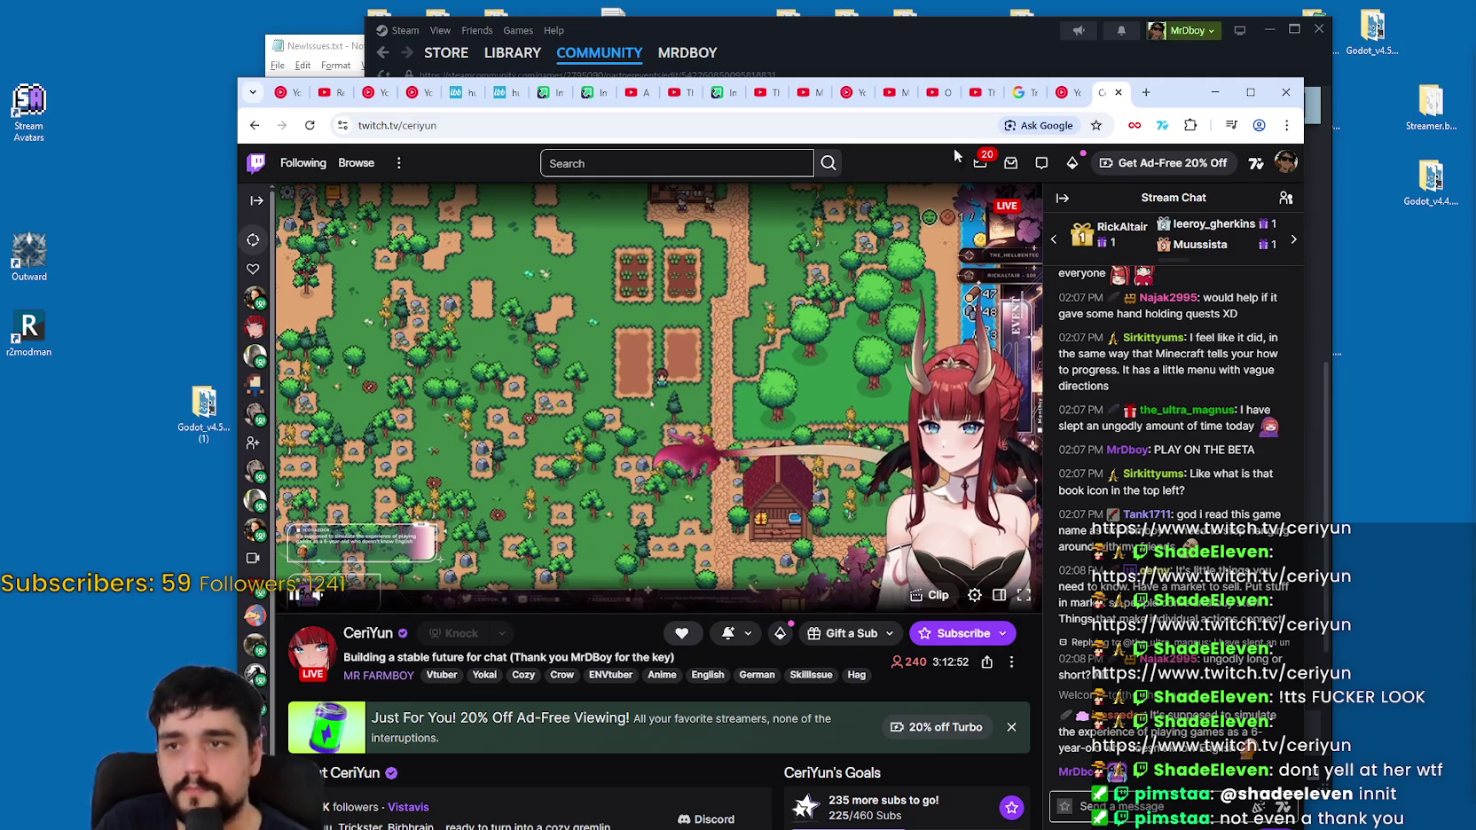
pyautogui.moveTo(1171, 83); pyautogui.dragTo(1071, 49)
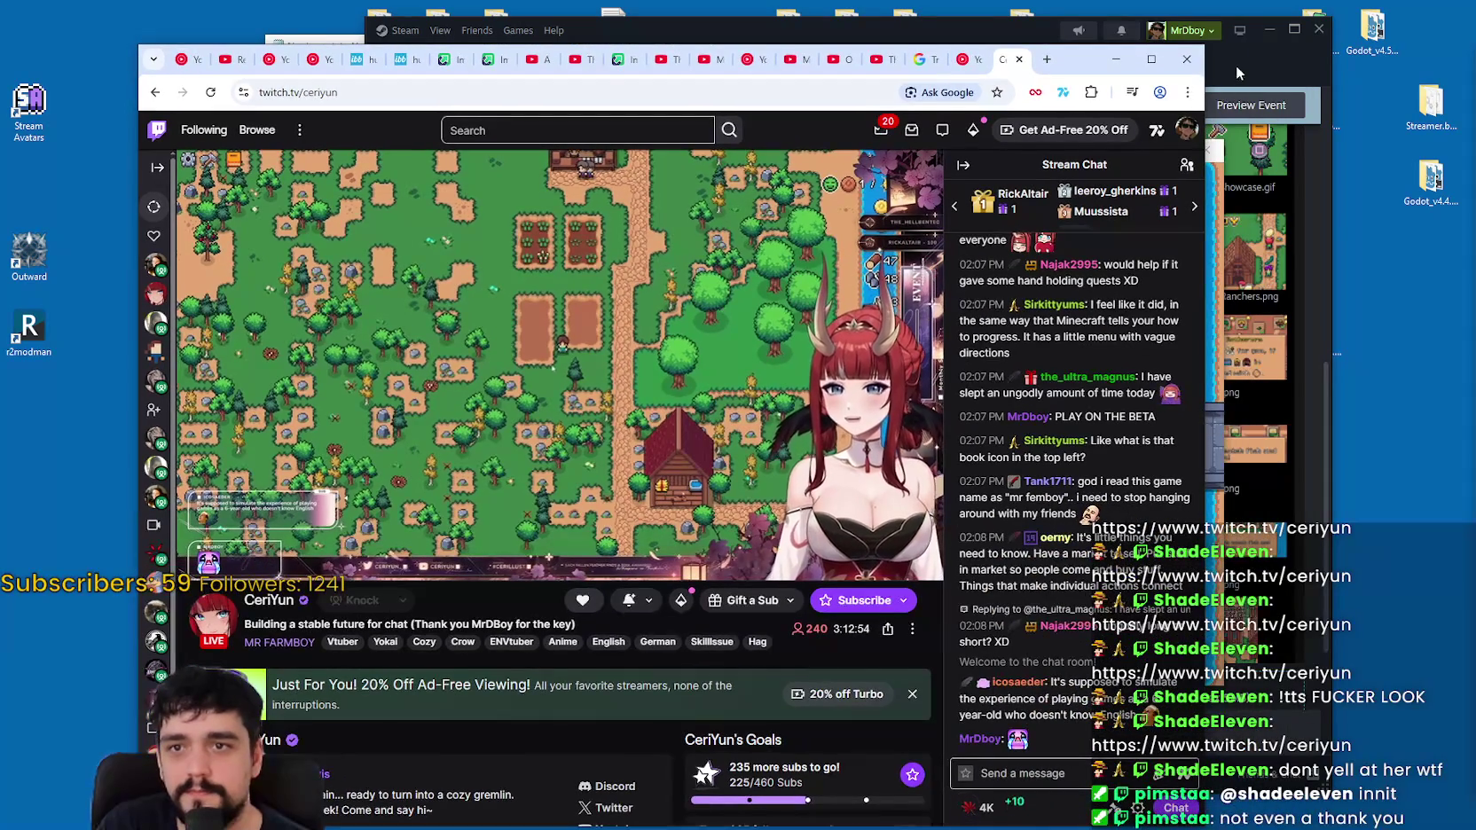
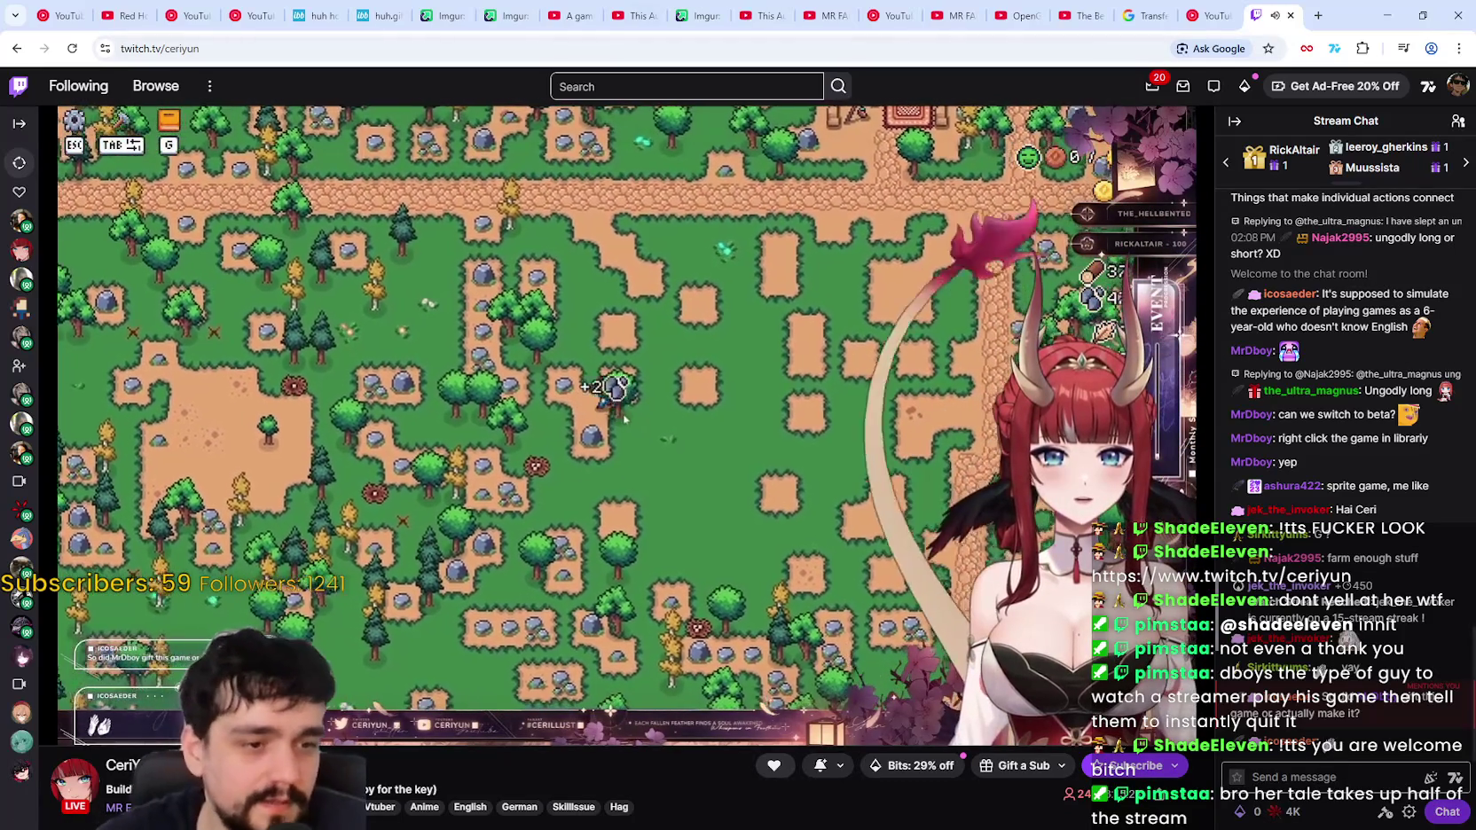
# Step: Bring the NewIssues.txt notes forward, shift them right, then go back to the stream page
pyautogui.hotkey('alt', 'Tab')
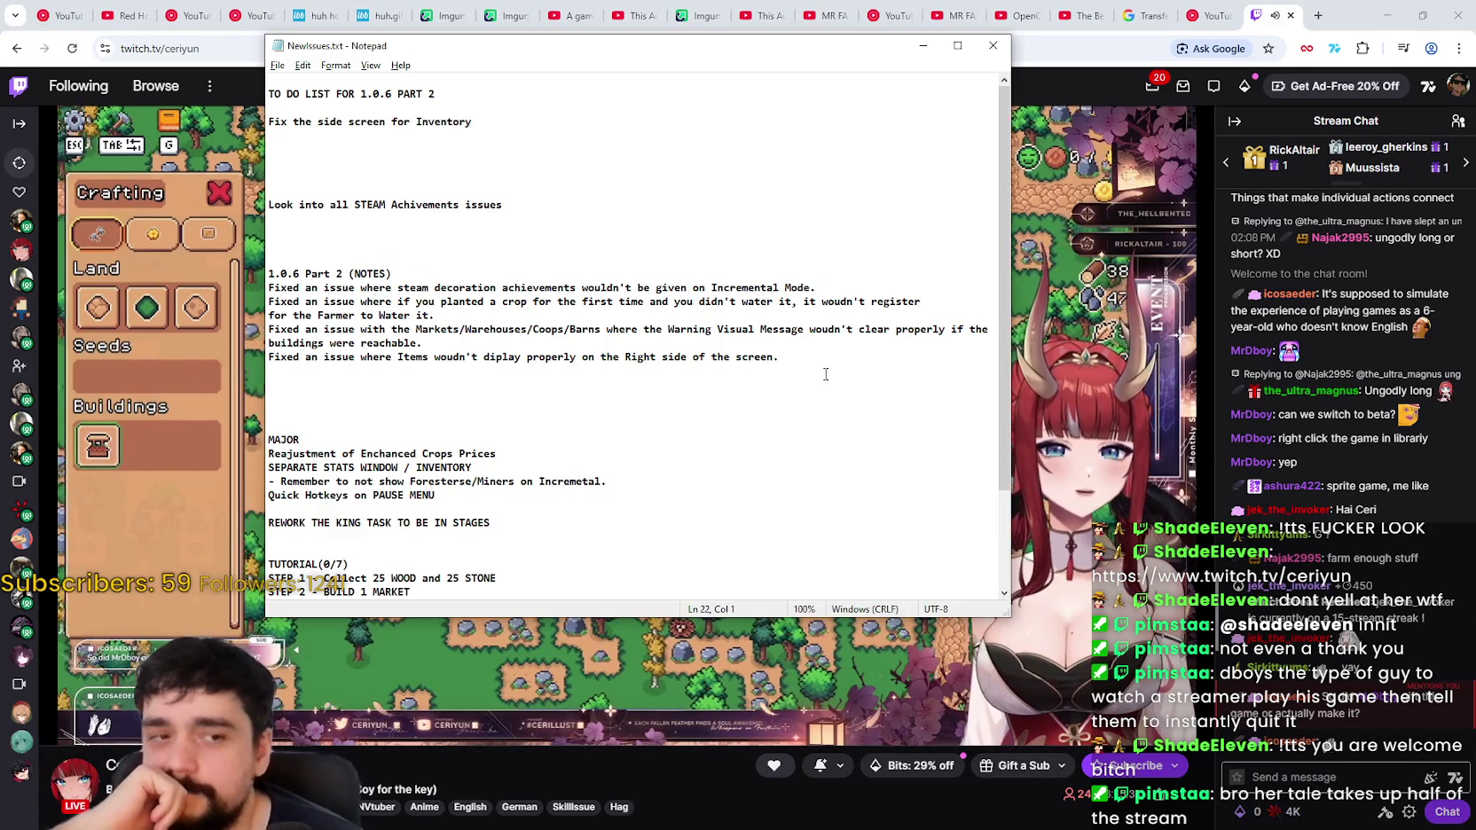
pyautogui.moveTo(674, 45); pyautogui.dragTo(798, 86)
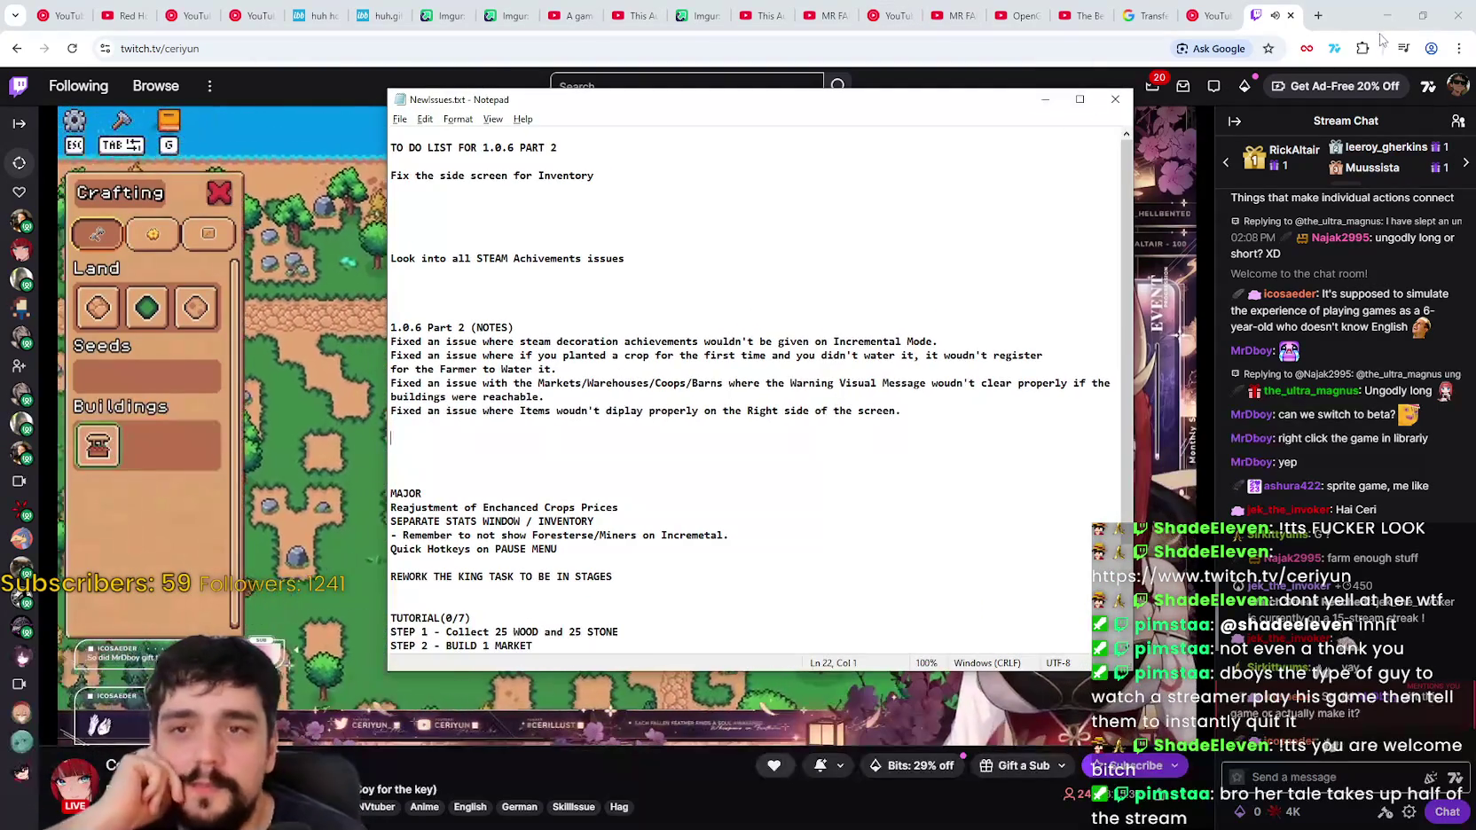
pyautogui.click(1357, 29)
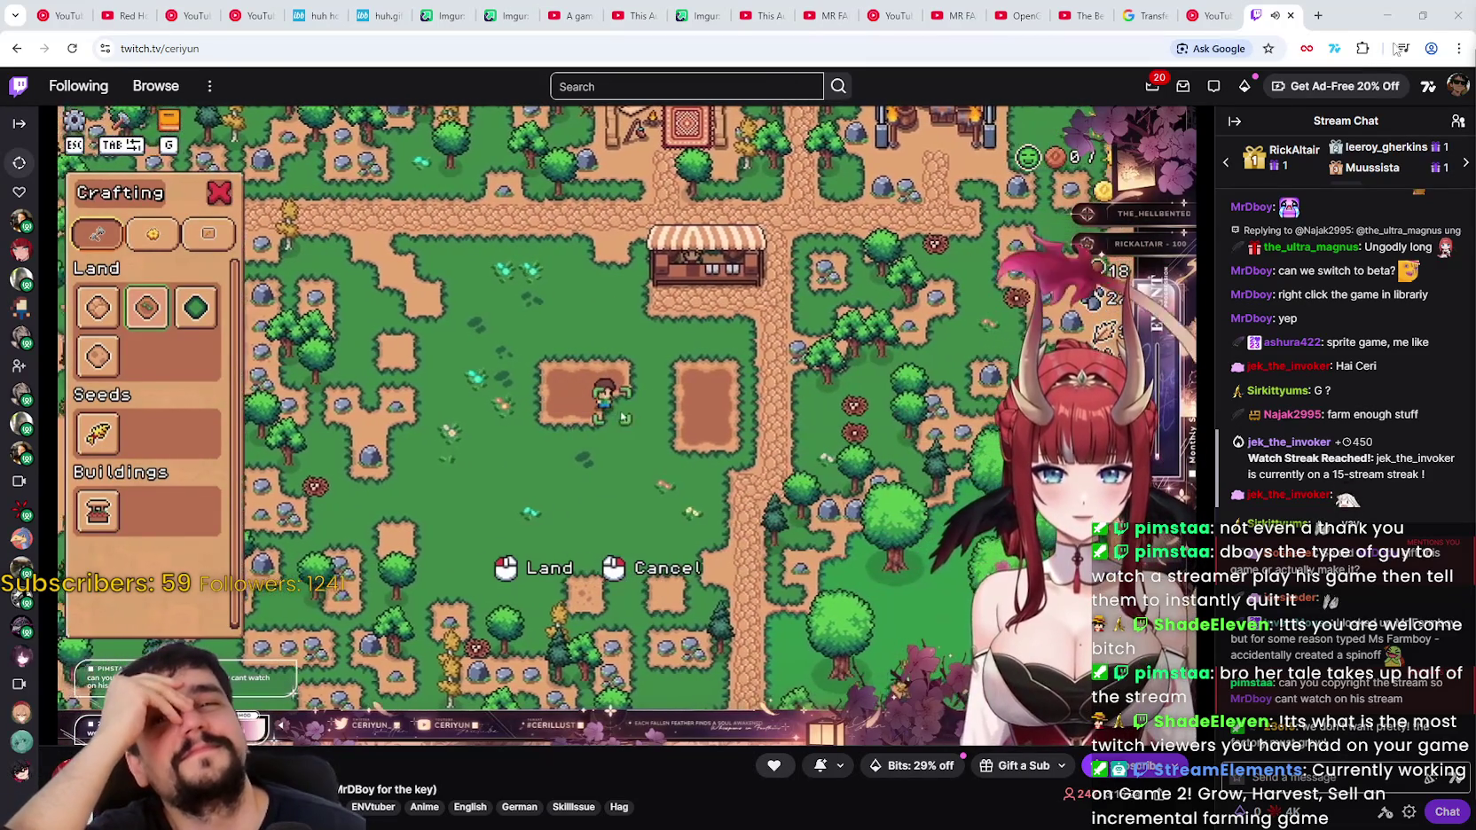
# Step: Minimize the stream browser and switch from the Mr Farmboy window to the Godot editor
pyautogui.click(1423, 14)
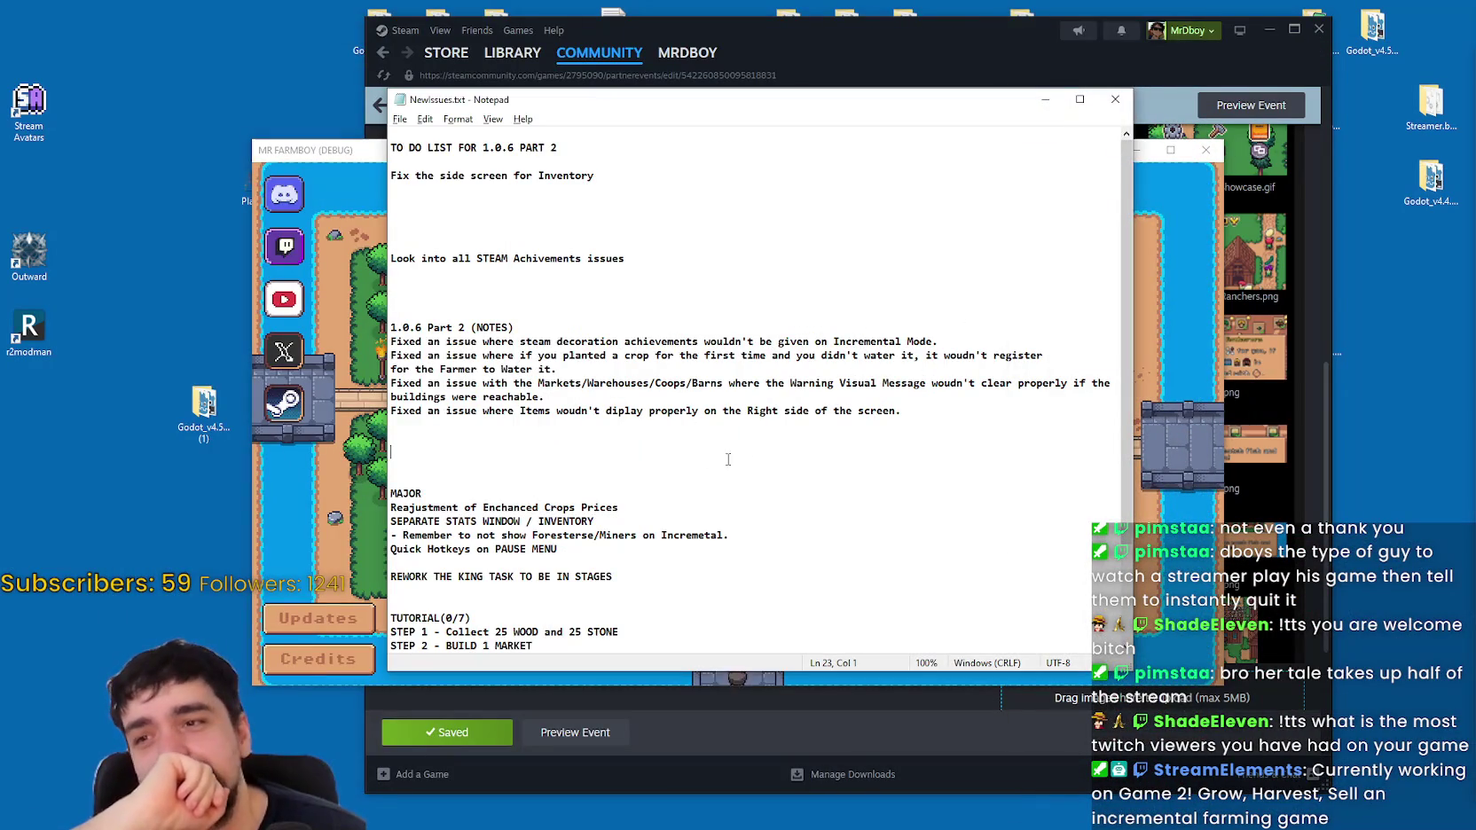
pyautogui.click(1151, 355)
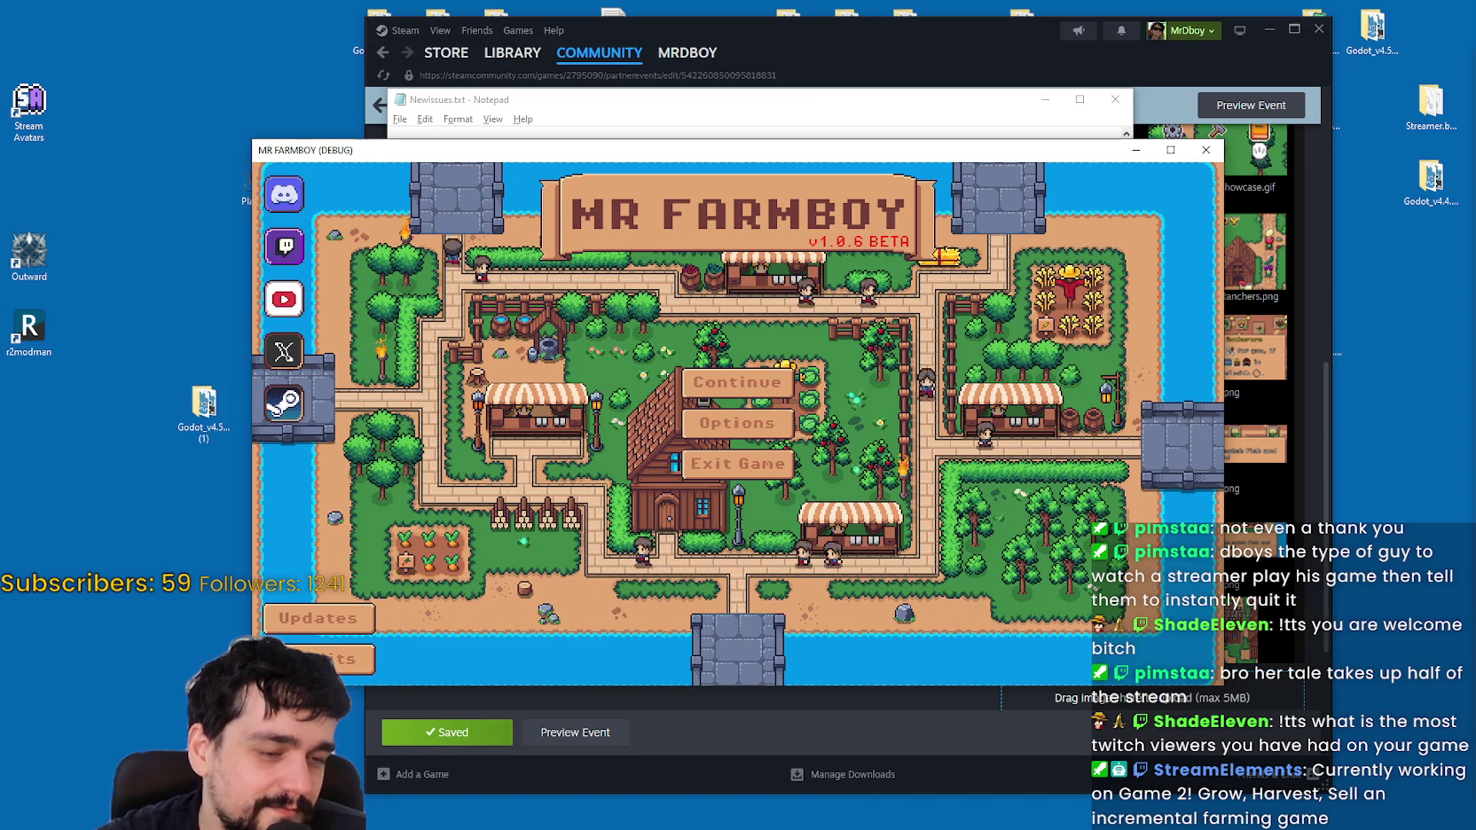
pyautogui.press('F8')
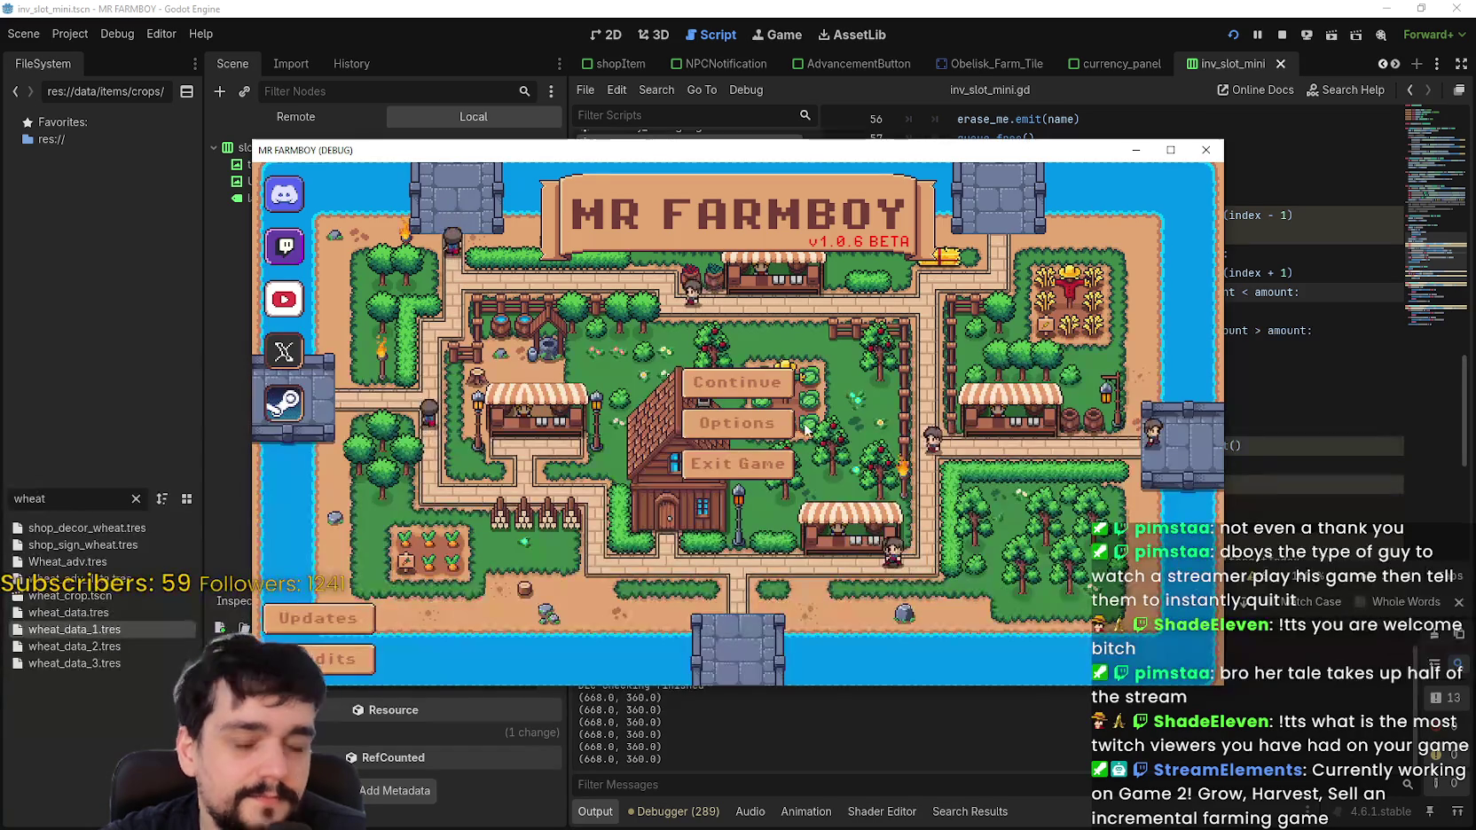
# Step: Launch the game full screen with its save list showing, and enlarge the stream video window
pyautogui.click(749, 386)
pyautogui.scroll(-2, 794, 415)
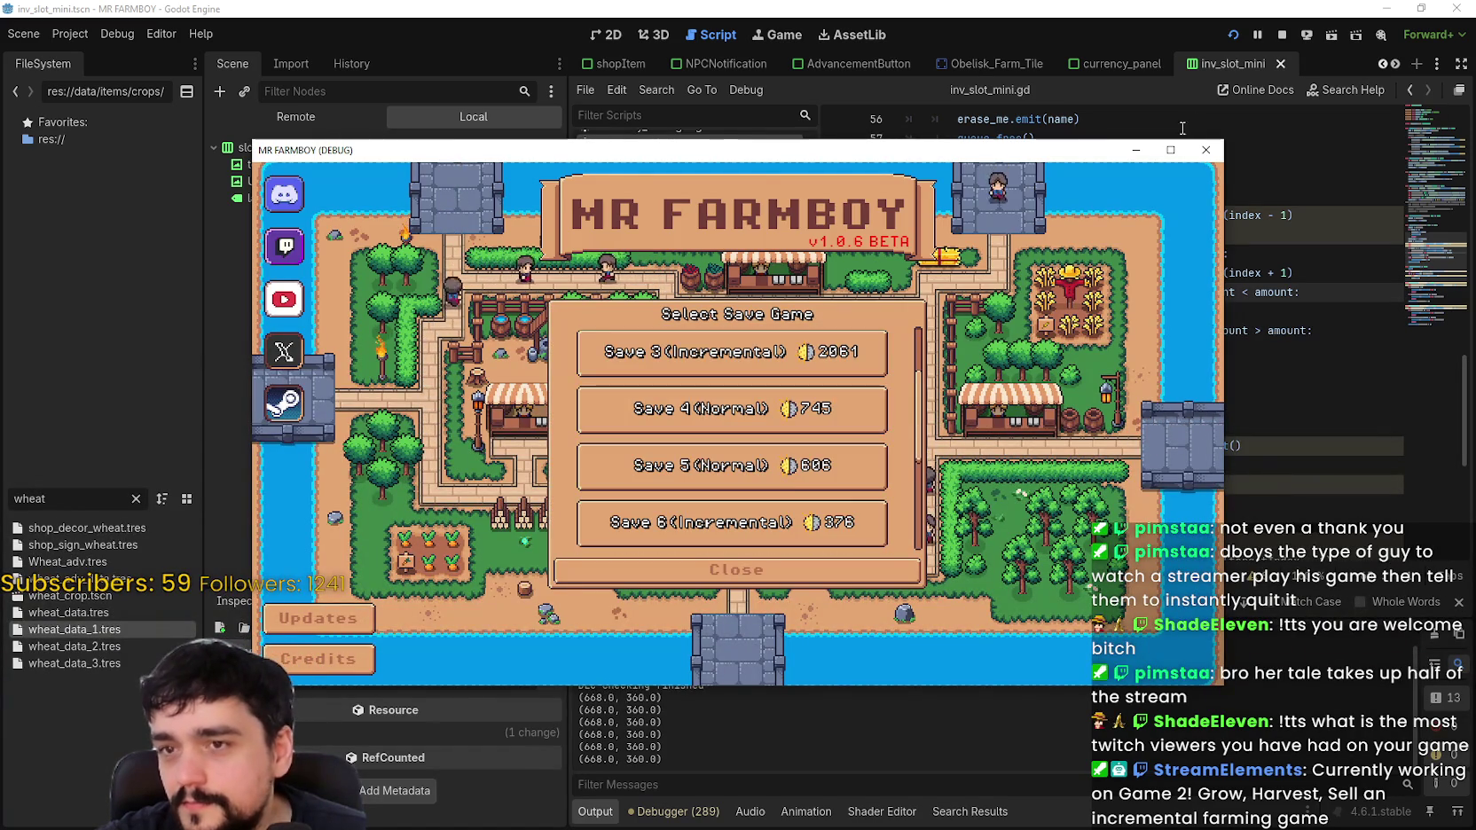
pyautogui.click(1169, 150)
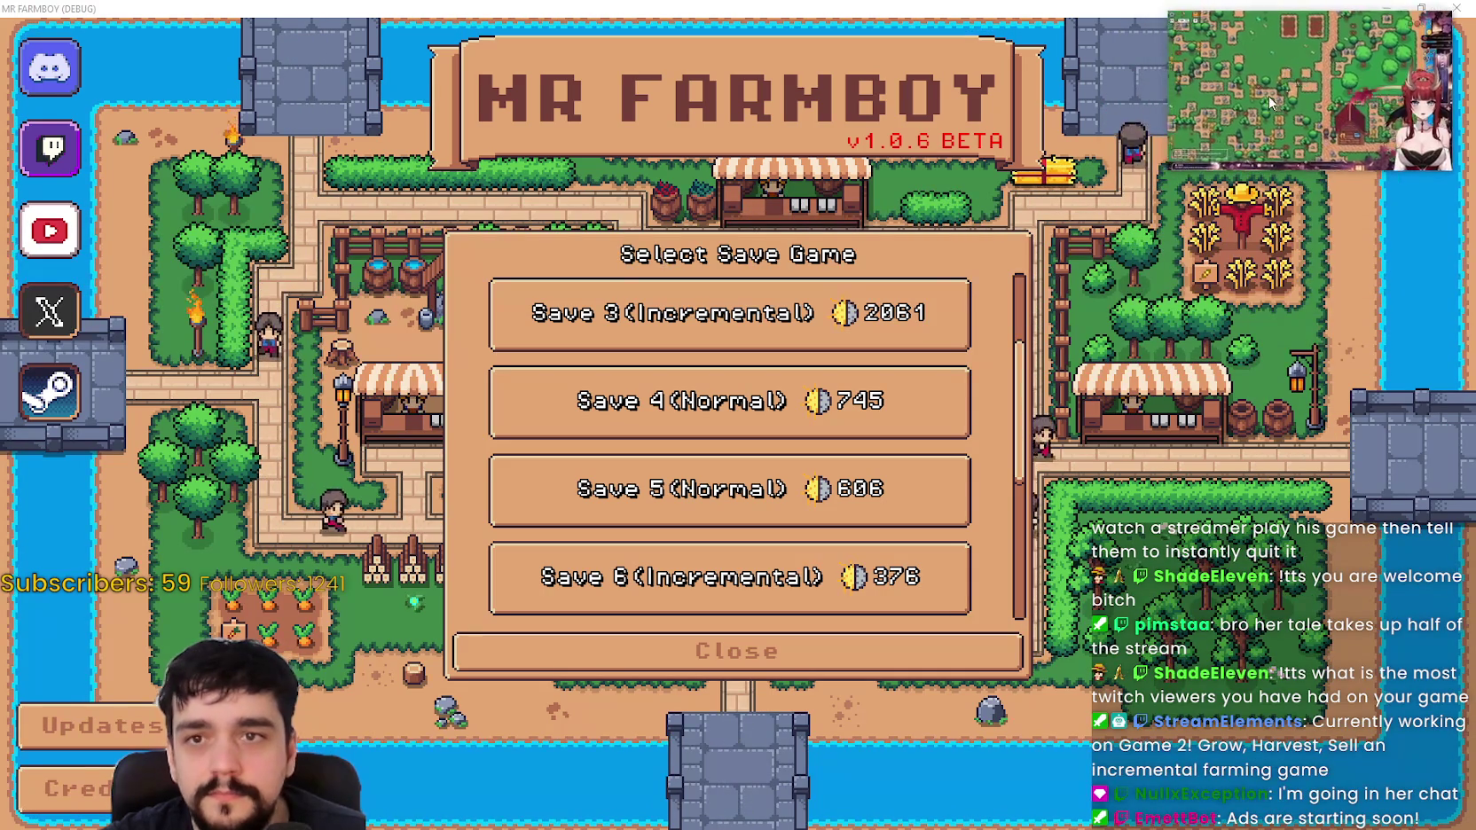
pyautogui.moveTo(1168, 169)
pyautogui.mouseDown()
pyautogui.moveTo(928, 290)
pyautogui.moveTo(895, 329)
pyautogui.mouseUp()
pyautogui.moveTo(1226, 132)
pyautogui.mouseDown()
pyautogui.moveTo(1148, 154)
pyautogui.moveTo(1253, 124)
pyautogui.mouseUp()
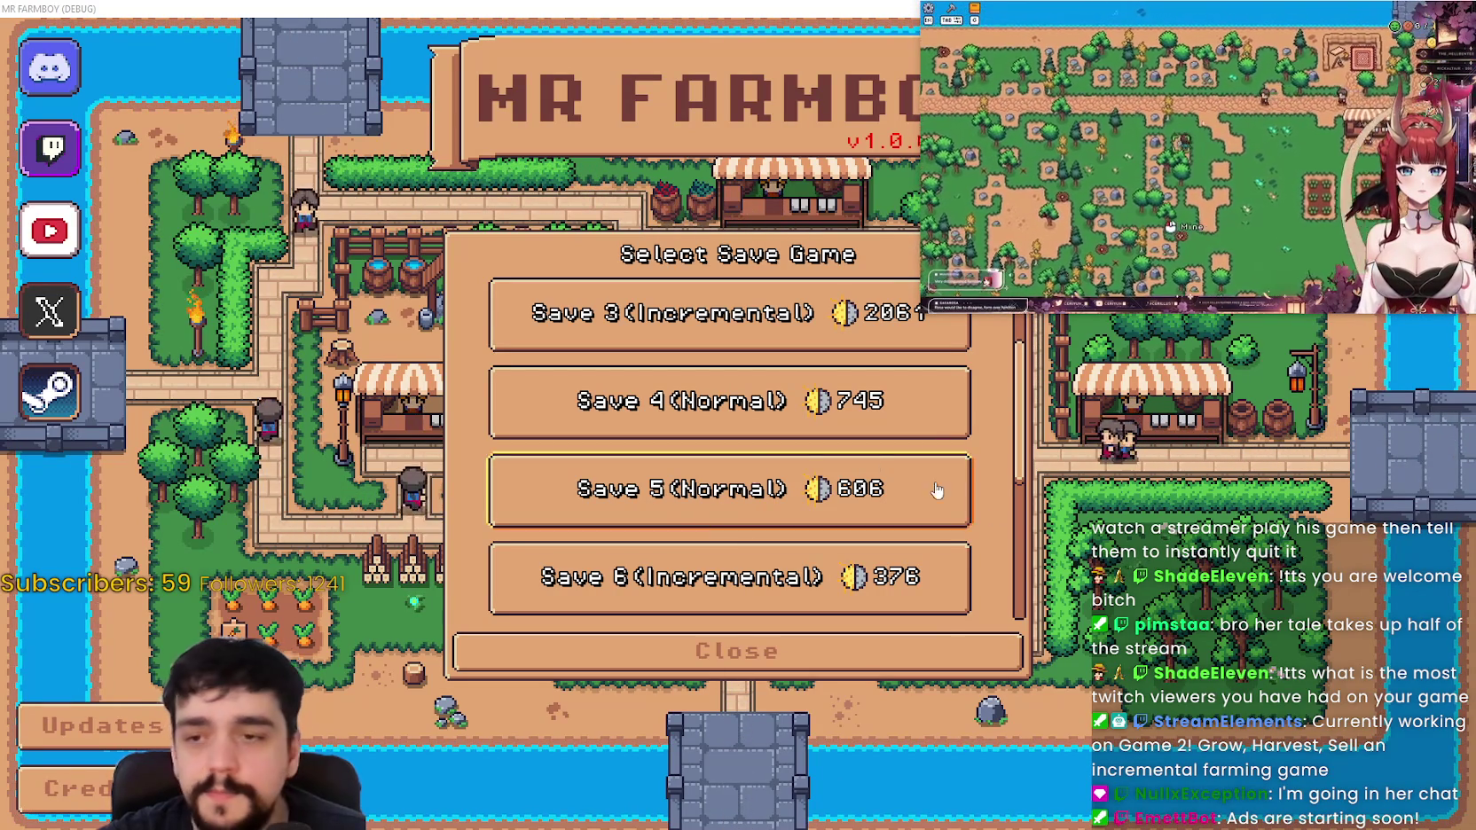
# Step: Reopen the save list, load Save 1 into the farm, and pause the game
pyautogui.click(949, 650)
pyautogui.click(687, 341)
pyautogui.click(687, 337)
pyautogui.click(620, 335)
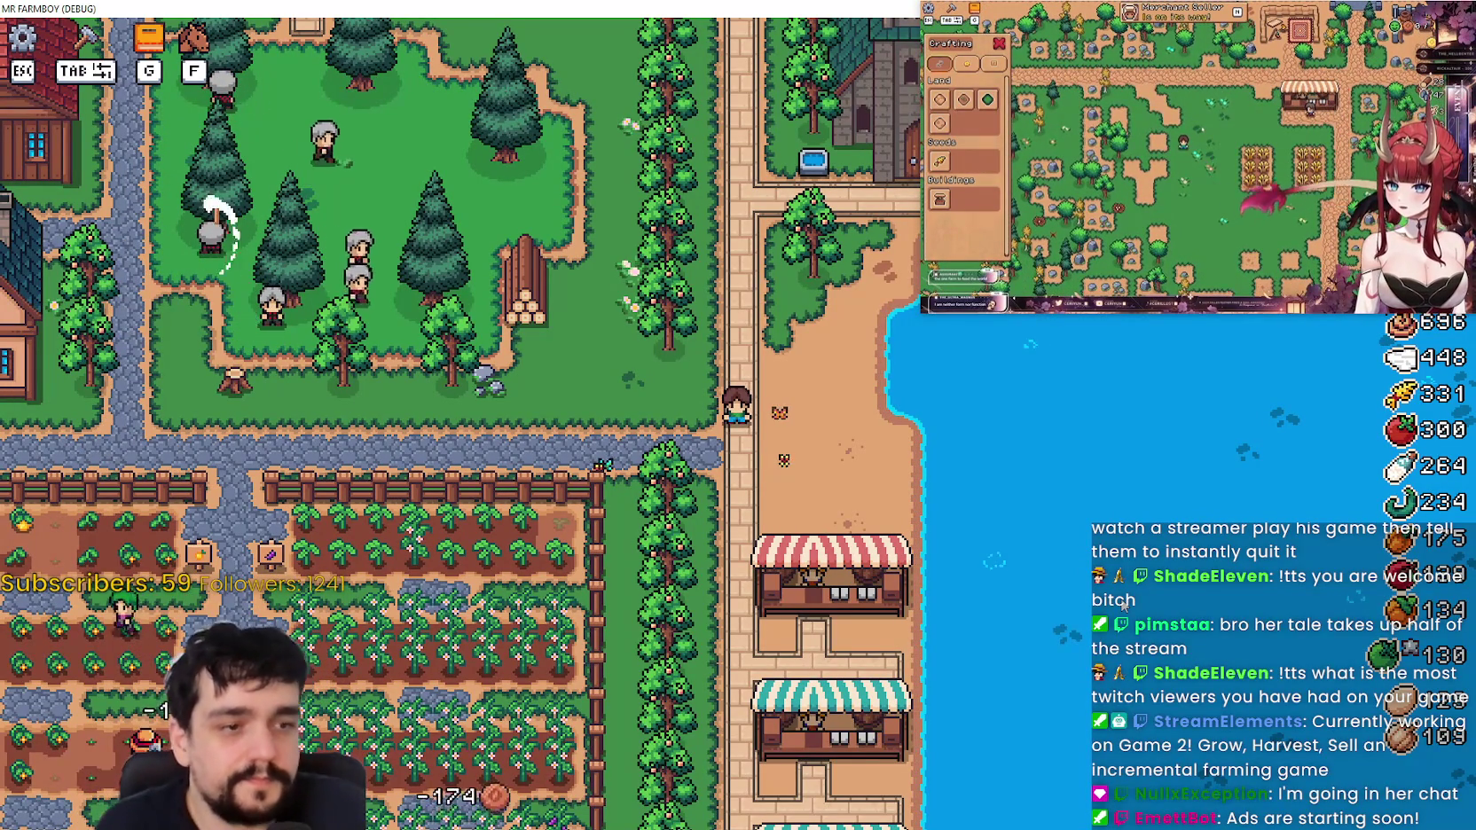
pyautogui.press('Escape')
# Step: Quit the game, bring NewIssues.txt forward and select the Markets/Warehouses issue note
pyautogui.click(709, 586)
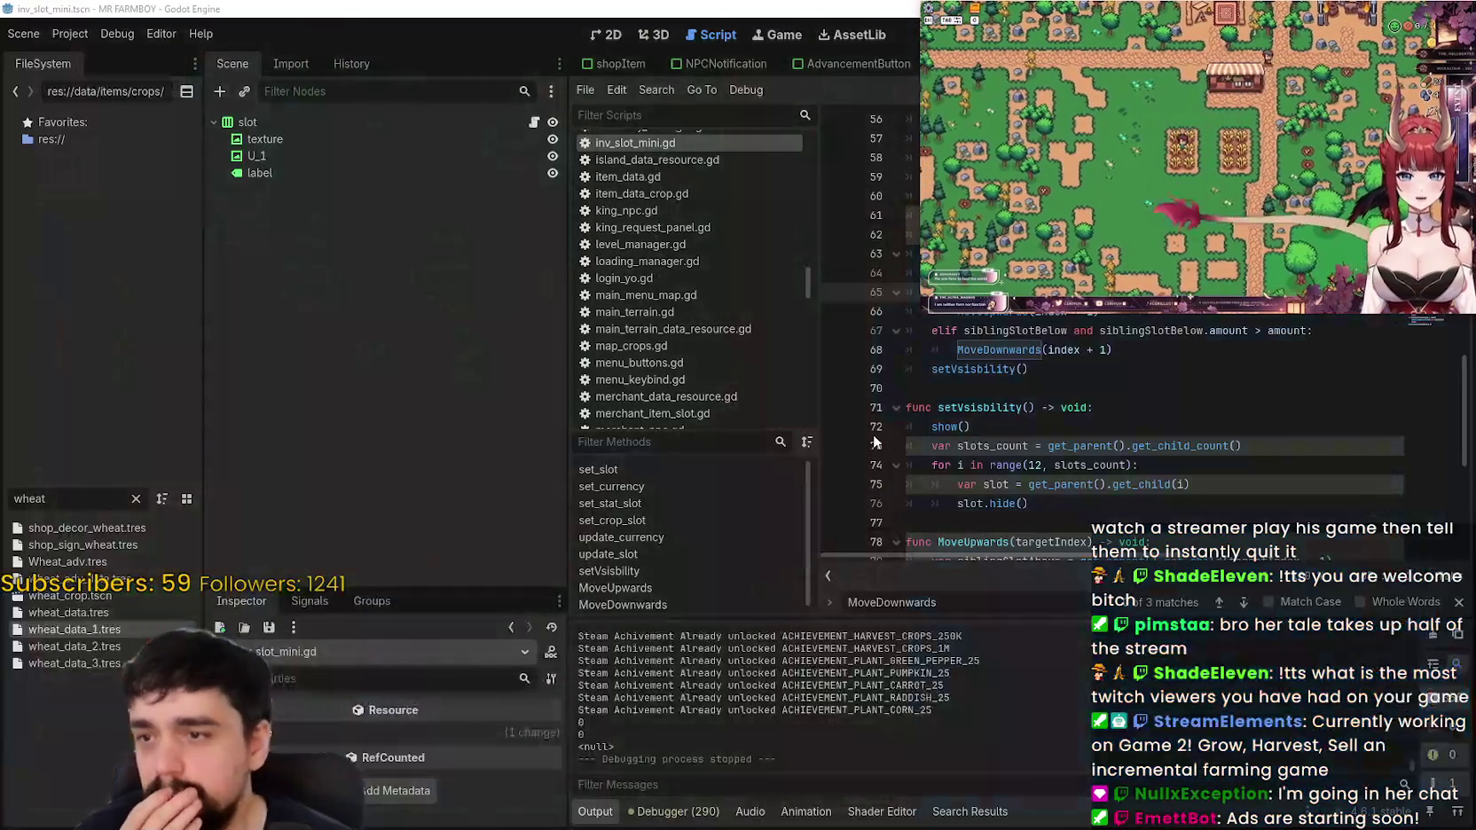
pyautogui.hotkey('alt', 'Tab')
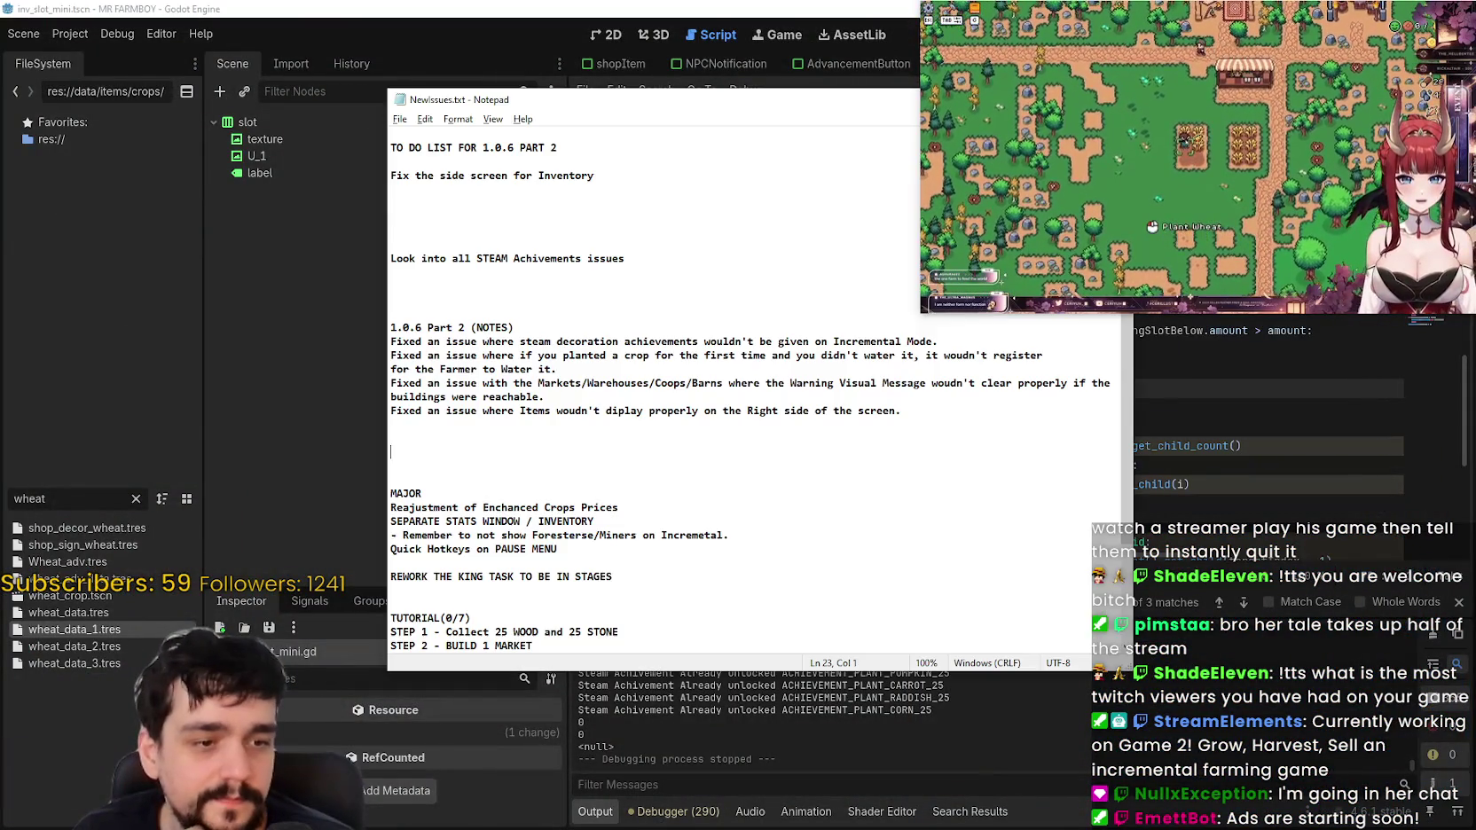
pyautogui.click(933, 401)
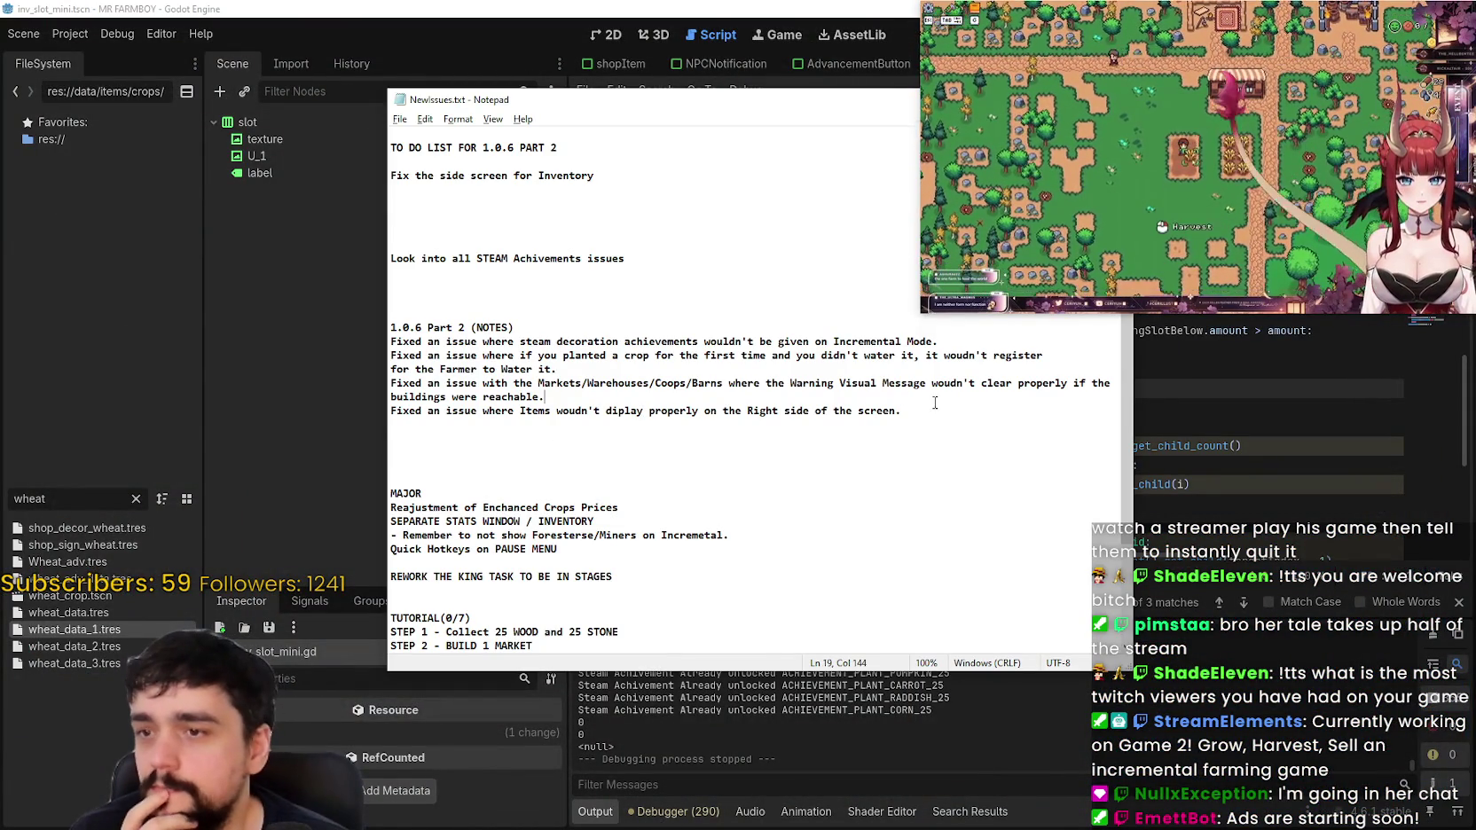
pyautogui.moveTo(933, 402); pyautogui.dragTo(381, 379)
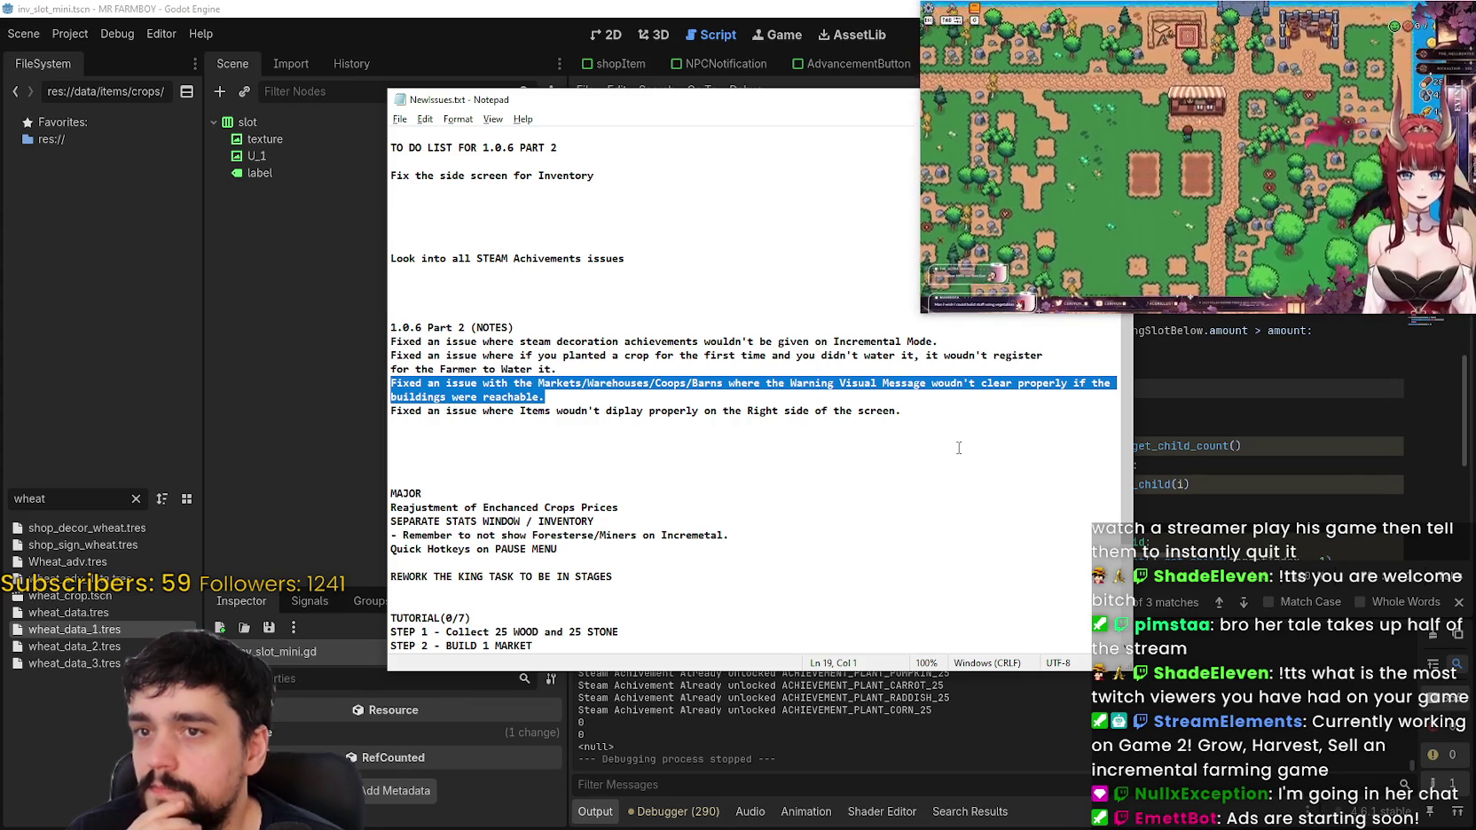
# Step: Deselect the note and enlarge the stream video window
pyautogui.click(849, 446)
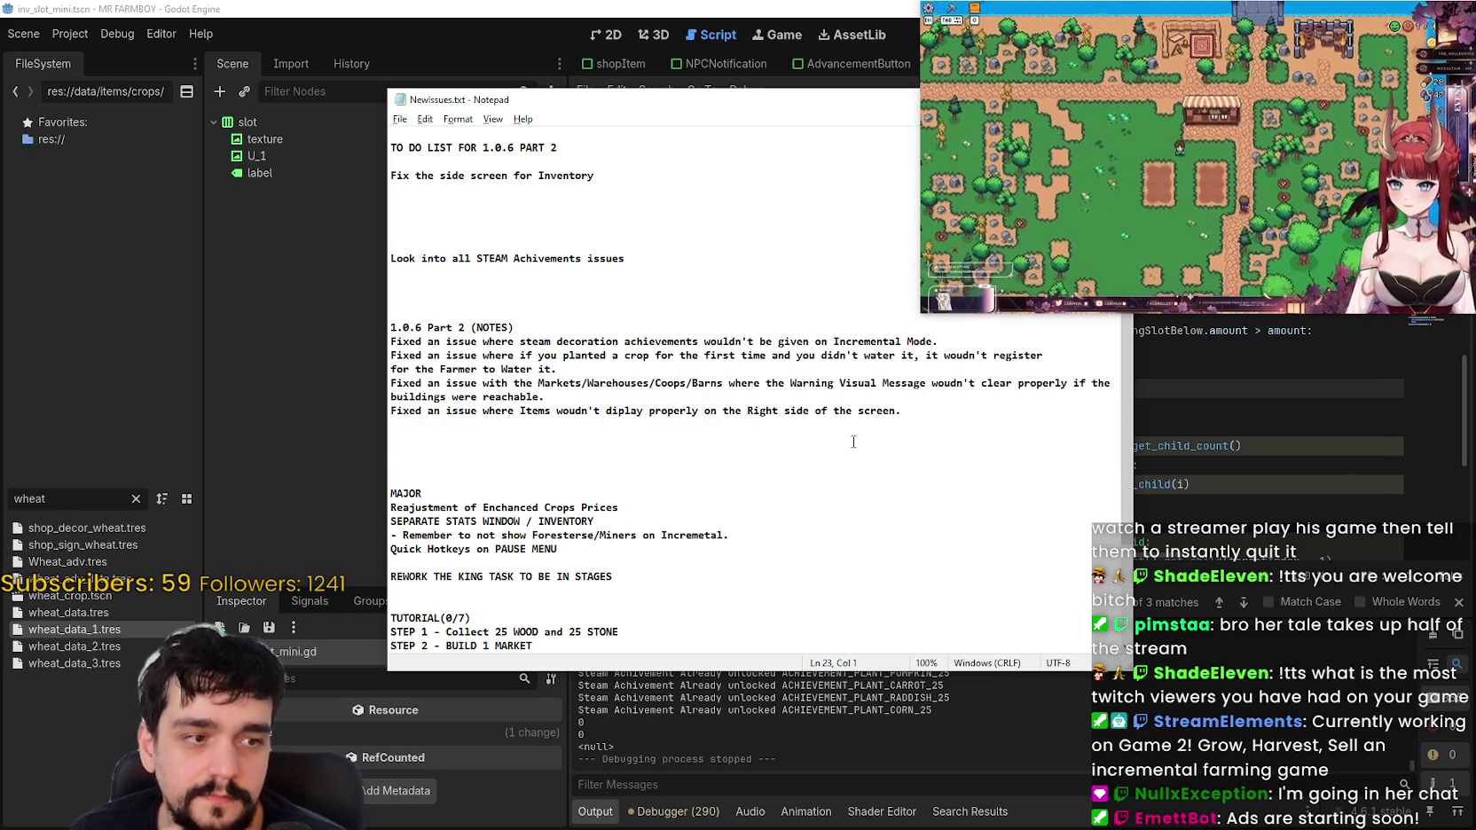
pyautogui.moveTo(919, 313)
pyautogui.mouseDown()
pyautogui.moveTo(786, 388)
pyautogui.moveTo(798, 381)
pyautogui.mouseUp()
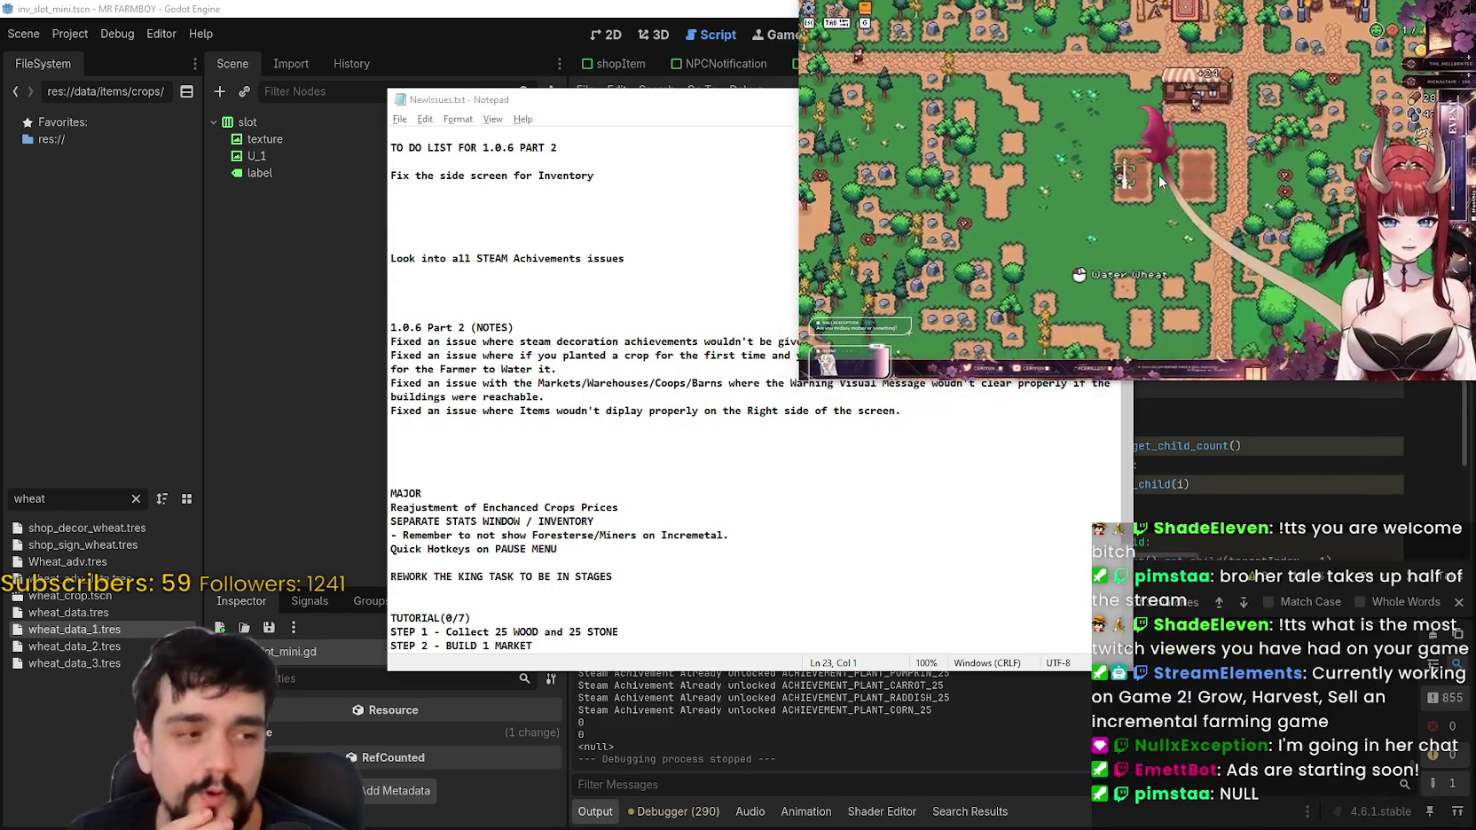
pyautogui.moveTo(1153, 176)
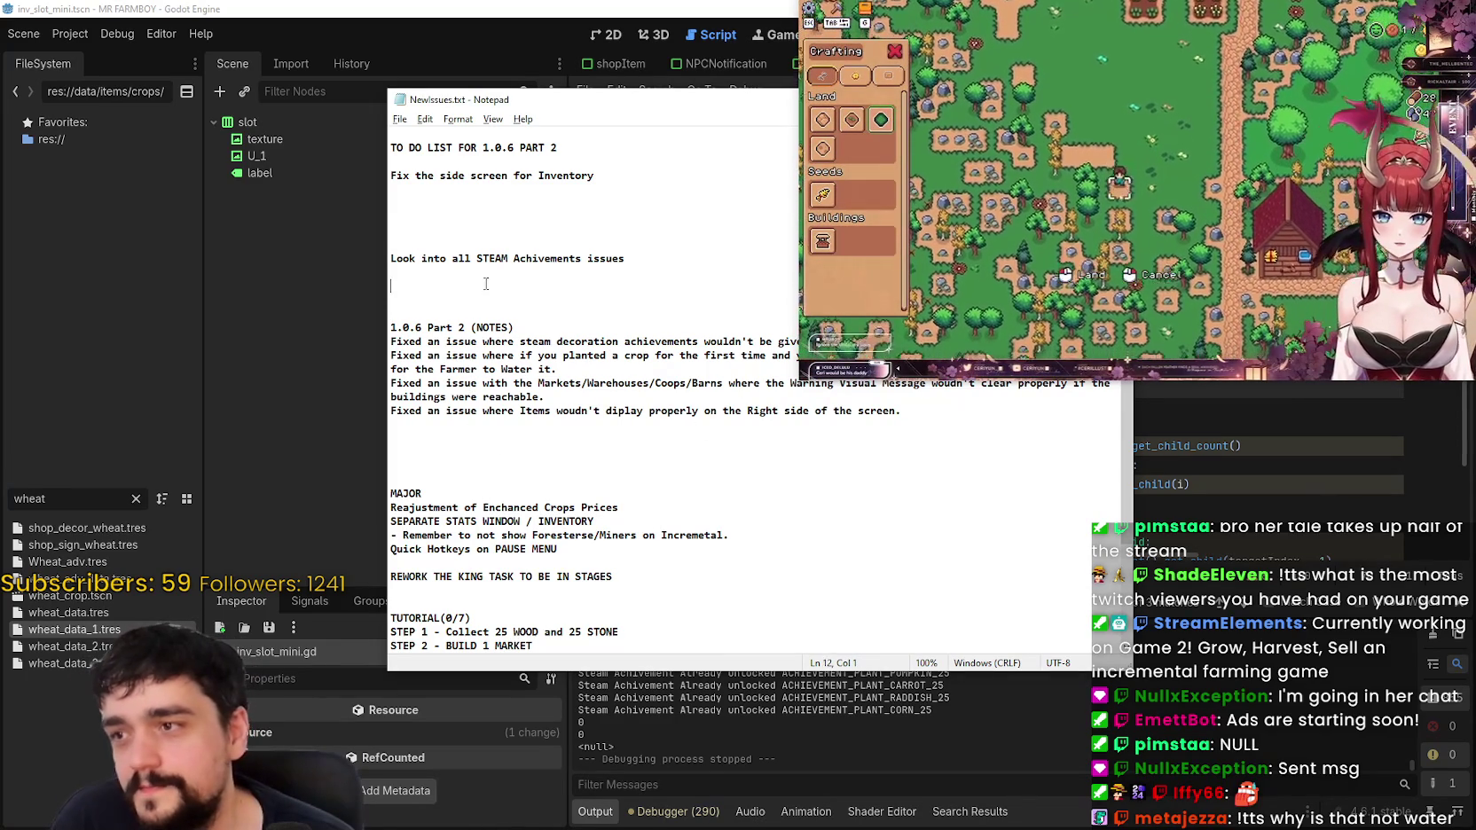
# Step: Move the notes window upper left and review the unwatered crop note and TUTORIAL step list
pyautogui.moveTo(606, 100)
pyautogui.mouseDown()
pyautogui.moveTo(352, 51)
pyautogui.moveTo(366, 44)
pyautogui.mouseUp()
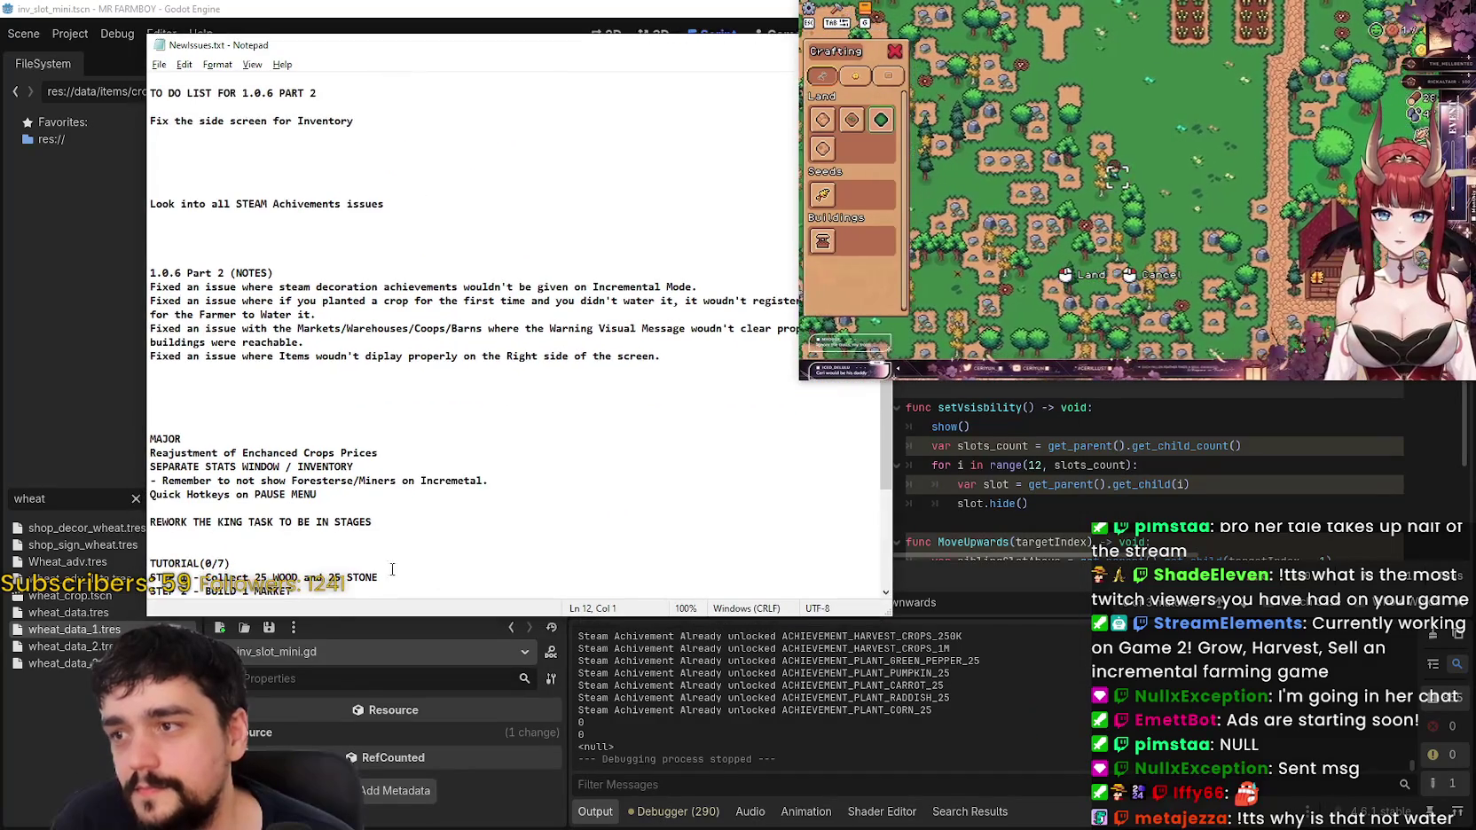
pyautogui.scroll(-2, 253, 393)
pyautogui.scroll(2, 263, 219)
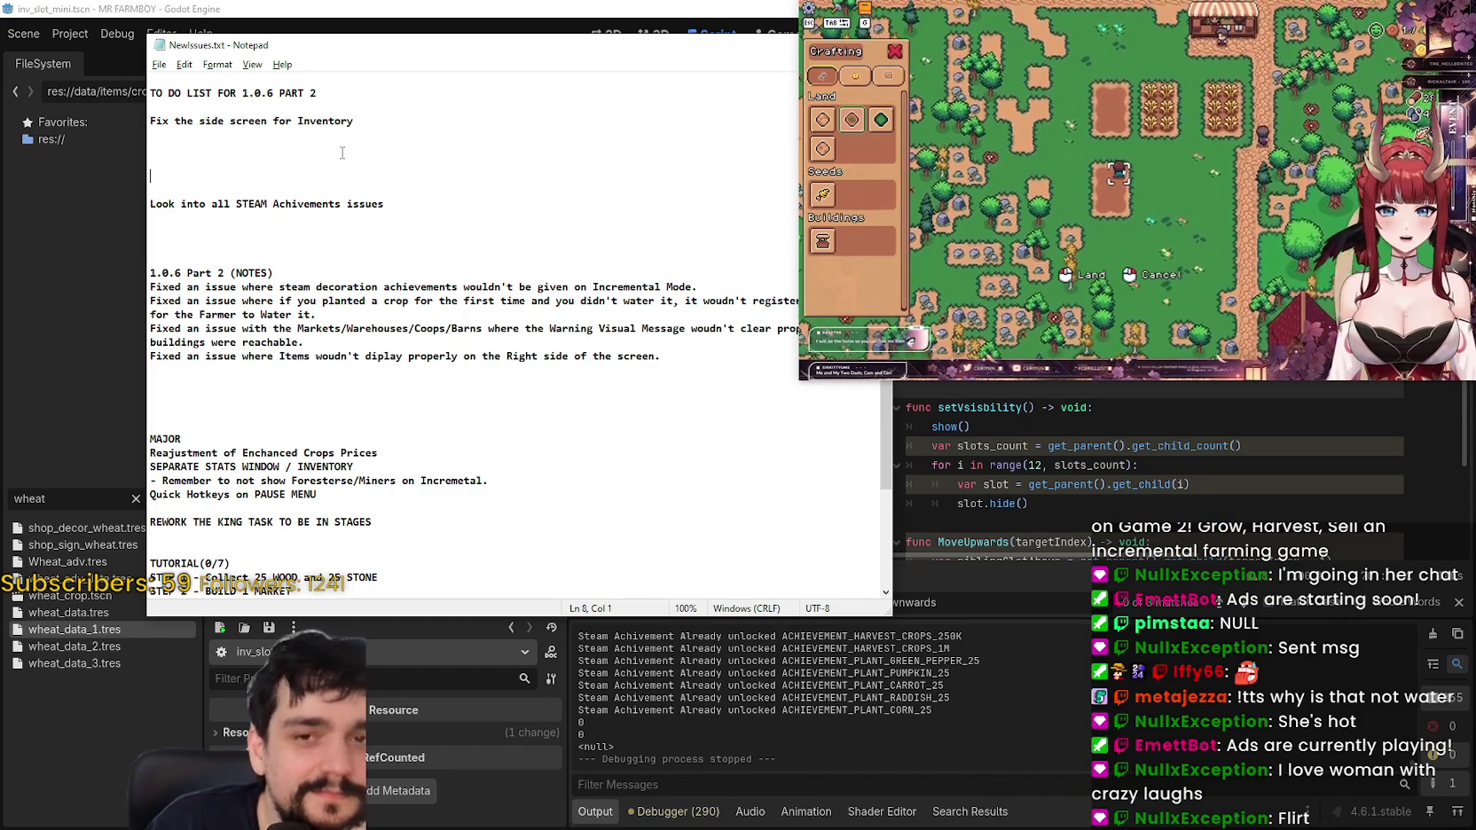
pyautogui.moveTo(315, 314); pyautogui.dragTo(150, 301)
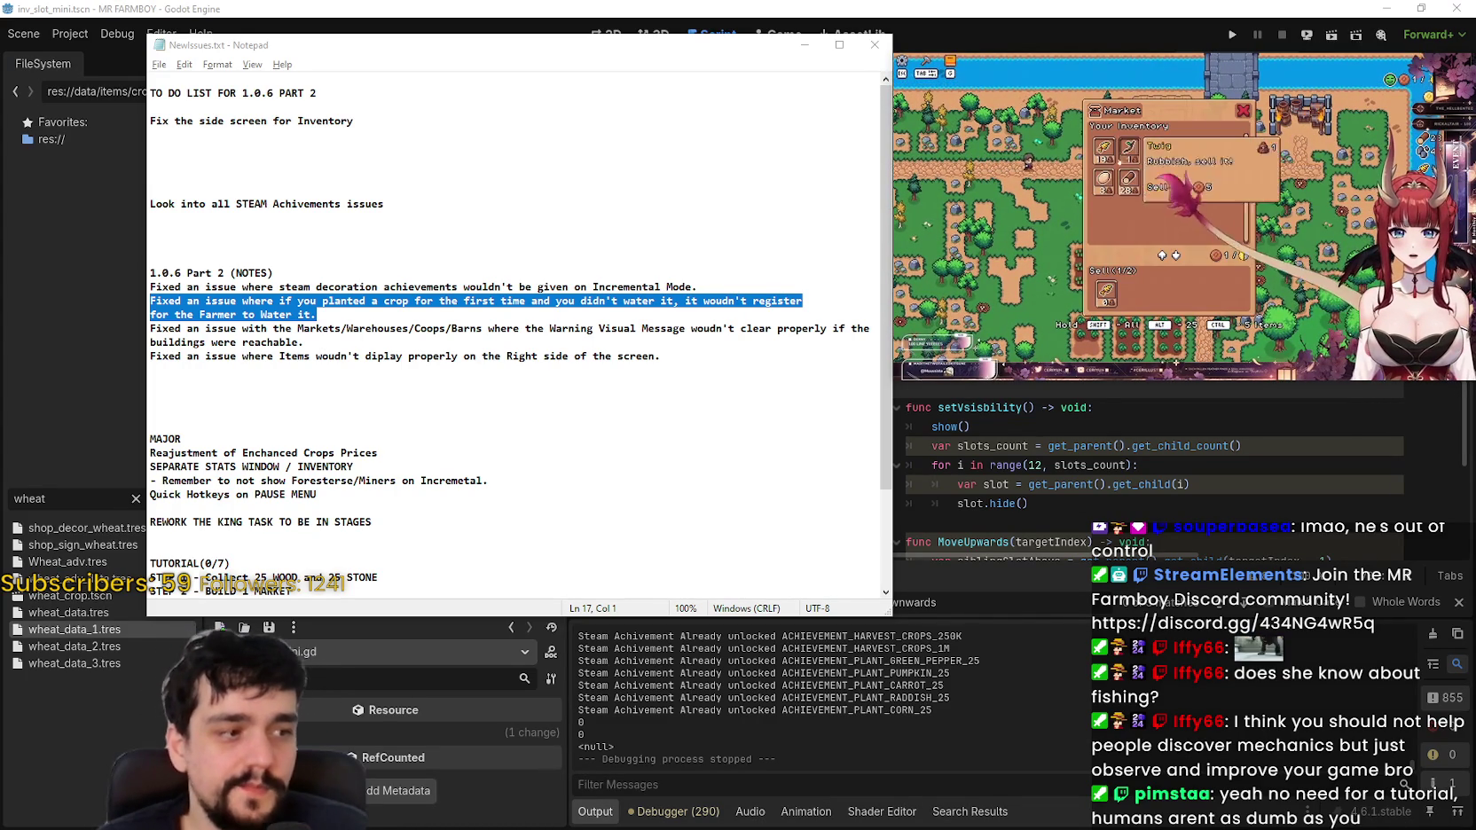
pyautogui.scroll(-3, 663, 480)
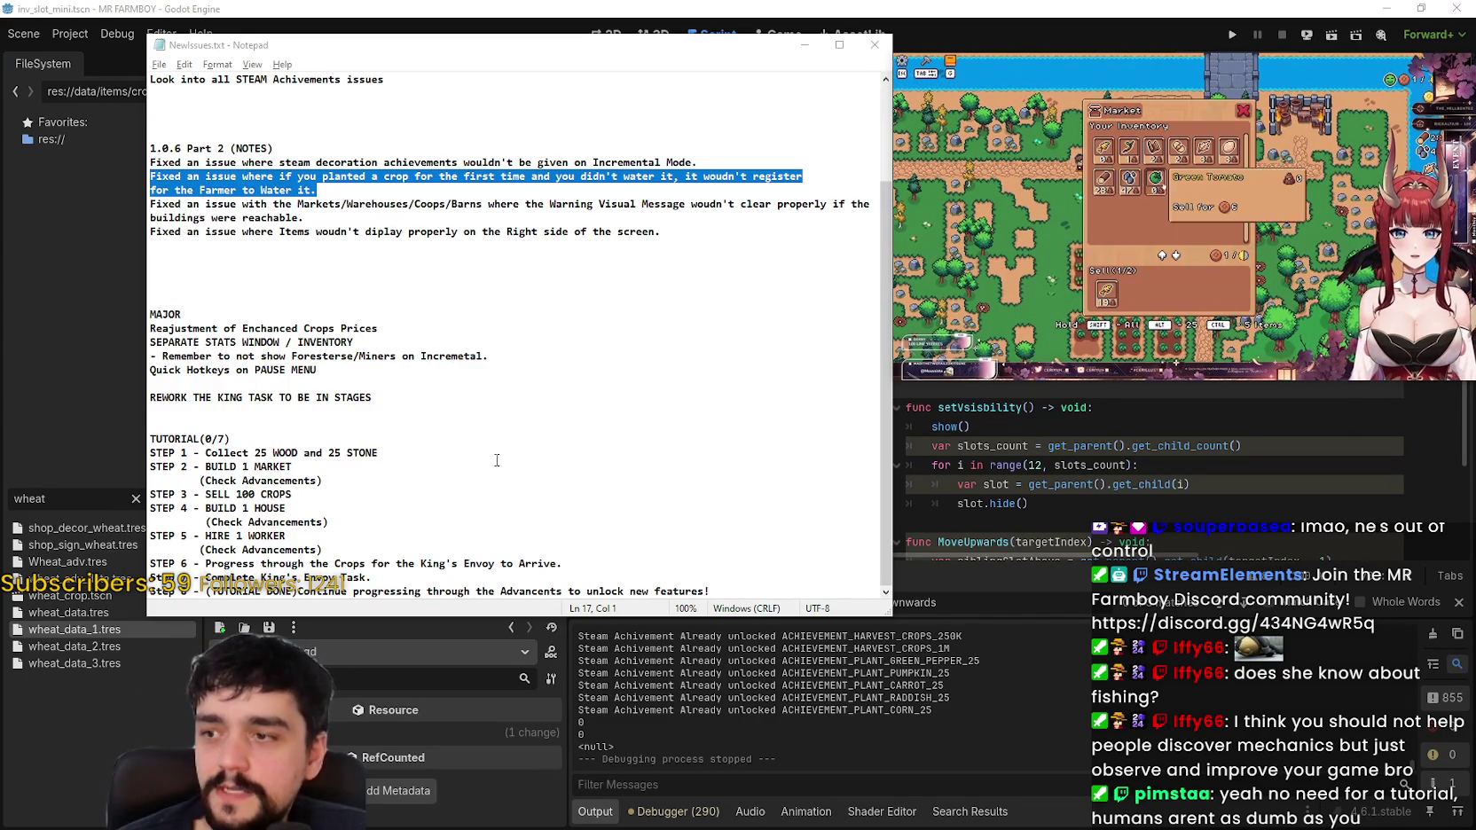
pyautogui.moveTo(150, 438); pyautogui.dragTo(606, 590)
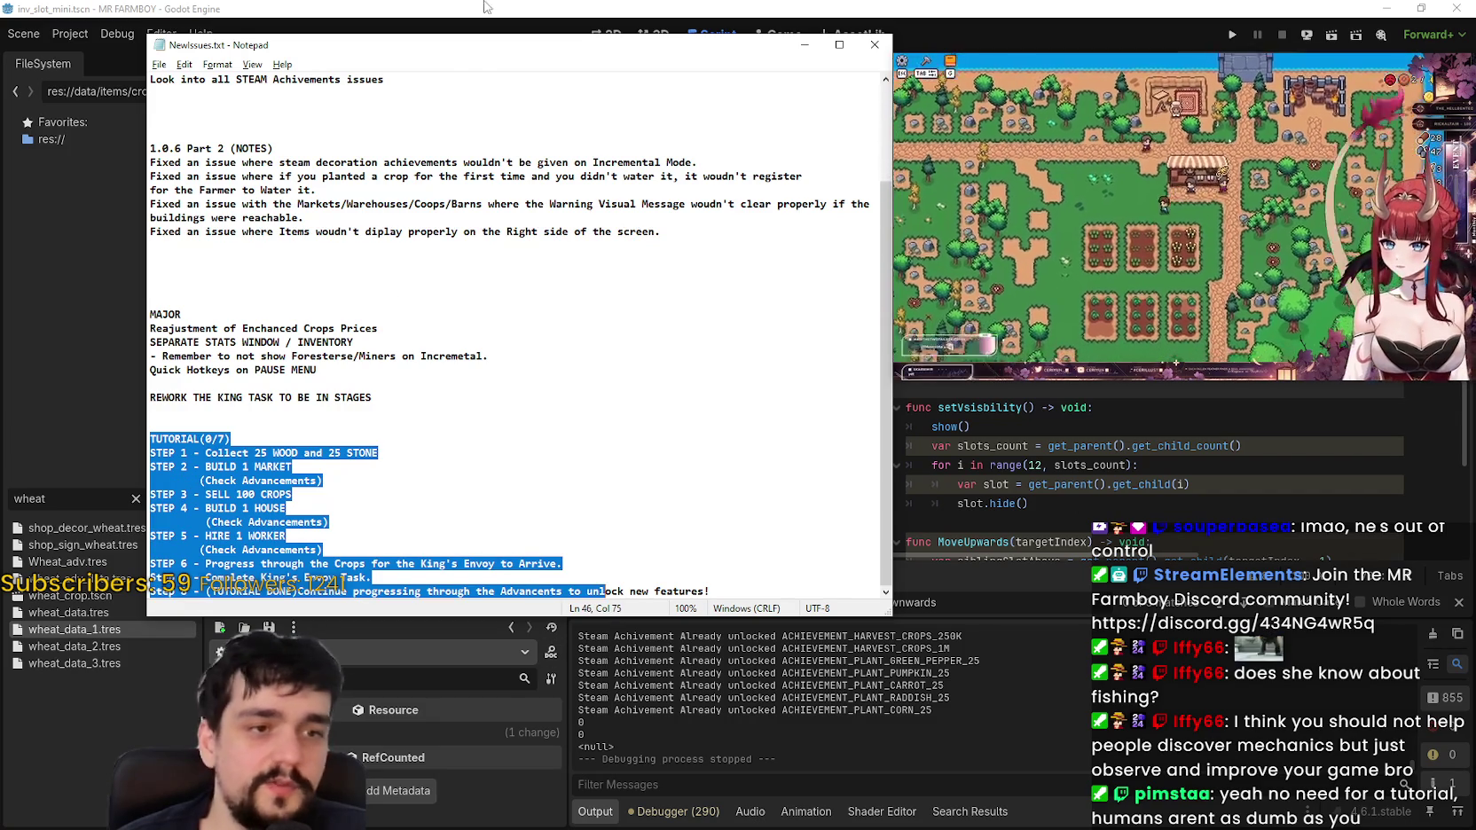
# Step: Reposition the notes window and add two blank lines after tutorial Step 8
pyautogui.moveTo(479, 57)
pyautogui.mouseDown()
pyautogui.moveTo(612, 24)
pyautogui.moveTo(582, 176)
pyautogui.moveTo(582, 274)
pyautogui.mouseUp()
pyautogui.scroll(-6, 445, 441)
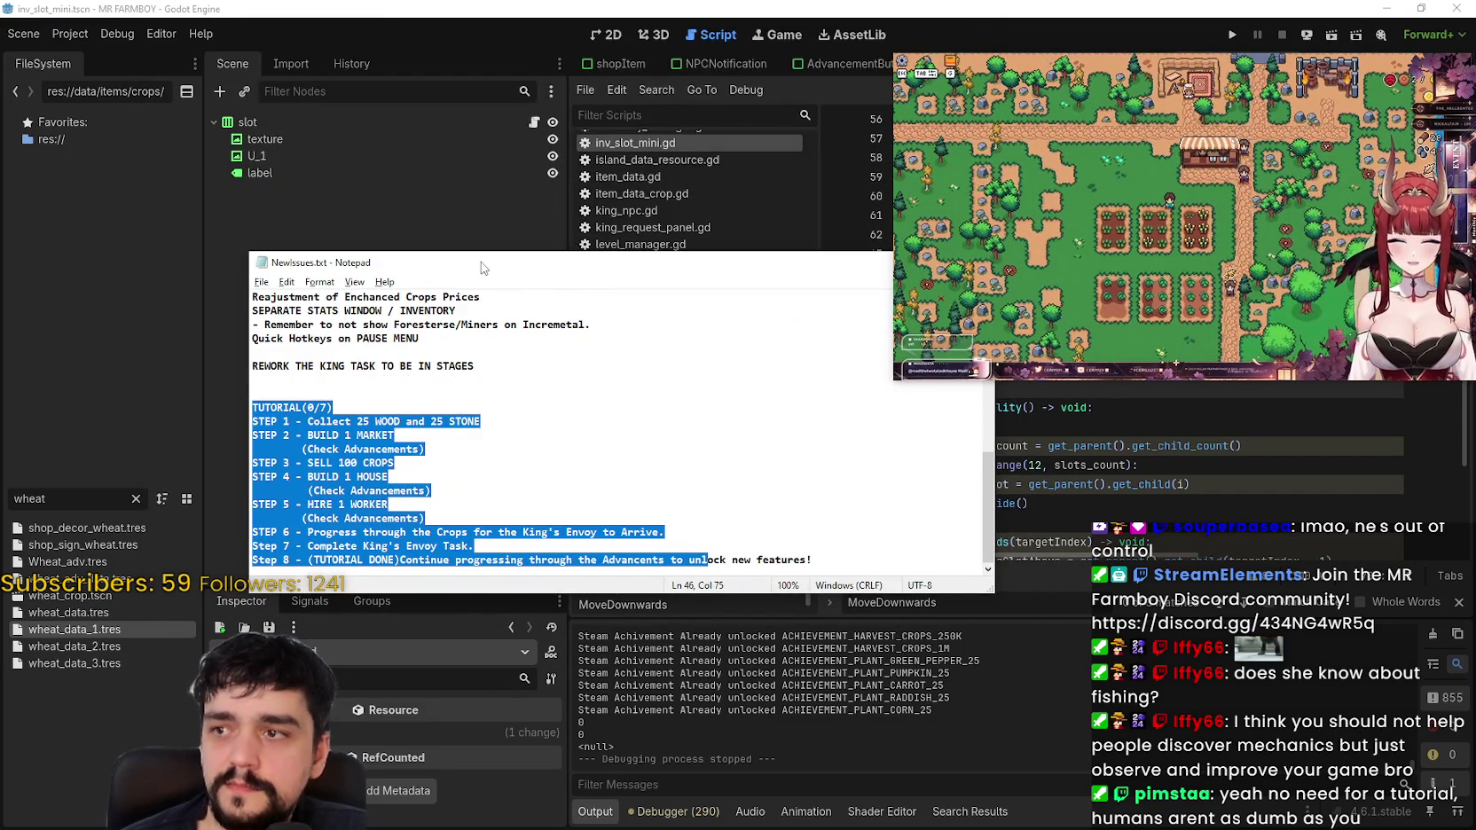
pyautogui.moveTo(485, 269); pyautogui.dragTo(453, 32)
pyautogui.click(791, 322)
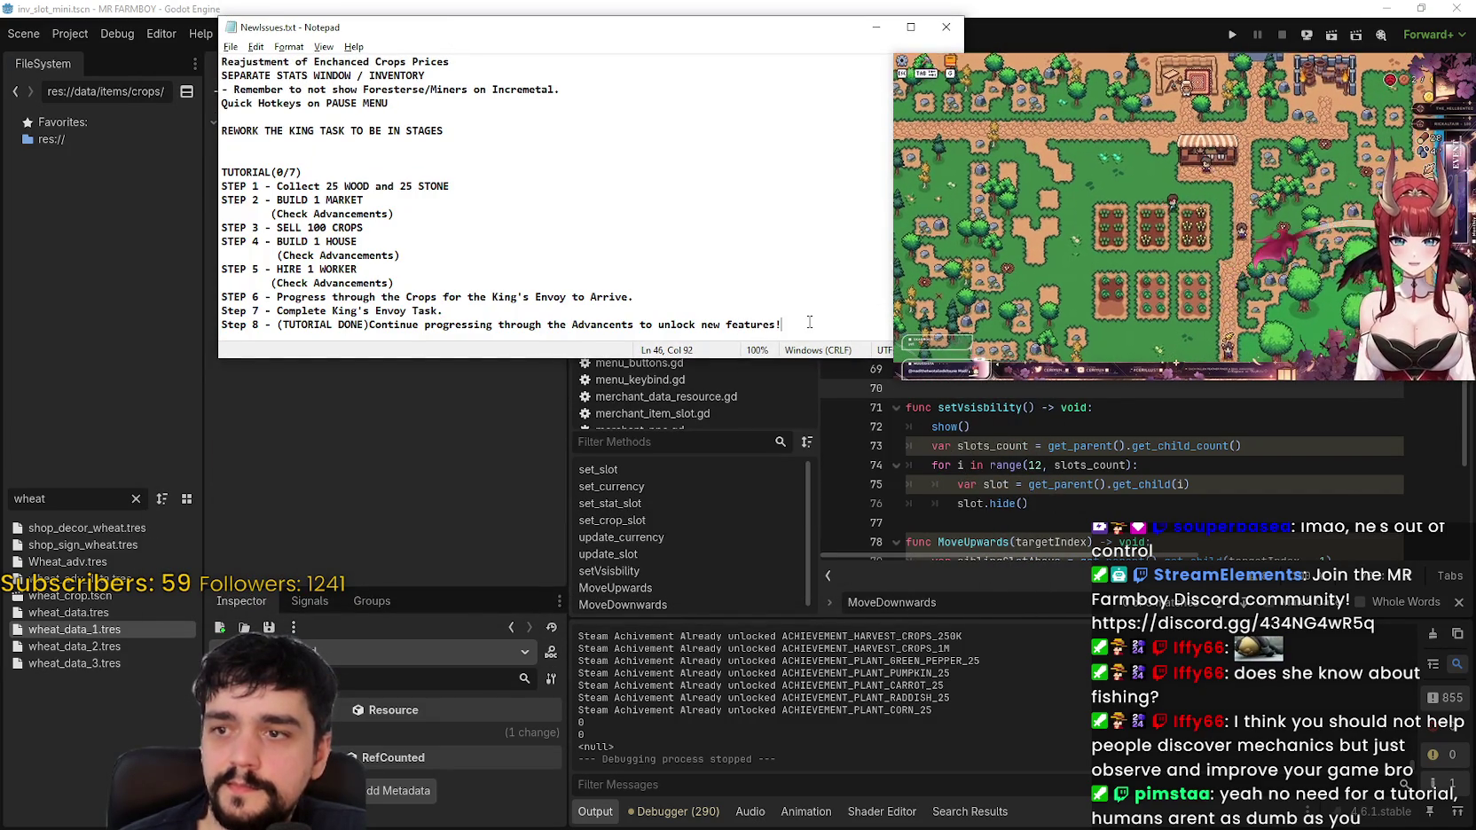
pyautogui.press('Return')
pyautogui.press('Return')
pyautogui.press('Return')
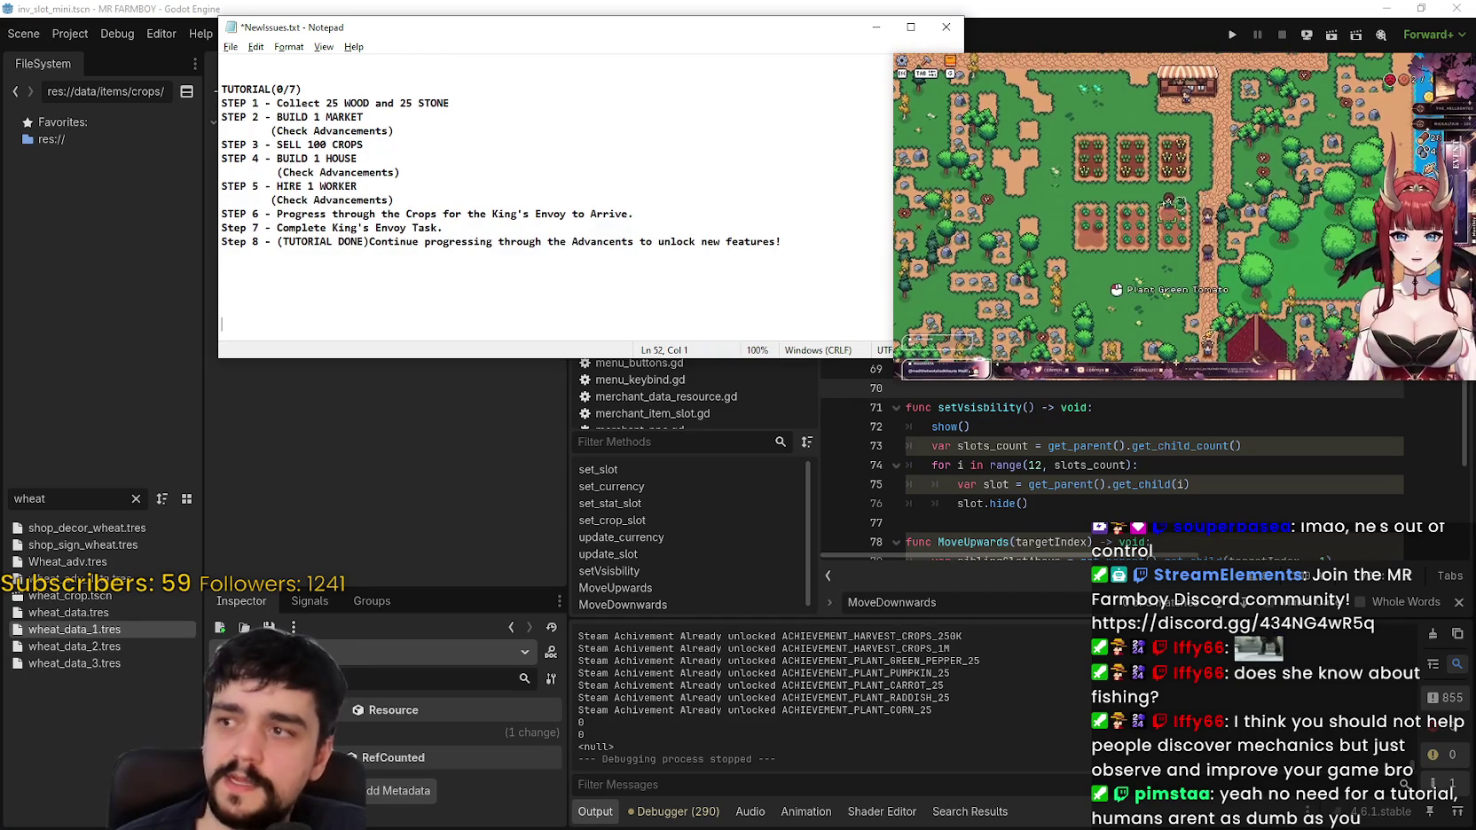
pyautogui.press('Return')
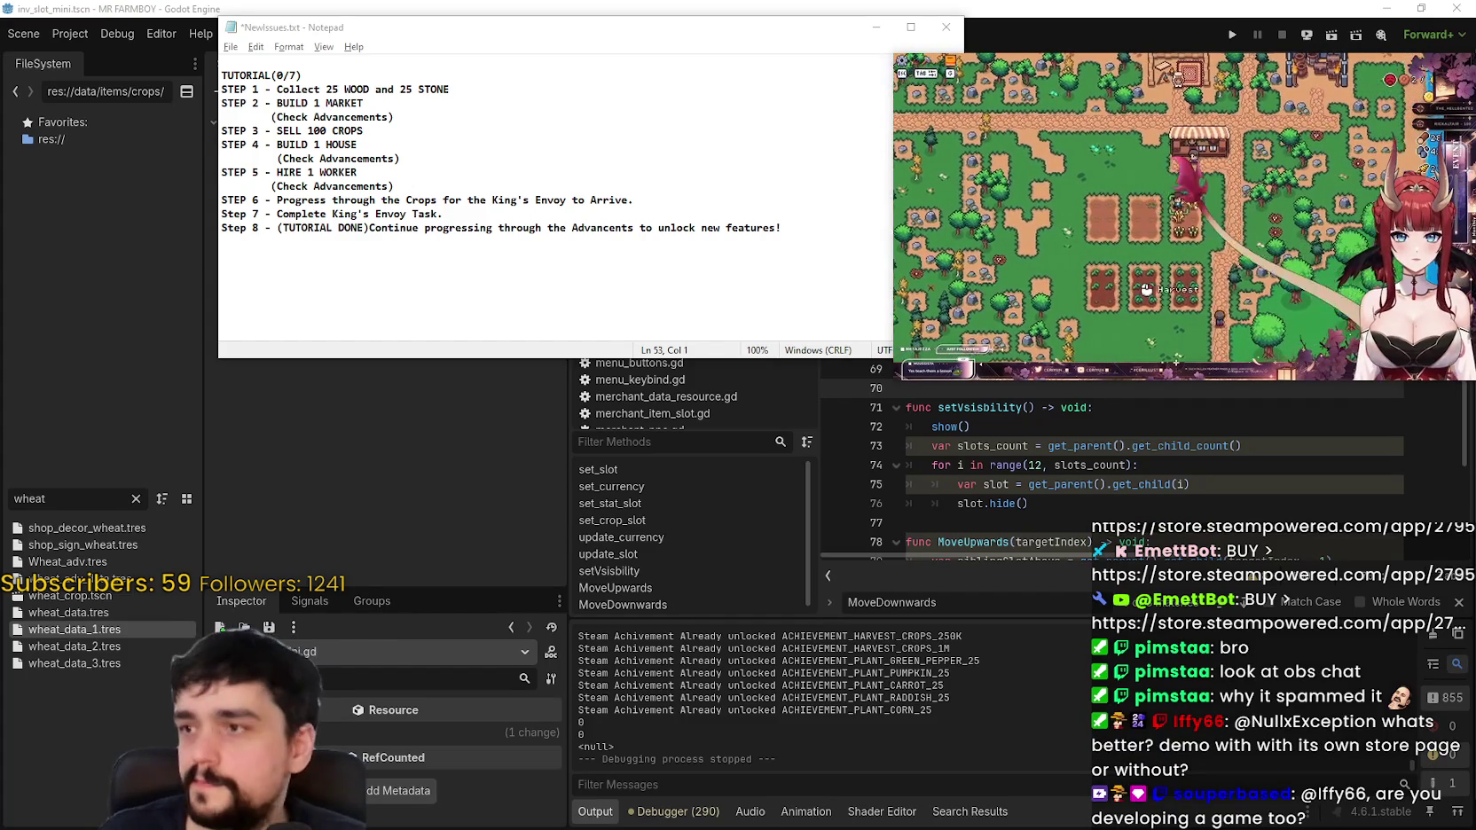
pyautogui.click(409, 251)
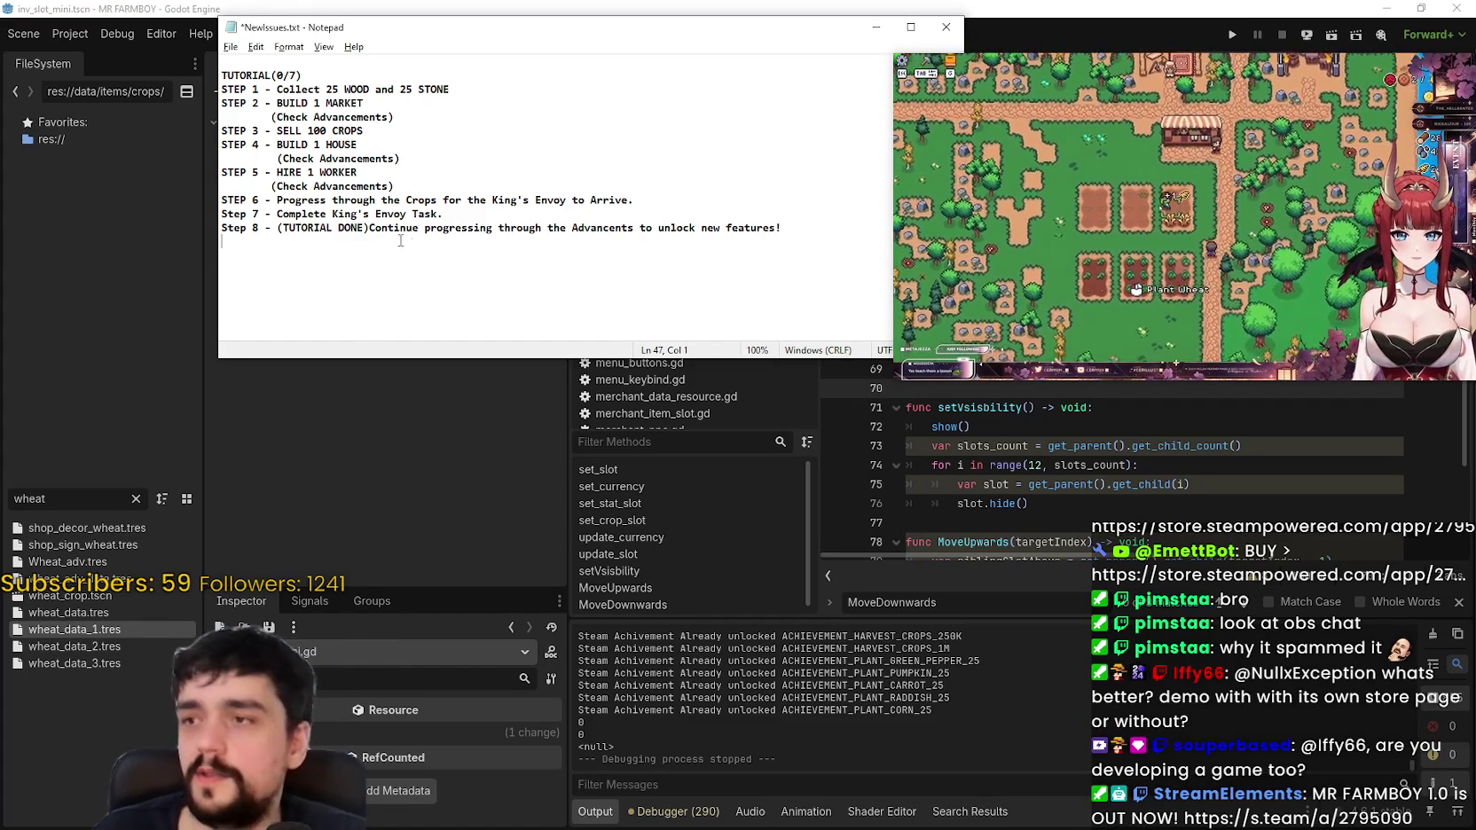
# Step: Scroll to the 1.0.6 Part 2 notes and select the unwatered first-crop fix sentence
pyautogui.scroll(8, 409, 251)
pyautogui.scroll(1, 410, 251)
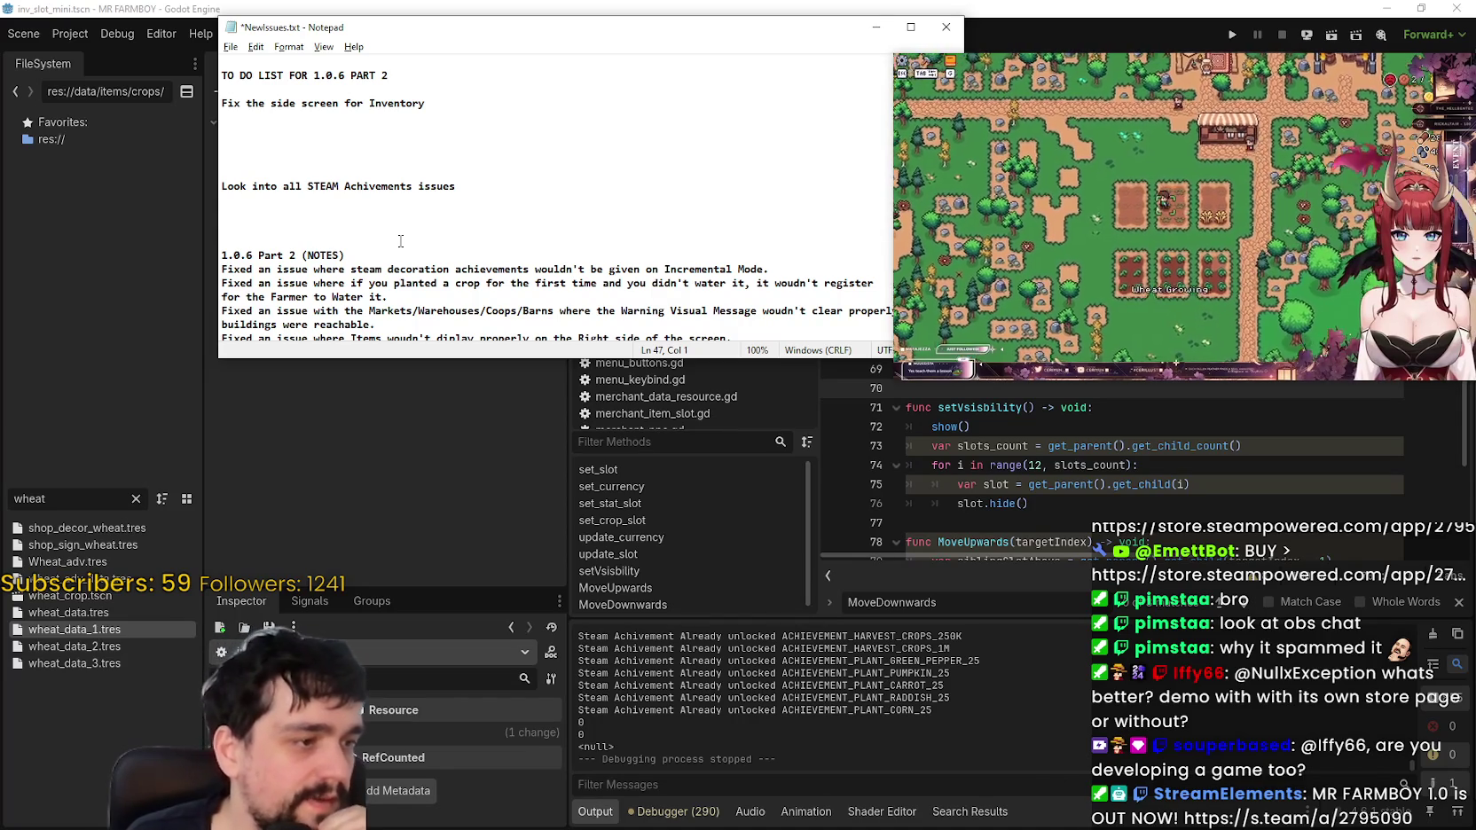
pyautogui.scroll(-2, 401, 241)
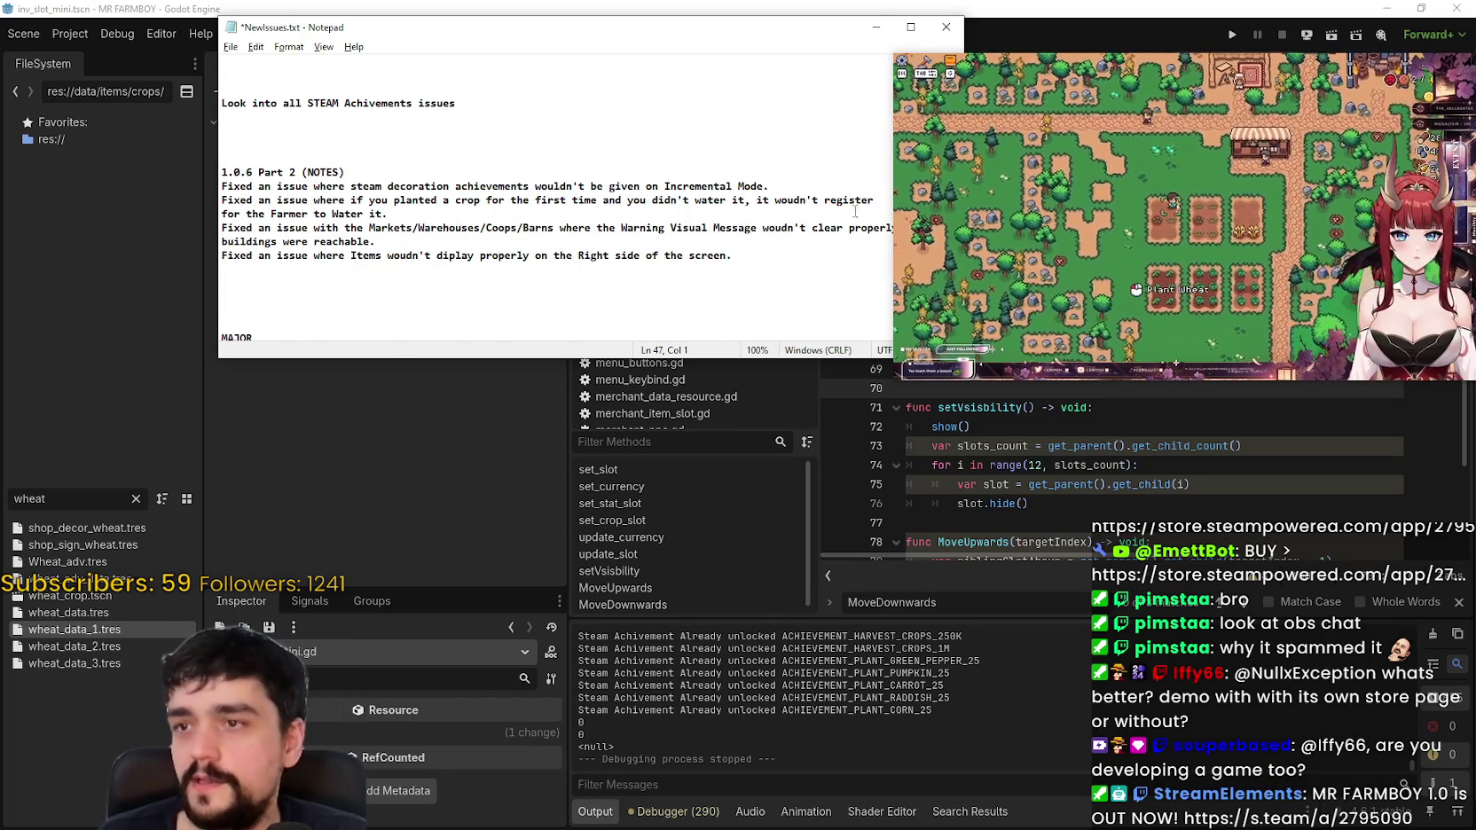
pyautogui.moveTo(876, 192); pyautogui.dragTo(222, 172)
pyautogui.moveTo(389, 213); pyautogui.dragTo(178, 199)
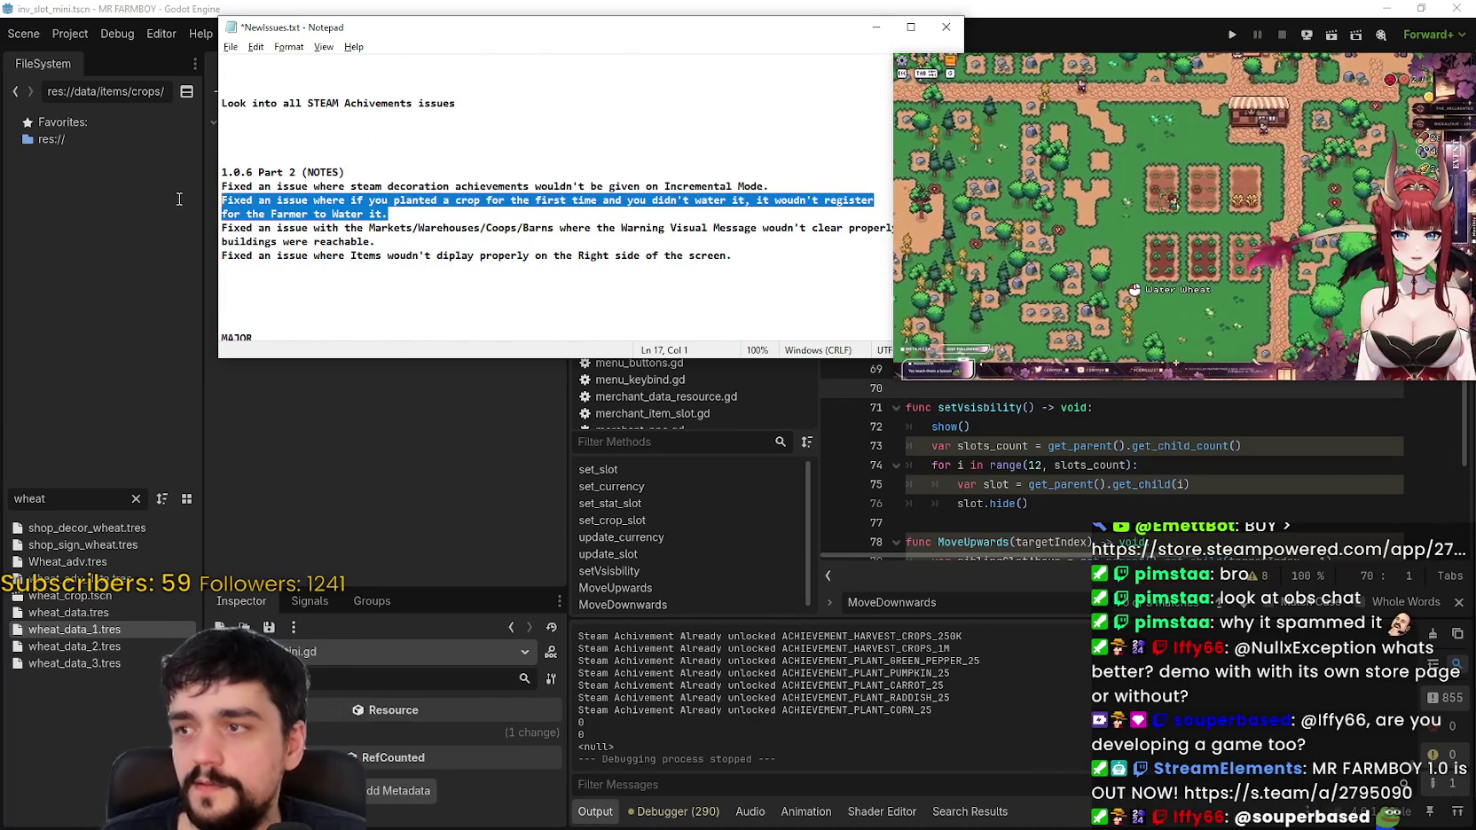
# Step: Move the Notepad window left, make it narrower, and clear the selection
pyautogui.moveTo(779, 37); pyautogui.dragTo(671, 54)
pyautogui.moveTo(851, 371)
pyautogui.mouseDown()
pyautogui.moveTo(743, 373)
pyautogui.moveTo(801, 372)
pyautogui.mouseUp()
pyautogui.hotkey('alt', 'Tab')
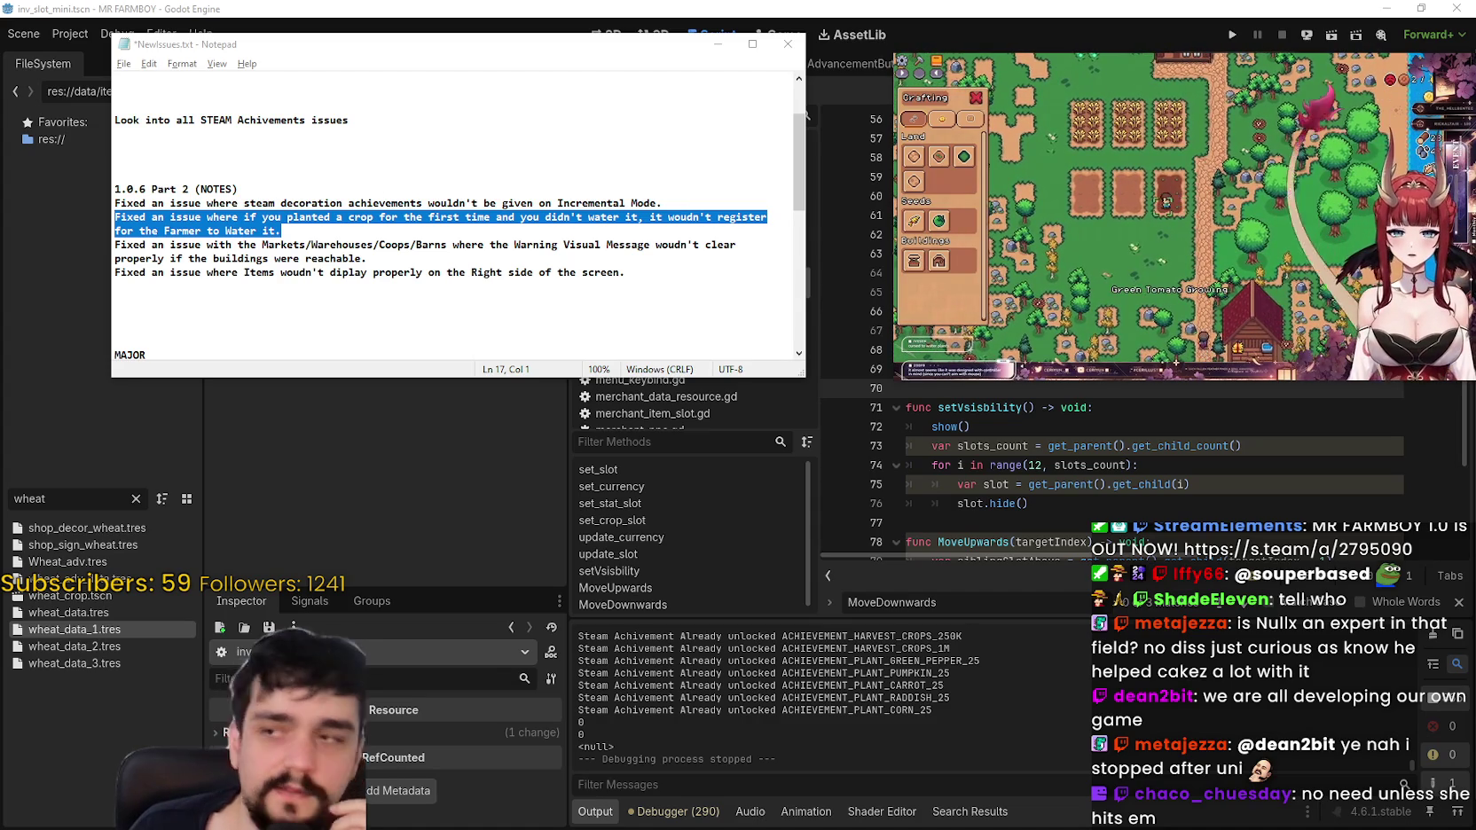
pyautogui.click(412, 263)
# Step: Select the unwatered first-crop fix note, then place the cursor after the final item-display fix entry
pyautogui.moveTo(412, 263); pyautogui.dragTo(68, 247)
pyautogui.moveTo(281, 233); pyautogui.dragTo(101, 219)
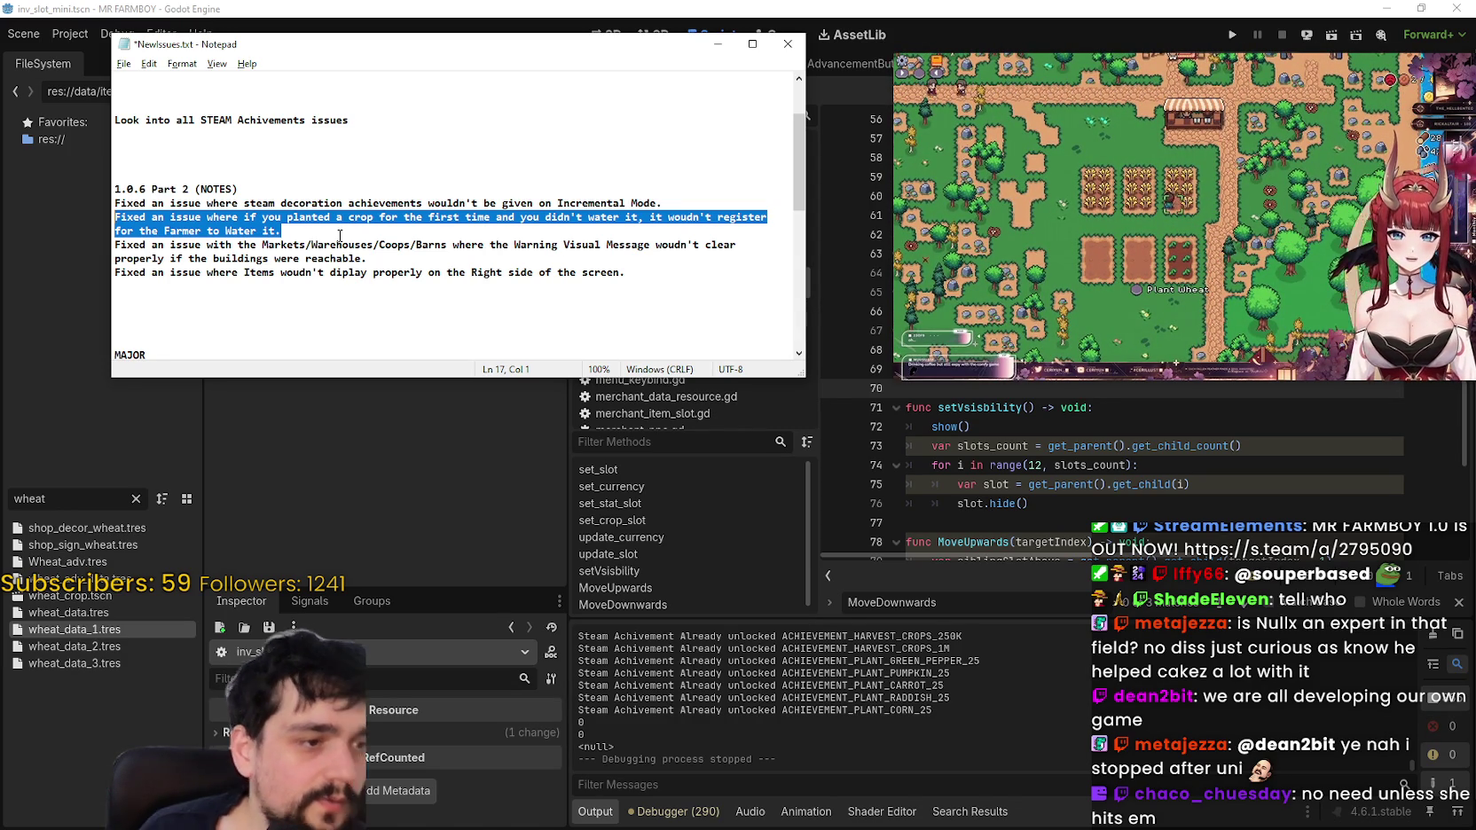
pyautogui.hotkey('alt', 'Tab')
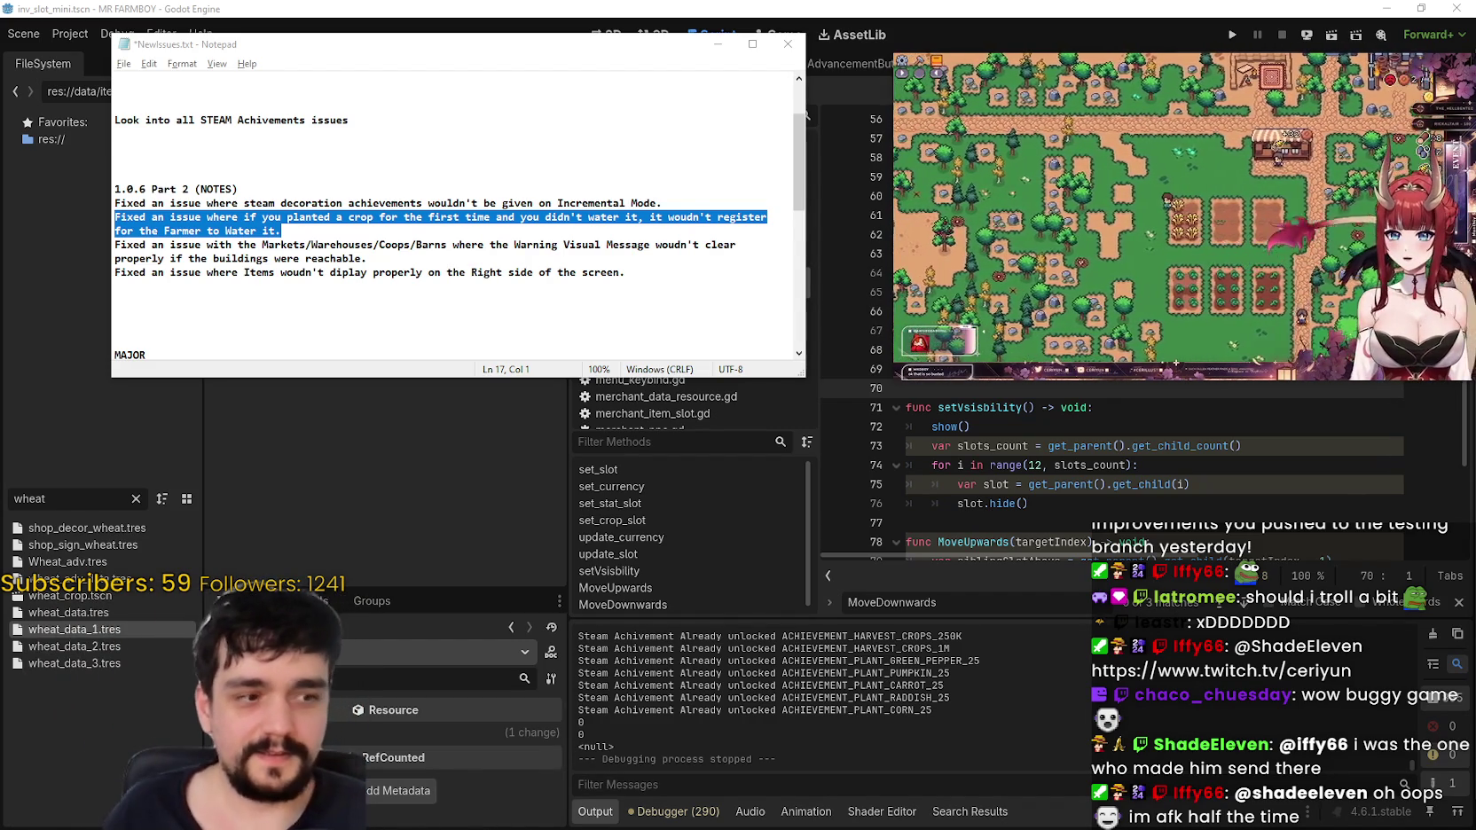
pyautogui.click(638, 274)
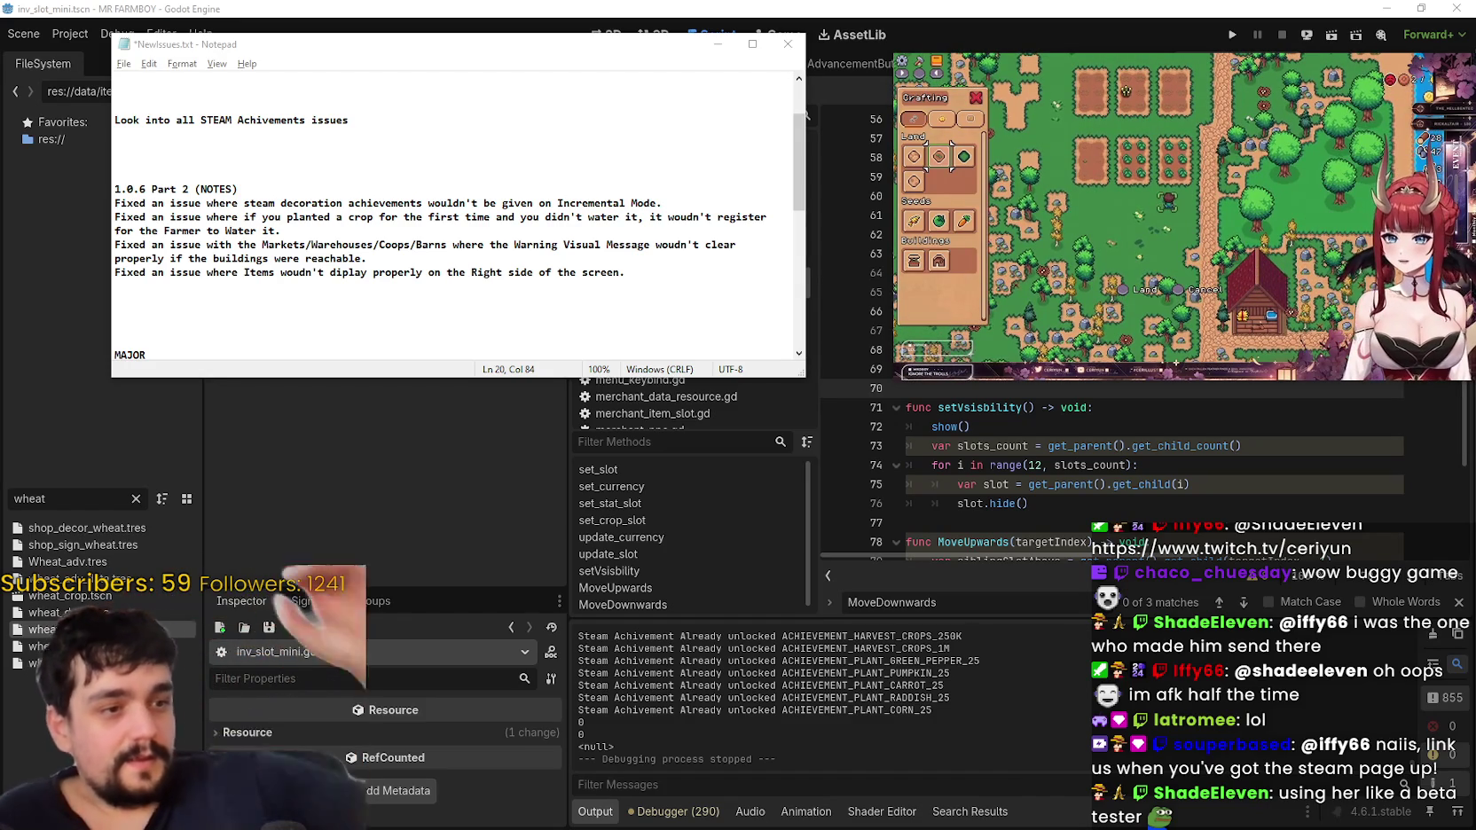
# Step: Return to inv_slot_mini.gd in Godot and place the cursor on empty line 35 in set_slot
pyautogui.click(1047, 407)
pyautogui.scroll(3, 1034, 470)
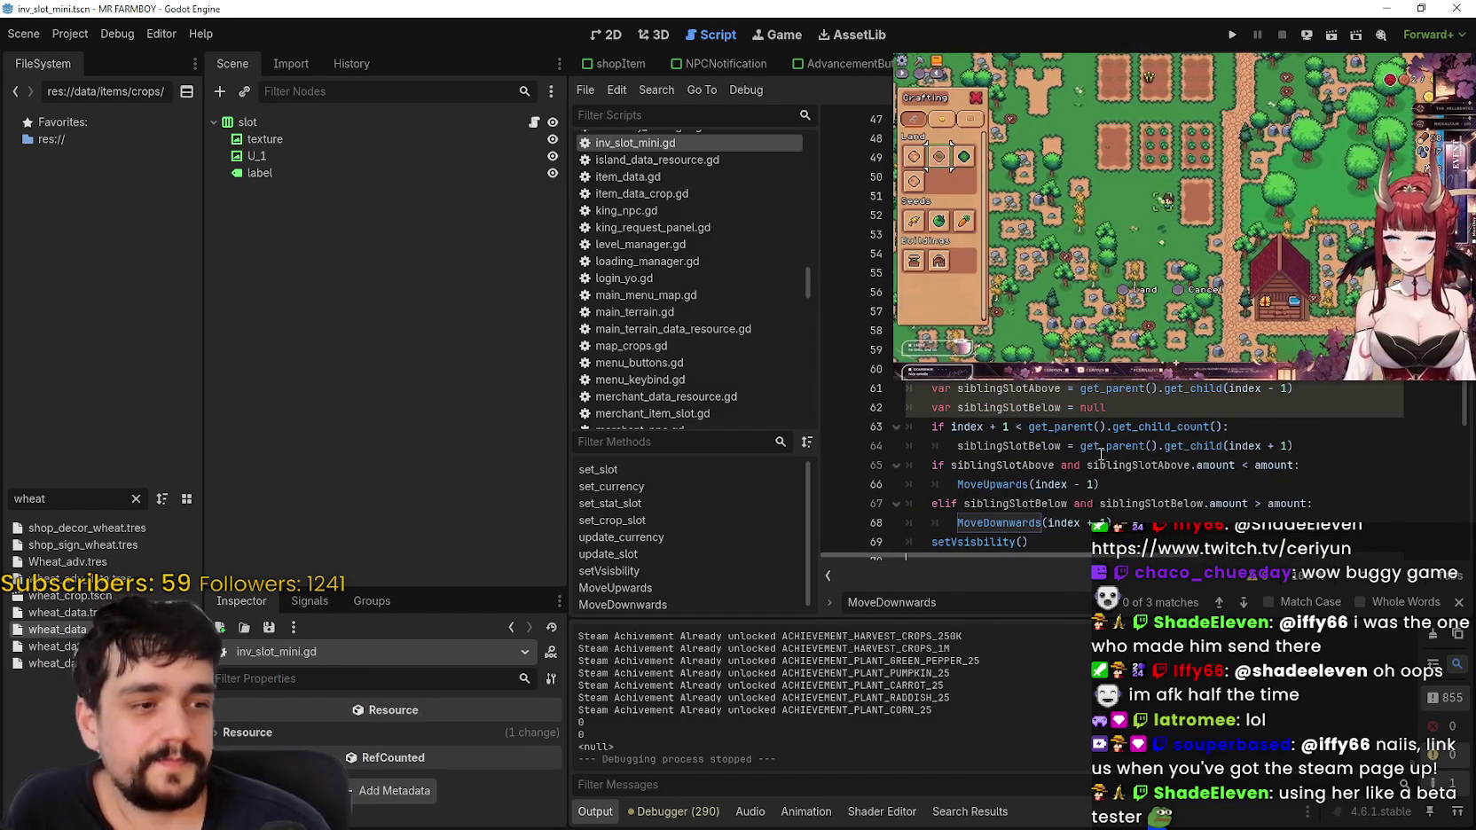
pyautogui.scroll(3, 1090, 450)
pyautogui.scroll(7, 1082, 449)
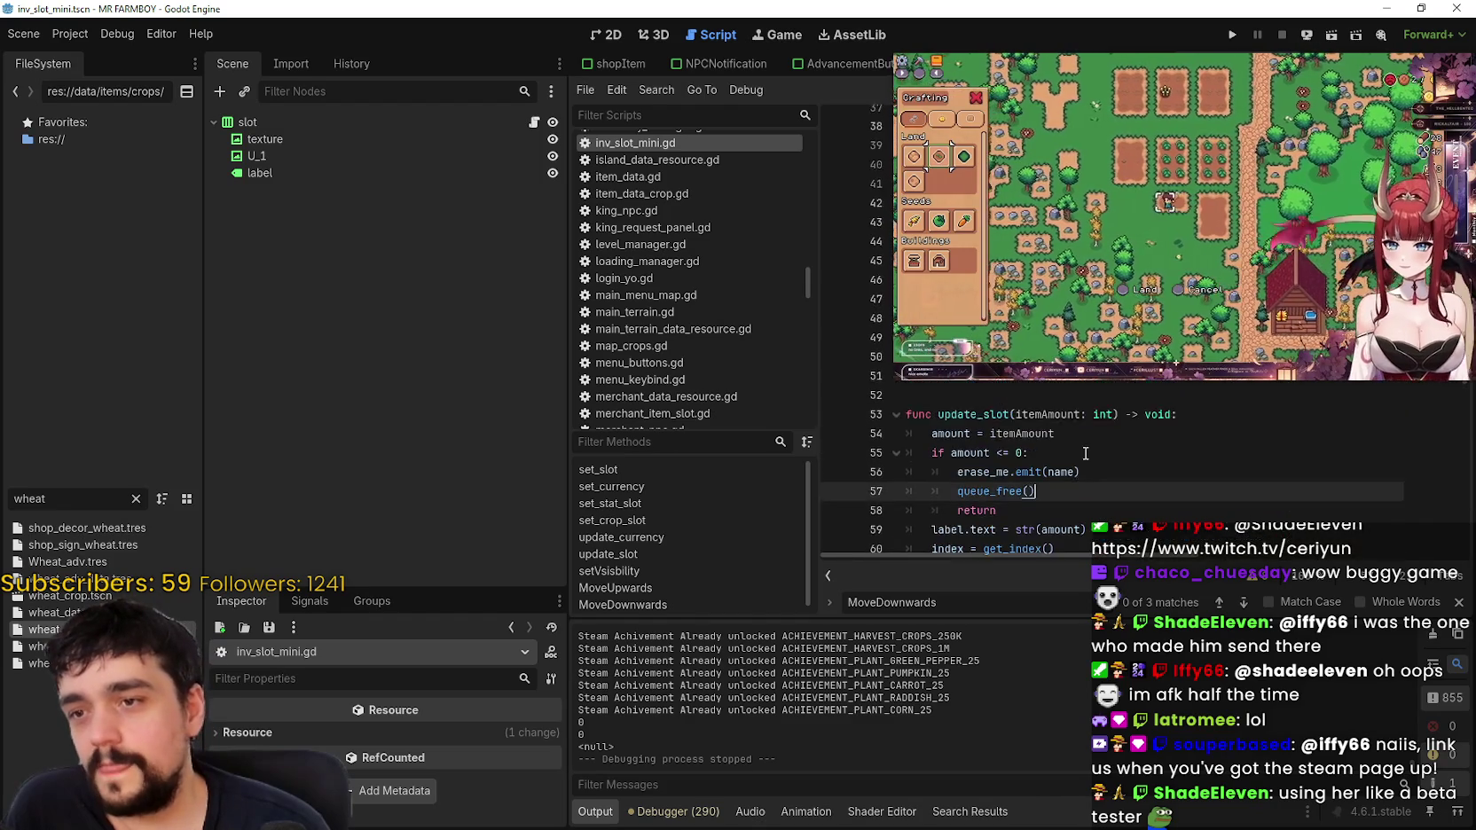
pyautogui.click(1104, 460)
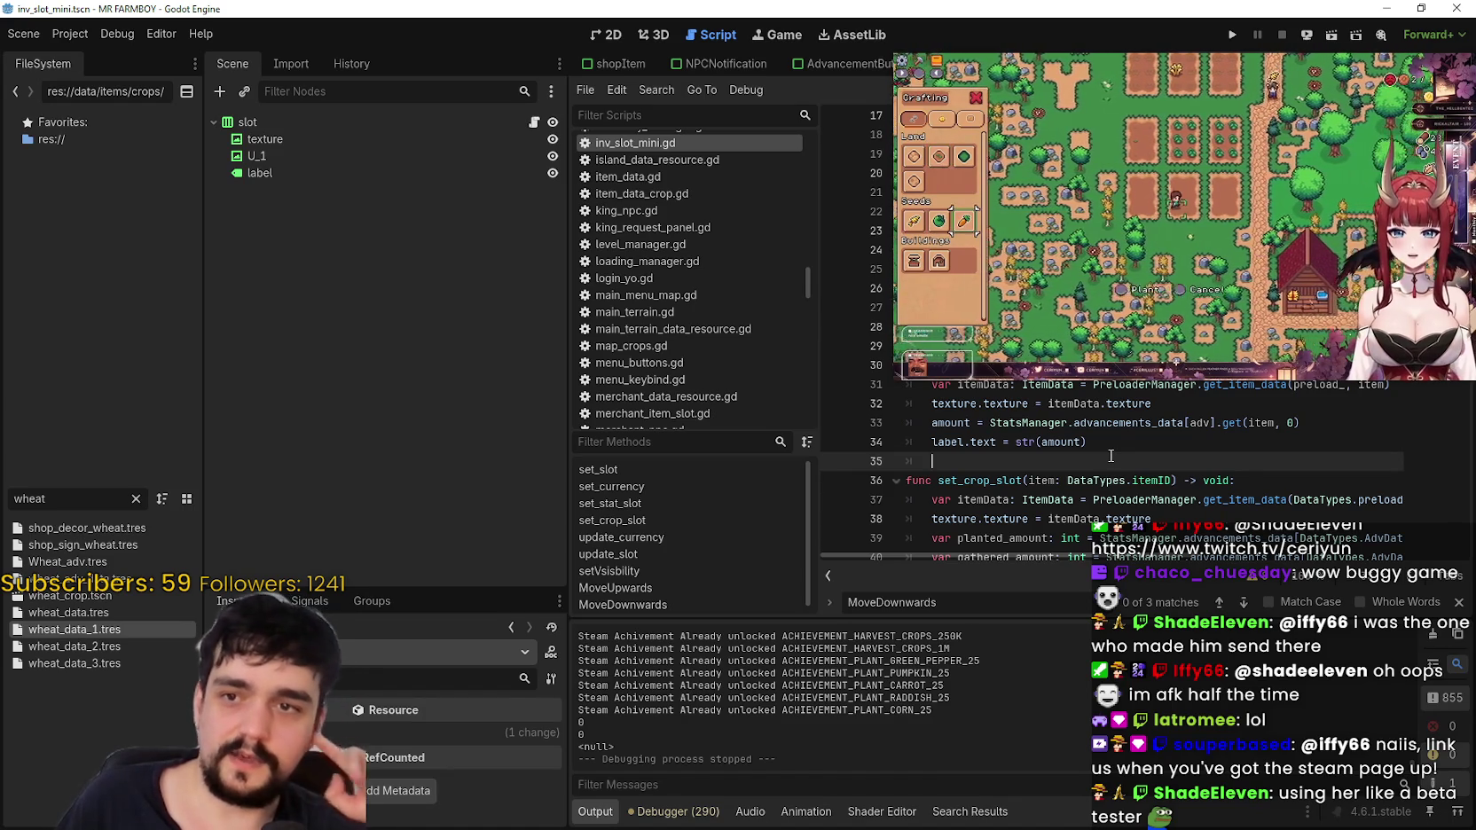
# Step: Filter FileSystem for 'ps5', open ps5Gamepad.tres, and expand its imageSet in a taller Inspector
pyautogui.doubleClick(89, 495)
pyautogui.write('ps')
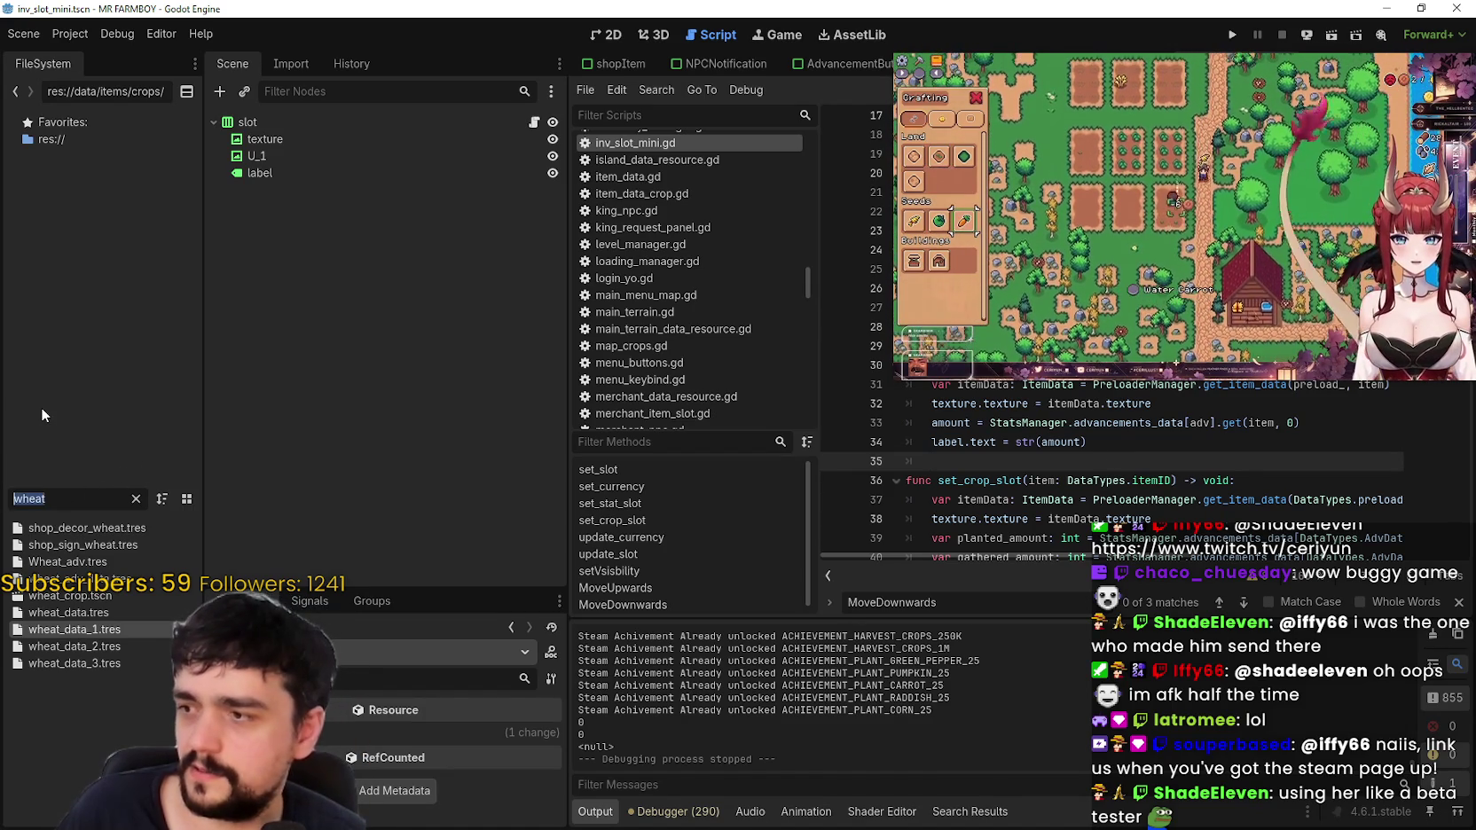
pyautogui.write('4')
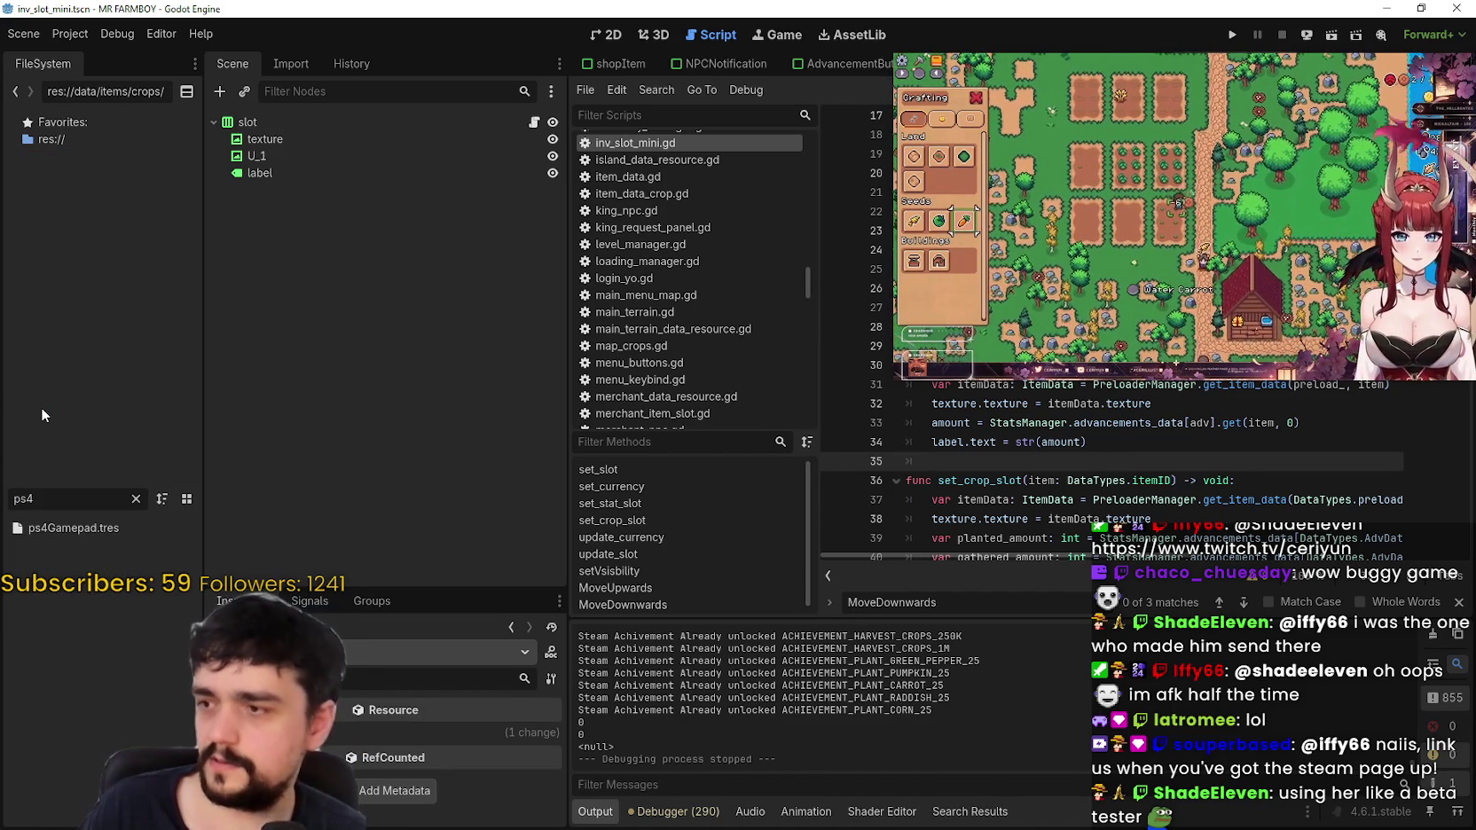
pyautogui.press('BackSpace')
pyautogui.write('5')
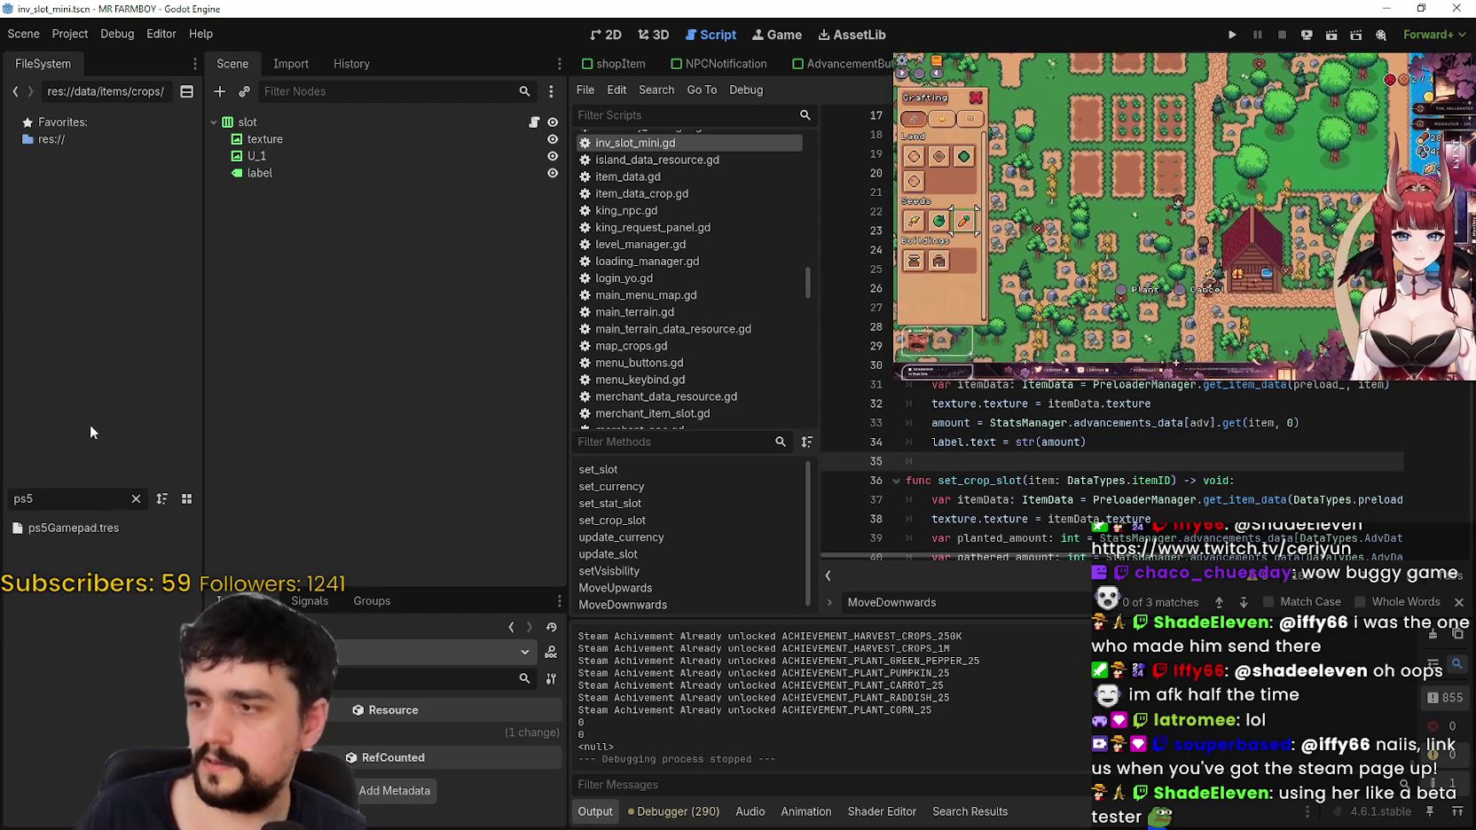
pyautogui.click(93, 531)
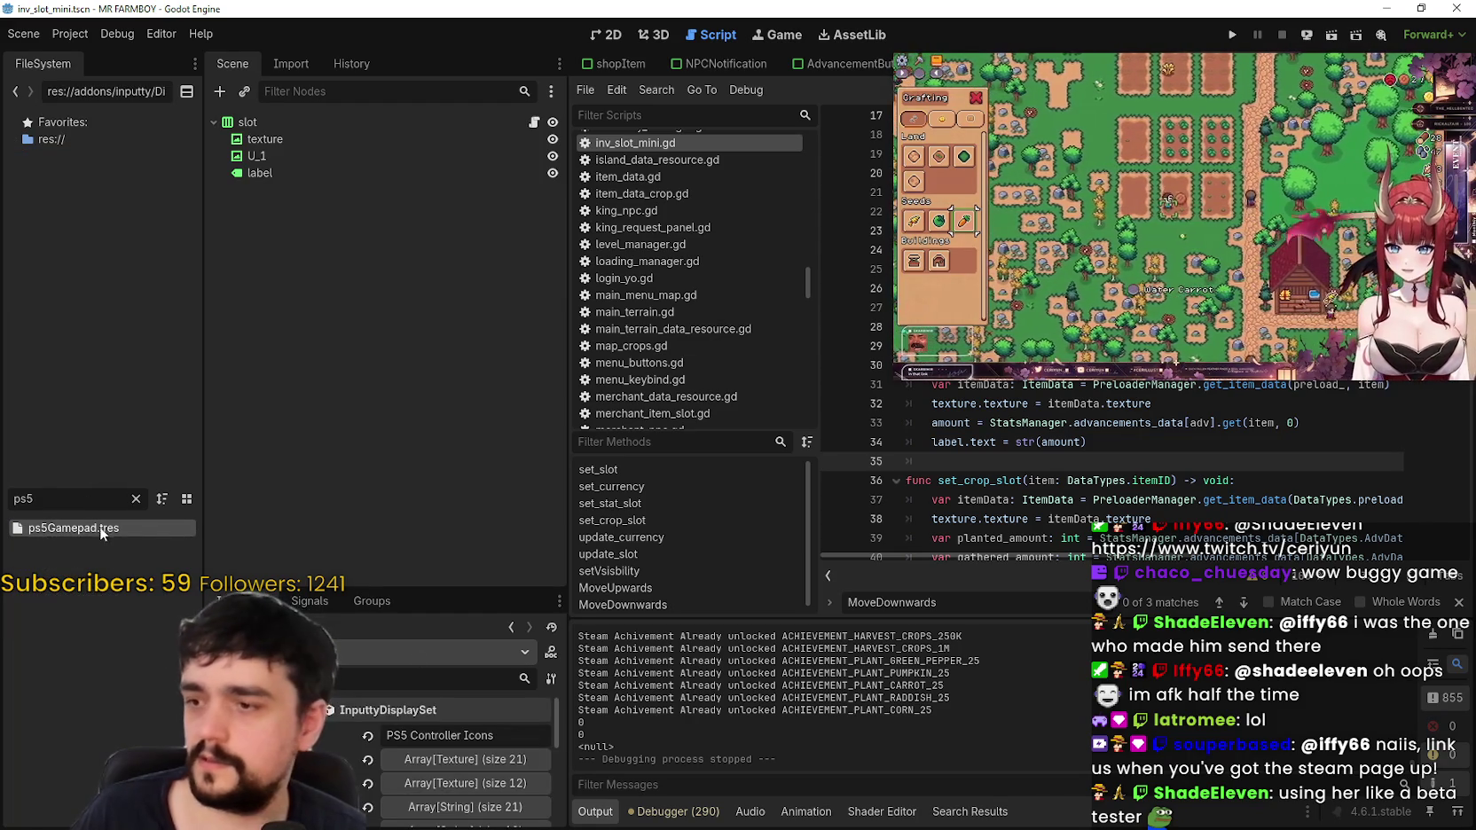
pyautogui.moveTo(441, 589); pyautogui.dragTo(440, 258)
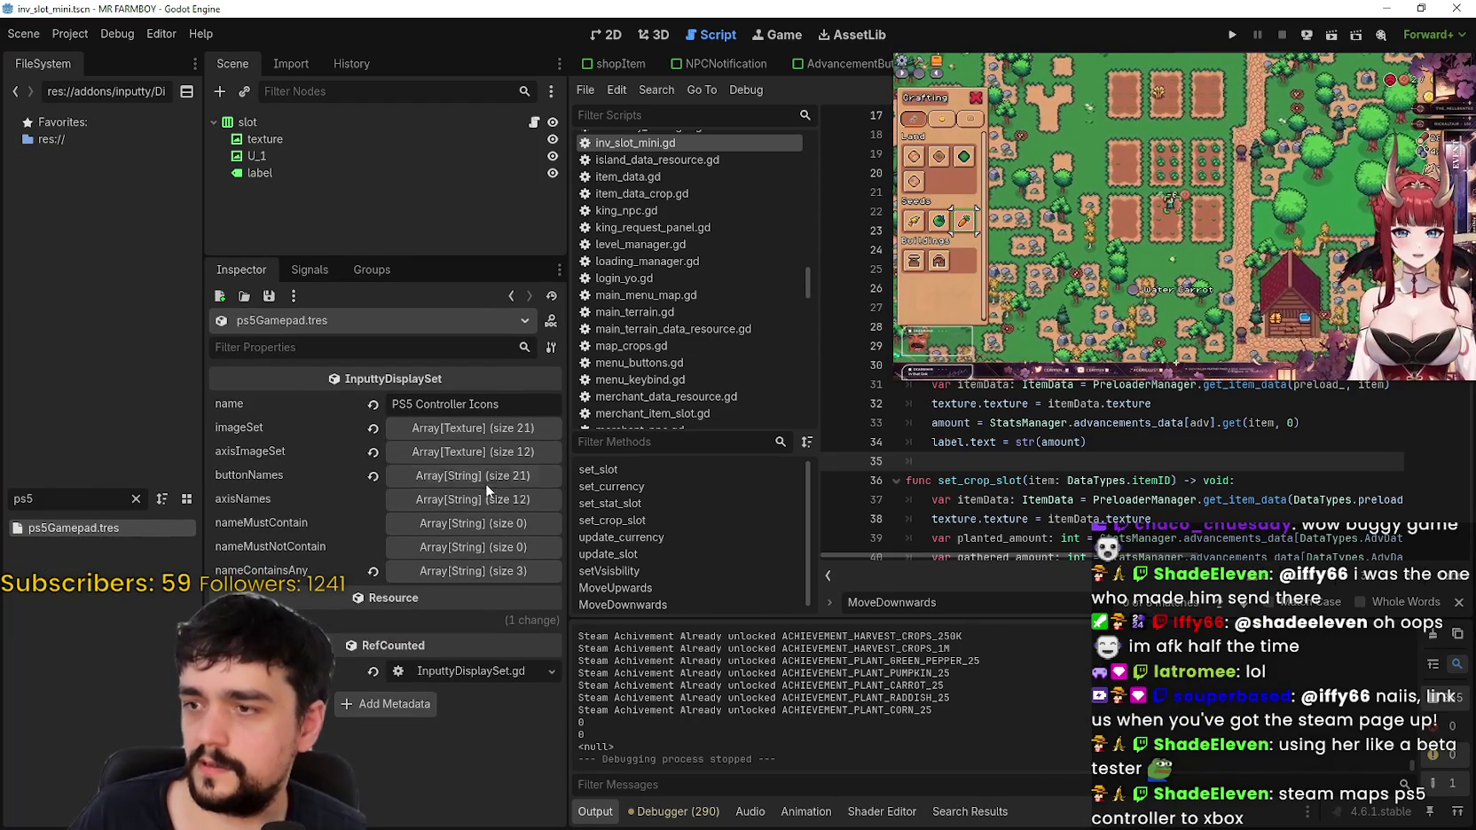
pyautogui.click(481, 433)
# Step: Page imageSet to page 2 and expand axisImageSet to view its L2 and R2 icons
pyautogui.scroll(-3, 437, 631)
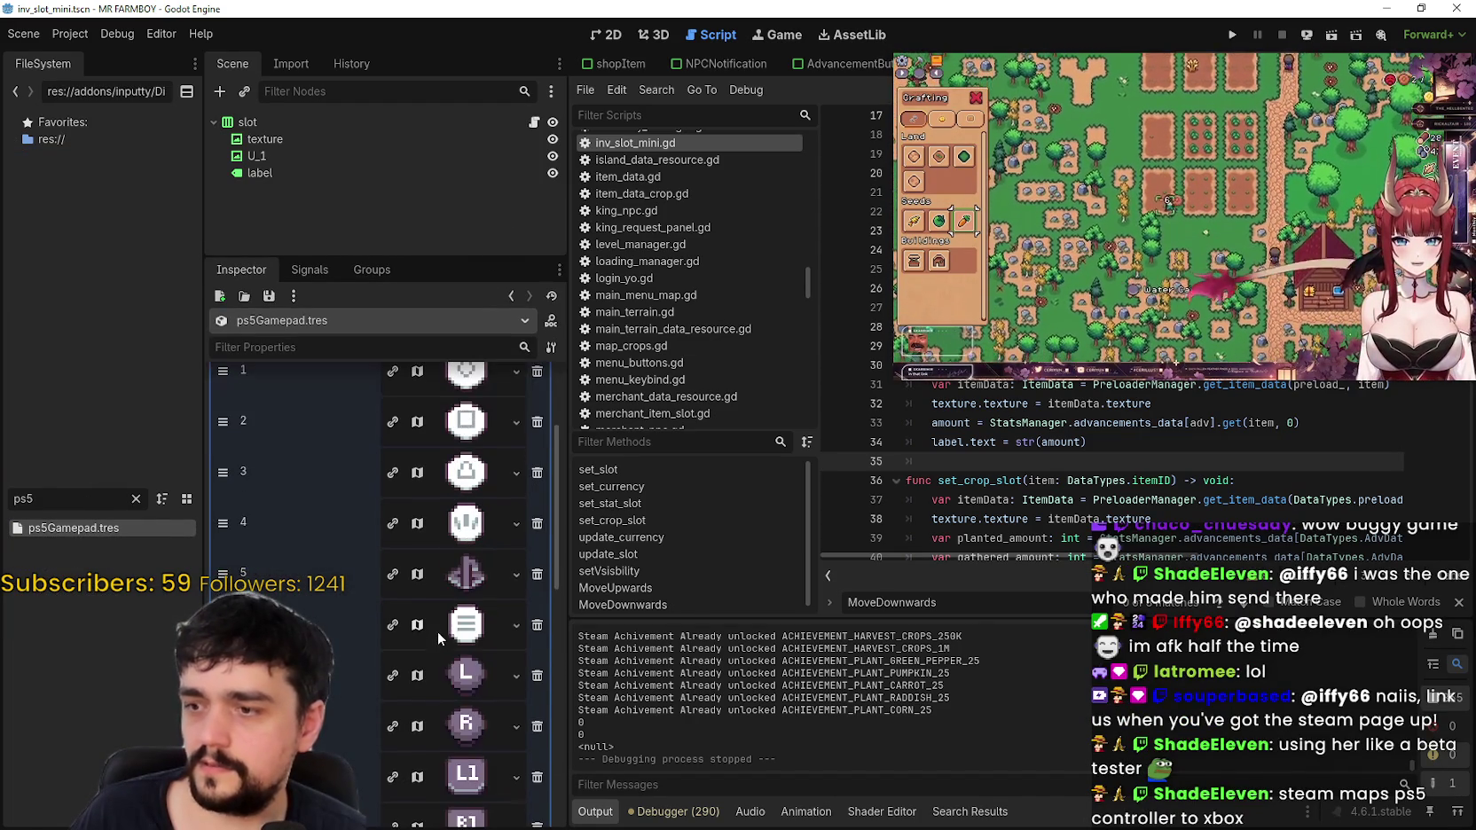
pyautogui.scroll(-5, 485, 604)
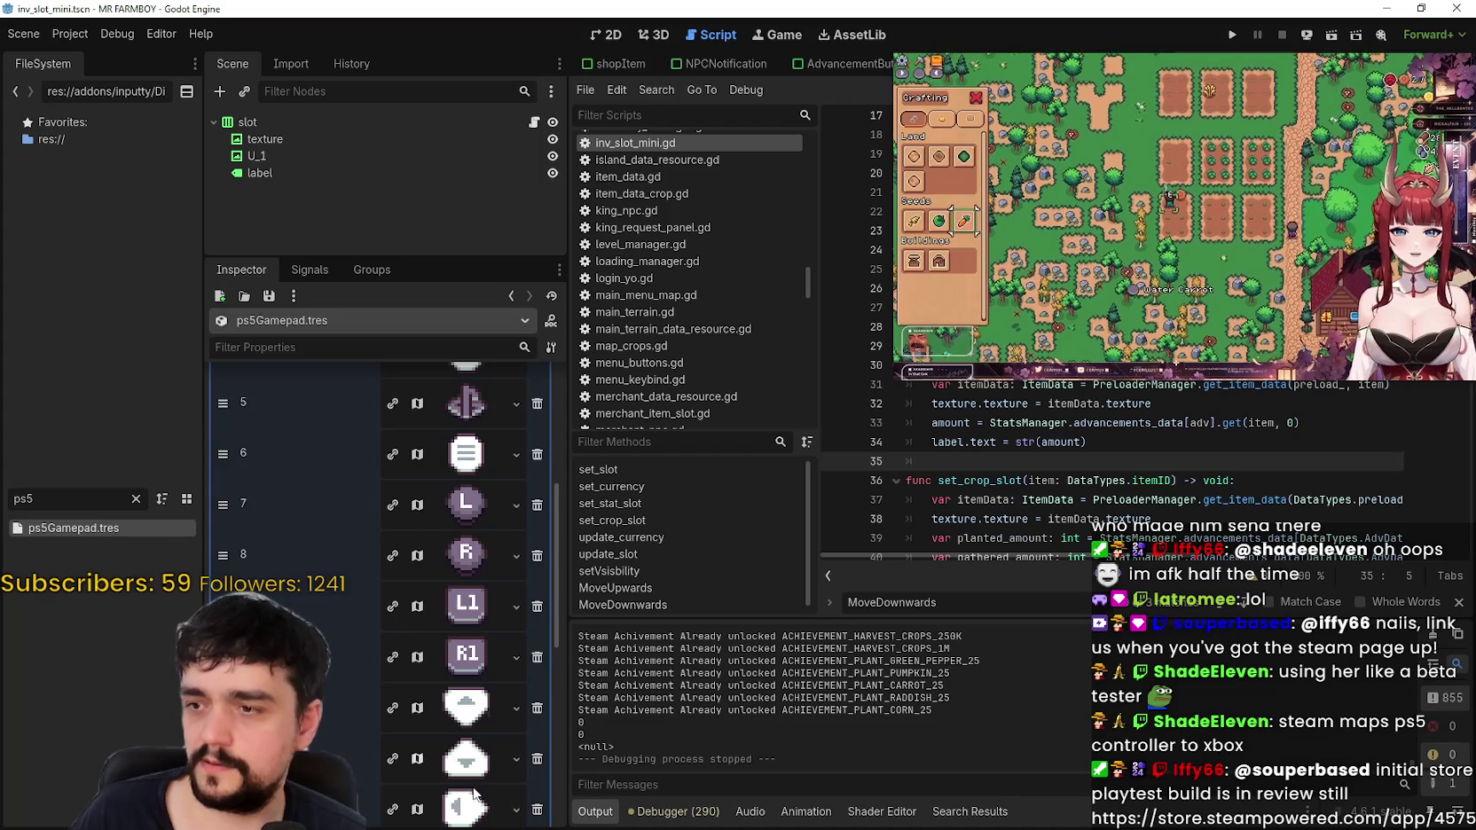
pyautogui.scroll(8, 472, 766)
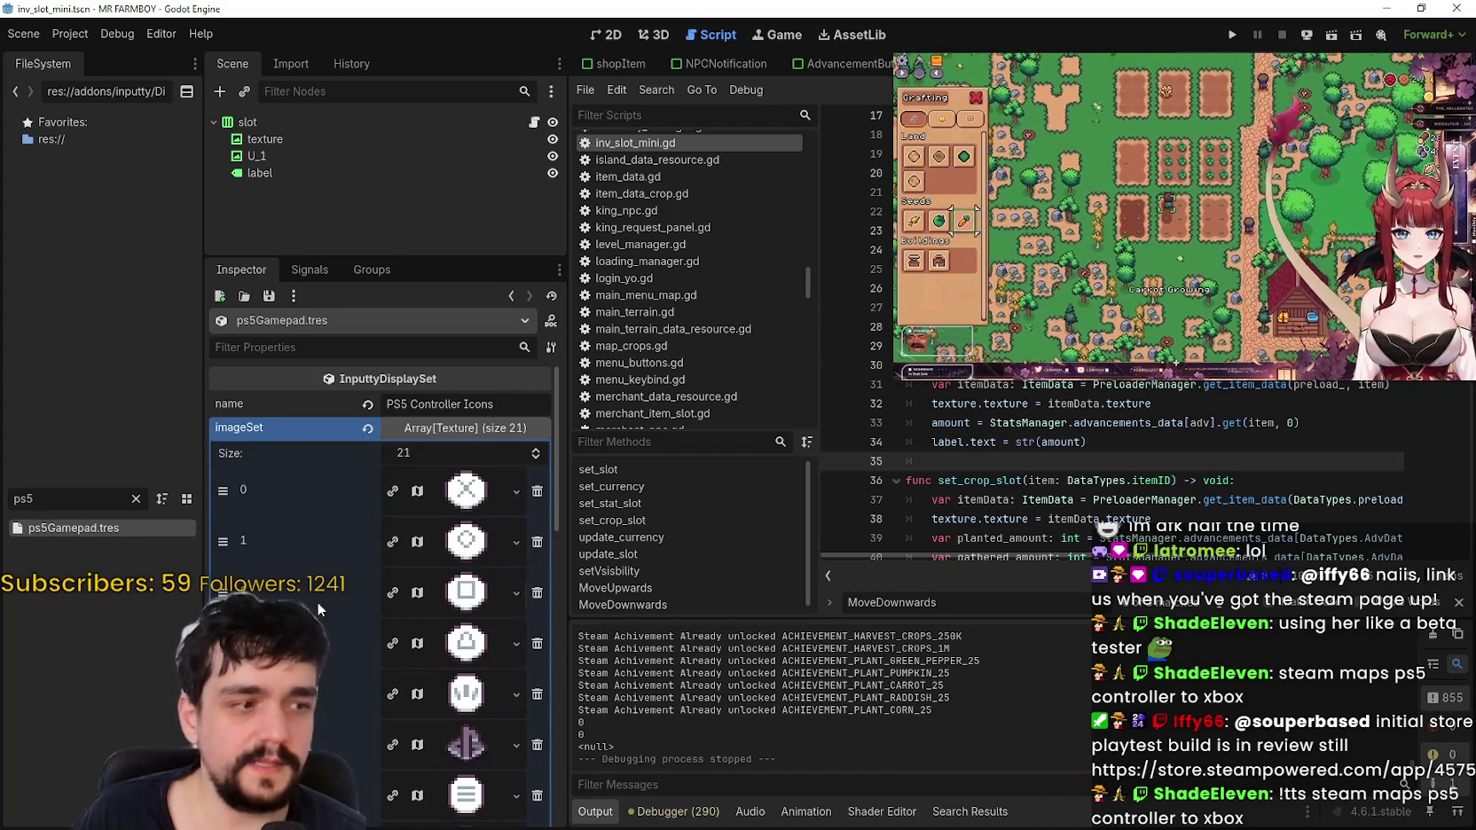
pyautogui.scroll(-10, 369, 614)
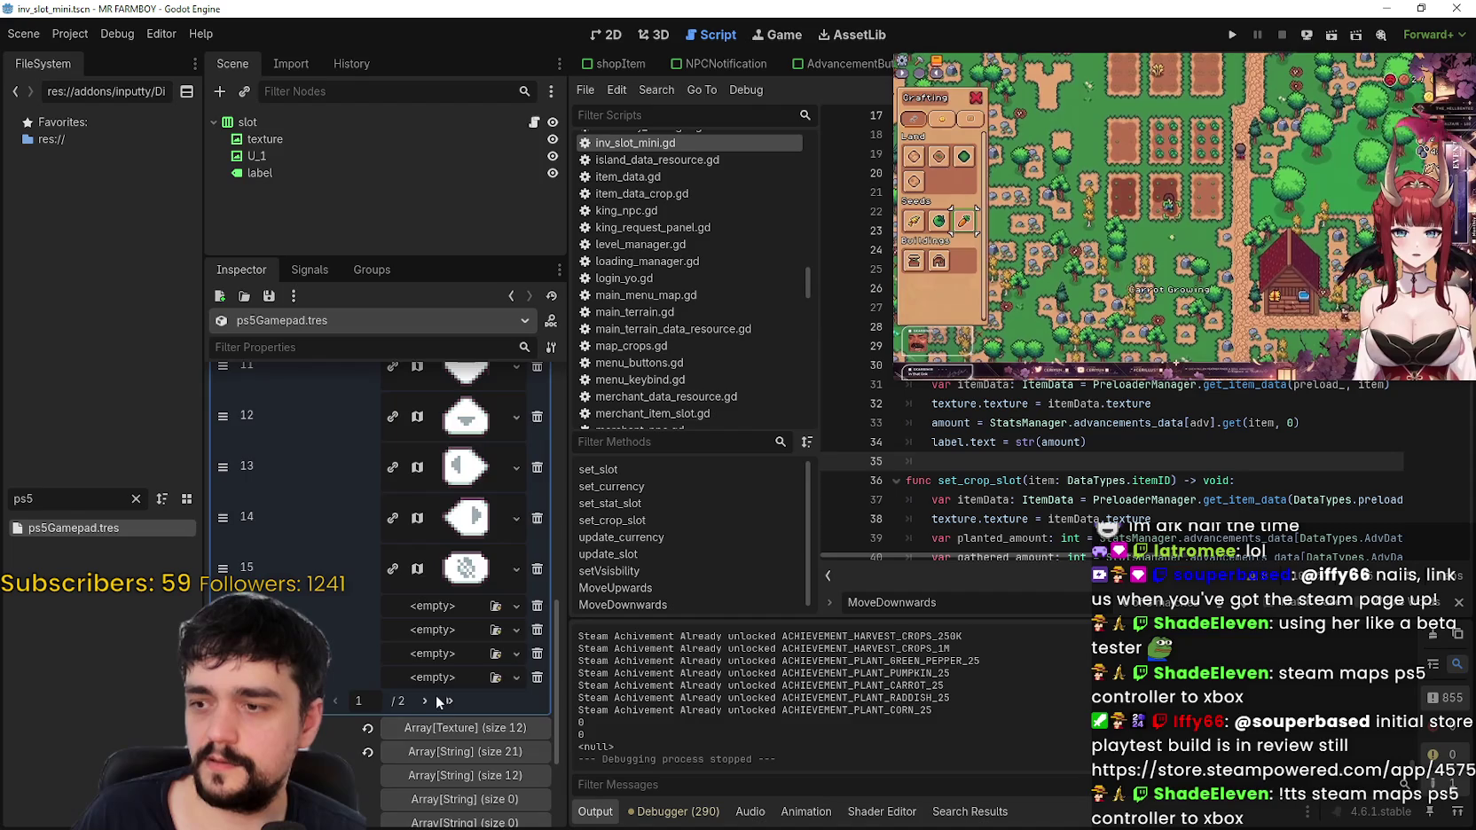
pyautogui.click(424, 757)
pyautogui.scroll(1, 445, 520)
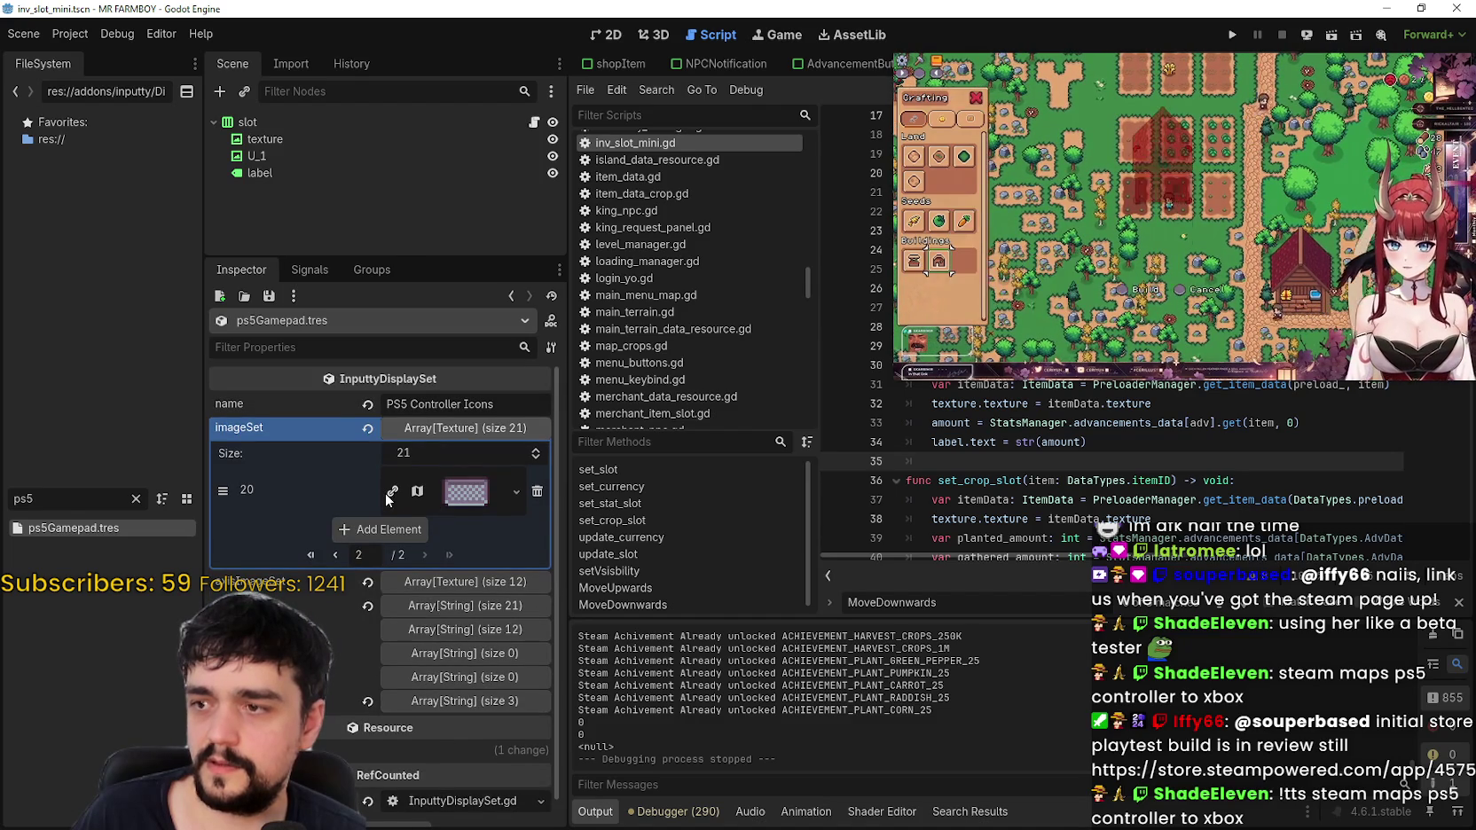
pyautogui.click(464, 582)
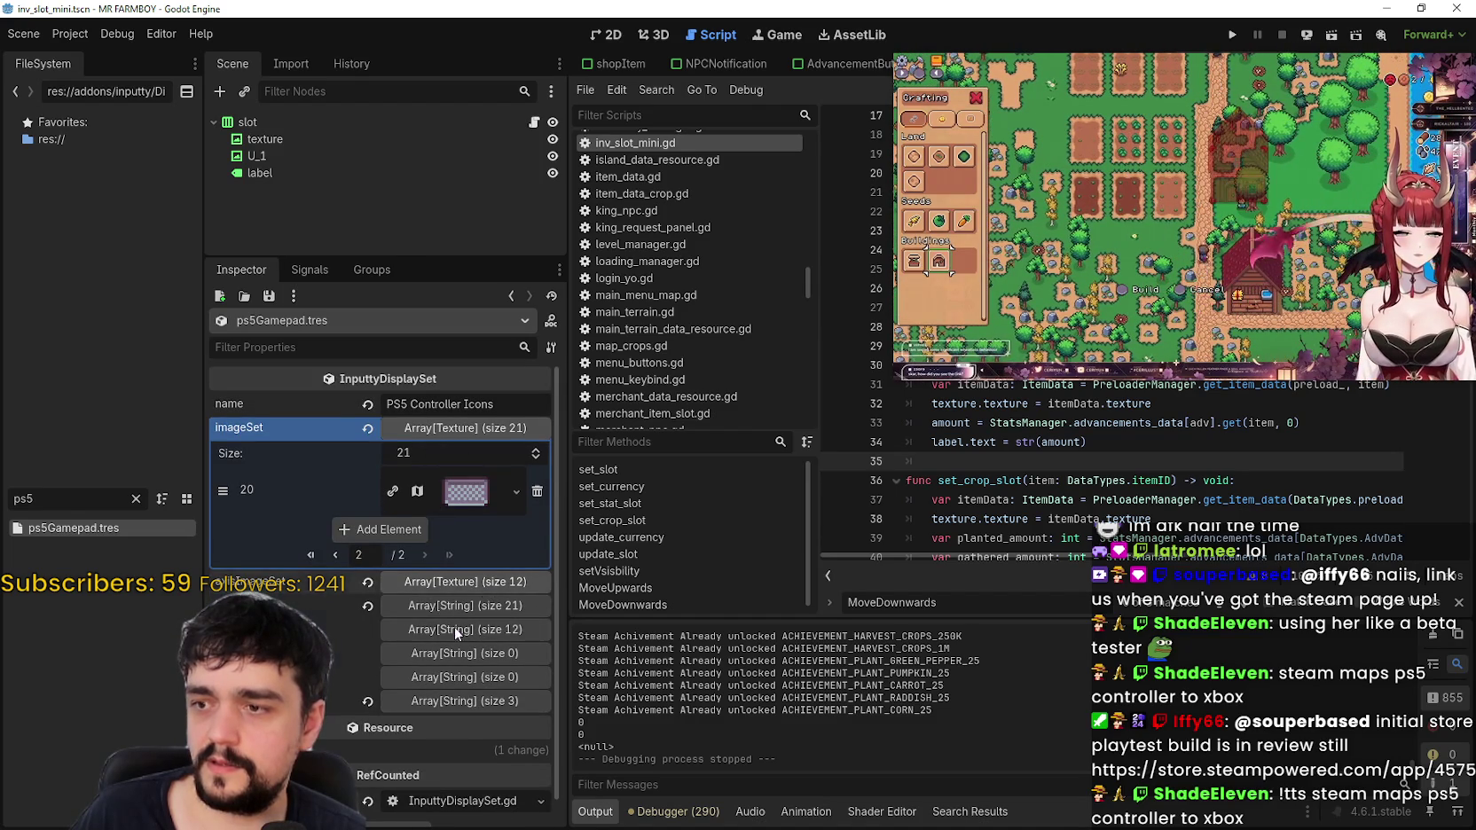
pyautogui.scroll(-3, 406, 701)
pyautogui.scroll(-3, 406, 700)
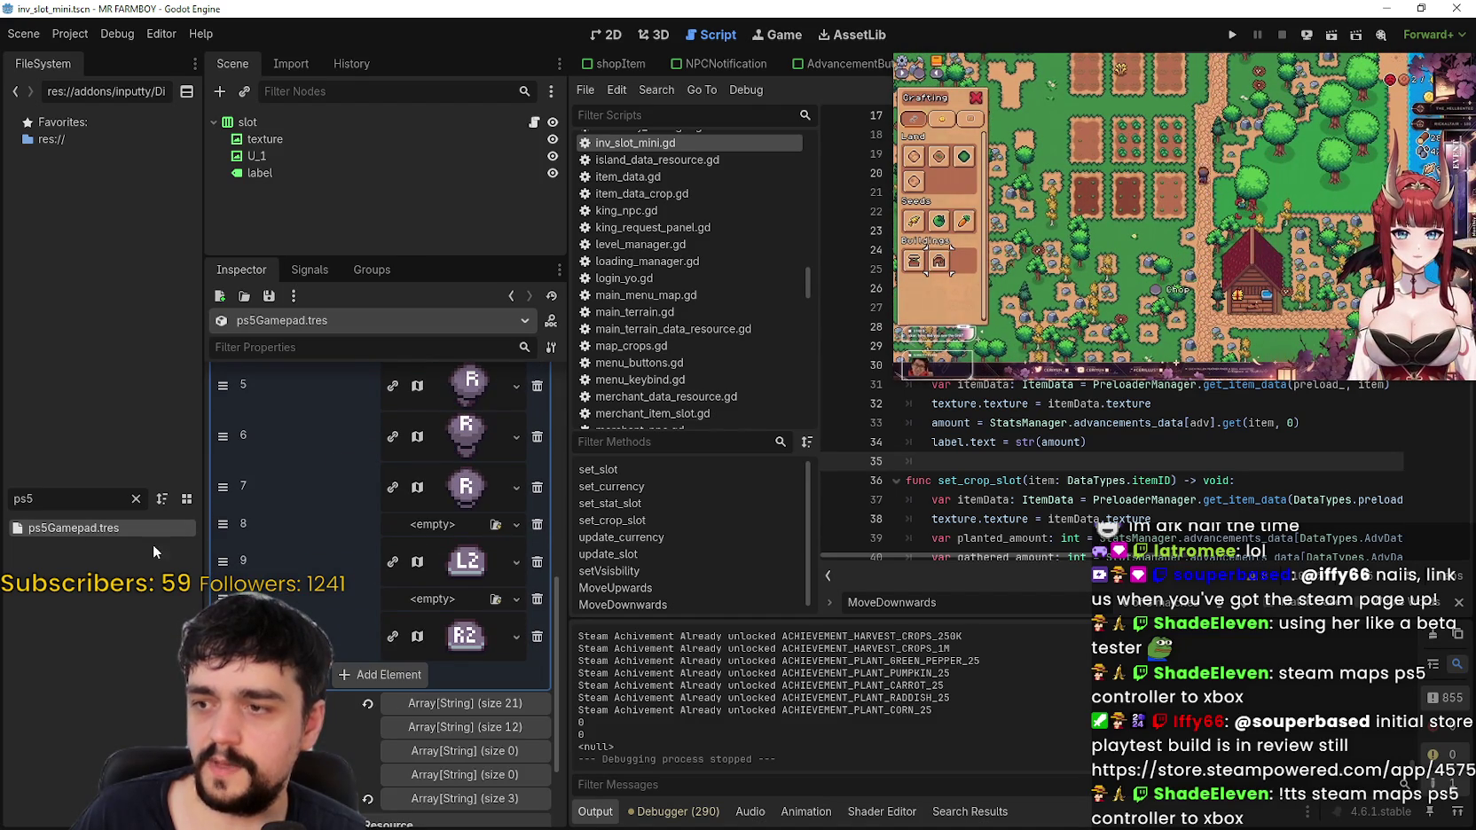
pyautogui.doubleClick(6, 498)
# Step: Filter for 'swit', open switchProGamepad.tres, and browse its imageSet textures
pyautogui.write('swit')
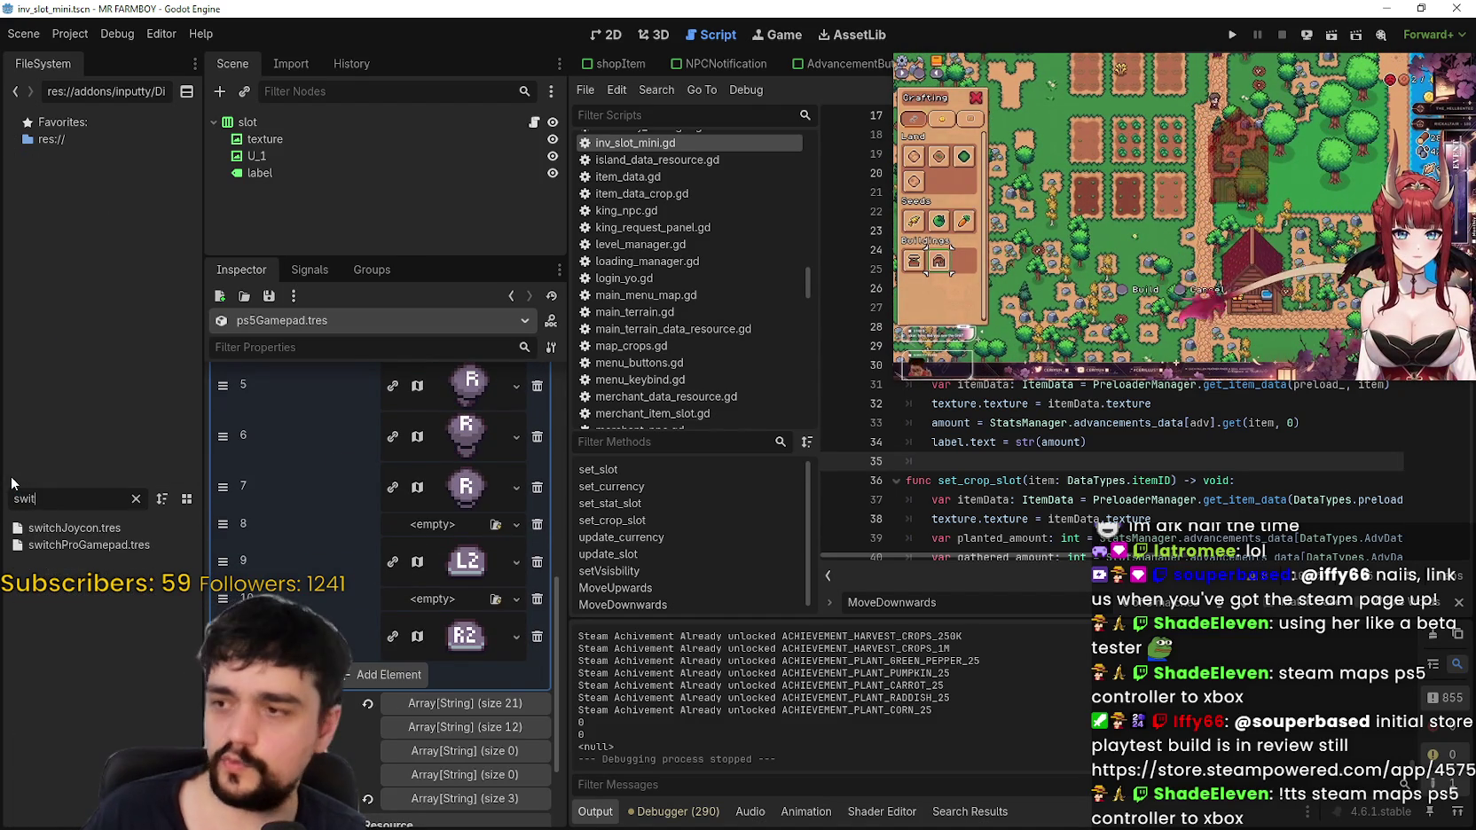
pyautogui.click(121, 547)
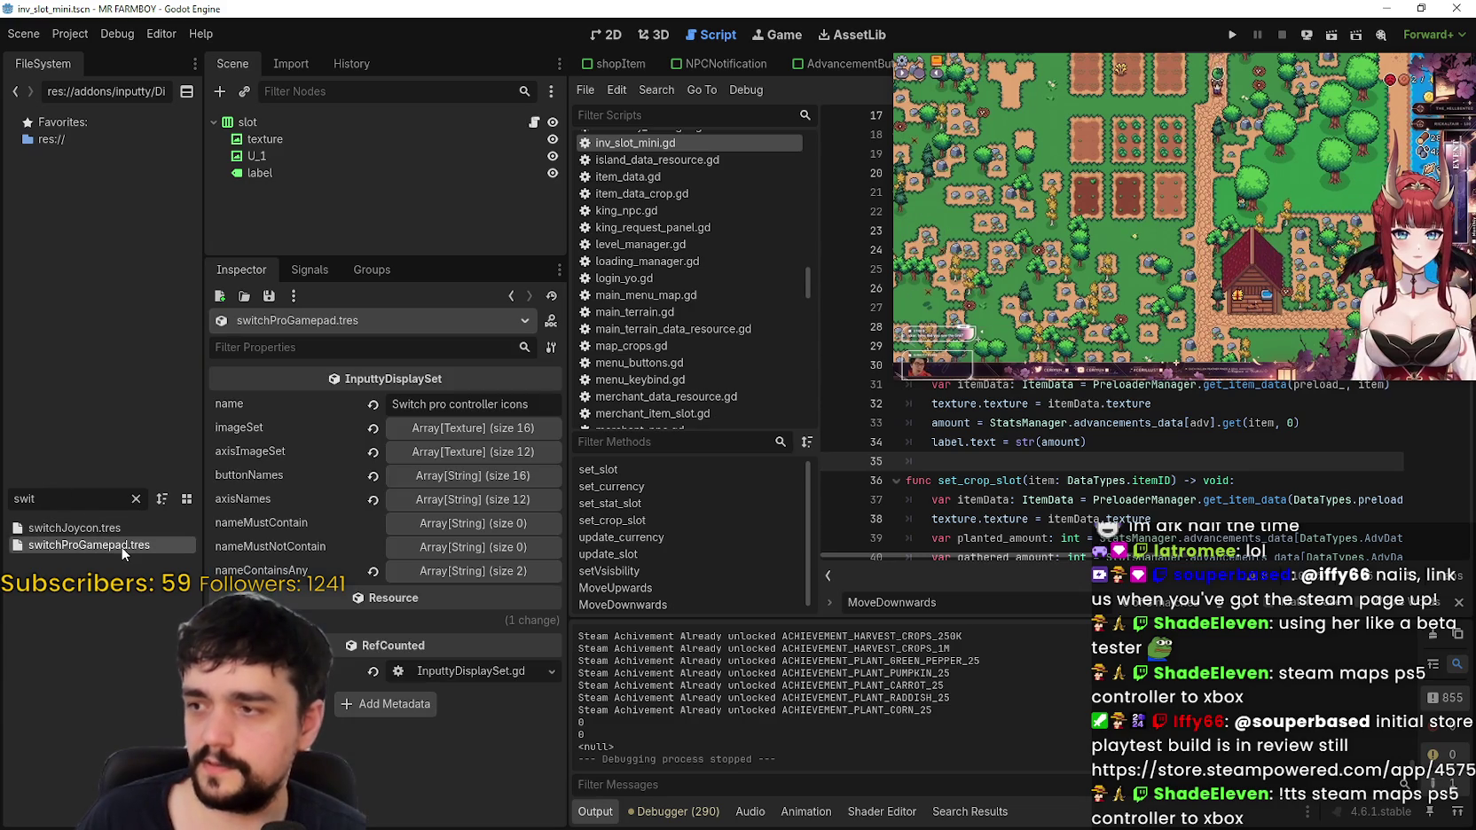
pyautogui.click(488, 425)
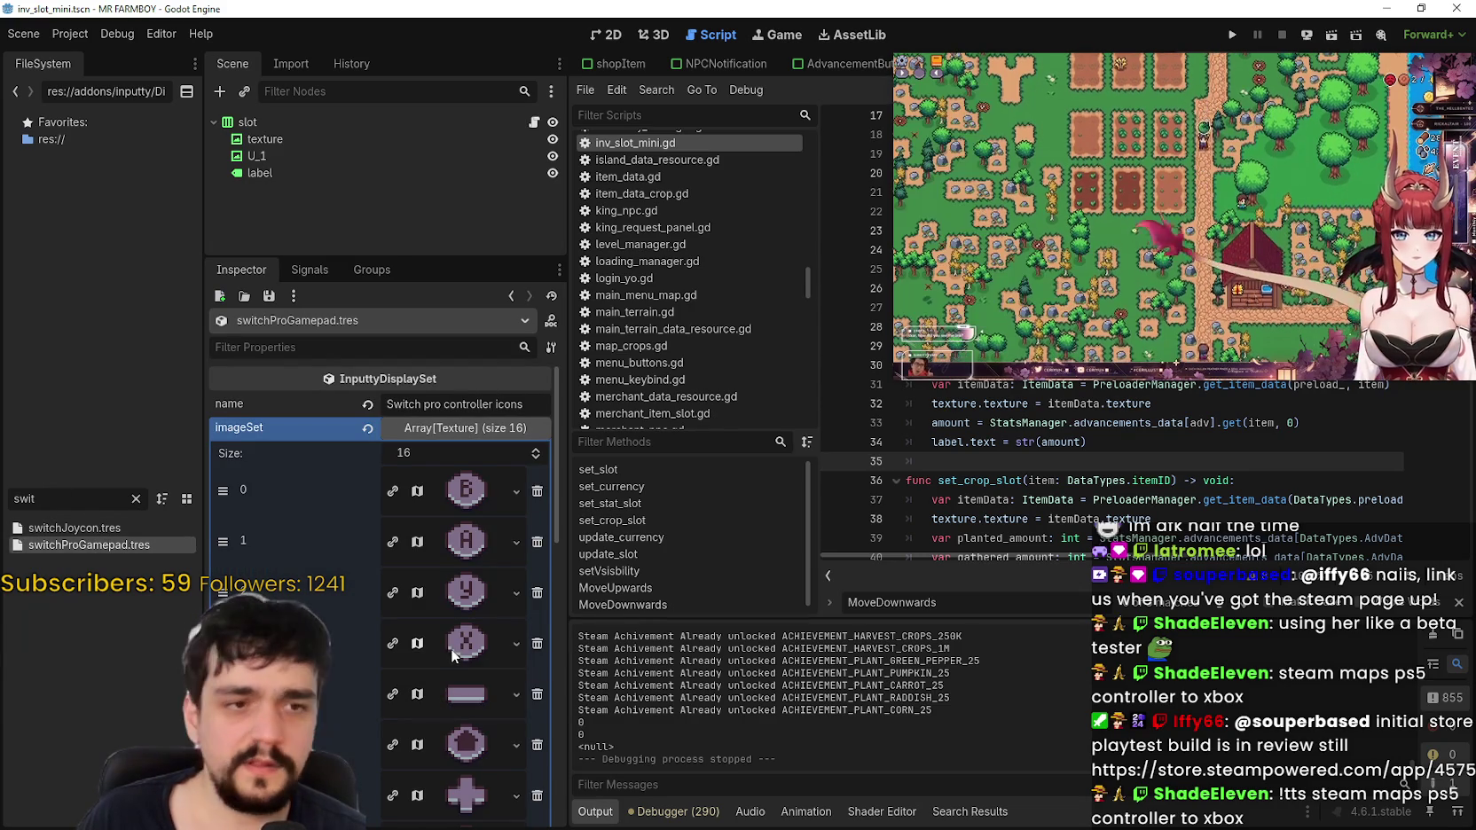
pyautogui.scroll(-3, 450, 631)
pyautogui.scroll(-7, 450, 624)
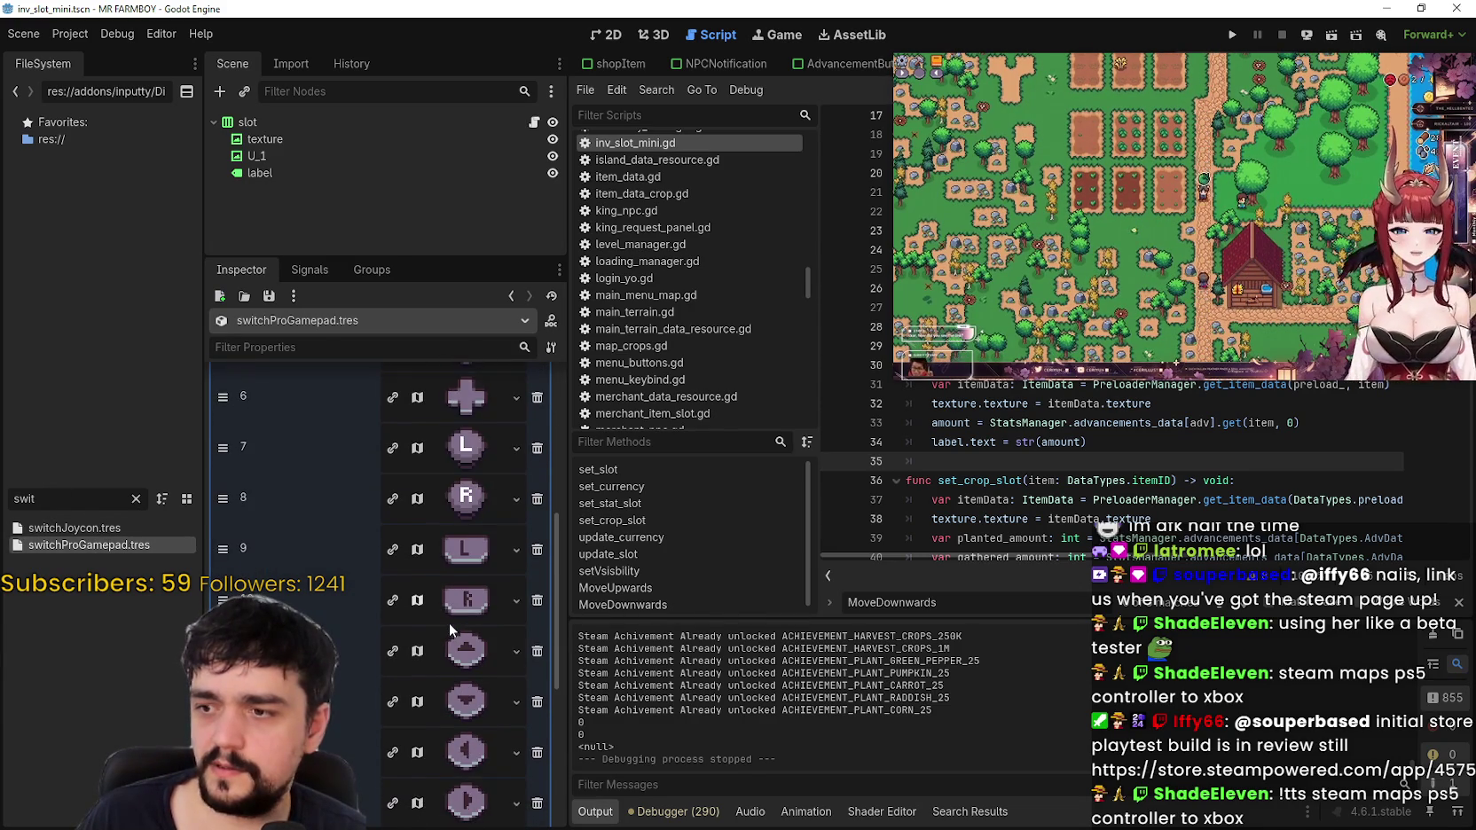
pyautogui.scroll(10, 483, 657)
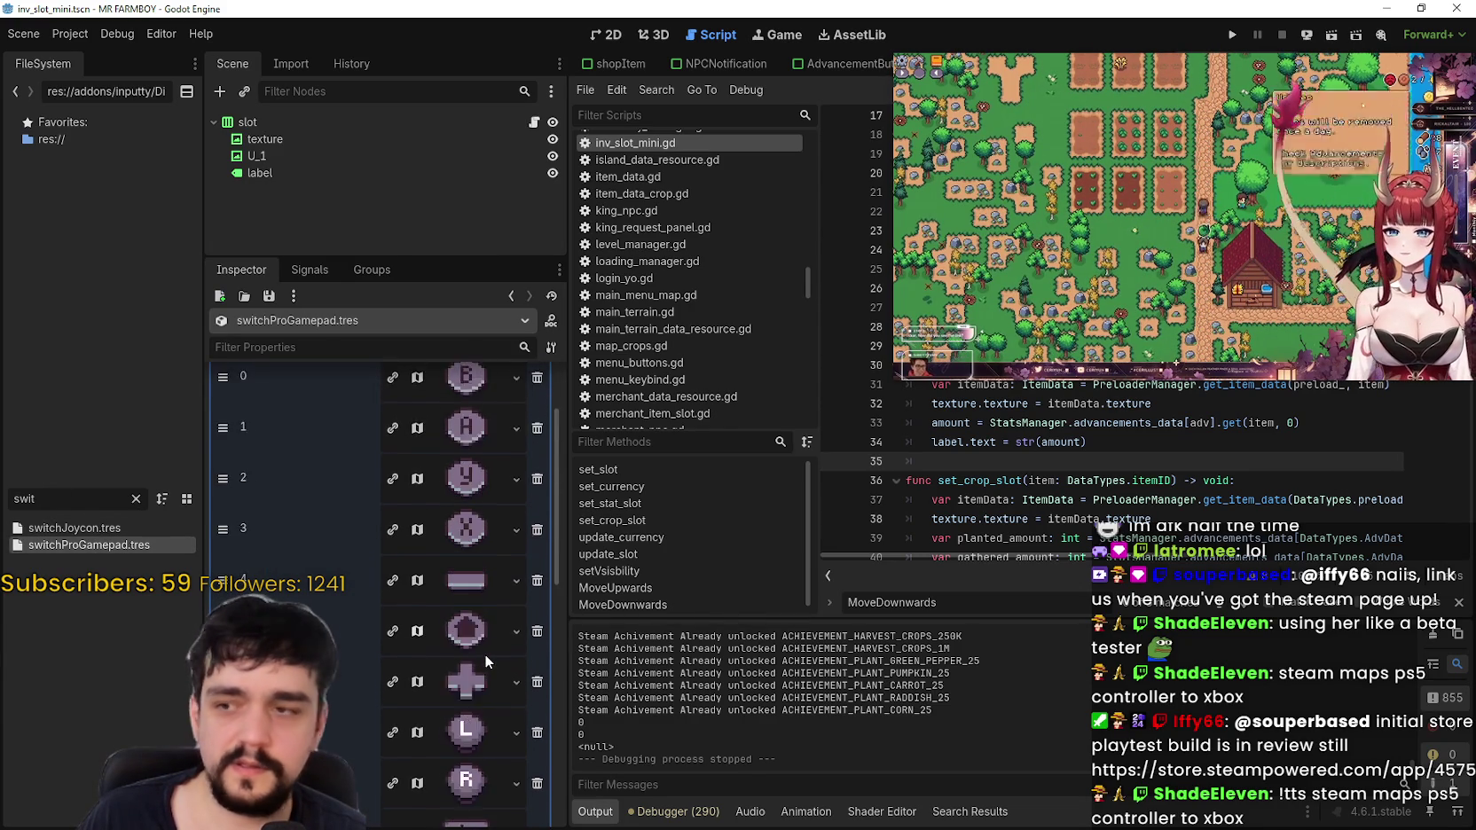
pyautogui.click(464, 424)
# Step: Clear the filter, open defaultGamepad.tres, and page through its 21 imageSet textures
pyautogui.doubleClick(78, 498)
pyautogui.write('ga')
pyautogui.press('BackSpace')
pyautogui.press('BackSpace')
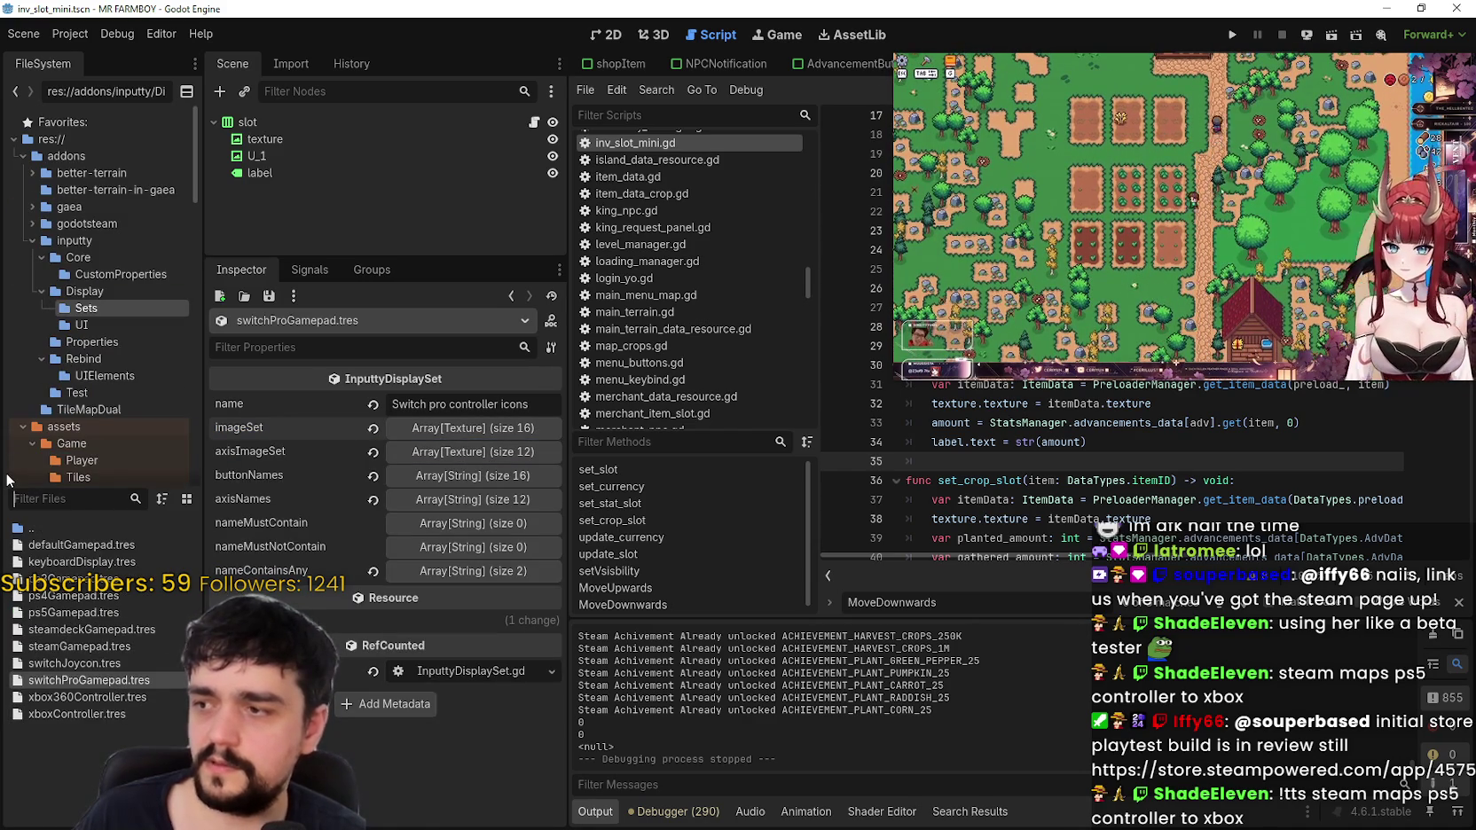
pyautogui.click(113, 541)
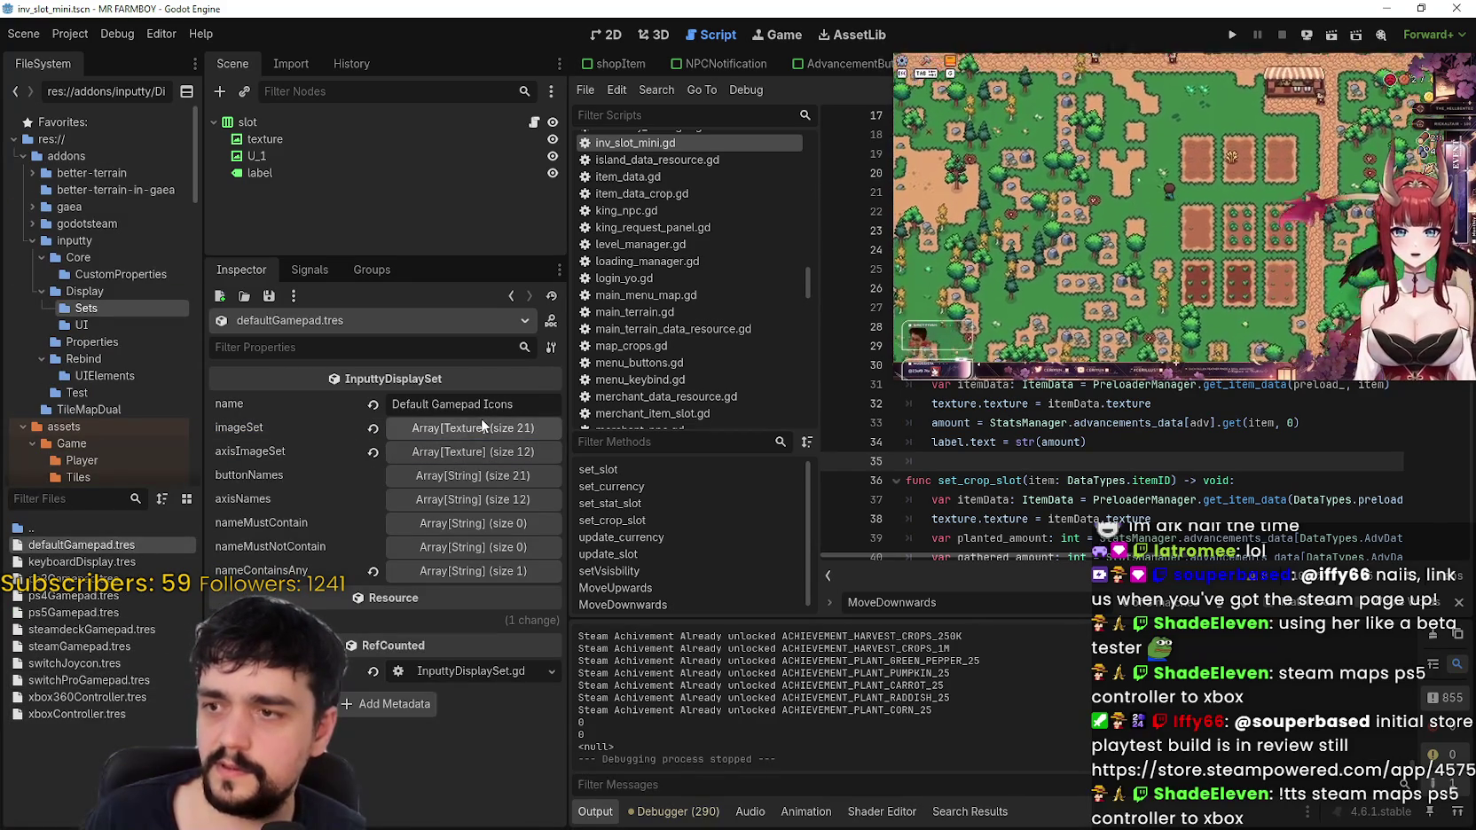
pyautogui.click(479, 426)
pyautogui.scroll(-3, 486, 662)
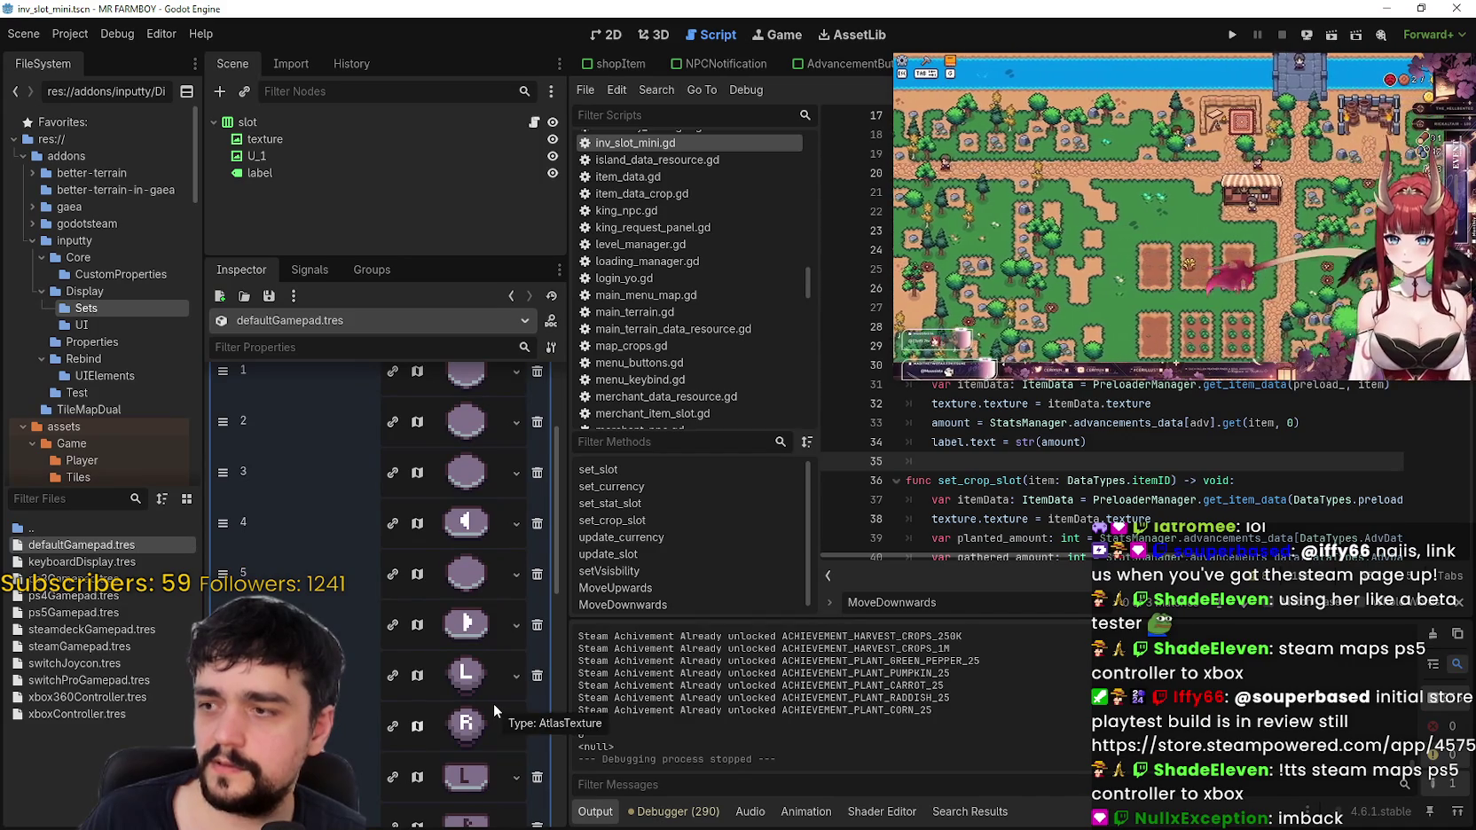
pyautogui.scroll(-1, 493, 703)
pyautogui.scroll(-5, 493, 703)
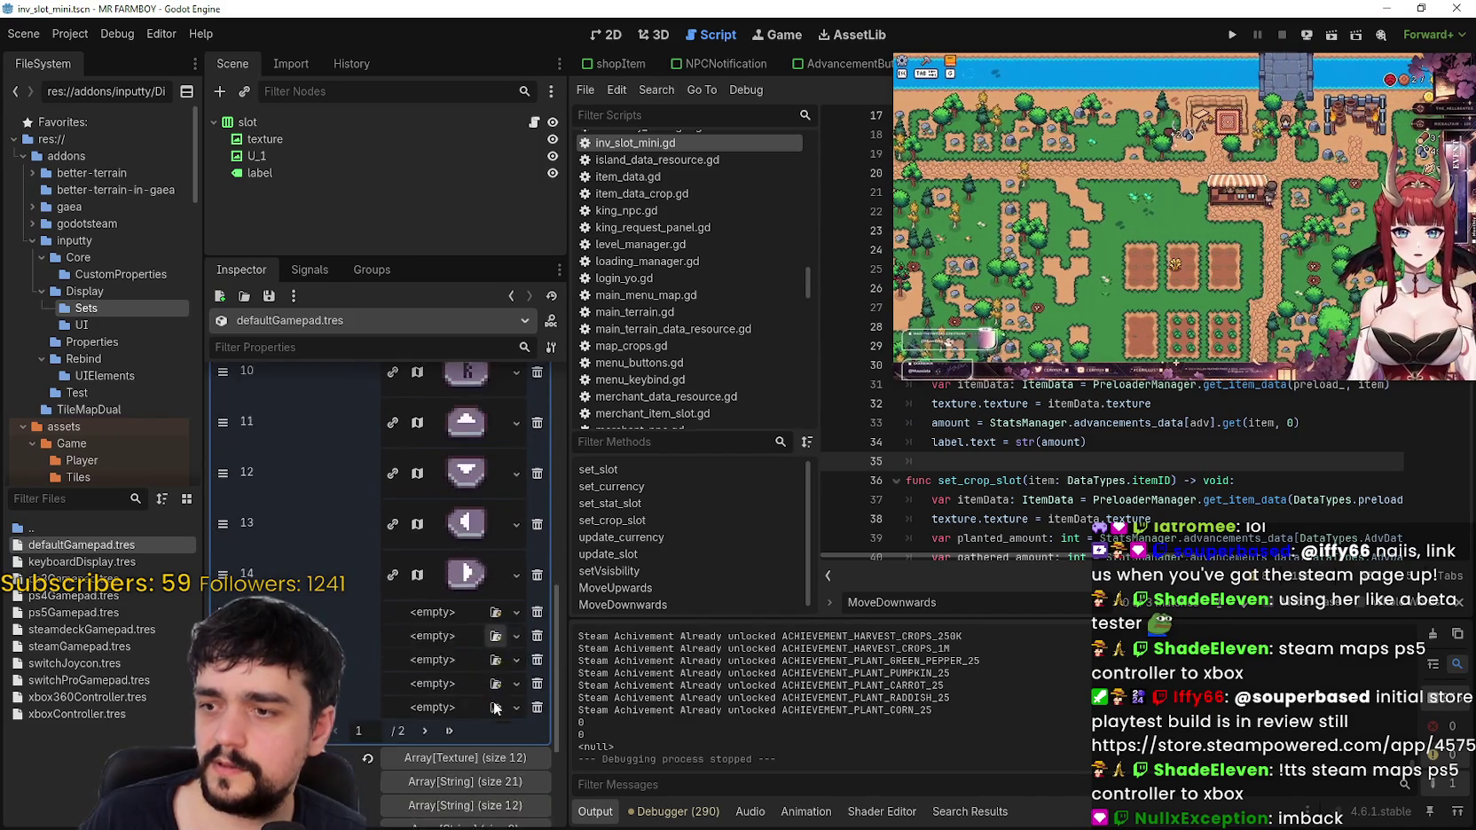
pyautogui.scroll(-2, 493, 699)
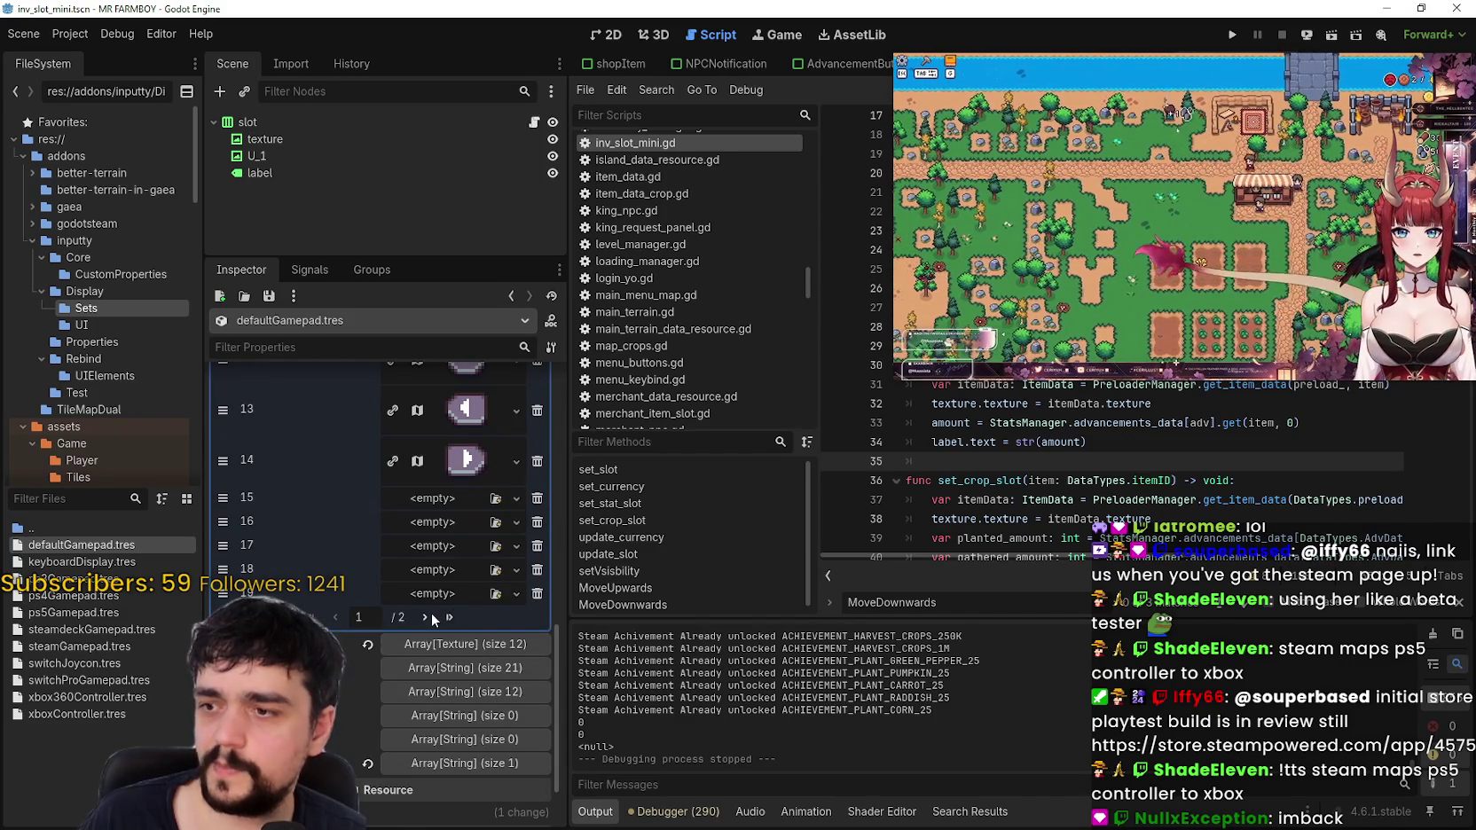
pyautogui.click(431, 614)
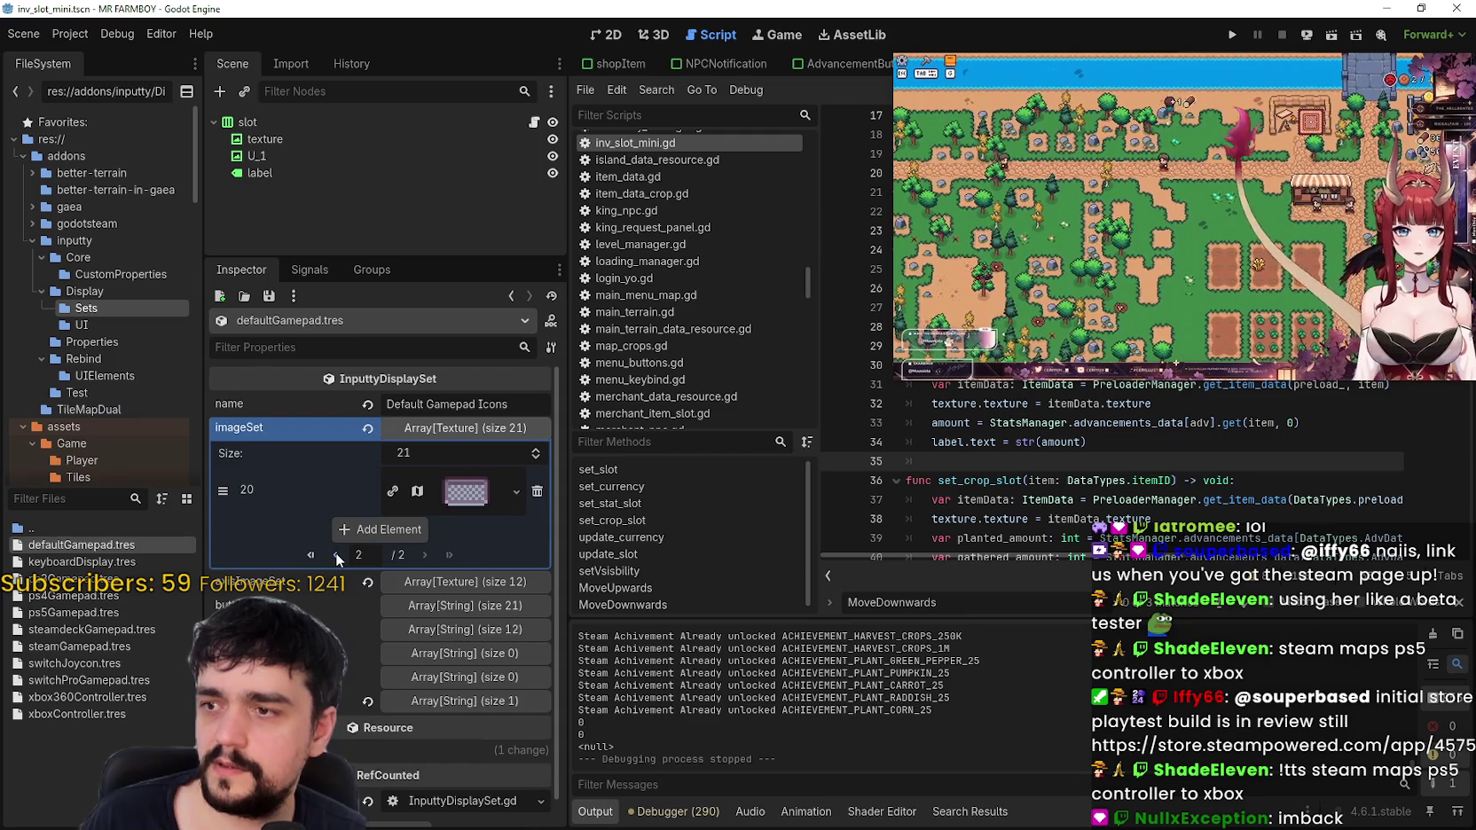
pyautogui.click(336, 553)
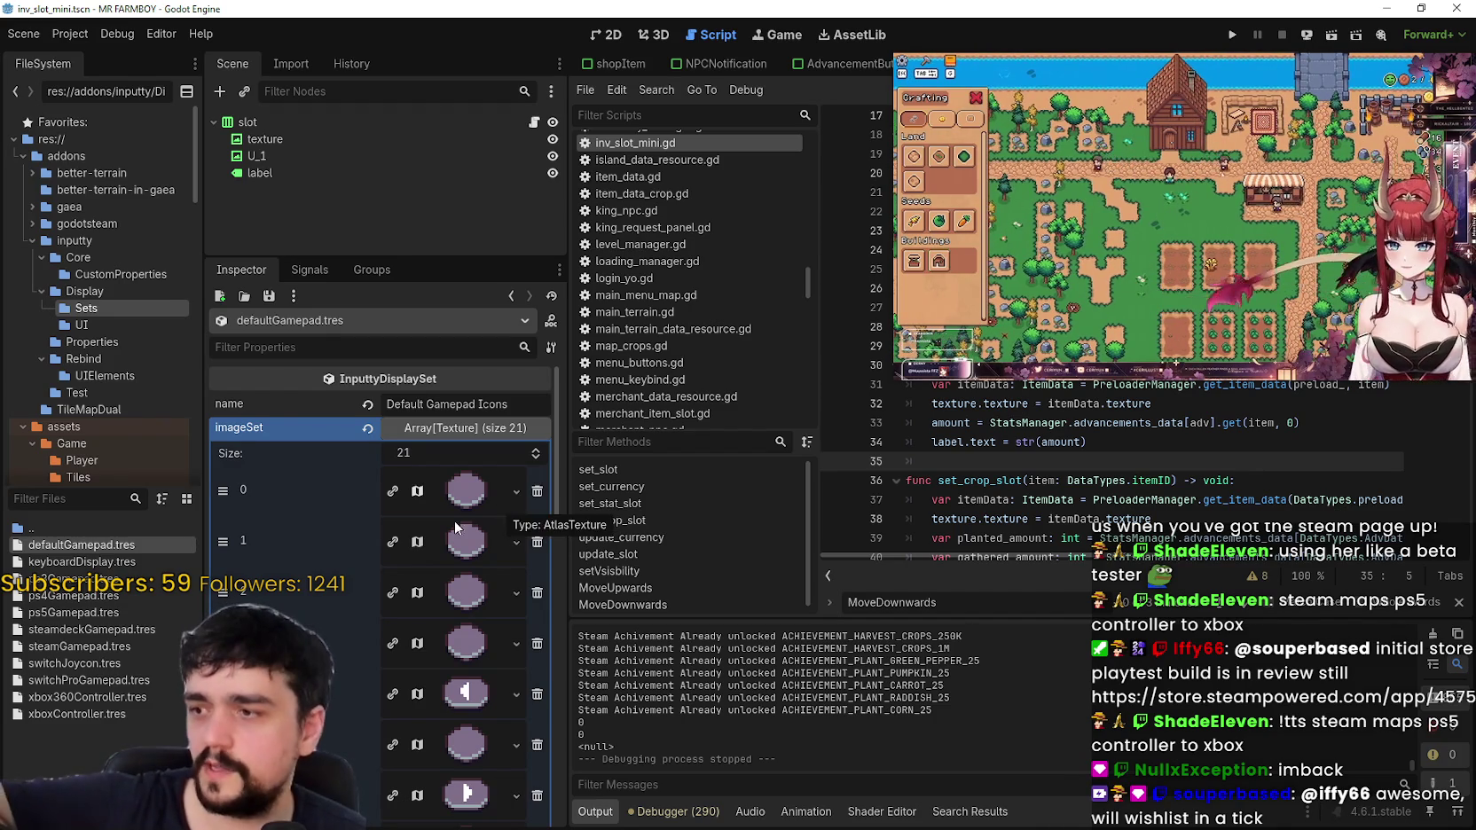
pyautogui.click(75, 714)
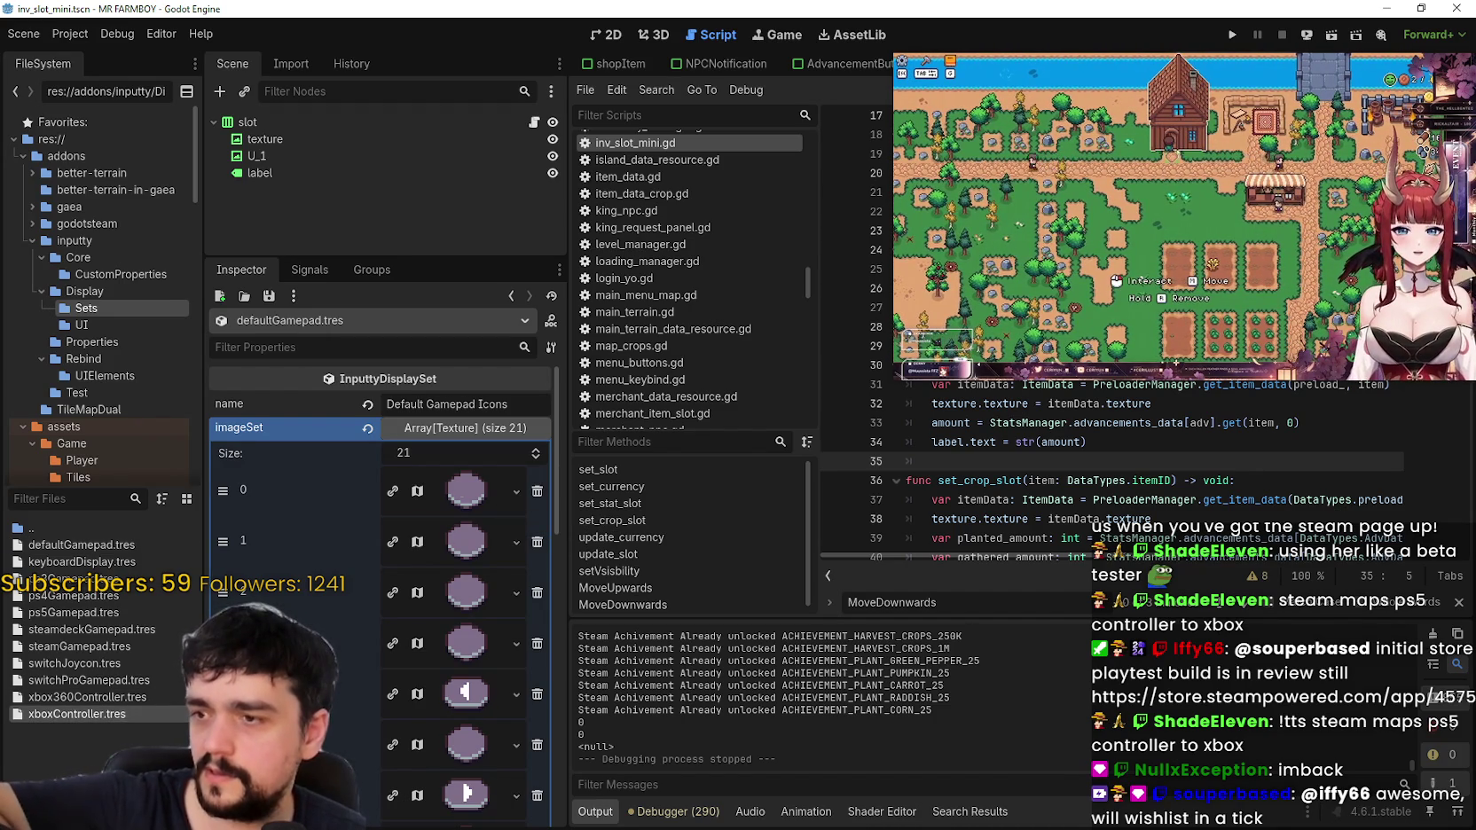
pyautogui.scroll(-5, 474, 674)
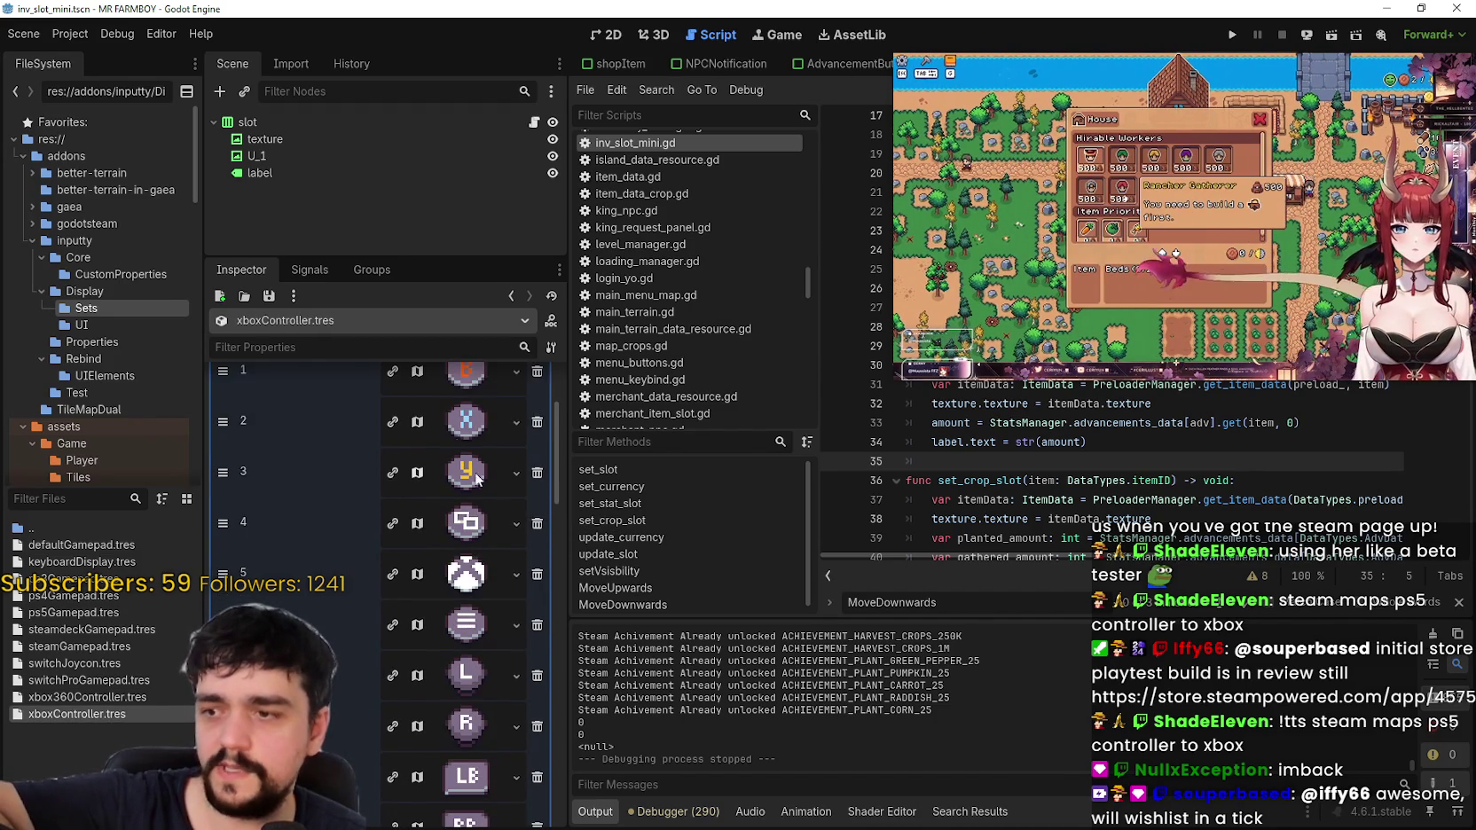
pyautogui.scroll(5, 482, 791)
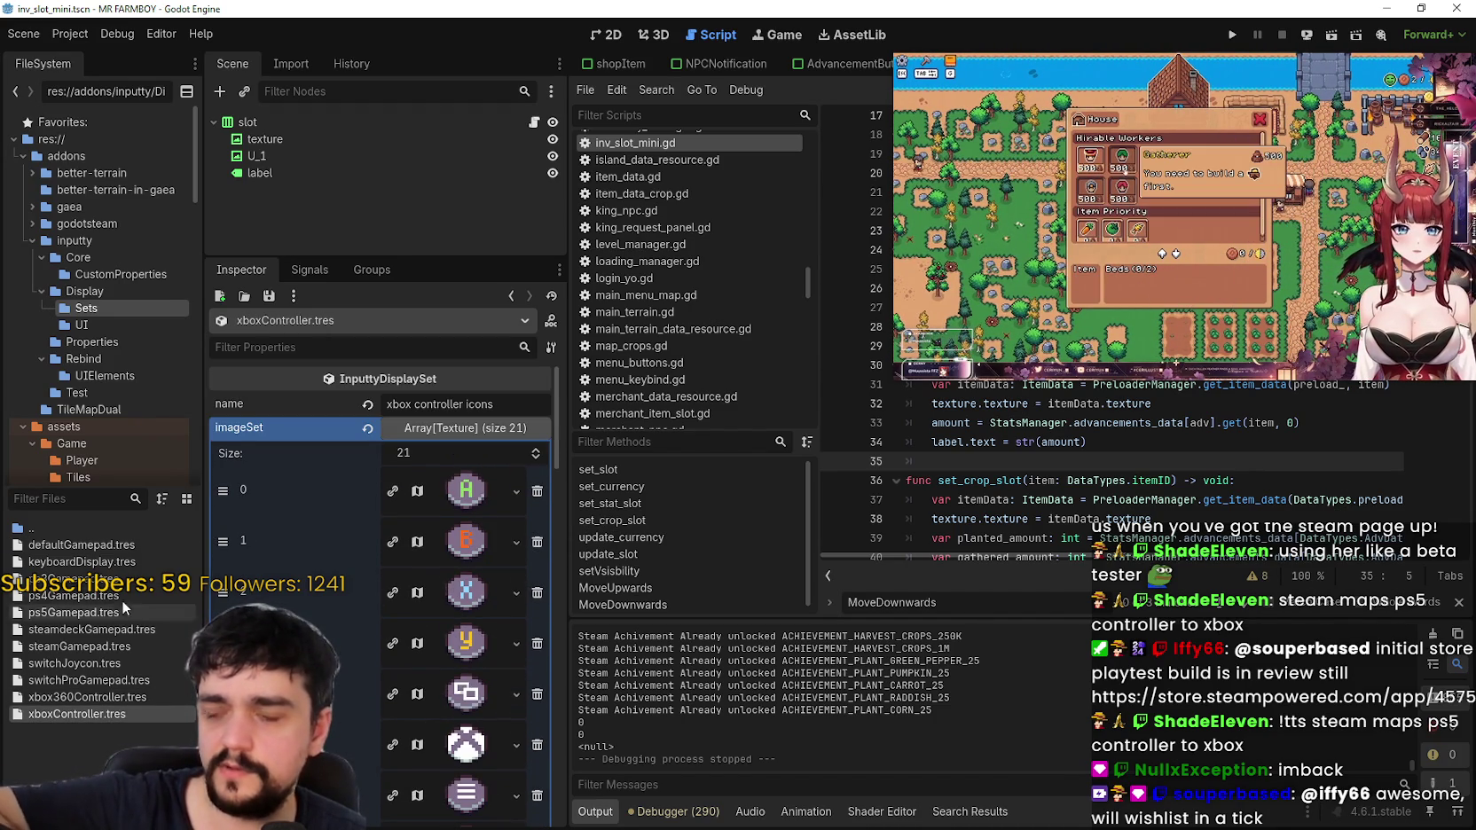
pyautogui.click(89, 549)
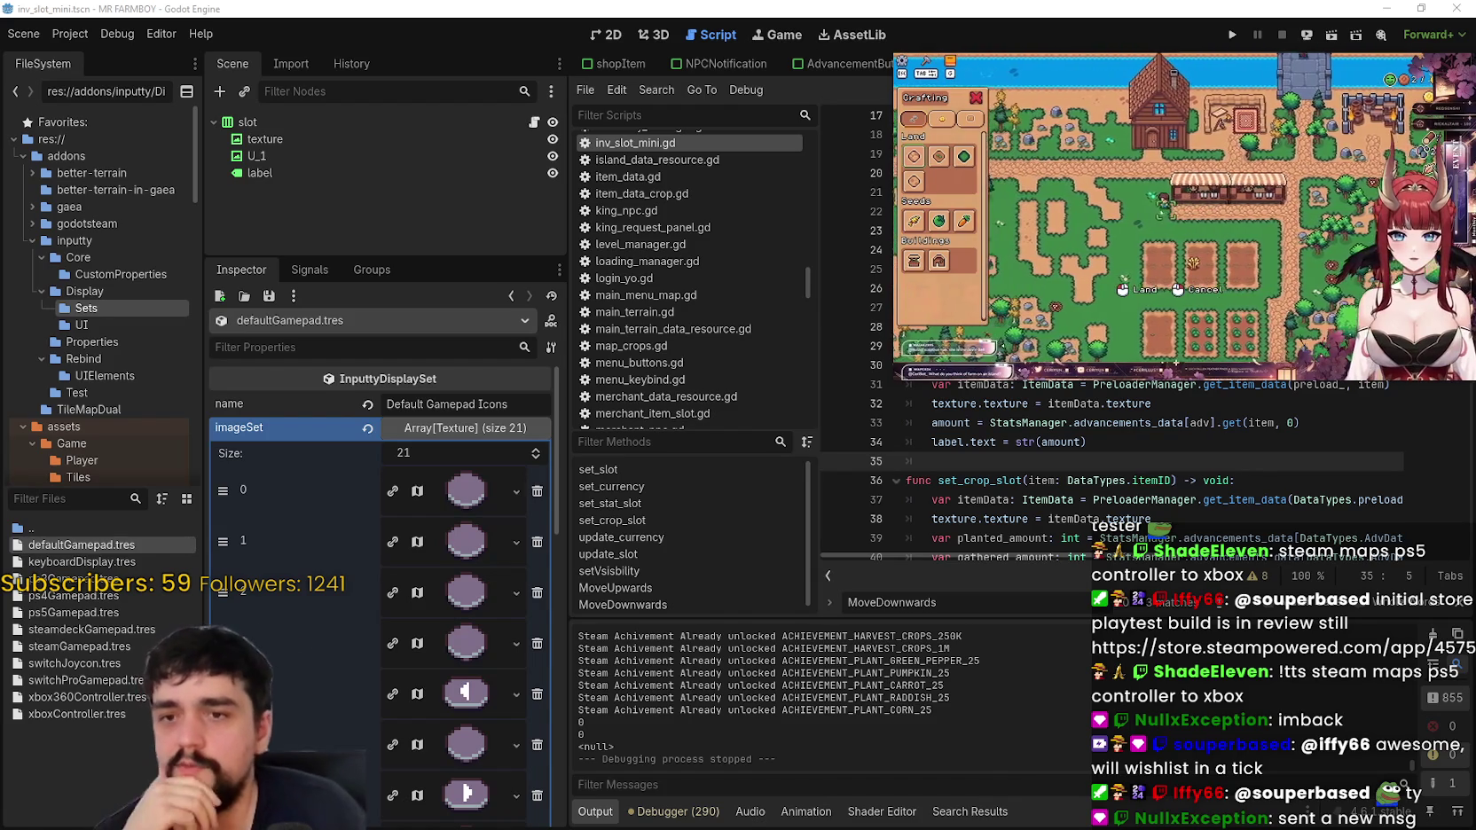
# Step: Collapse the texture list, then delete the blank lines above the Steam achievements entry in NewIssues.txt
pyautogui.moveTo(1018, 256)
pyautogui.click(489, 430)
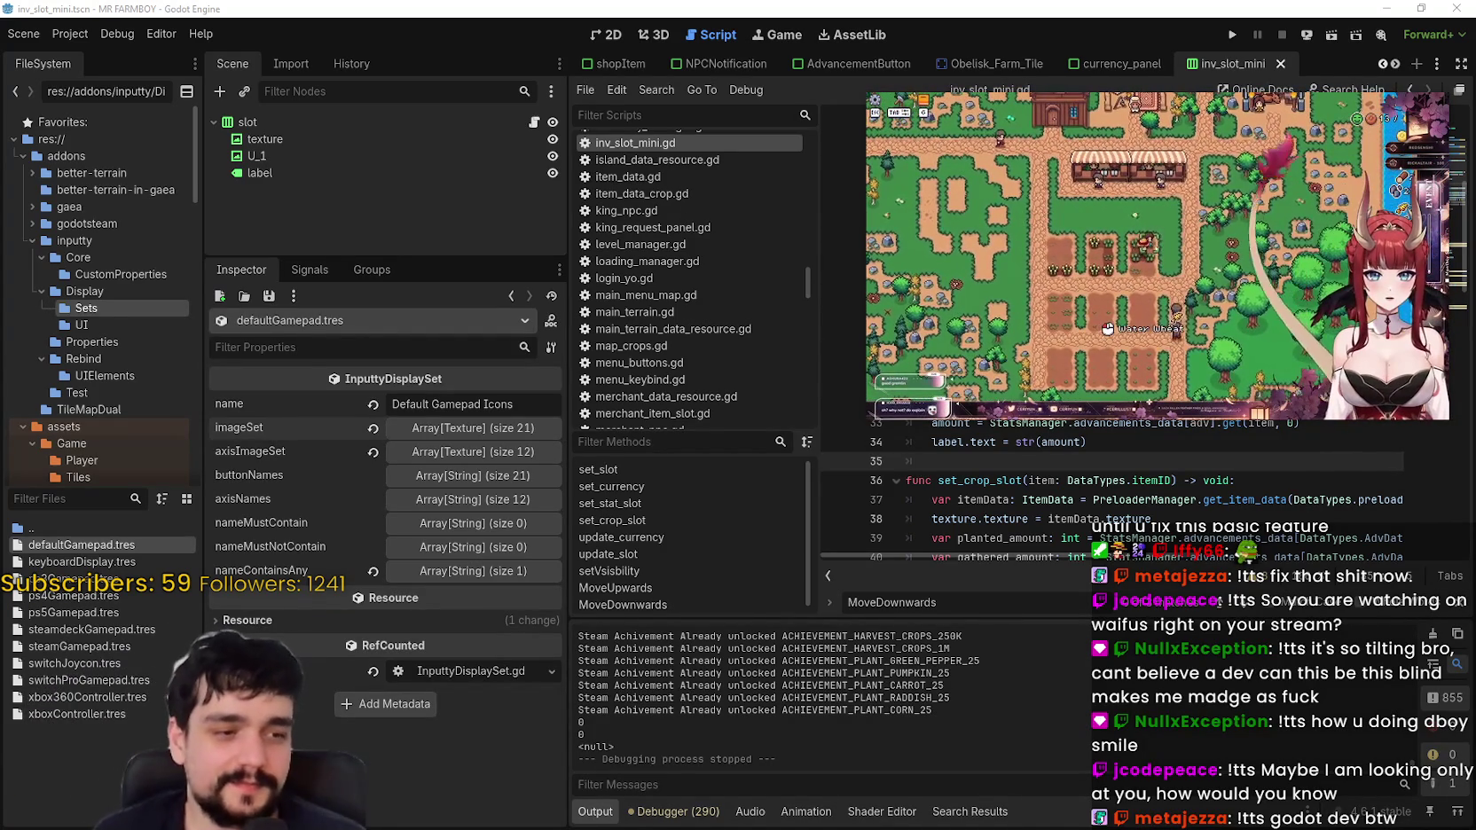
pyautogui.hotkey('alt', 'Tab')
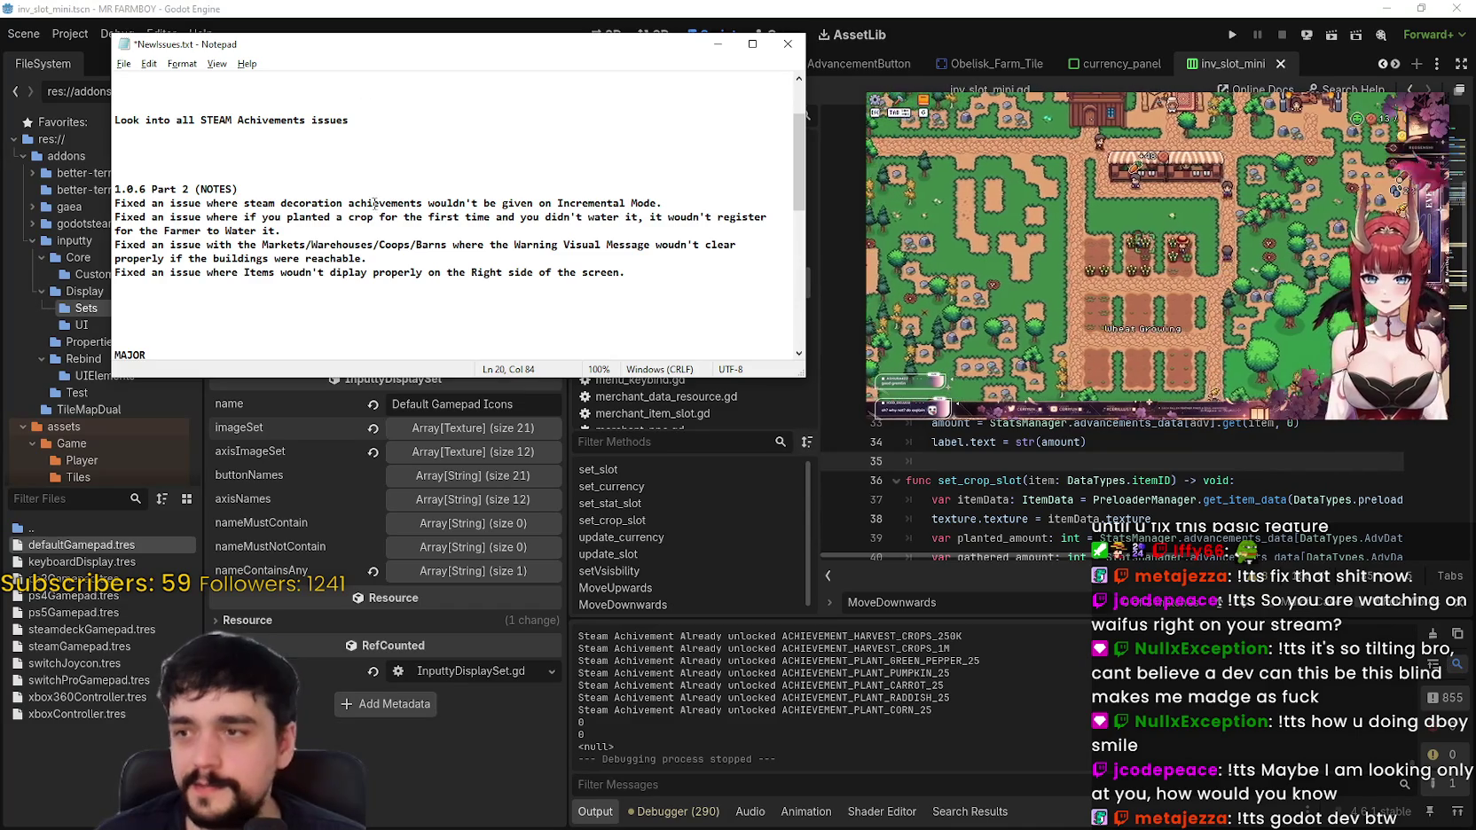
pyautogui.click(368, 245)
pyautogui.scroll(1, 391, 197)
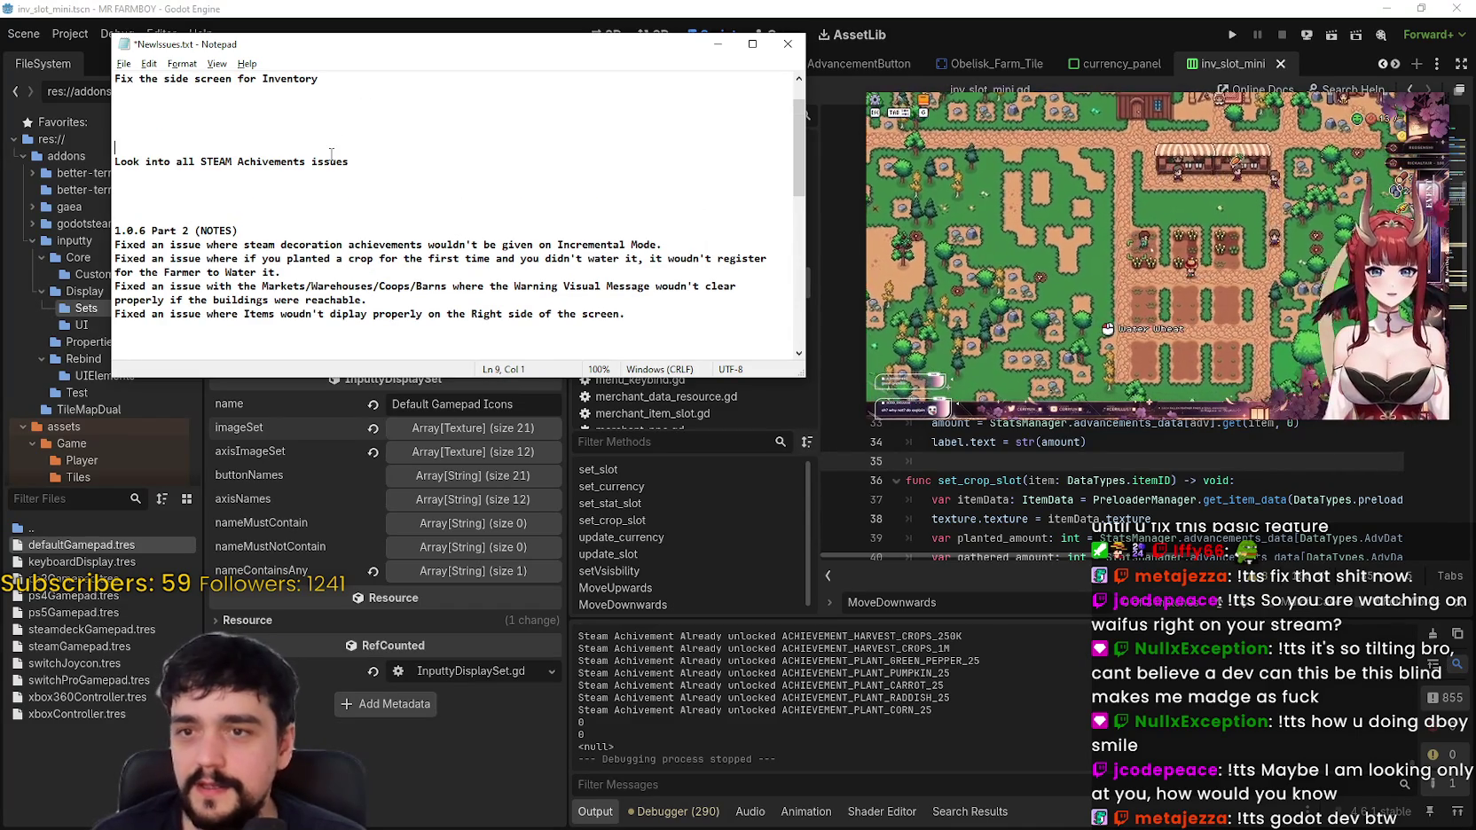
pyautogui.press('BackSpace')
pyautogui.press('BackSpace')
pyautogui.press('BackSpace')
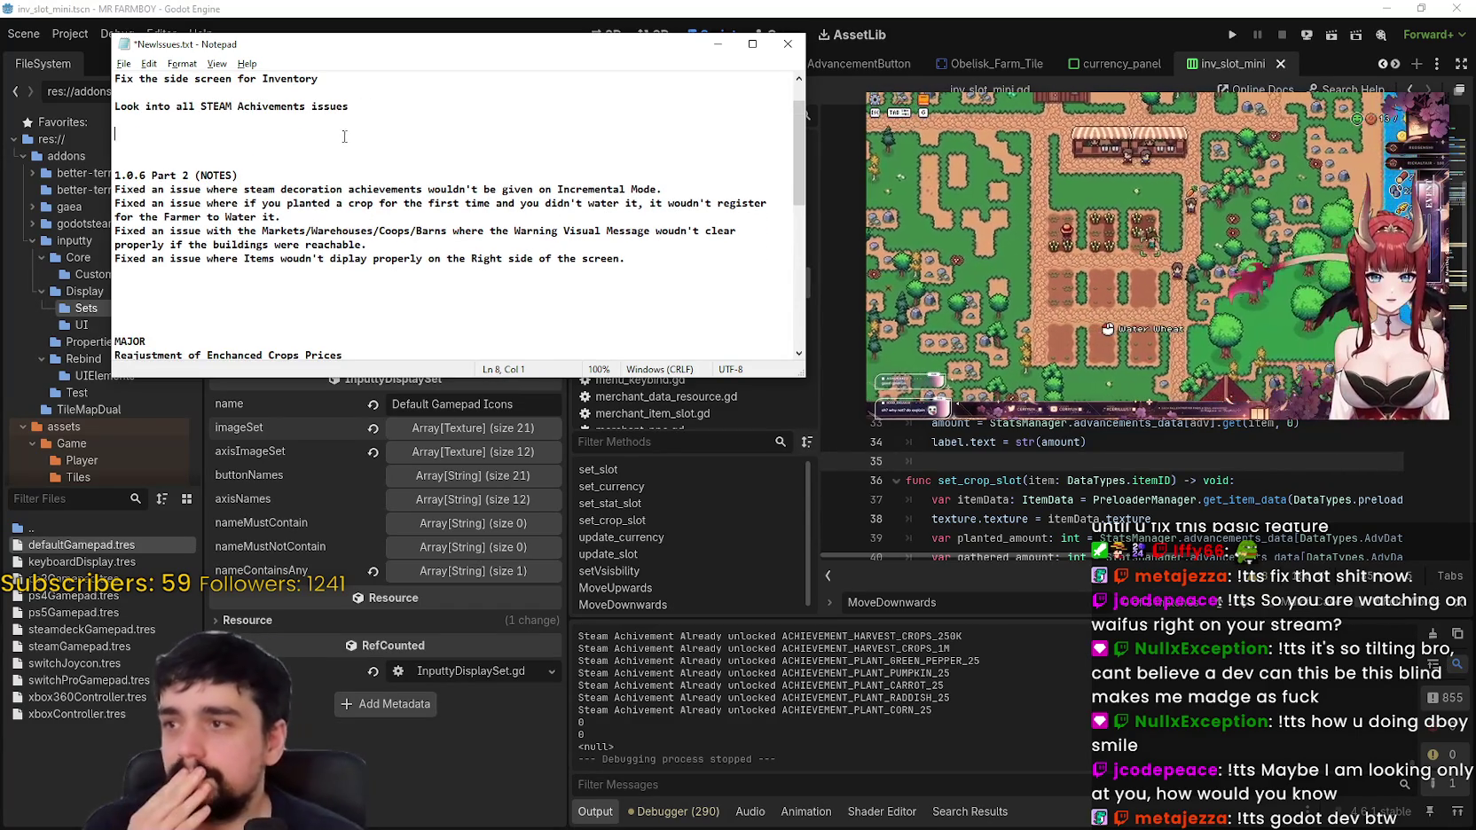
pyautogui.hotkey('alt', 'Tab')
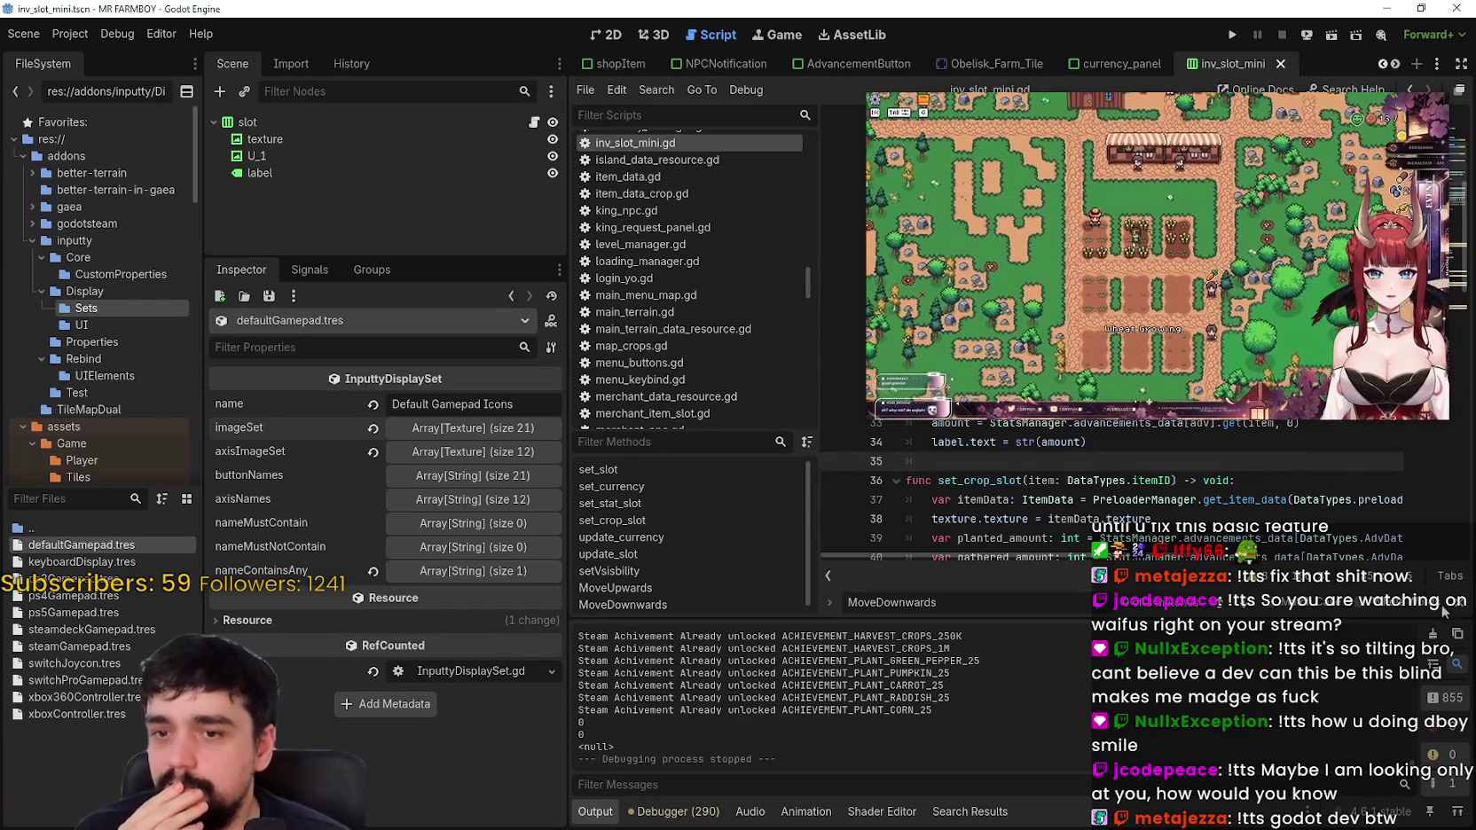
pyautogui.click(1067, 521)
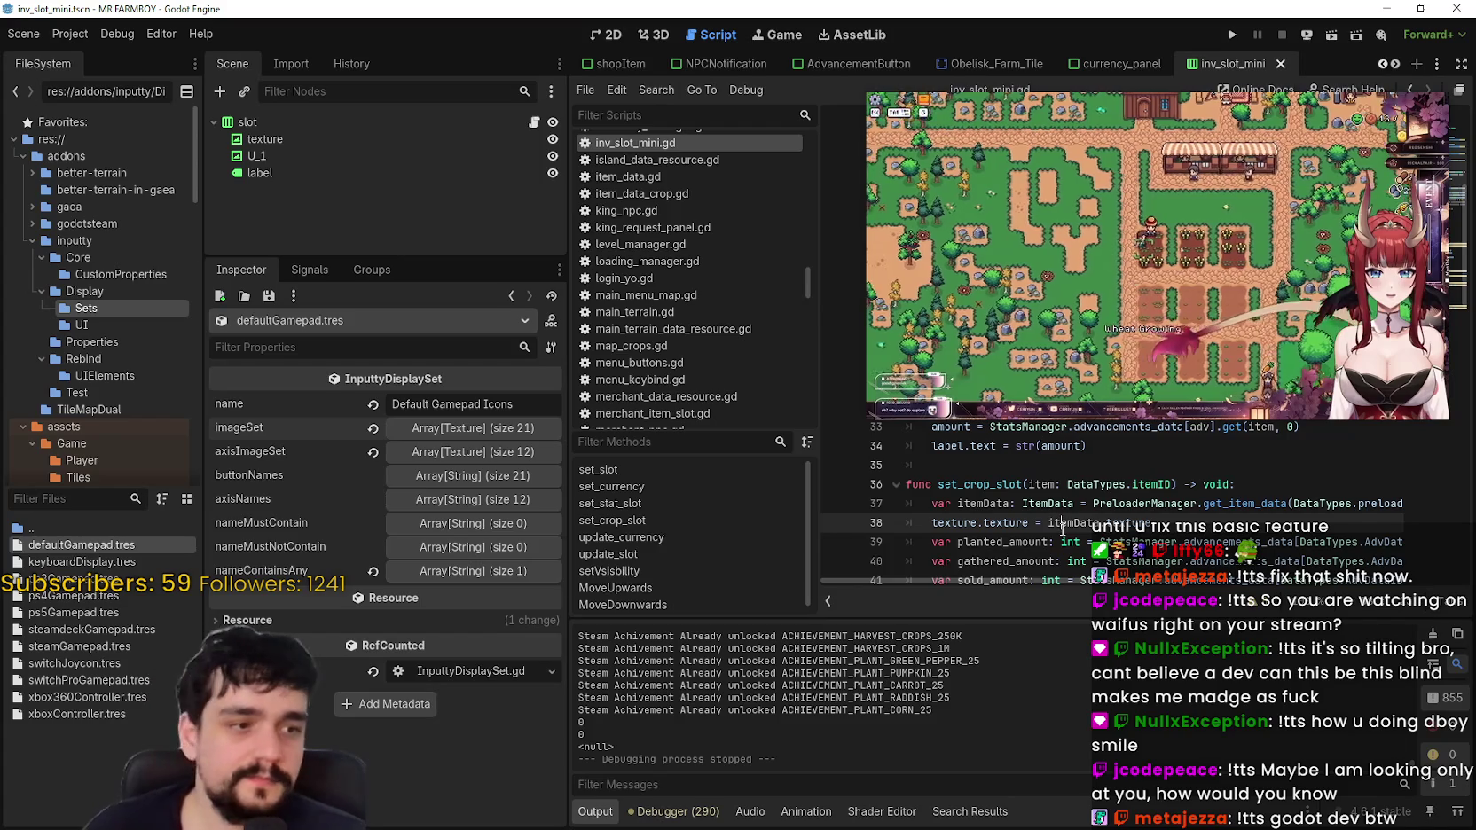
pyautogui.hotkey('ctrl', 's')
pyautogui.click(1078, 483)
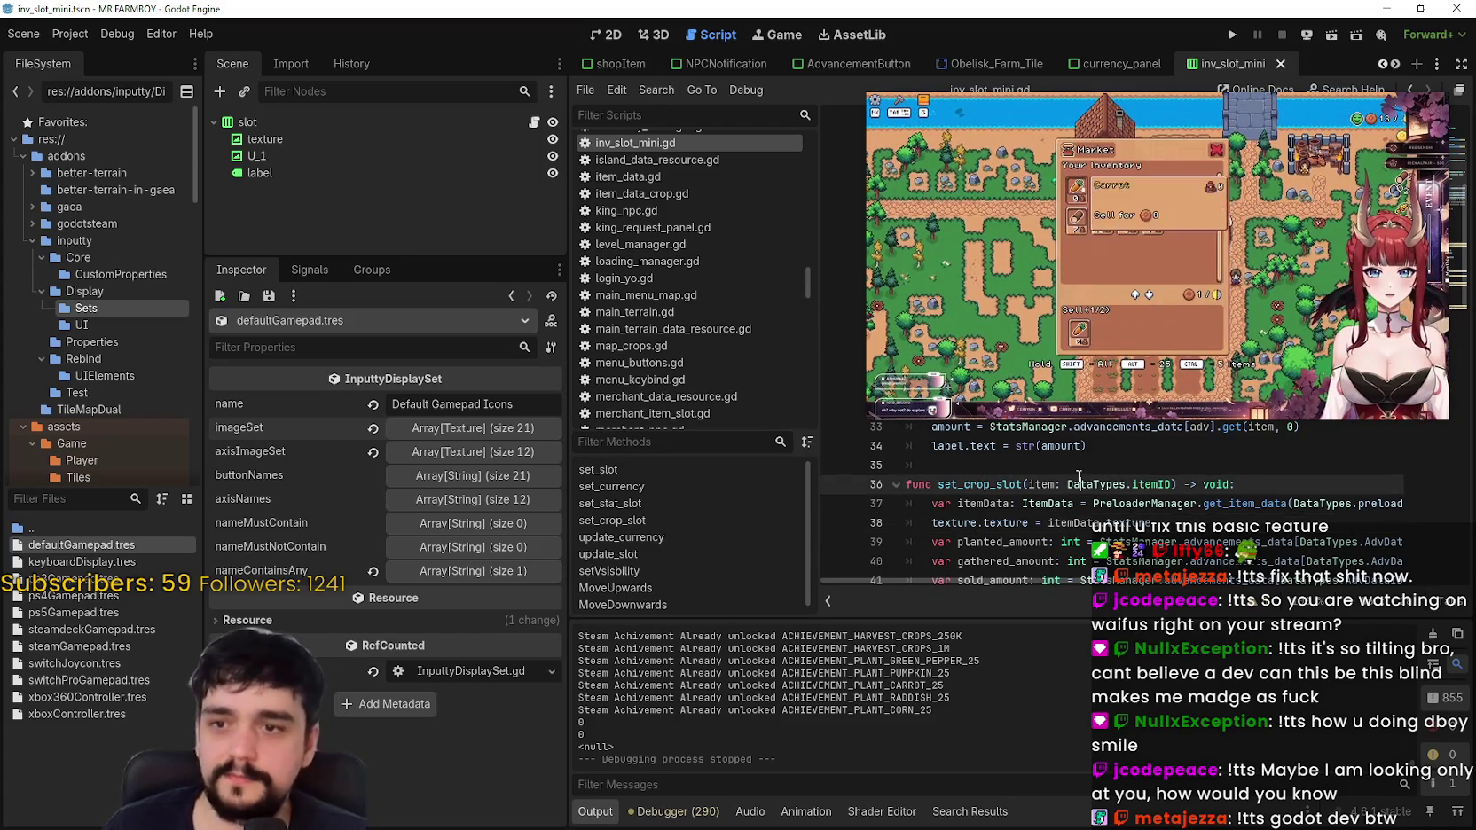
pyautogui.click(1049, 465)
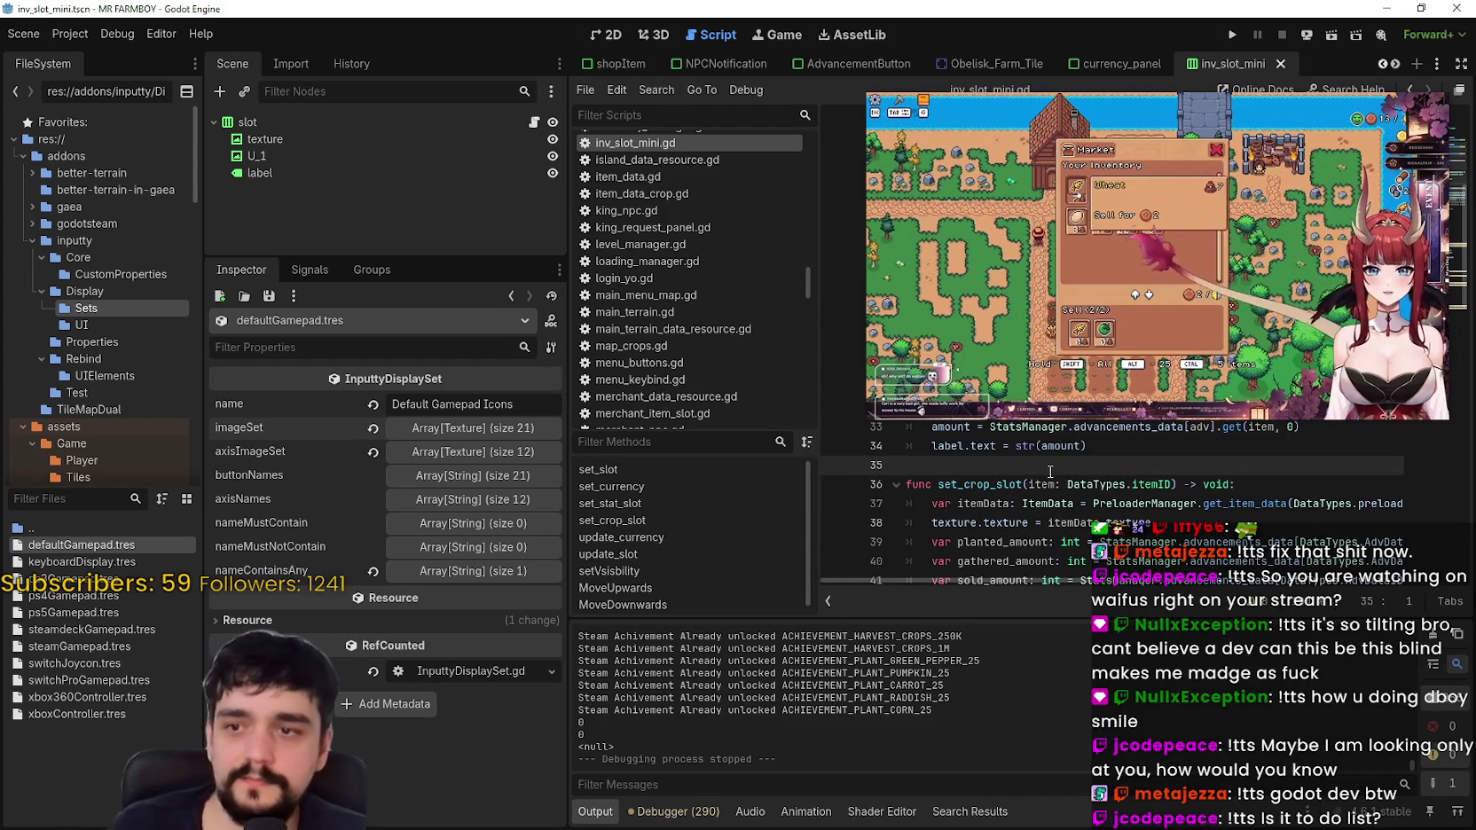
pyautogui.hotkey('ctrl', 's')
pyautogui.scroll(4, 1049, 471)
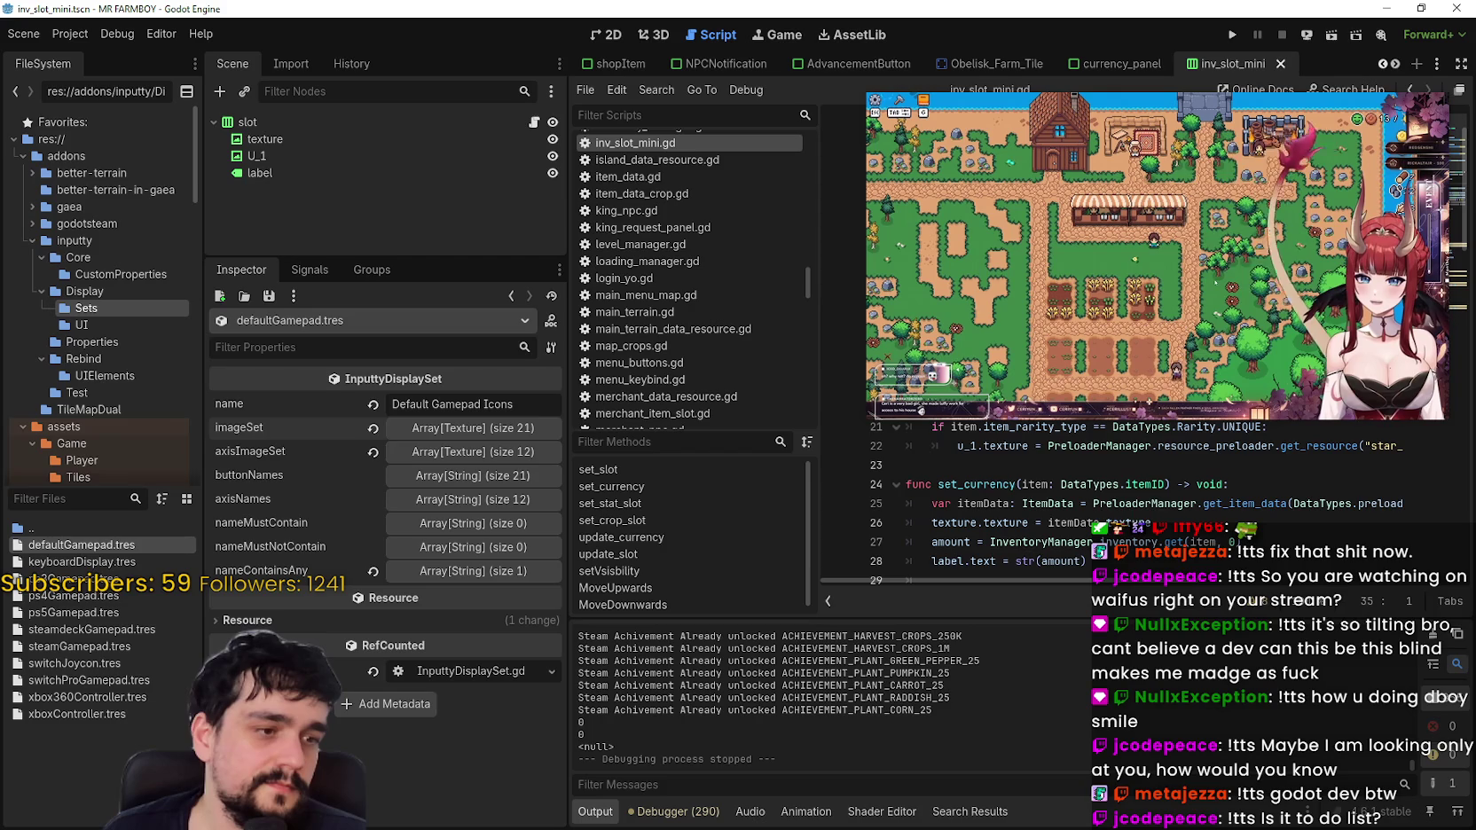
pyautogui.hotkey('alt', 'Tab')
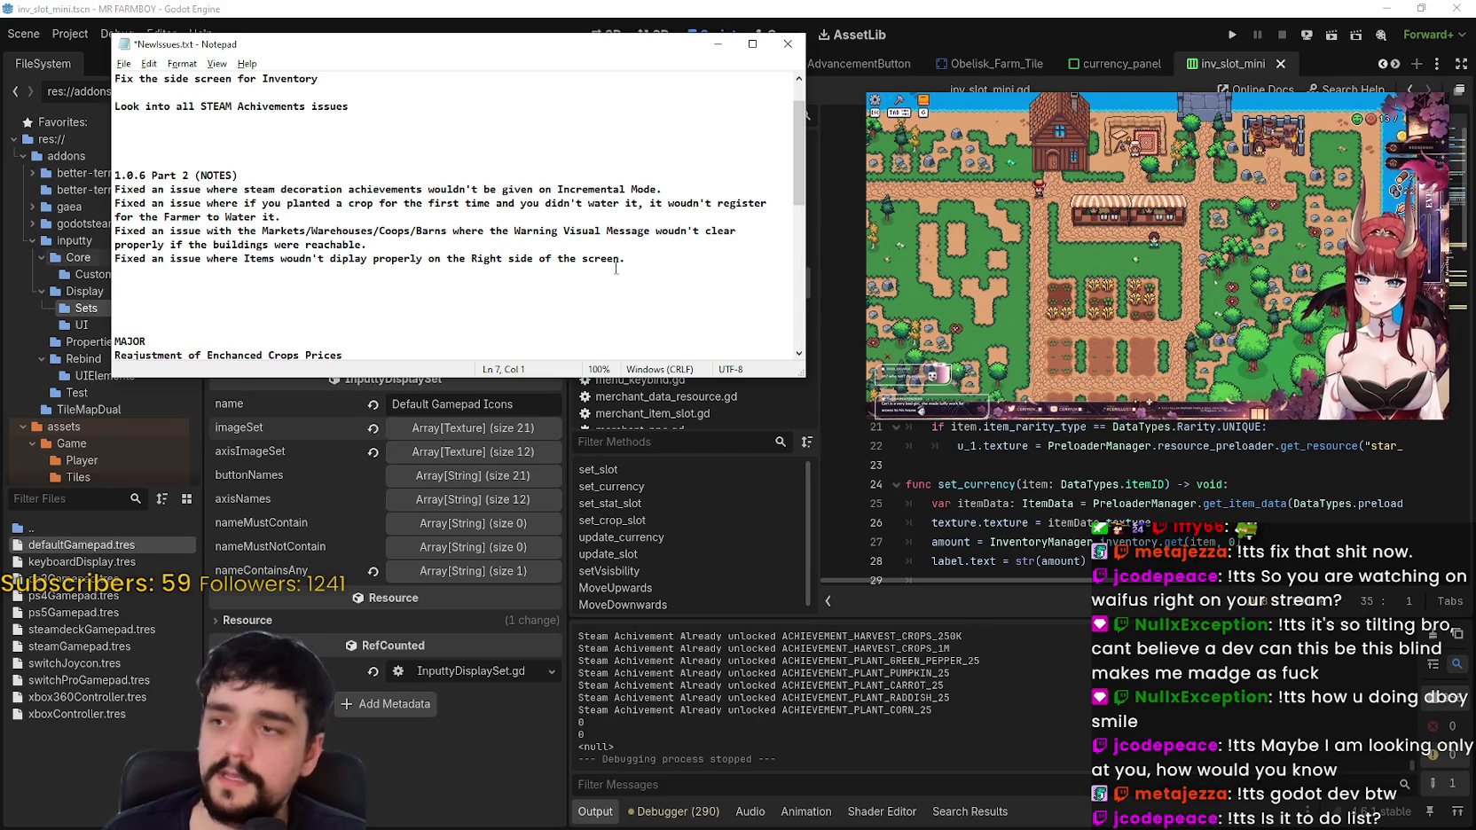
pyautogui.moveTo(654, 259); pyautogui.dragTo(4, 184)
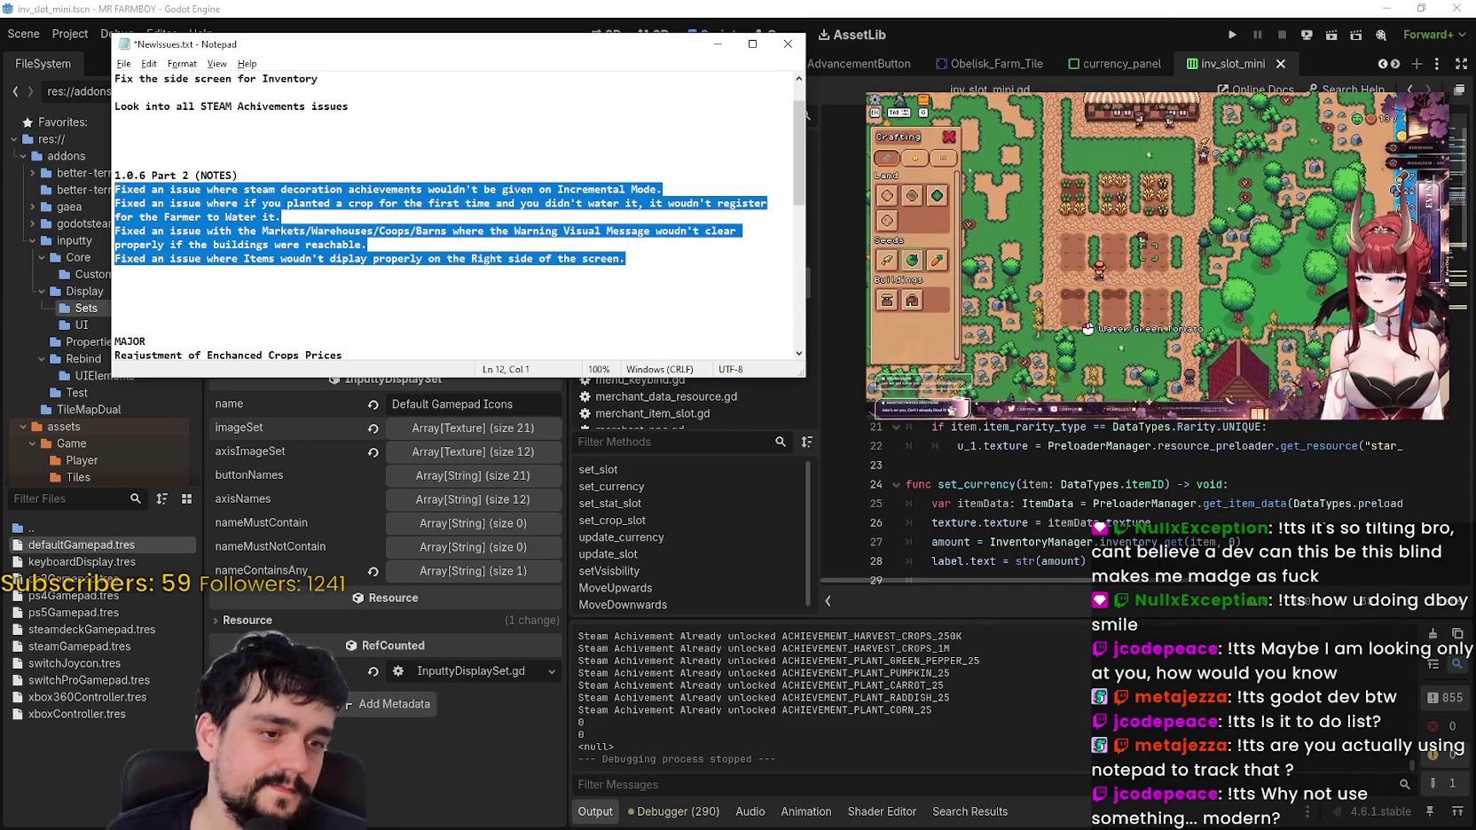
pyautogui.hotkey('alt', 'Tab')
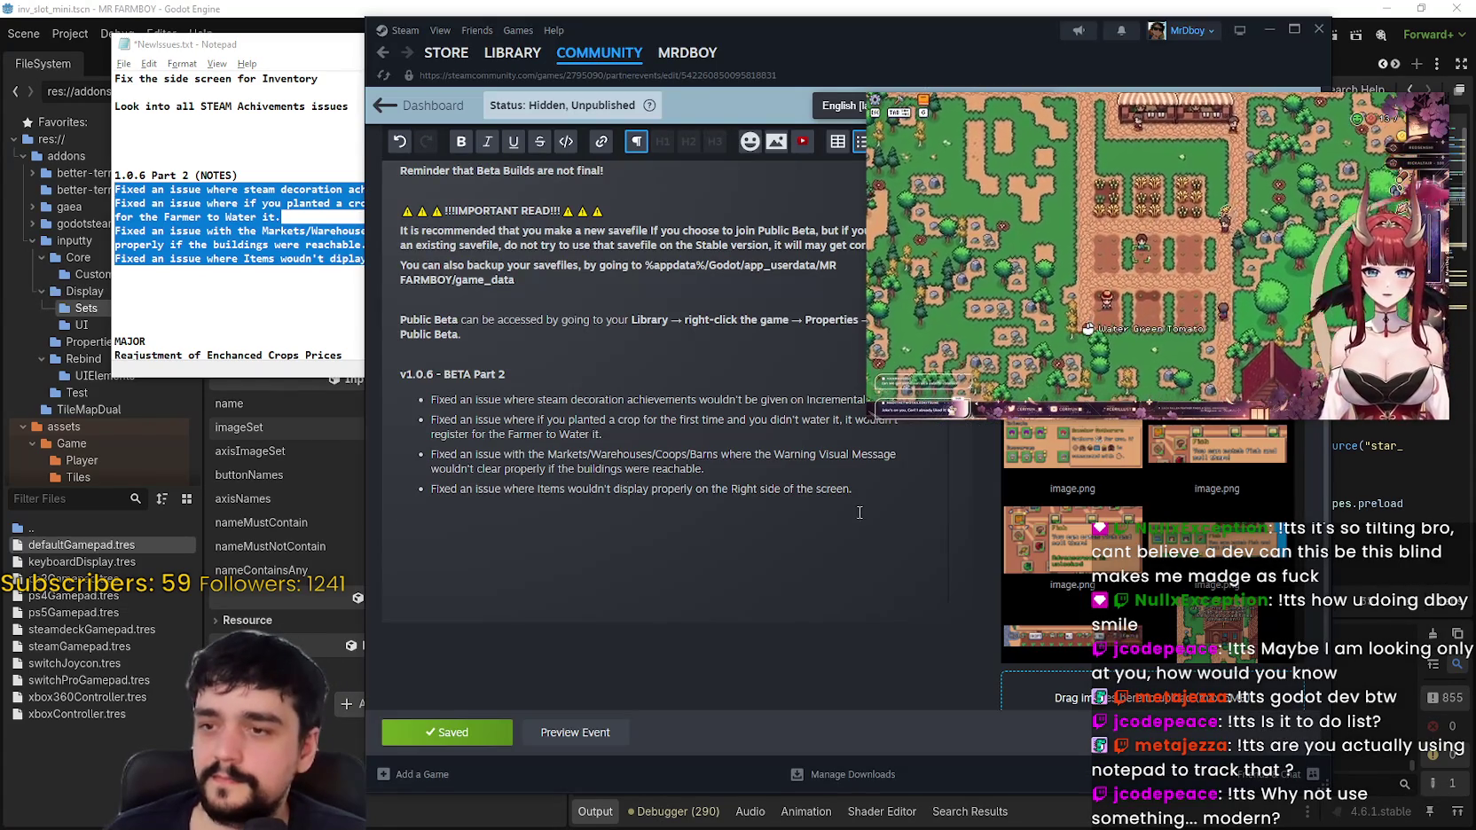
pyautogui.moveTo(1105, 57); pyautogui.dragTo(998, 59)
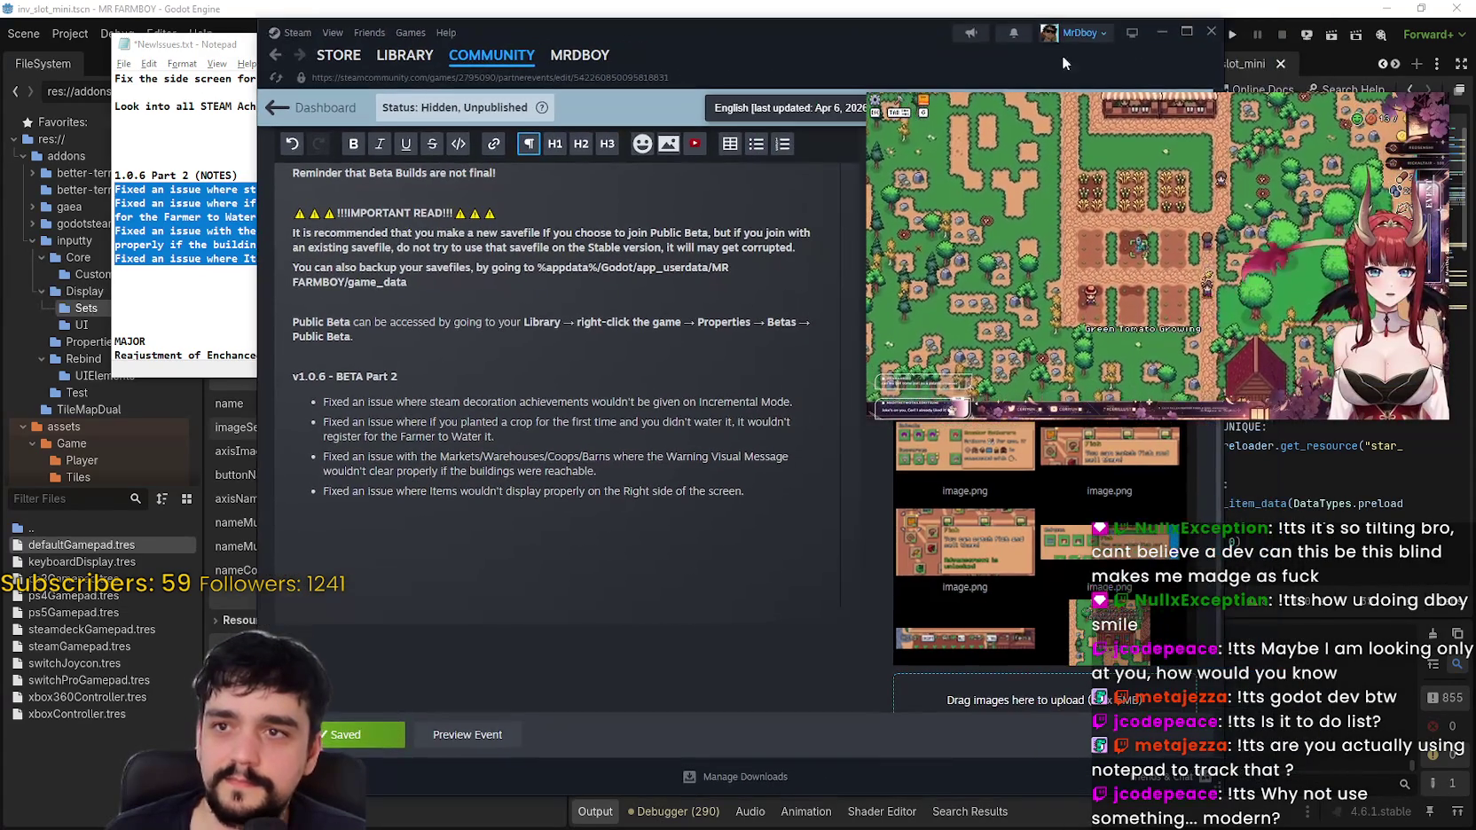
pyautogui.click(1161, 32)
pyautogui.click(603, 275)
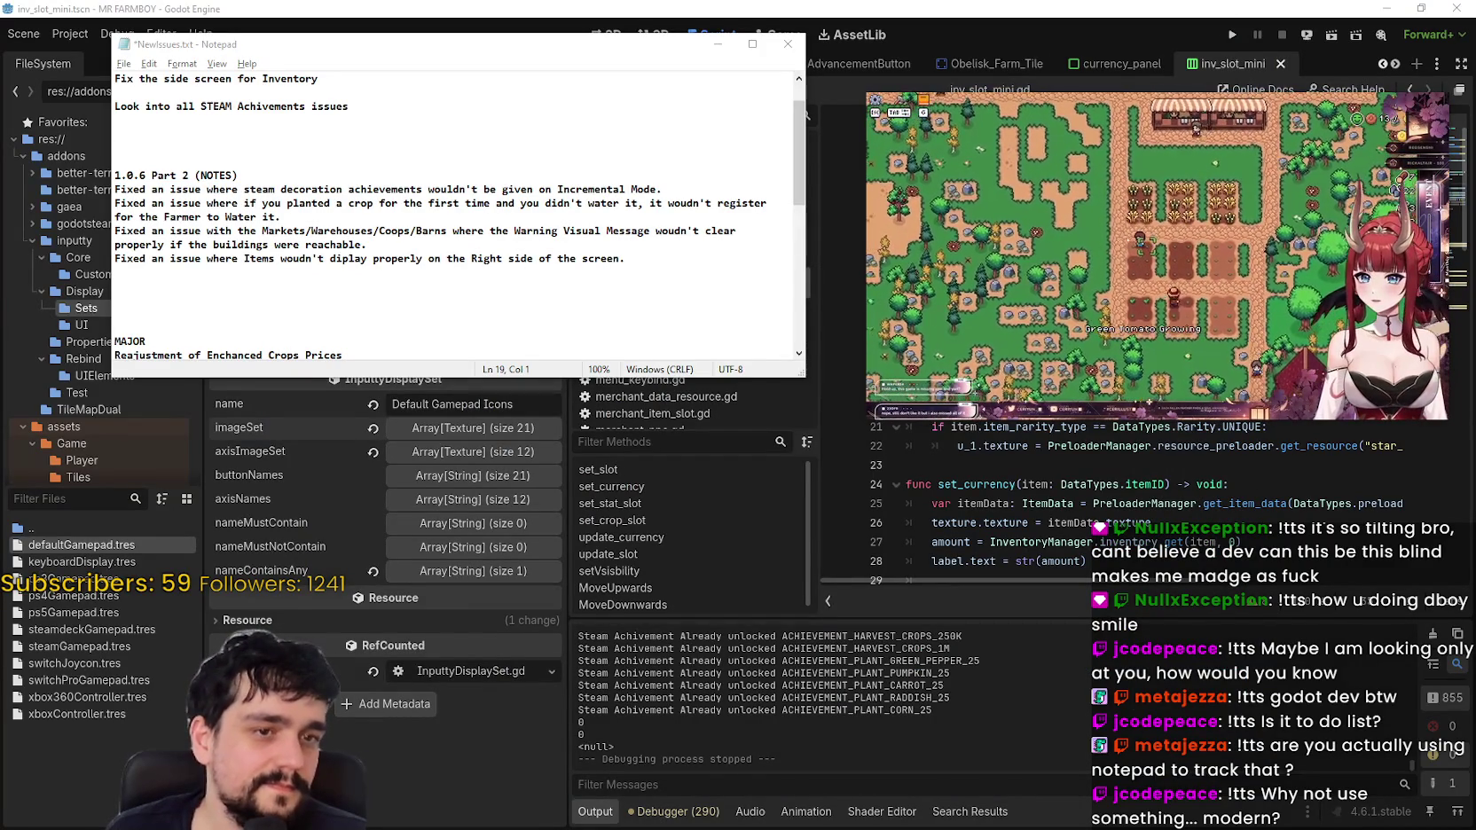
pyautogui.moveTo(1395, 195)
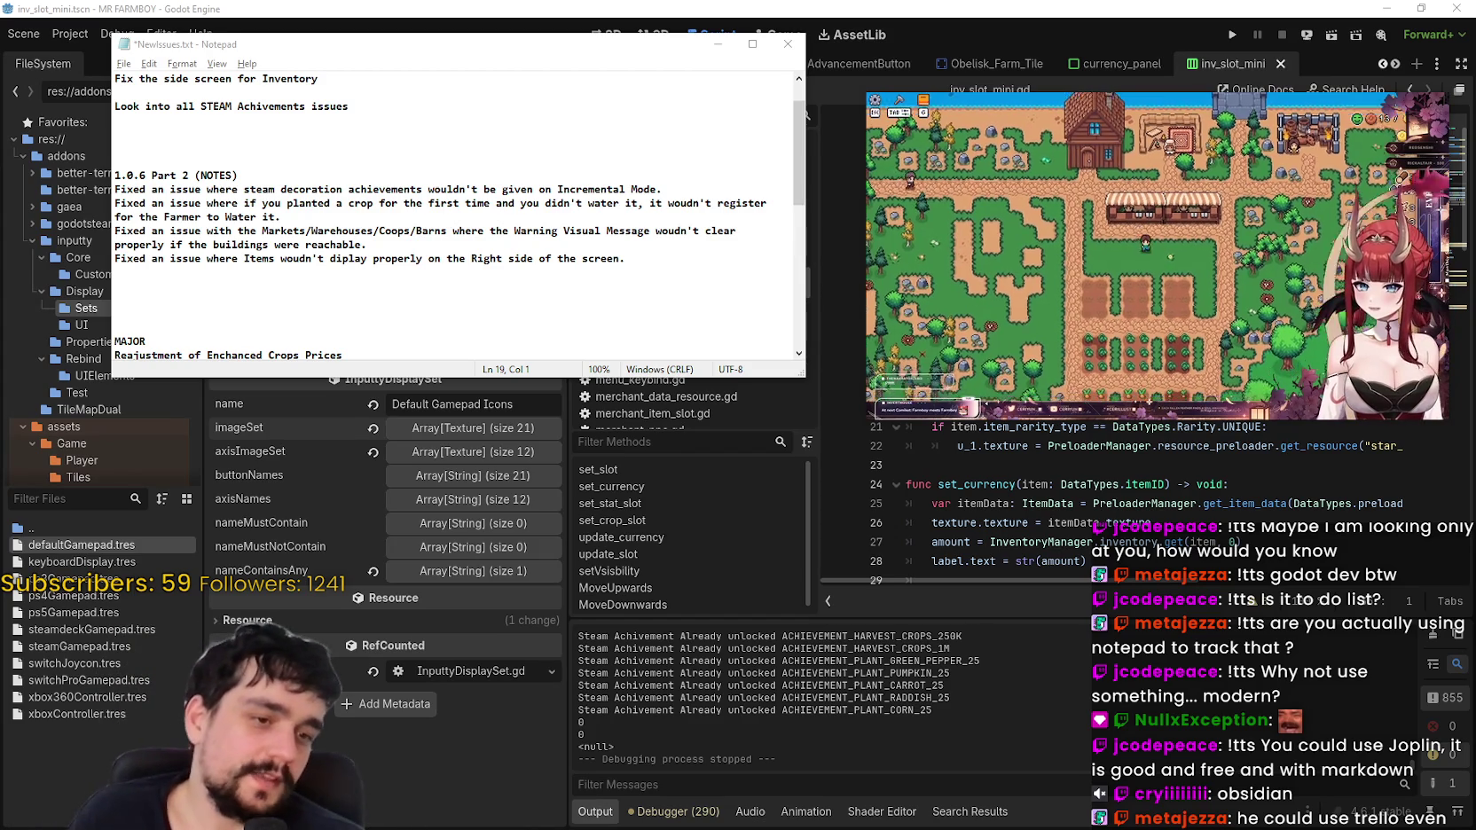
# Step: Switch from Notepad to the Brave window showing the Trello Game Board's Todo, Doing and Upcoming Updates lists
pyautogui.hotkey('alt', 'Tab')
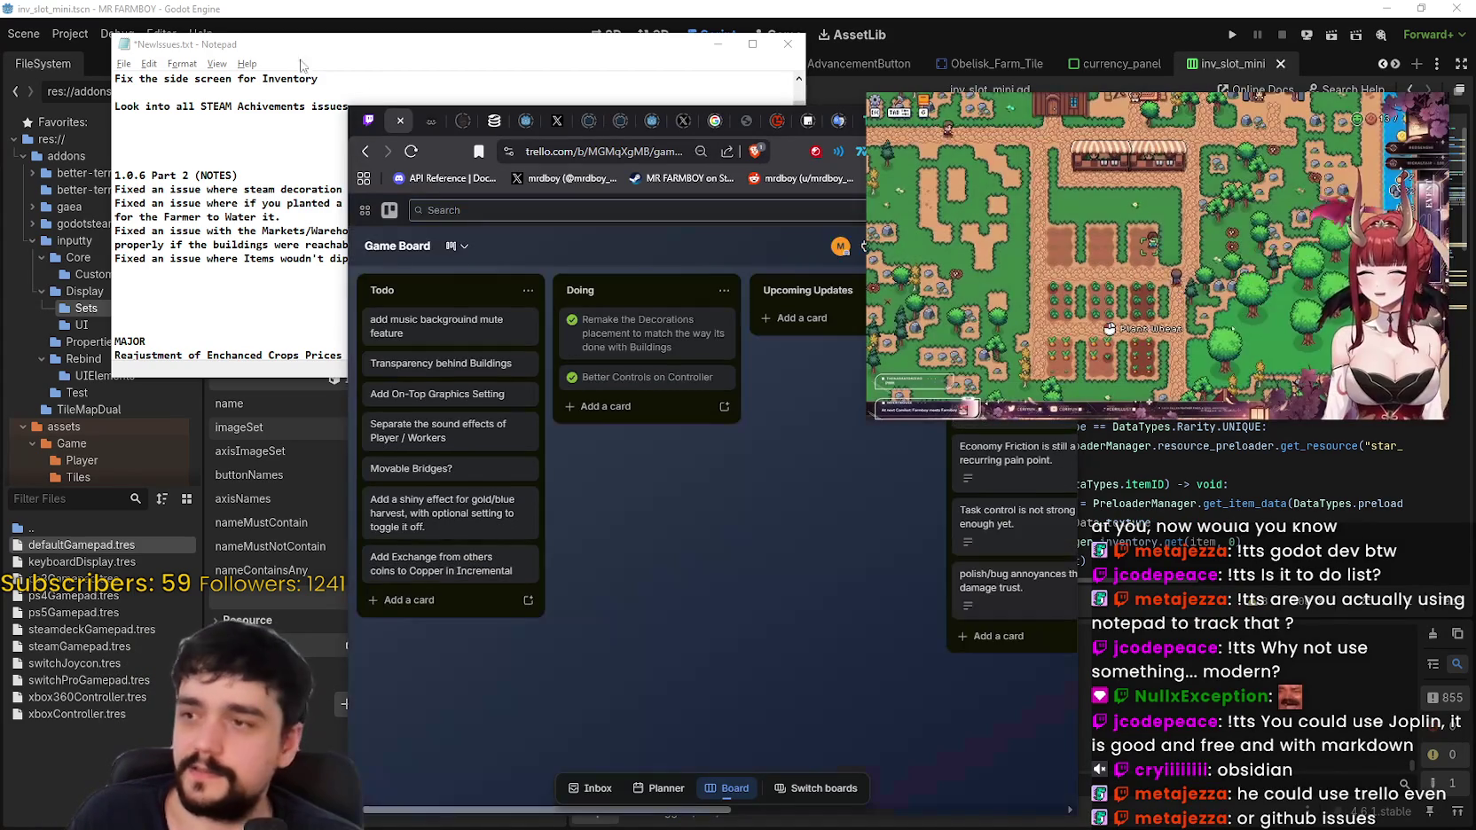
# Step: Maximize the Trello browser and shrink and lower the game stream window so all lists show
pyautogui.moveTo(1040, 97); pyautogui.dragTo(1033, 175)
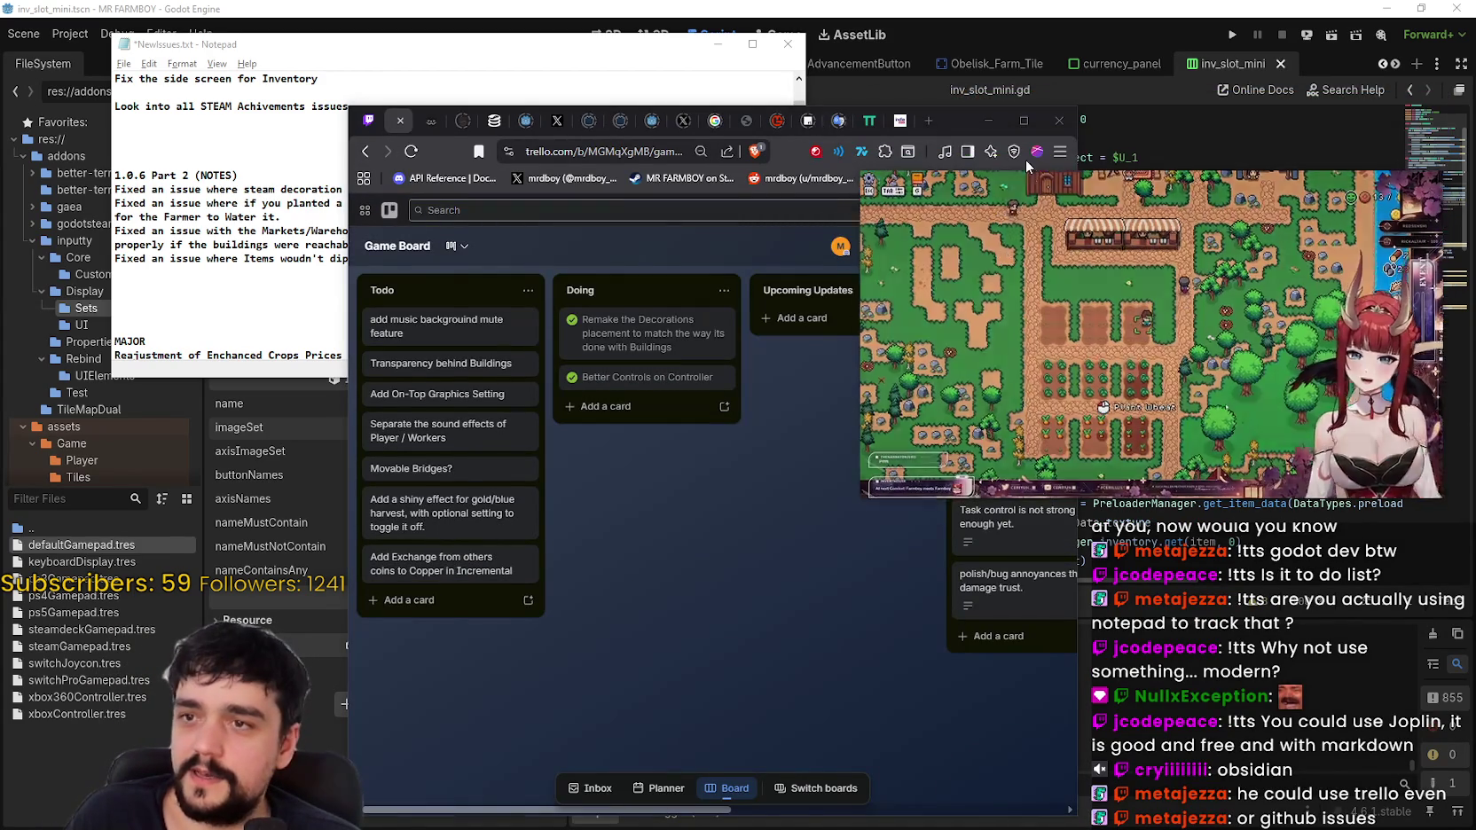
pyautogui.moveTo(968, 124); pyautogui.dragTo(691, 0)
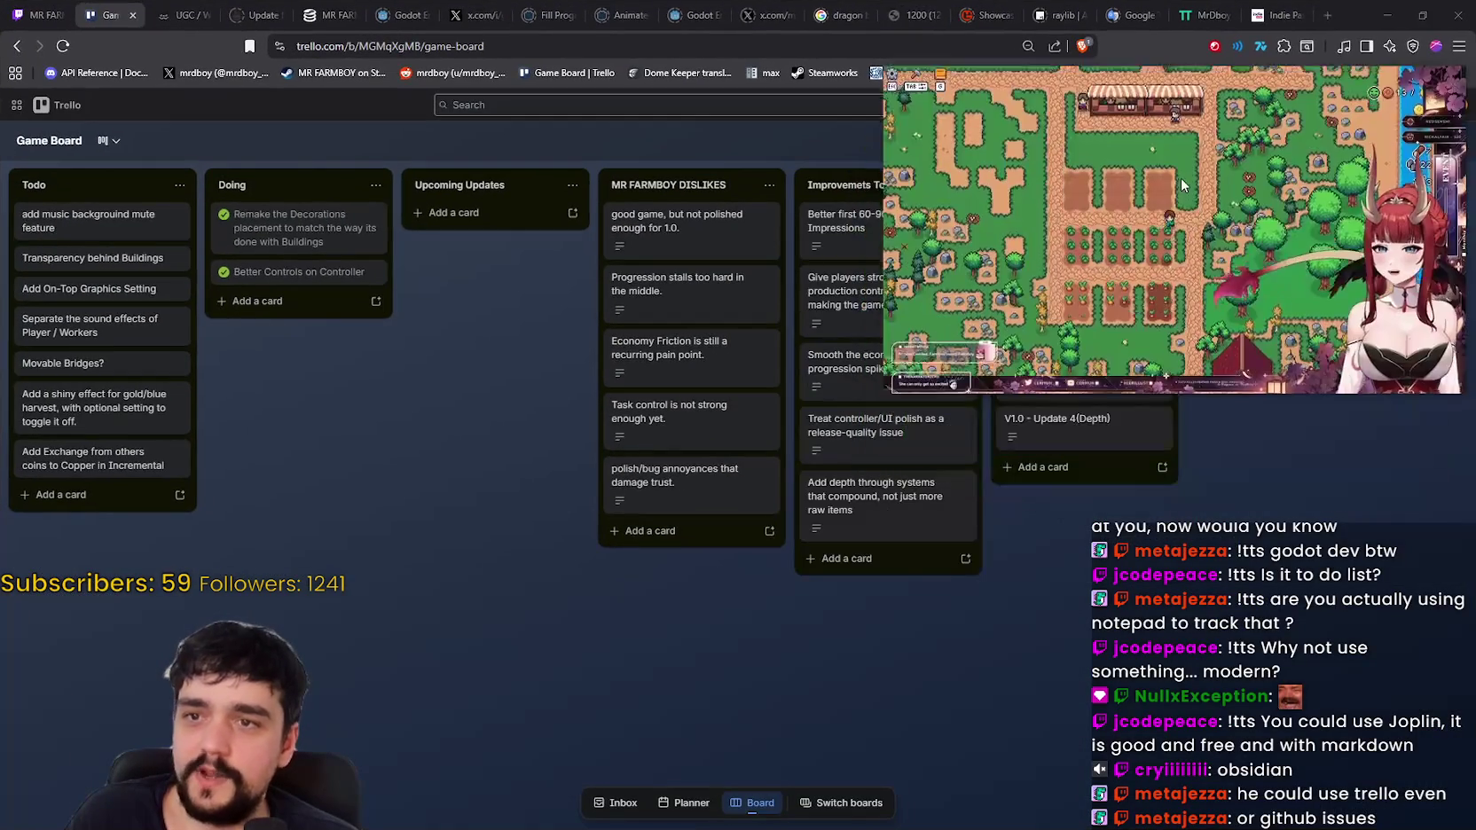
pyautogui.moveTo(958, 193)
pyautogui.mouseDown()
pyautogui.moveTo(1093, 193)
pyautogui.moveTo(1120, 153)
pyautogui.mouseUp()
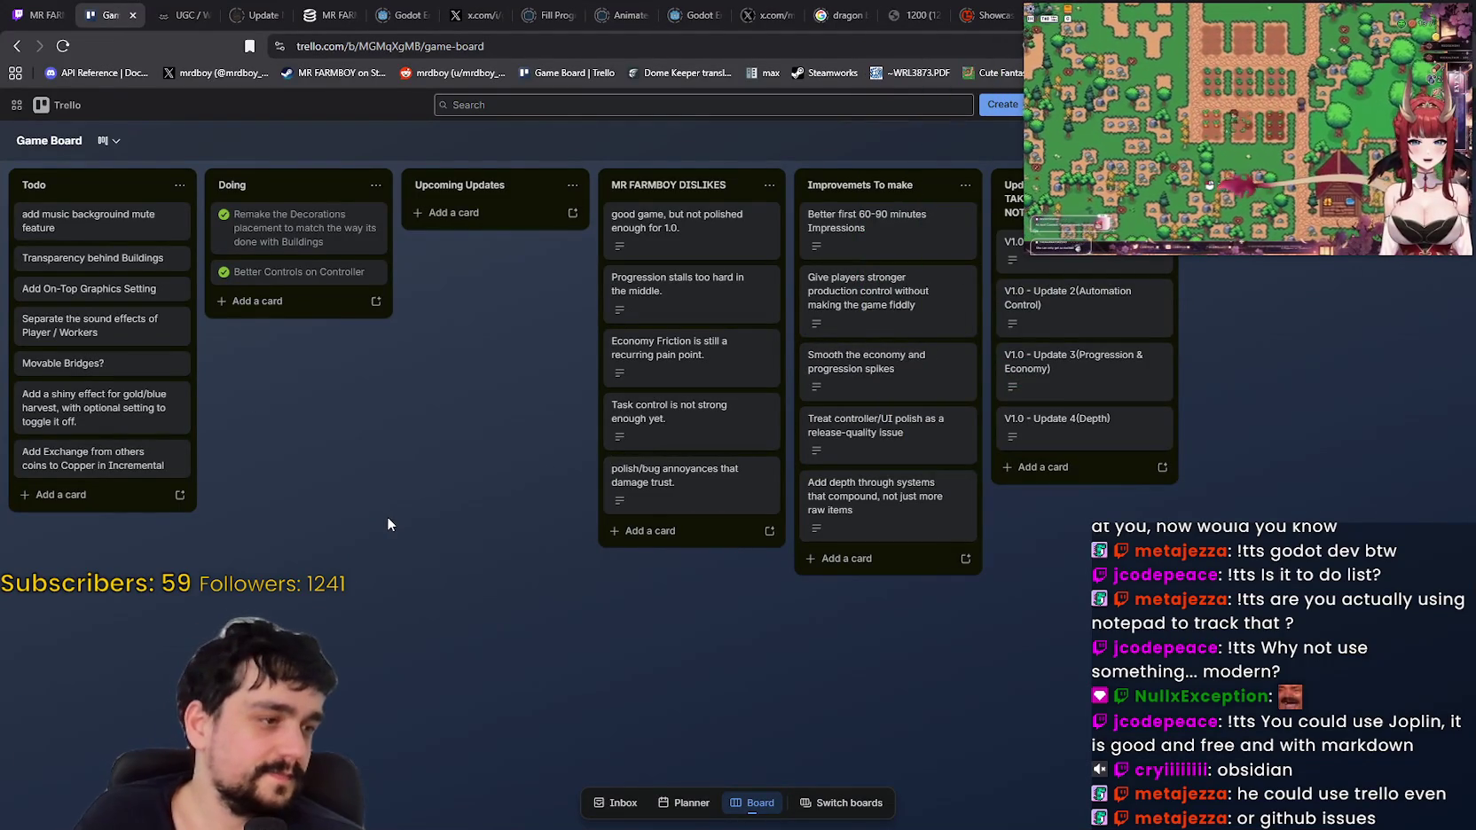
pyautogui.moveTo(1252, 37); pyautogui.dragTo(1253, 135)
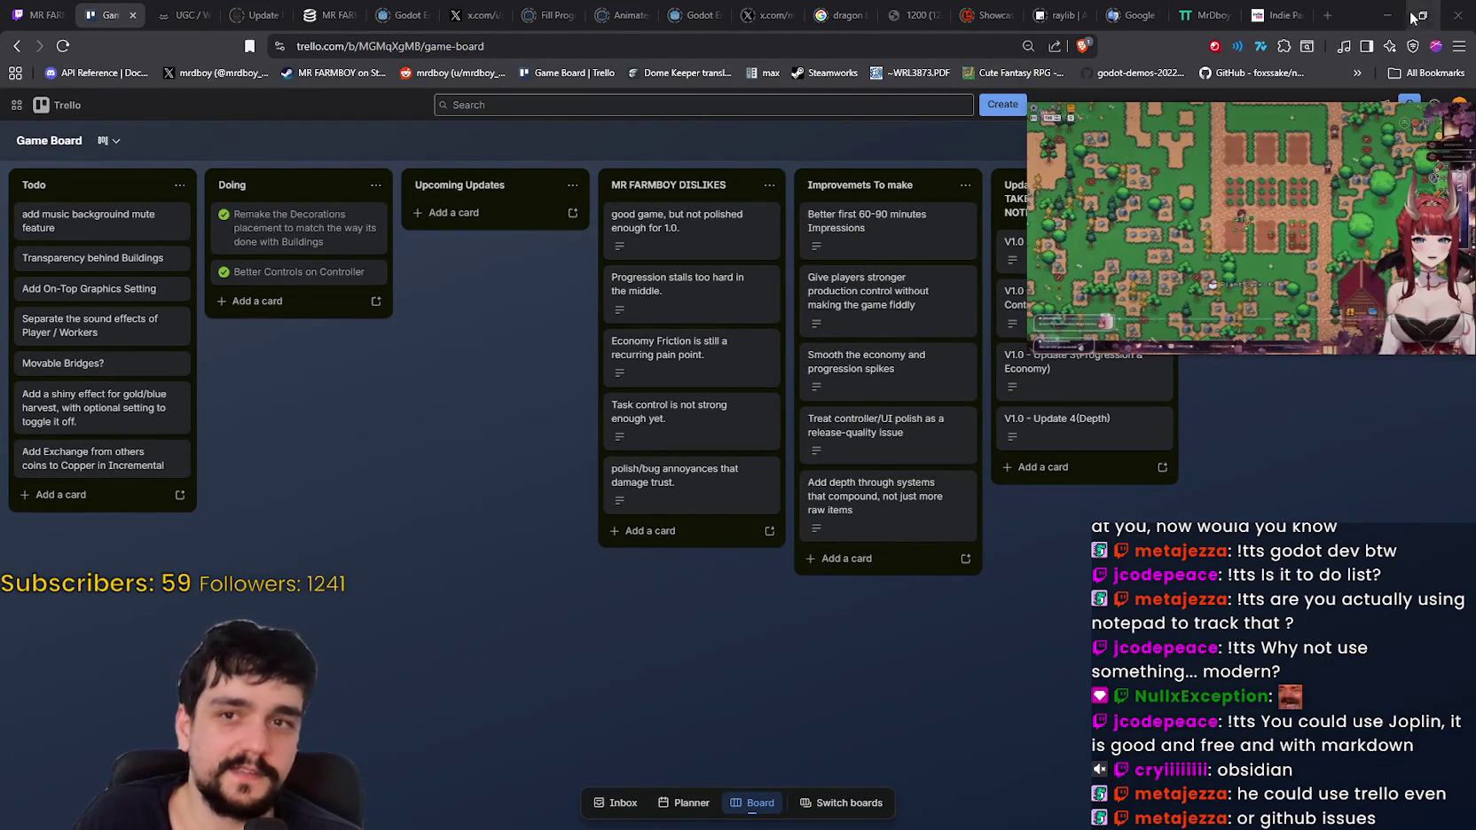
# Step: Minimize the Trello browser, enlarge the stream video window, and bring the Godot editor forward
pyautogui.click(1388, 16)
pyautogui.moveTo(1189, 99); pyautogui.dragTo(1195, 110)
pyautogui.moveTo(1028, 262); pyautogui.dragTo(875, 346)
pyautogui.click(988, 499)
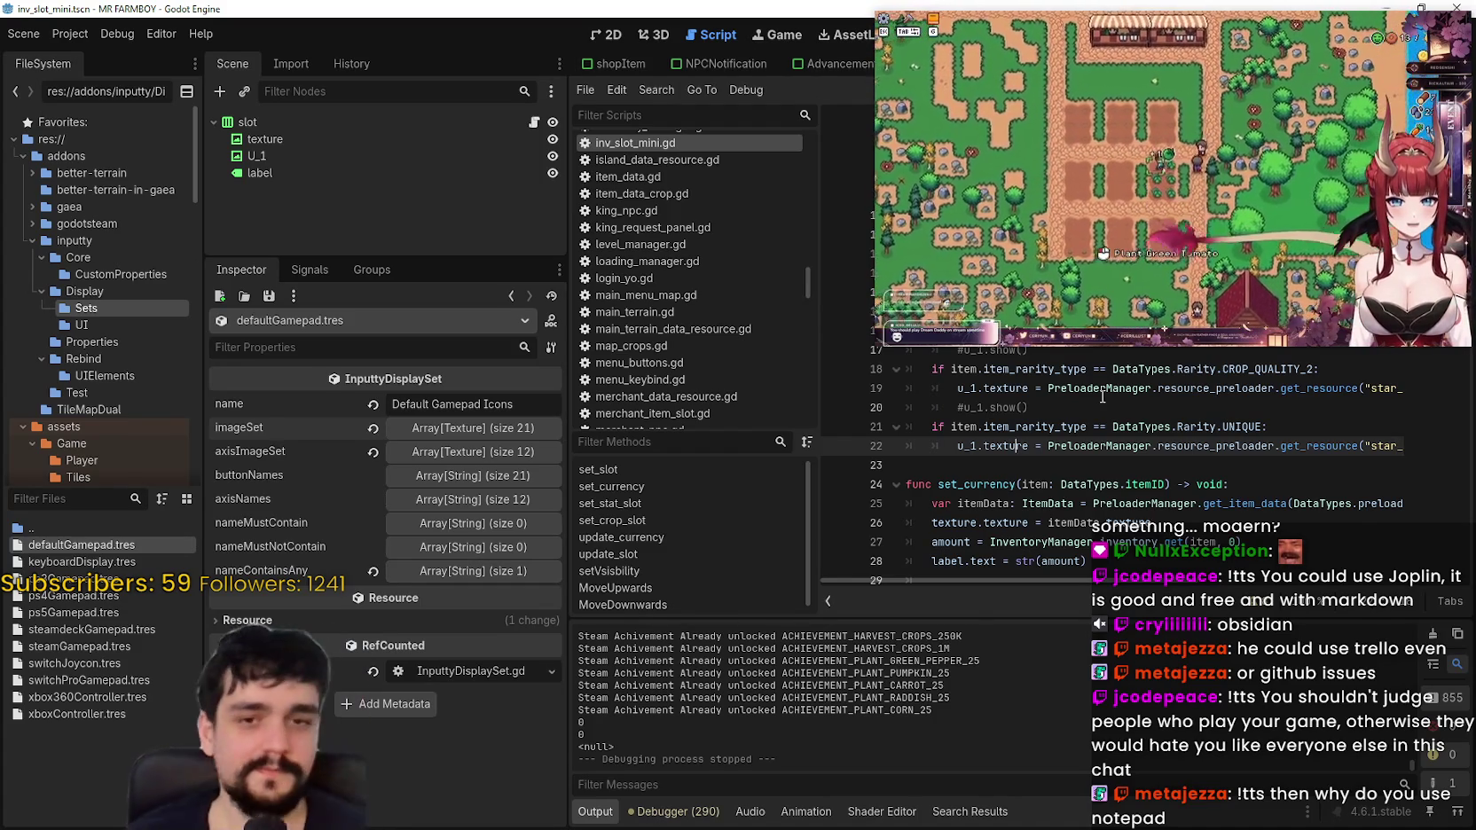
# Step: Bring NewIssues.txt back, scroll to its top, and drag the window taller to show more lines
pyautogui.hotkey('alt', 'Tab')
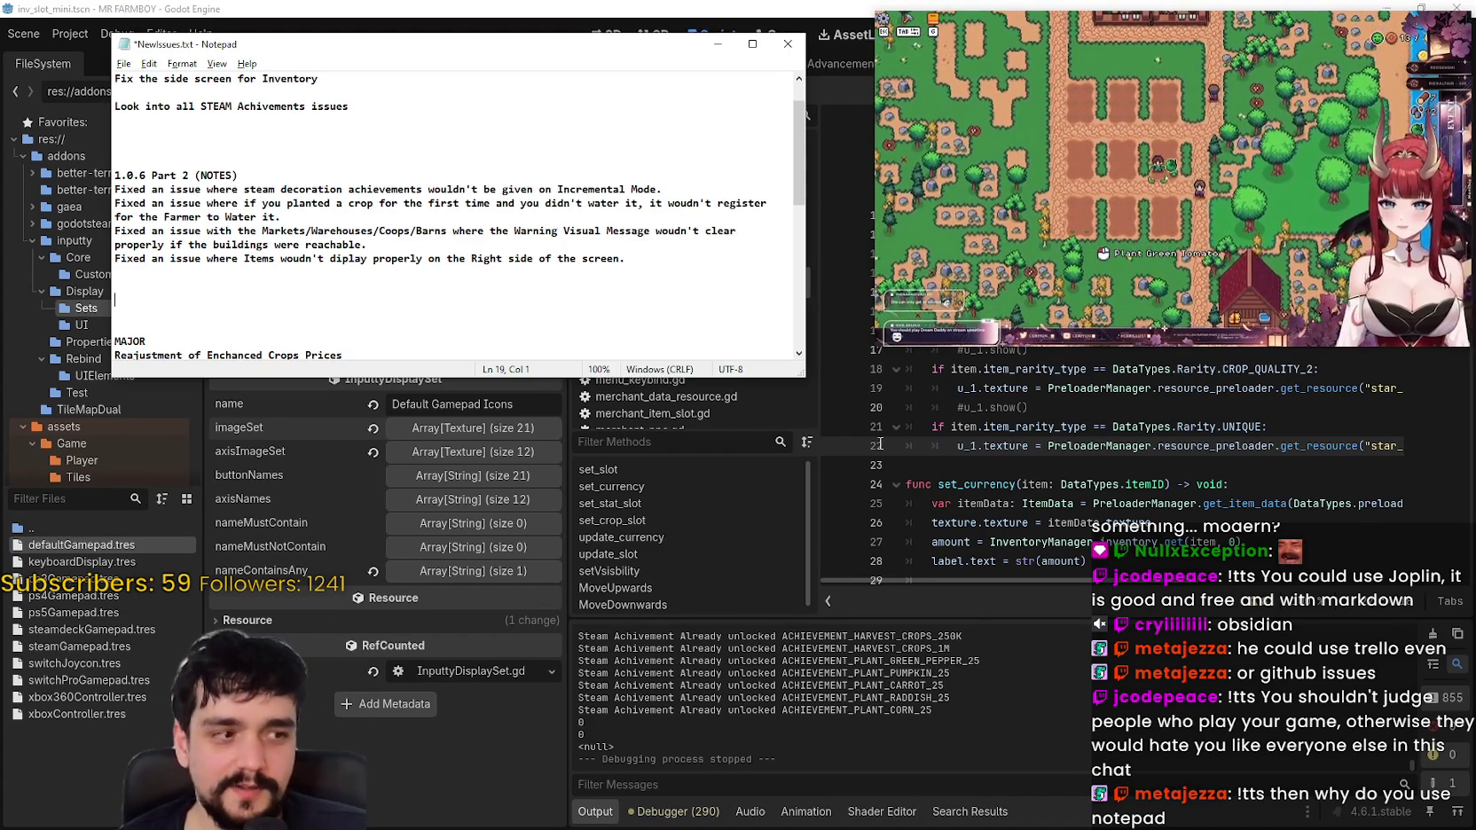
pyautogui.scroll(1, 508, 318)
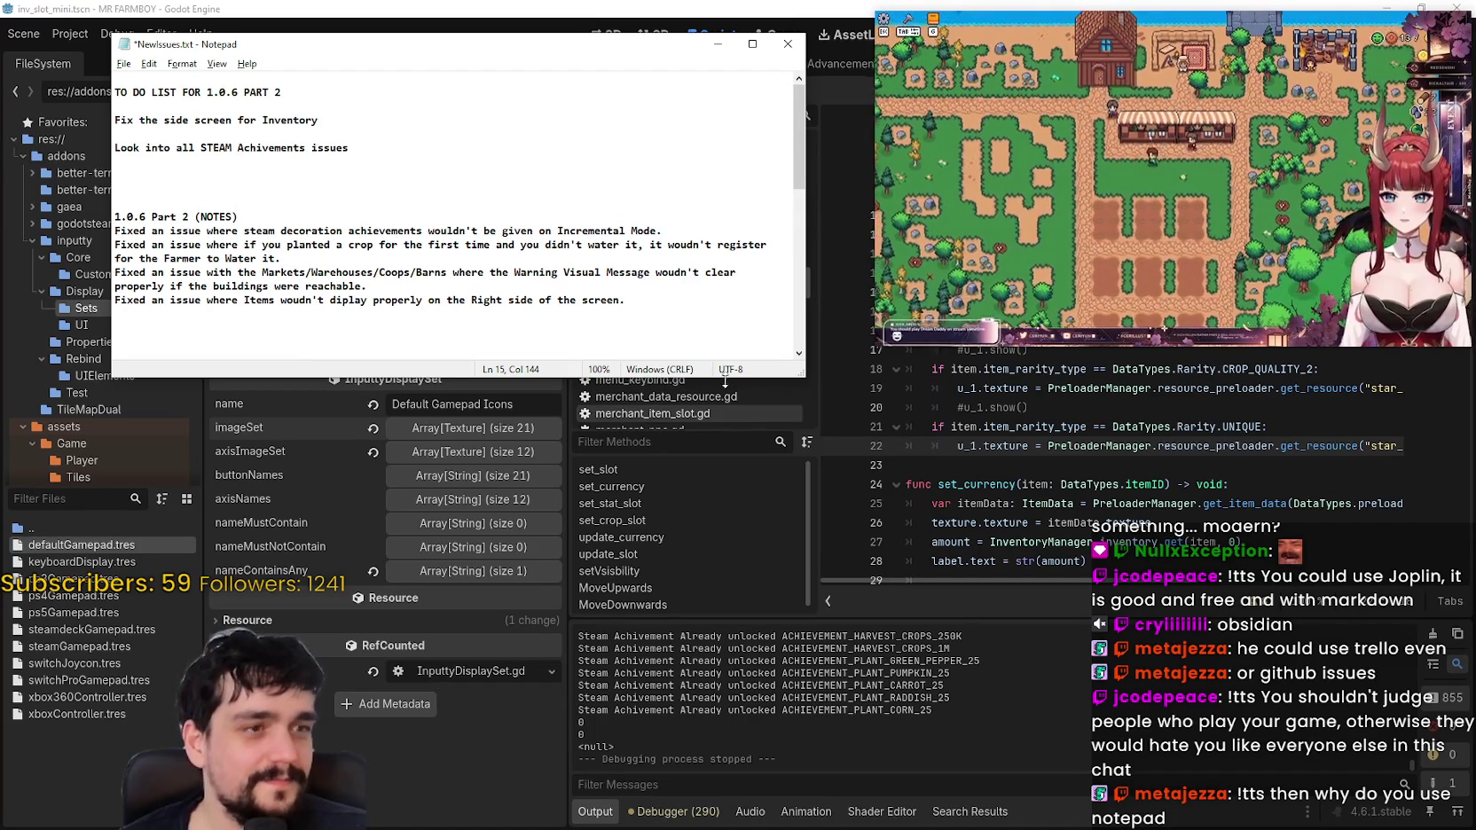
pyautogui.moveTo(792, 374); pyautogui.dragTo(785, 413)
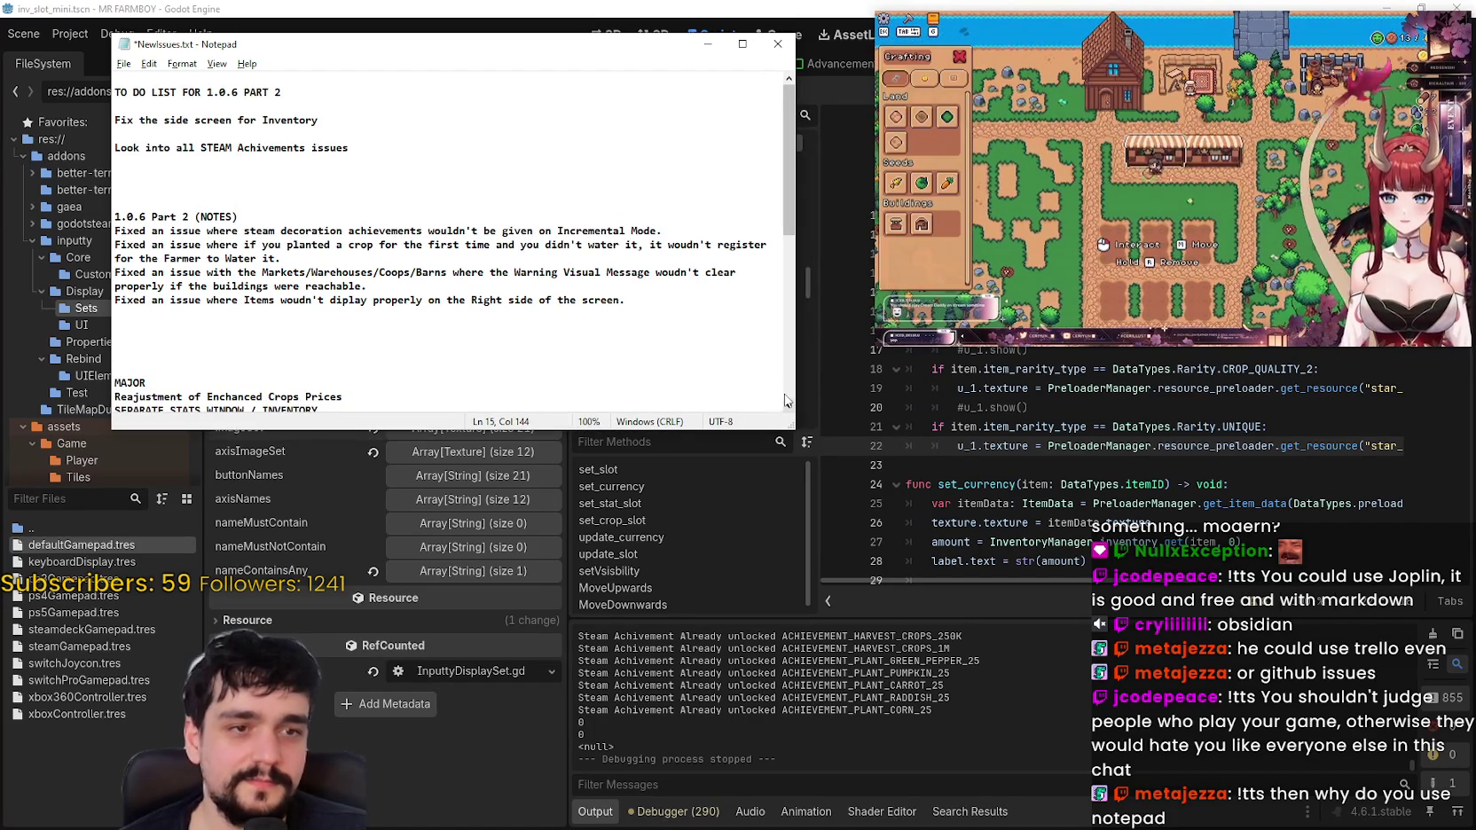